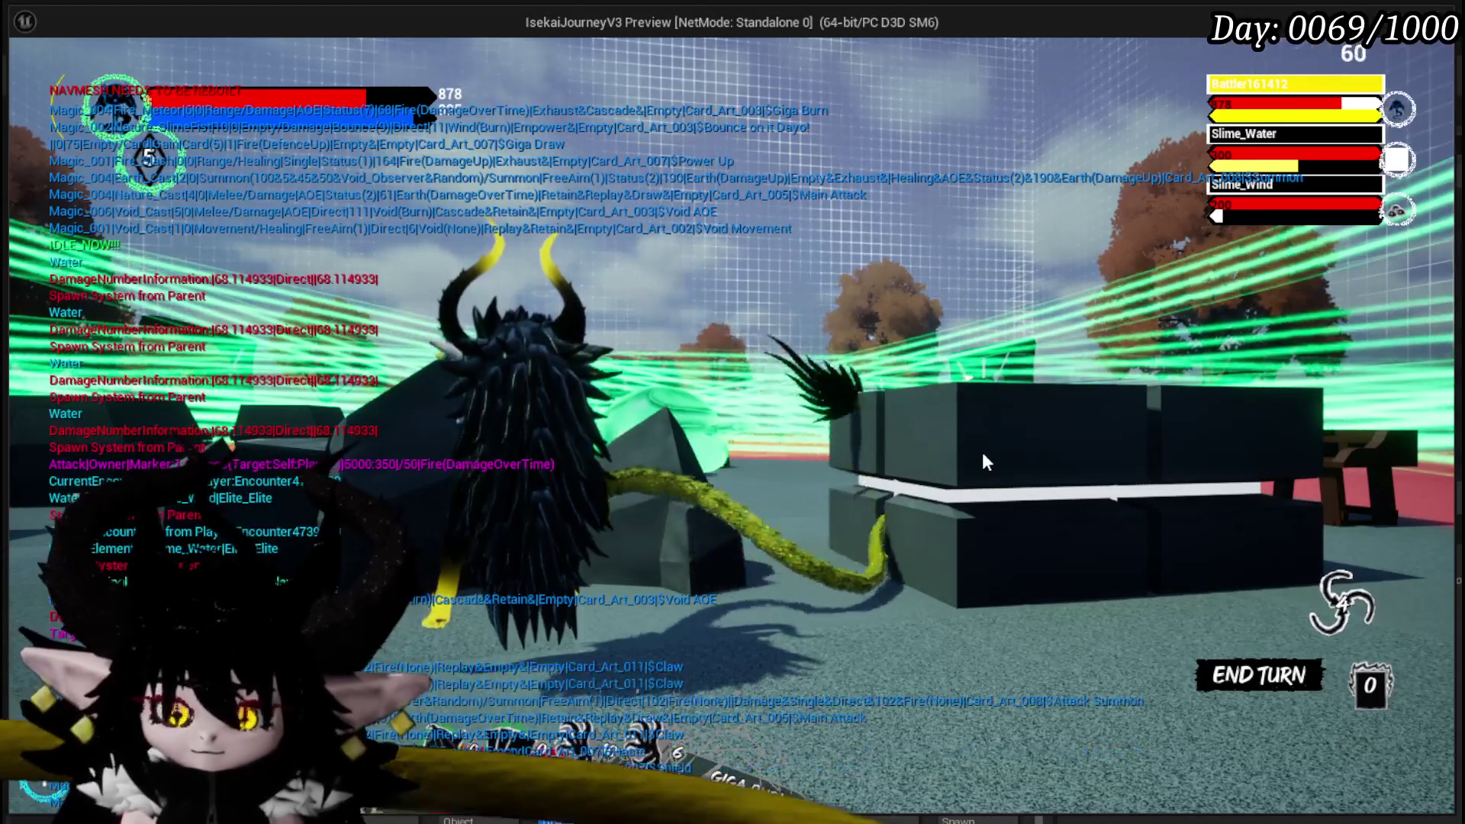
- Hit the slimes with Giga Burn, then ready the Void AOE card to target them
left_click(983, 455)
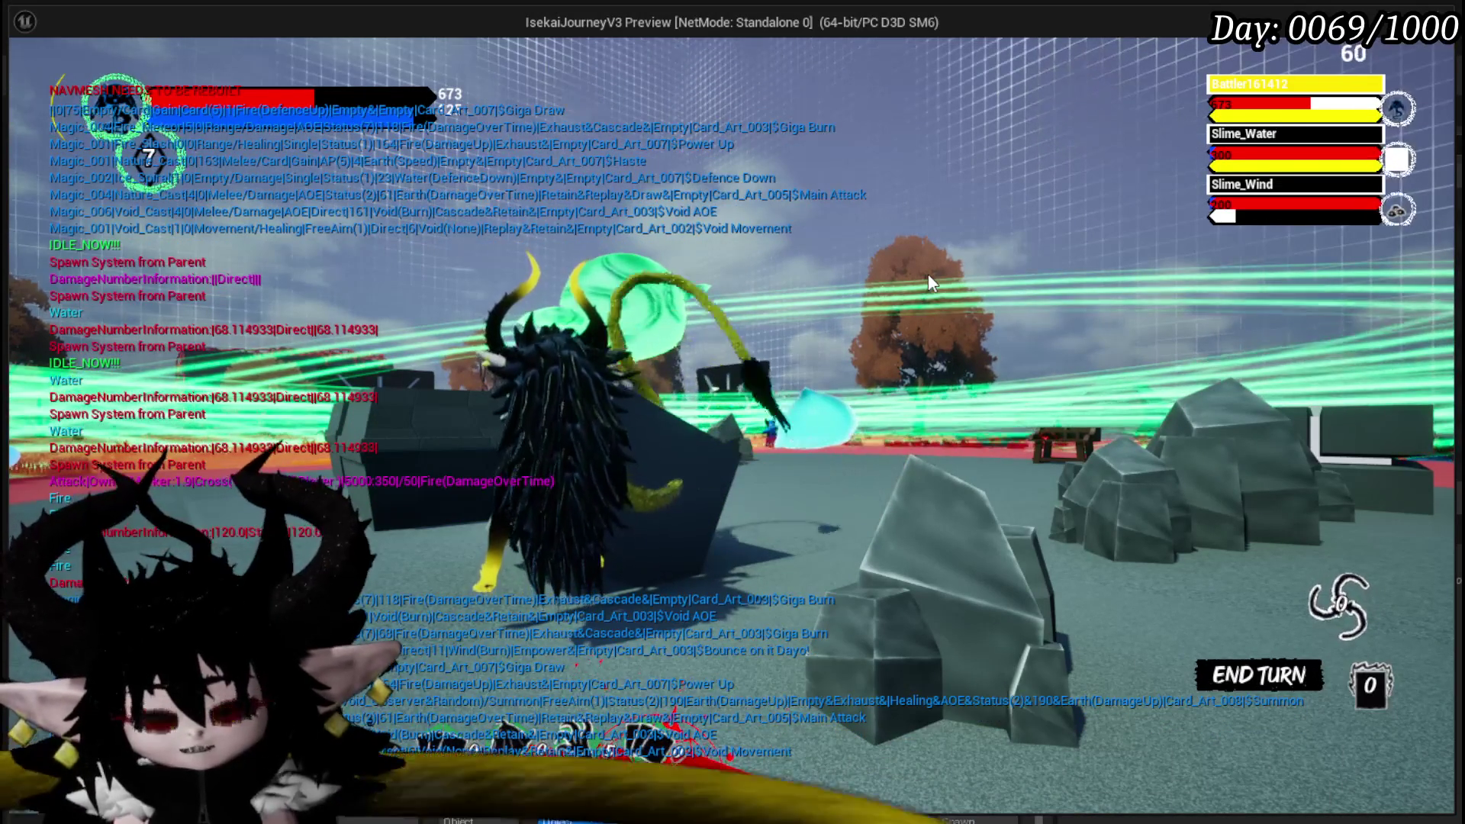
mouse_move(640, 483)
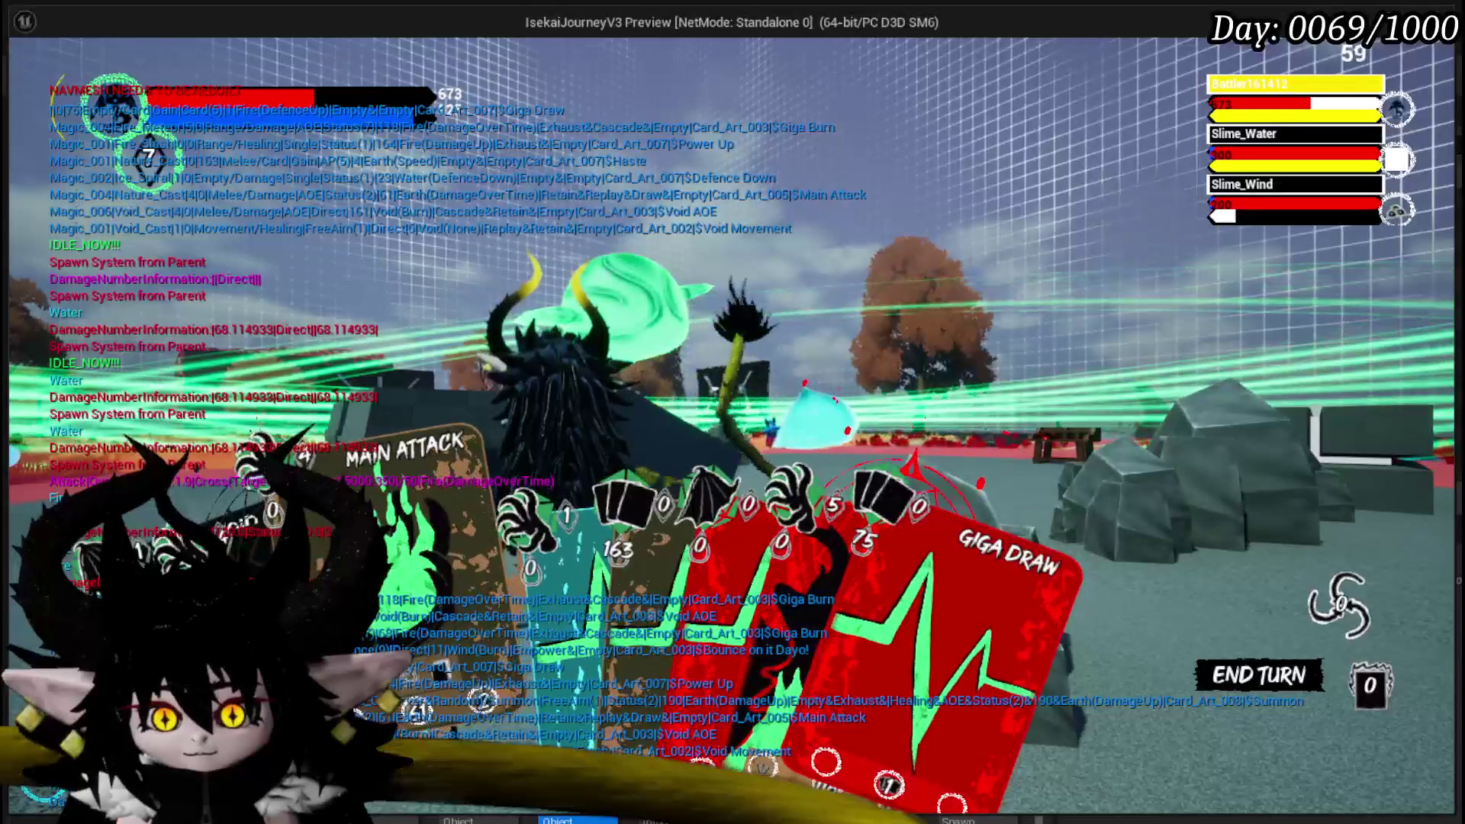
left_click(534, 580)
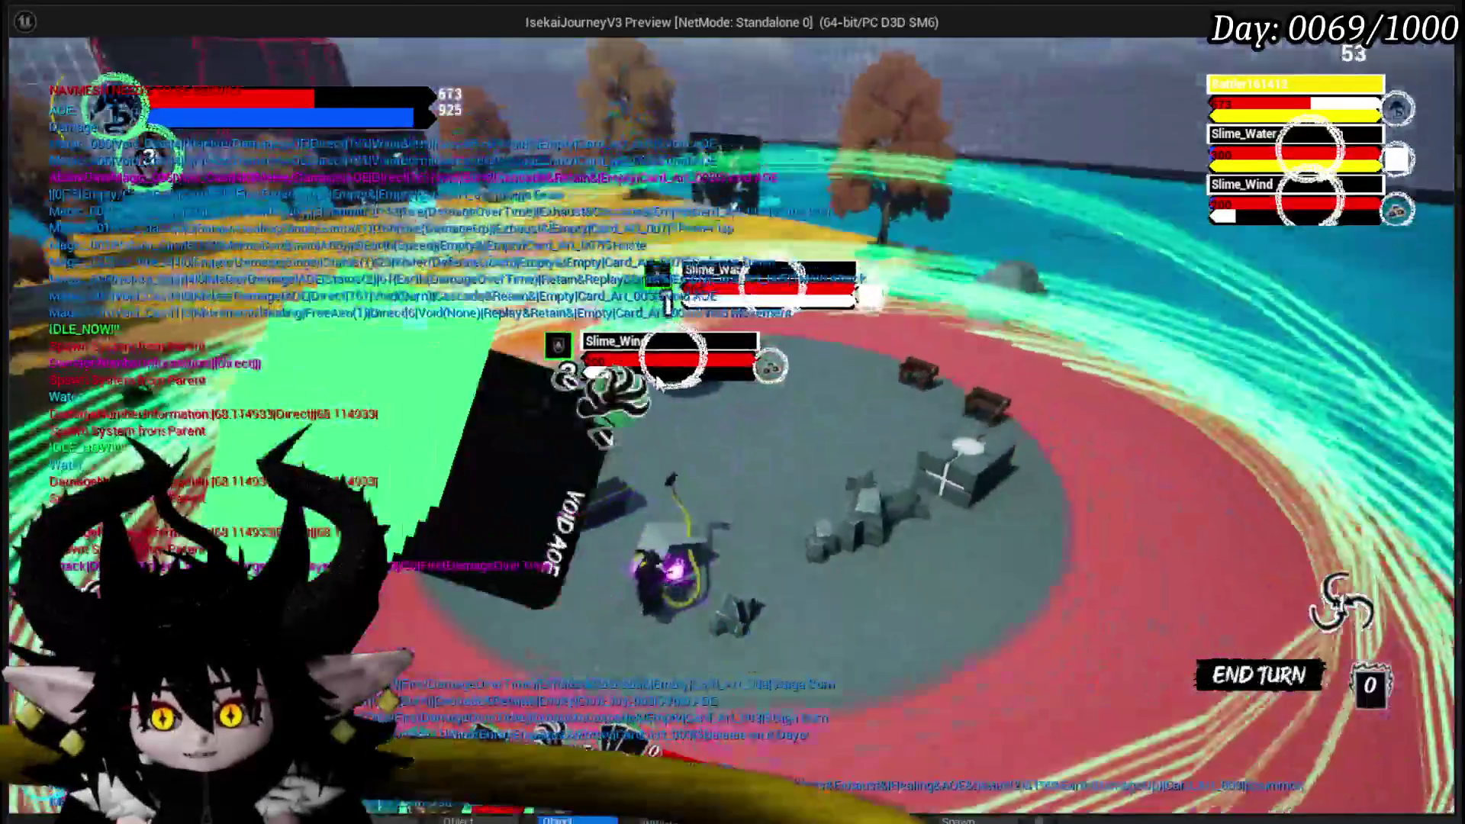
- Cast Void AOE on both slimes, end the play-test and save L_DungeonCreationTest
left_click(657, 381)
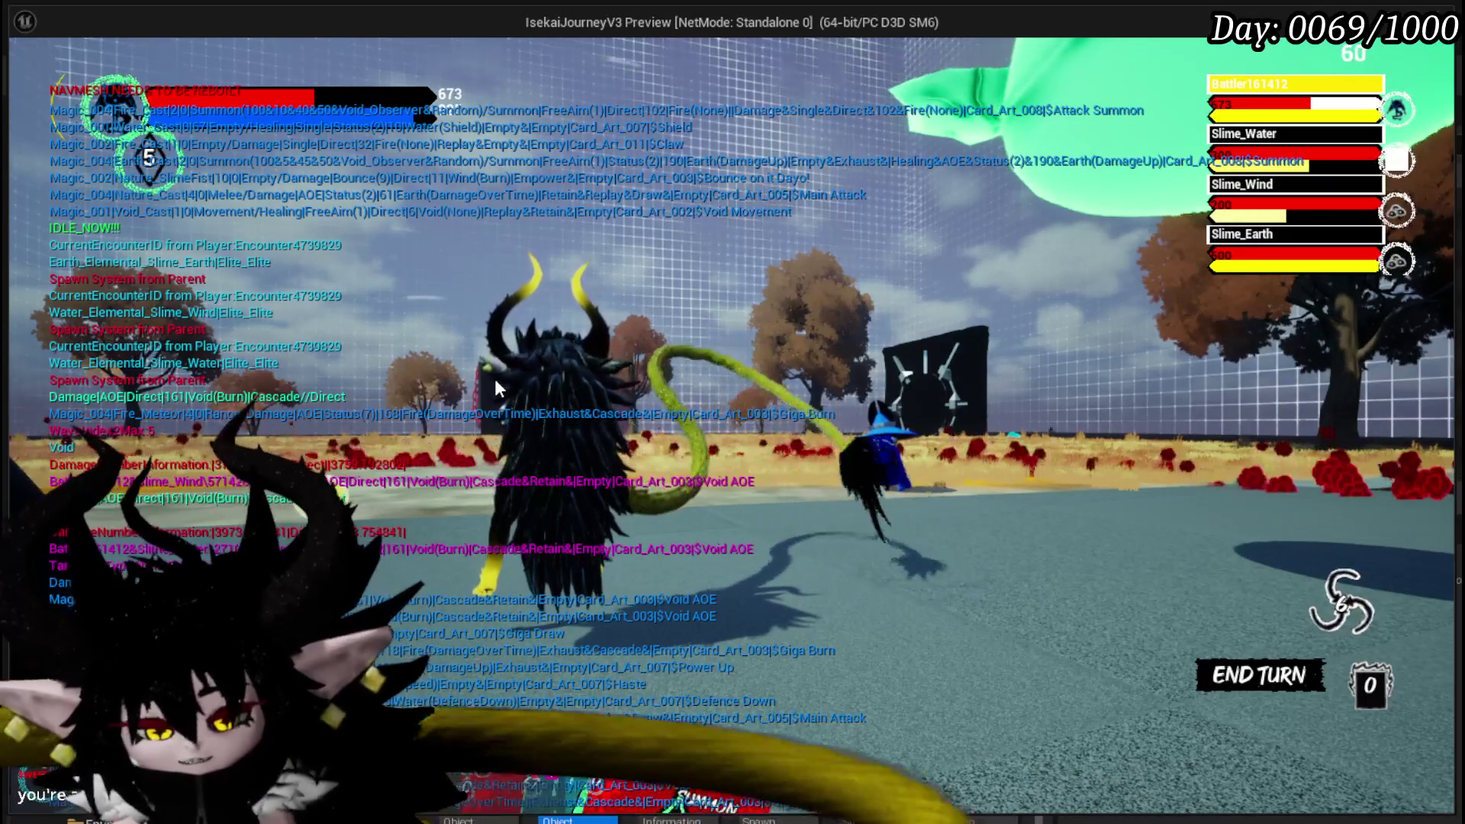
key("Escape")
key("ctrl+s")
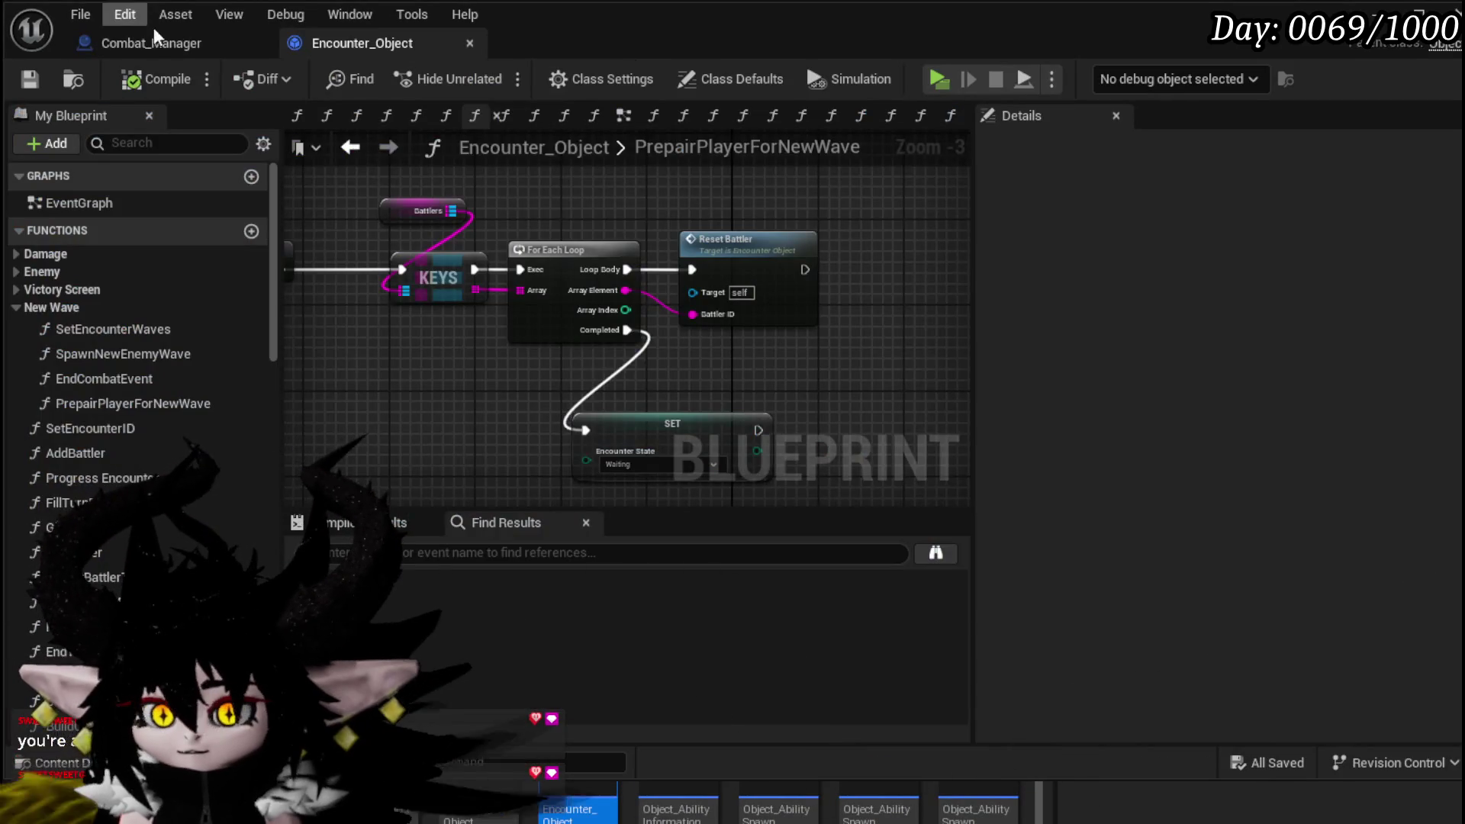
- Switch to the Combat_Manager blueprint, then return to the ThirdPerson Blueprints folder
left_click(152, 42)
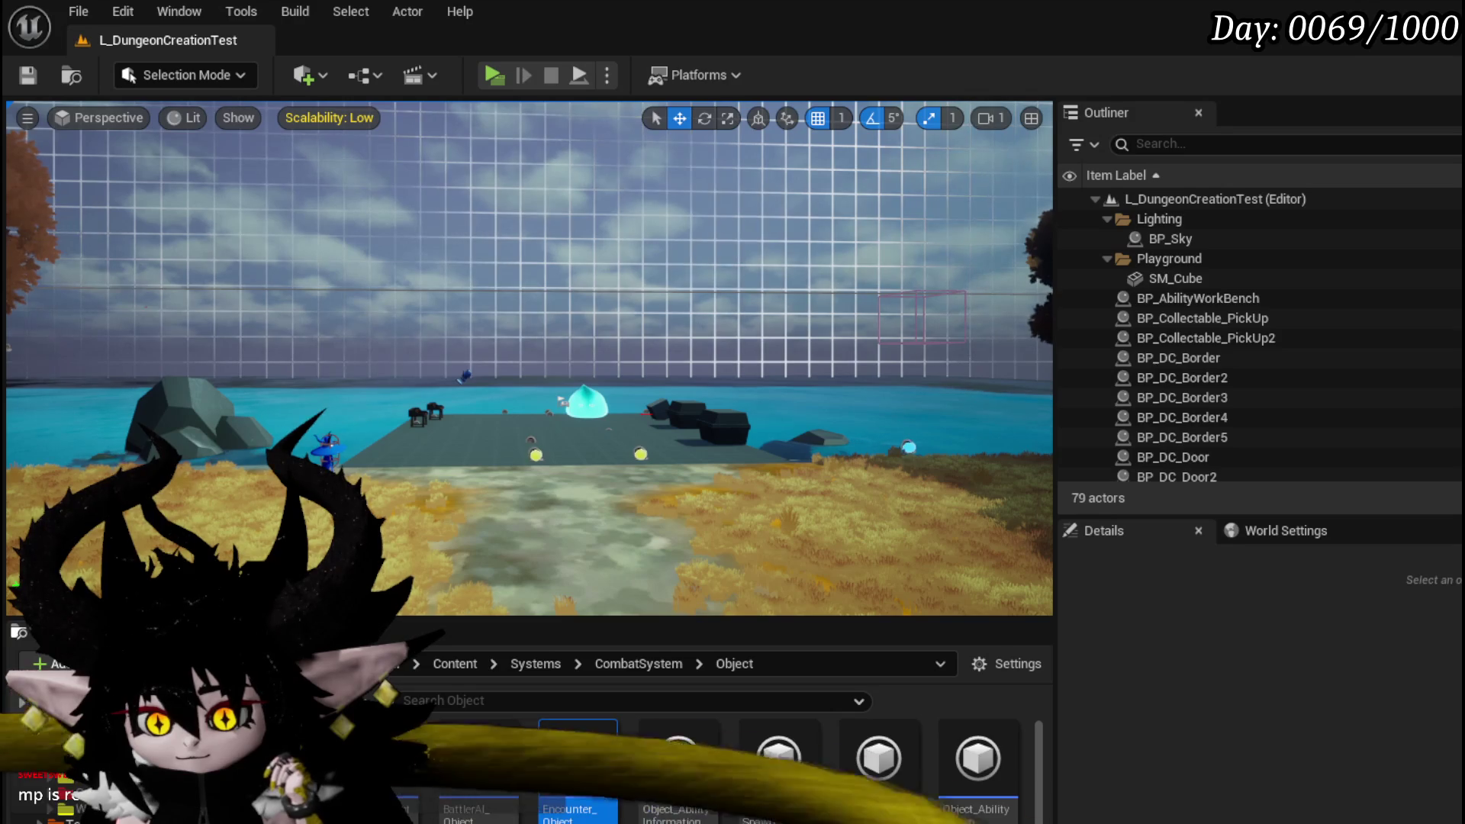
key("alt+Left")
- Open BP_ThirdPersonCharacter and frame the whole RaiseEvent comment box in the EventGraph
double_click(658, 769)
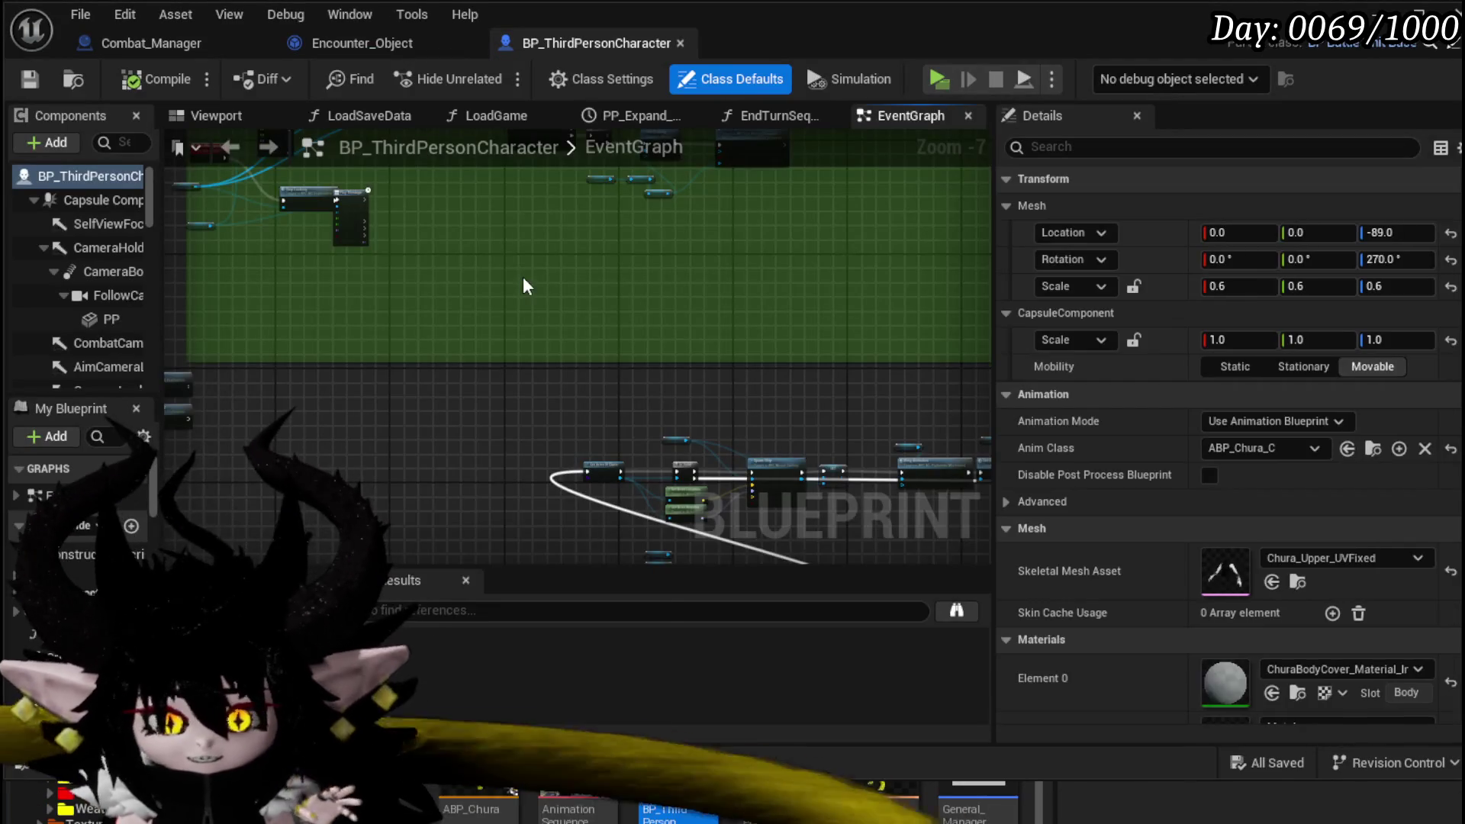
scroll(538, 305, "down", 6)
scroll(496, 366, "up", 10)
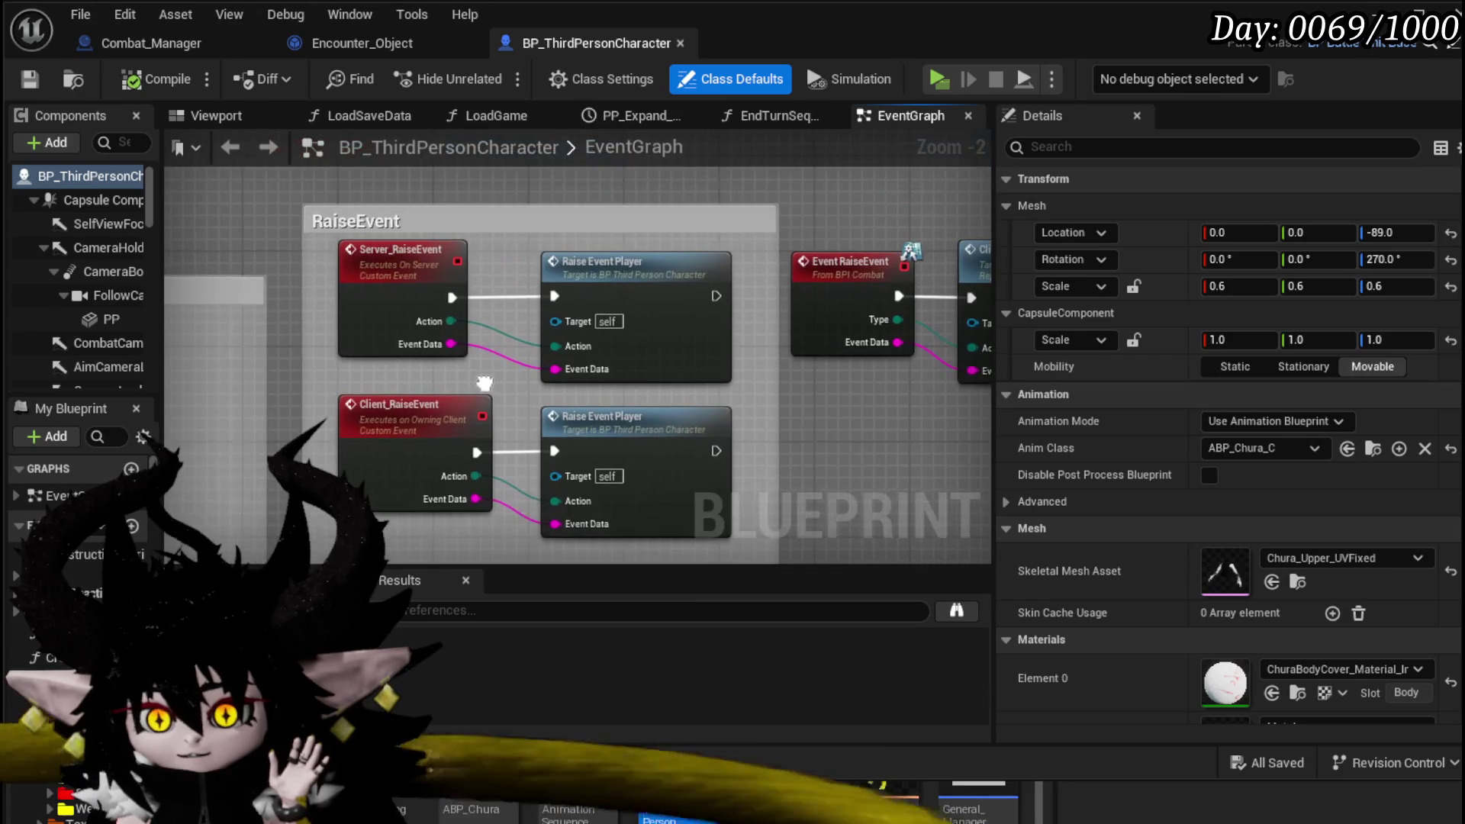
scroll(389, 275, "down", 1)
scroll(348, 190, "up", 3)
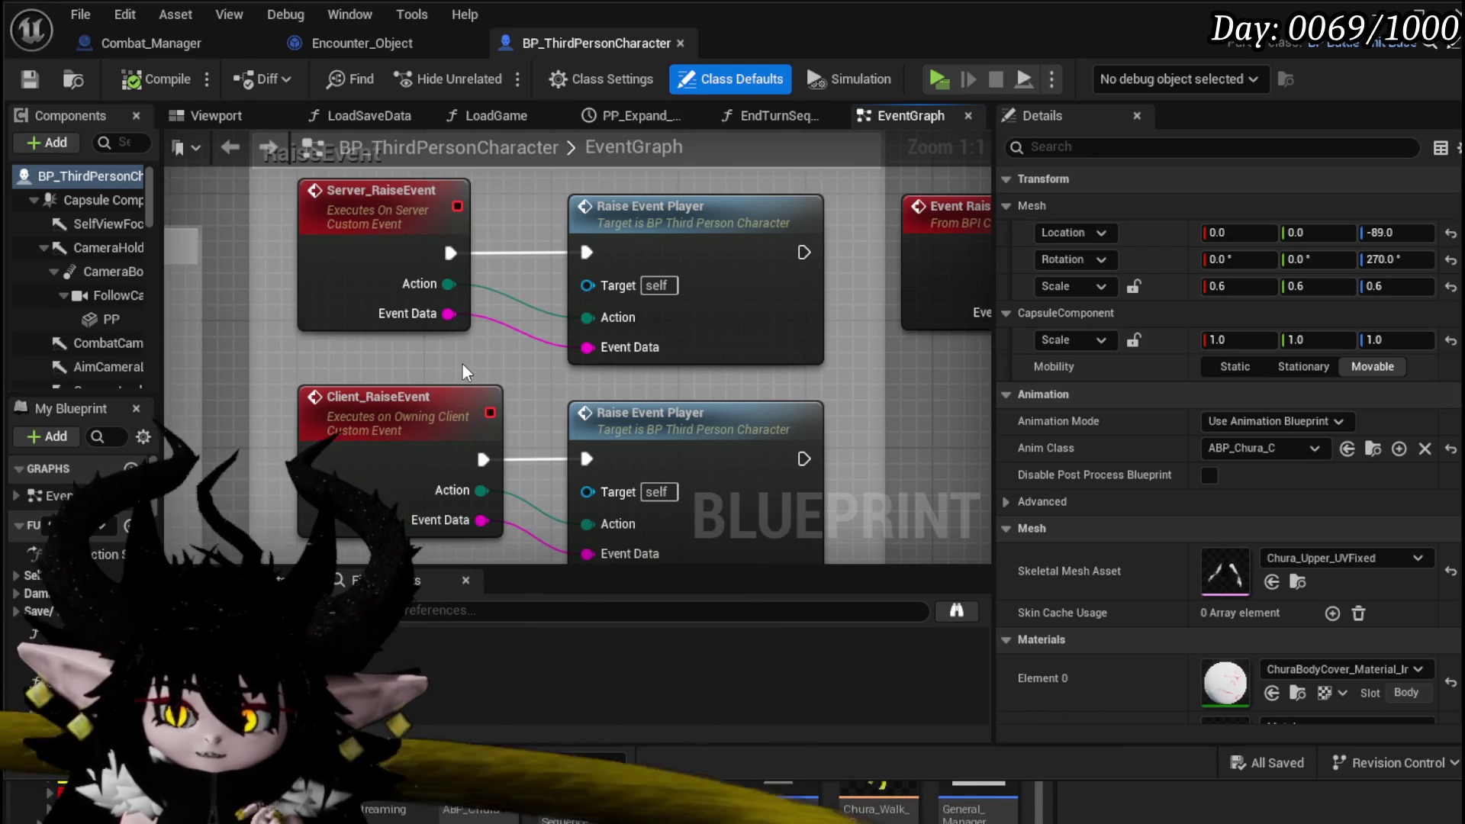
scroll(461, 364, "down", 1)
left_click_drag(832, 394, 775, 412)
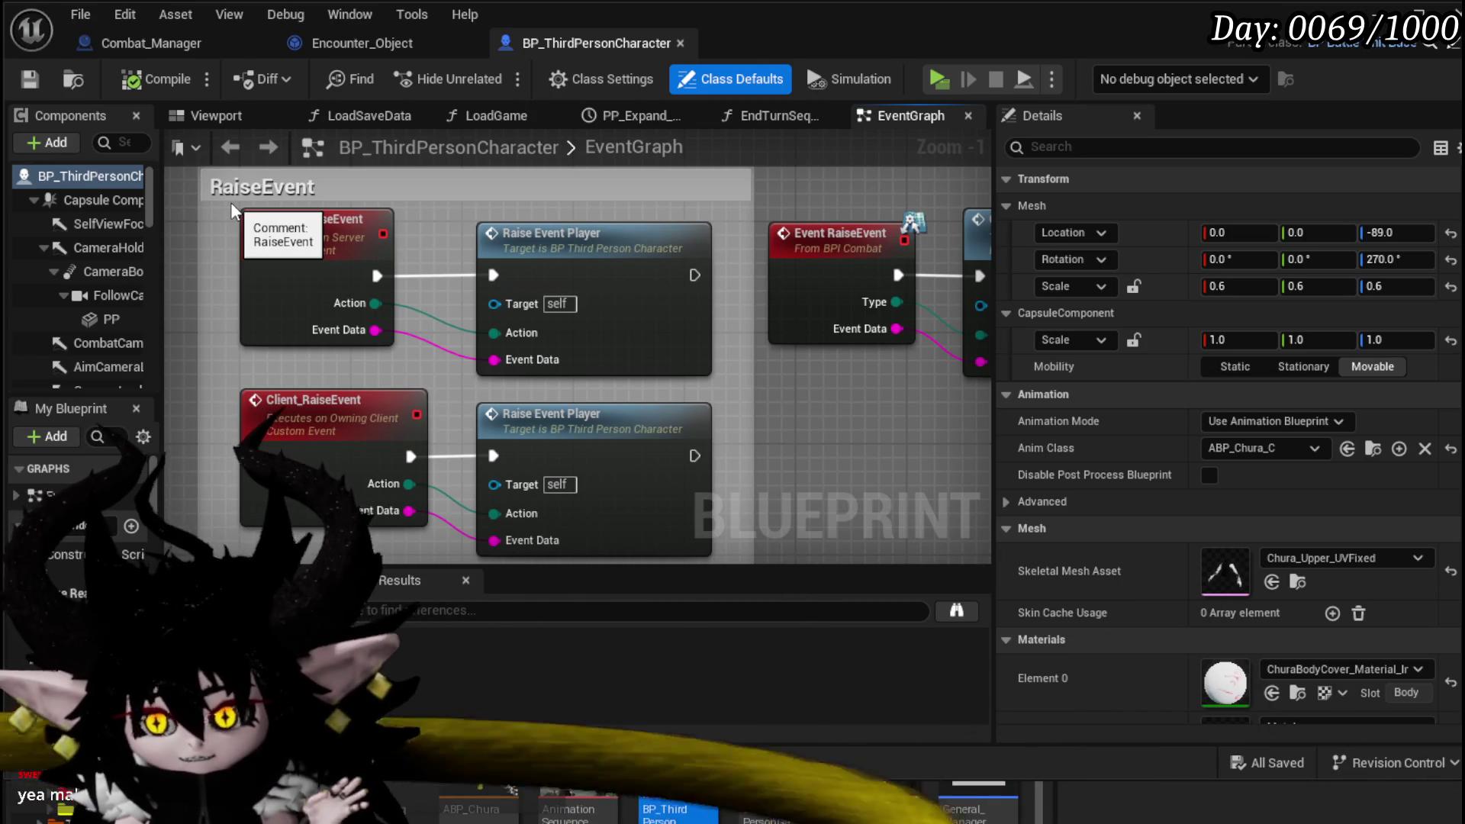
scroll(231, 203, "down", 2)
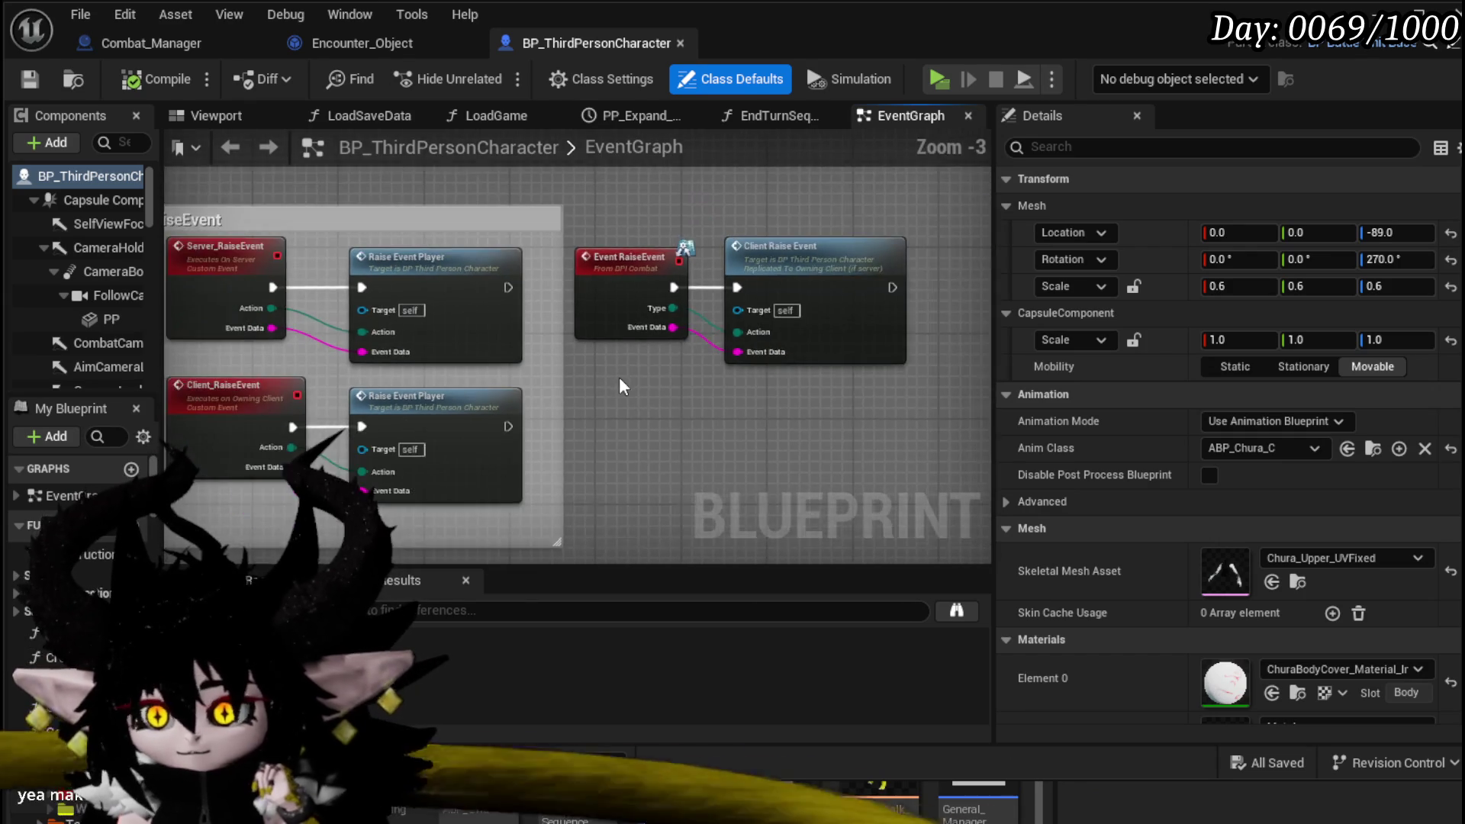
left_click_drag(620, 377, 694, 354)
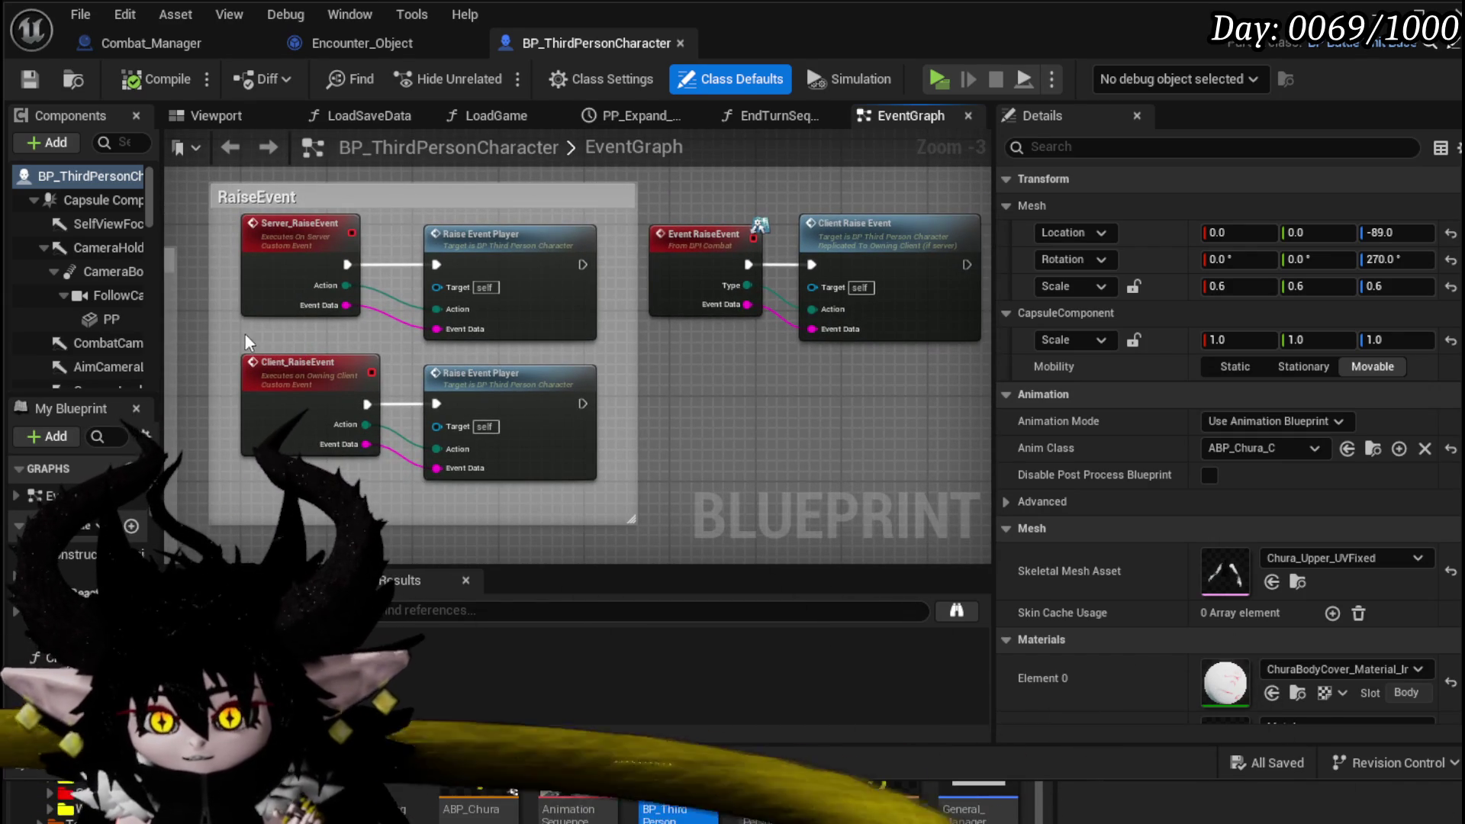
- Select the Client_RaiseEvent and Server_RaiseEvent groups with their Raise Event Player nodes
left_click_drag(225, 345, 464, 461)
left_click_drag(598, 501, 620, 512)
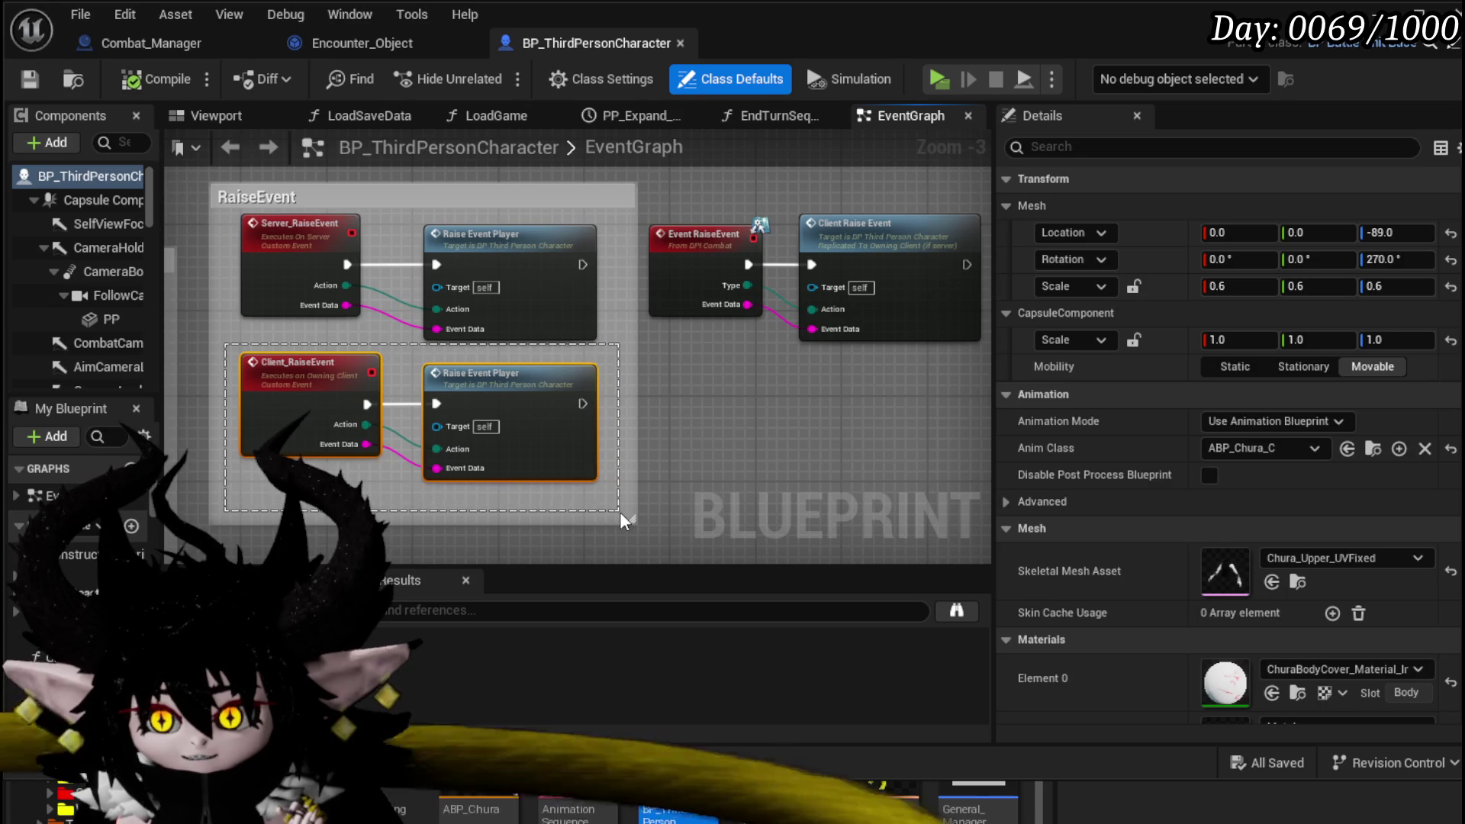
left_click(621, 511)
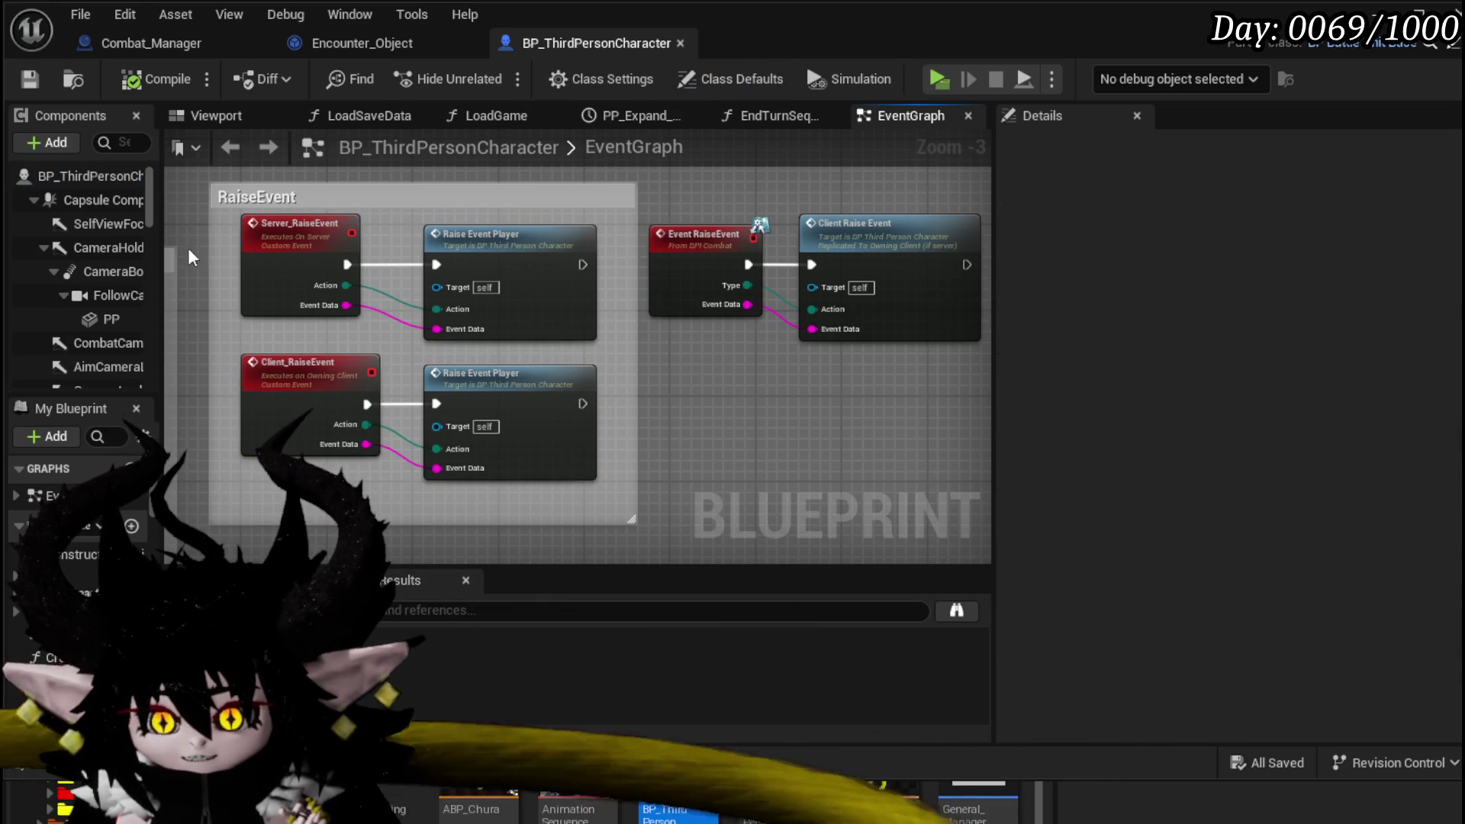
mouse_move(224, 214)
left_mouse_down()
mouse_move(520, 342)
mouse_move(604, 350)
left_mouse_up()
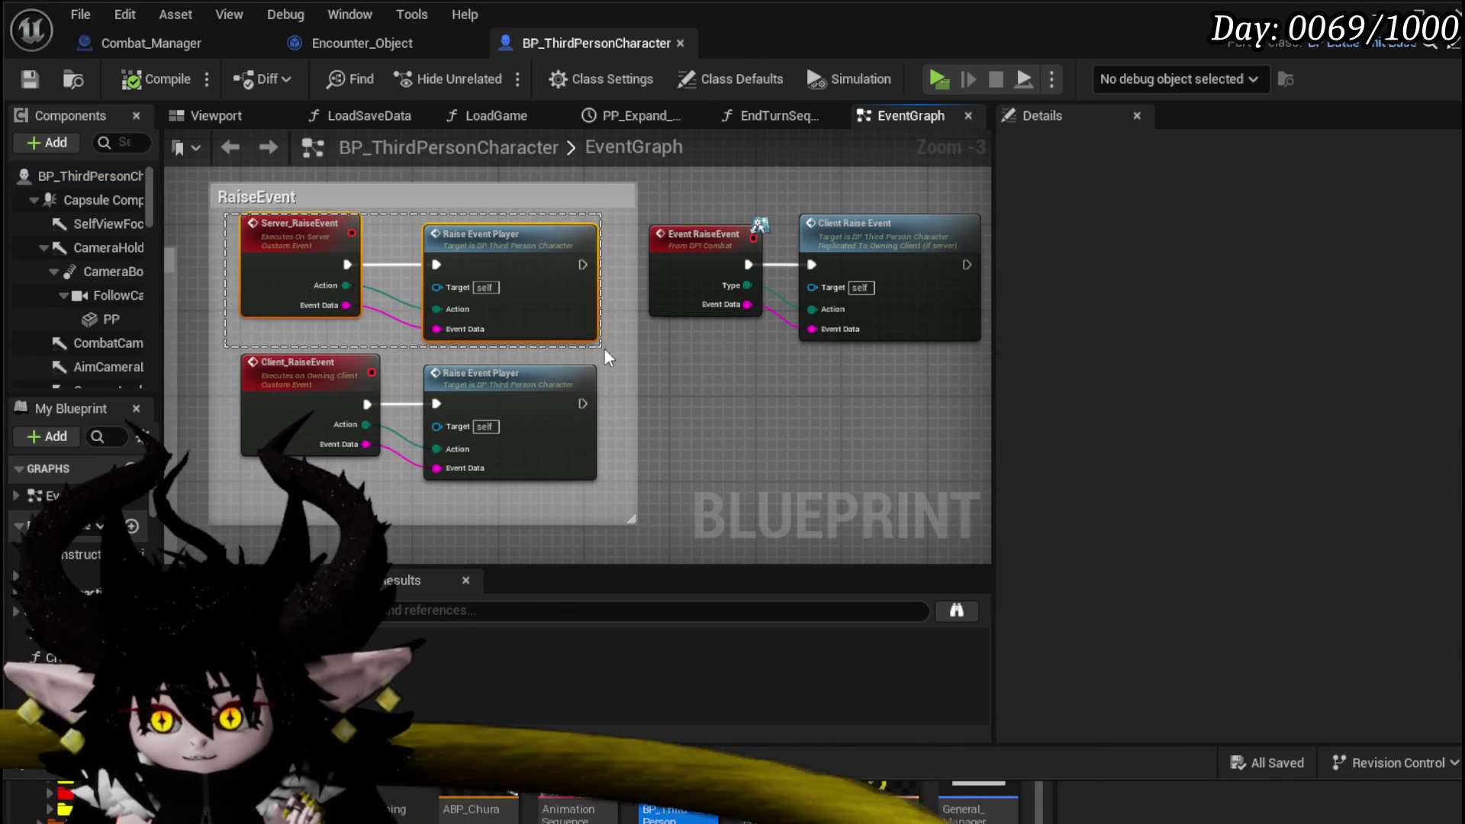
left_click(606, 349)
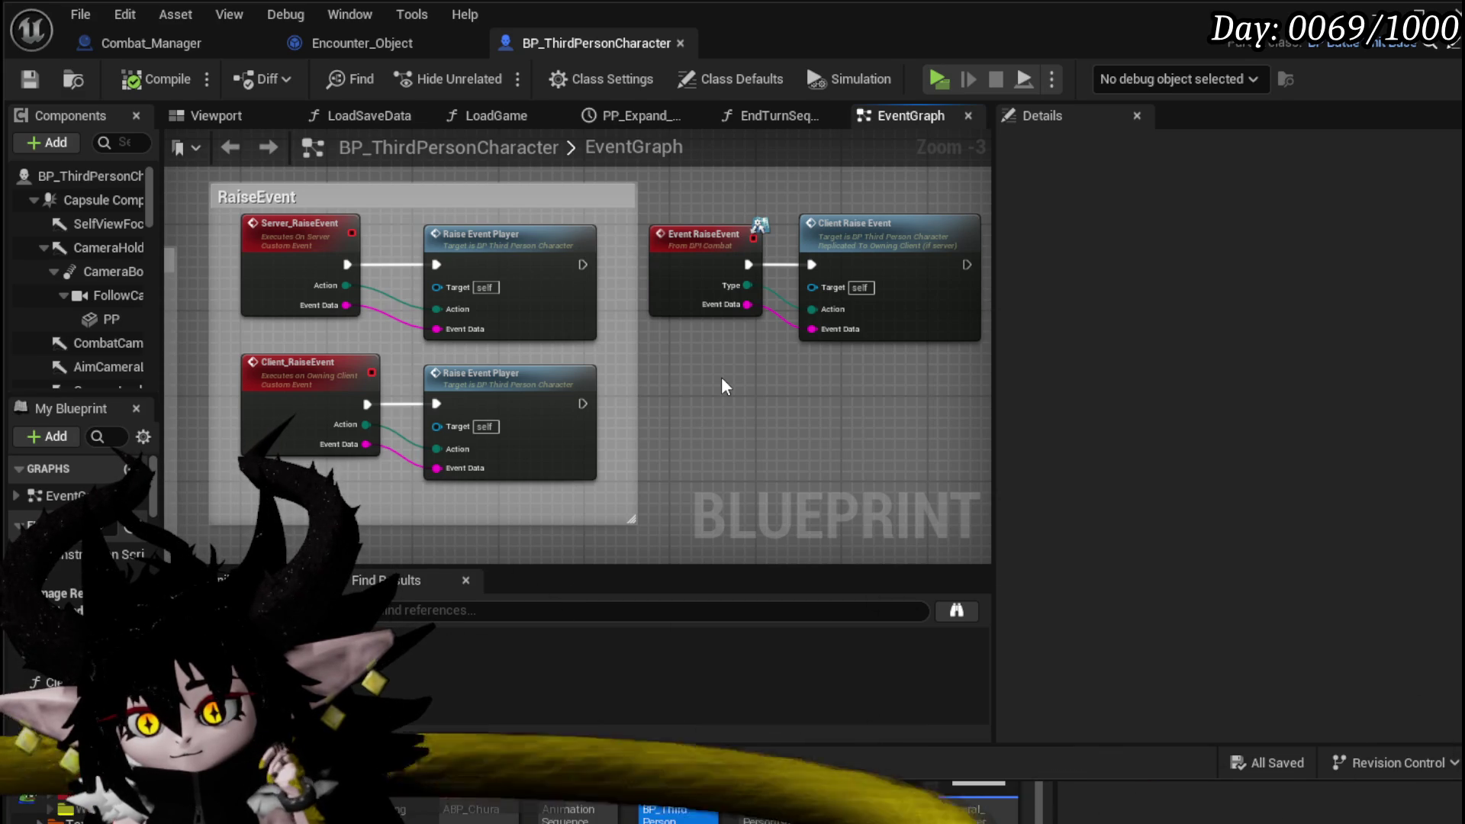
scroll(722, 377, "down", 3)
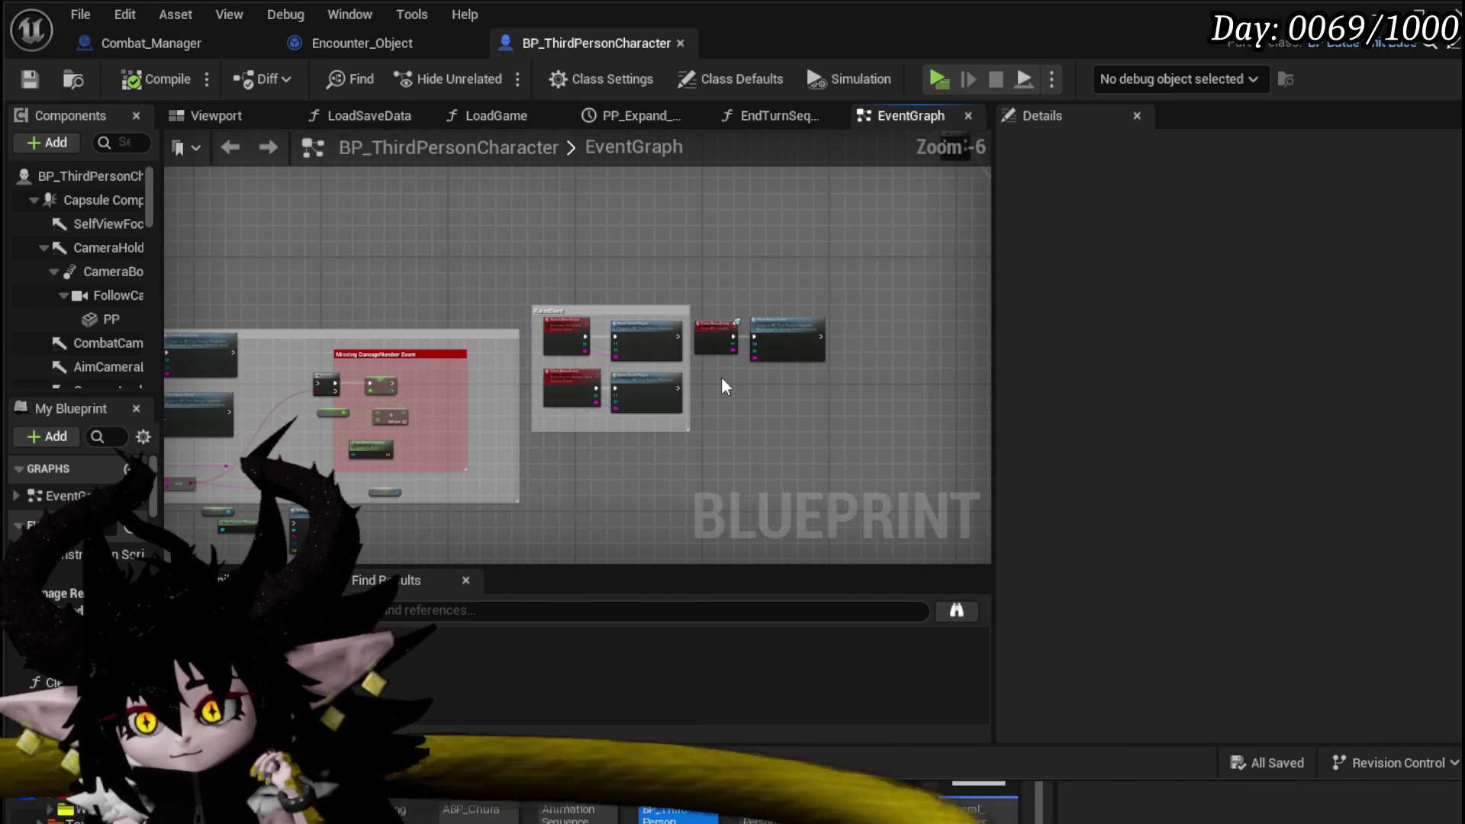
mouse_move(274, 308)
left_mouse_down()
mouse_move(679, 301)
mouse_move(104, 278)
left_mouse_up()
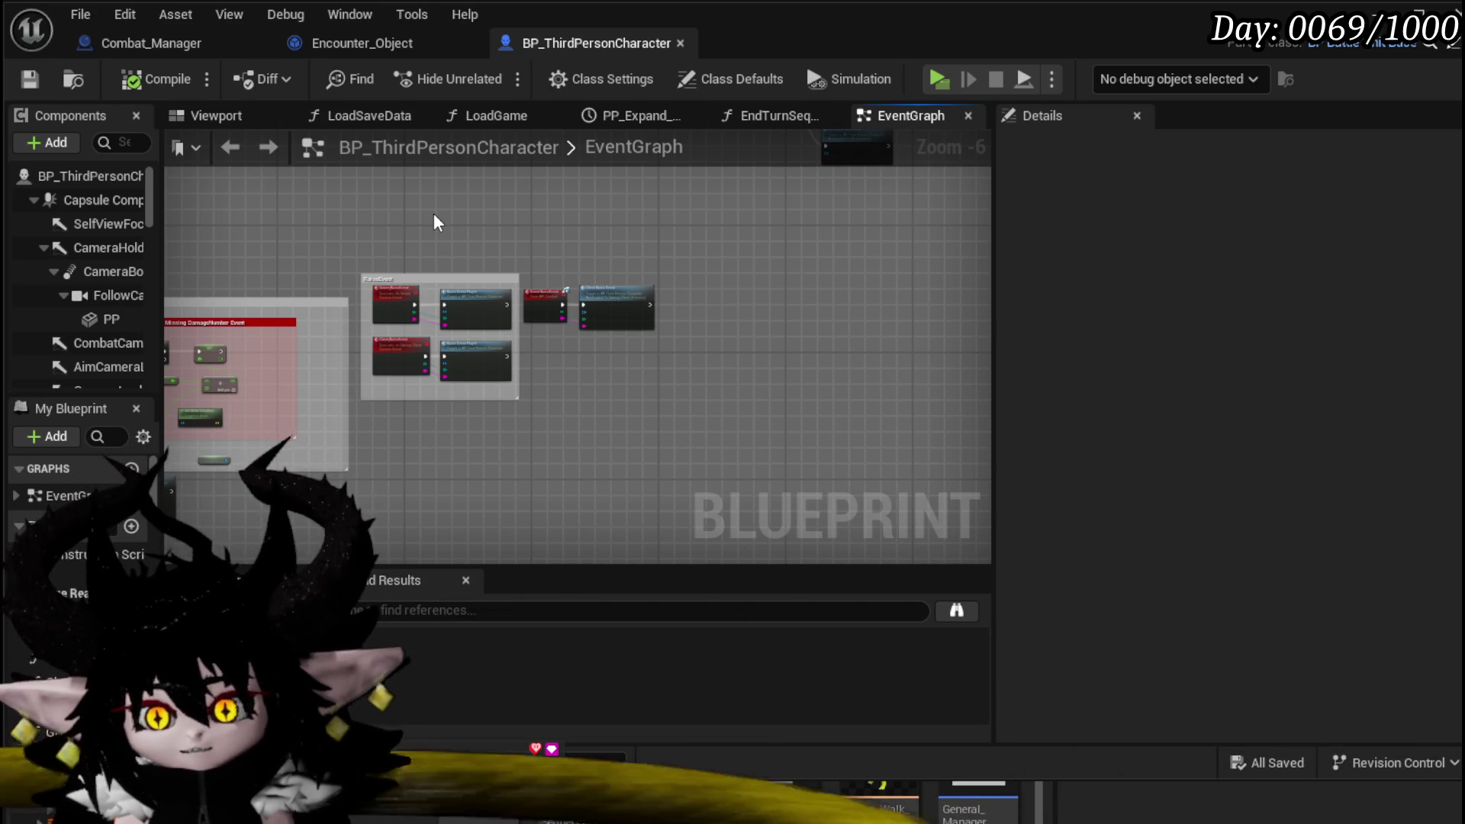
scroll(434, 222, "up", 3)
- Add a Set Actor Location node and move it up-left
right_click(443, 288)
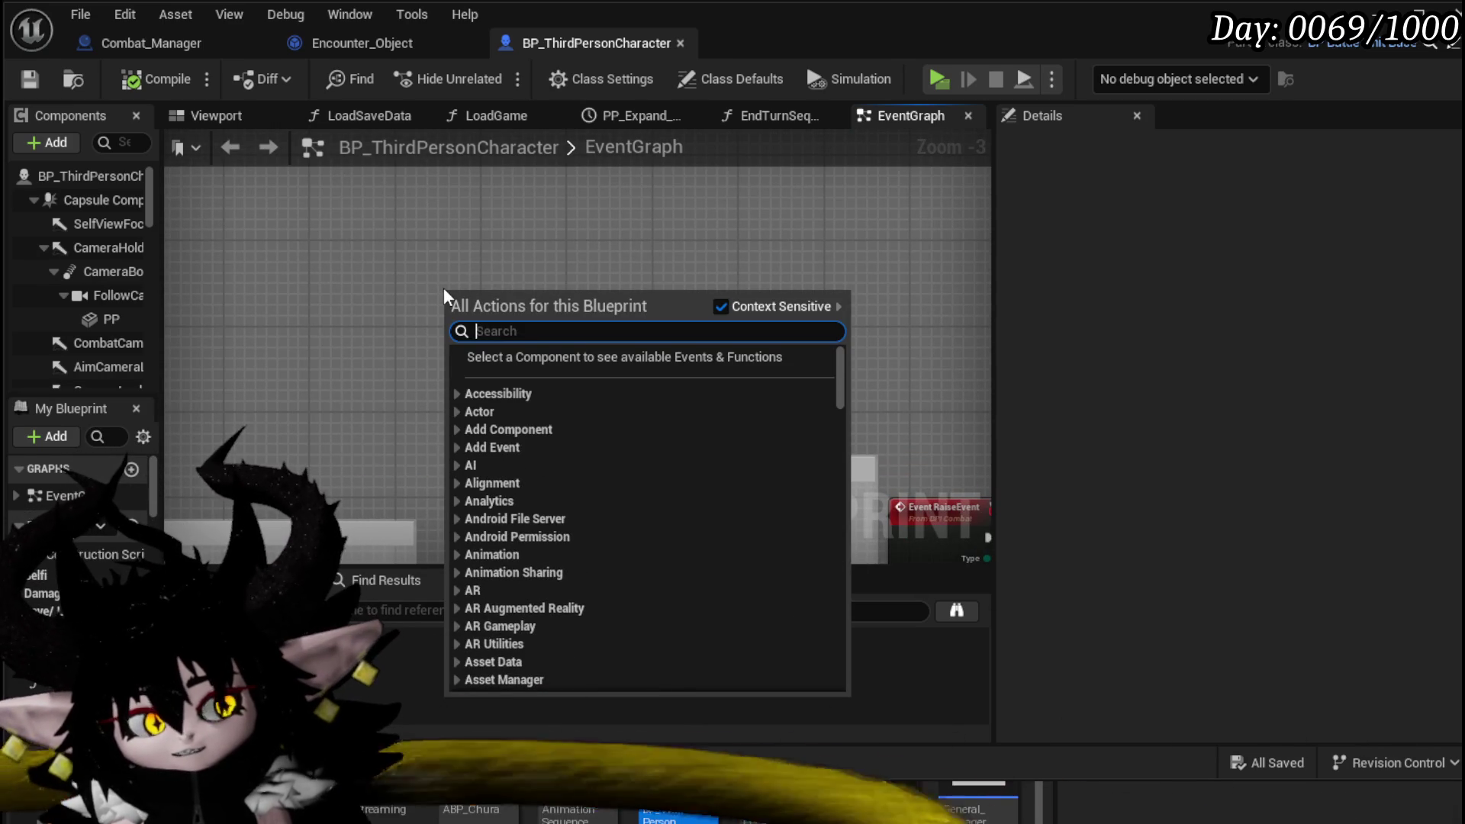
type("w")
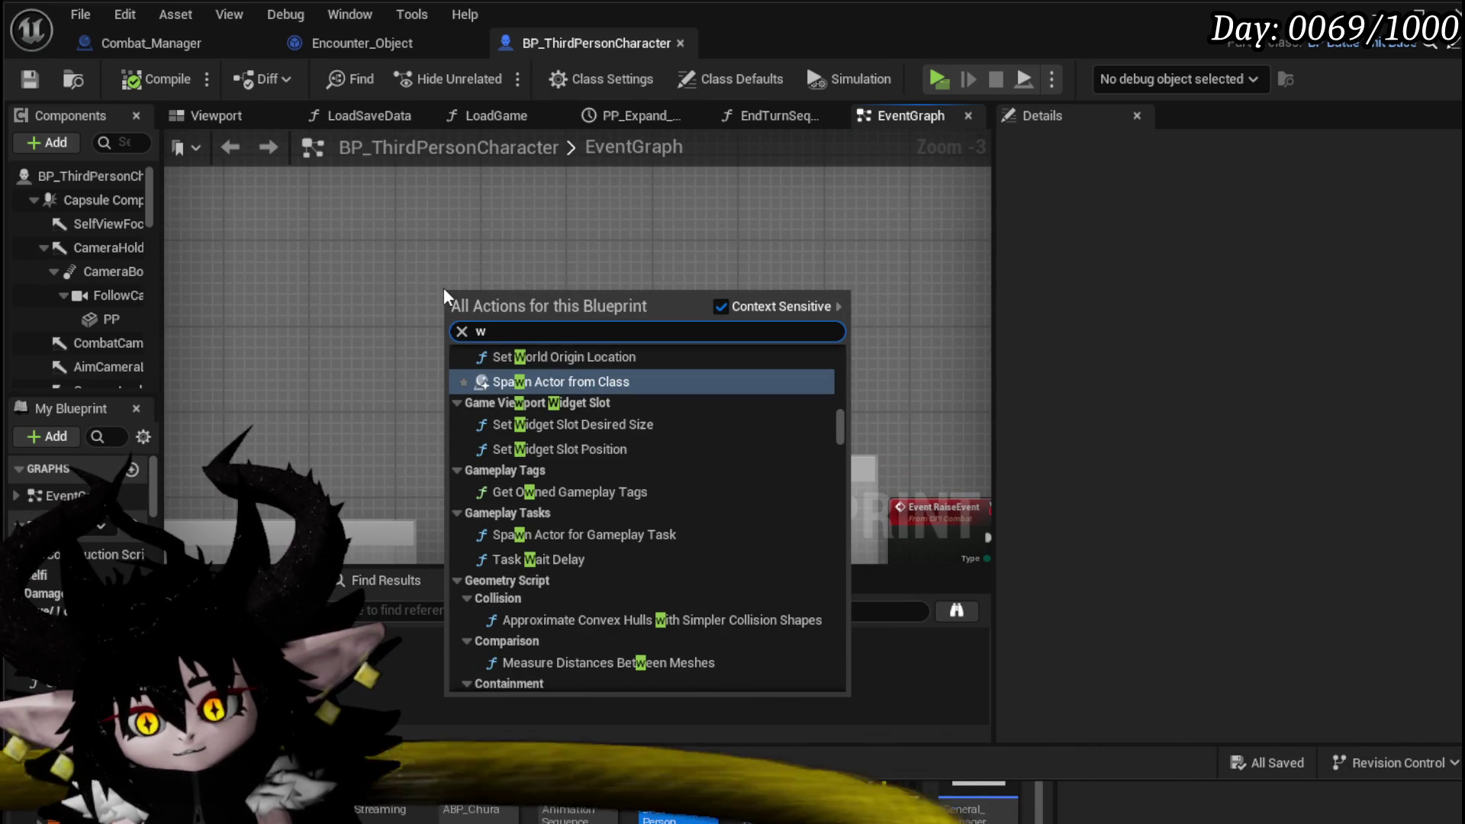
key("BackSpace")
type("get actor location")
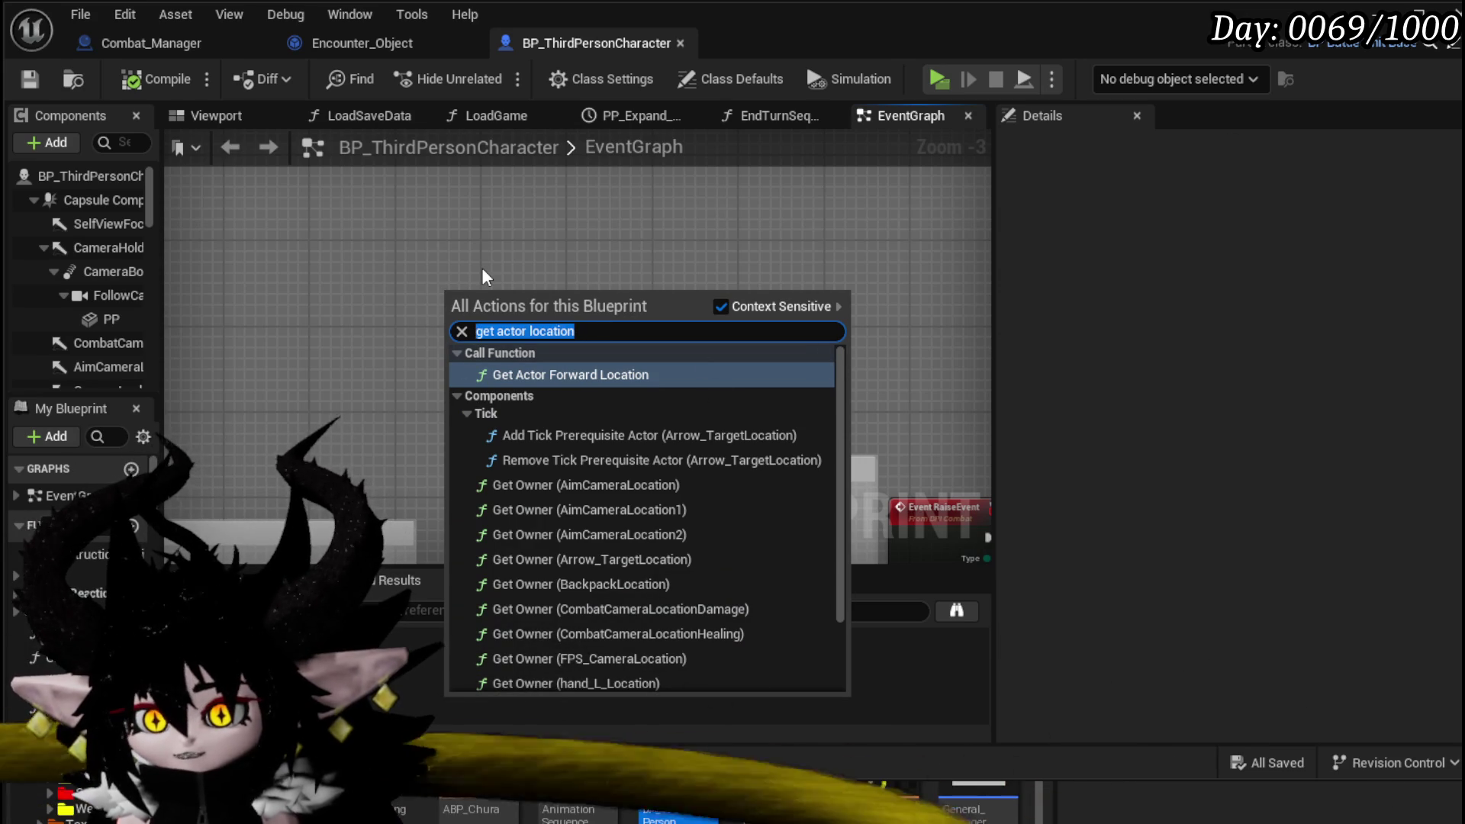
type("Set actor loca")
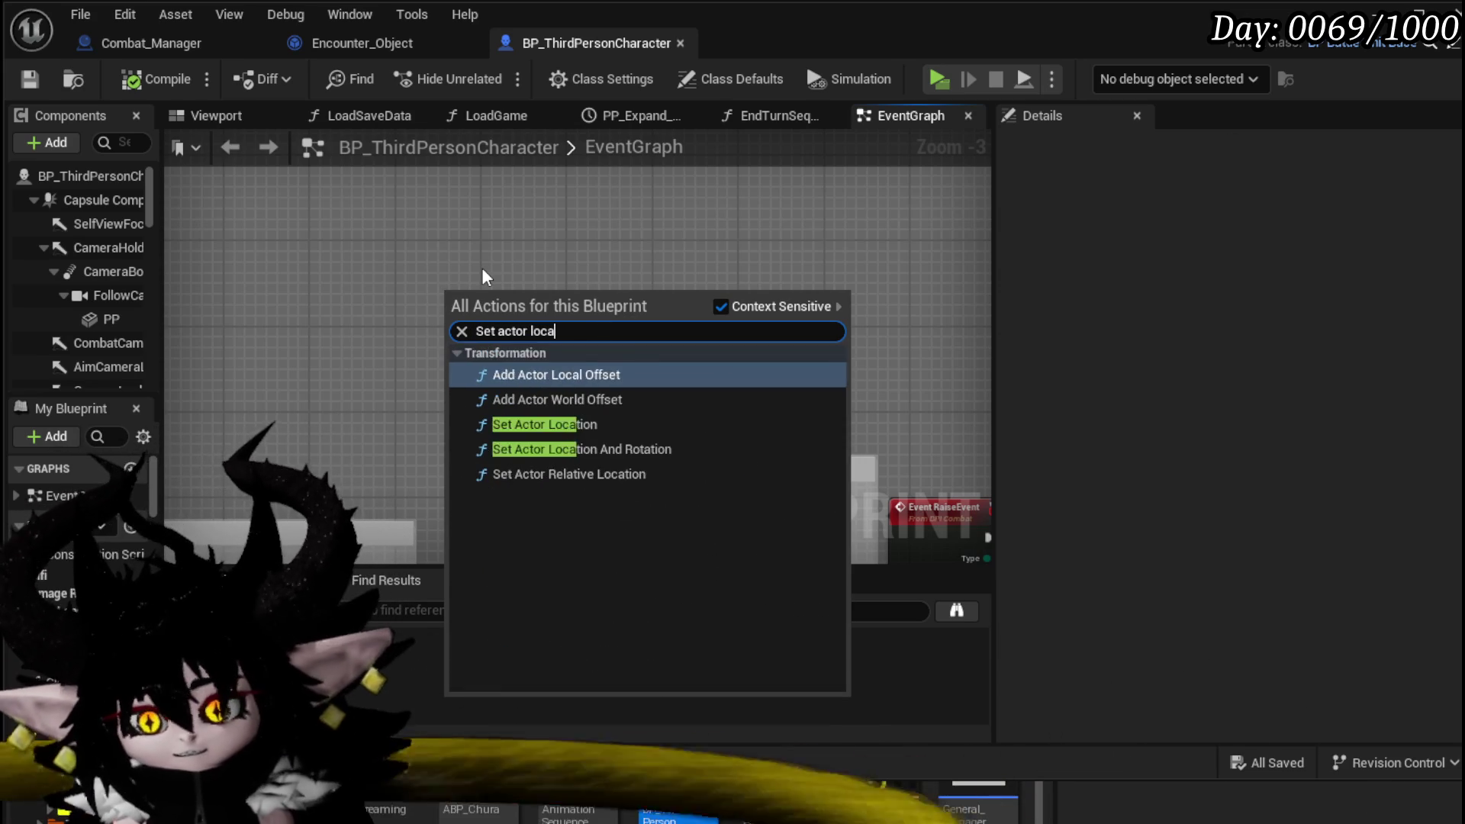
type("tion")
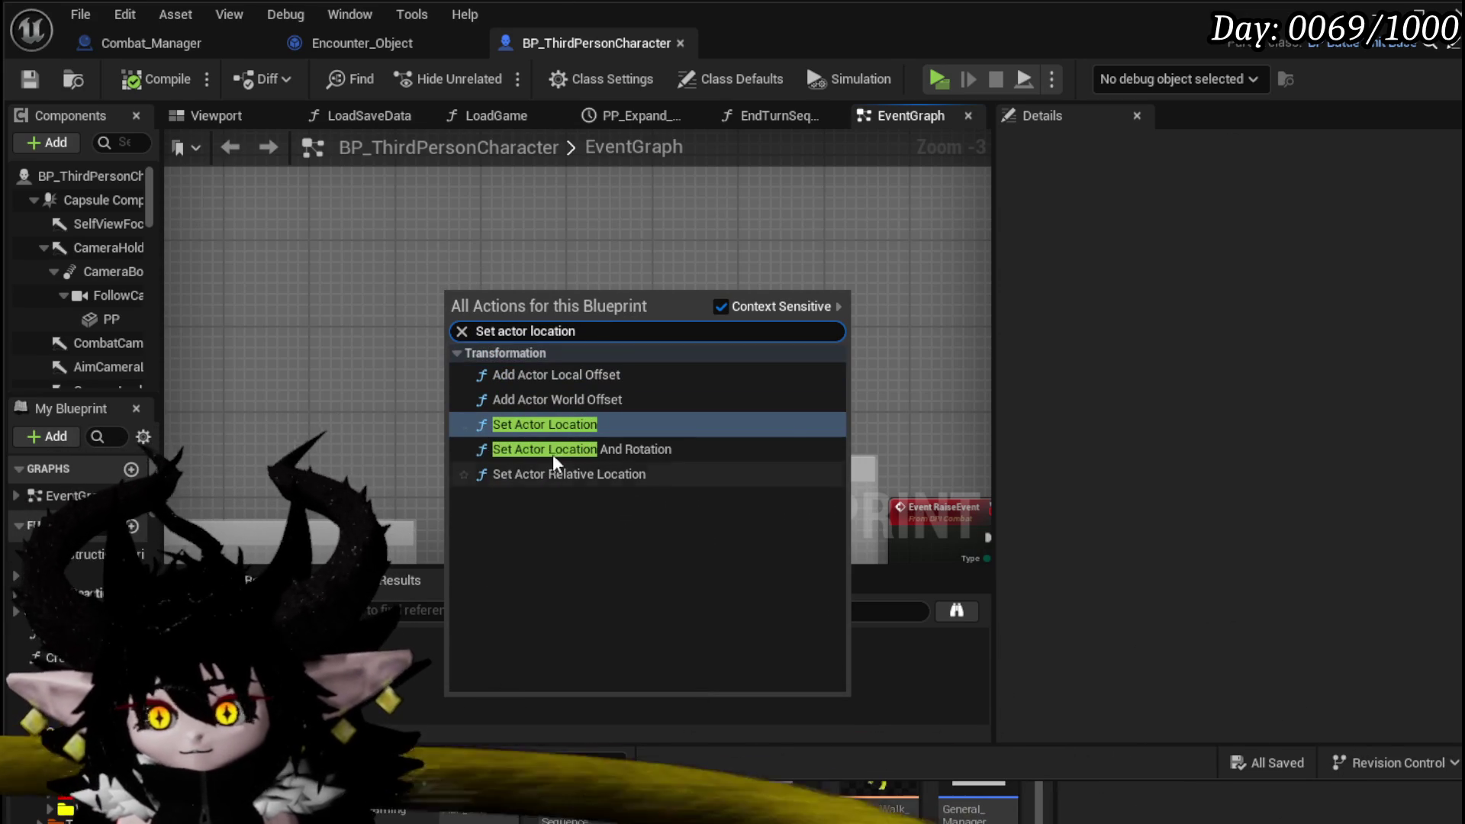
key("Return")
left_click_drag(485, 301, 337, 158)
- Add Set Actor Location And Rotation and Set Actor Rotation nodes beside it
right_click(367, 370)
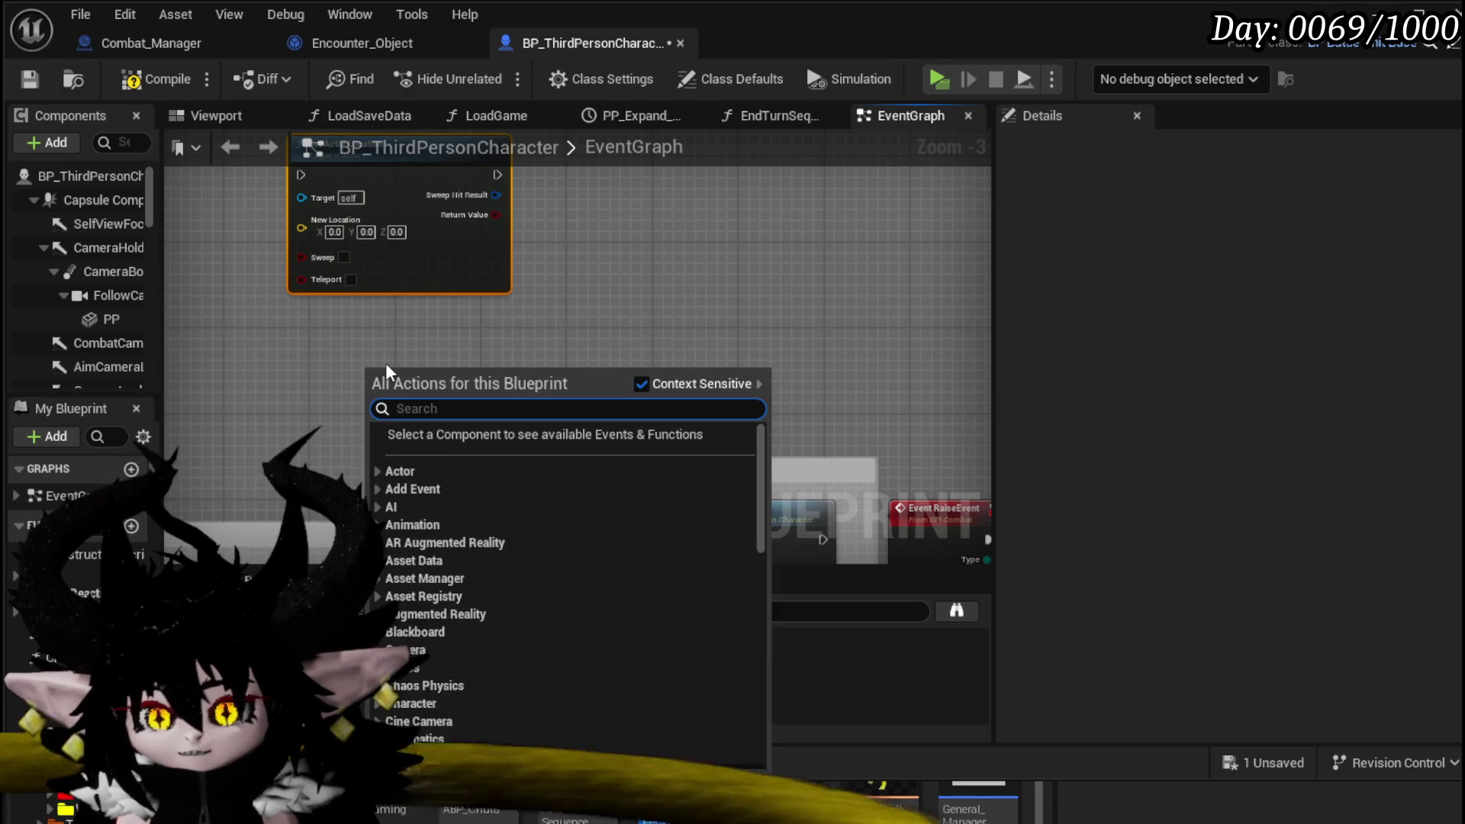
type("Set actor locati")
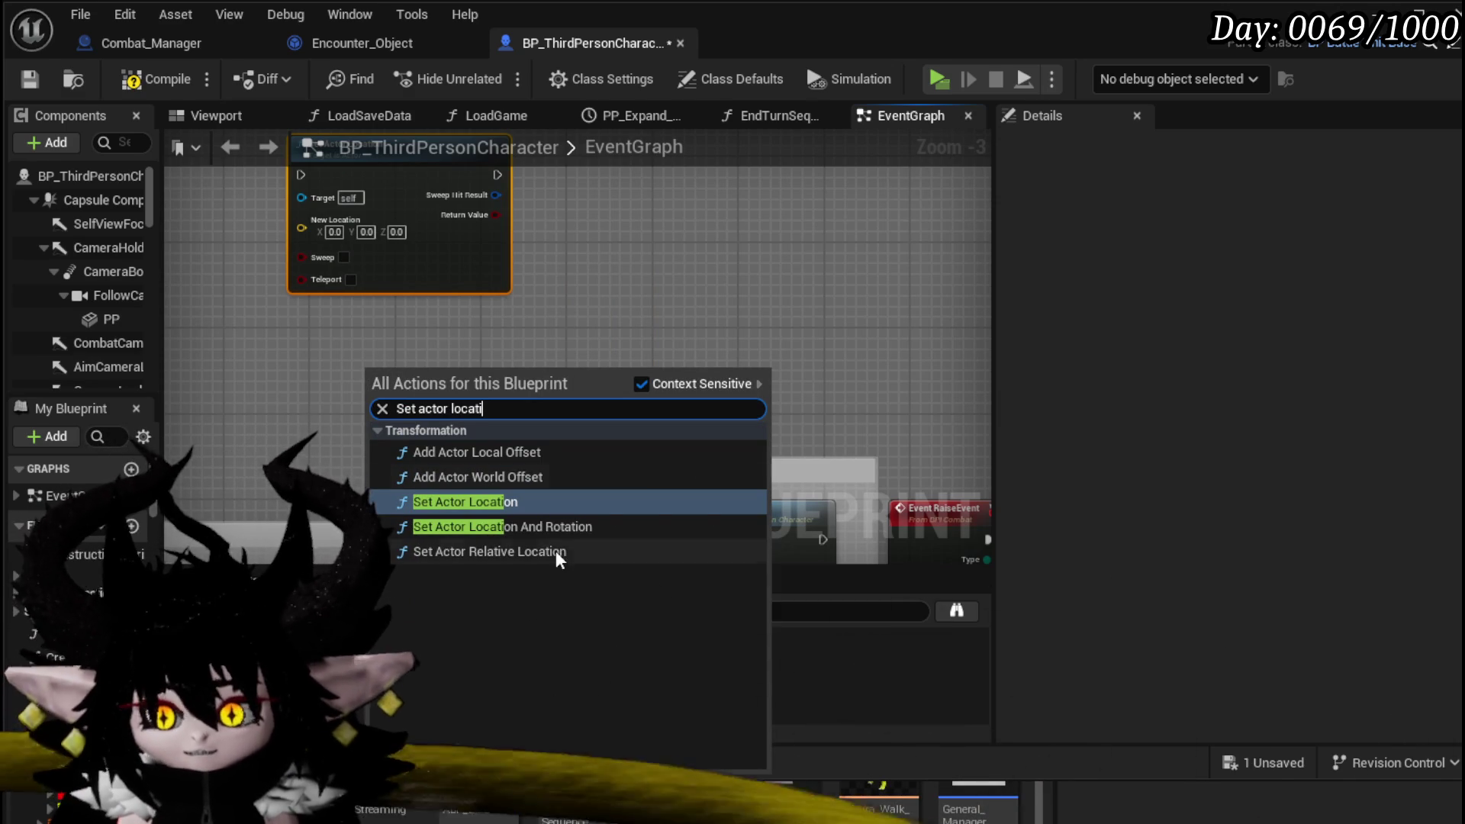
left_click(542, 526)
mouse_move(530, 397)
left_mouse_down()
mouse_move(741, 136)
mouse_move(678, 329)
left_mouse_up()
right_click(787, 337)
type("set actor rotation")
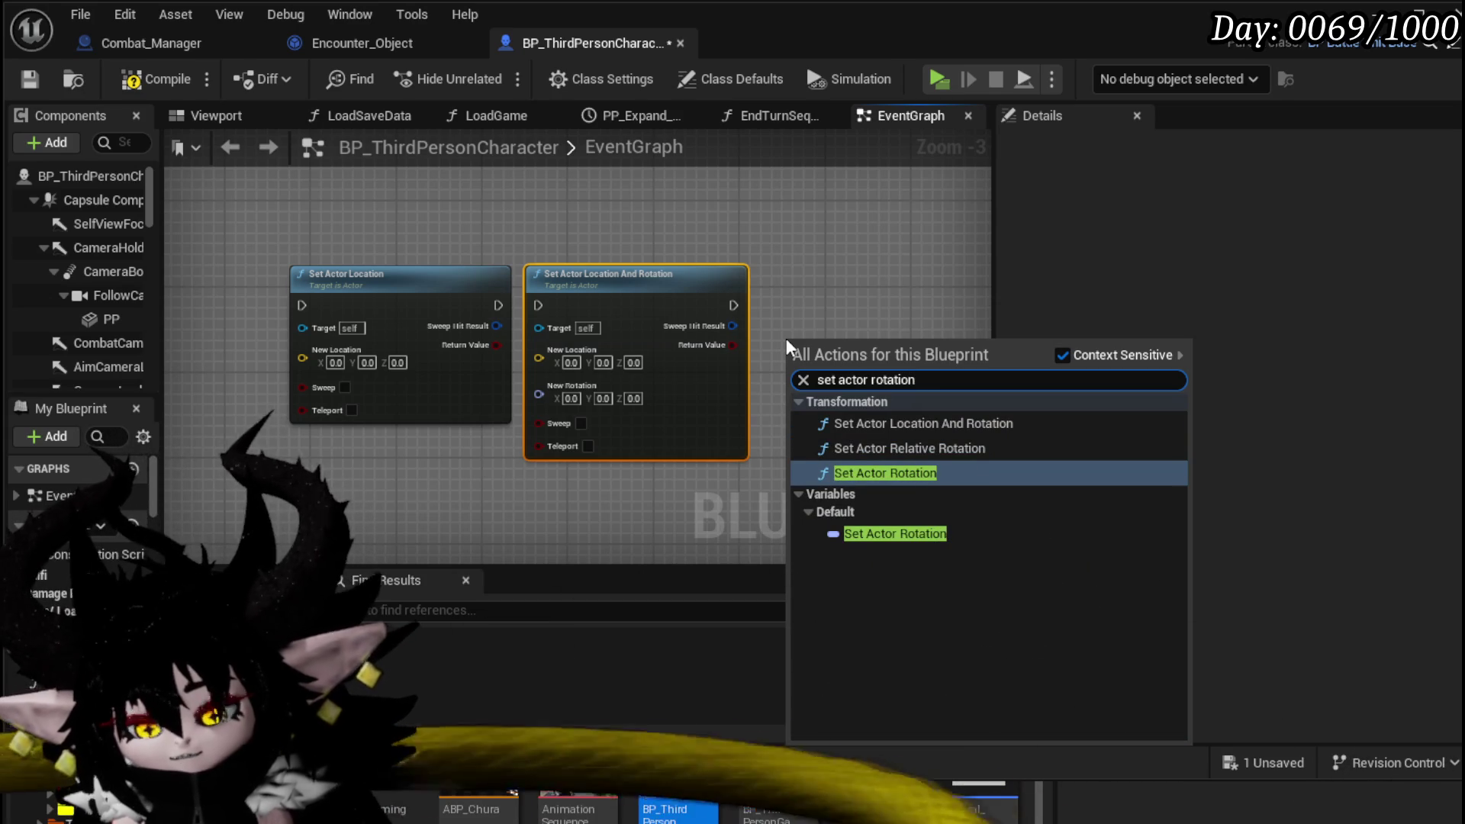
left_click(861, 473)
left_click_drag(832, 368, 814, 297)
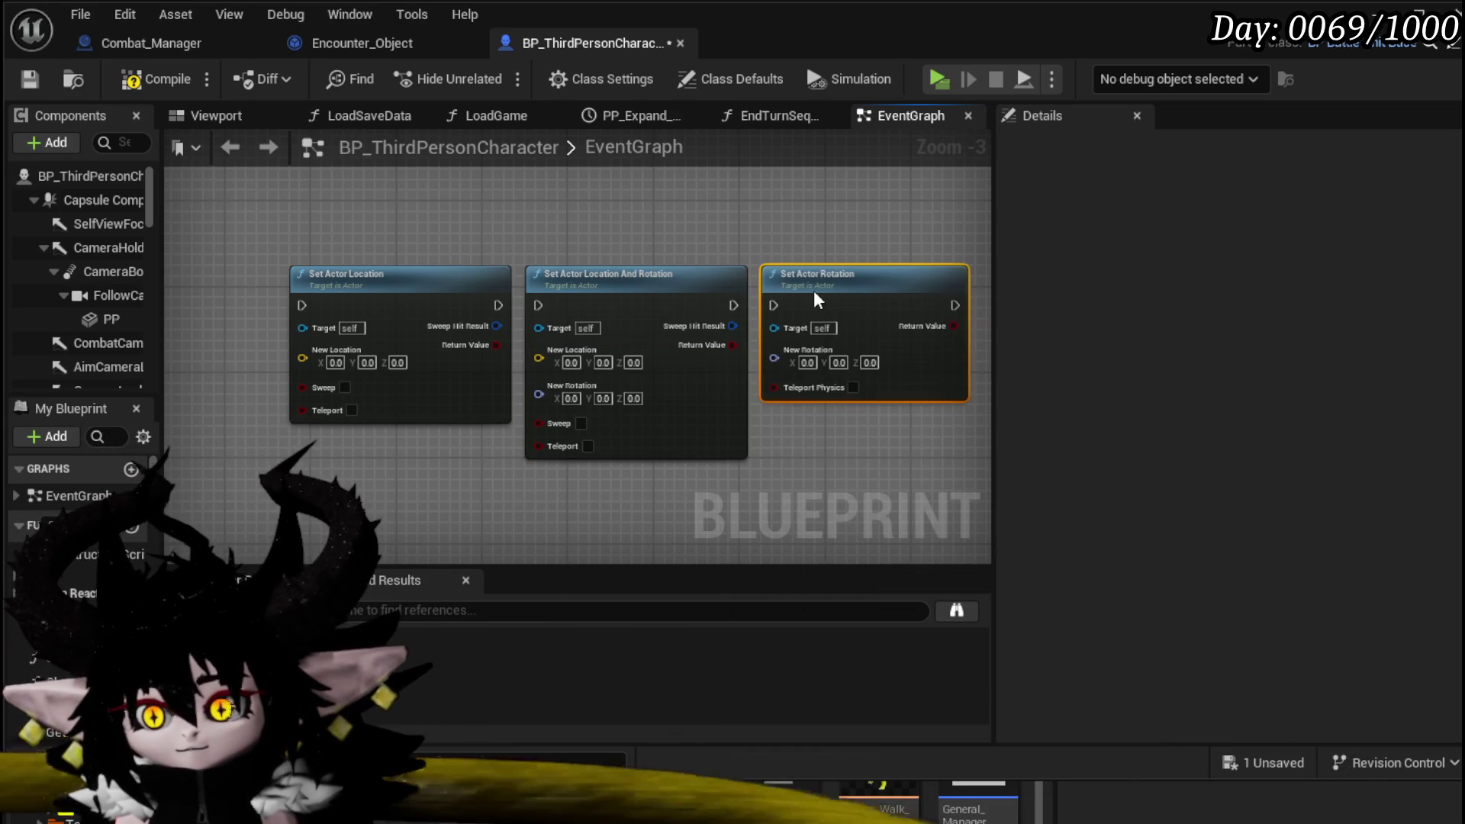
- Raise Set Actor Location, Set Actor Location And Rotation and Set Actor Rotation to one level
mouse_move(215, 225)
left_mouse_down()
mouse_move(361, 444)
mouse_move(405, 460)
left_mouse_up()
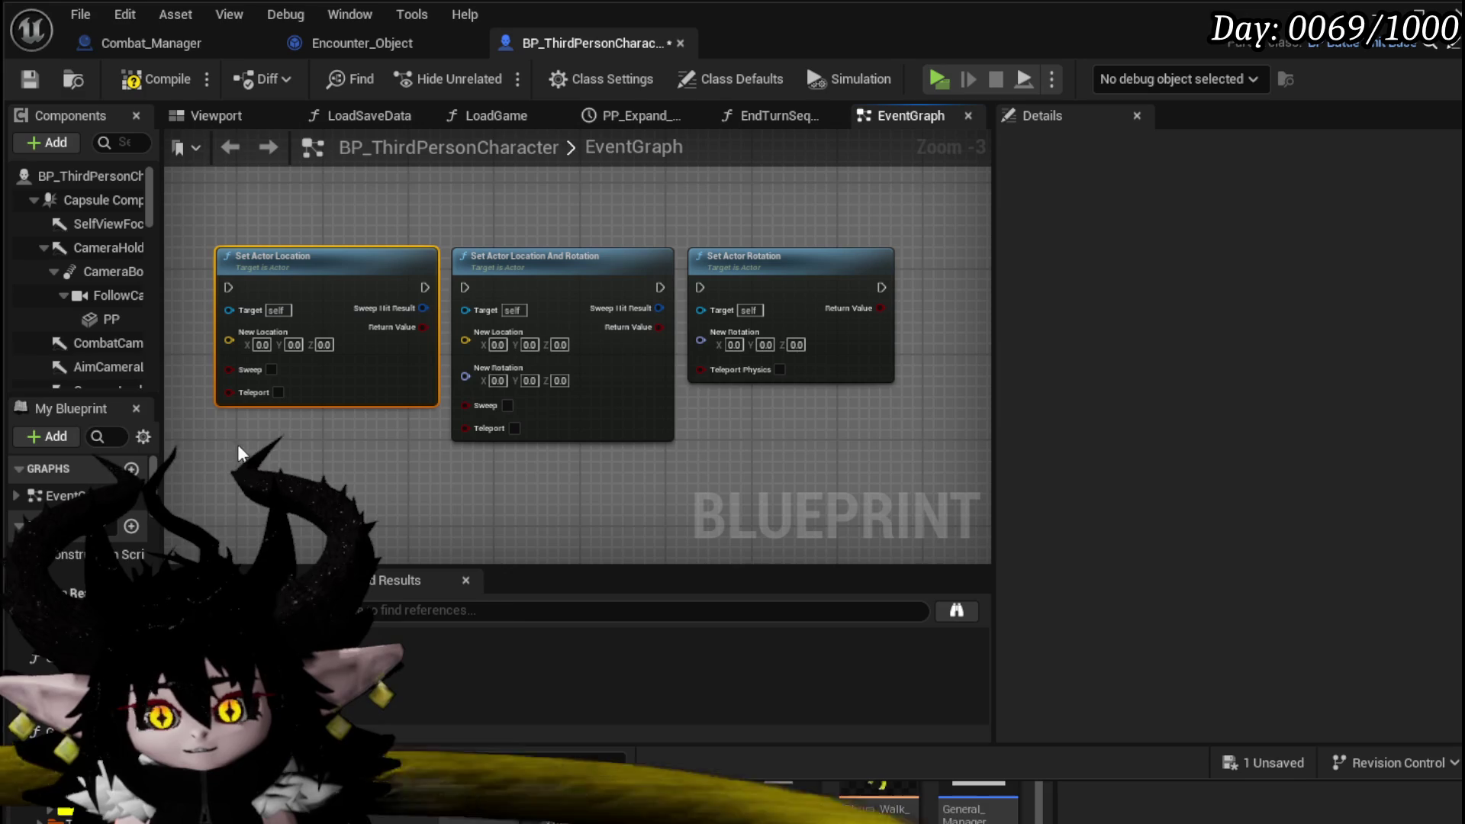
mouse_move(196, 425)
left_mouse_down()
mouse_move(453, 206)
mouse_move(446, 219)
mouse_move(478, 214)
mouse_move(619, 374)
left_mouse_up()
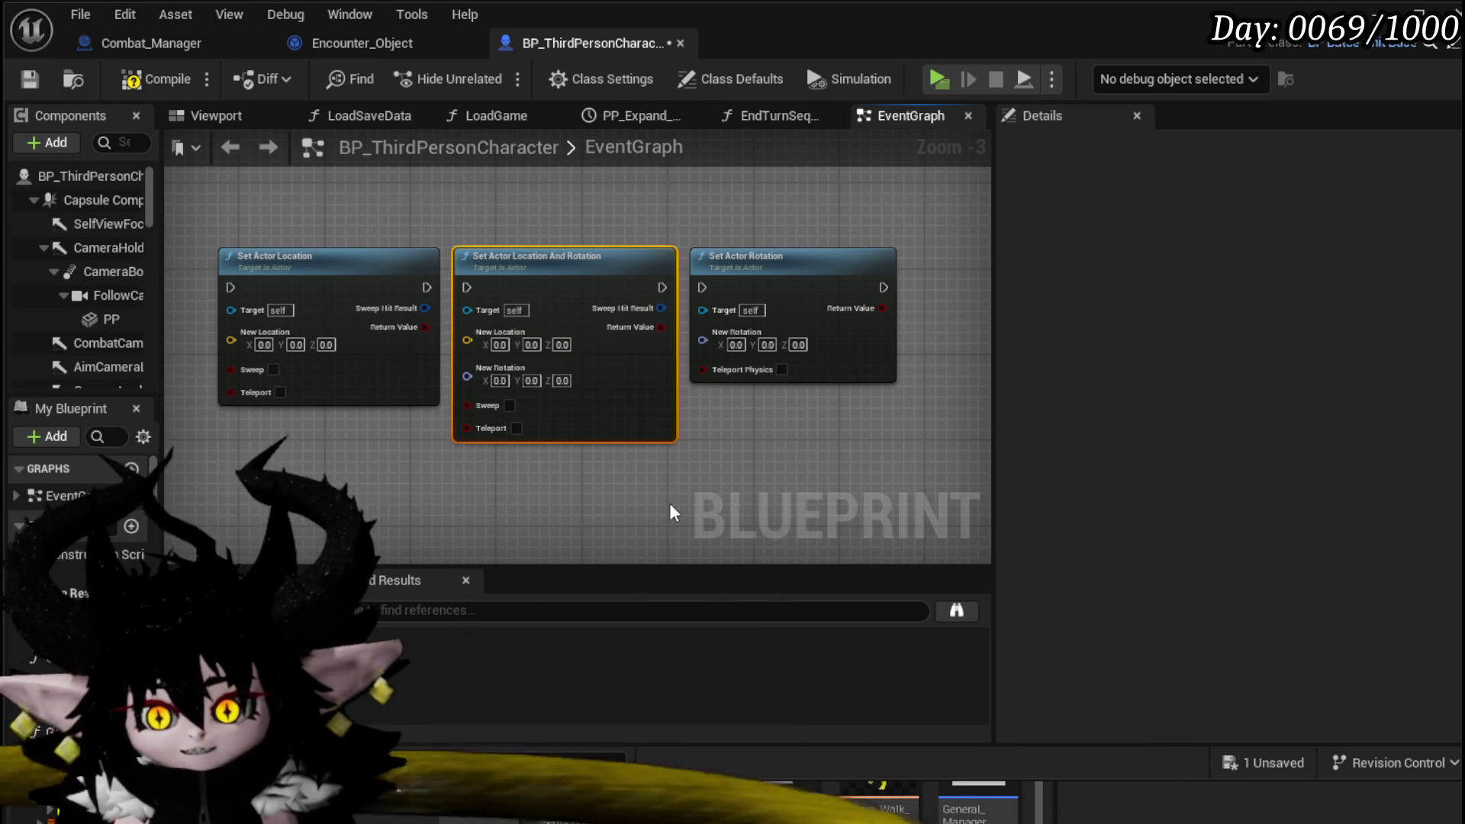
left_click(449, 224)
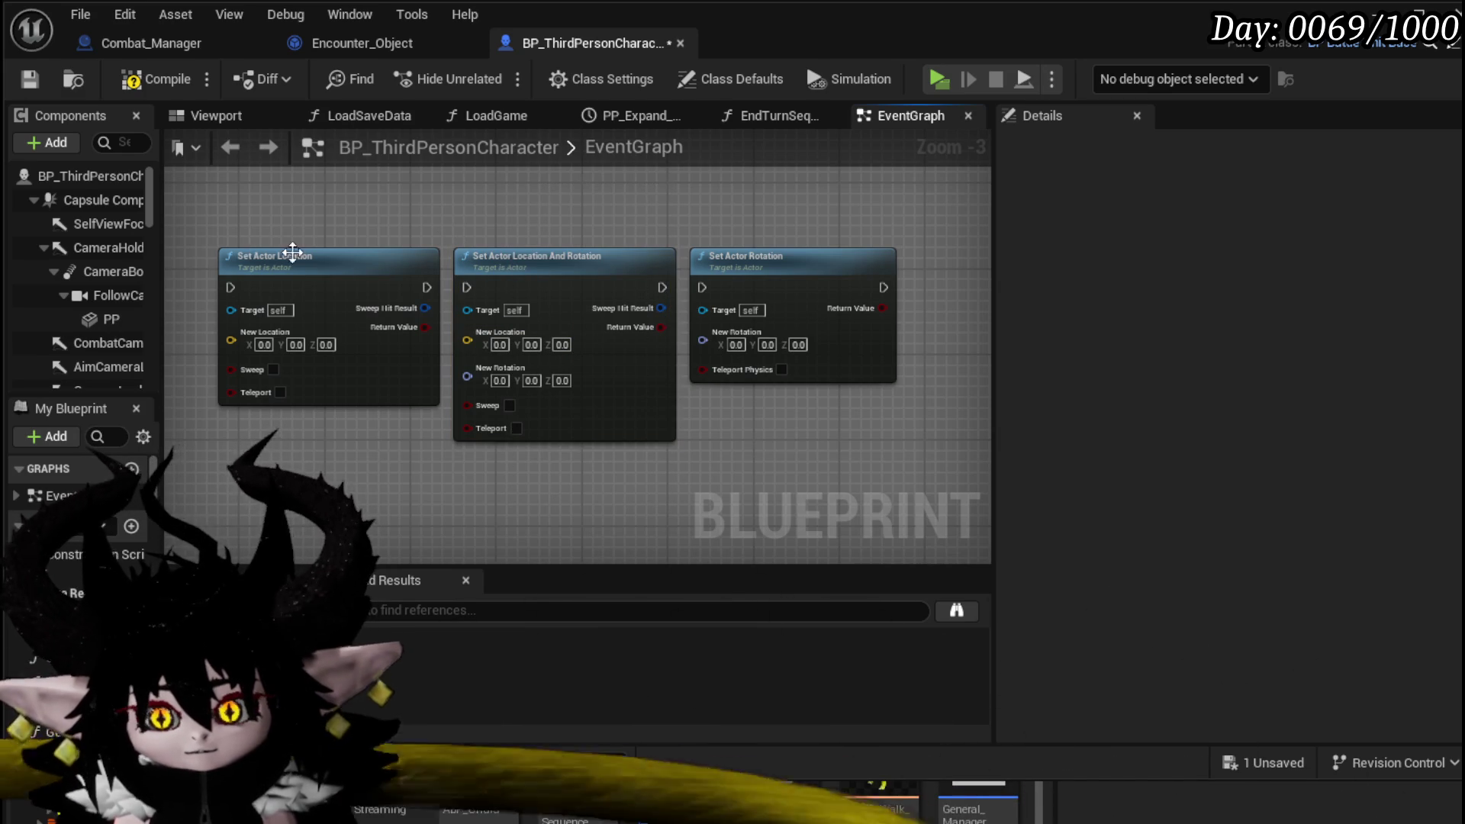
mouse_move(295, 254)
left_mouse_down()
mouse_move(295, 222)
mouse_move(272, 222)
left_mouse_up()
left_click_drag(645, 284, 635, 262)
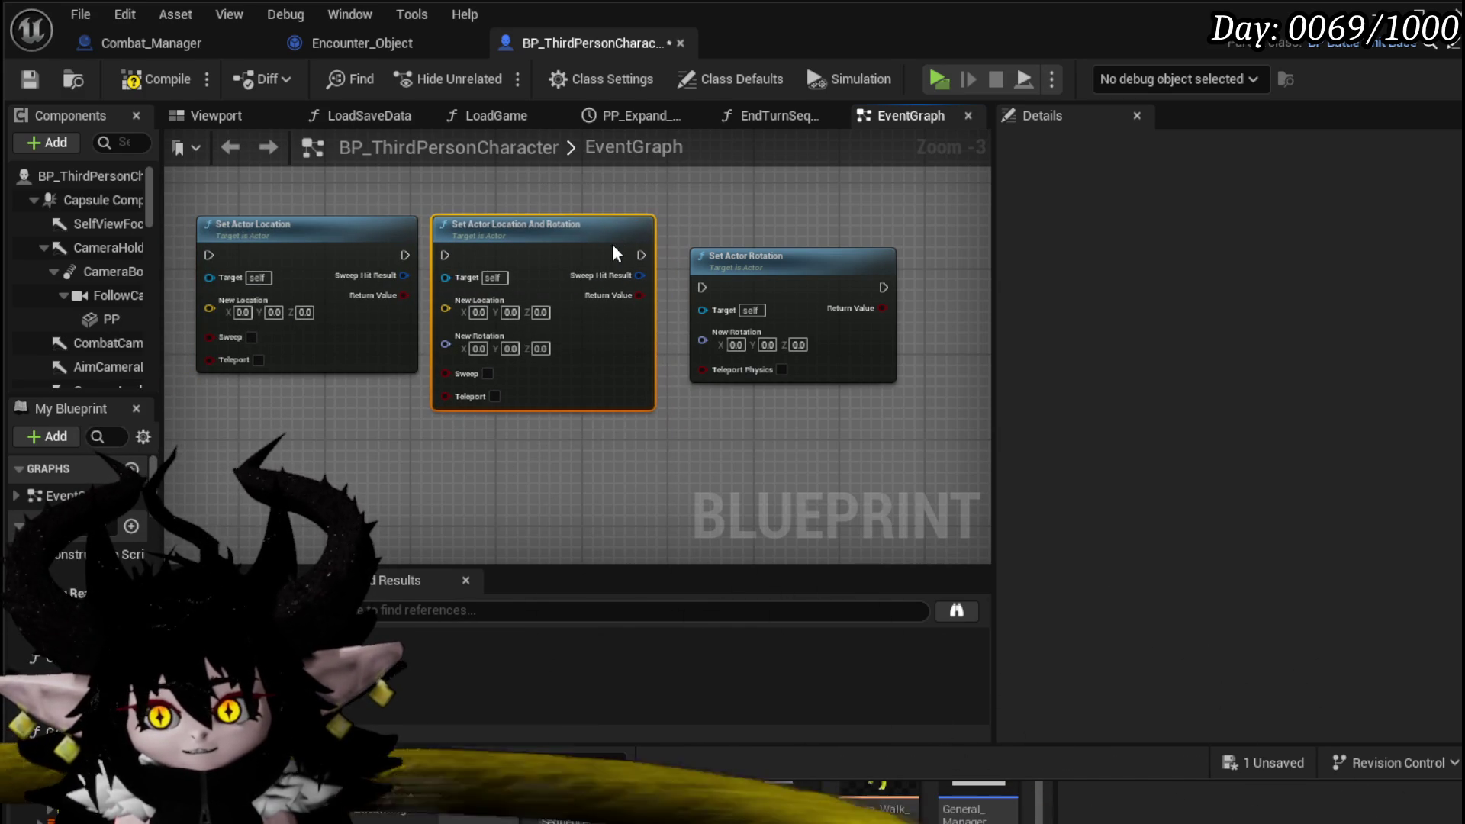
left_click_drag(230, 390, 333, 361)
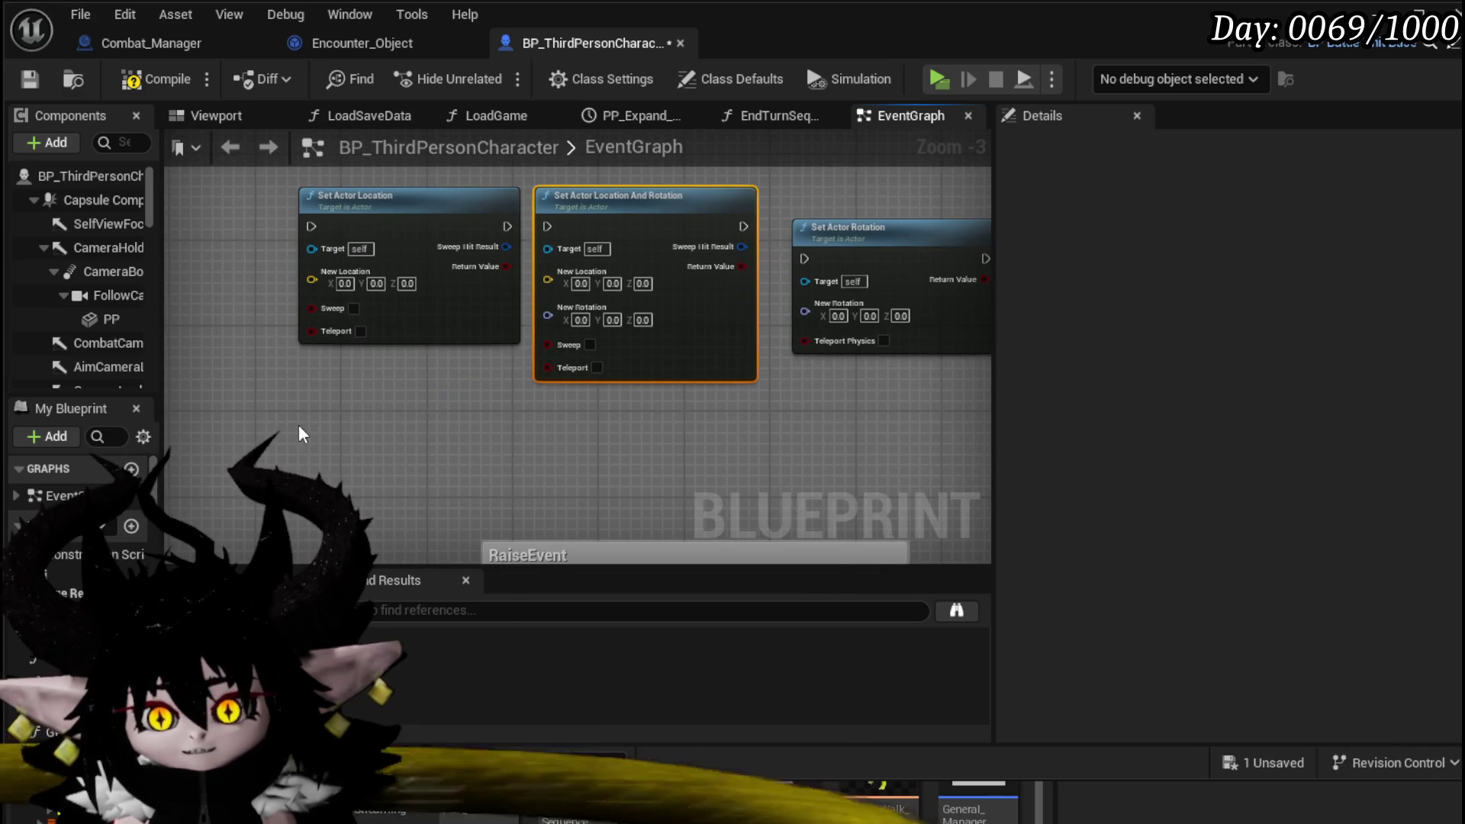
left_click_drag(482, 416, 419, 496)
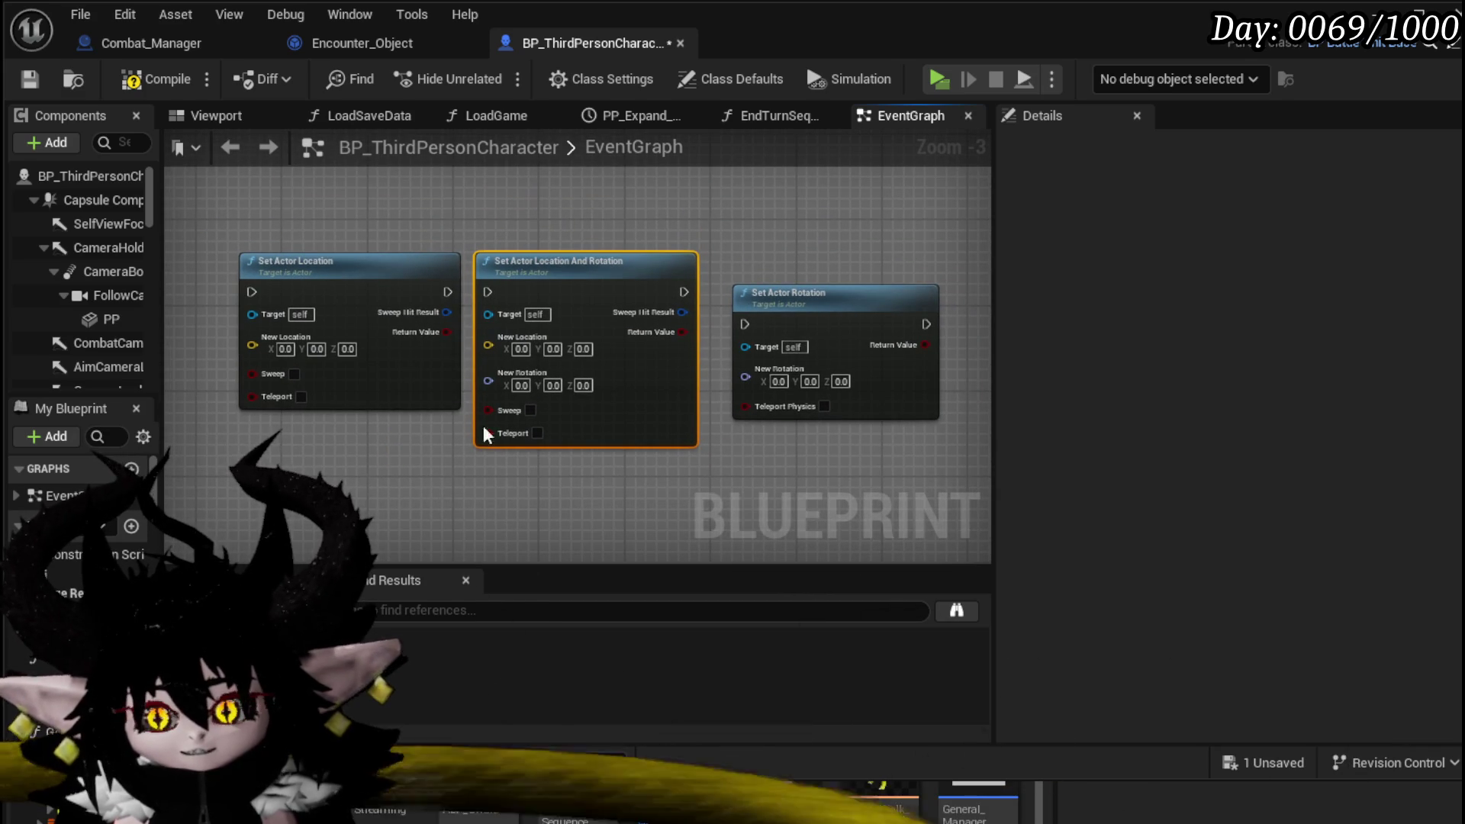
left_click_drag(470, 200, 460, 204)
mouse_move(231, 235)
left_mouse_down()
mouse_move(641, 491)
mouse_move(637, 220)
mouse_move(687, 225)
mouse_move(745, 269)
left_mouse_up()
left_click_drag(700, 222, 932, 538)
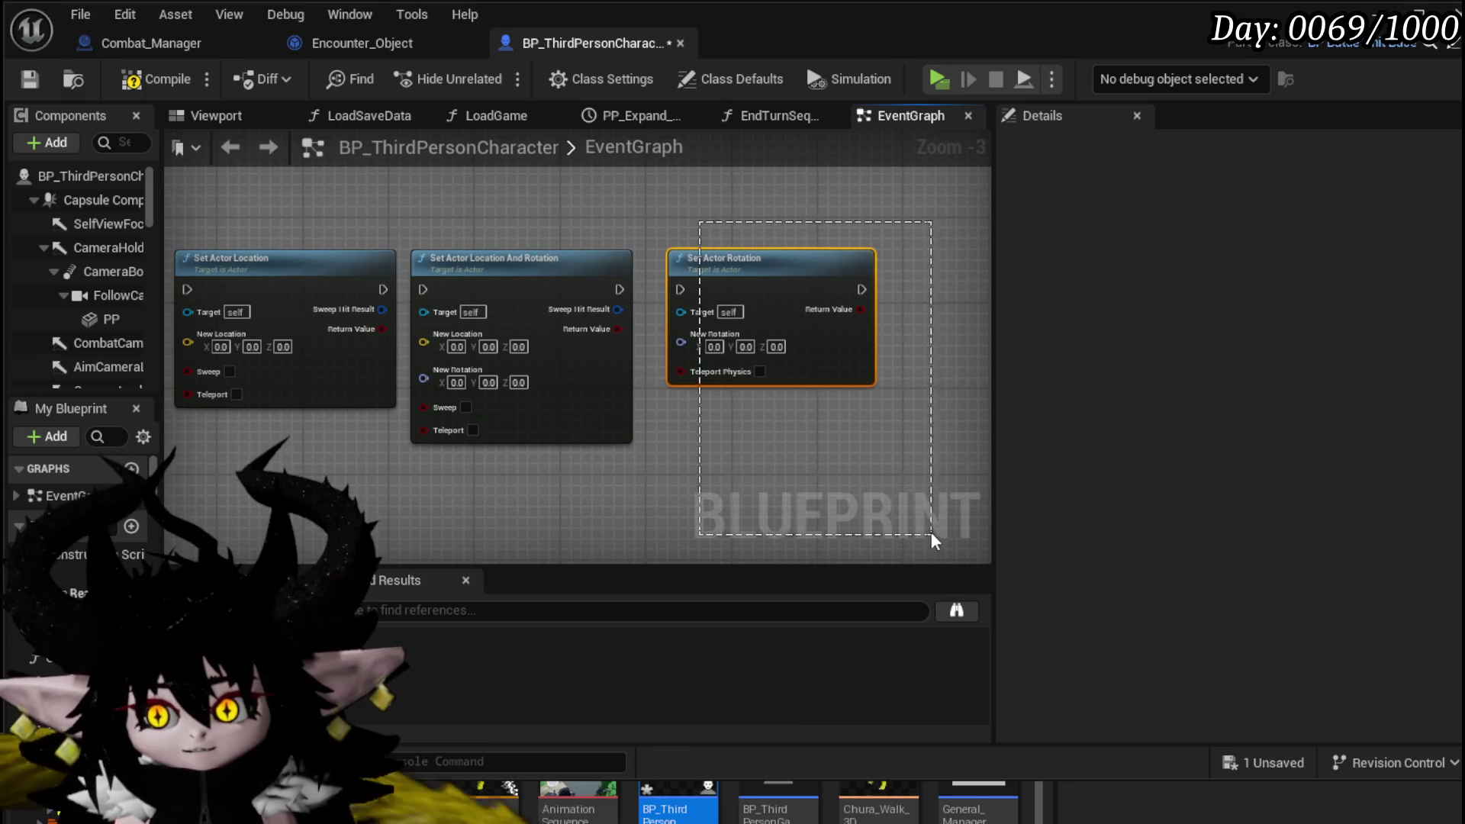
- Fine-tune the row, with Set Actor Rotation placed right of the other two nodes
left_click(627, 226)
mouse_move(877, 412)
left_mouse_down()
mouse_move(903, 397)
mouse_move(895, 409)
mouse_move(832, 381)
left_mouse_up()
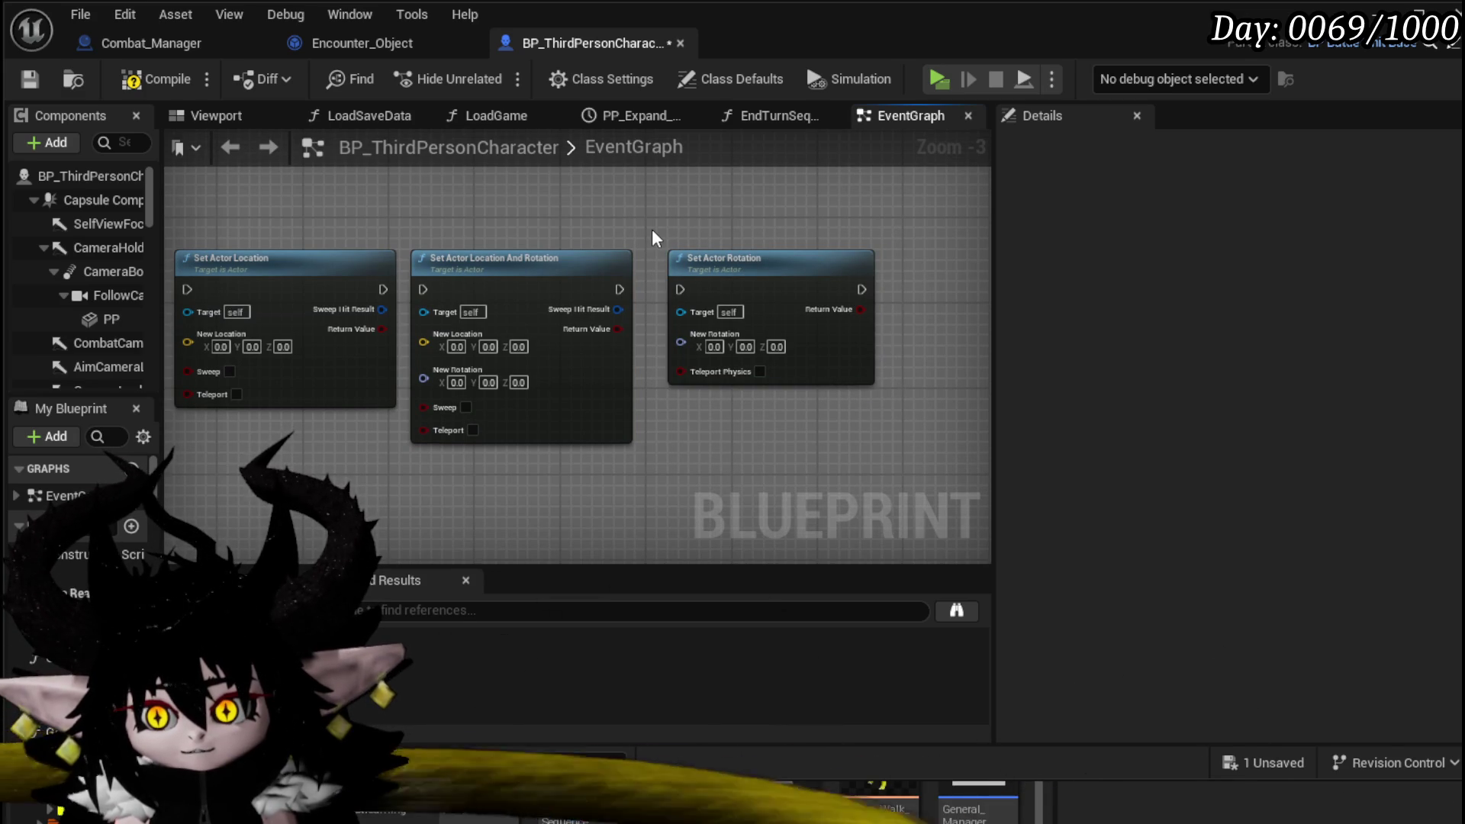
left_click_drag(431, 239, 318, 231)
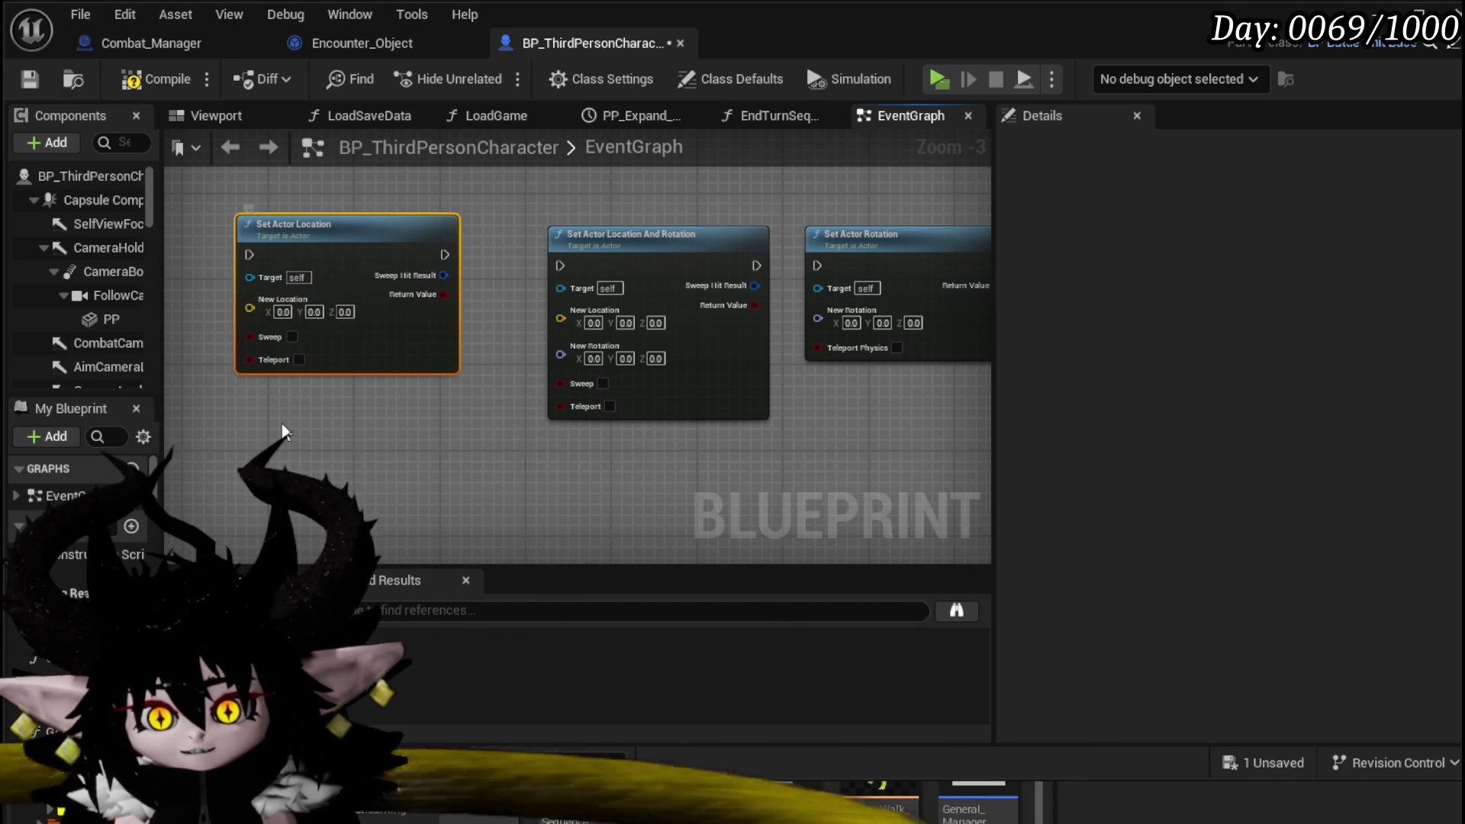
mouse_move(354, 414)
left_mouse_down()
mouse_move(288, 414)
mouse_move(327, 409)
left_mouse_up()
left_click(619, 244)
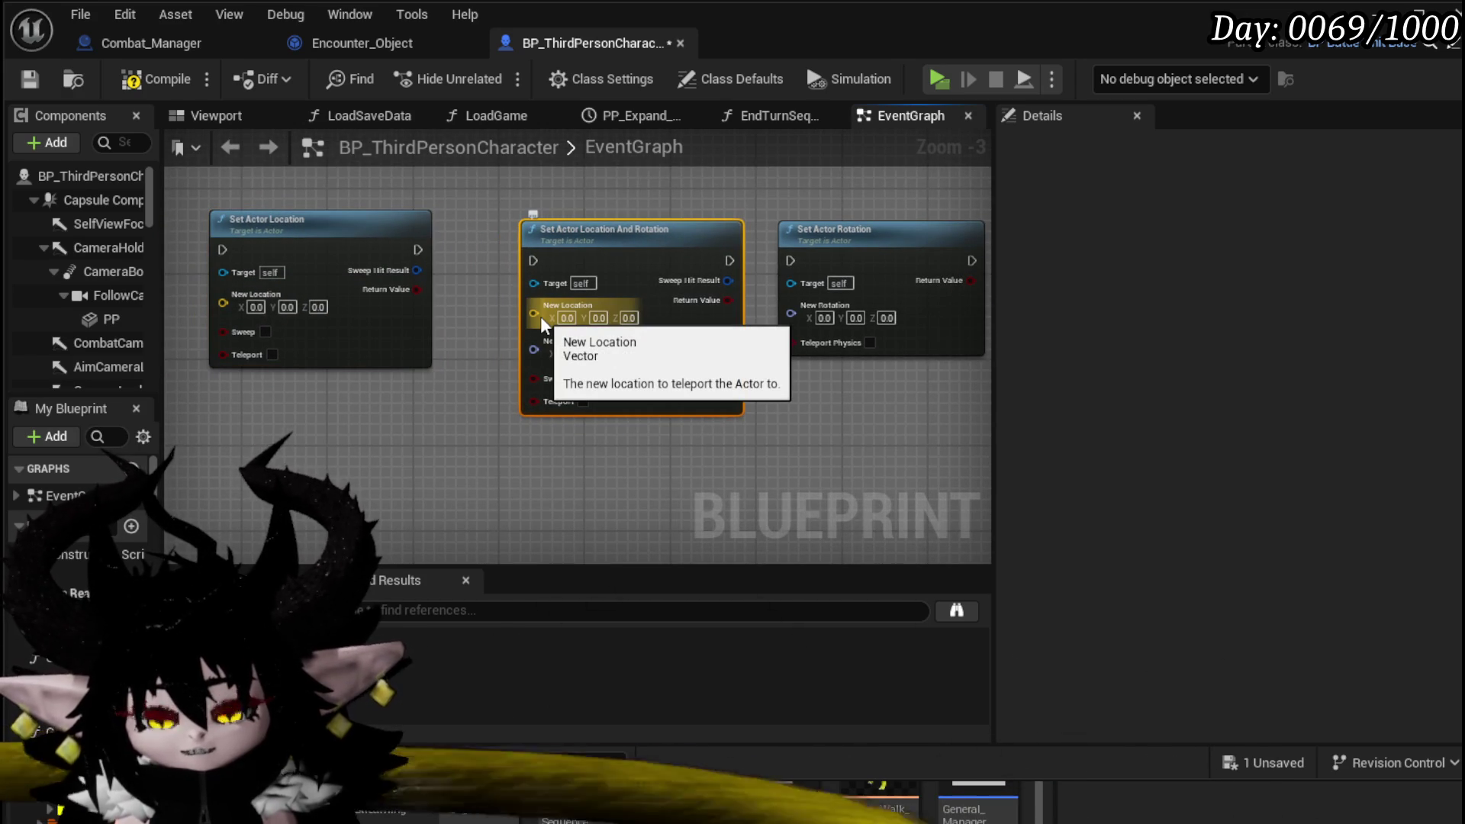
left_click_drag(532, 357, 416, 357)
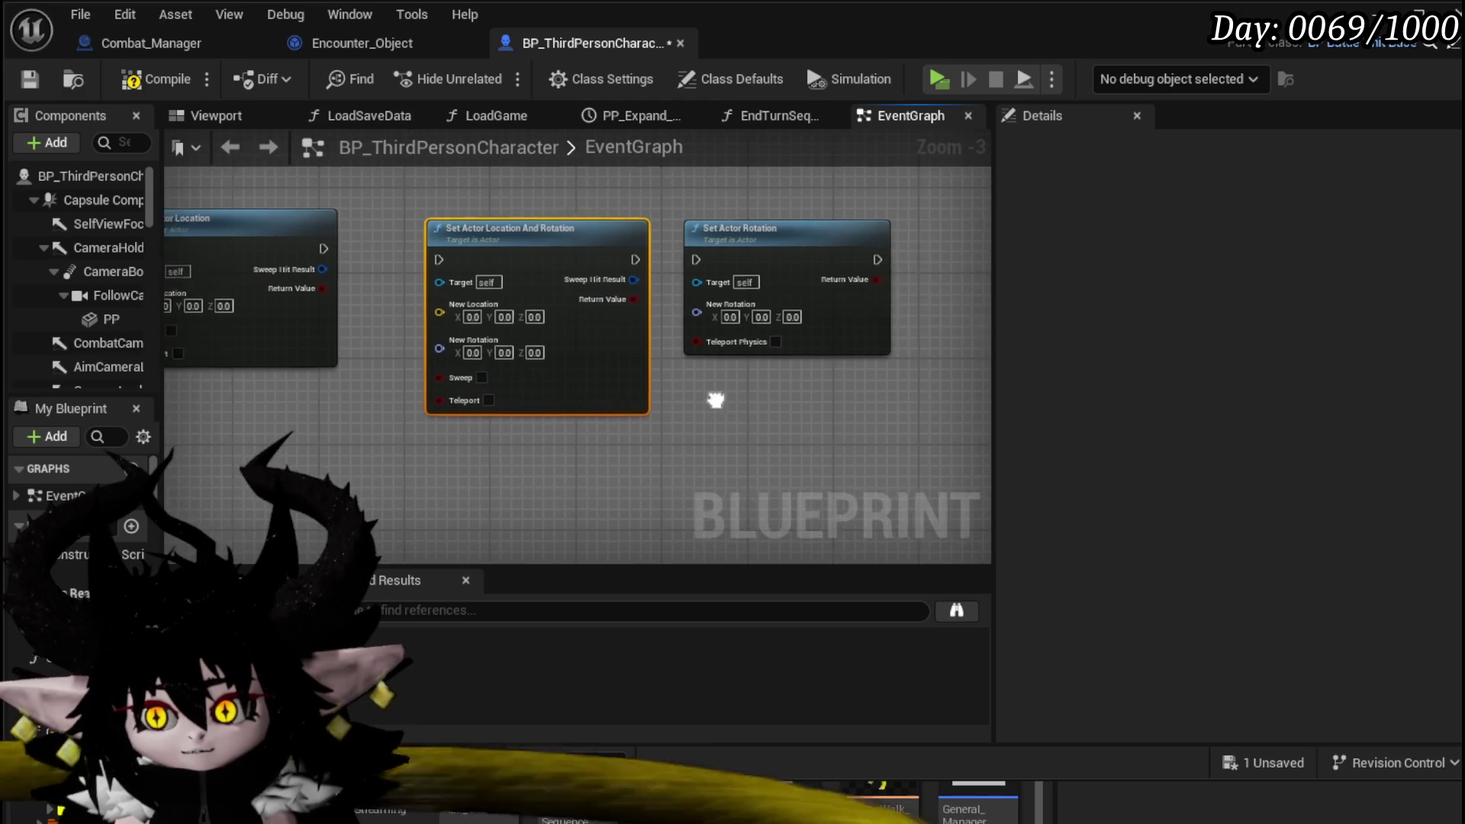
left_click_drag(695, 232, 735, 240)
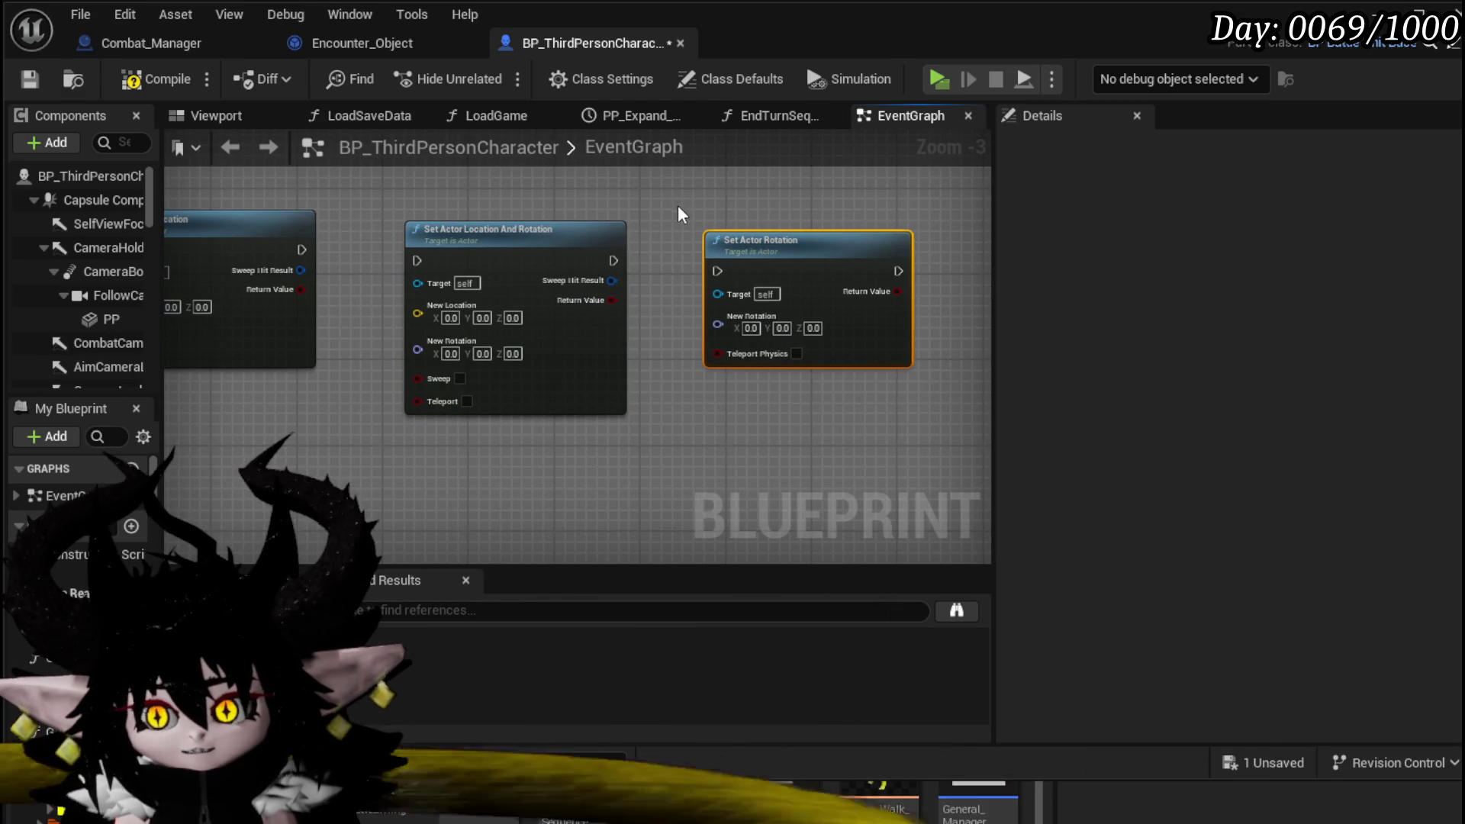
left_click(717, 405)
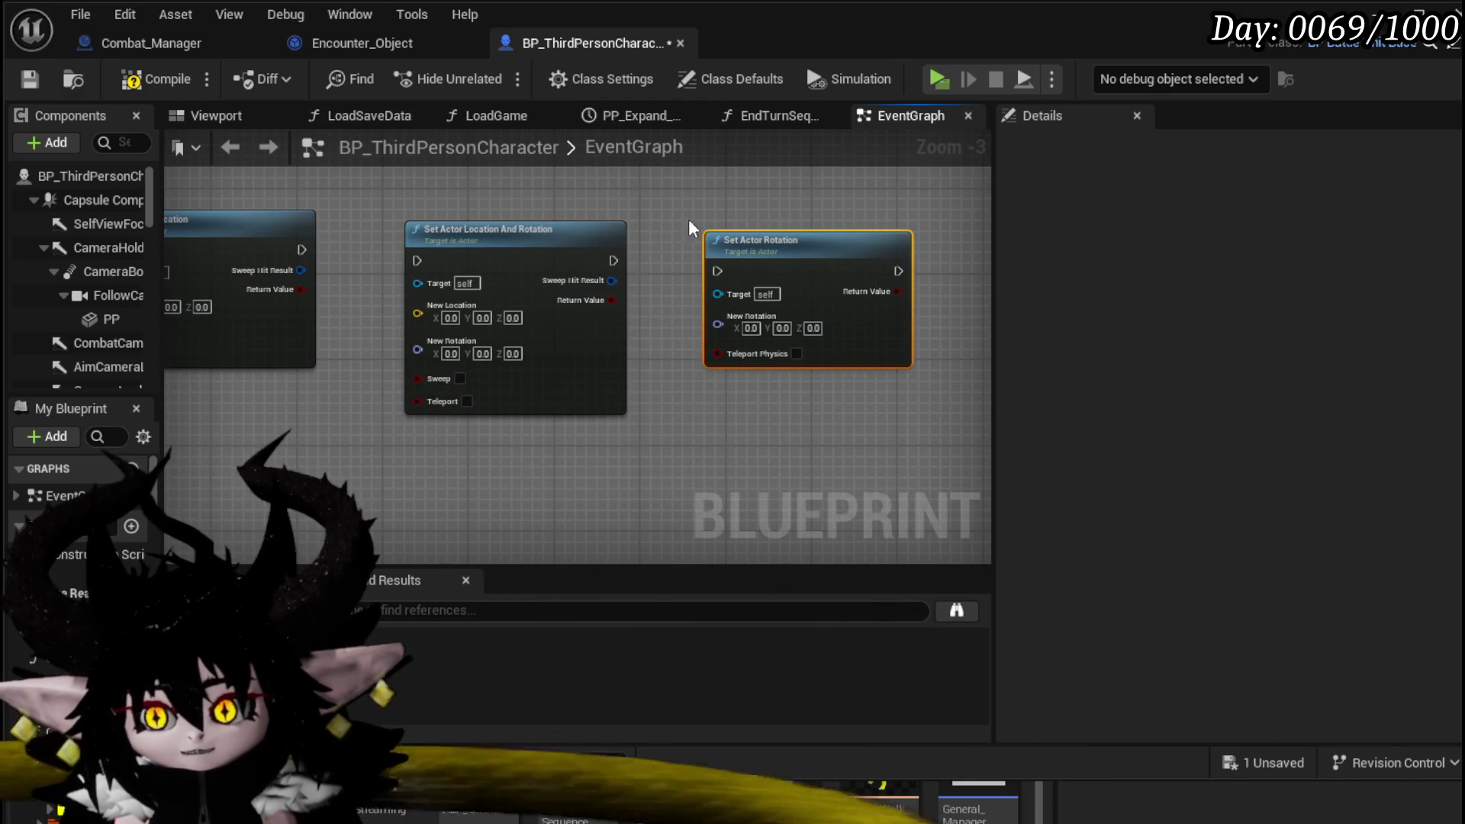
left_click_drag(653, 200, 939, 396)
left_click(873, 396)
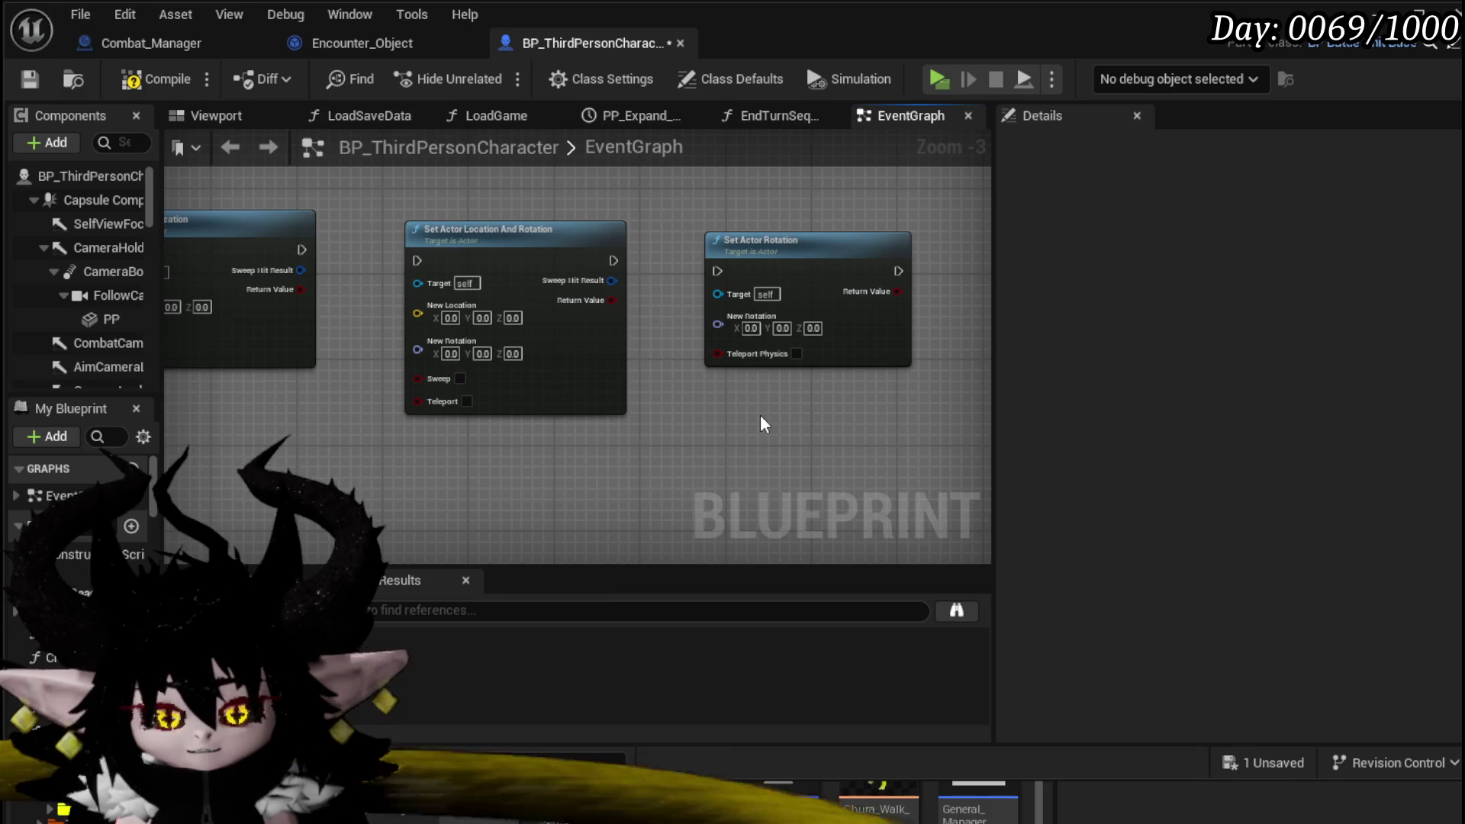
mouse_move(748, 242)
left_mouse_down()
mouse_move(758, 336)
mouse_move(736, 239)
mouse_move(818, 207)
mouse_move(786, 240)
left_mouse_up()
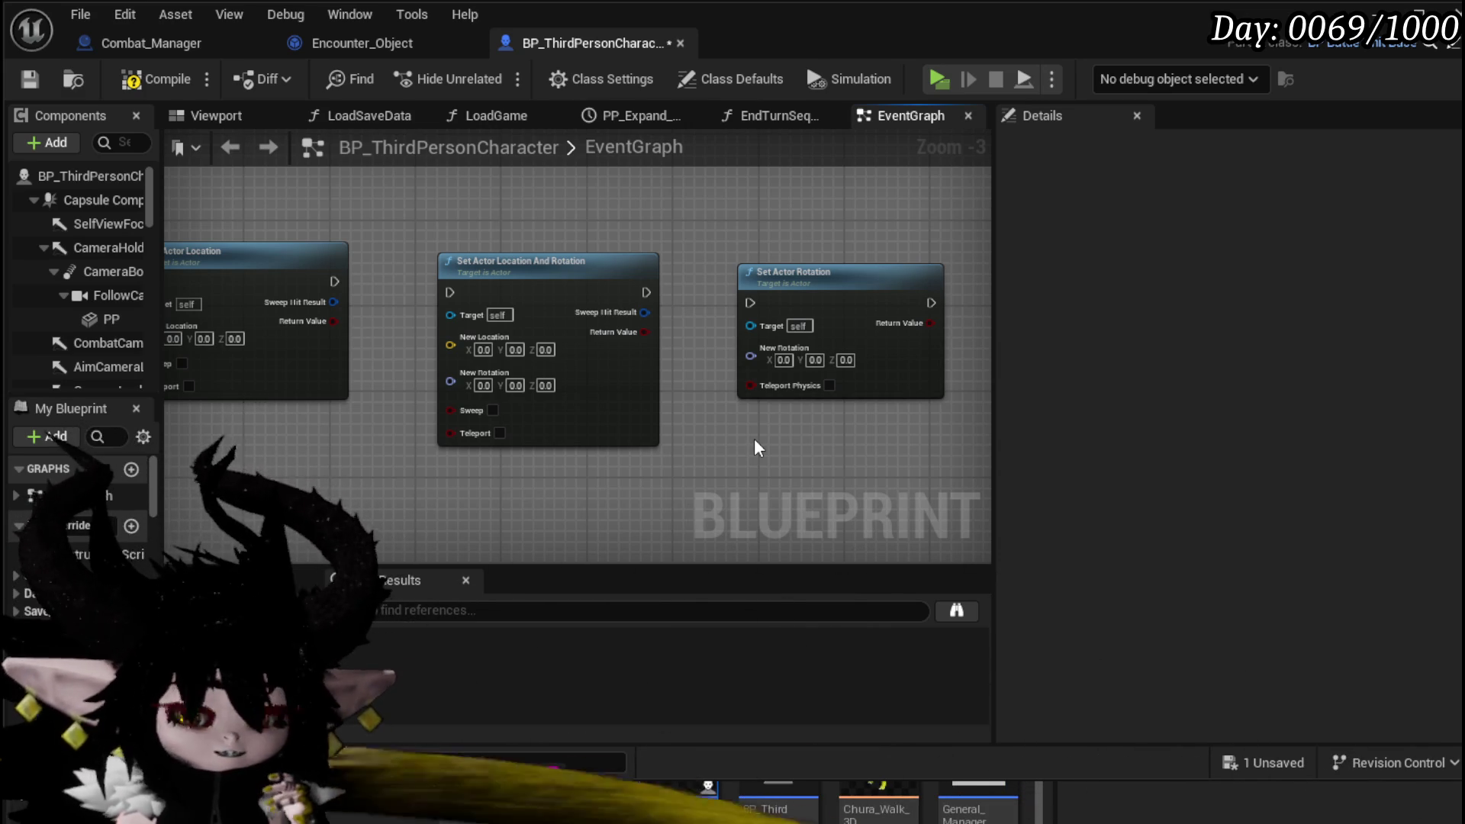
- Paste, move Set Actor Rotation beneath Set Actor Location, and save the blueprint
mouse_move(690, 271)
left_mouse_down()
mouse_move(749, 229)
mouse_move(891, 228)
left_mouse_up()
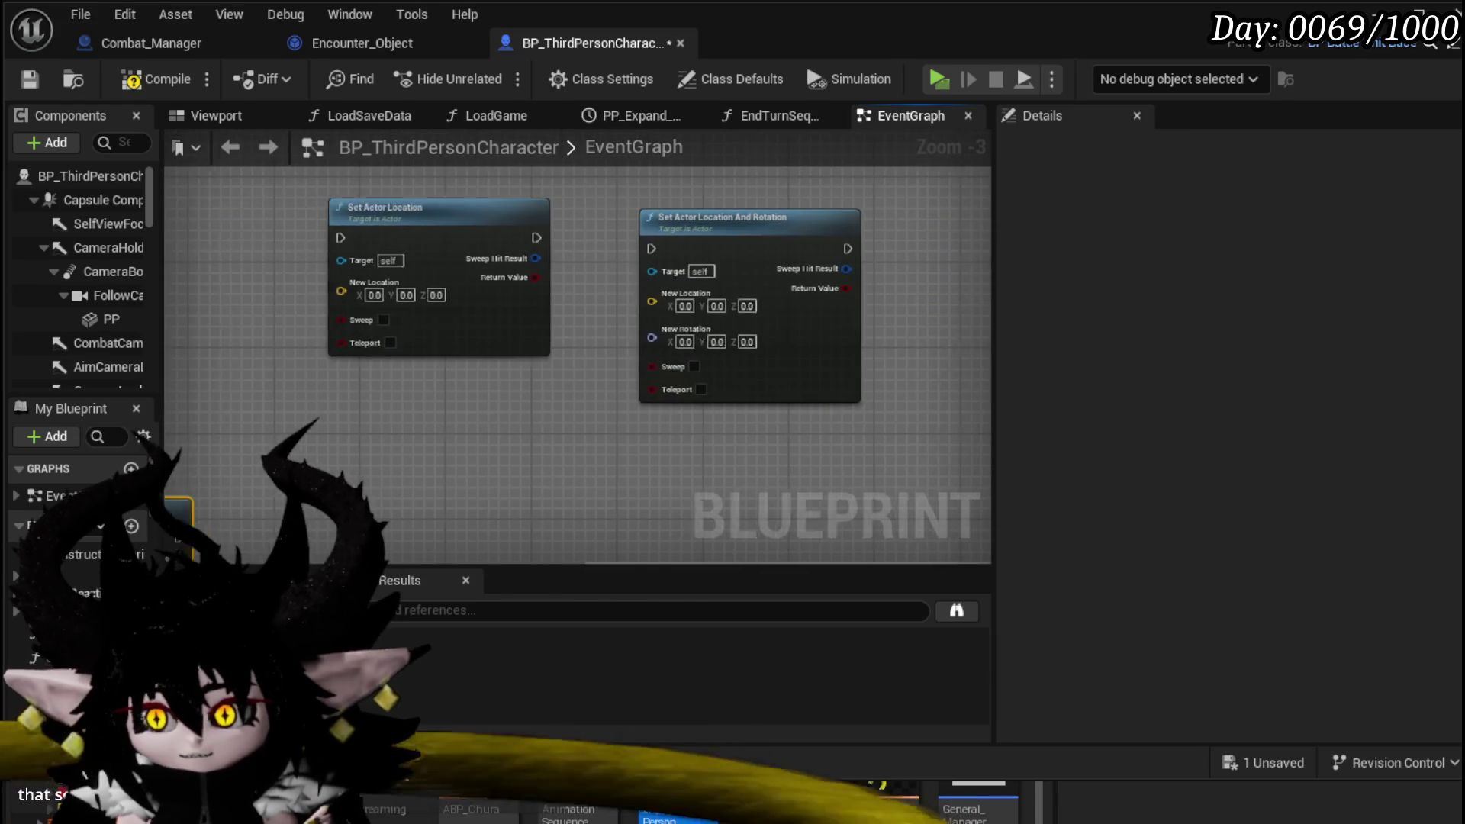
key("ctrl+v")
left_click_drag(577, 424, 470, 340)
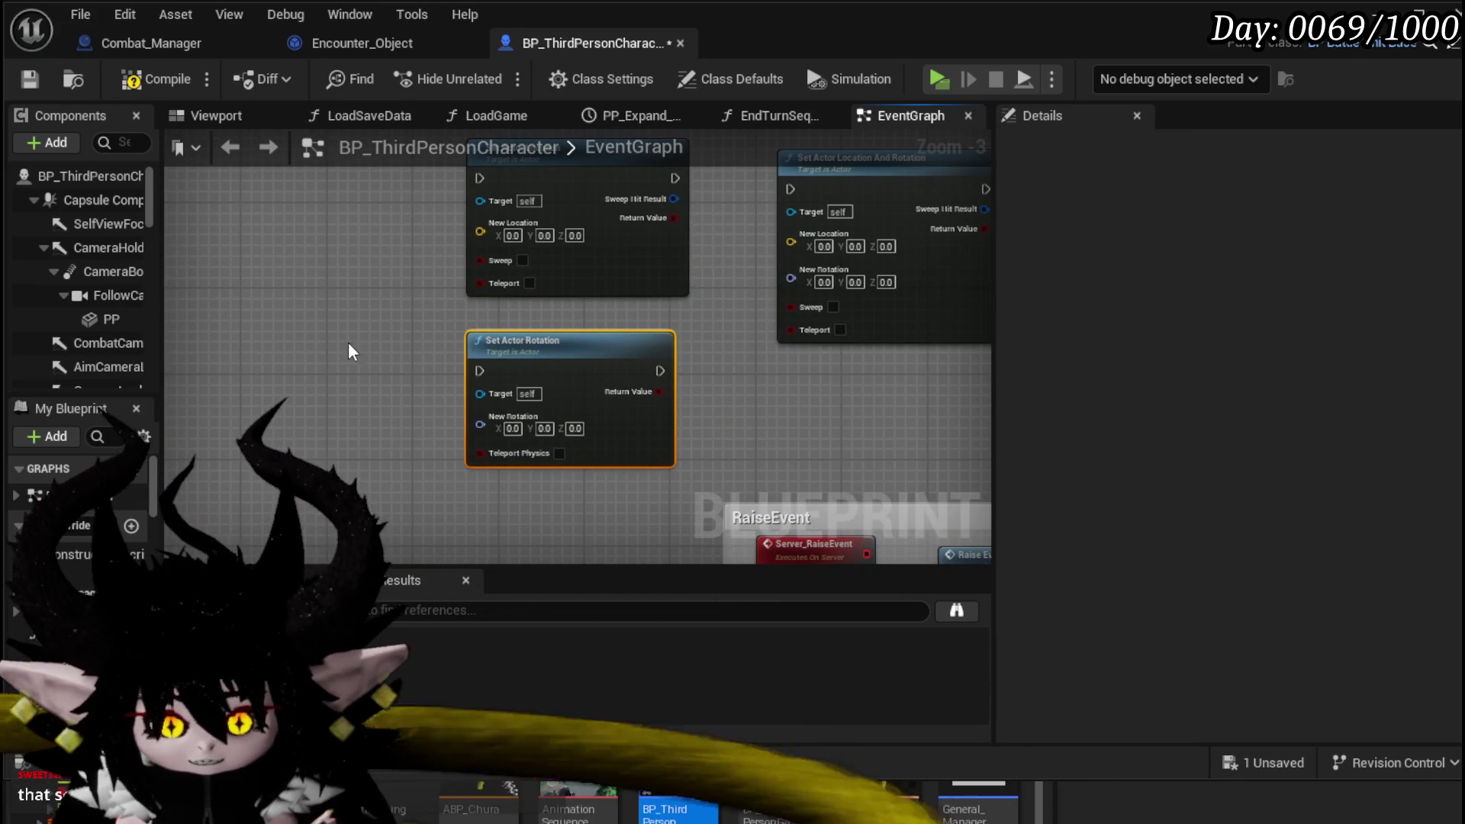
left_click_drag(312, 341, 237, 327)
scroll(388, 352, "up", 1)
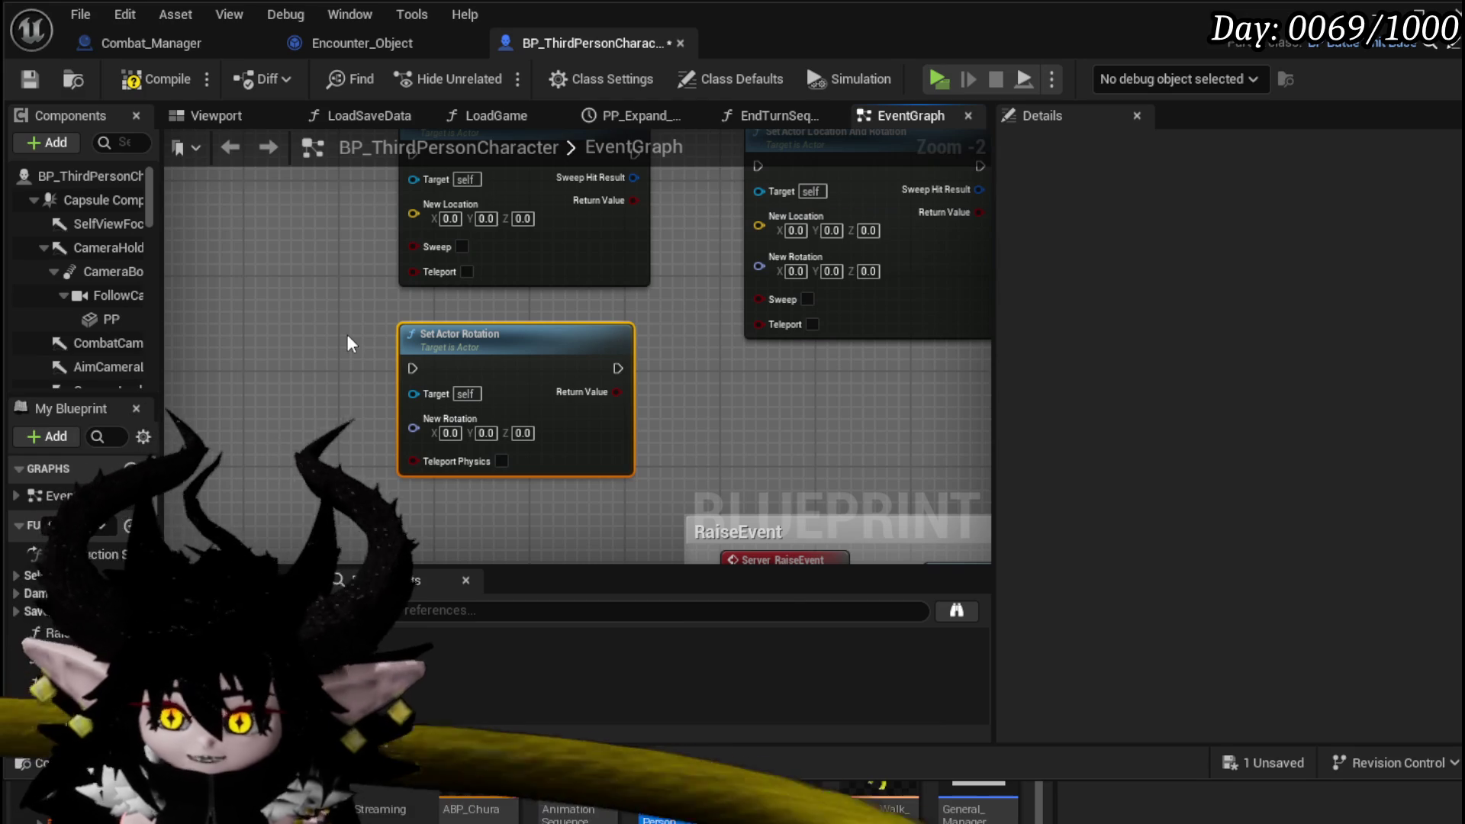
mouse_move(163, 217)
left_mouse_down()
mouse_move(318, 218)
mouse_move(243, 218)
left_mouse_up()
scroll(382, 249, "down", 2)
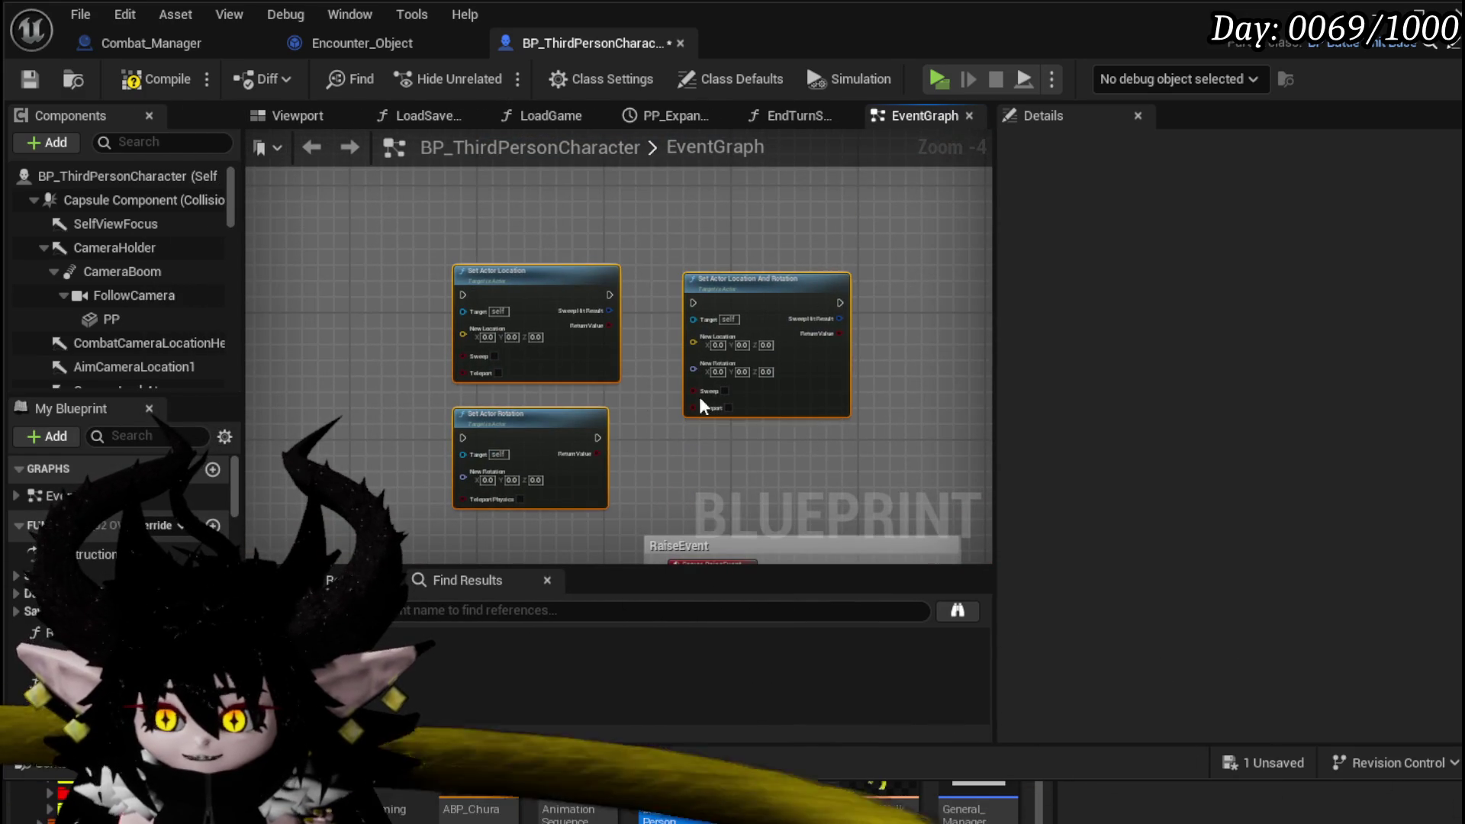
mouse_move(356, 246)
left_mouse_down()
mouse_move(888, 493)
mouse_move(882, 524)
mouse_move(877, 504)
mouse_move(409, 241)
mouse_move(871, 514)
left_mouse_up()
left_click(358, 229)
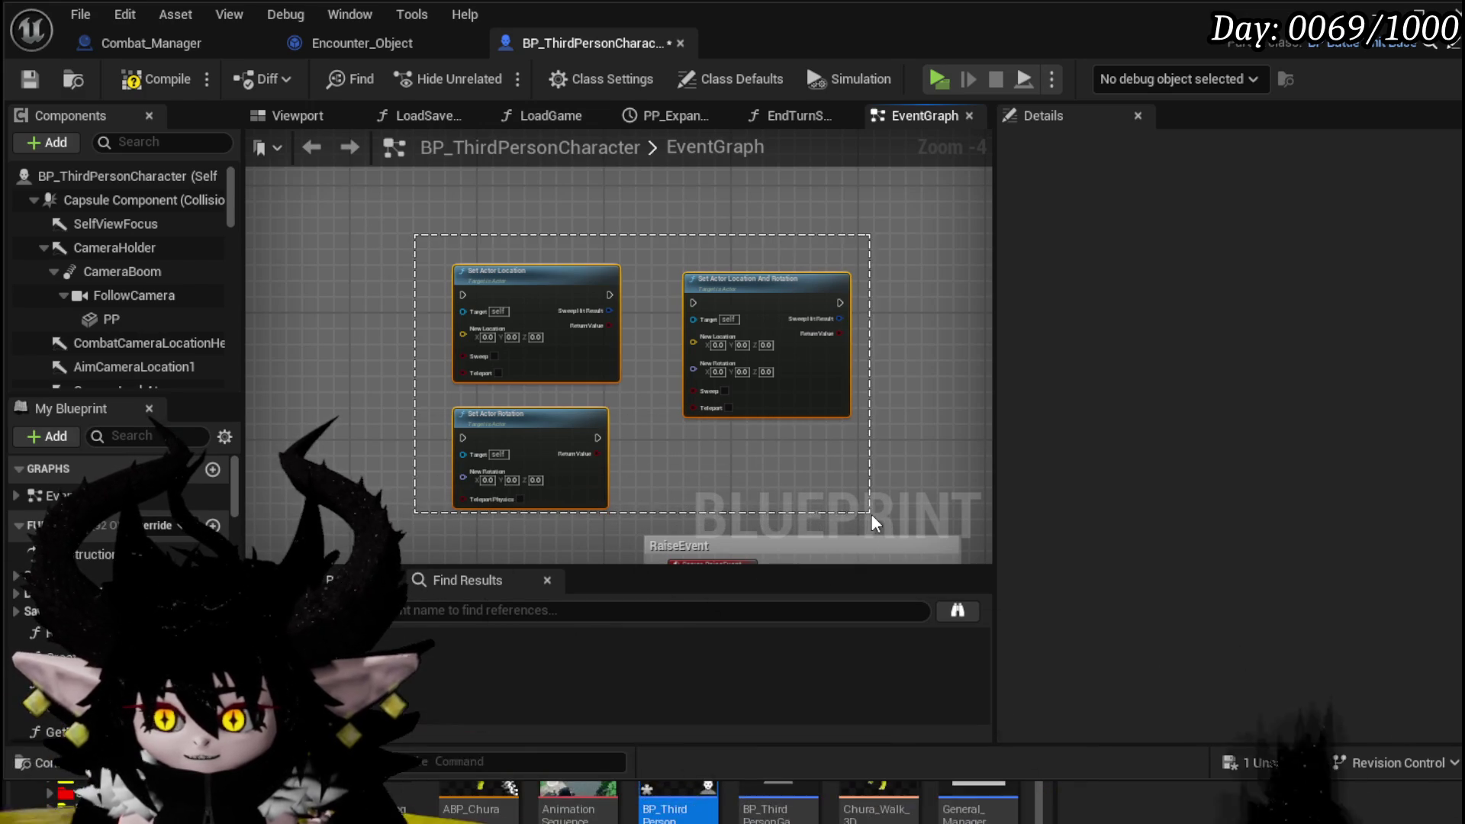
left_click(18, 74)
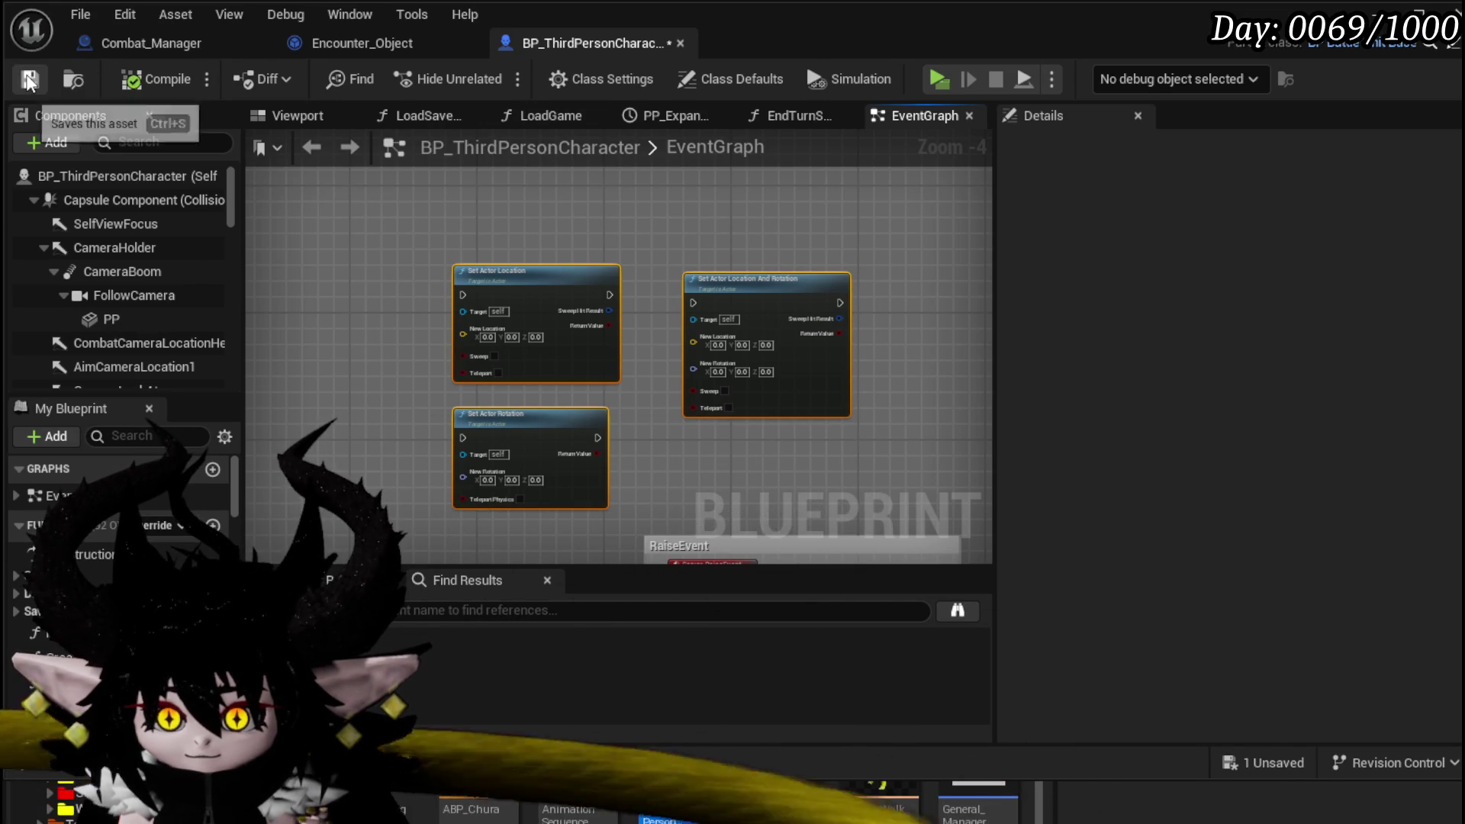
- Shift the three Set Actor nodes up-right, settle Set Actor Rotation, and save again
mouse_move(458, 240)
left_mouse_down()
mouse_move(393, 207)
mouse_move(857, 411)
mouse_move(835, 475)
left_mouse_up()
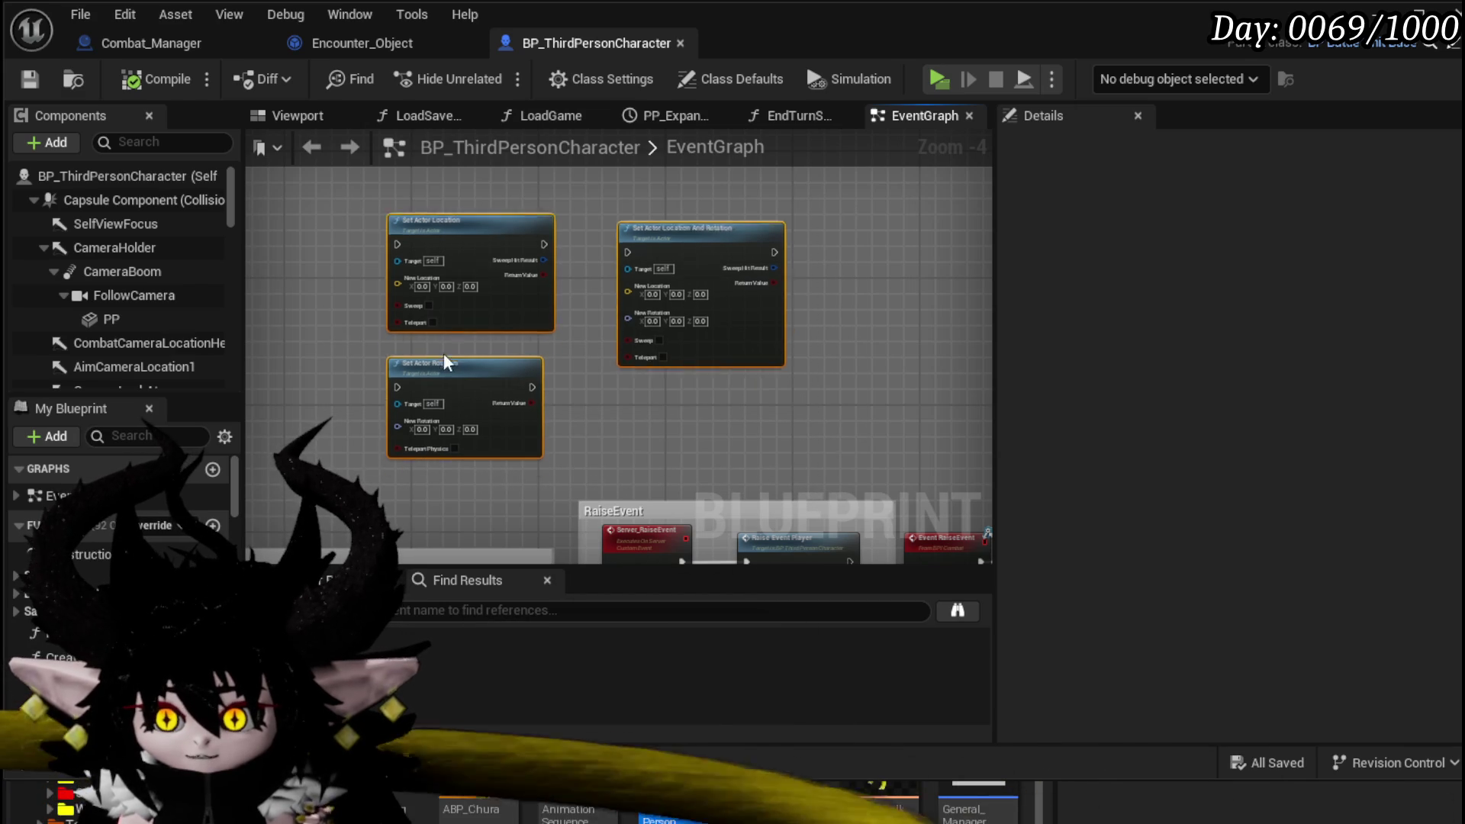
mouse_move(442, 352)
left_mouse_down()
mouse_move(483, 267)
mouse_move(482, 301)
left_mouse_up()
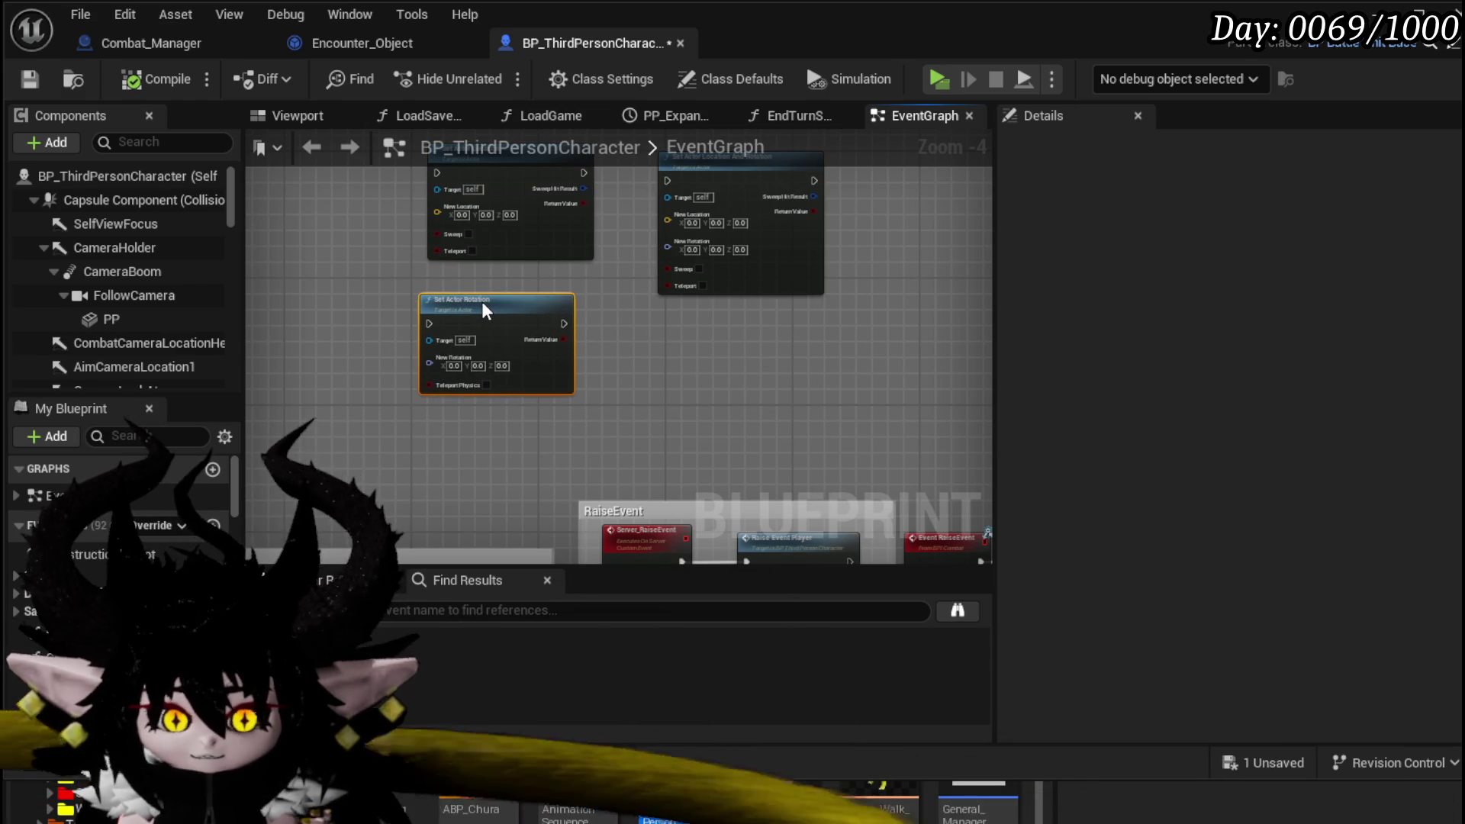
left_click_drag(642, 319, 691, 398)
left_click(551, 359)
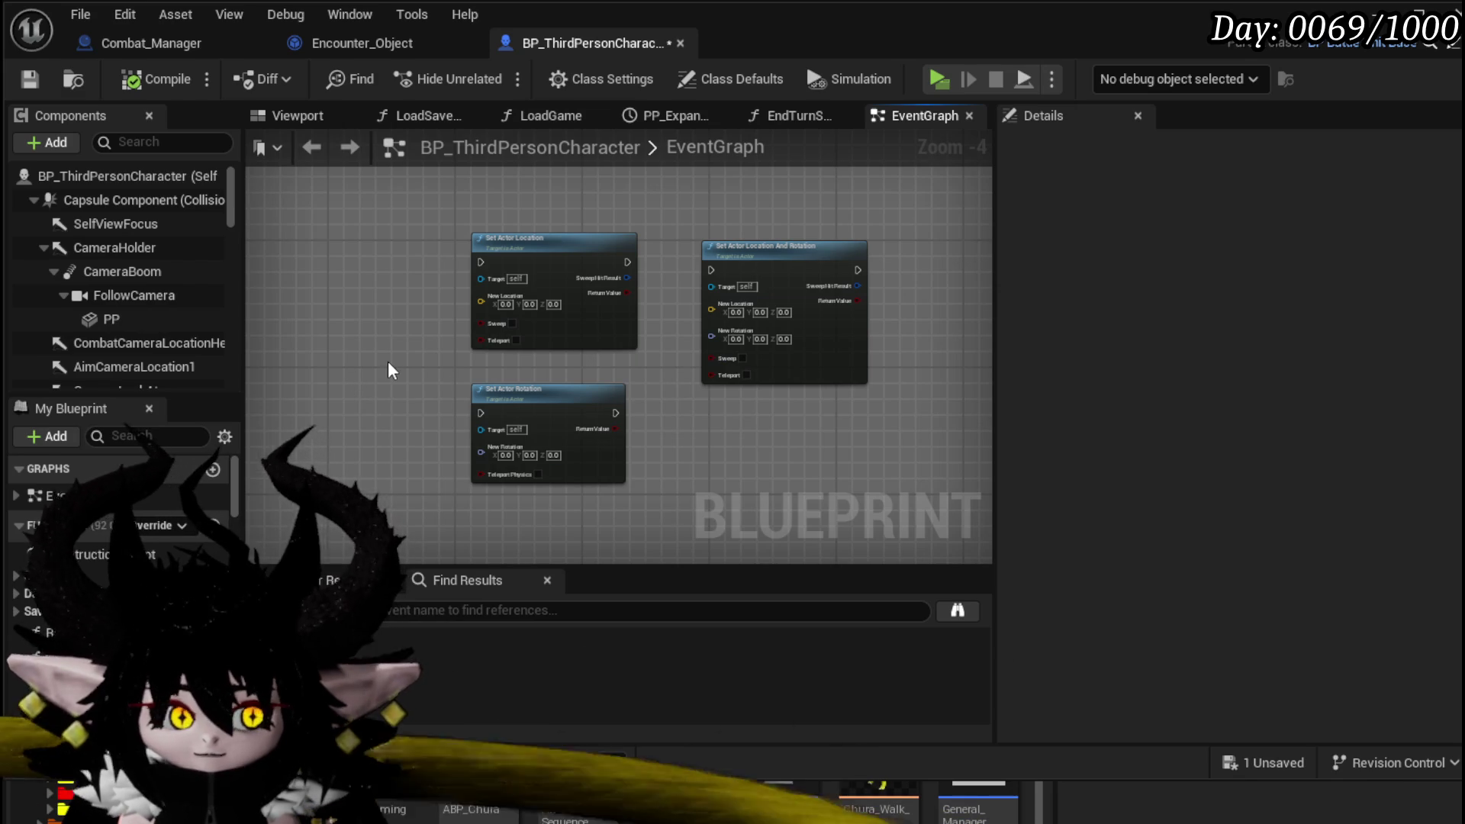
mouse_move(565, 401)
left_mouse_down()
mouse_move(521, 395)
mouse_move(566, 387)
left_mouse_up()
left_click_drag(688, 402, 657, 414)
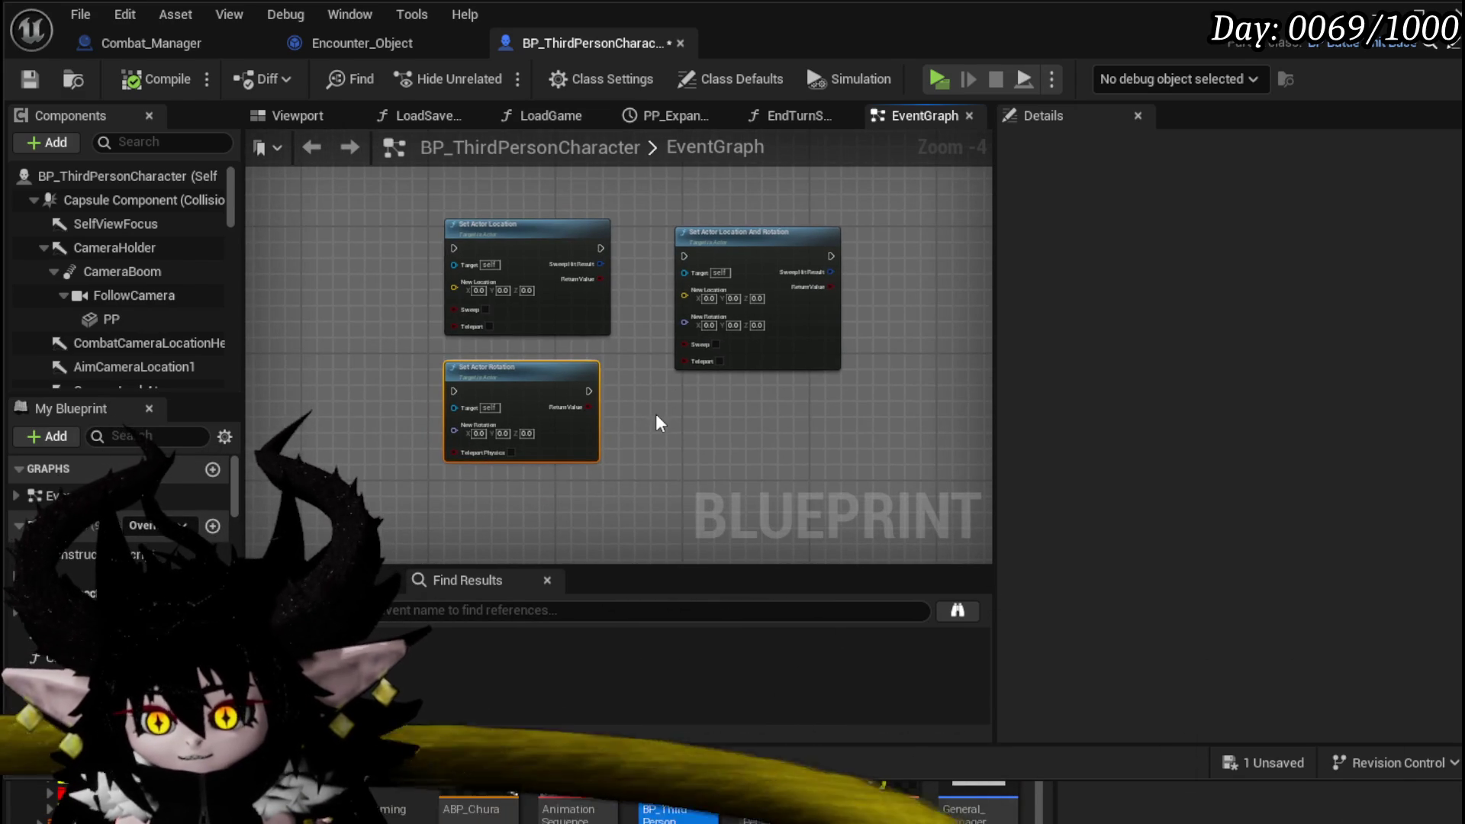
left_click(645, 387)
left_click(29, 78)
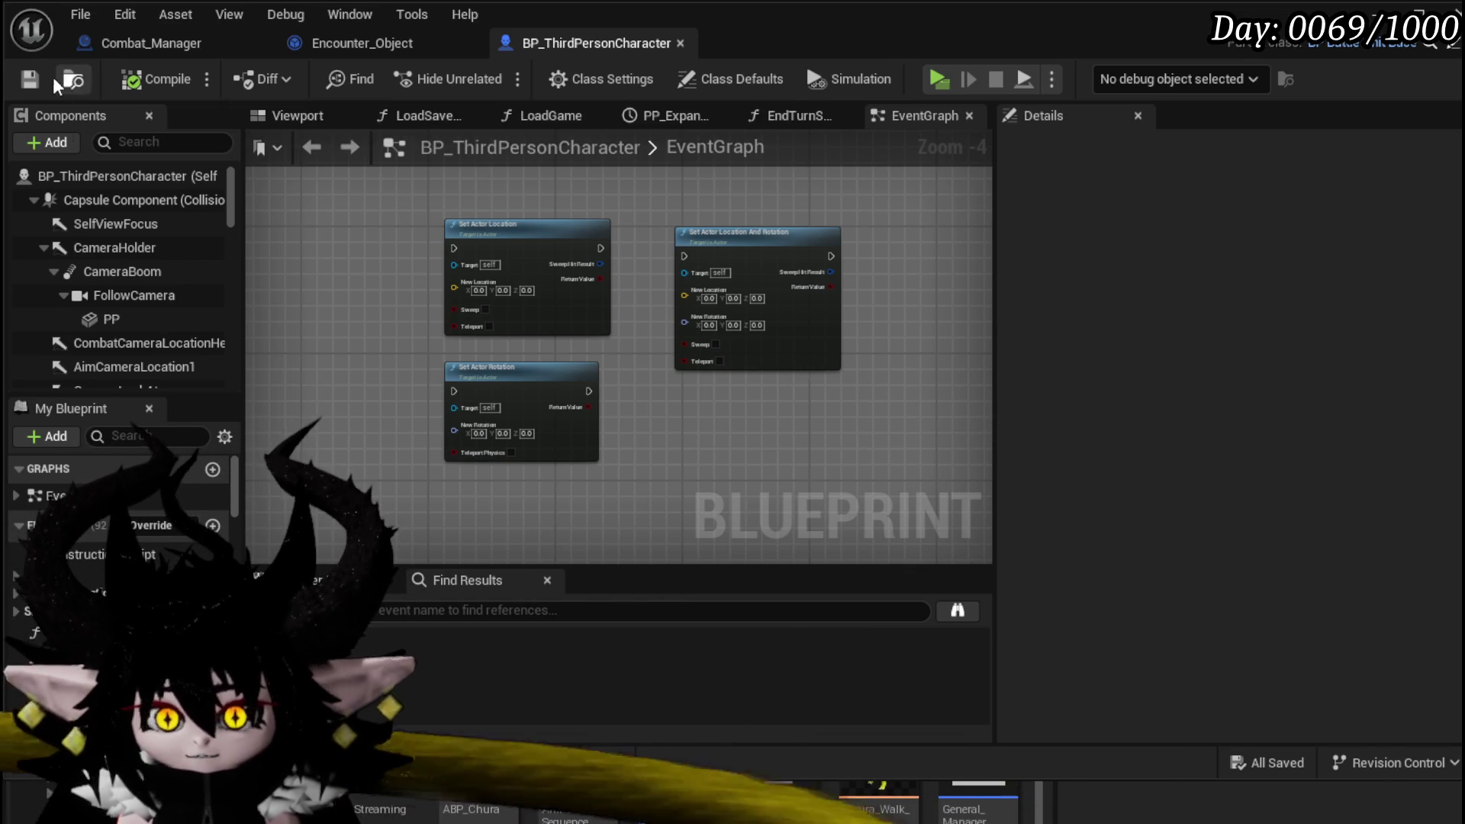
mouse_move(432, 296)
left_mouse_down()
mouse_move(342, 244)
mouse_move(817, 416)
left_mouse_up()
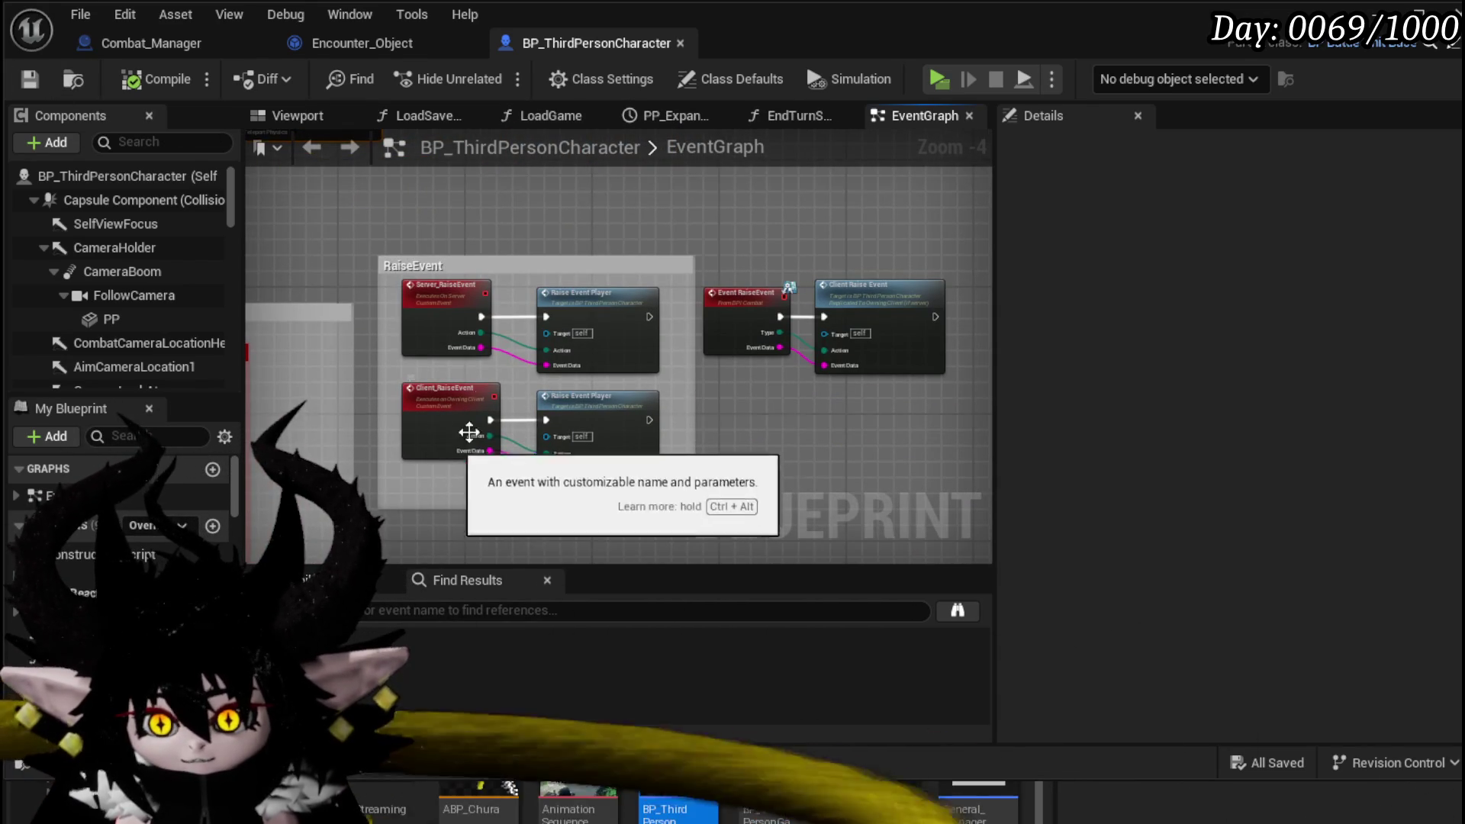
- Save all, play-test by walking to the cyan slime and fighting it, then stop
key("ctrl+s")
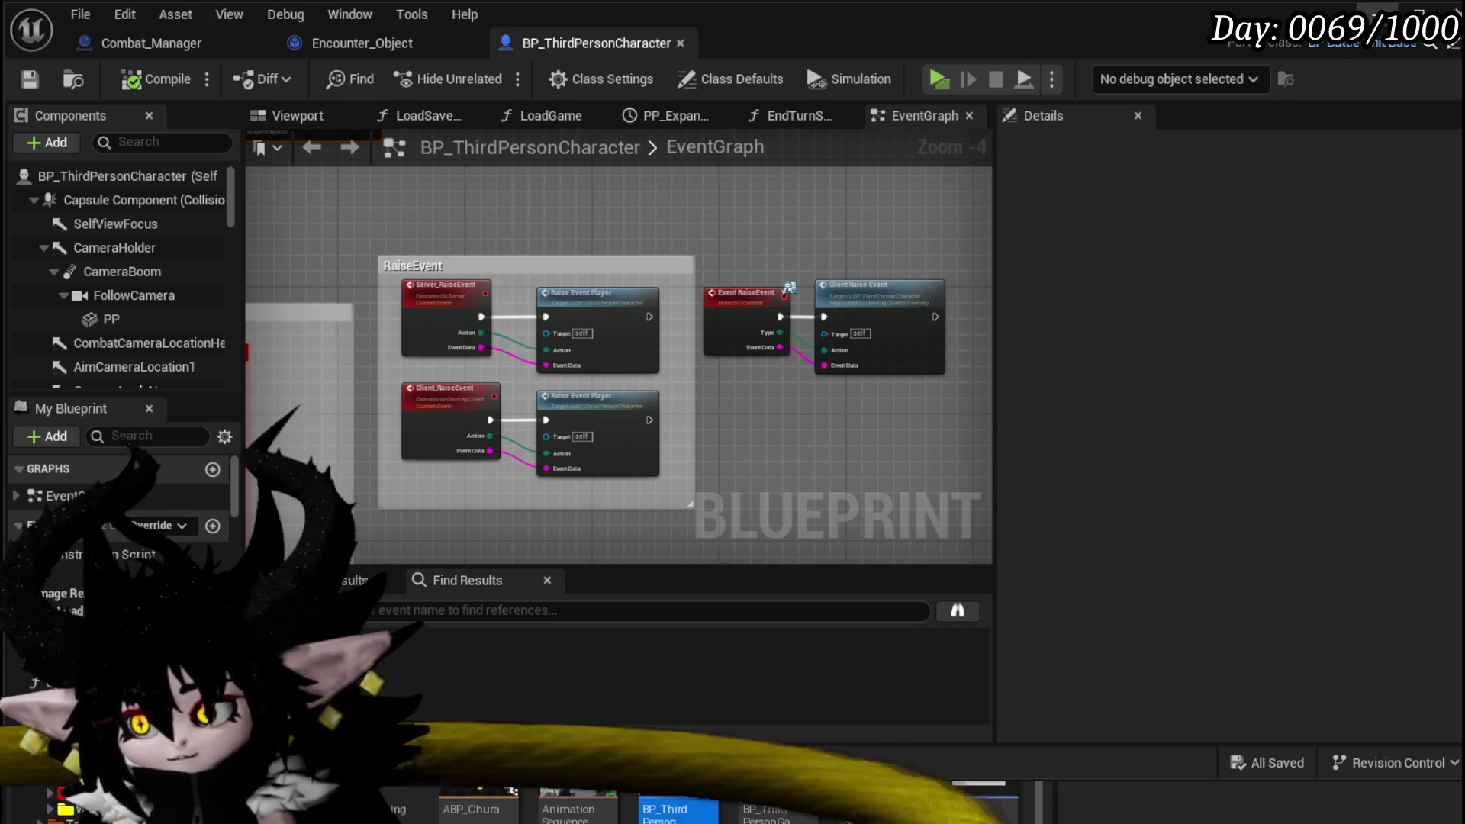
key("alt+p")
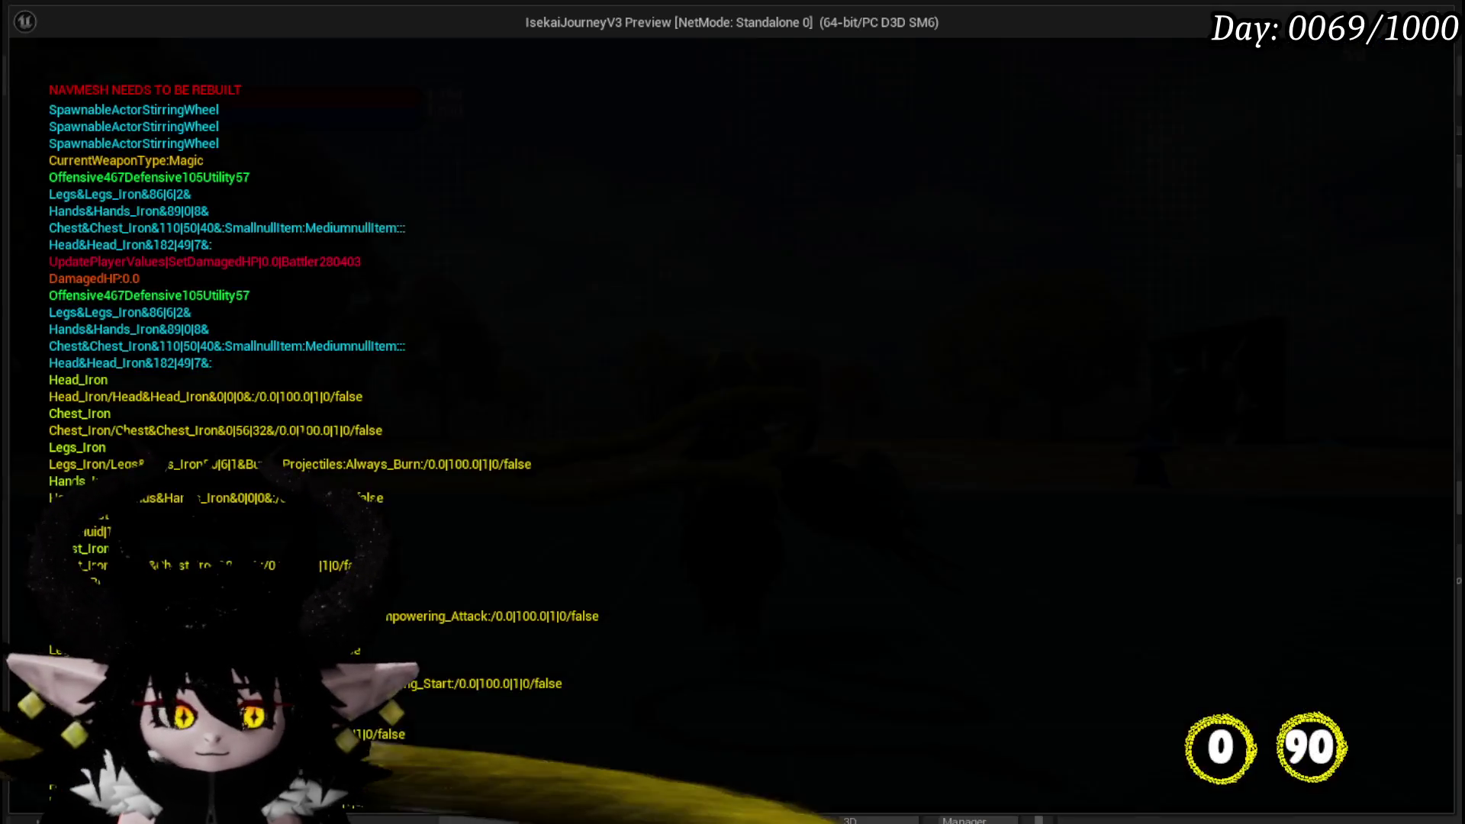
key("w")
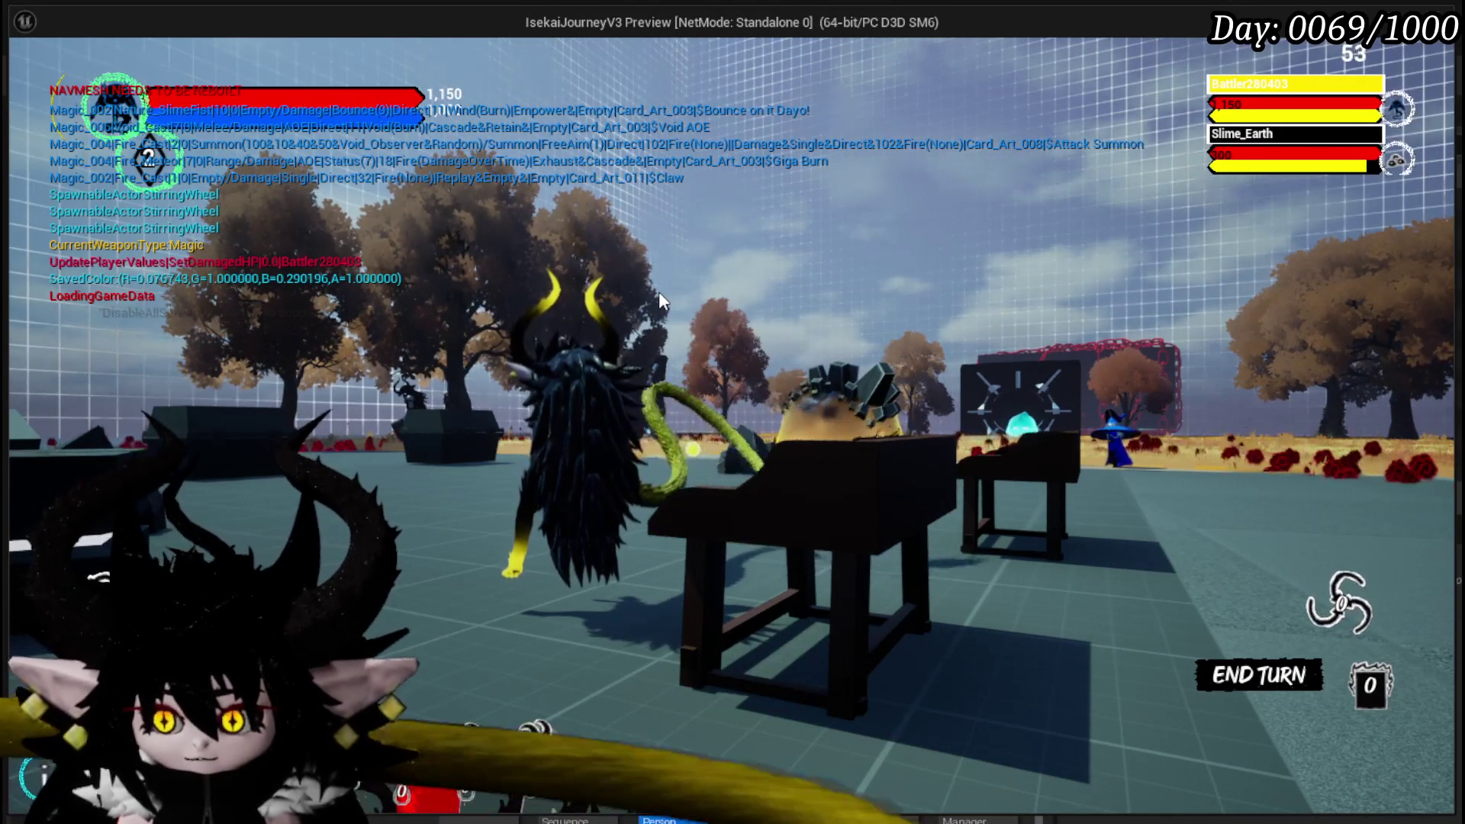
key("Escape")
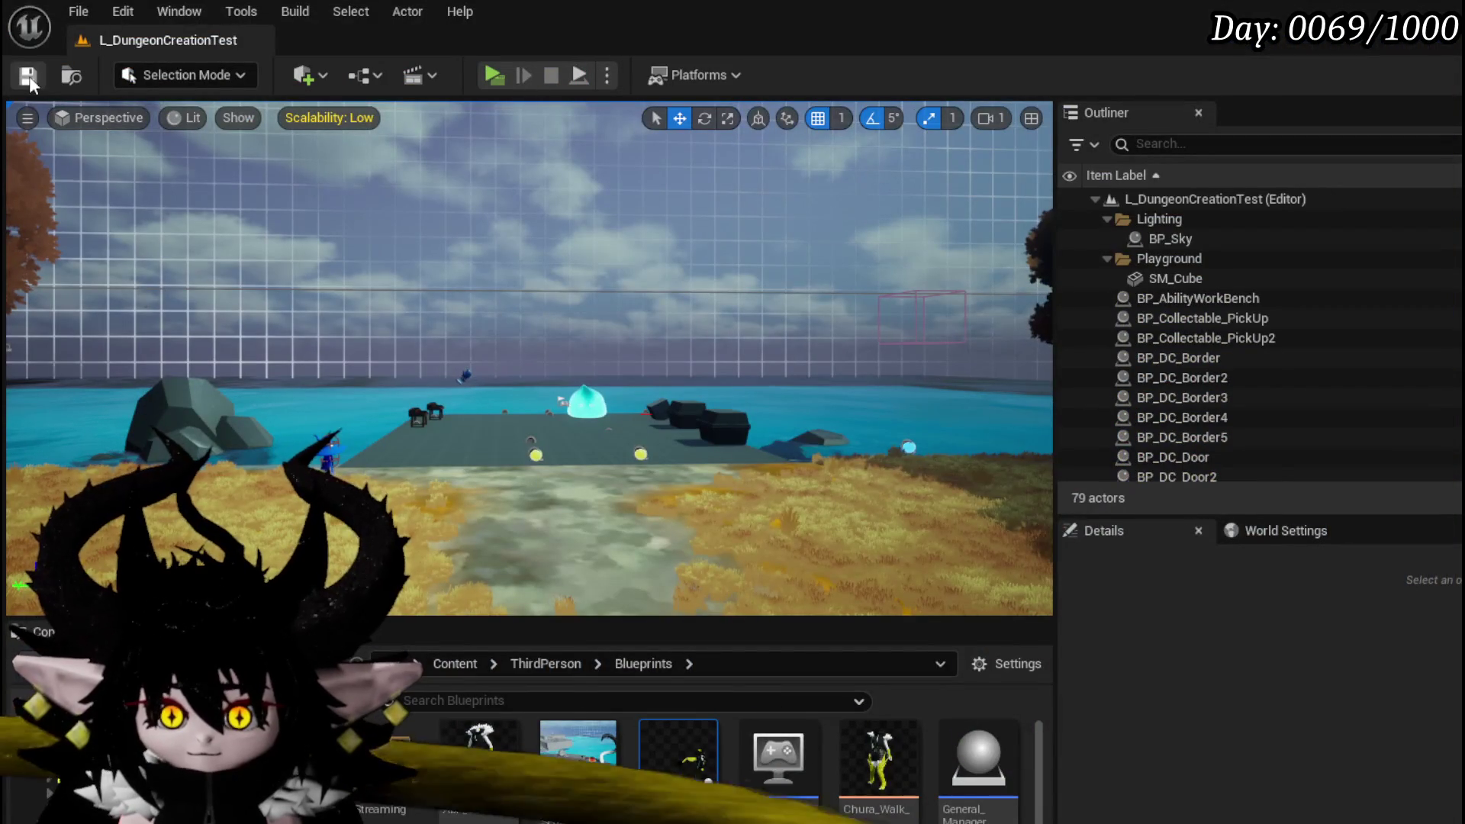
- Save the level, reopen BP_ThirdPersonCharacter, and zoom in to select the RaiseEvent nodes
left_click(29, 75)
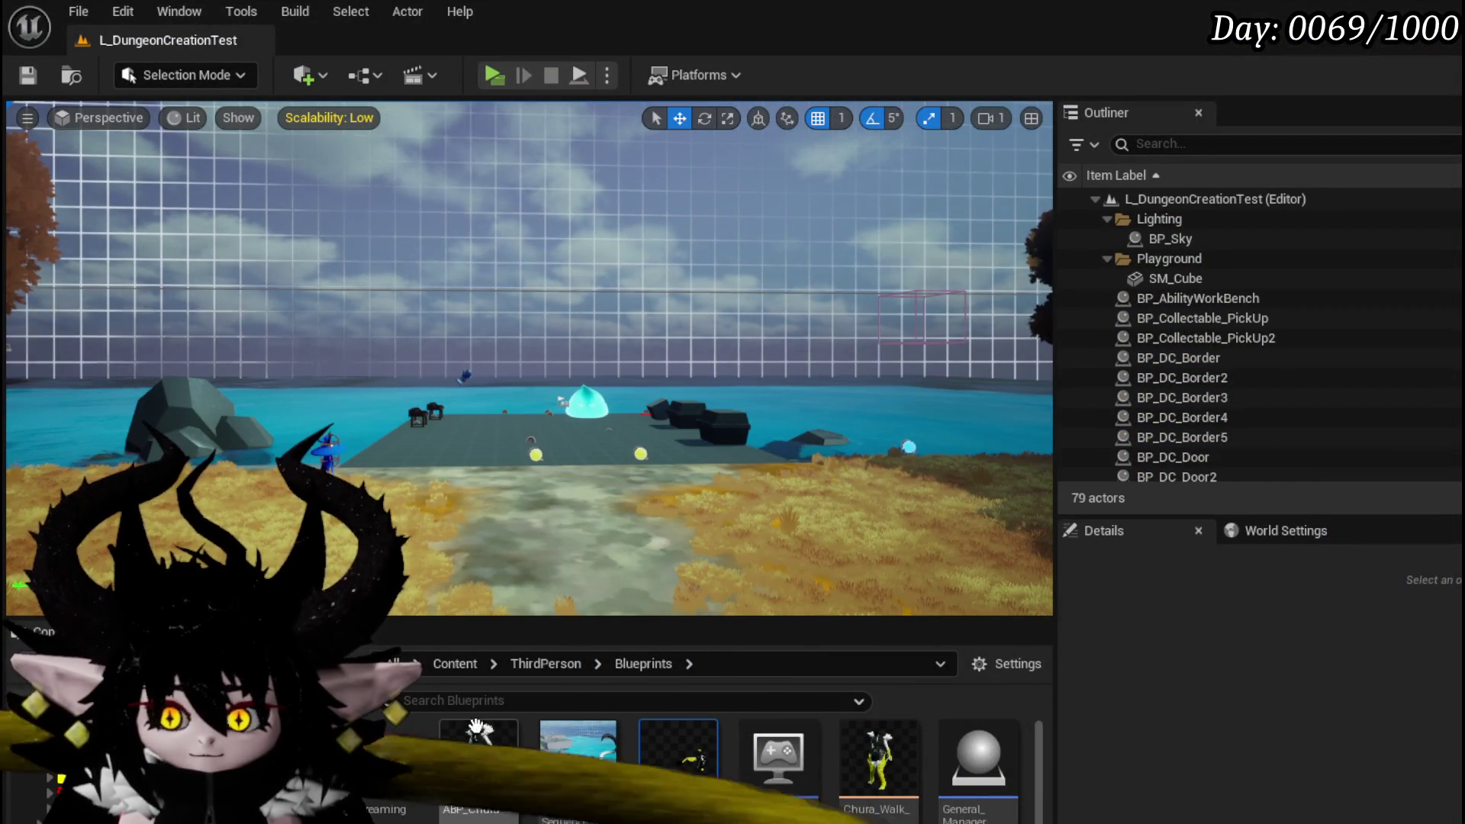
double_click(672, 752)
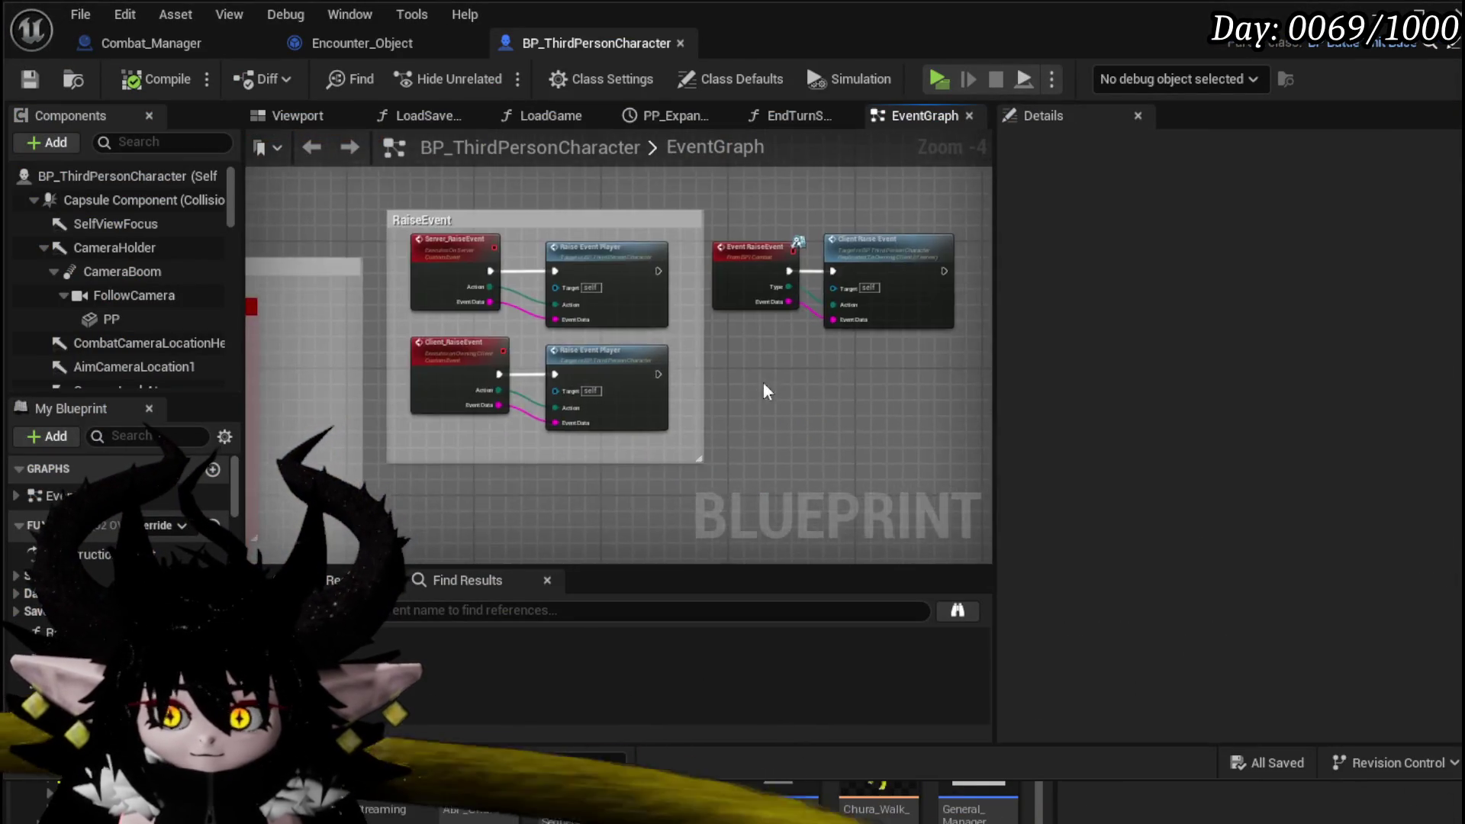
scroll(470, 236, "up", 3)
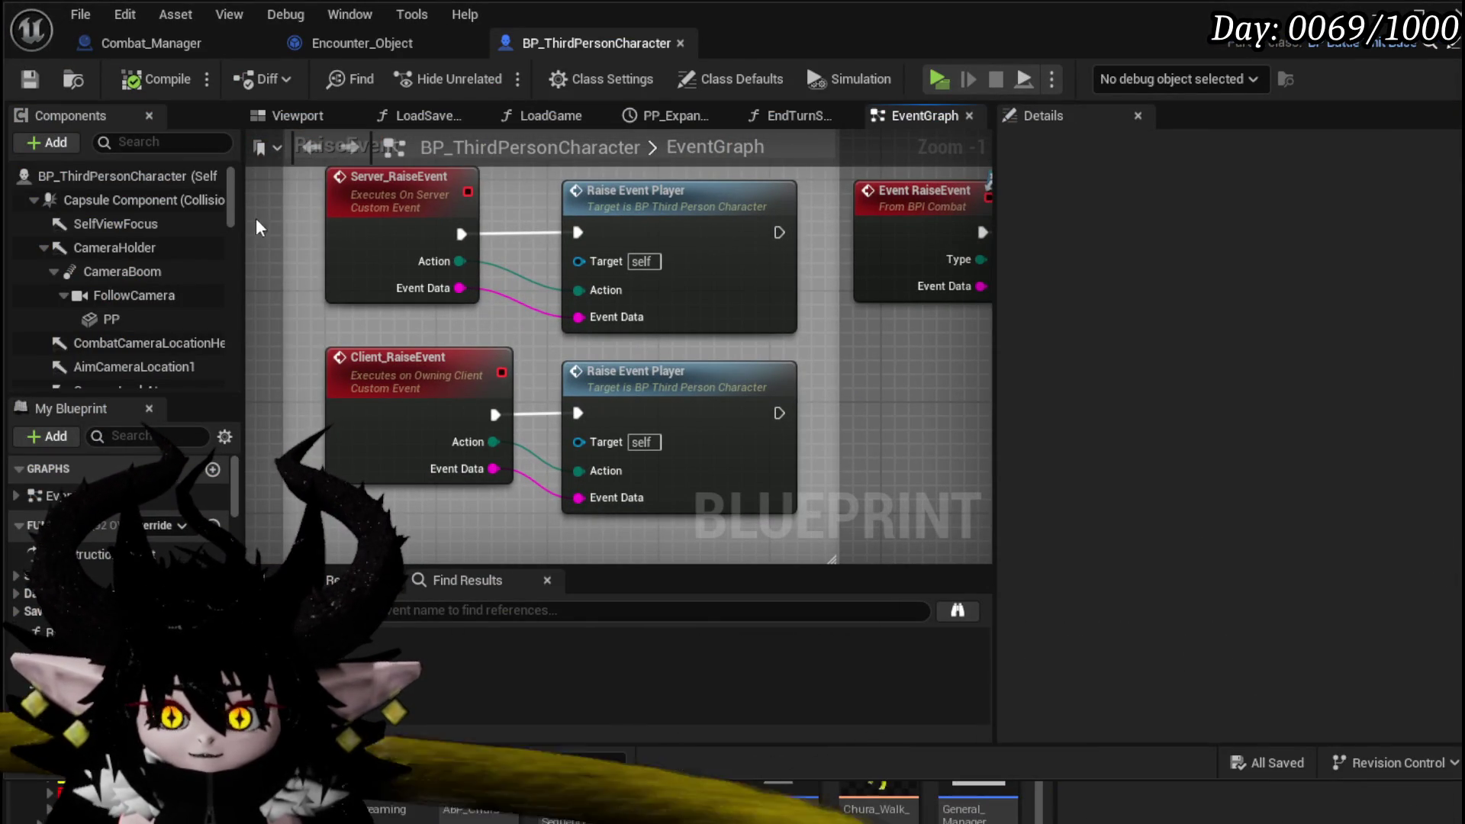
left_click_drag(313, 195, 649, 488)
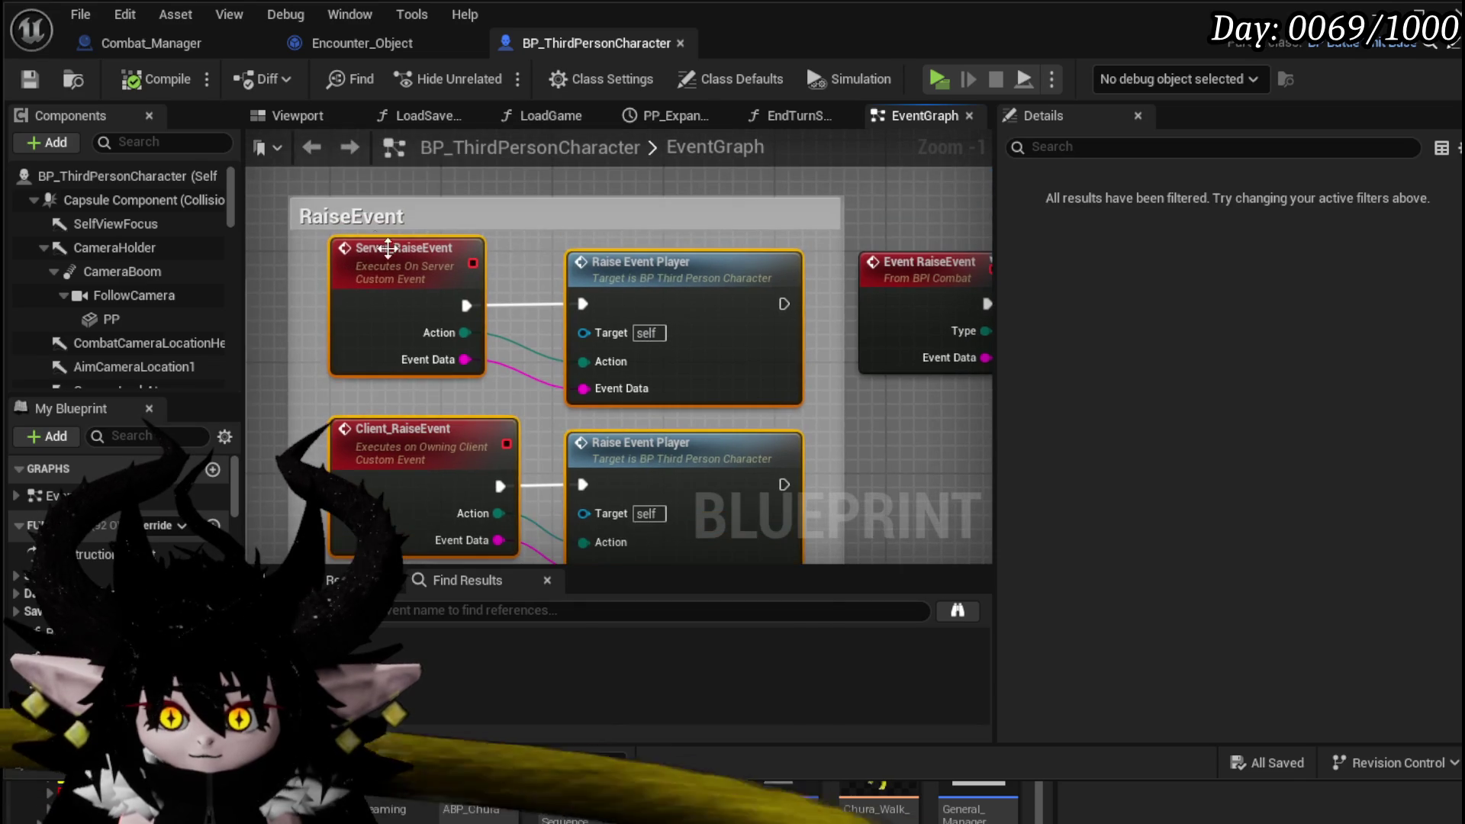
mouse_move(309, 240)
left_mouse_down()
mouse_move(515, 364)
mouse_move(732, 392)
left_mouse_up()
left_click_drag(313, 298, 312, 294)
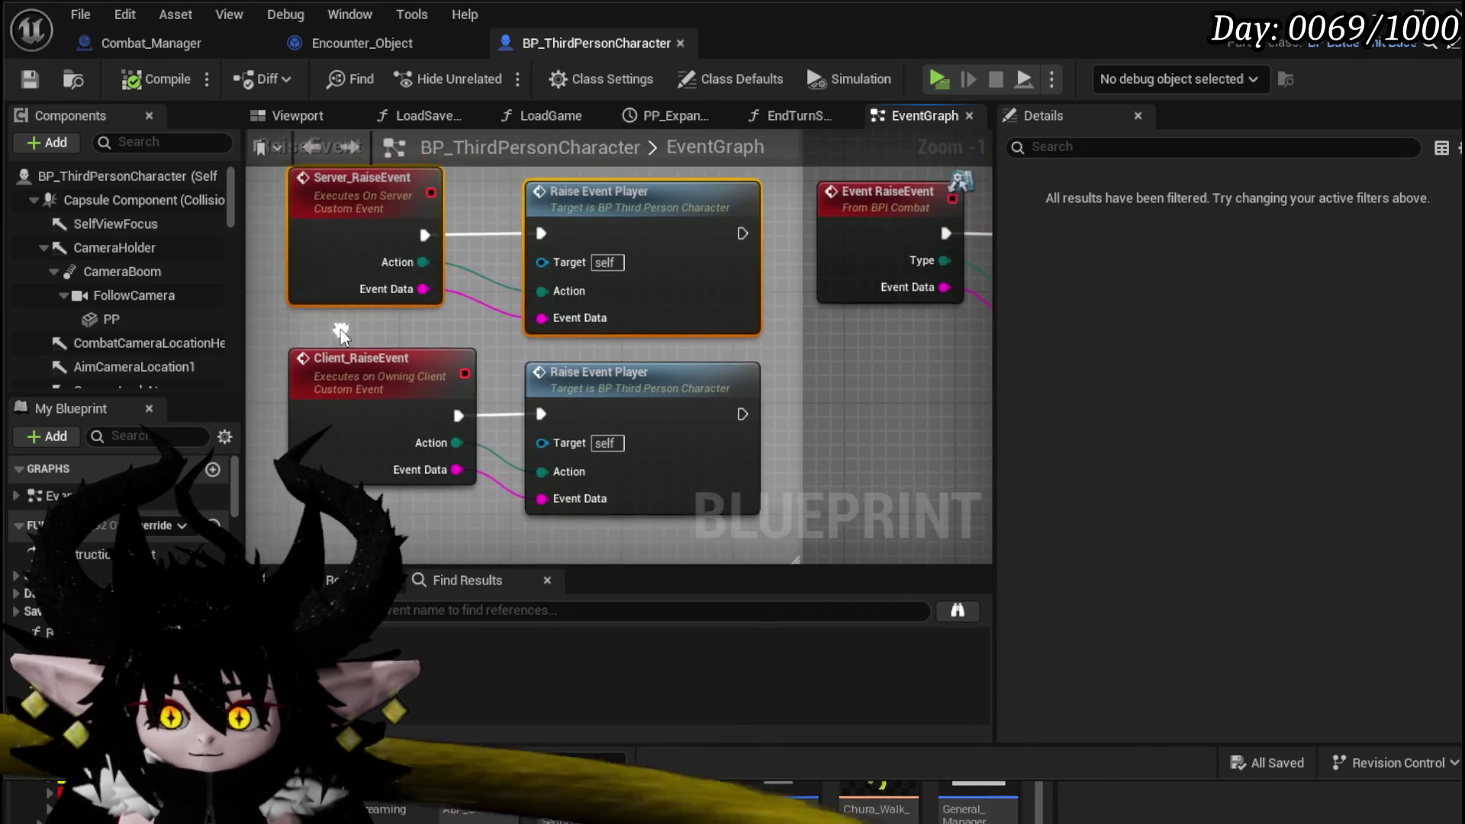
- Open the RaiseEvent_Player function graph and centre its manager-action switch and call nodes
double_click(608, 235)
scroll(853, 327, "up", 2)
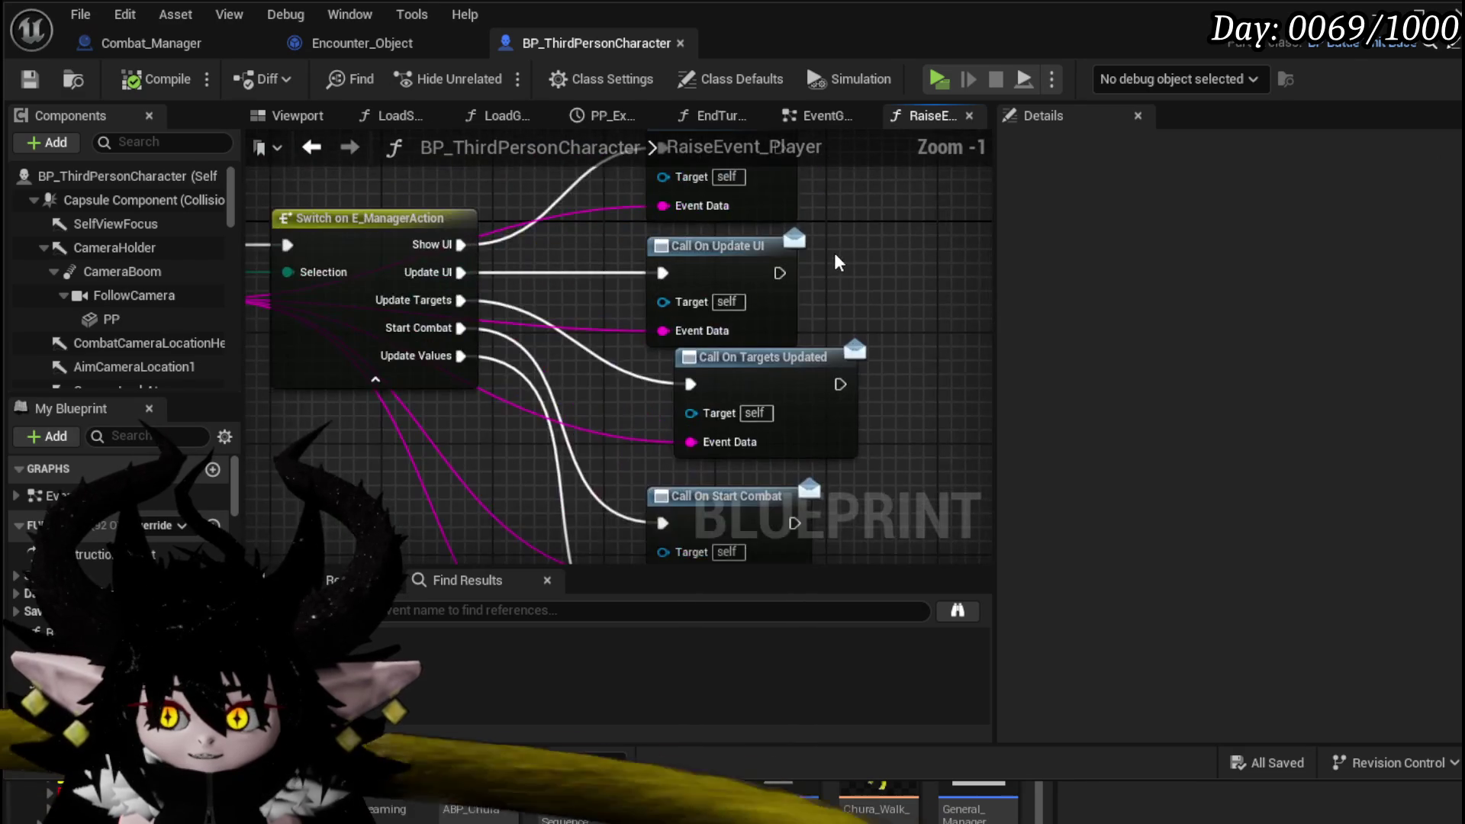
scroll(747, 317, "down", 1)
mouse_move(722, 459)
left_mouse_down()
mouse_move(744, 536)
mouse_move(835, 542)
mouse_move(882, 464)
mouse_move(851, 503)
left_mouse_up()
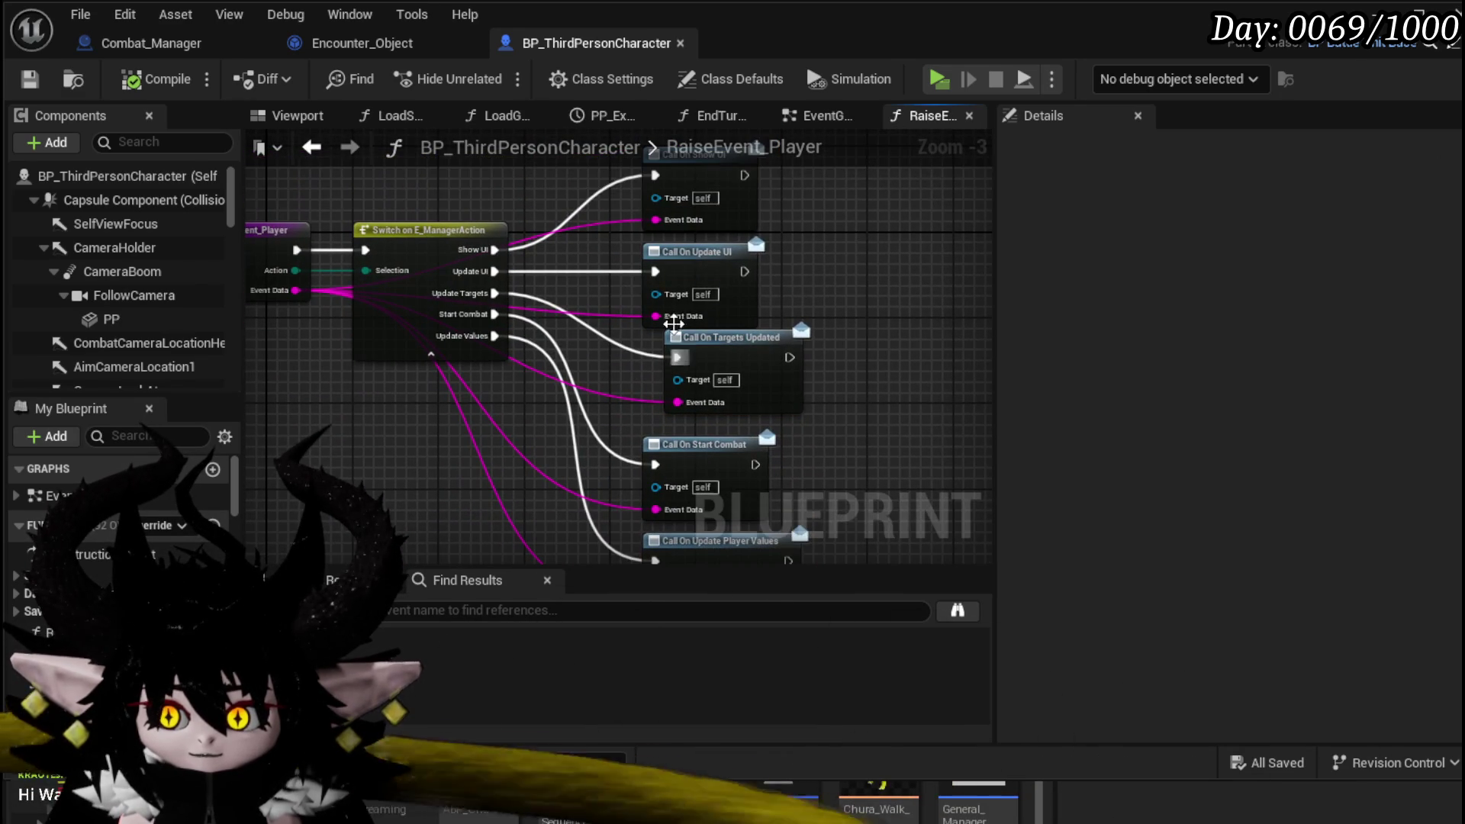
mouse_move(774, 366)
left_mouse_down()
mouse_move(785, 353)
mouse_move(749, 318)
mouse_move(762, 305)
left_mouse_up()
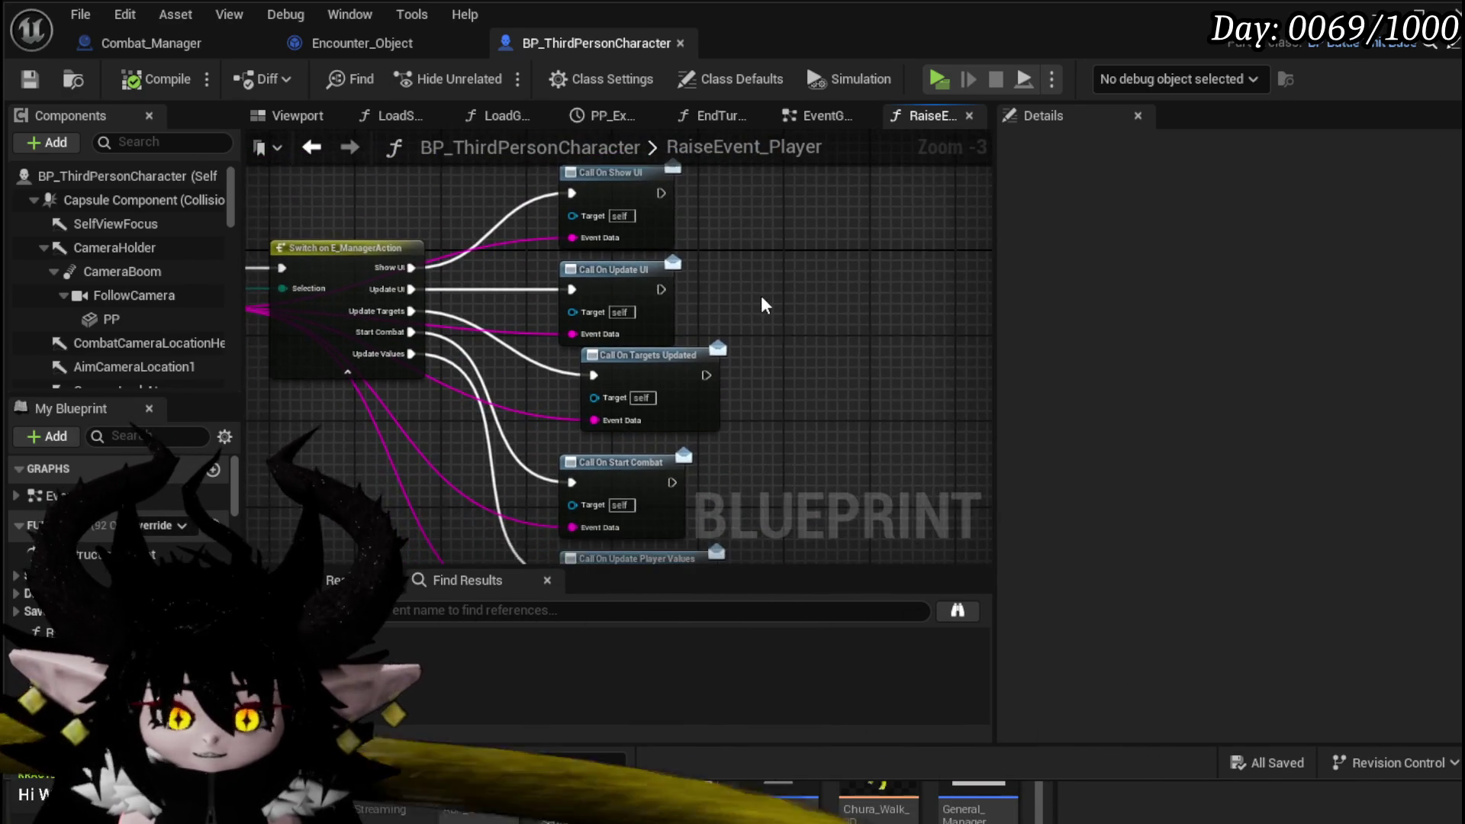
scroll(733, 298, "up", 3)
- Nudge Call On Update UI right and Call On Start Combat left into line
left_click(654, 305)
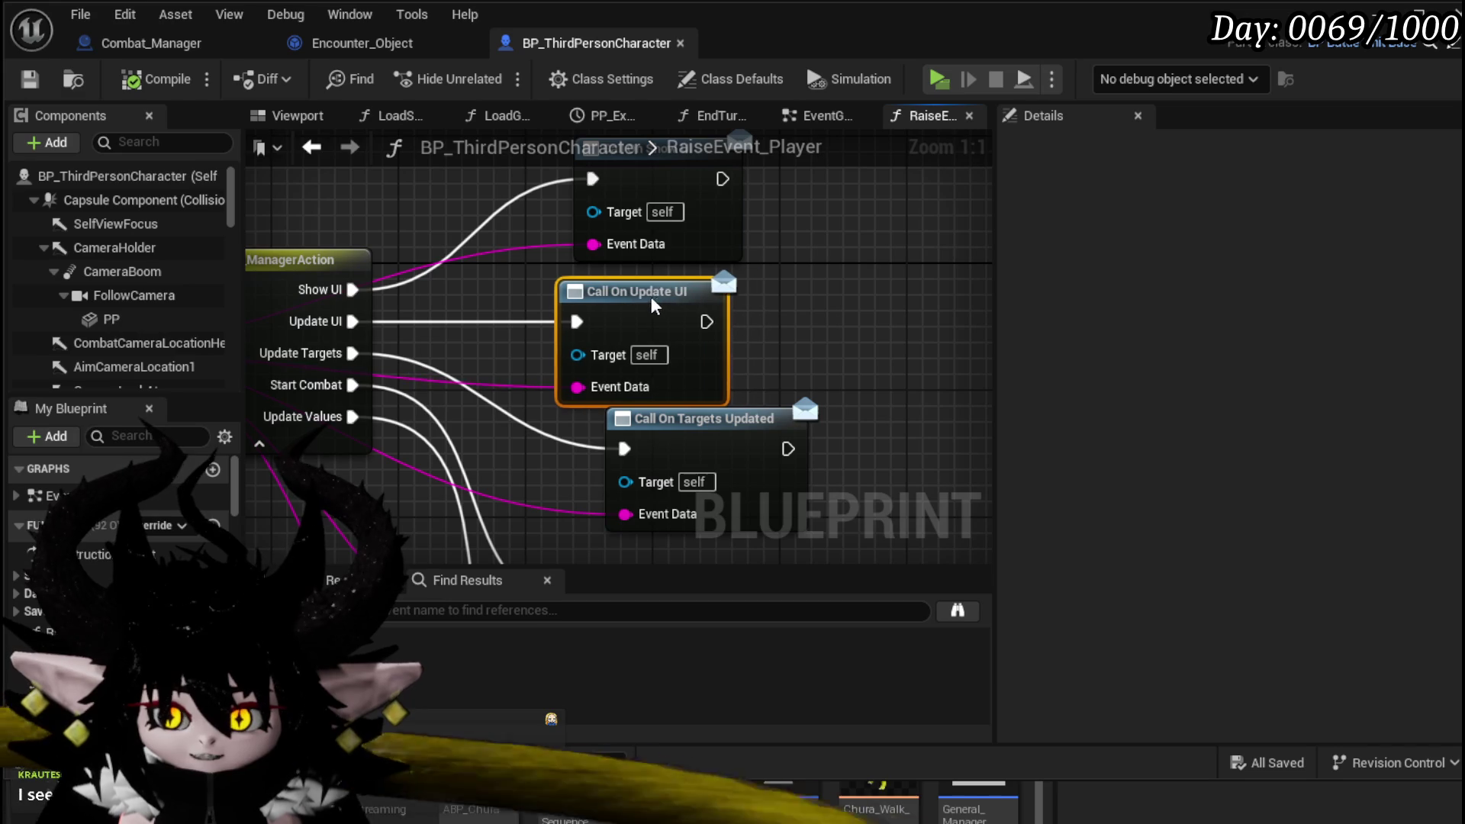
left_click_drag(655, 306, 686, 306)
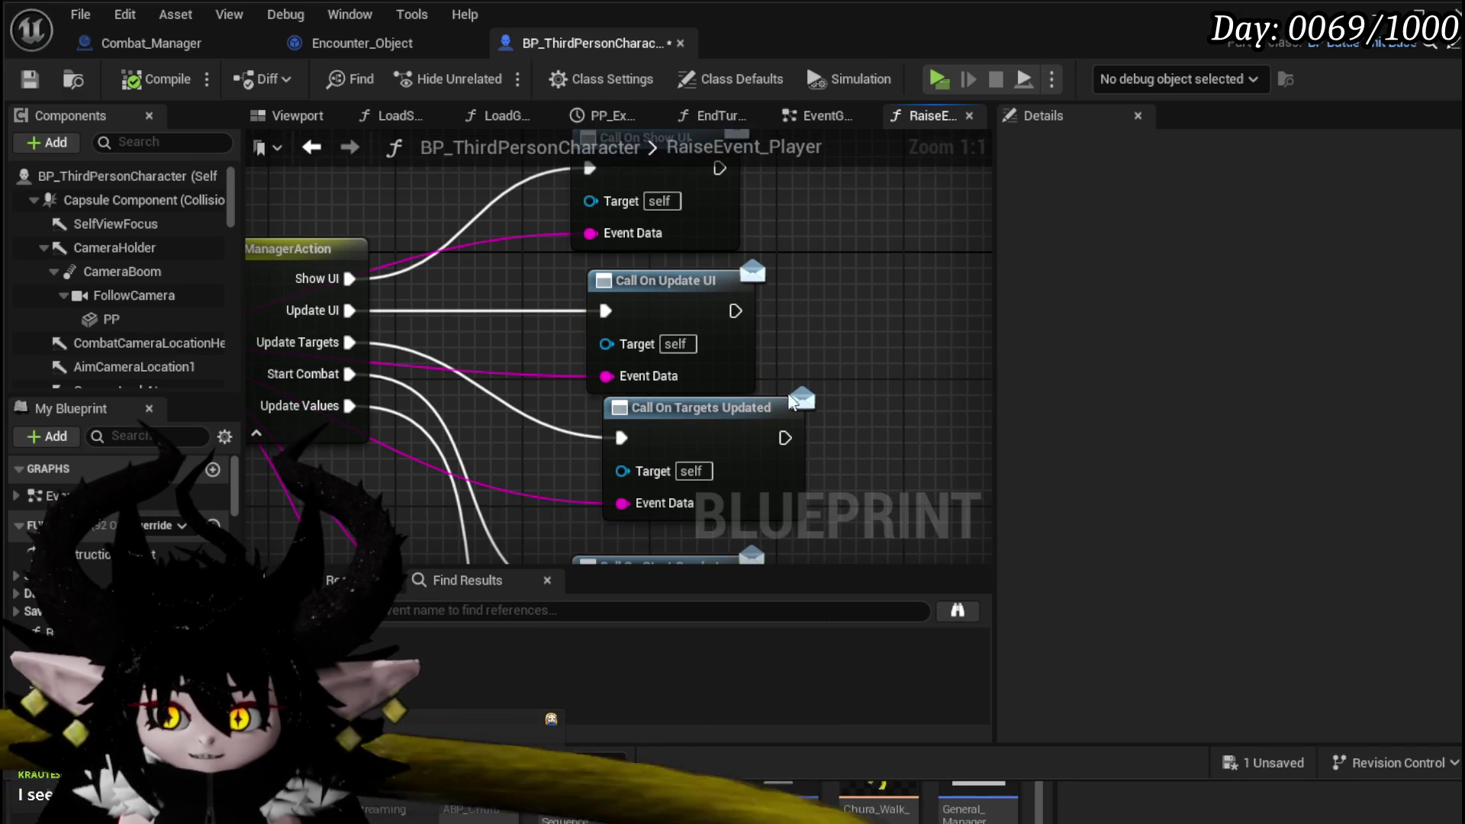
left_click(752, 409)
scroll(701, 440, "down", 3)
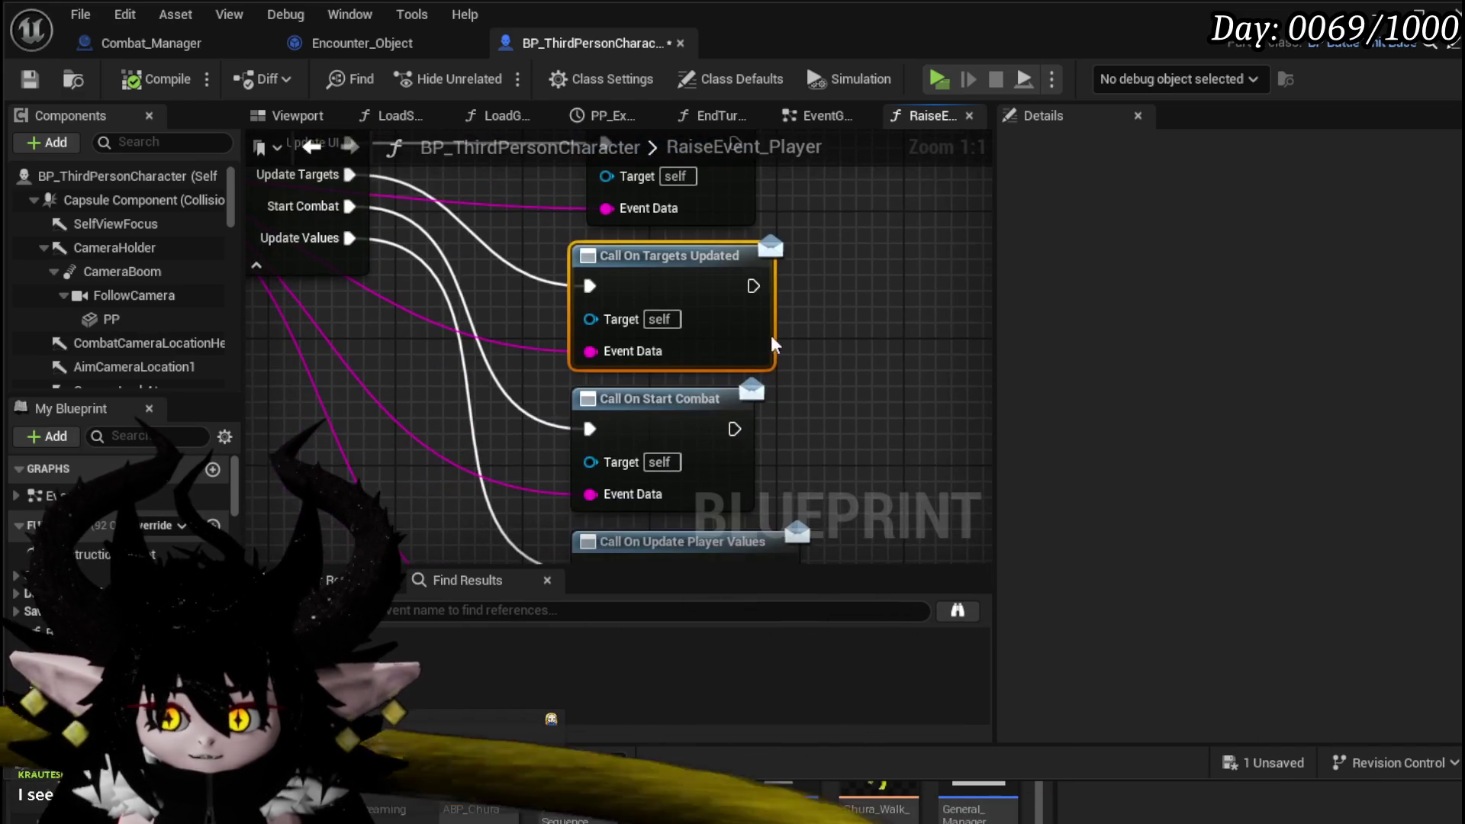
left_click_drag(697, 419, 667, 418)
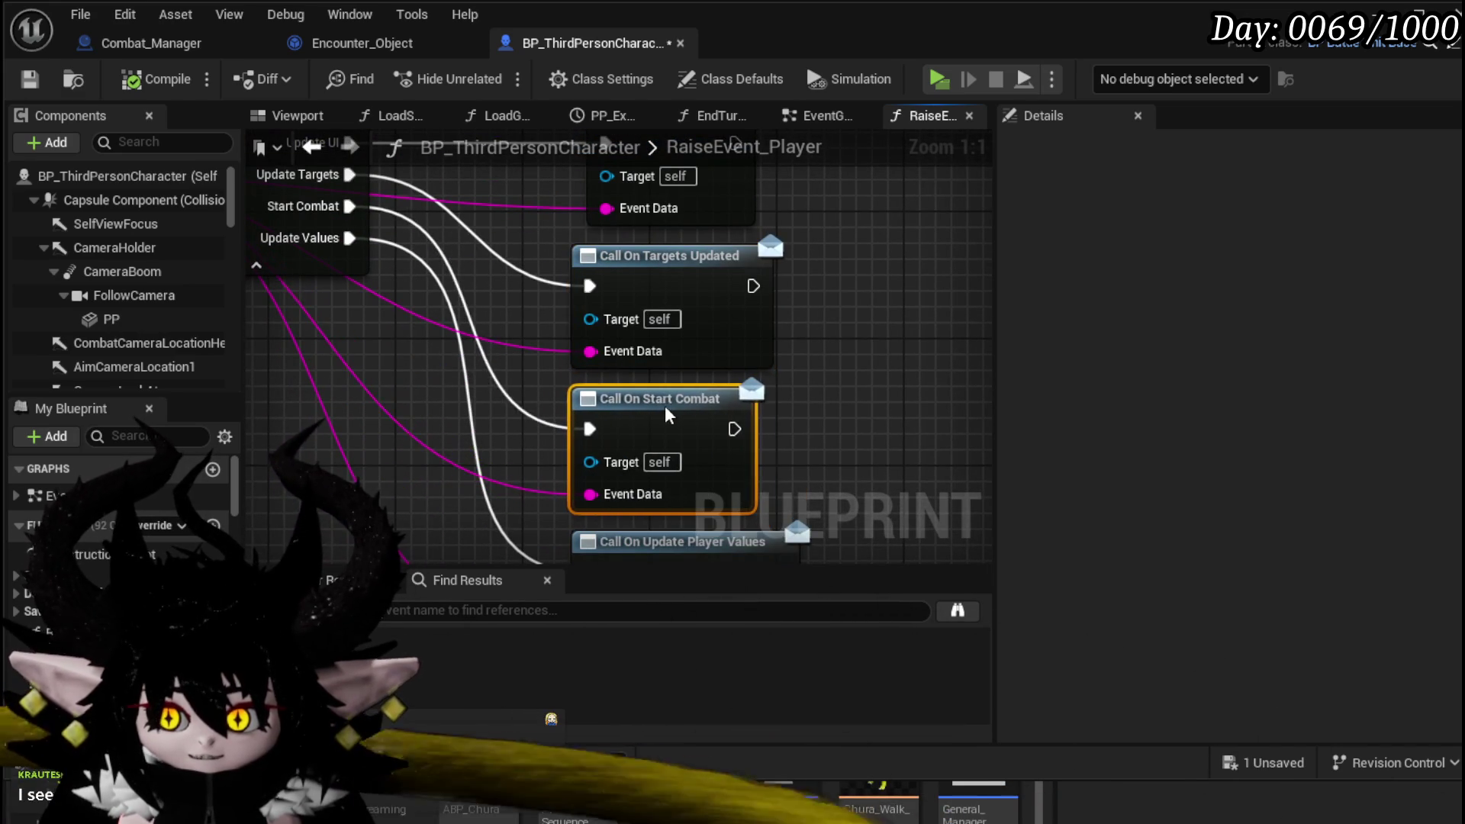
scroll(779, 229, "down", 3)
left_click_drag(791, 407, 692, 468)
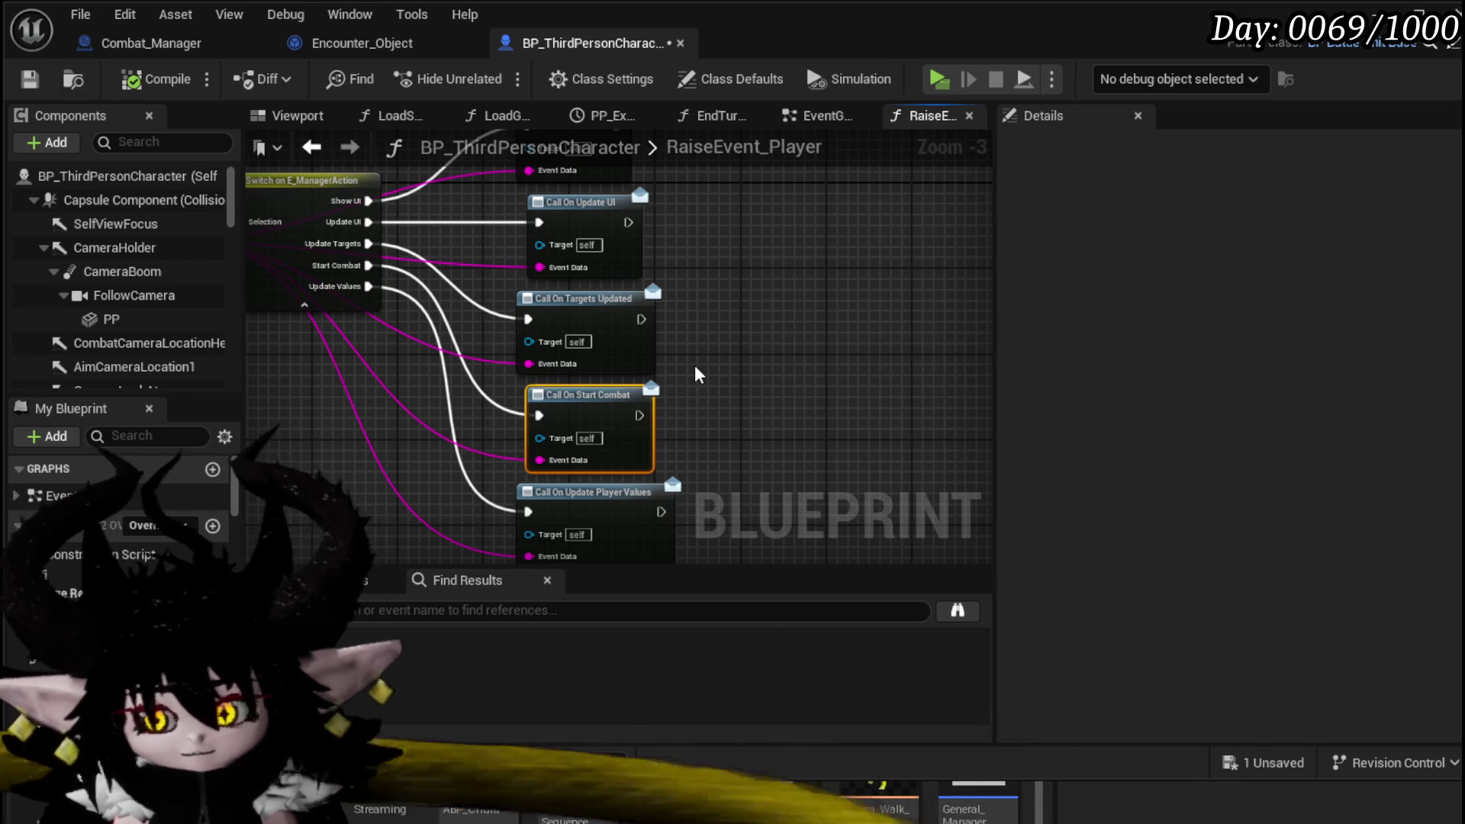
- Save BP_ThirdPersonCharacter via Save Selected, then view the EventGraph's RaiseEvent group again
left_click(1247, 757)
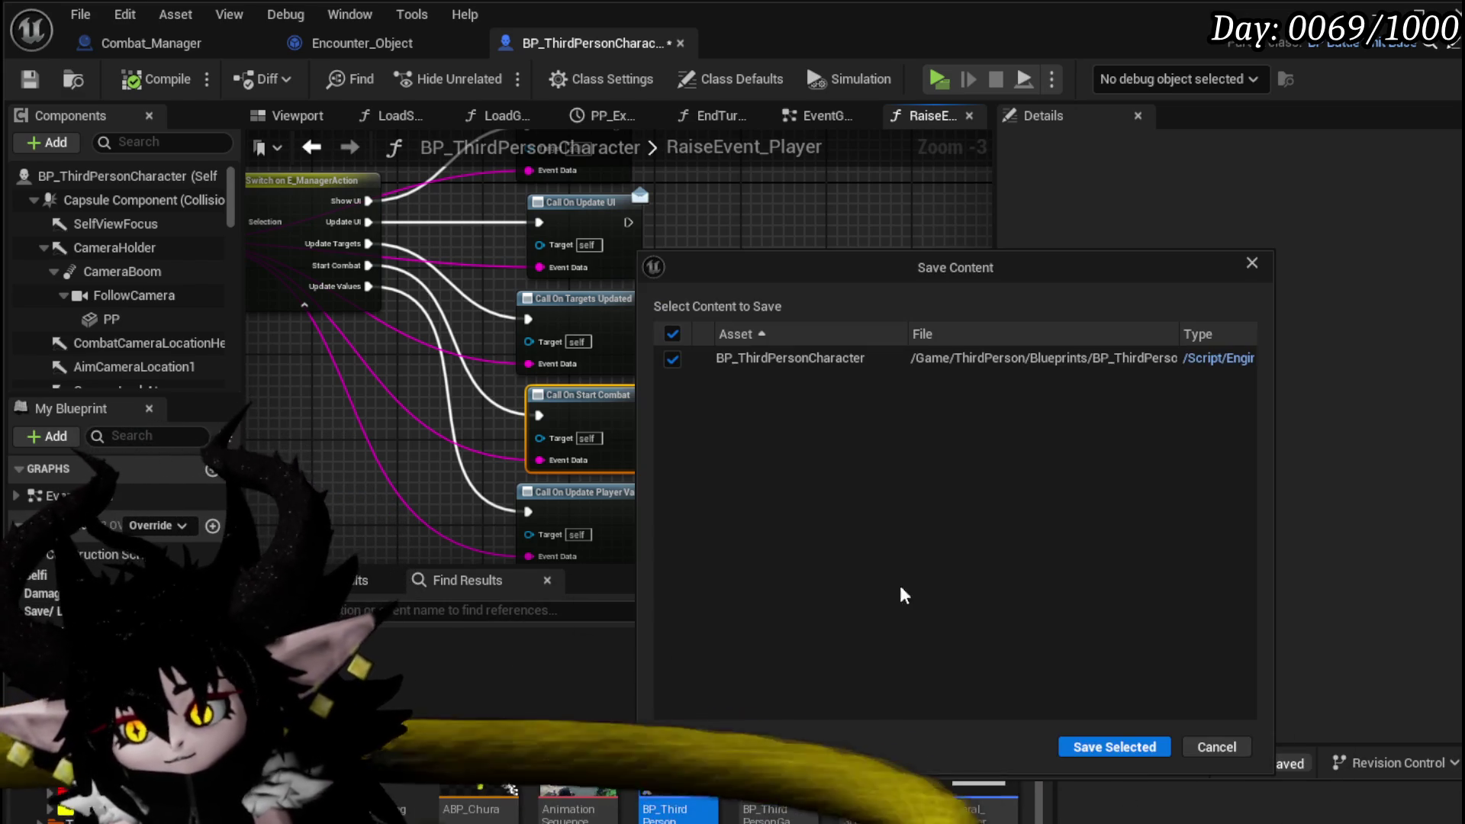
left_click(1091, 744)
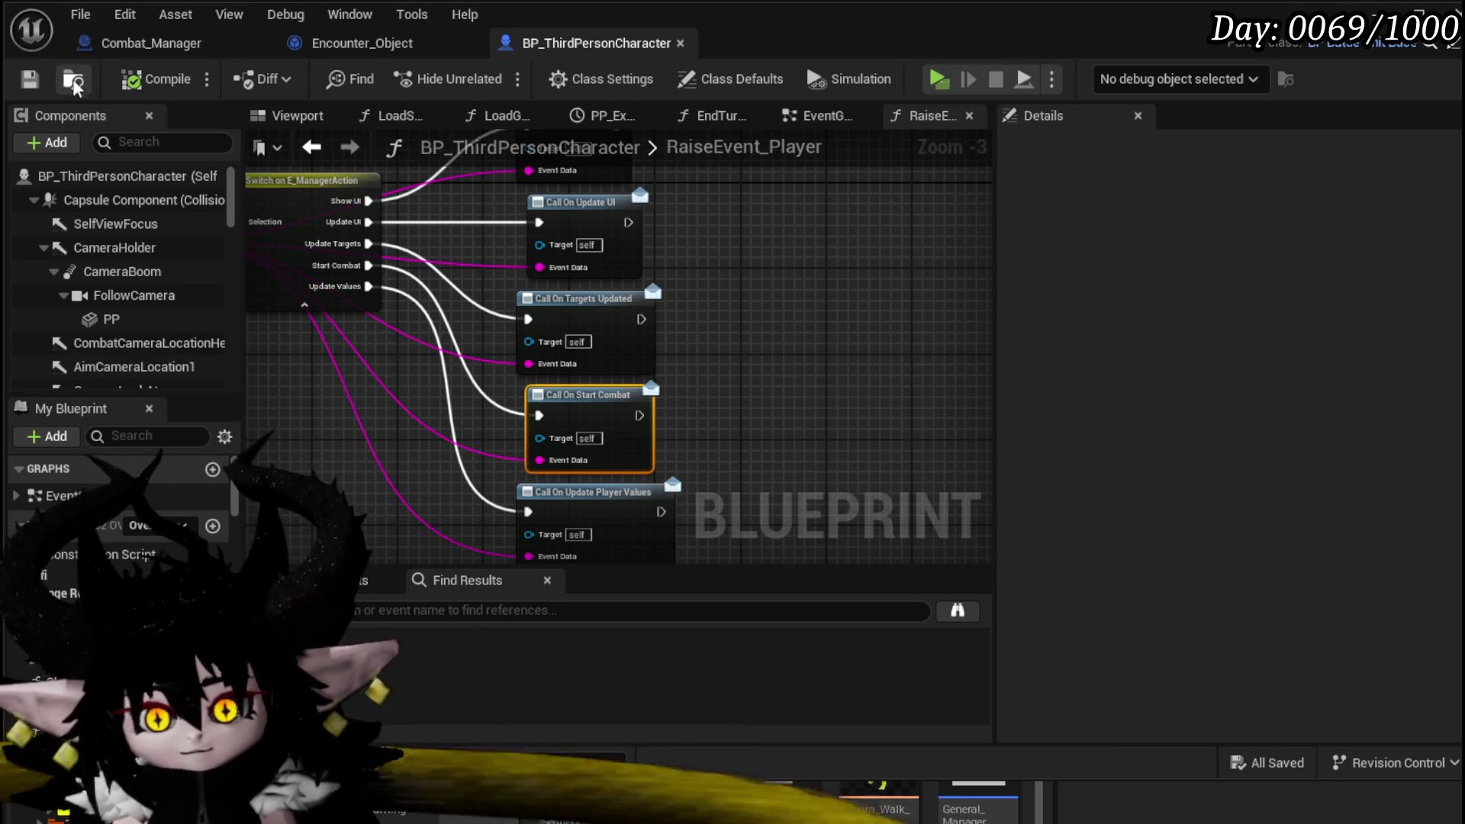
left_click(311, 148)
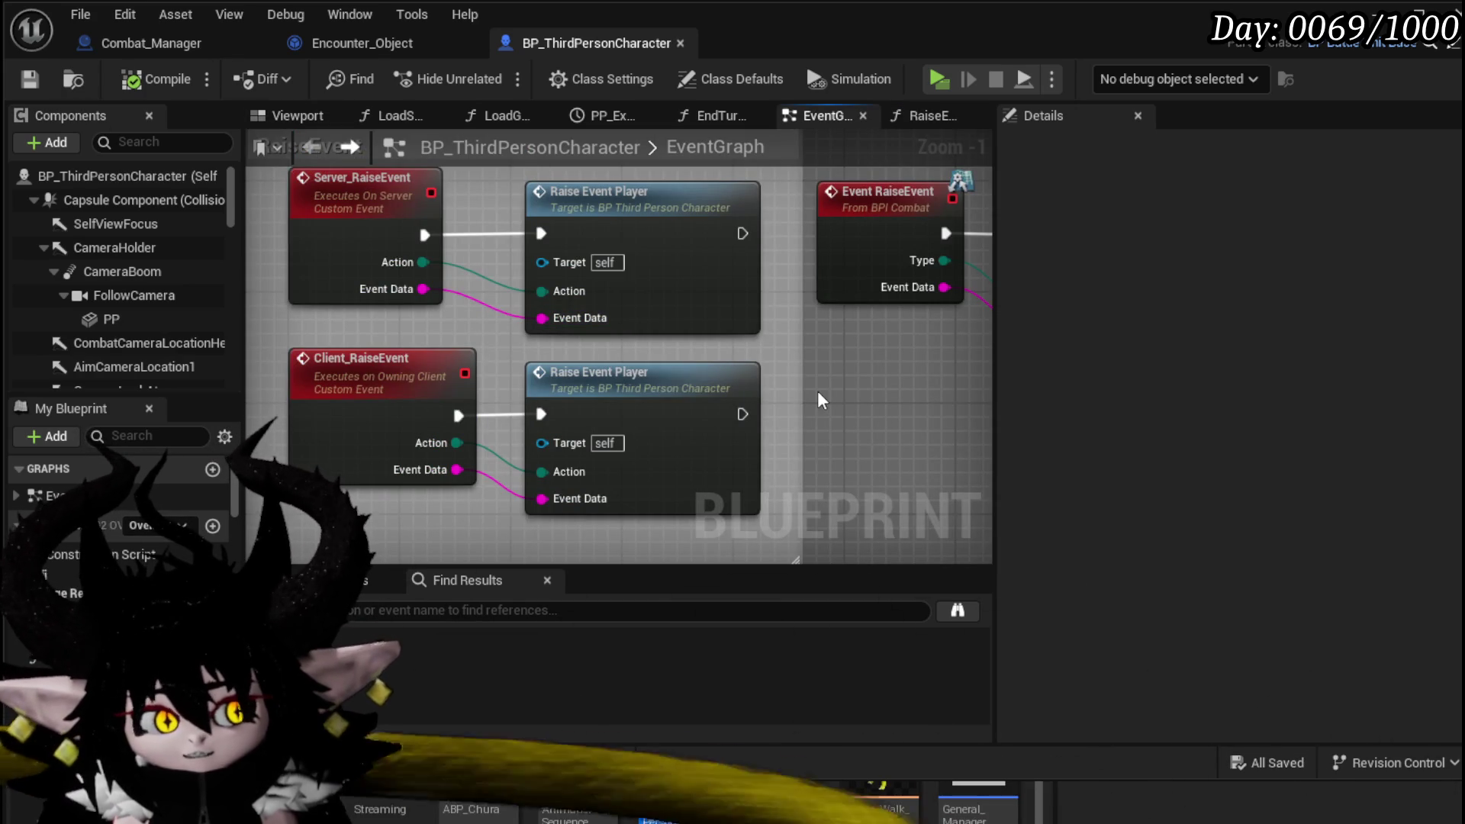
scroll(817, 378, "down", 1)
mouse_move(817, 379)
left_mouse_down()
mouse_move(526, 403)
mouse_move(748, 402)
mouse_move(696, 384)
left_mouse_up()
scroll(678, 381, "down", 2)
scroll(678, 381, "up", 1)
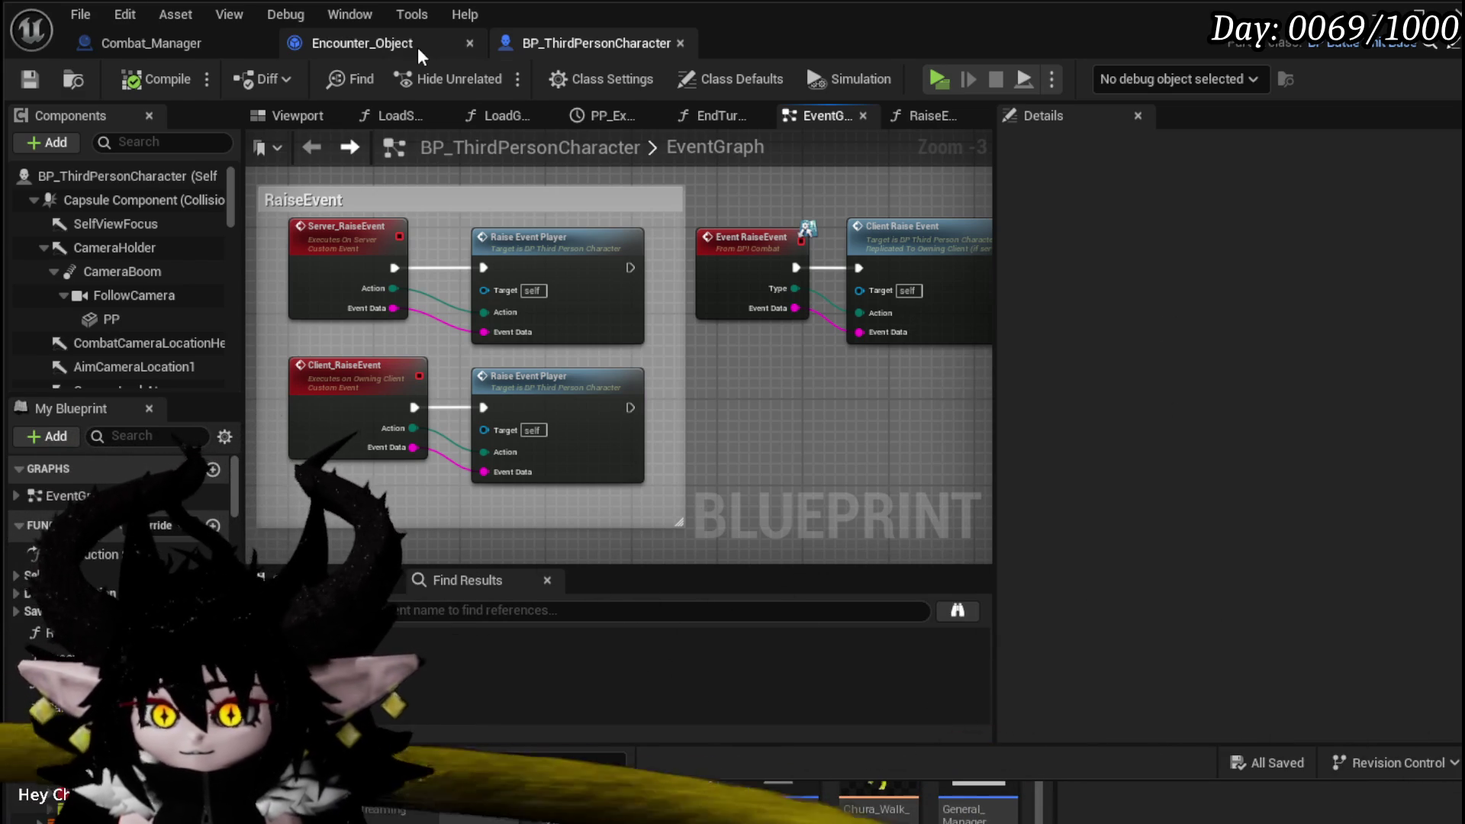
- In Encounter_Object, unhook Reset Battler from the For Each Loop's Loop Body and Array Element, then compile and save
left_click(418, 47)
left_click_drag(775, 341, 745, 328)
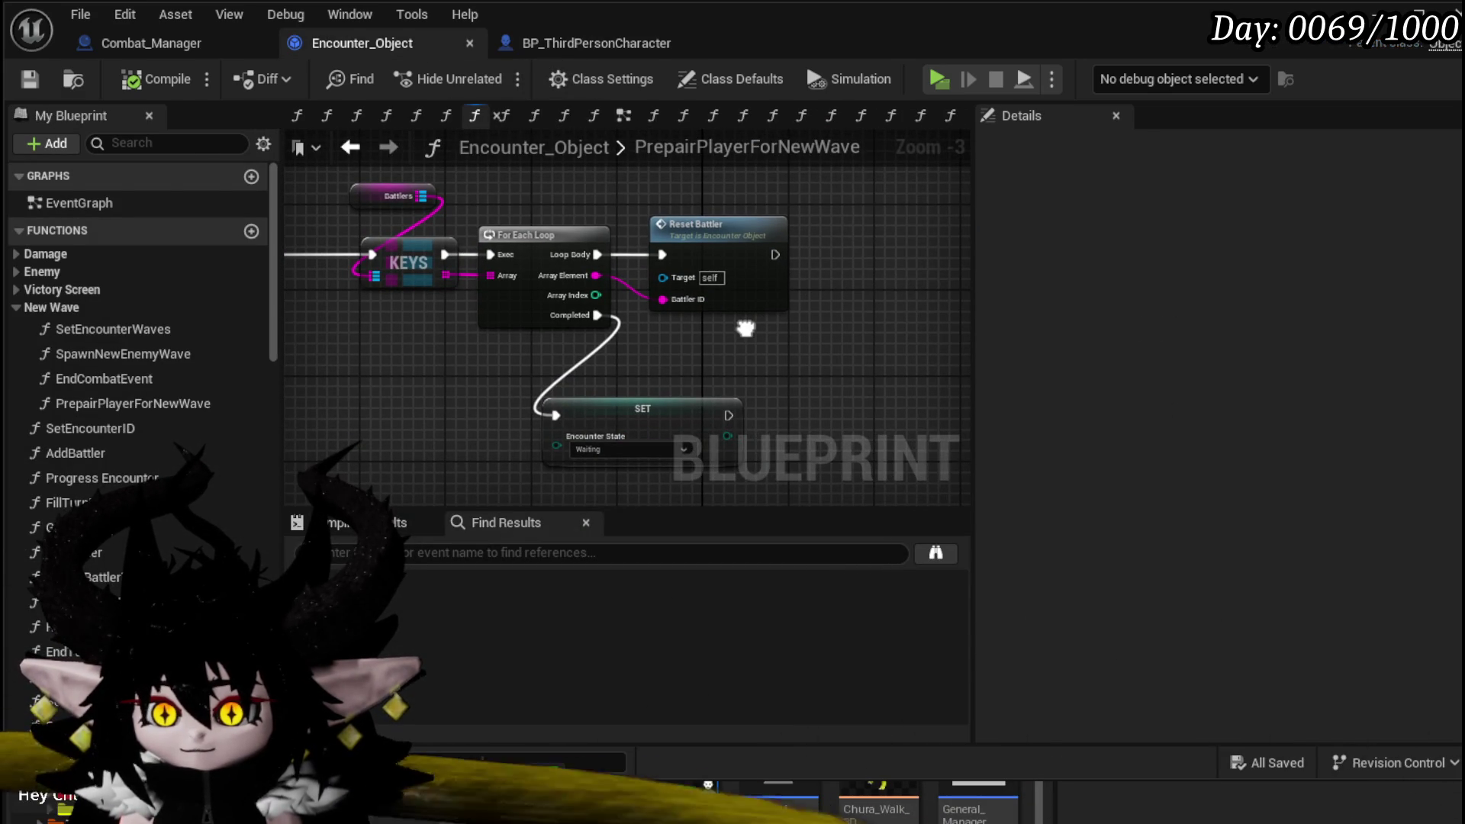
mouse_move(551, 181)
left_mouse_down()
mouse_move(814, 197)
mouse_move(510, 219)
left_mouse_up()
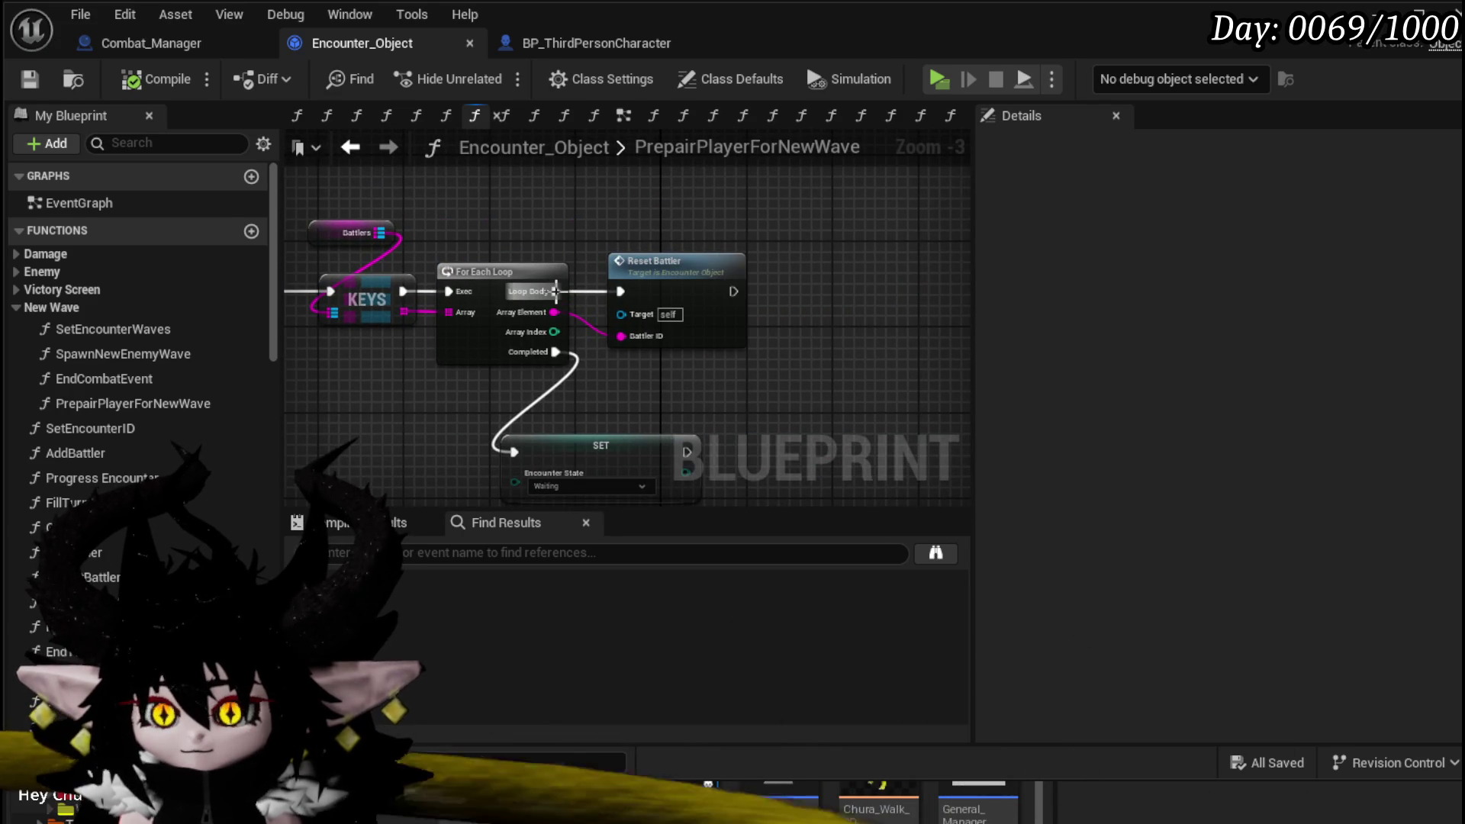
left_click(555, 291, "alt")
left_click(555, 312, "alt")
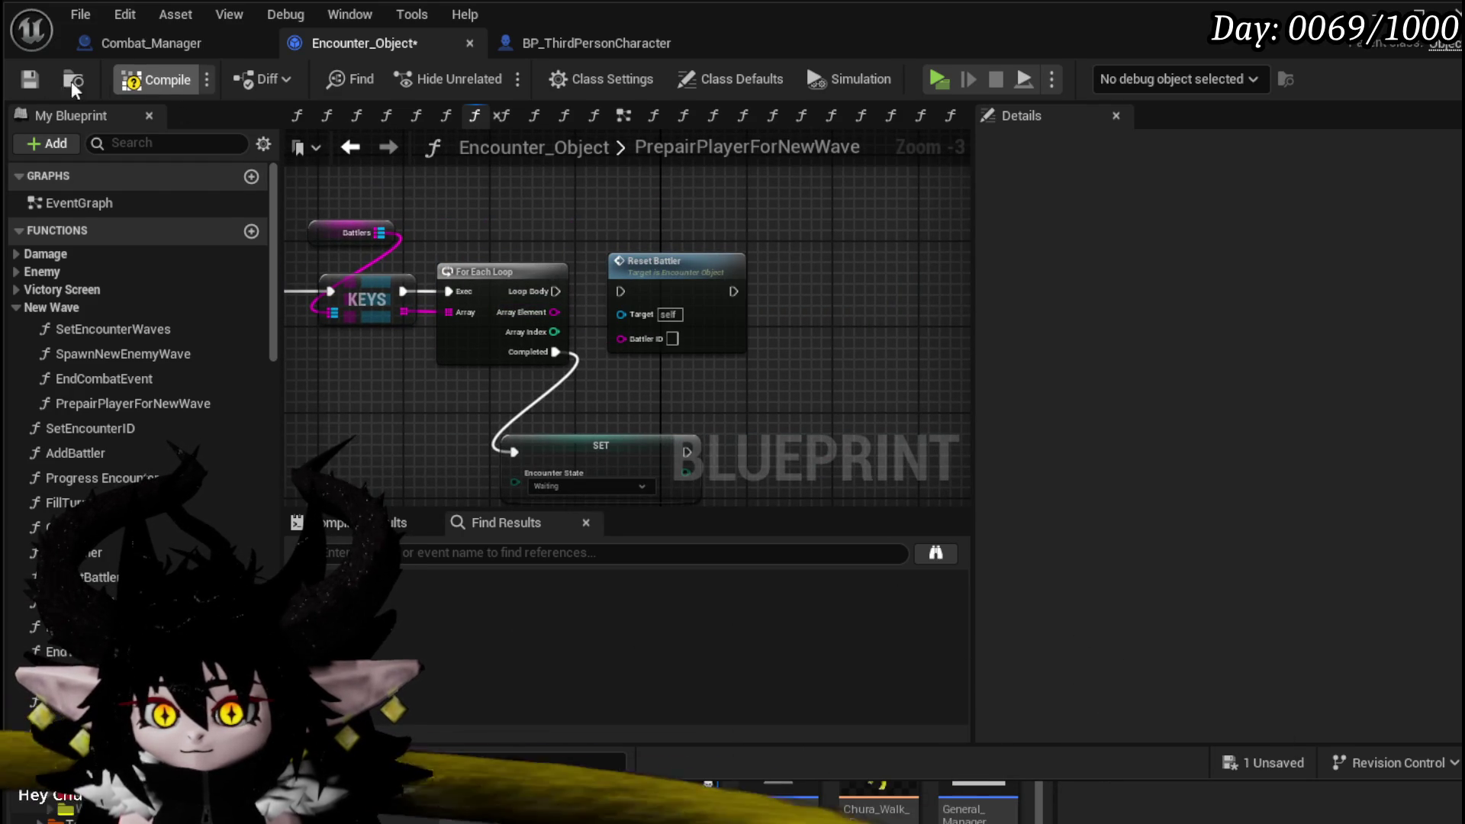
left_click(26, 81)
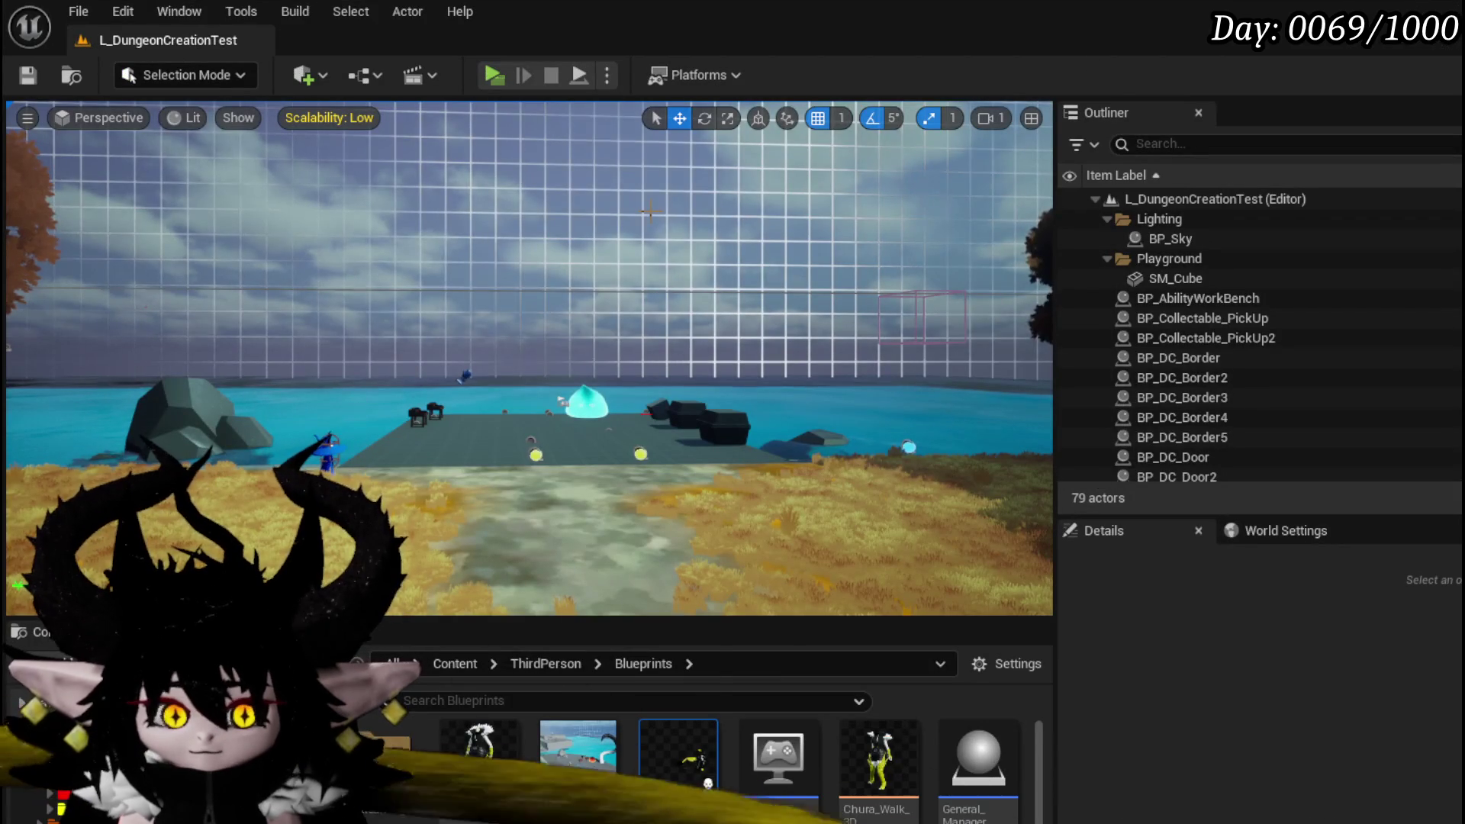
- Start a play-test and walk the character around the iron ore rock and benches
left_click(506, 76)
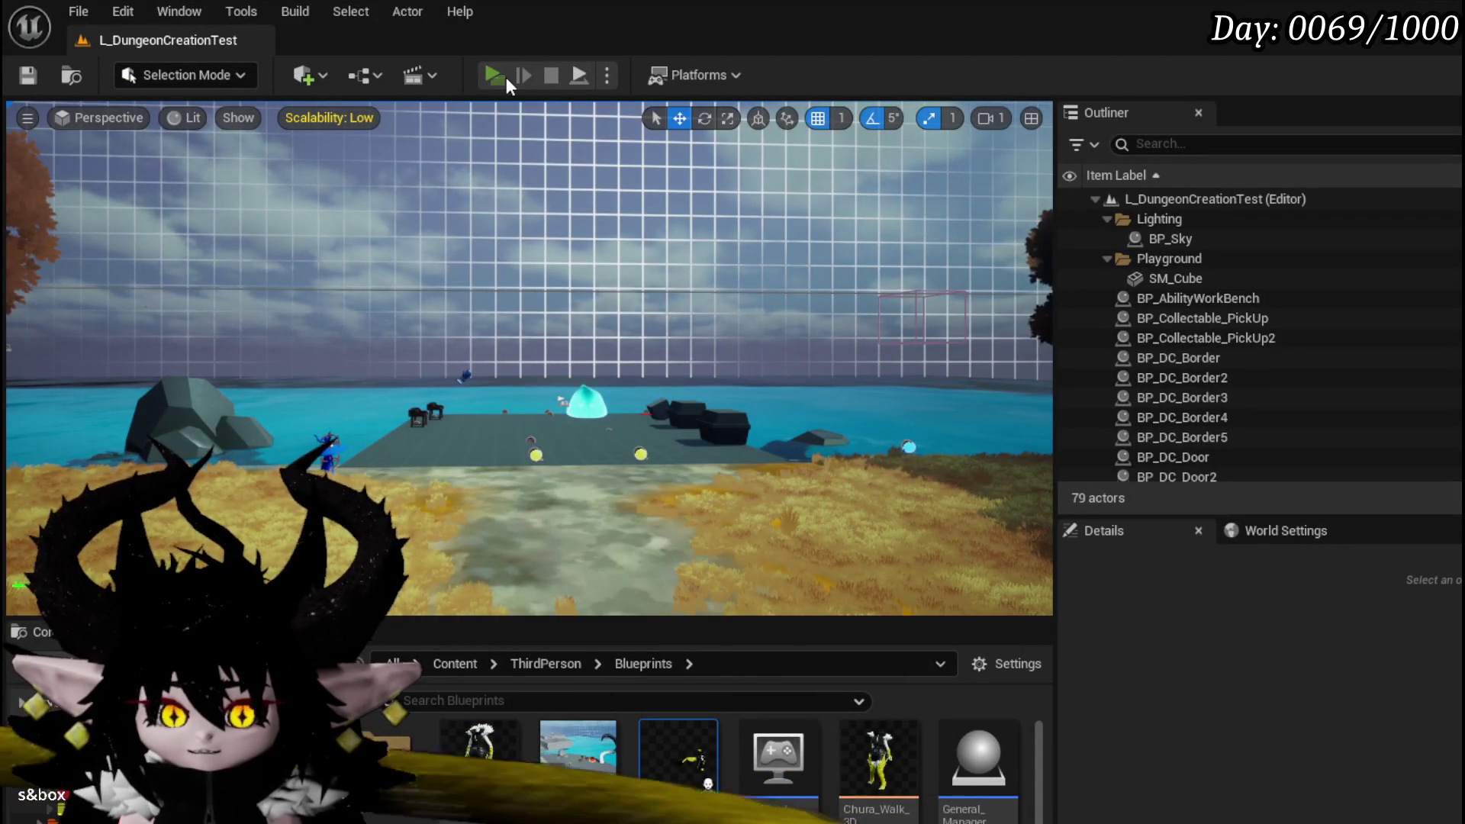
key("w")
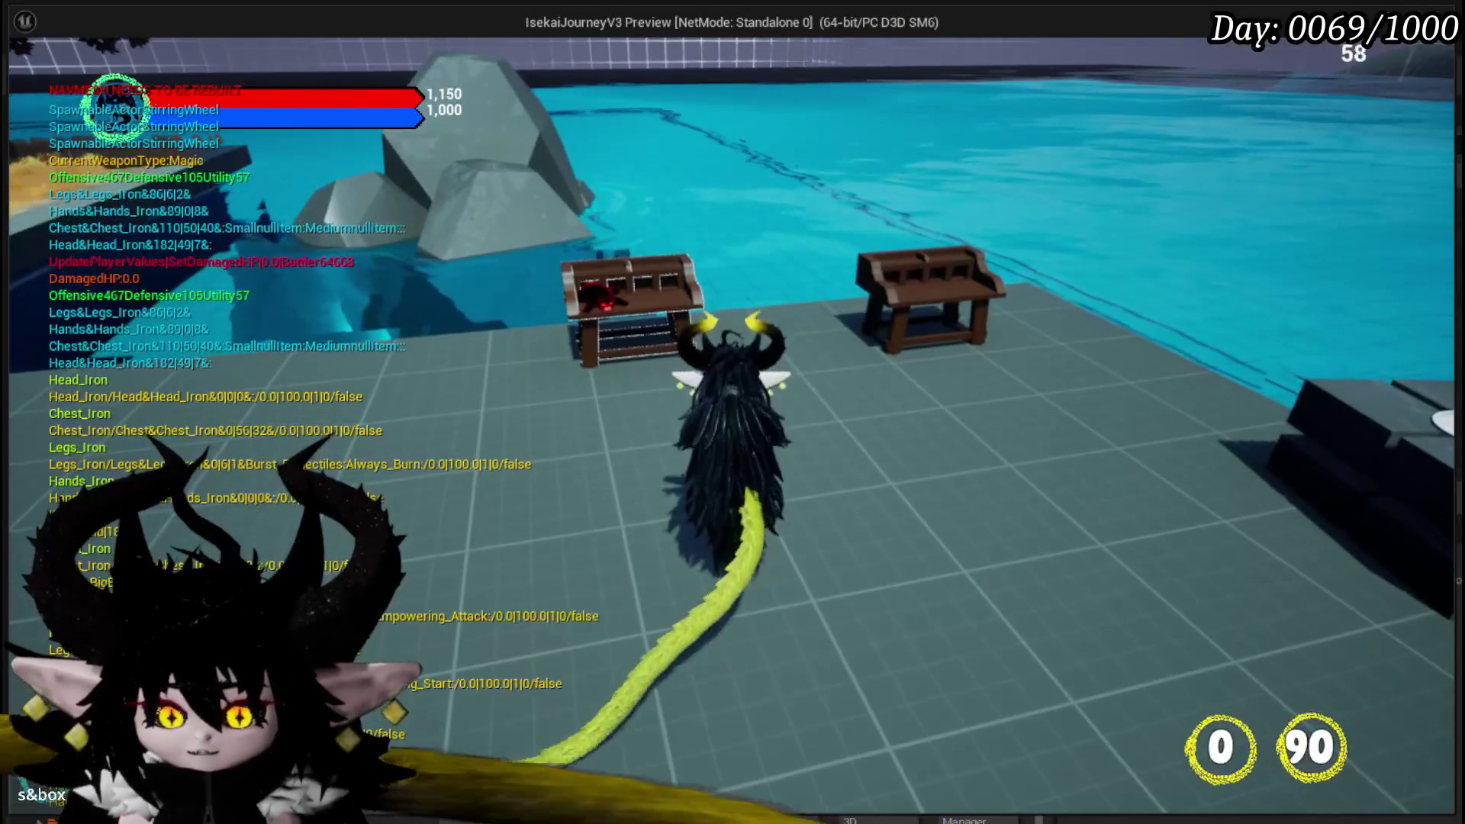
key("d")
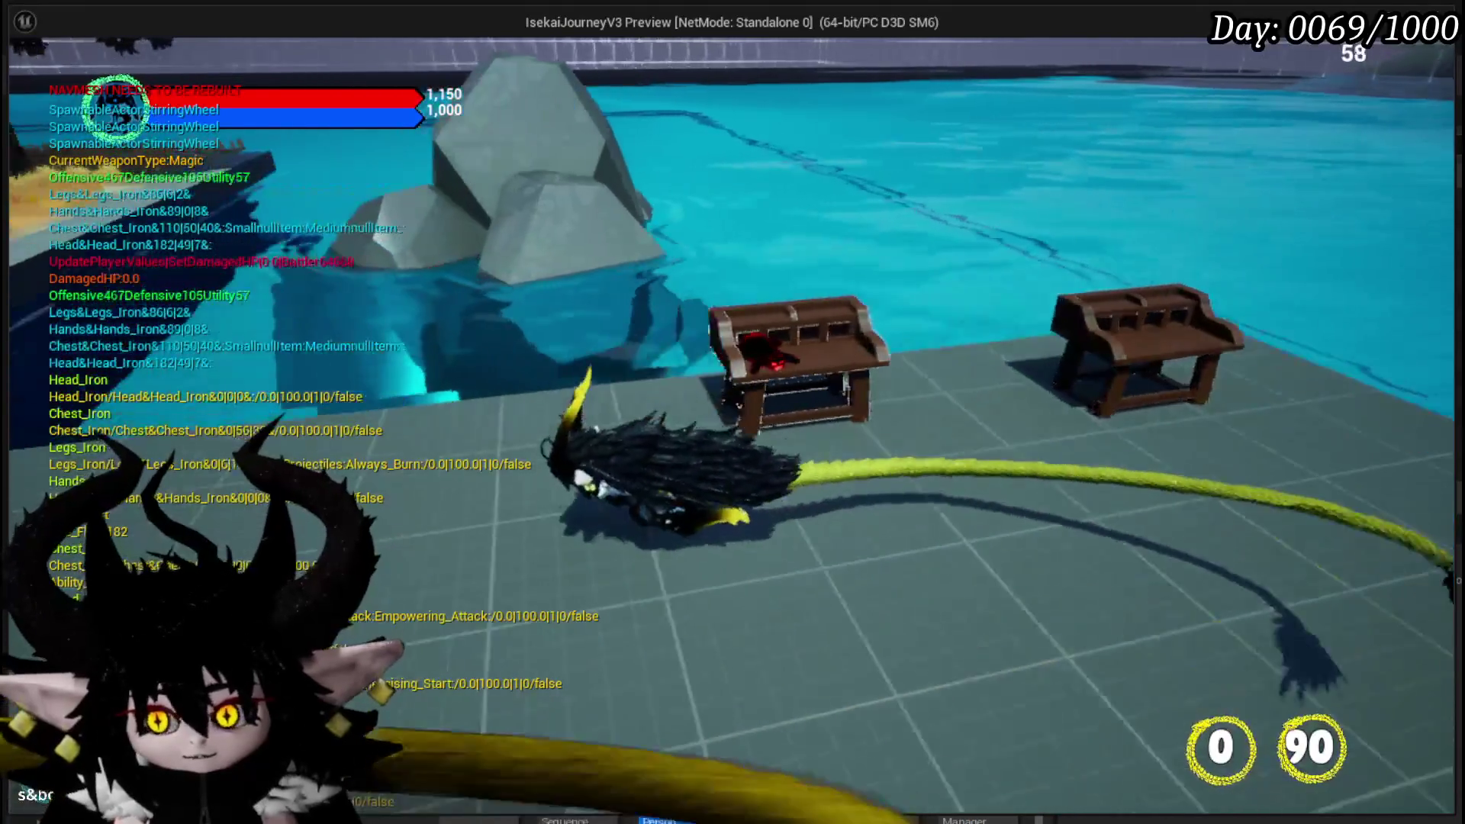
key("a")
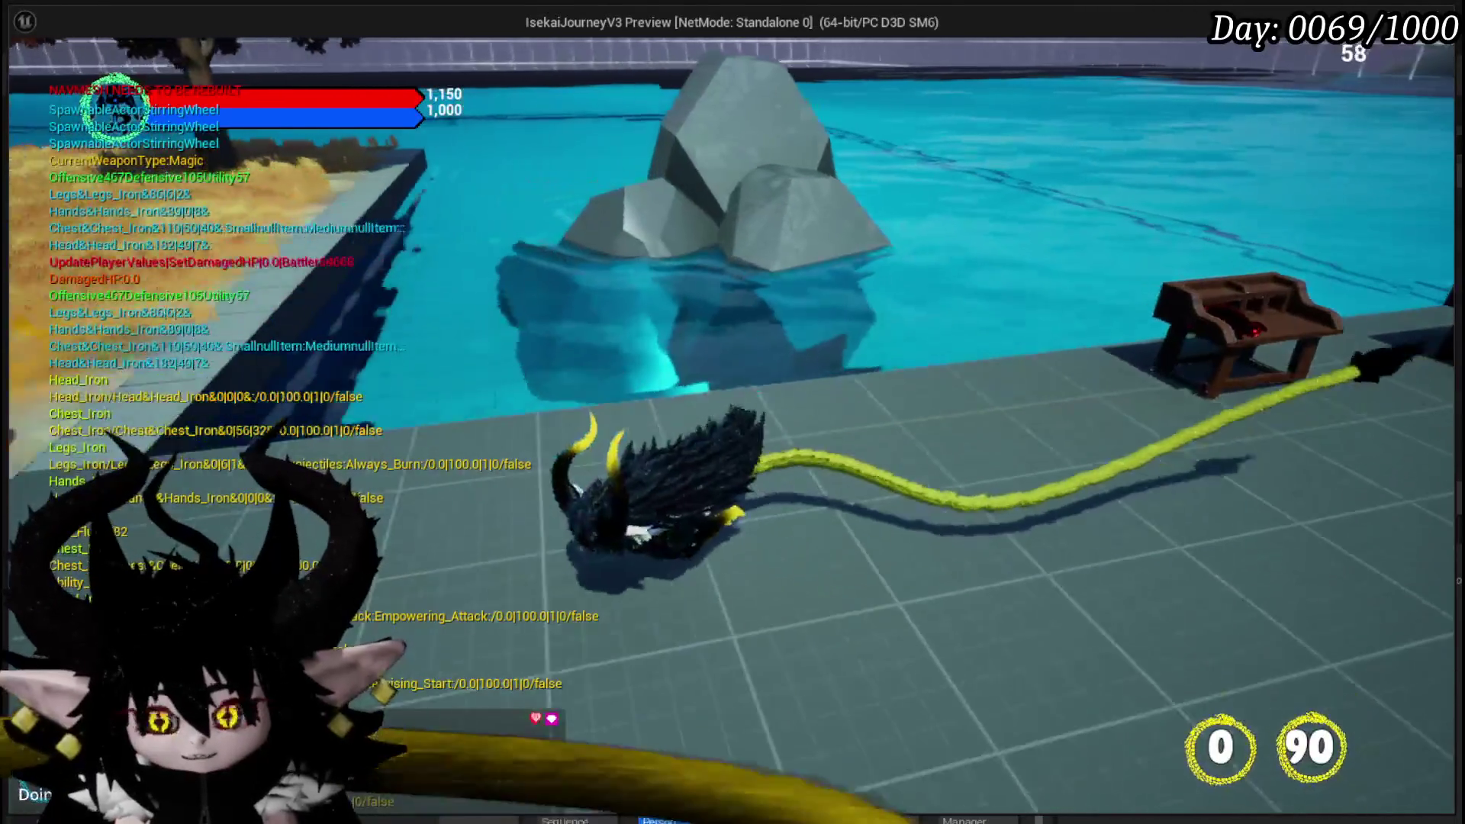
key("w")
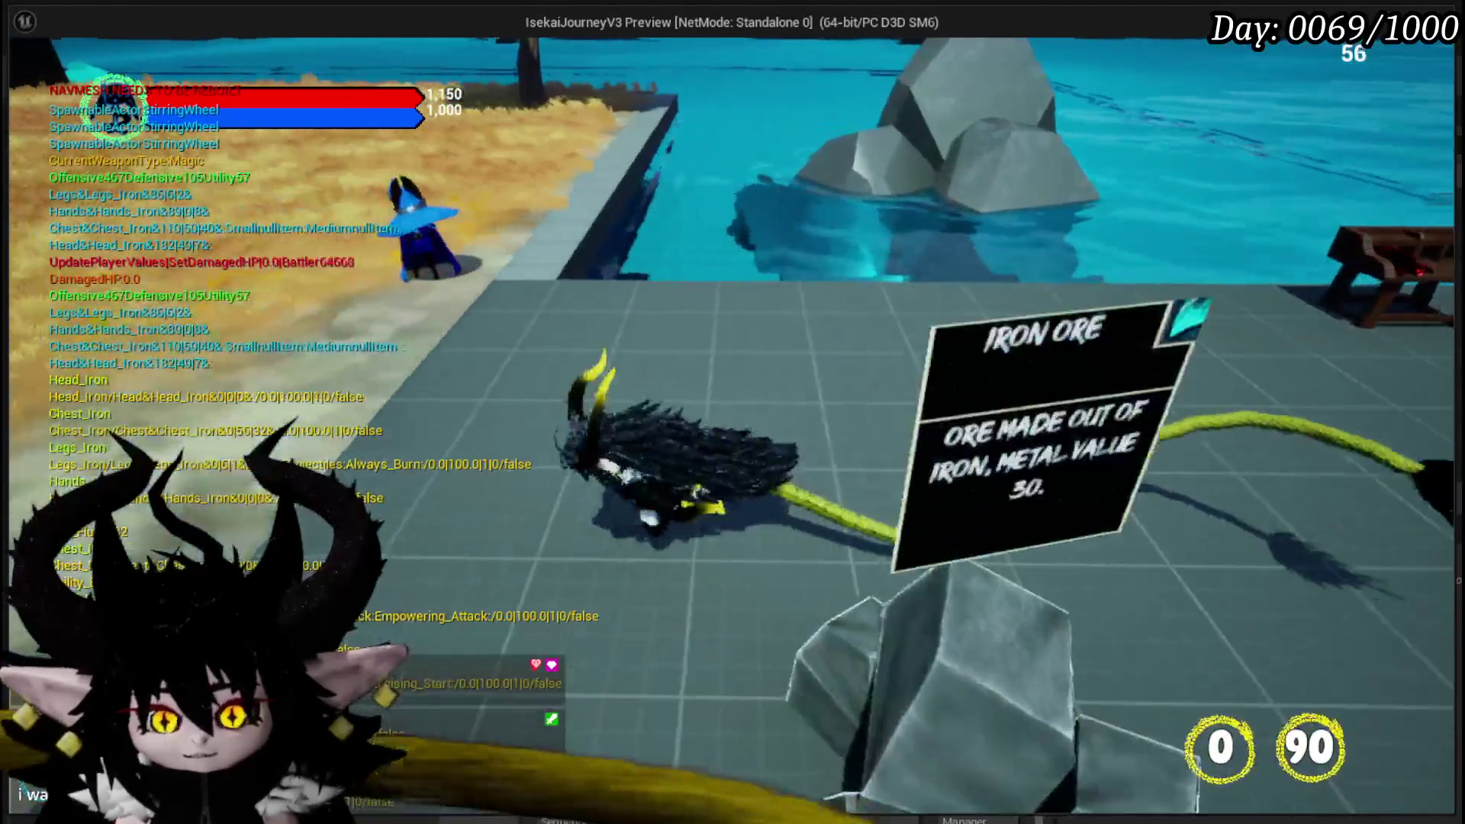
key("d")
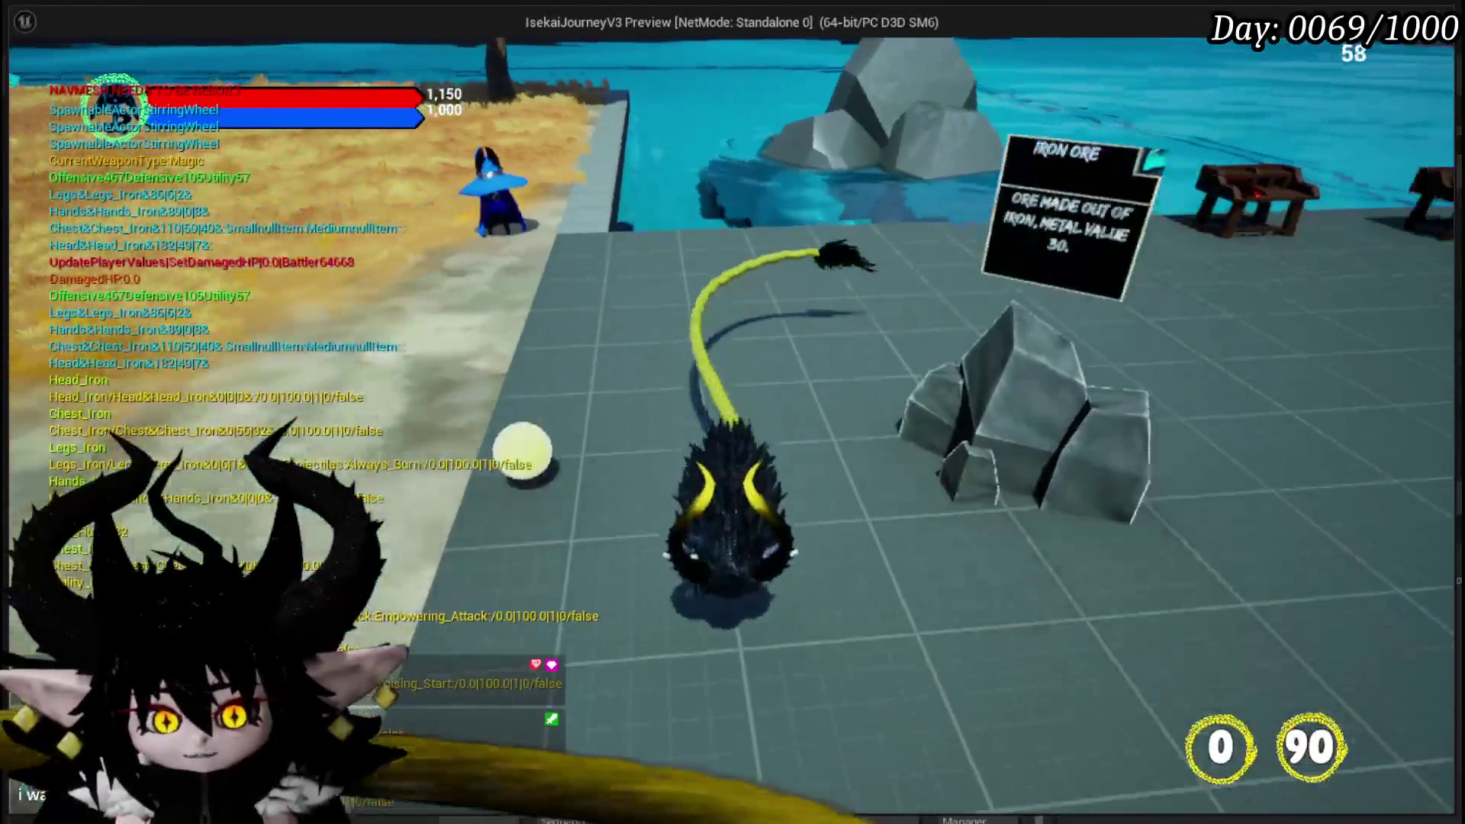
key("a")
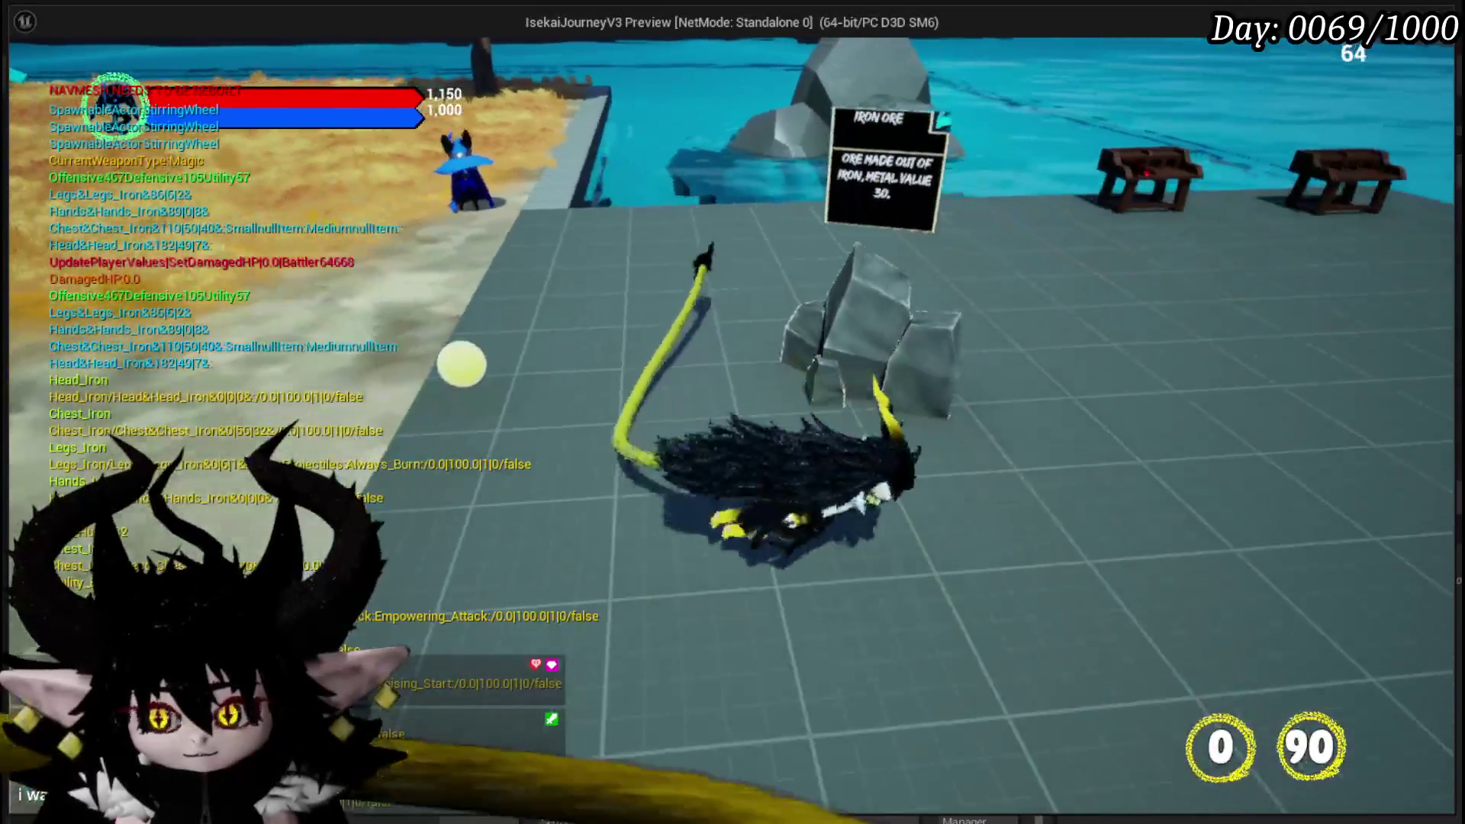
key("s")
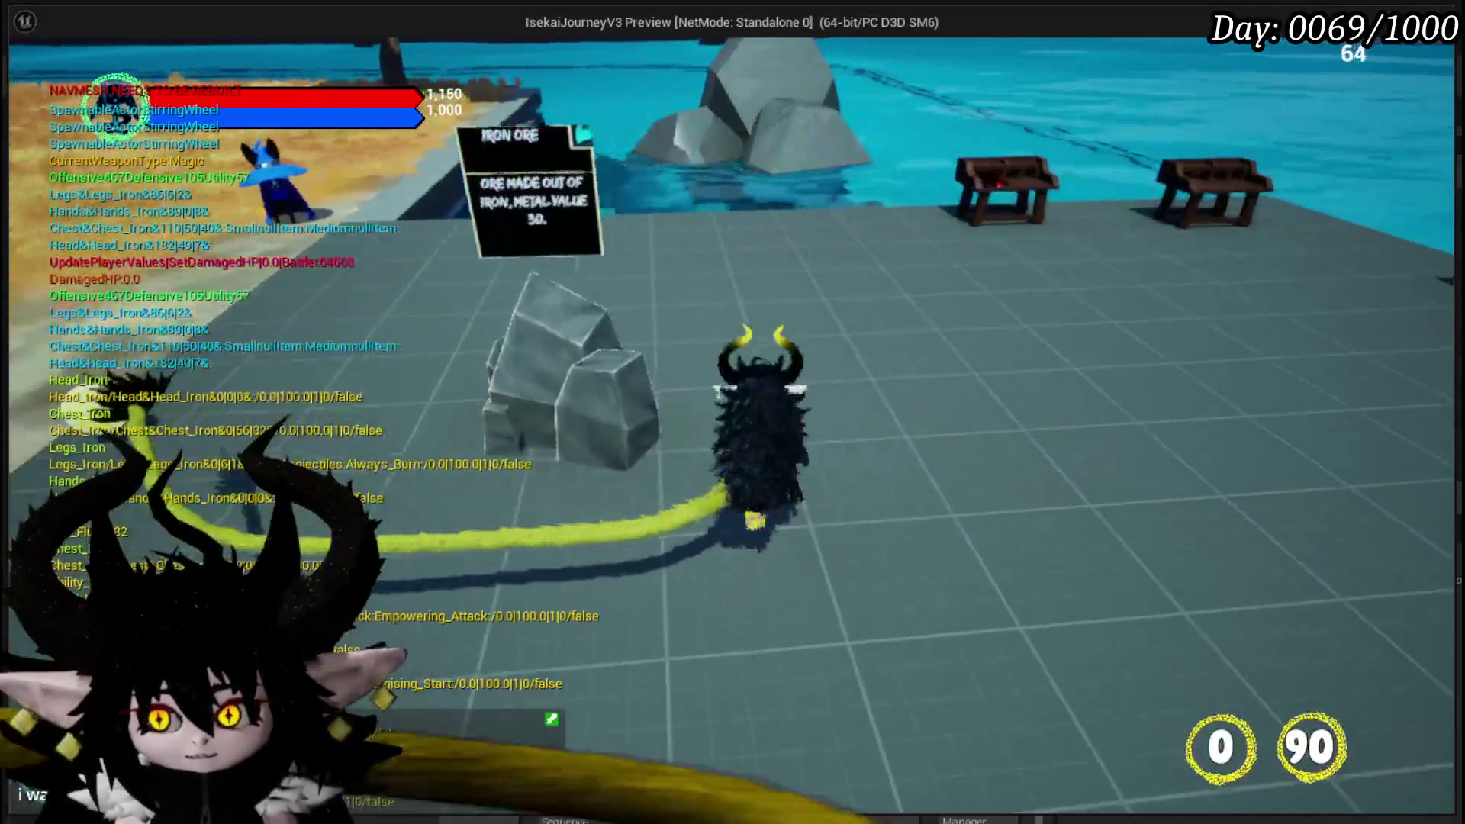
key("w")
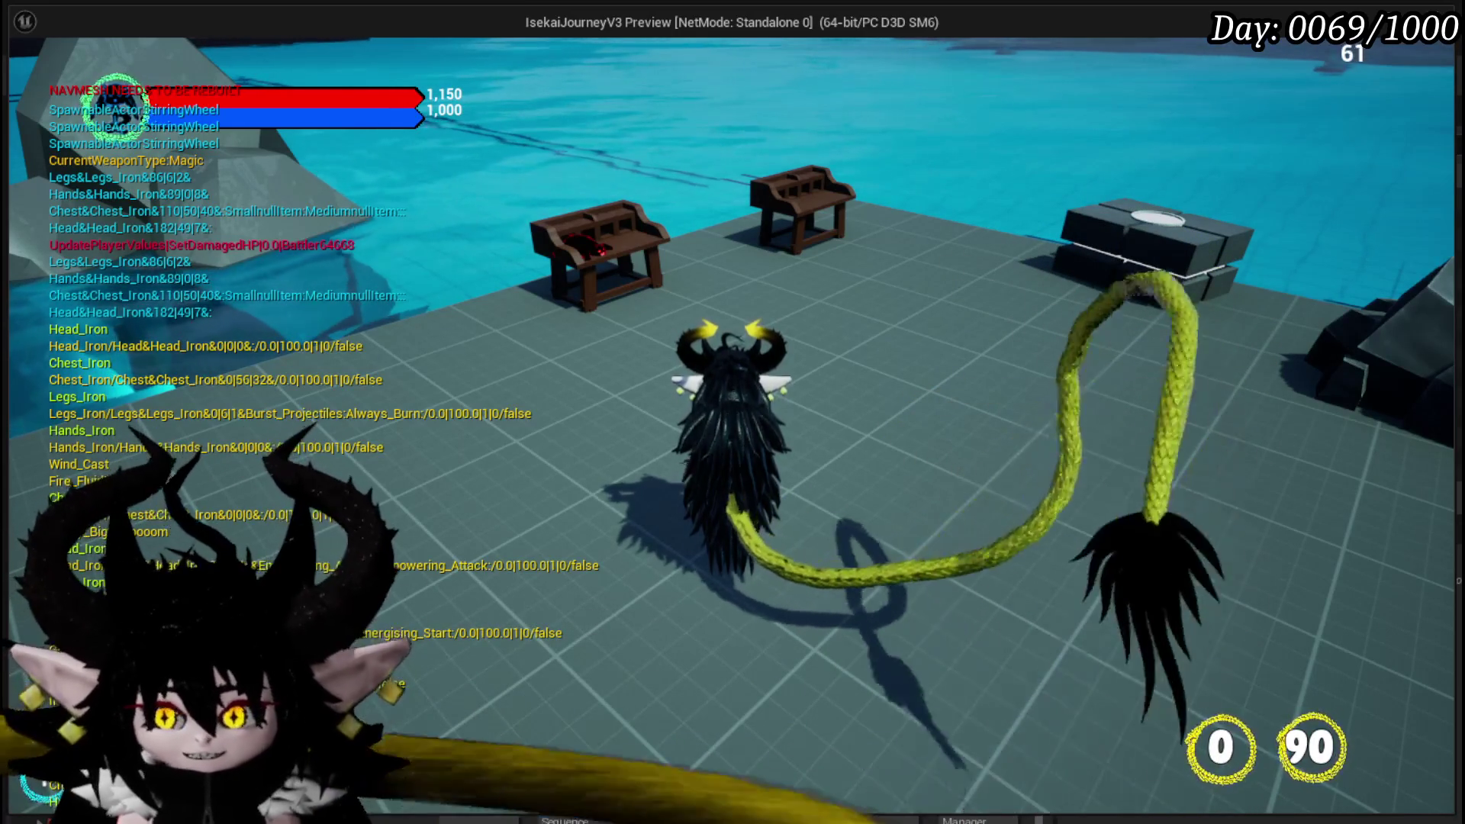
- Walk up to the right-hand desk and interact with it to open its CORE/ABILITY menu
key("w")
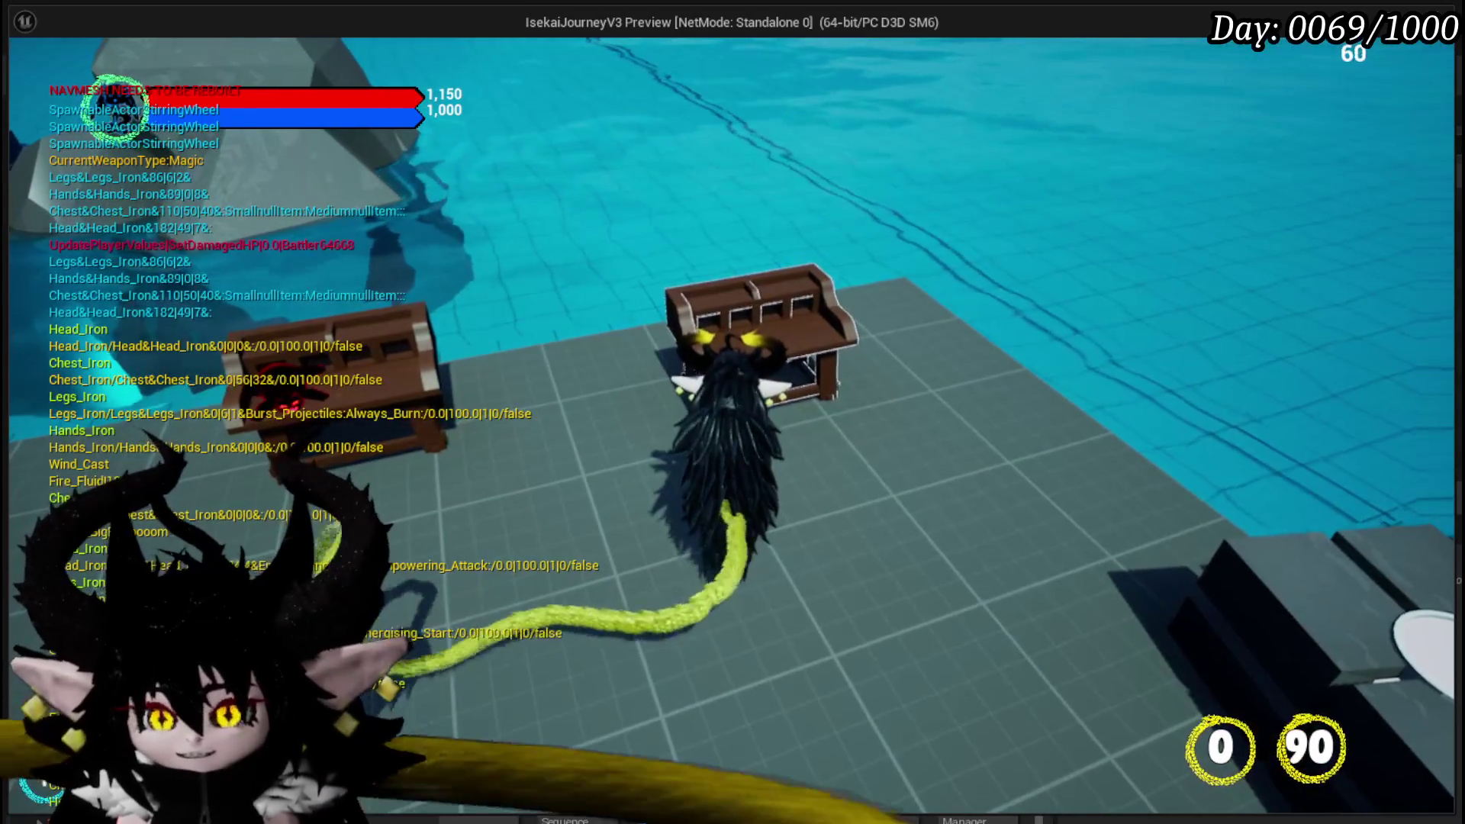
key("s")
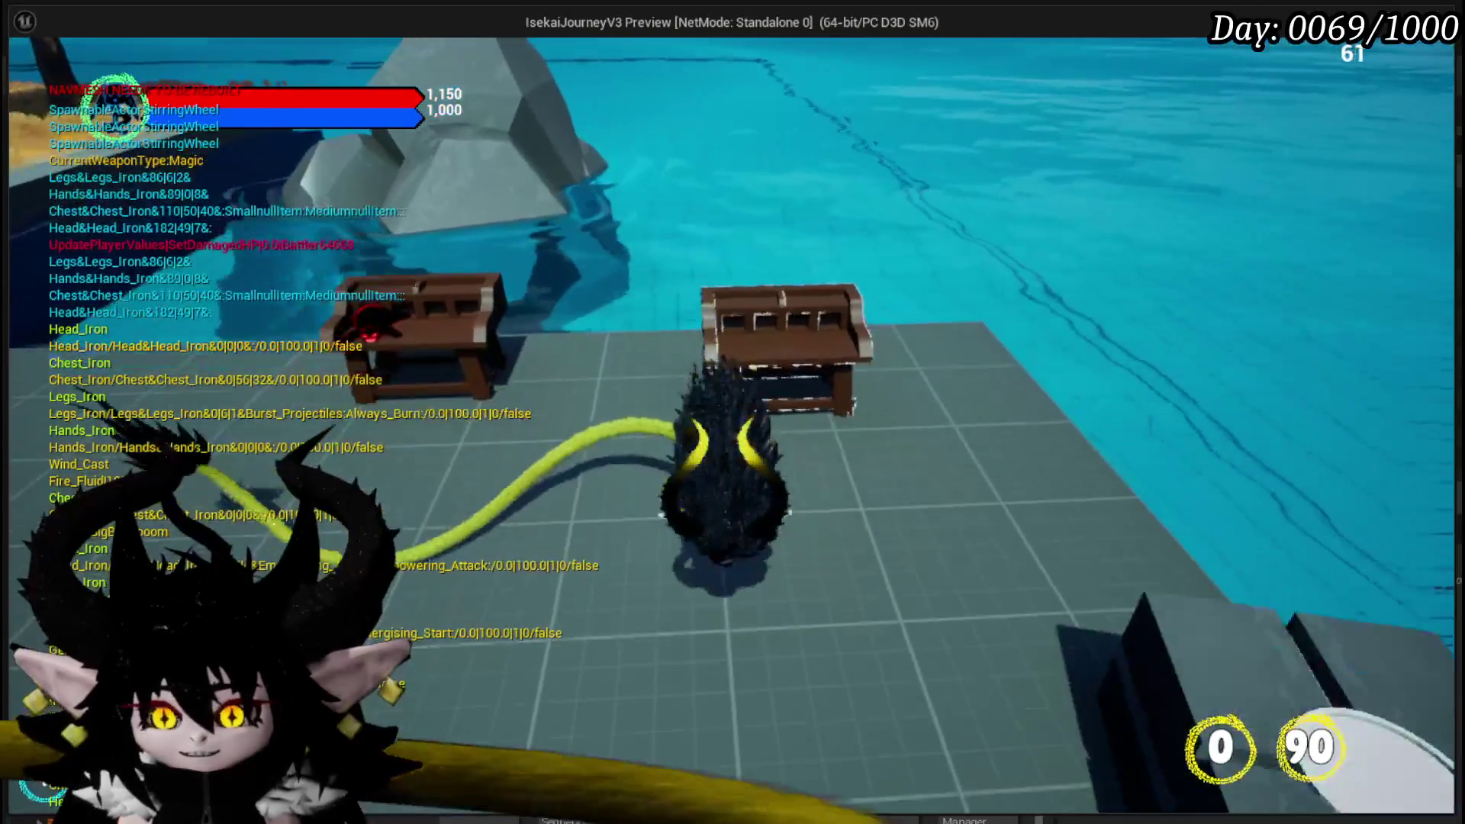
key("w")
key("e")
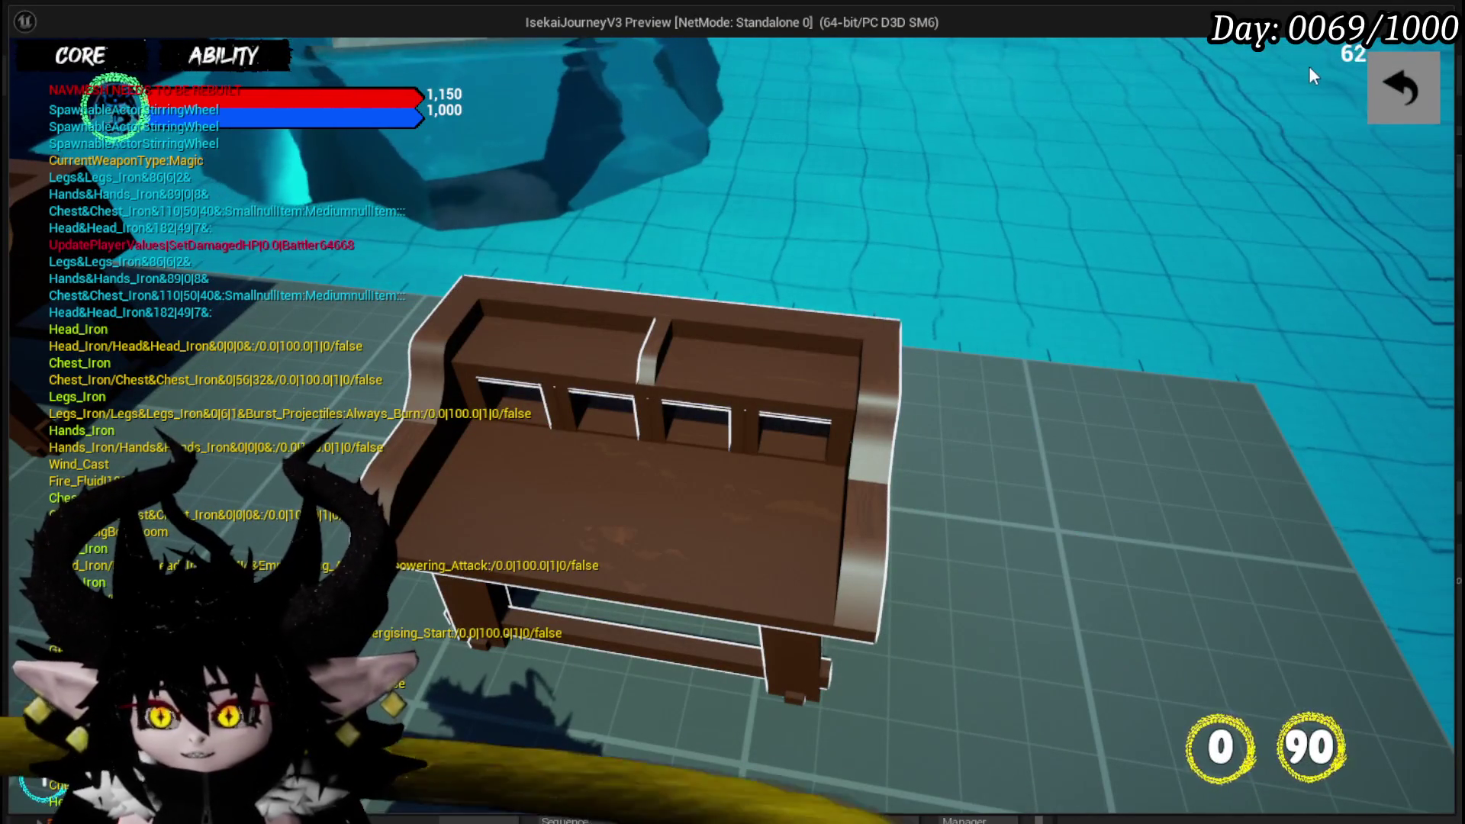
- Reopen the desk menu, show the Status core's ability cards, and start the new card New_13
left_click(1403, 87)
key("e")
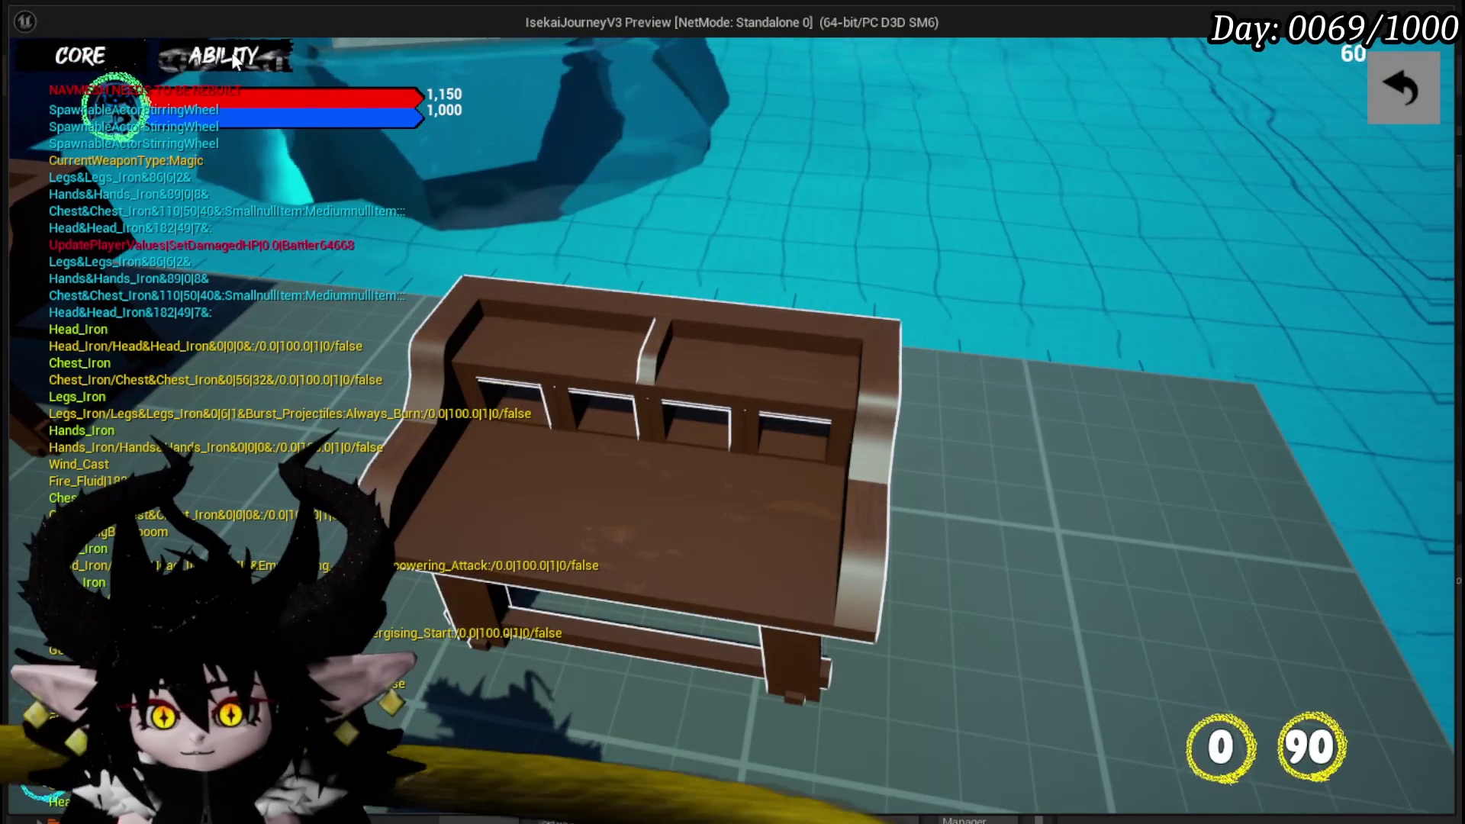
left_click(218, 58)
left_click(181, 160)
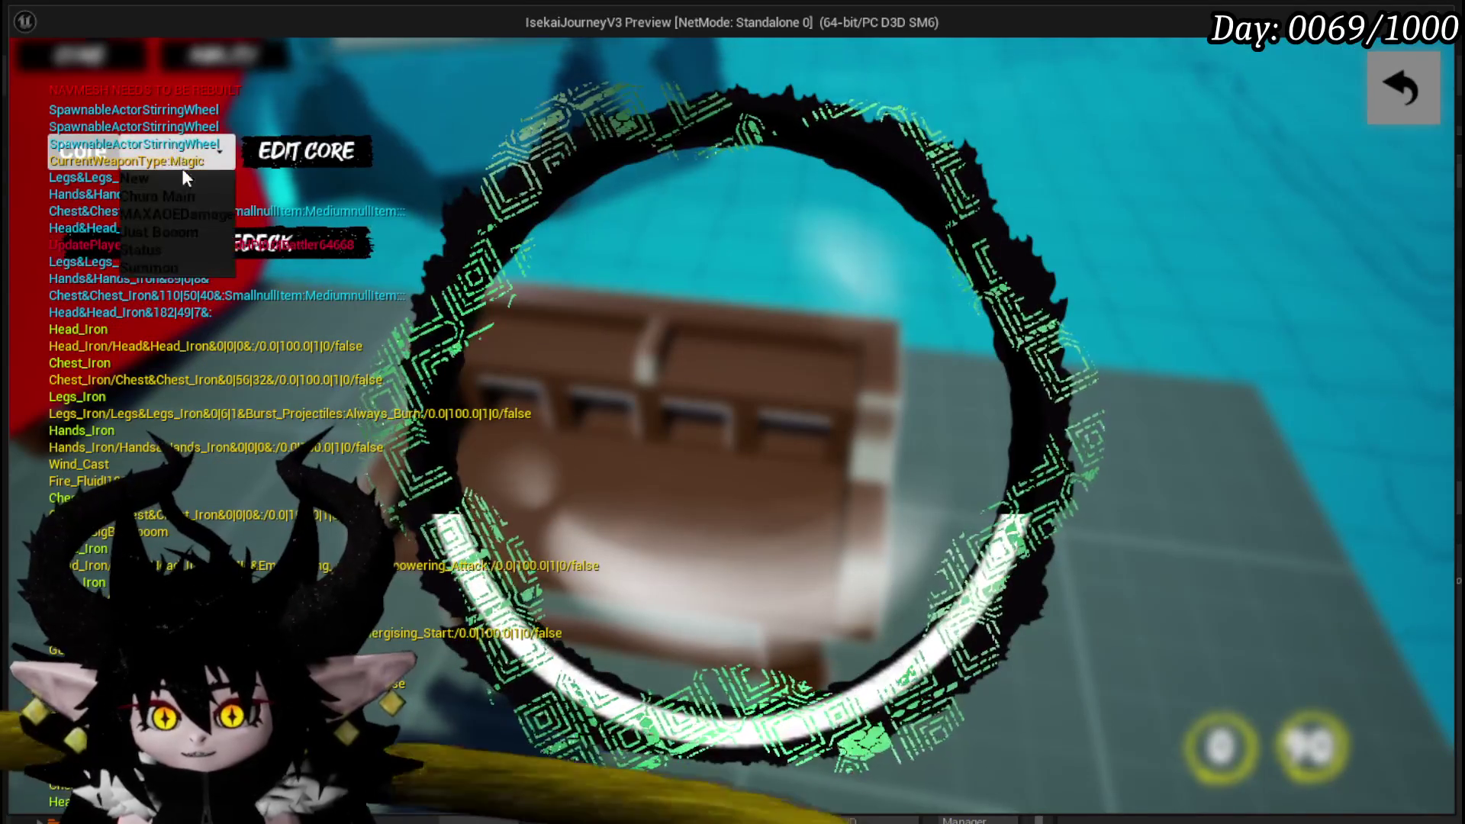
left_click(162, 252)
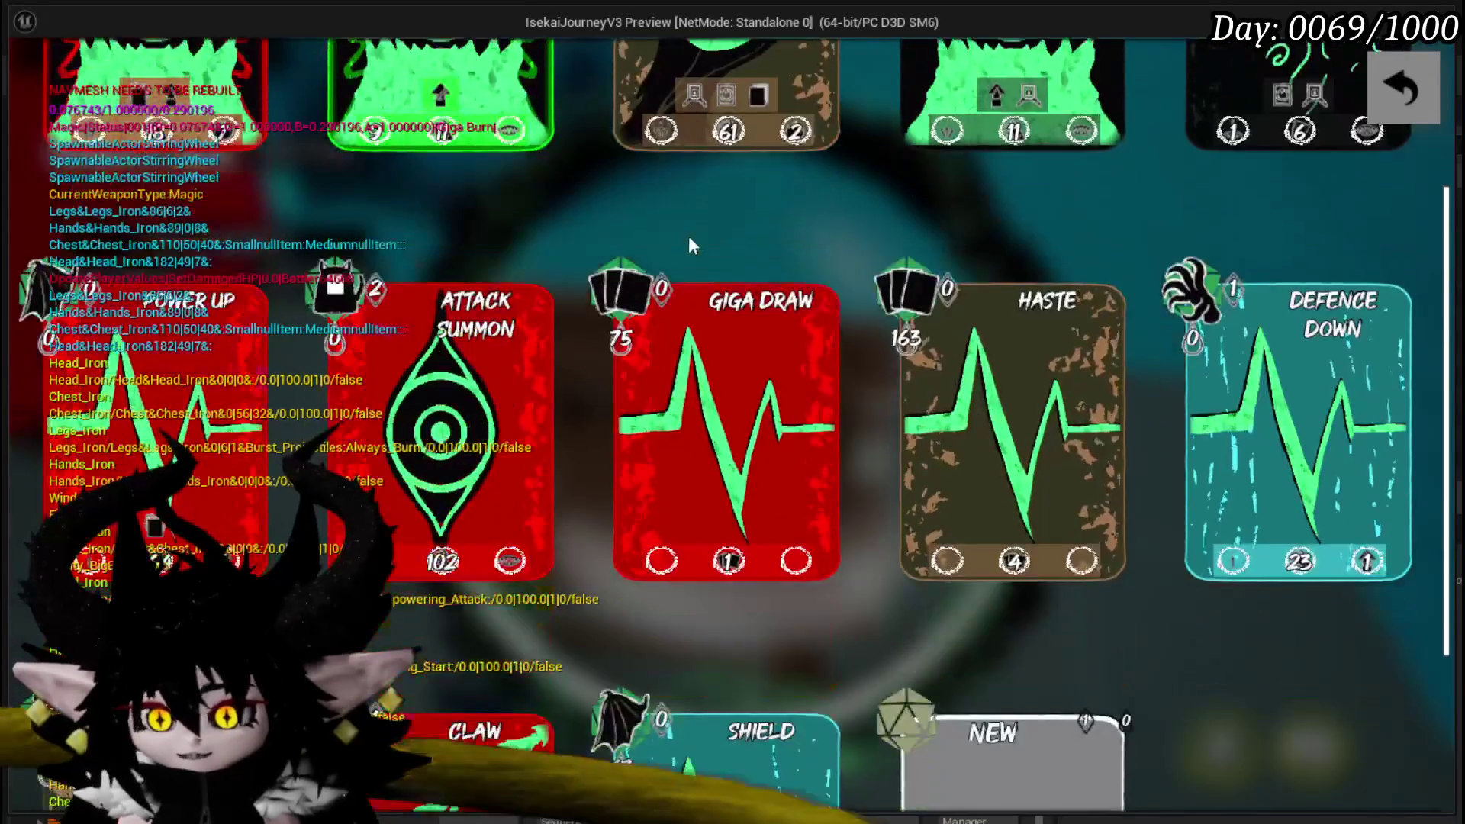
scroll(690, 245, "down", 3)
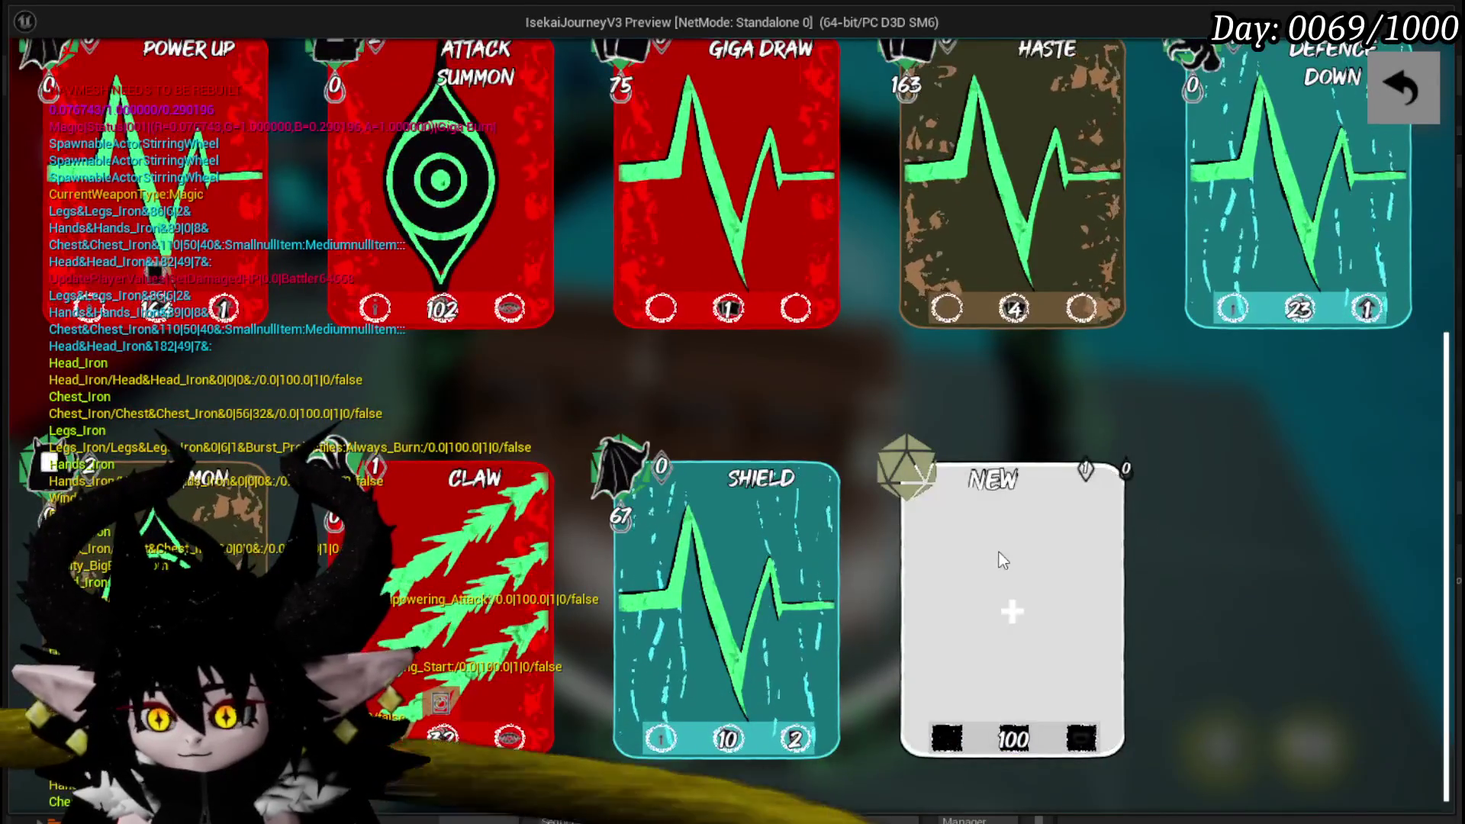
left_click(1003, 561)
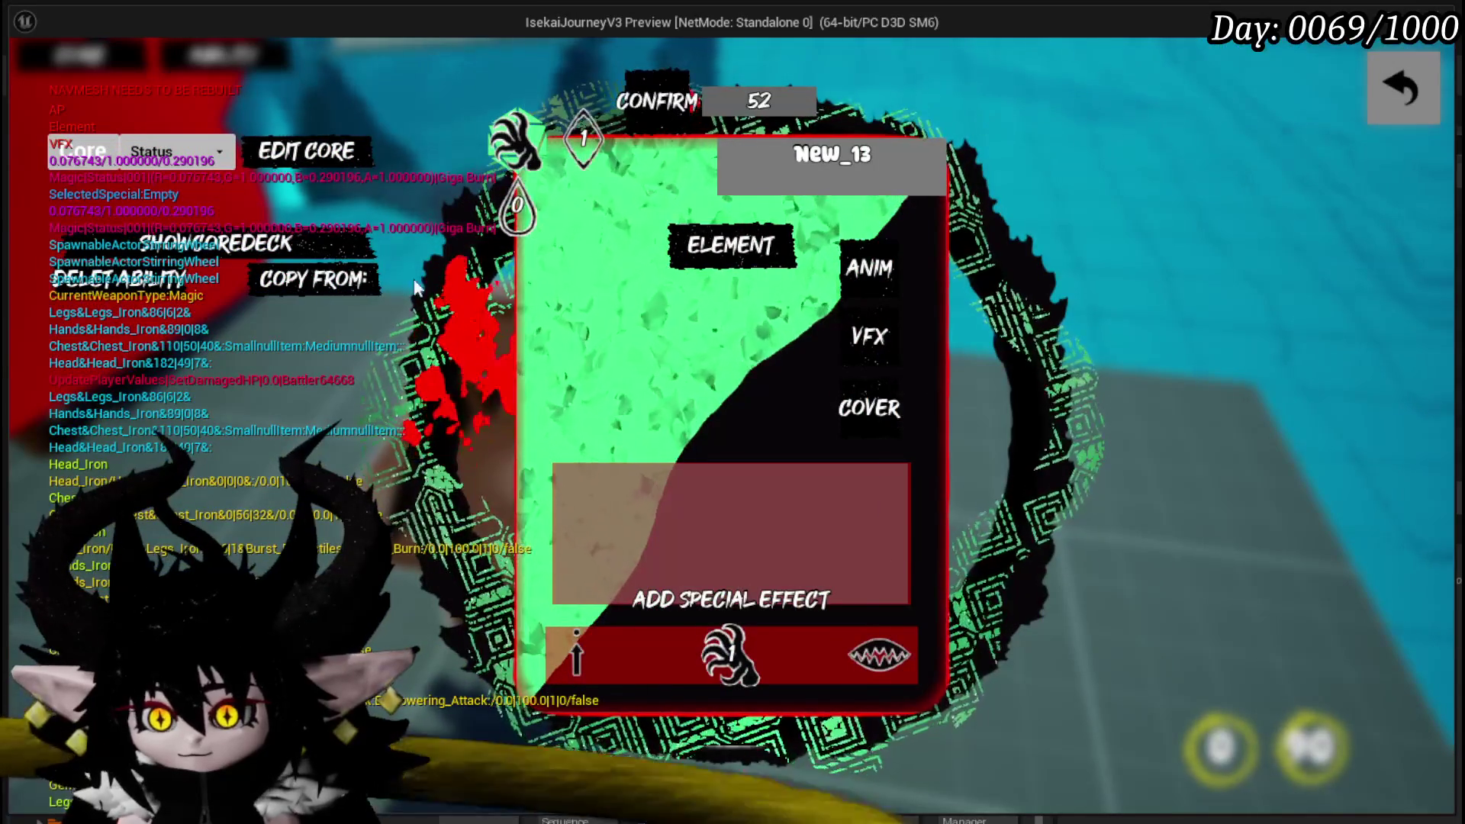
- Make New_13 a Gain Card ability and change how it targets
left_click(515, 141)
left_click(767, 268)
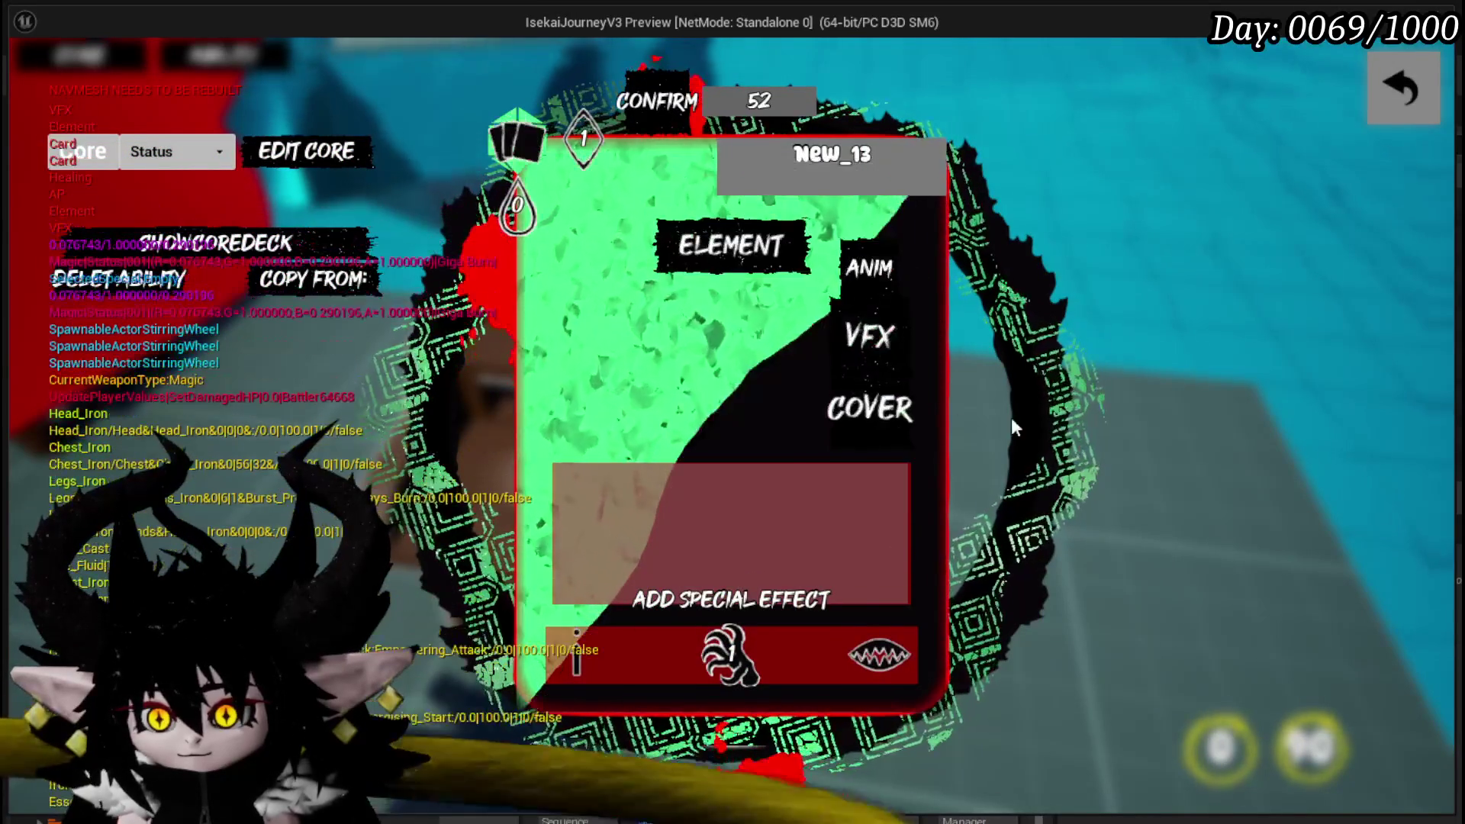
mouse_move(697, 656)
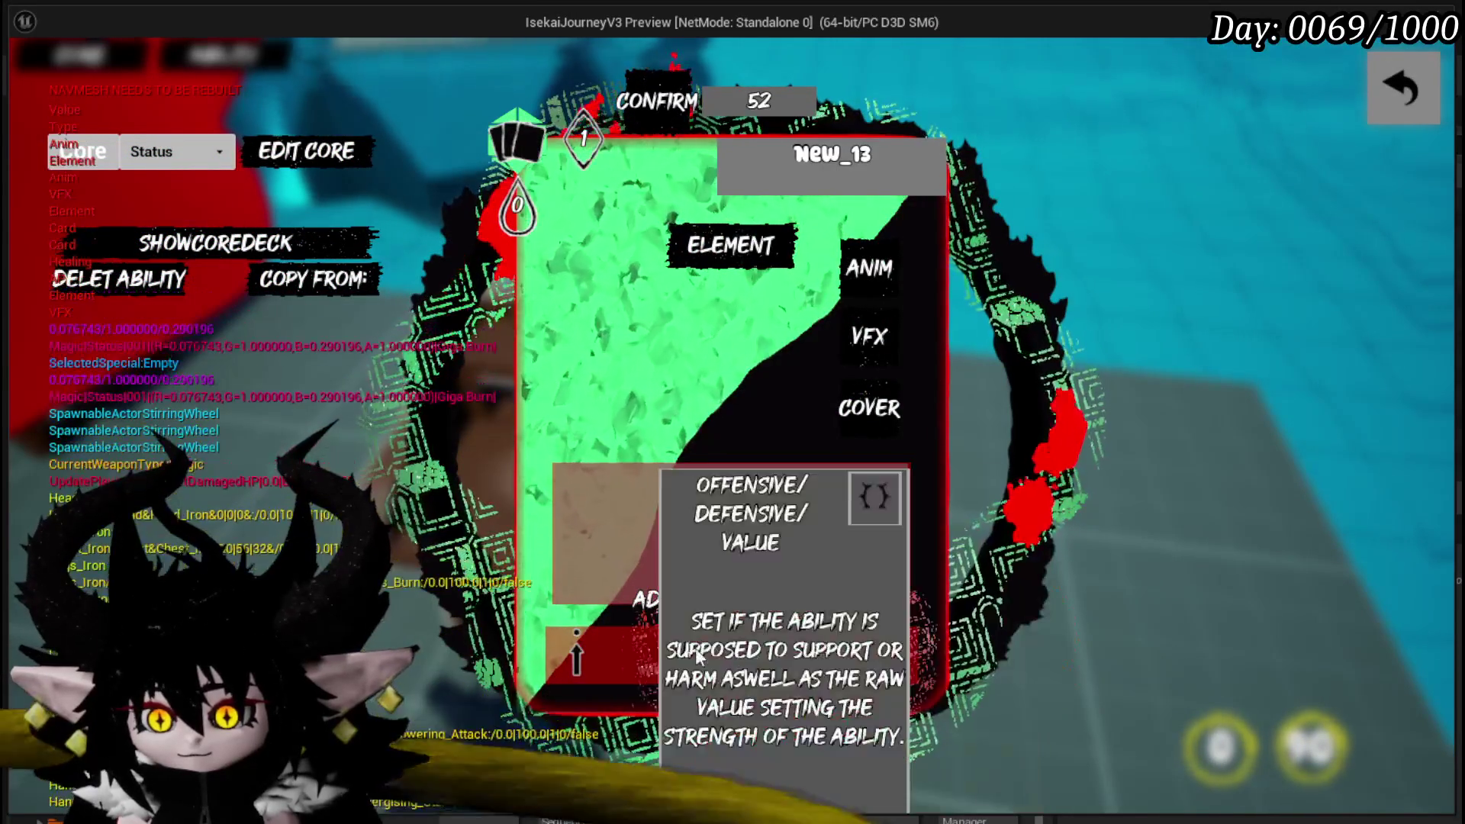
mouse_move(586, 238)
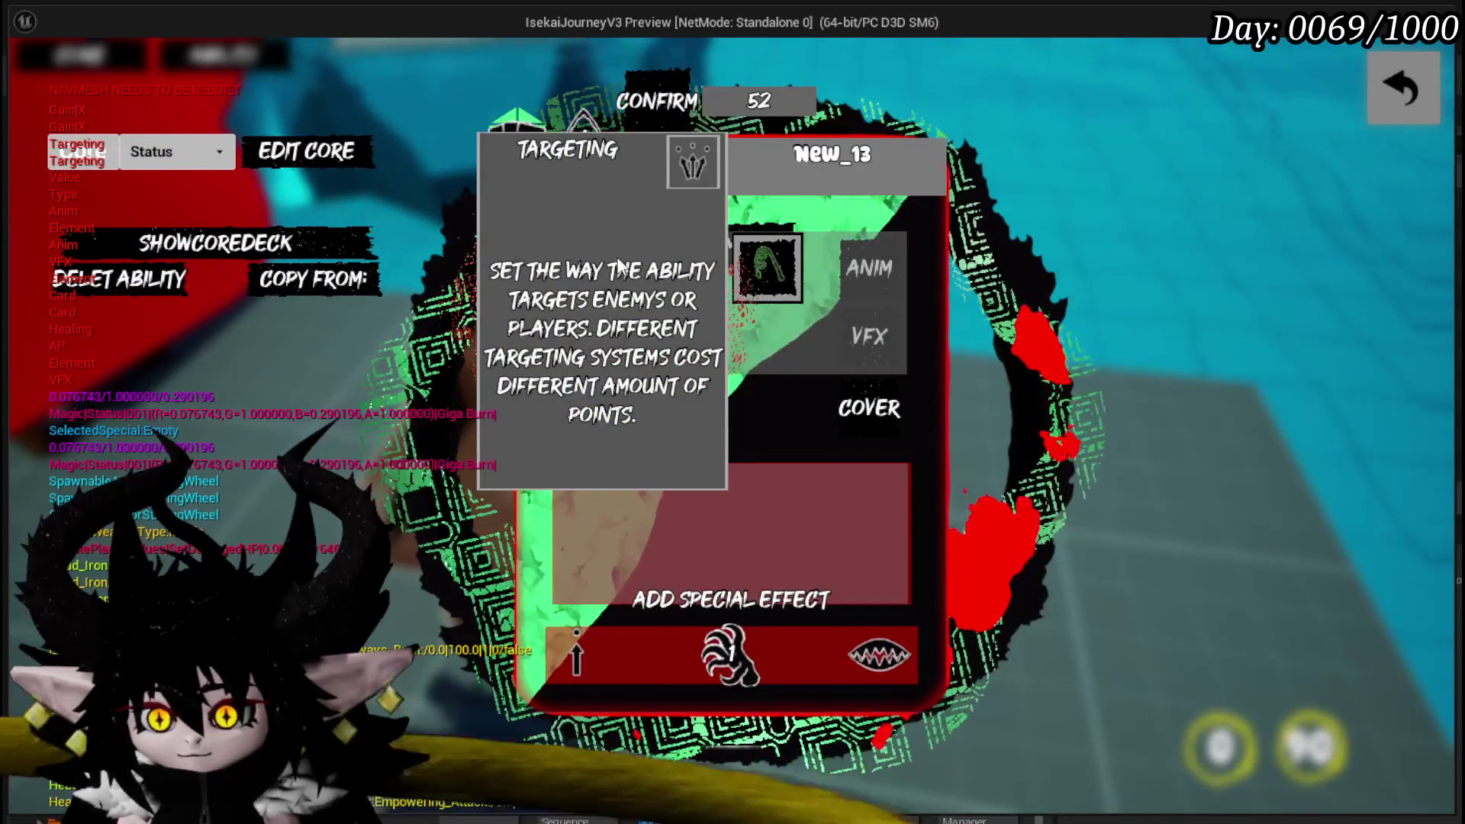
left_click(619, 267)
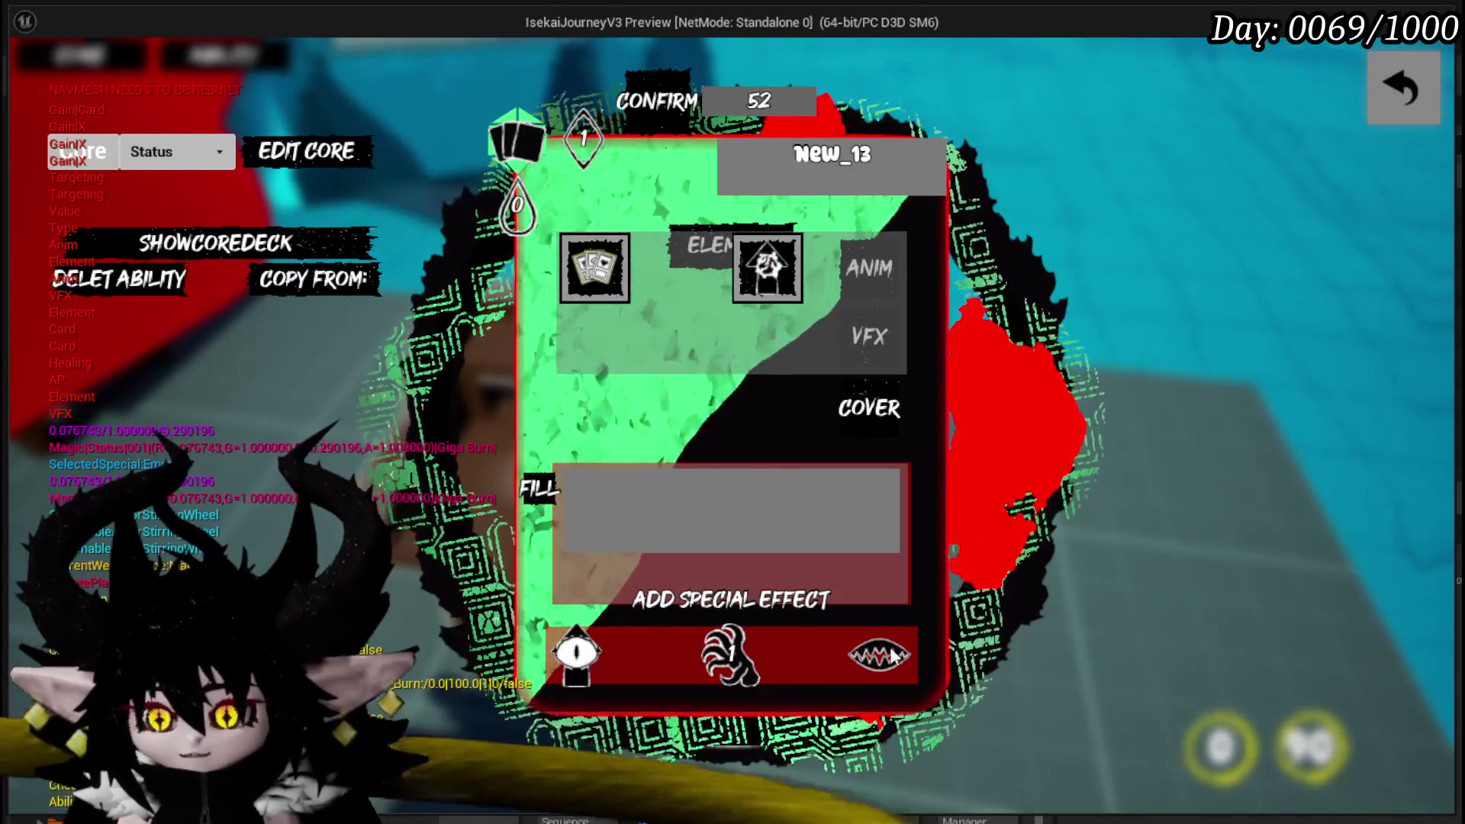
mouse_move(887, 658)
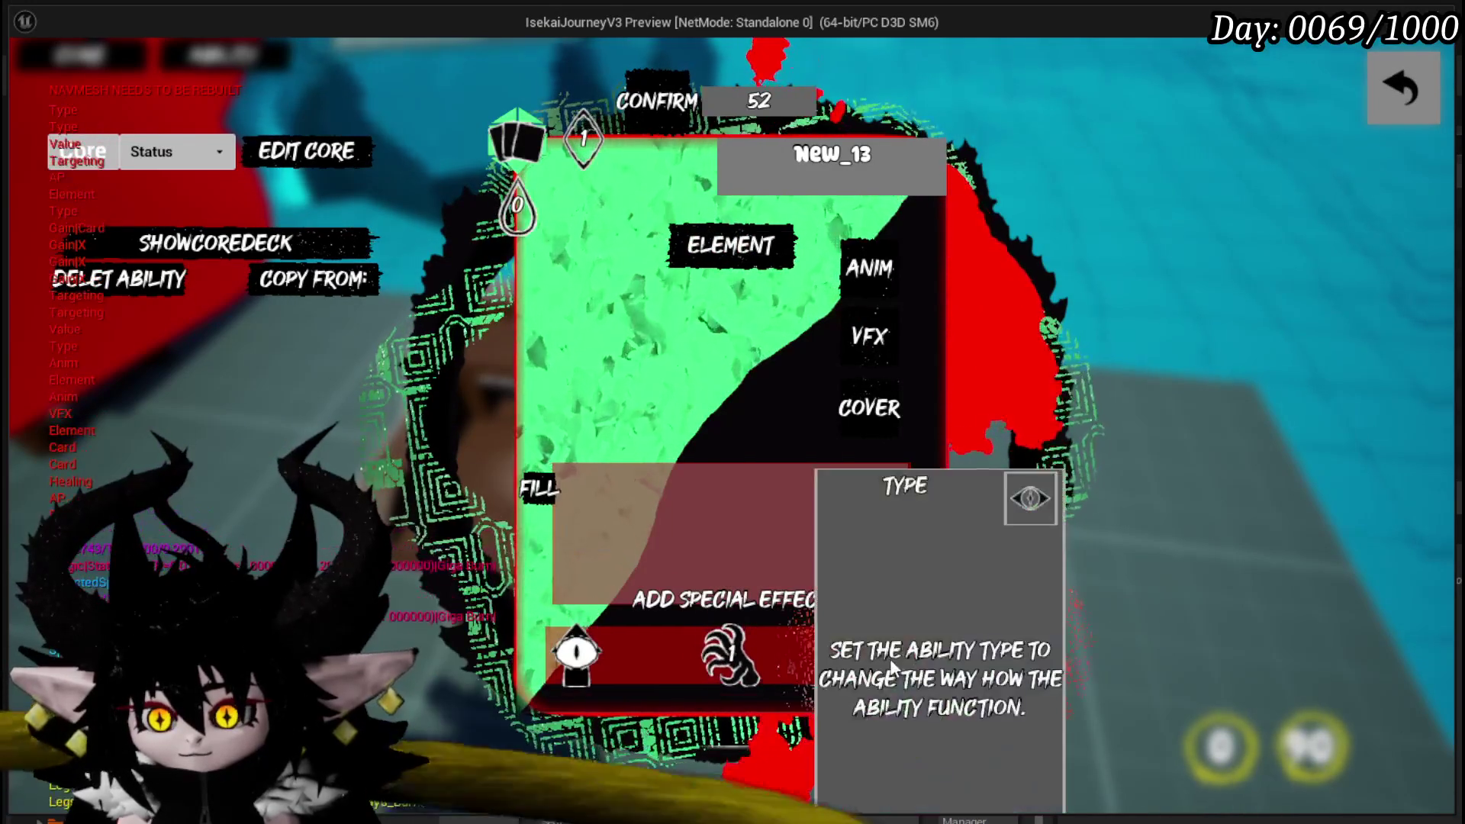
mouse_move(592, 288)
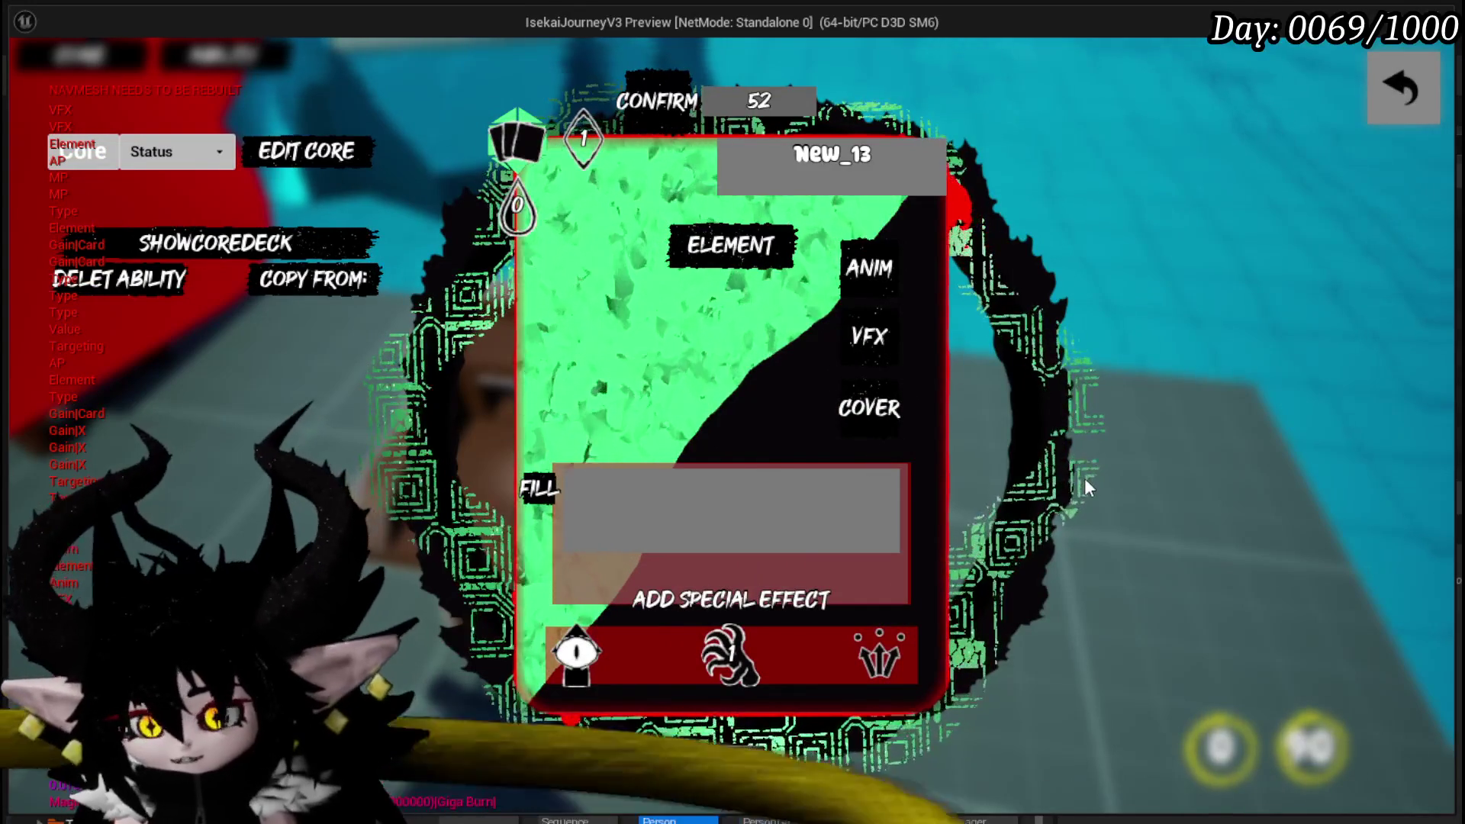
- Set the card to draw 5 cards at 0 AP with 144 fill, and show the cover choices
type("5")
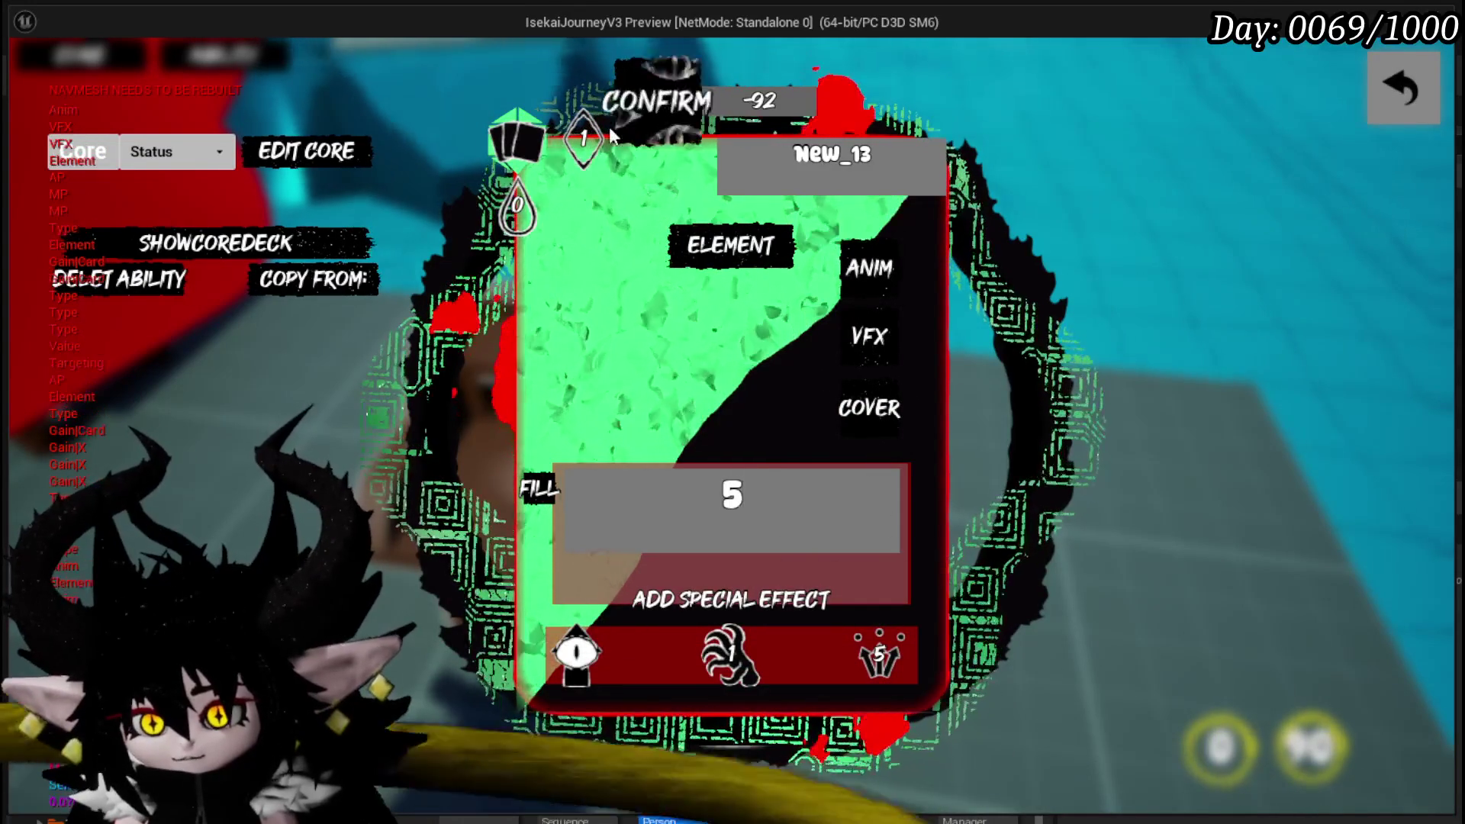
left_click(817, 375)
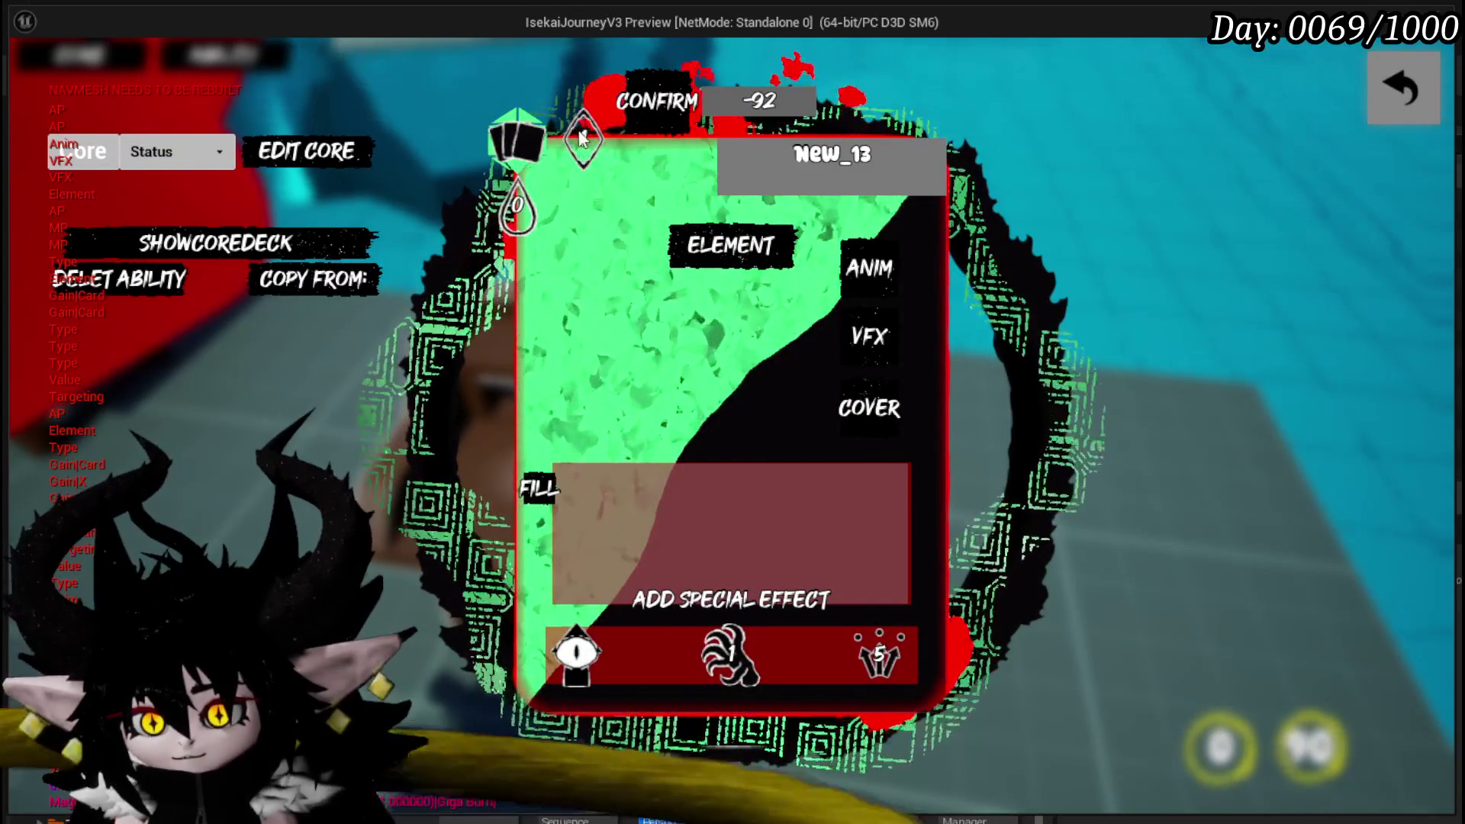
left_click(581, 138)
type("3")
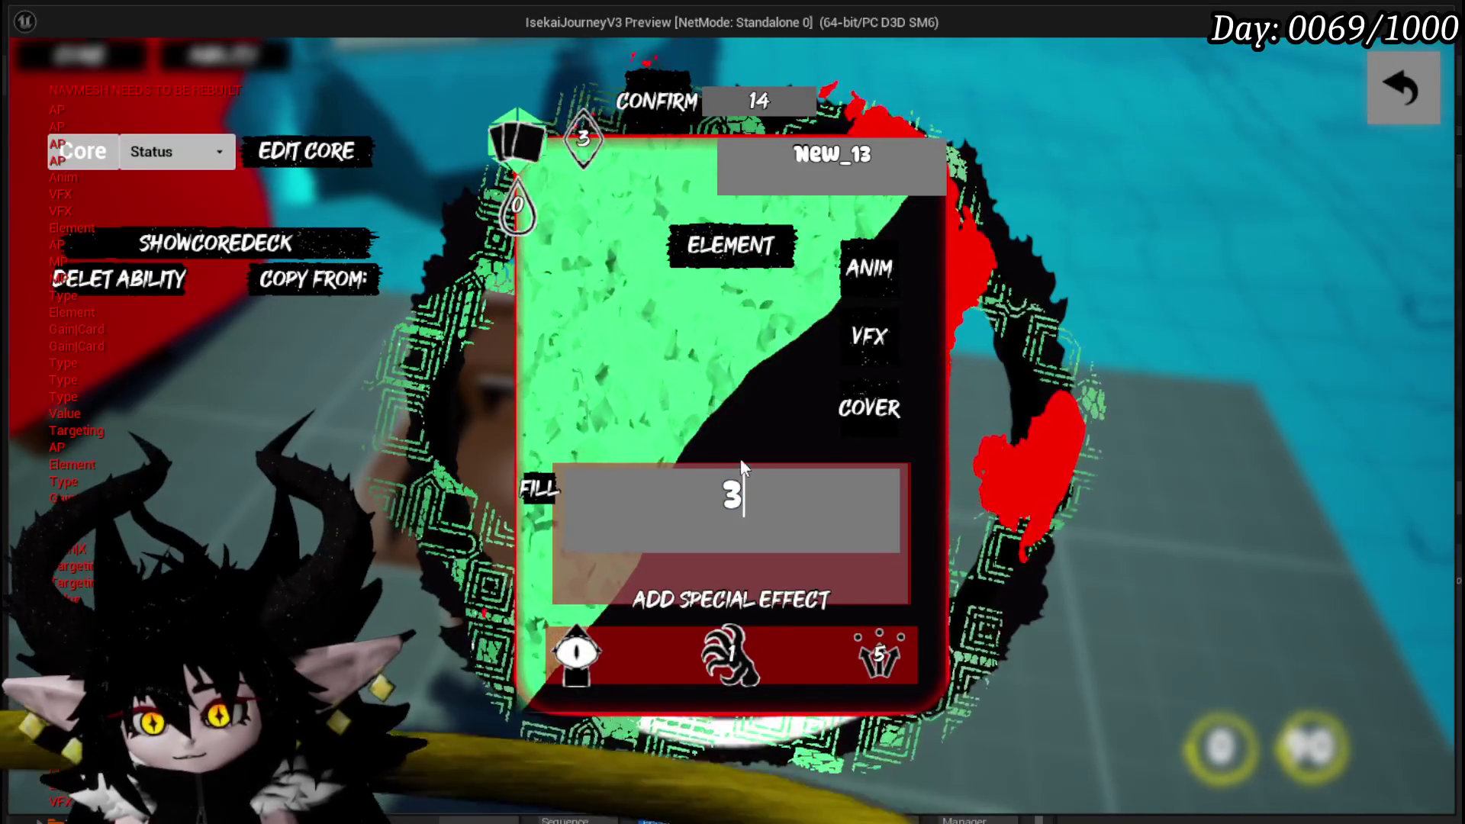
left_click(586, 151)
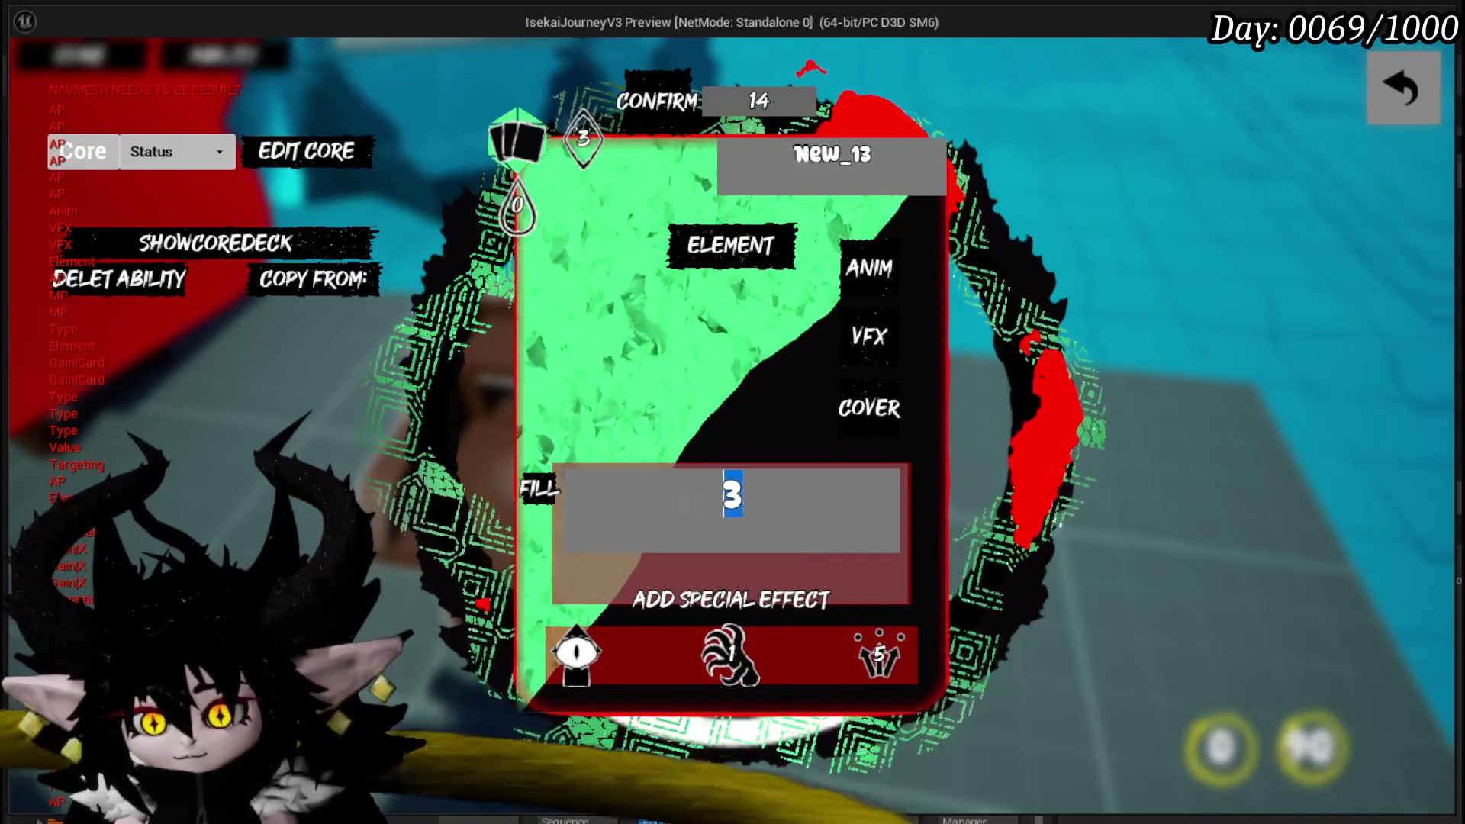
type("3")
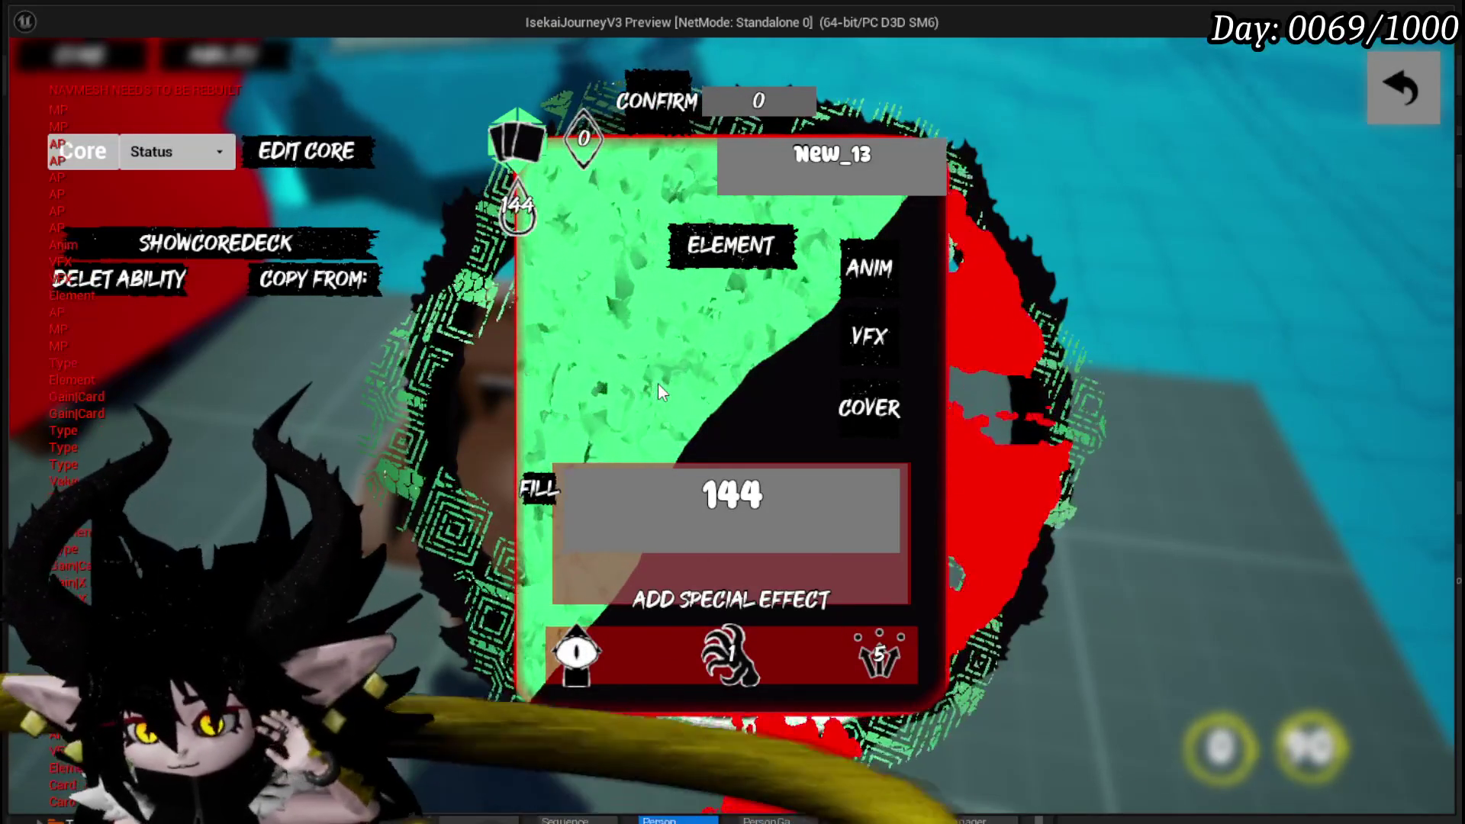
left_click(857, 411)
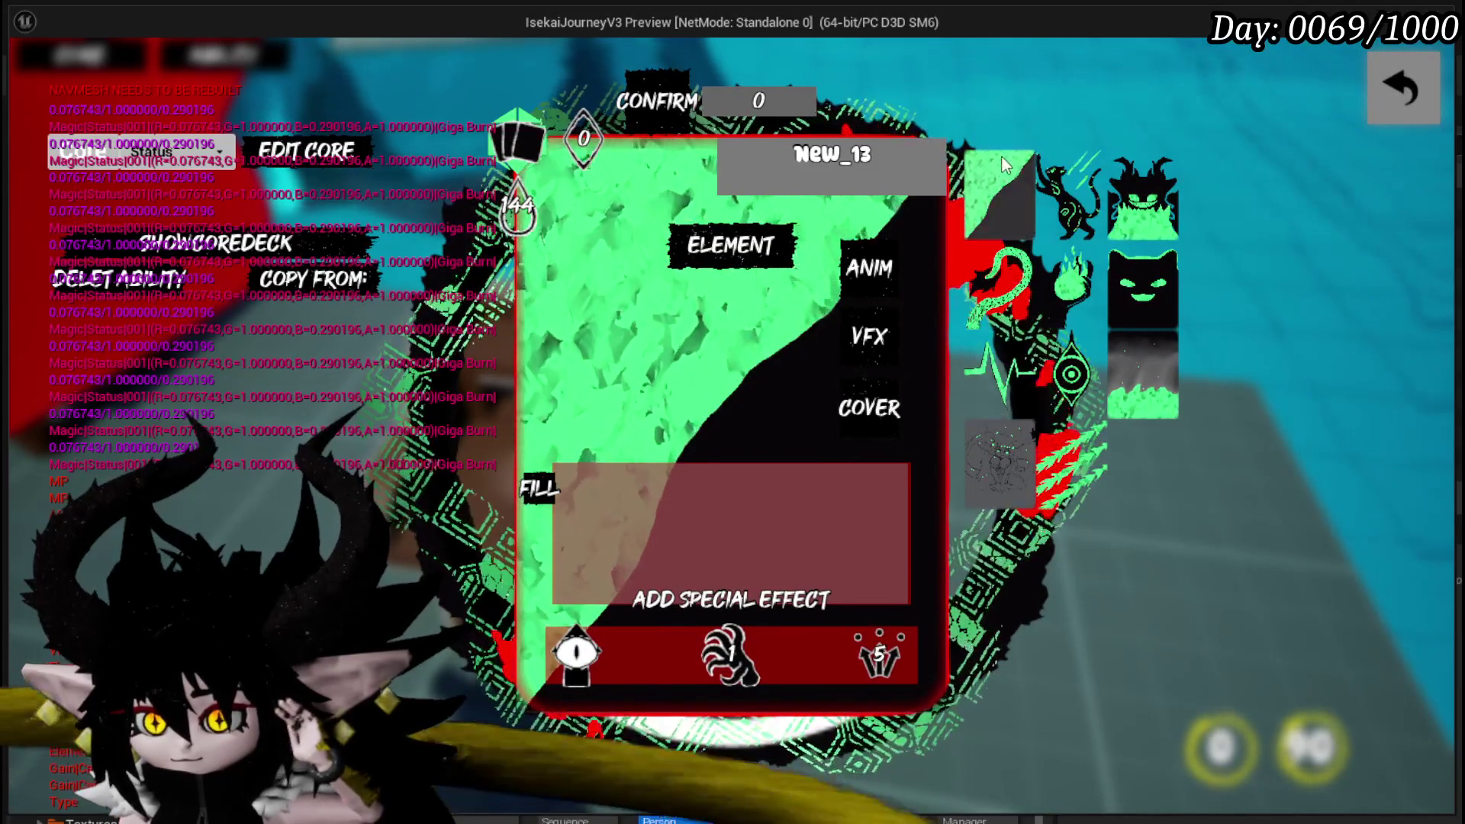
- Pick cover Card_Art_001 and confirm New_13, saving its Gain Card(5) entry
left_click(1004, 164)
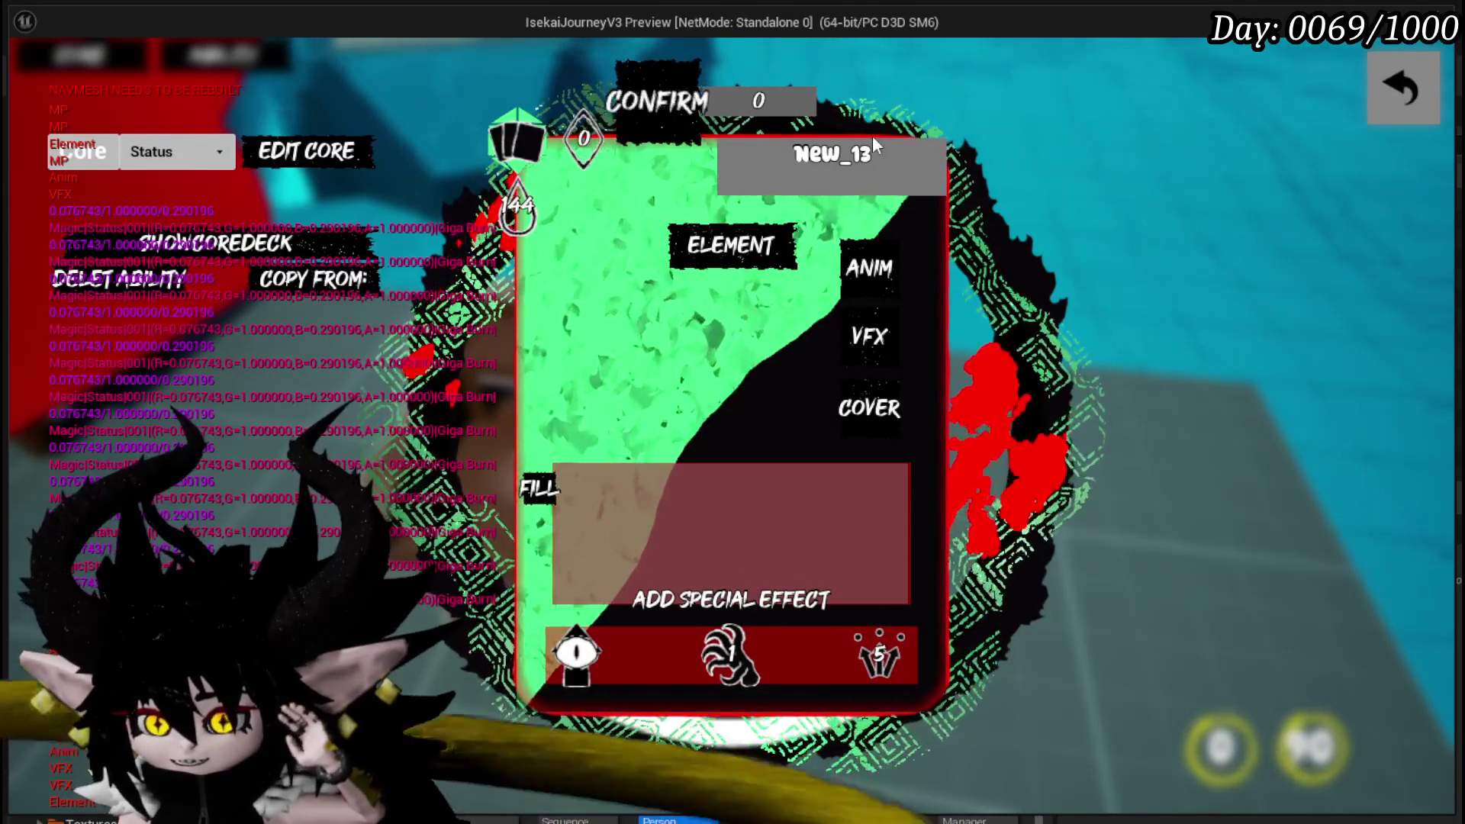
left_click(657, 101)
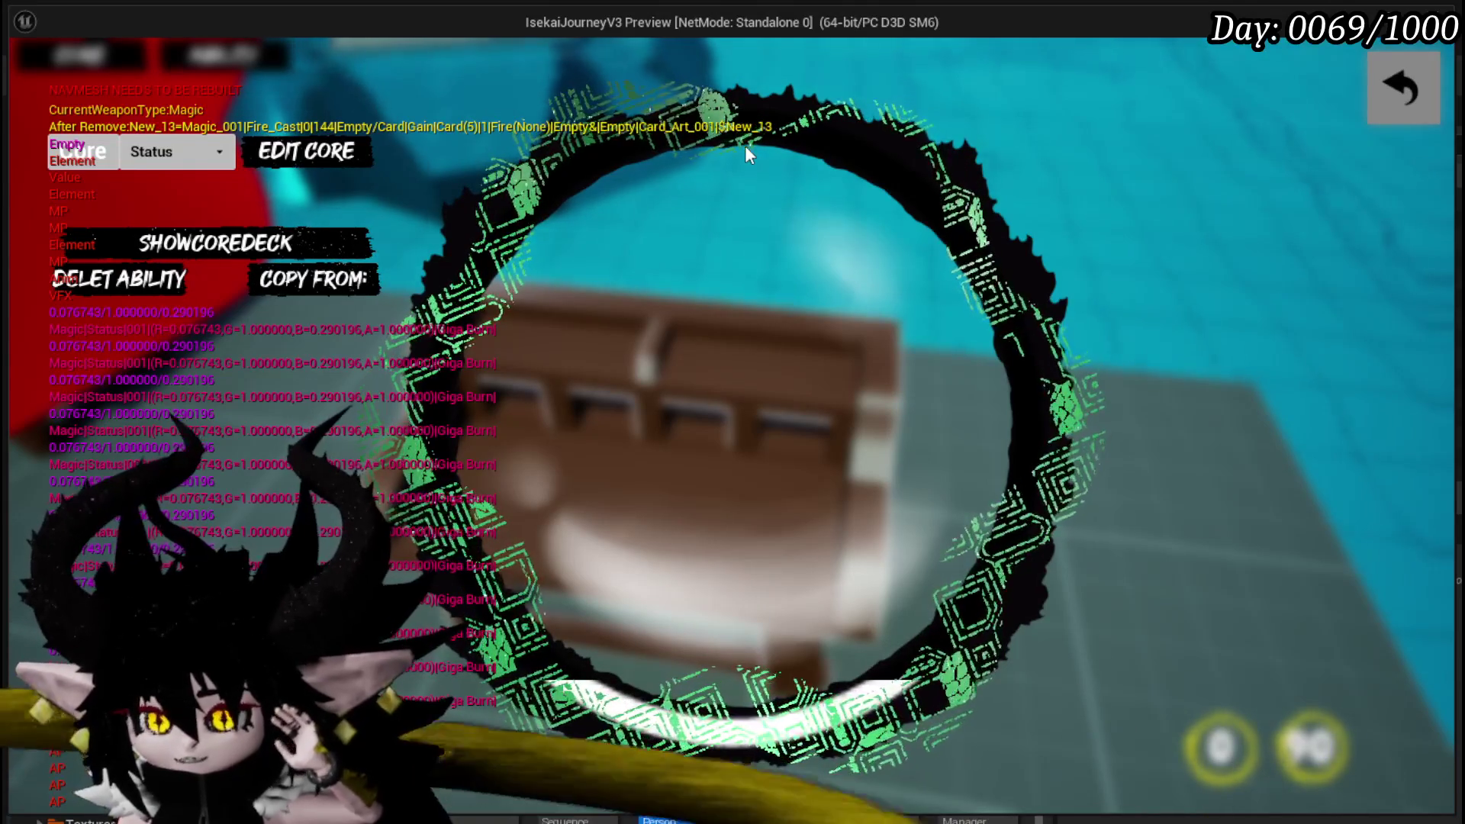
- Rename New_13 to 'More cards bleas', confirm it, and back out to the game world
left_click(205, 243)
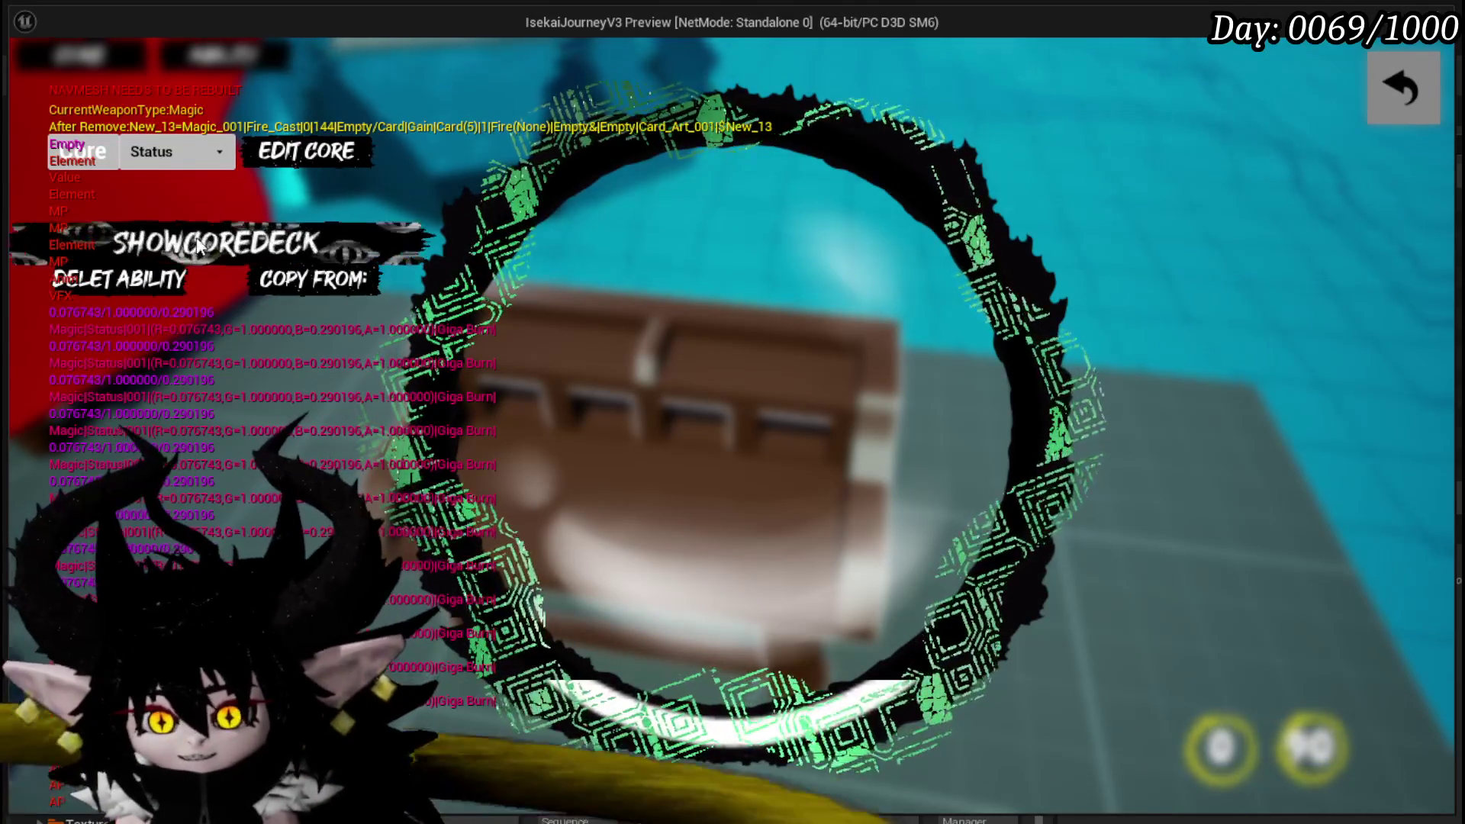
left_click(945, 539)
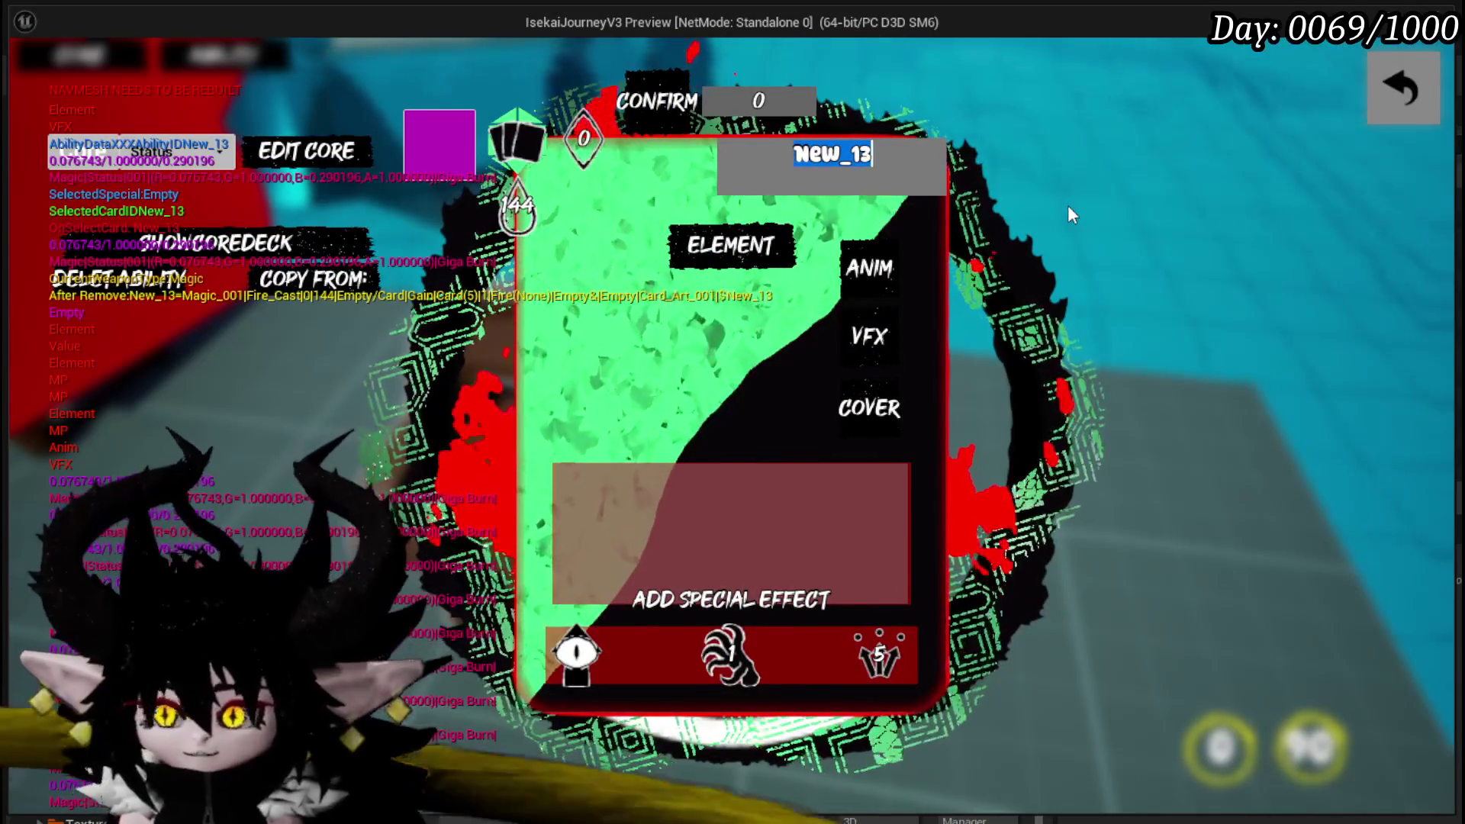
type("More cards ")
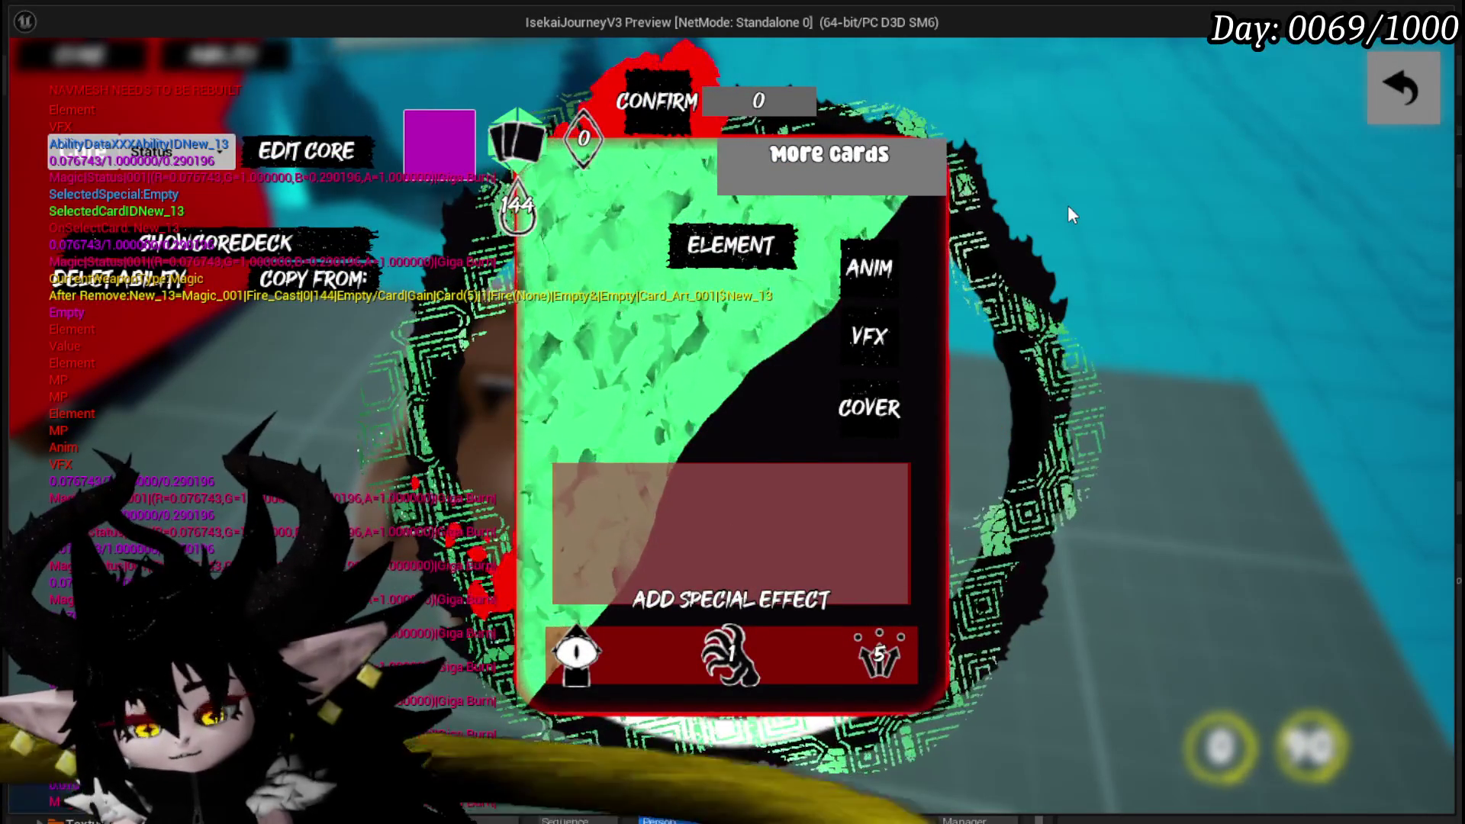
type("bleas")
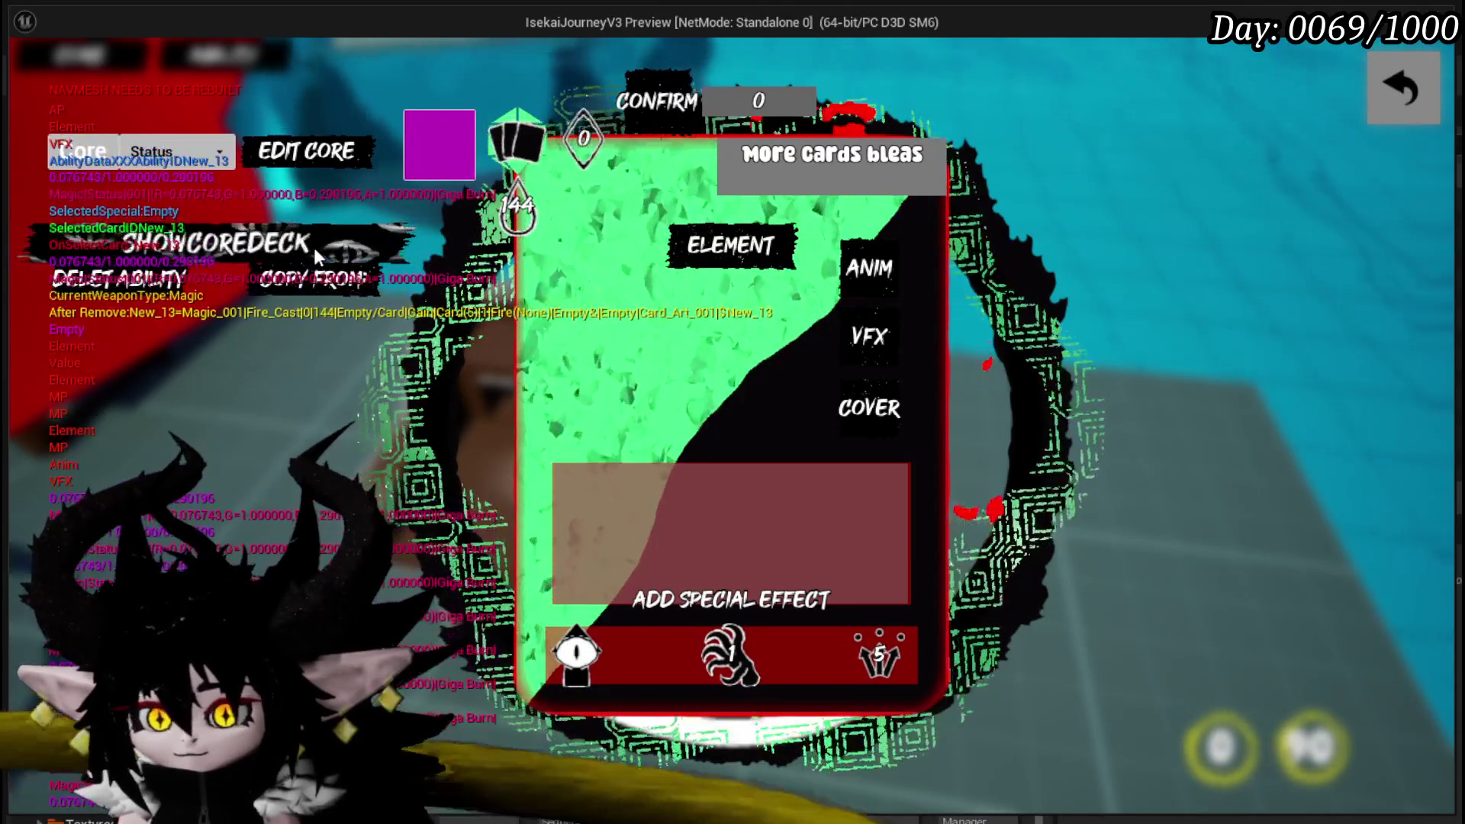
left_click(672, 108)
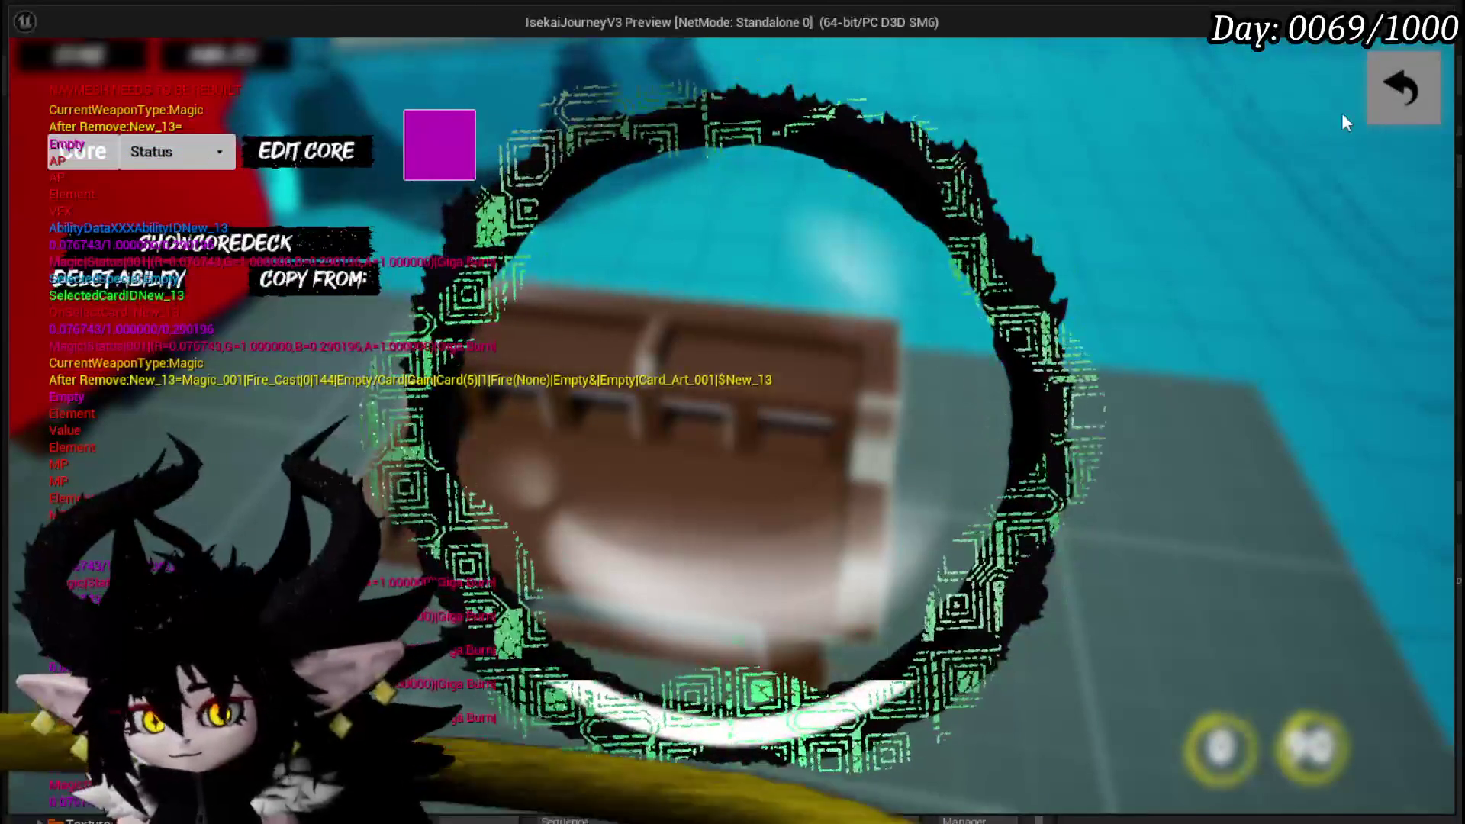
left_click(1407, 86)
left_click(1407, 84)
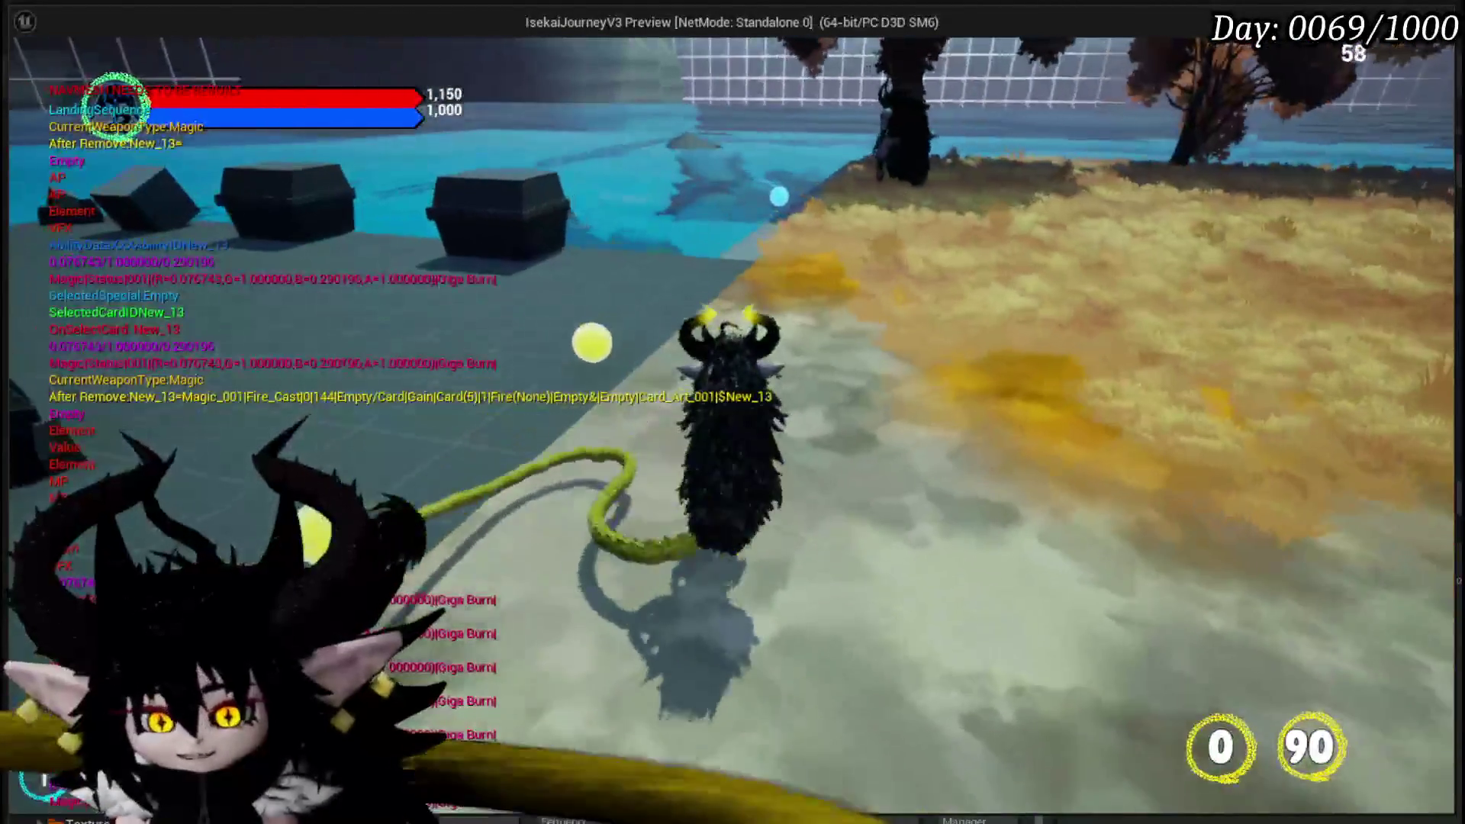
- Save the game from the pause menu, resume, and walk into the earth slime to start a battle
key("Escape")
left_click(663, 409)
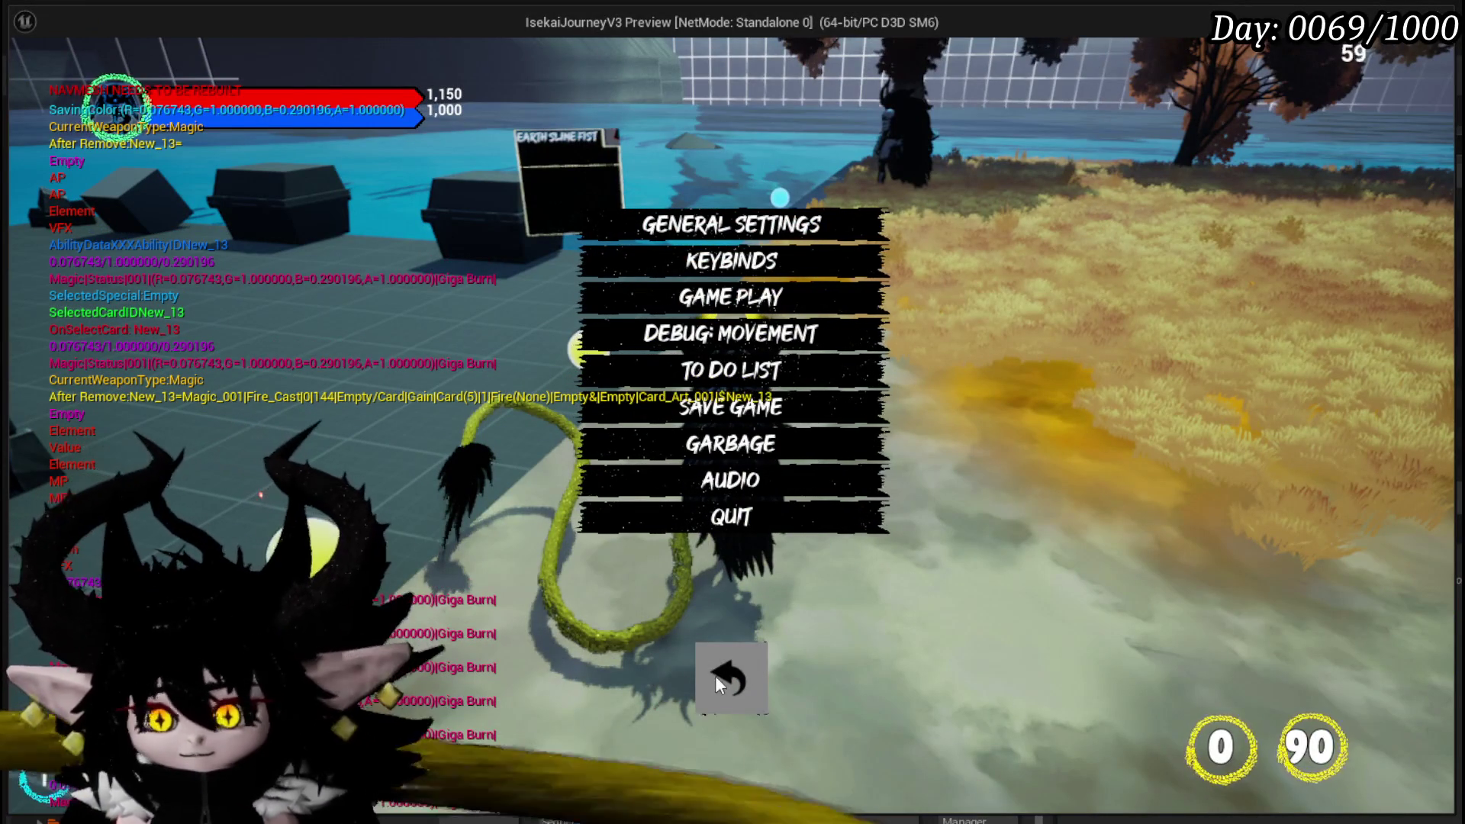
left_click(729, 675)
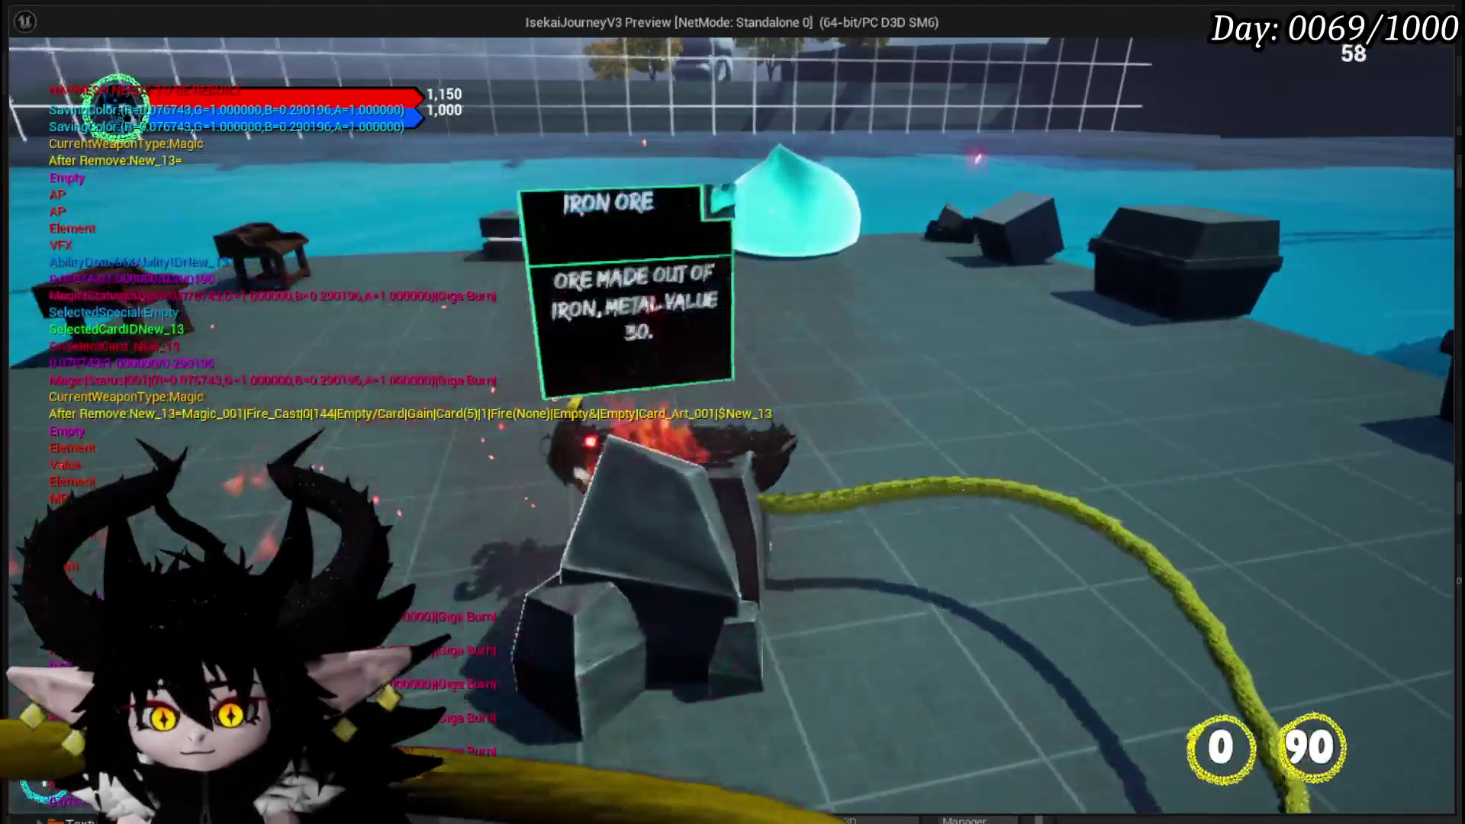
key("w")
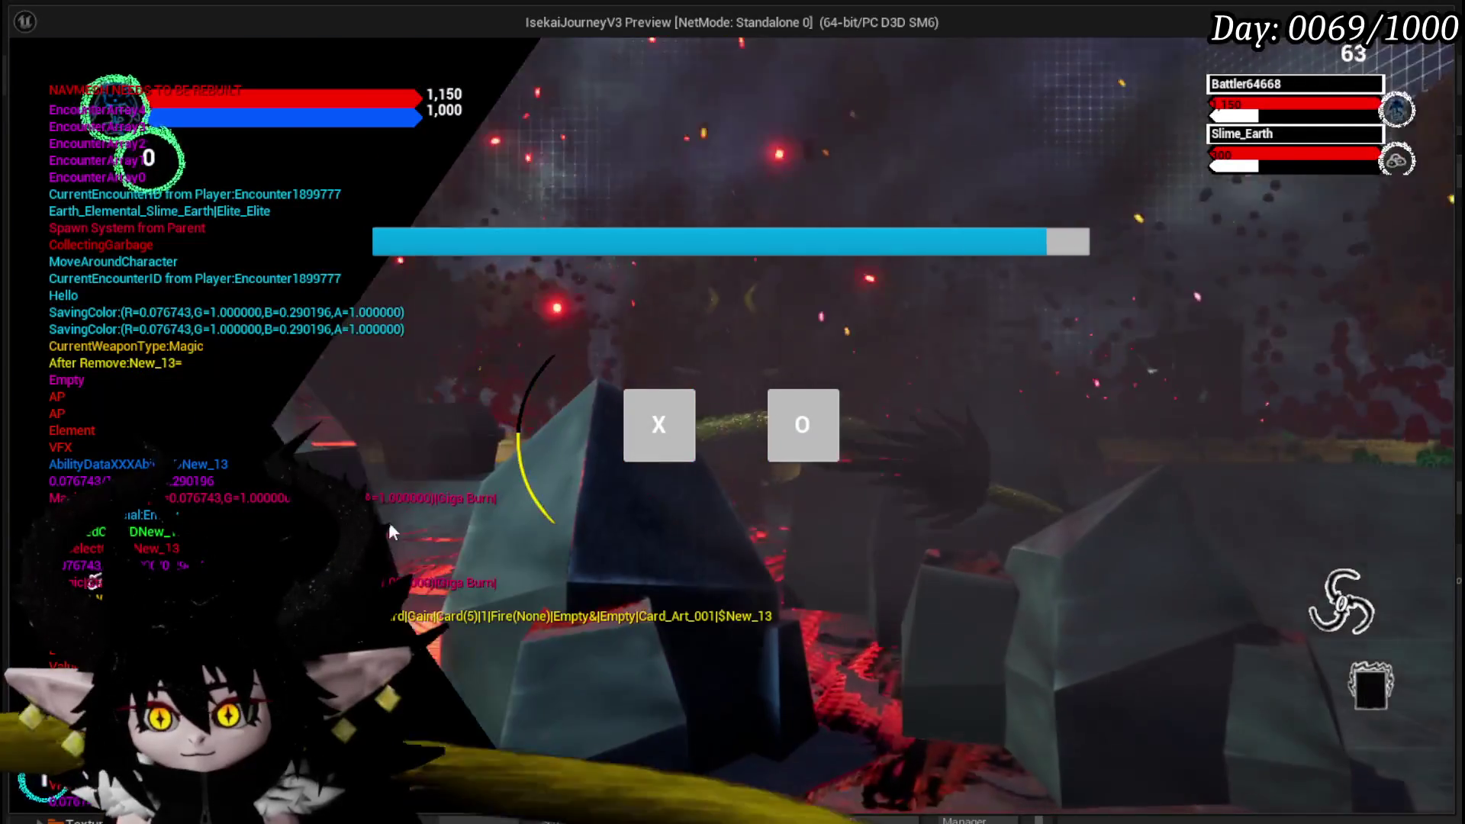
left_click(657, 416)
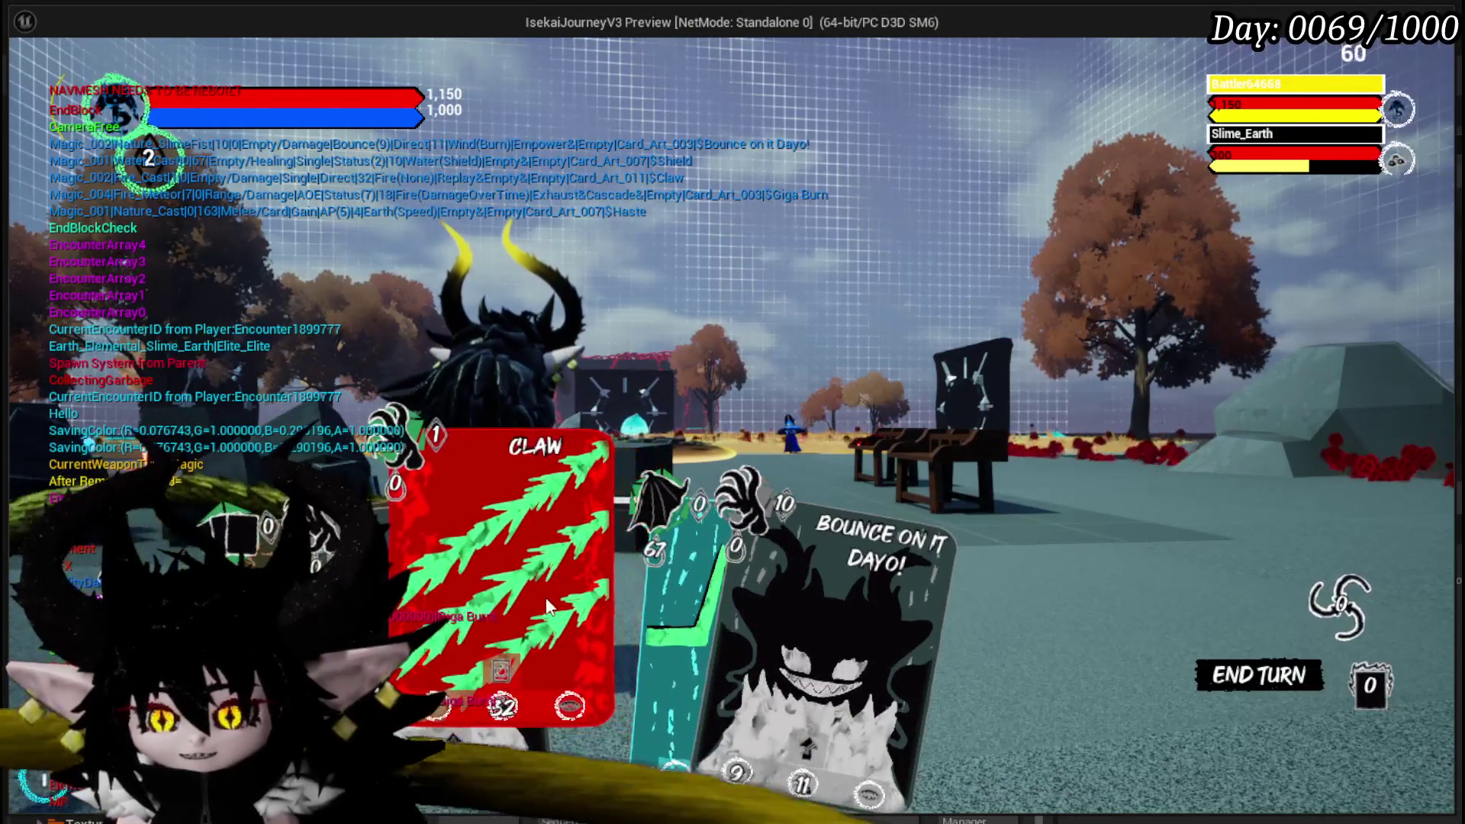
- Play the Claw, Shield, Haste and Claw cards, cancel the pending ability, and end the turn
left_click(528, 597)
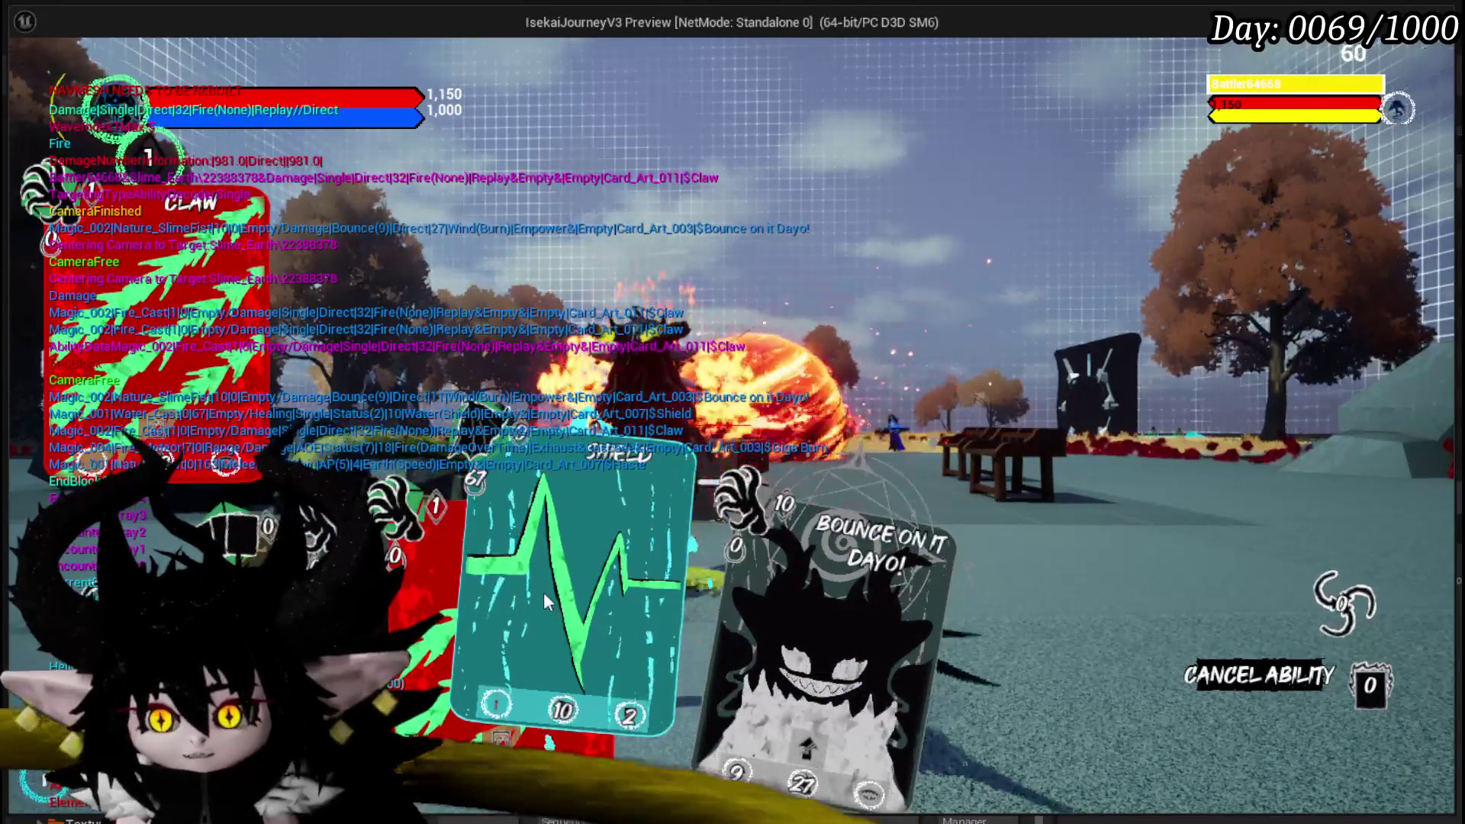
left_click(543, 593)
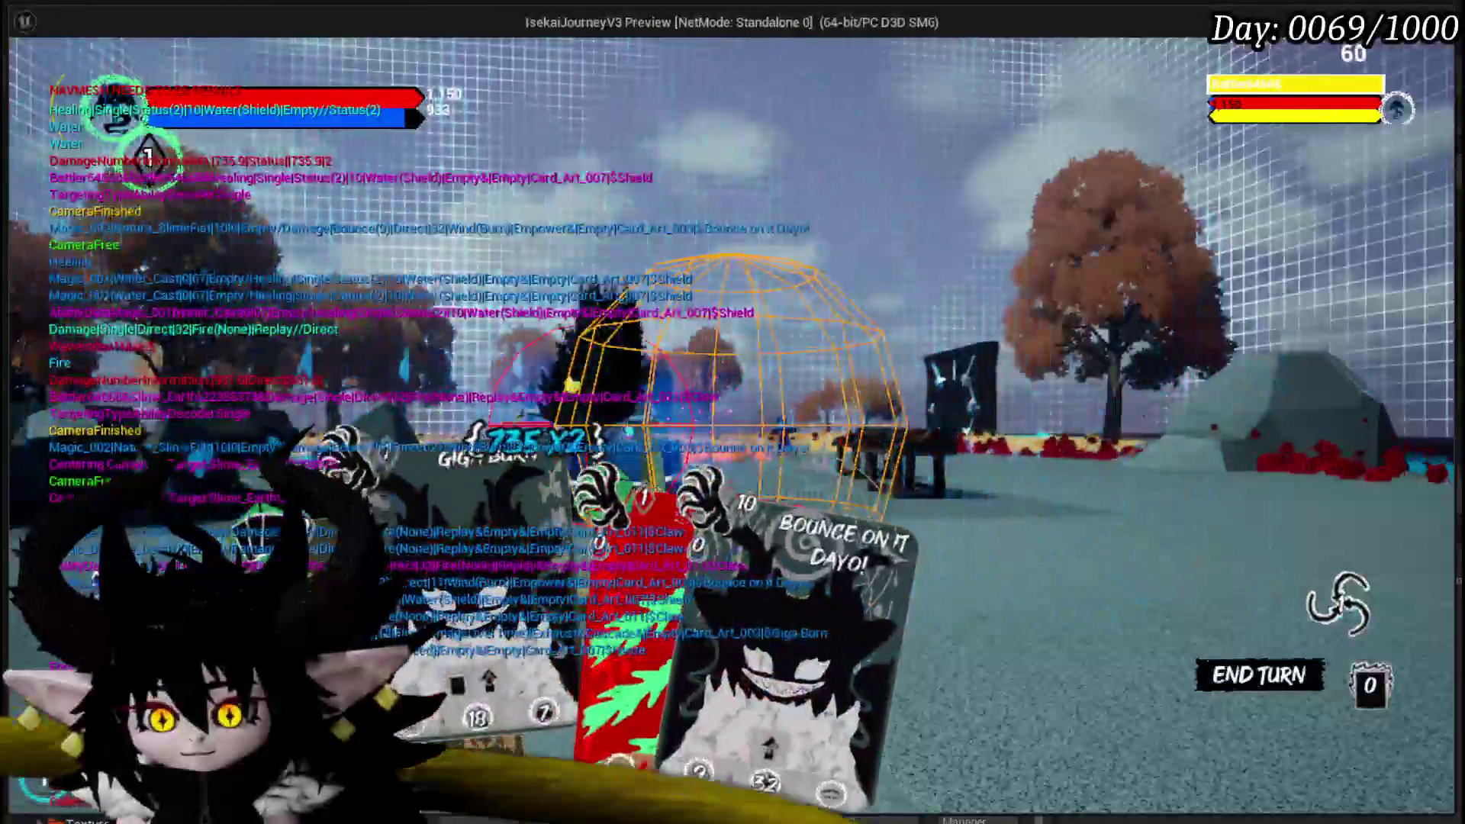
left_click(622, 710)
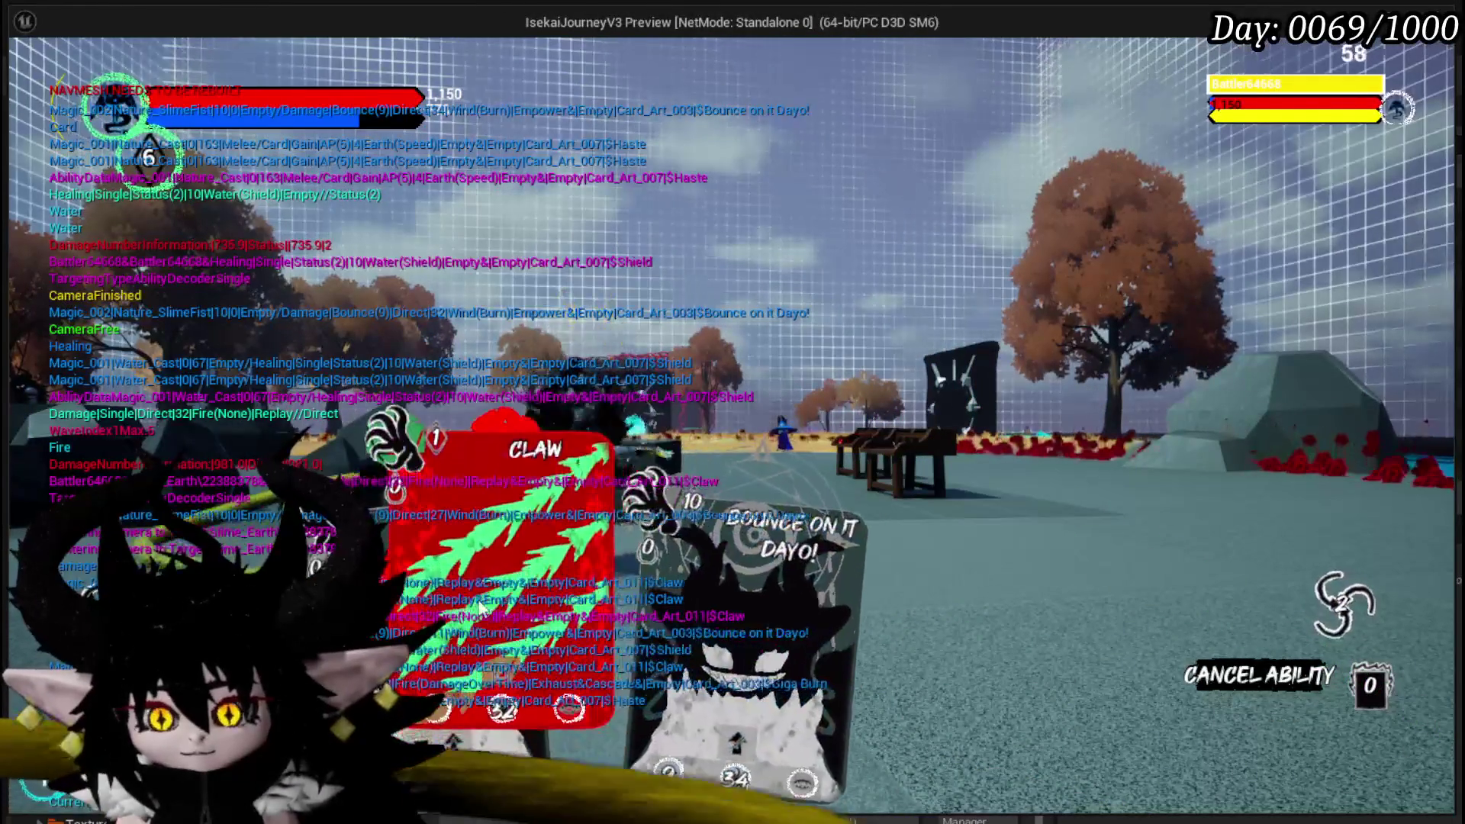
left_click(500, 580)
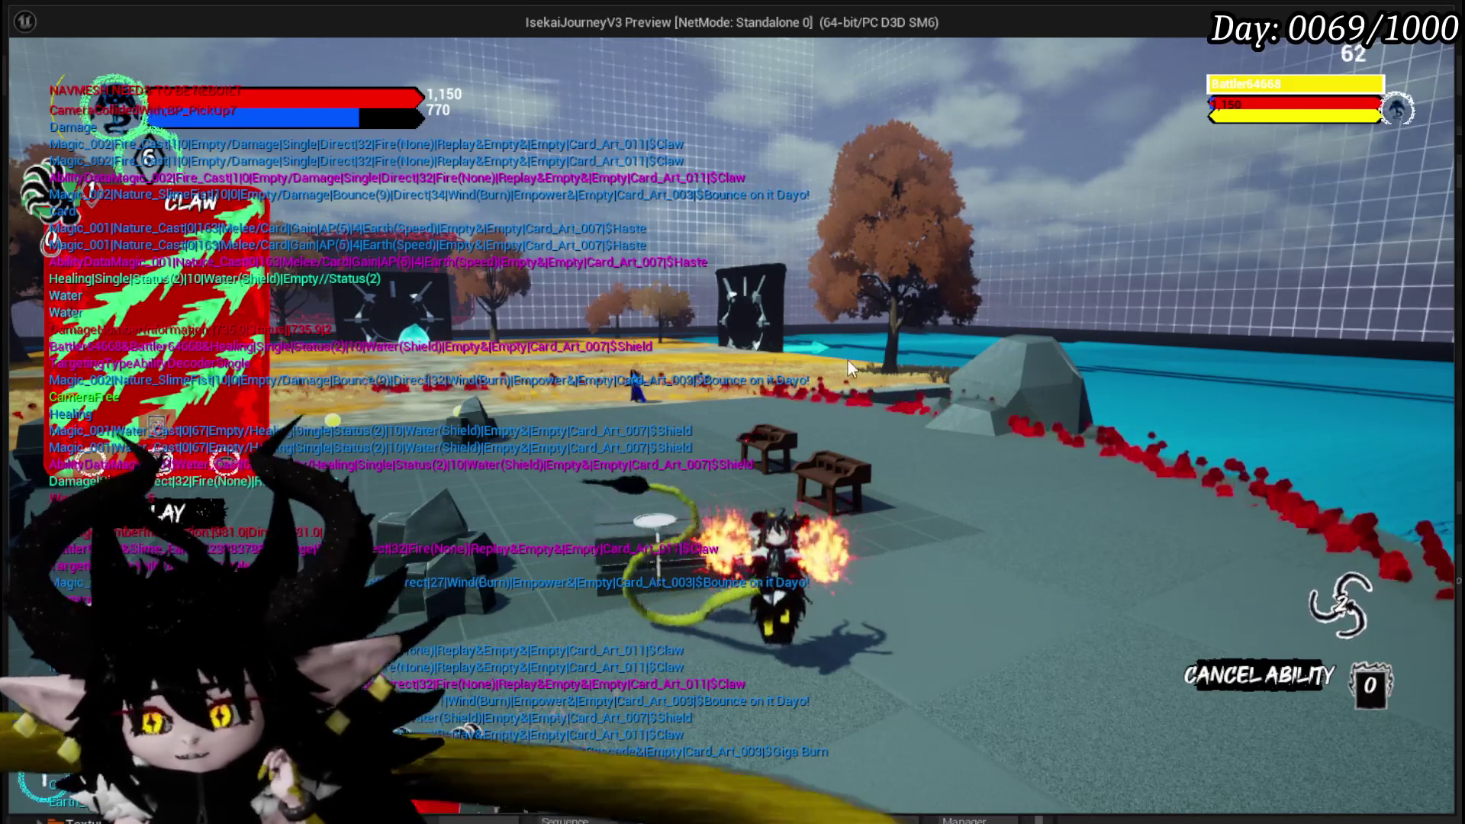
left_click(1219, 685)
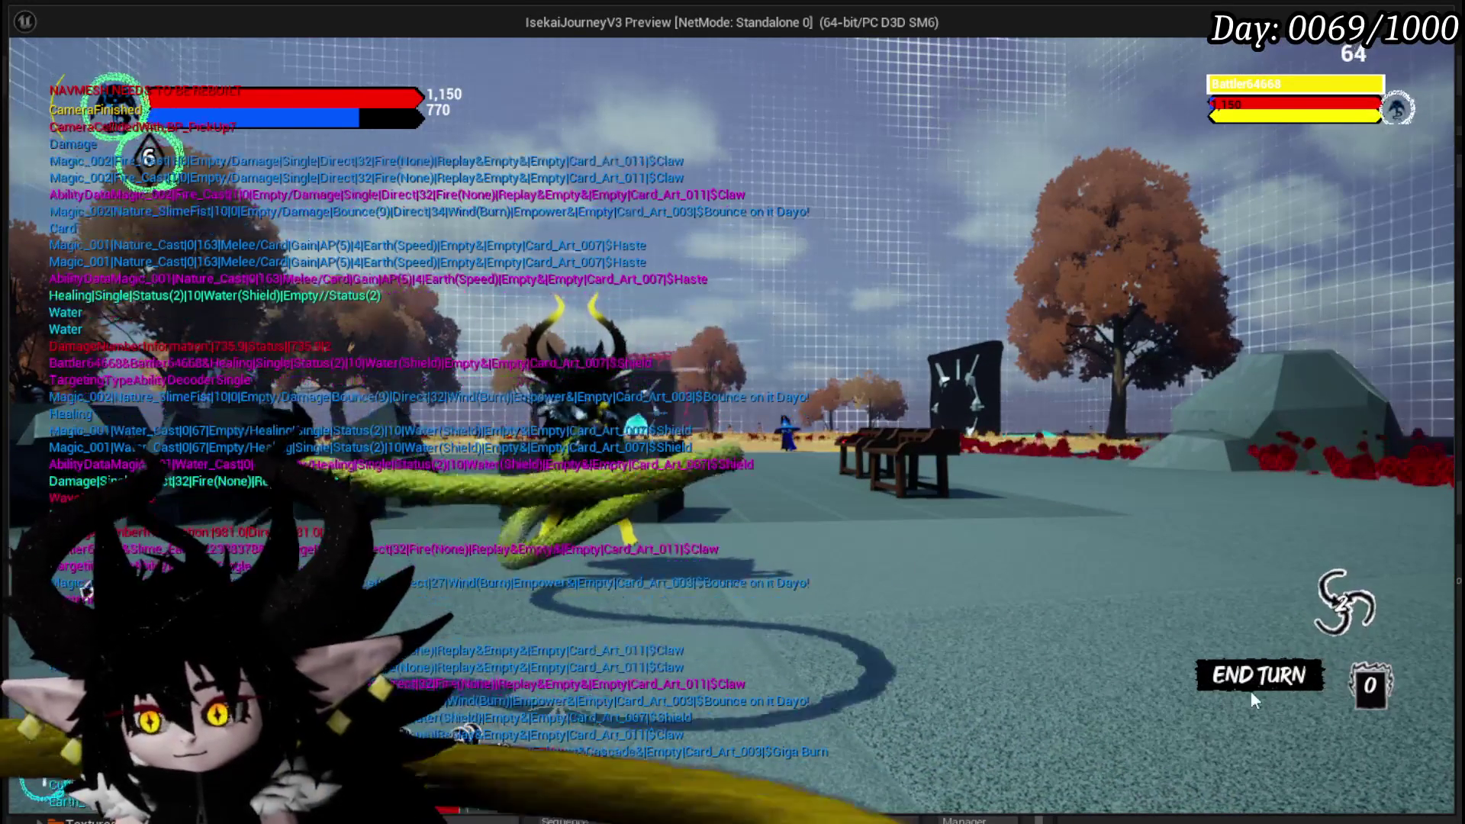
left_click(1258, 676)
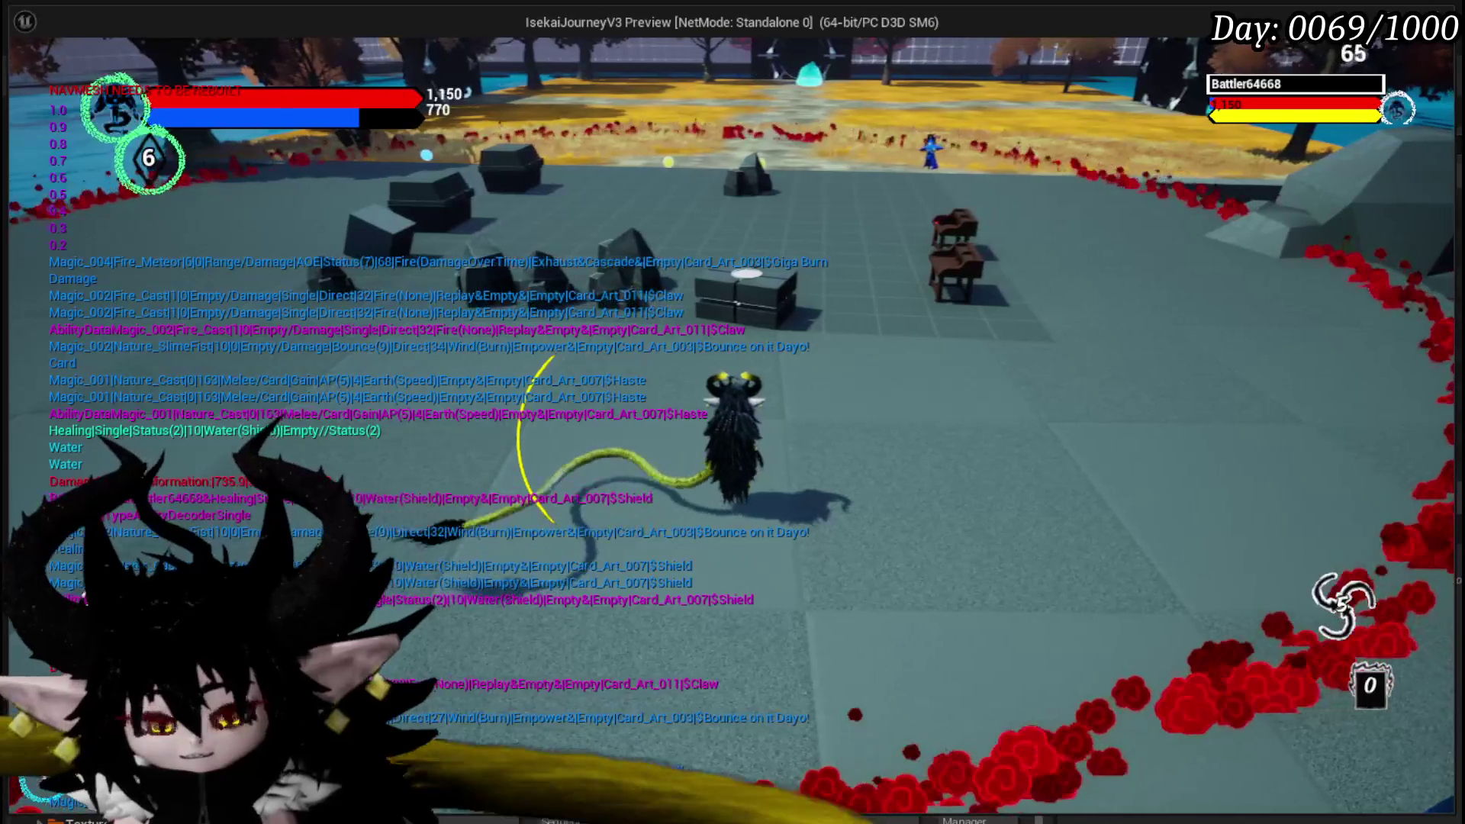
- End the play-test, save the level, and return to the Encounter_Object blueprint
key("Escape")
left_click(31, 75)
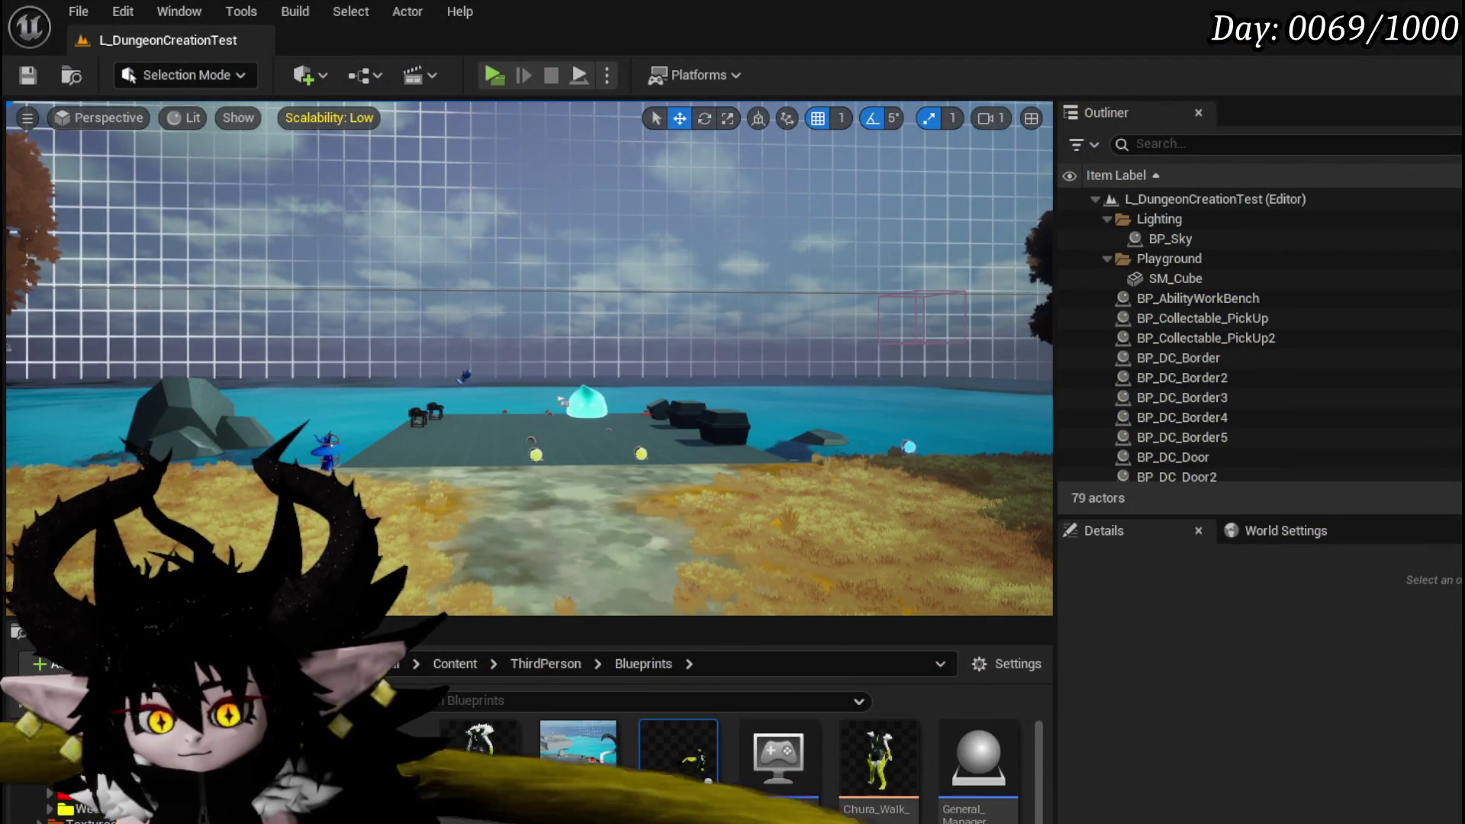
key("alt+Tab")
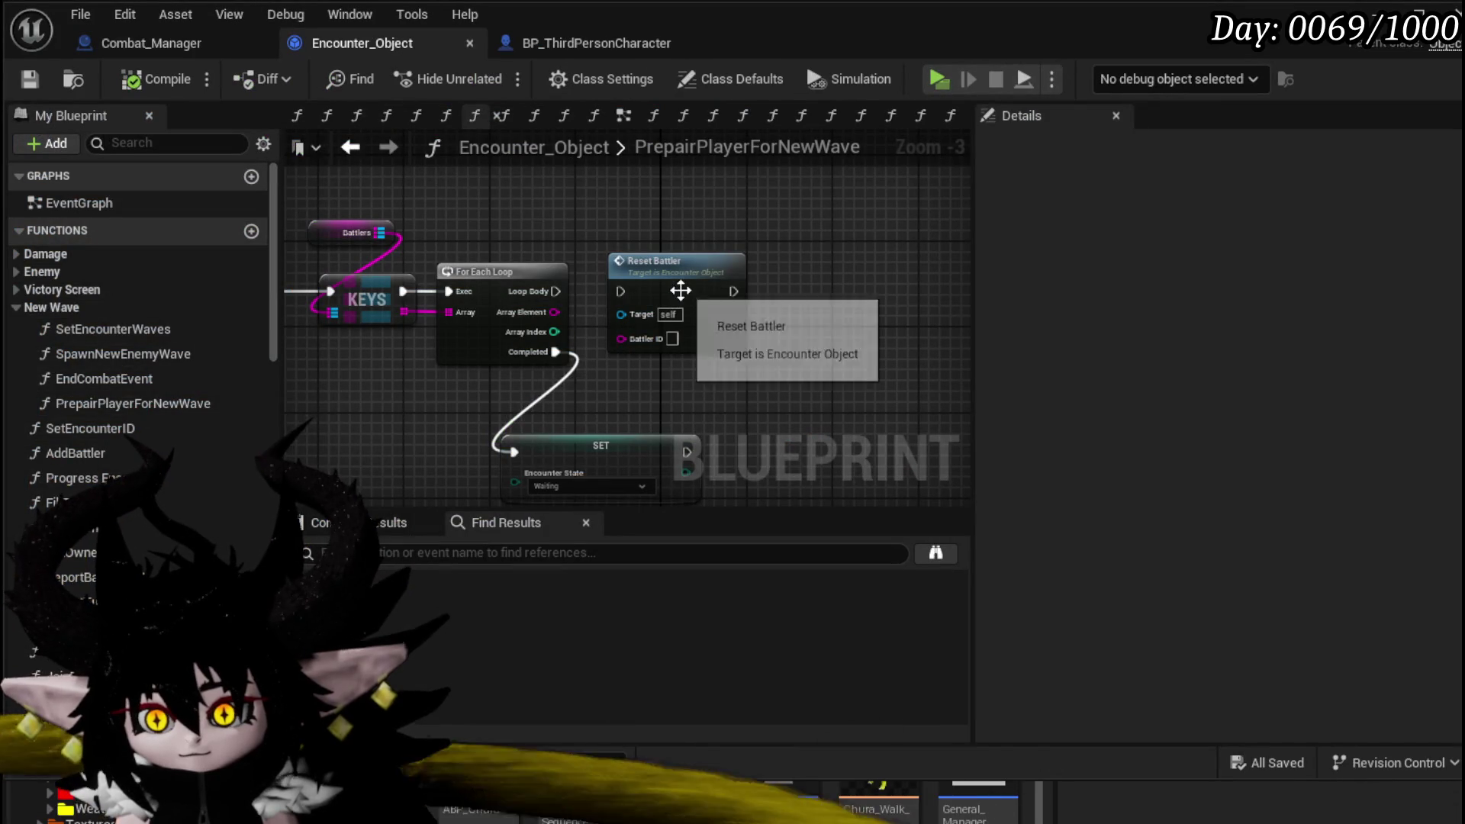
- Reposition the Reset Battler and SET nodes in PrepairPlayerForNewWave
left_click_drag(680, 290, 691, 297)
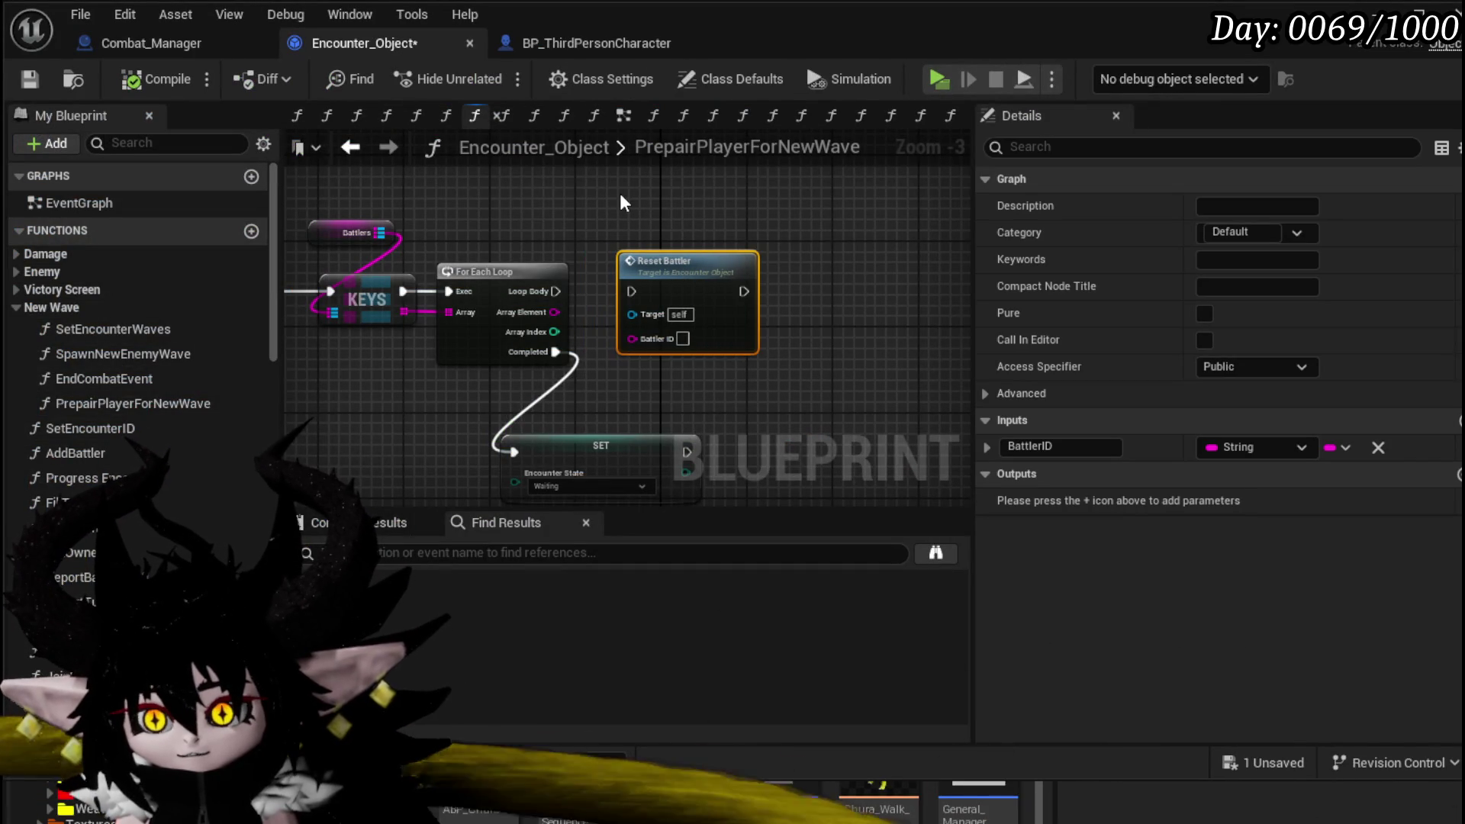
left_click(782, 403)
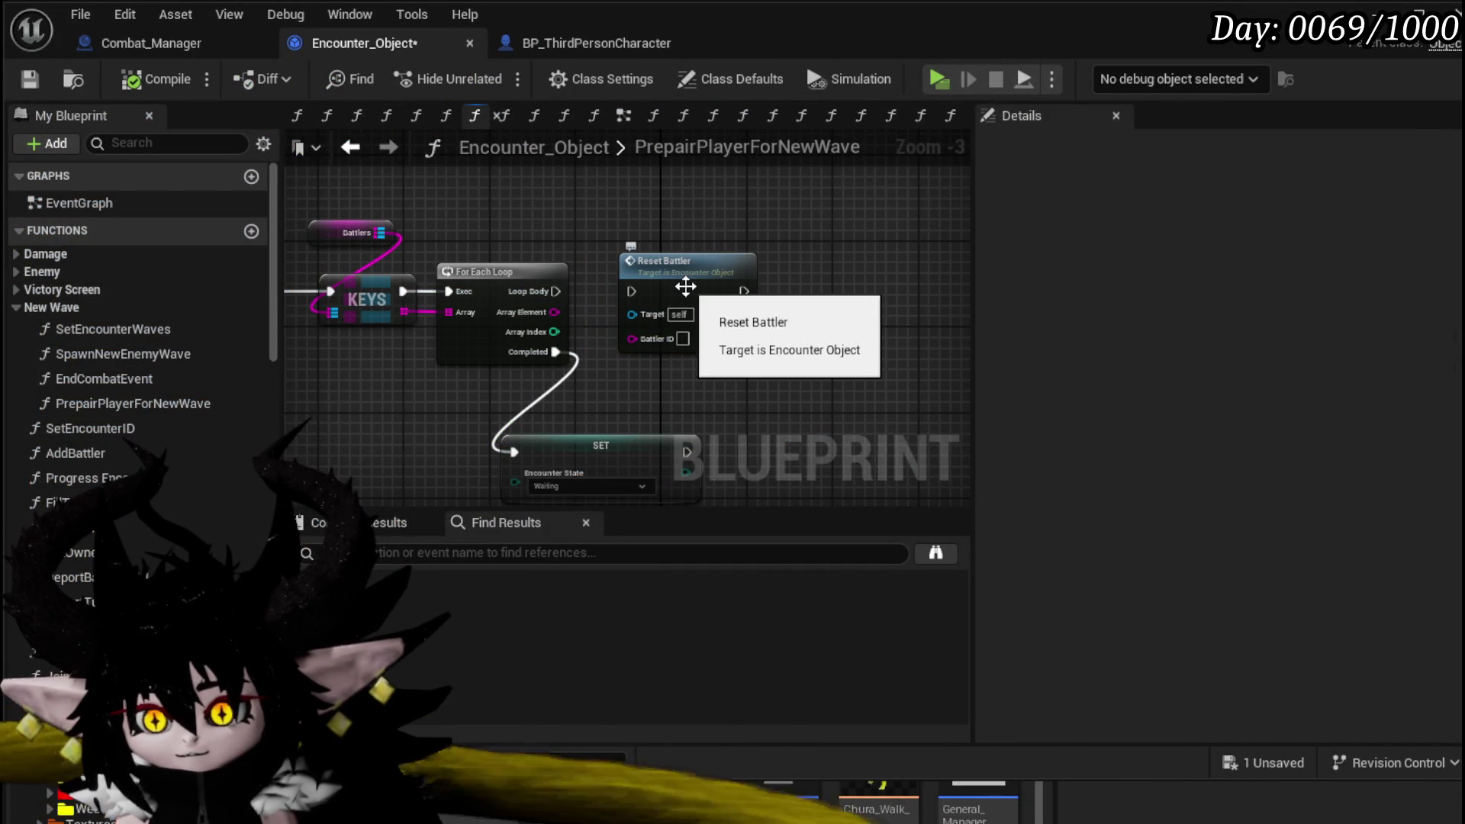
left_click_drag(685, 287, 759, 268)
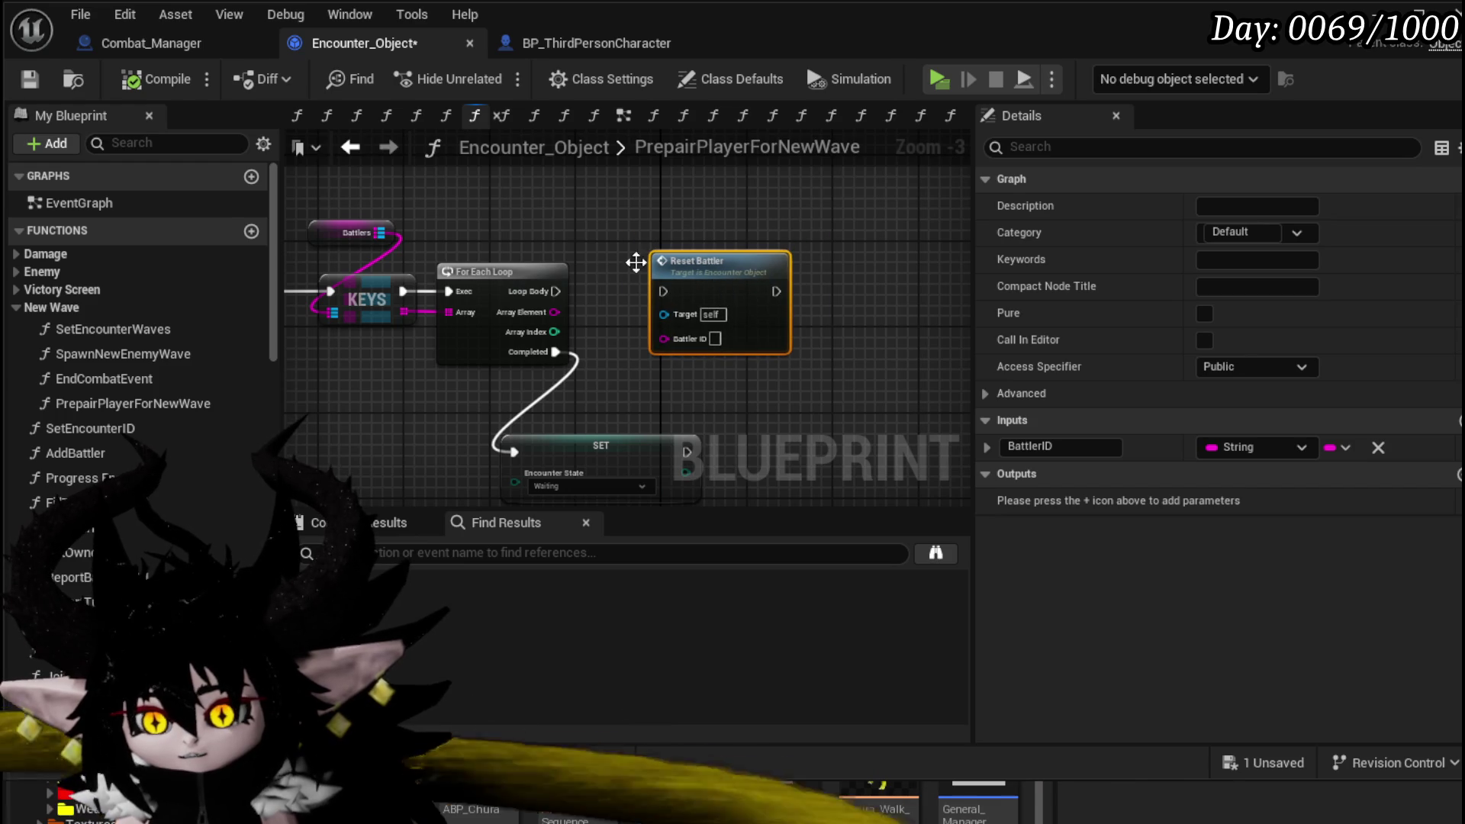
mouse_move(636, 263)
left_mouse_down()
mouse_move(800, 247)
mouse_move(680, 284)
mouse_move(615, 239)
mouse_move(593, 188)
left_mouse_up()
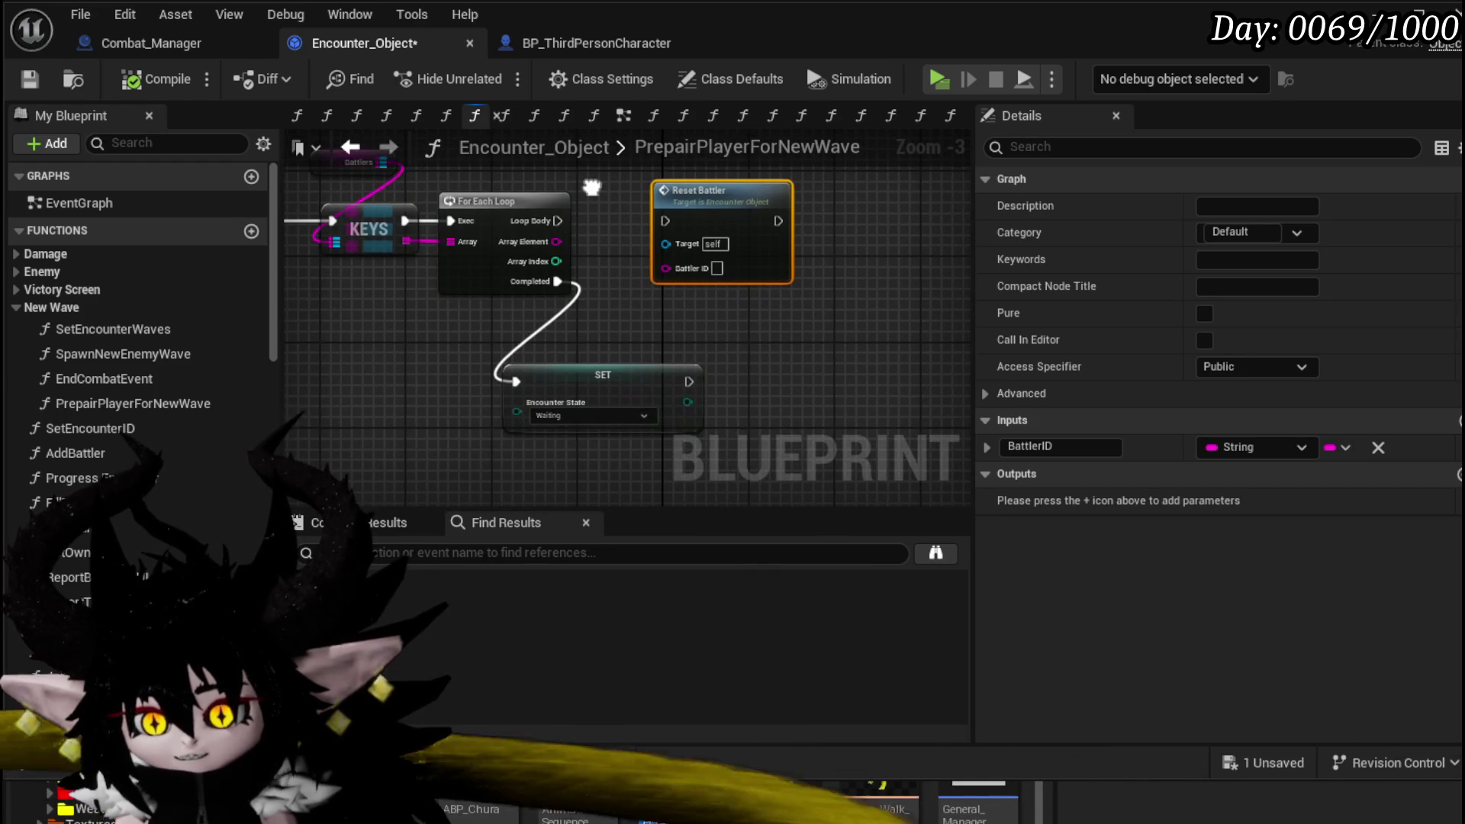
left_click_drag(590, 381, 517, 348)
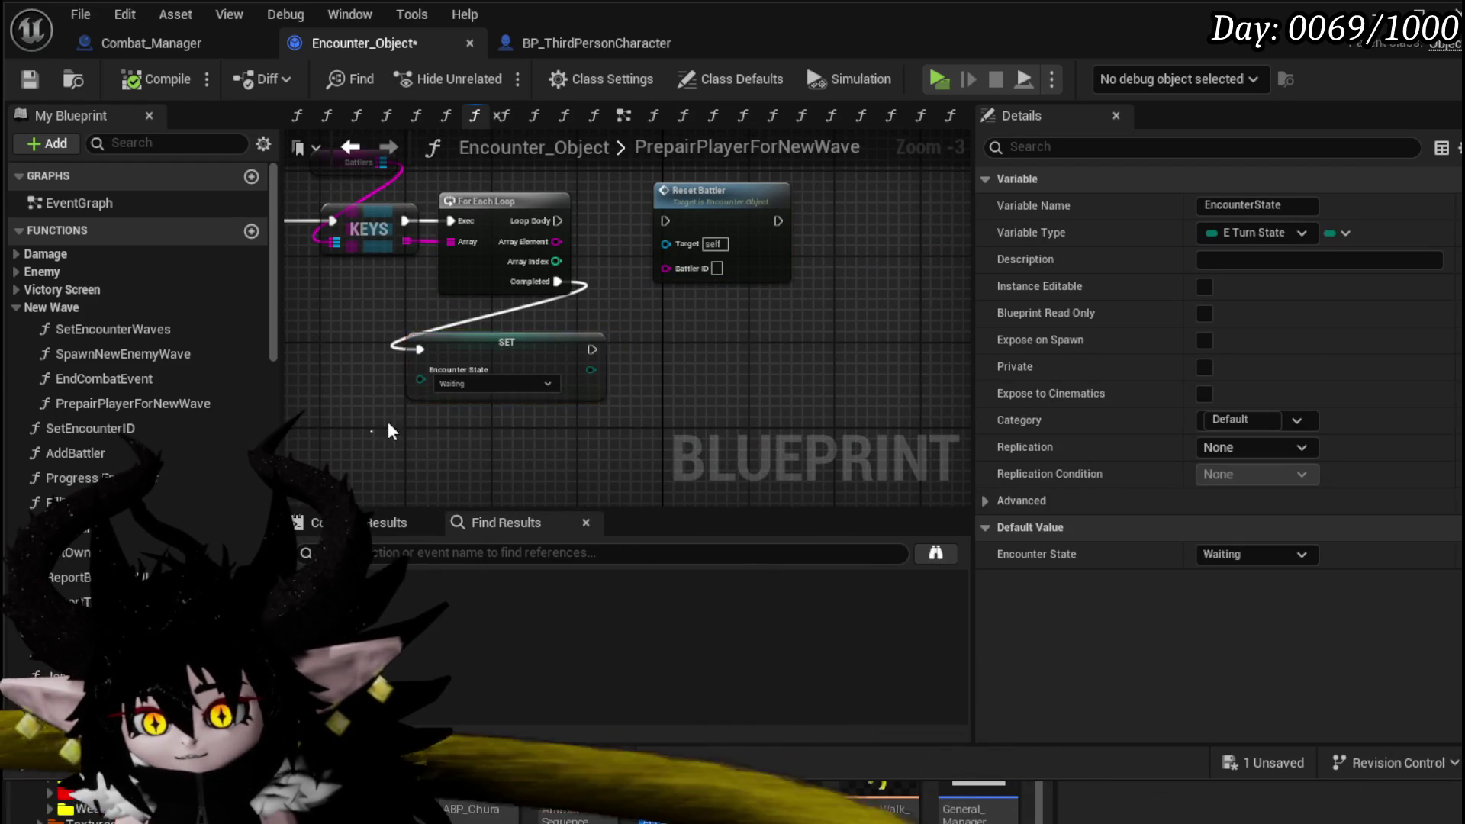
left_click_drag(374, 432, 698, 329)
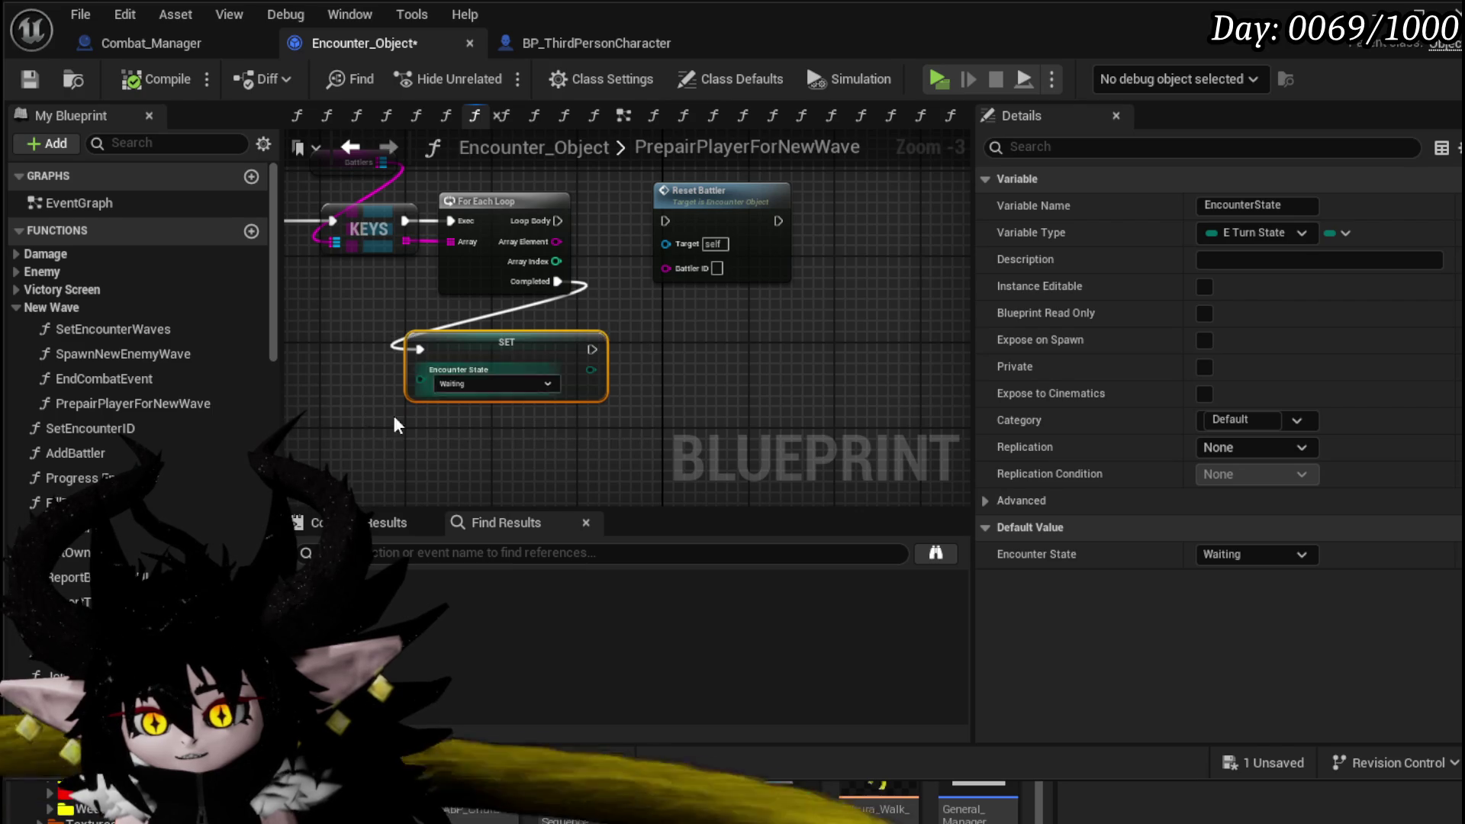
mouse_move(396, 425)
left_mouse_down()
mouse_move(651, 320)
mouse_move(601, 339)
mouse_move(701, 405)
left_mouse_up()
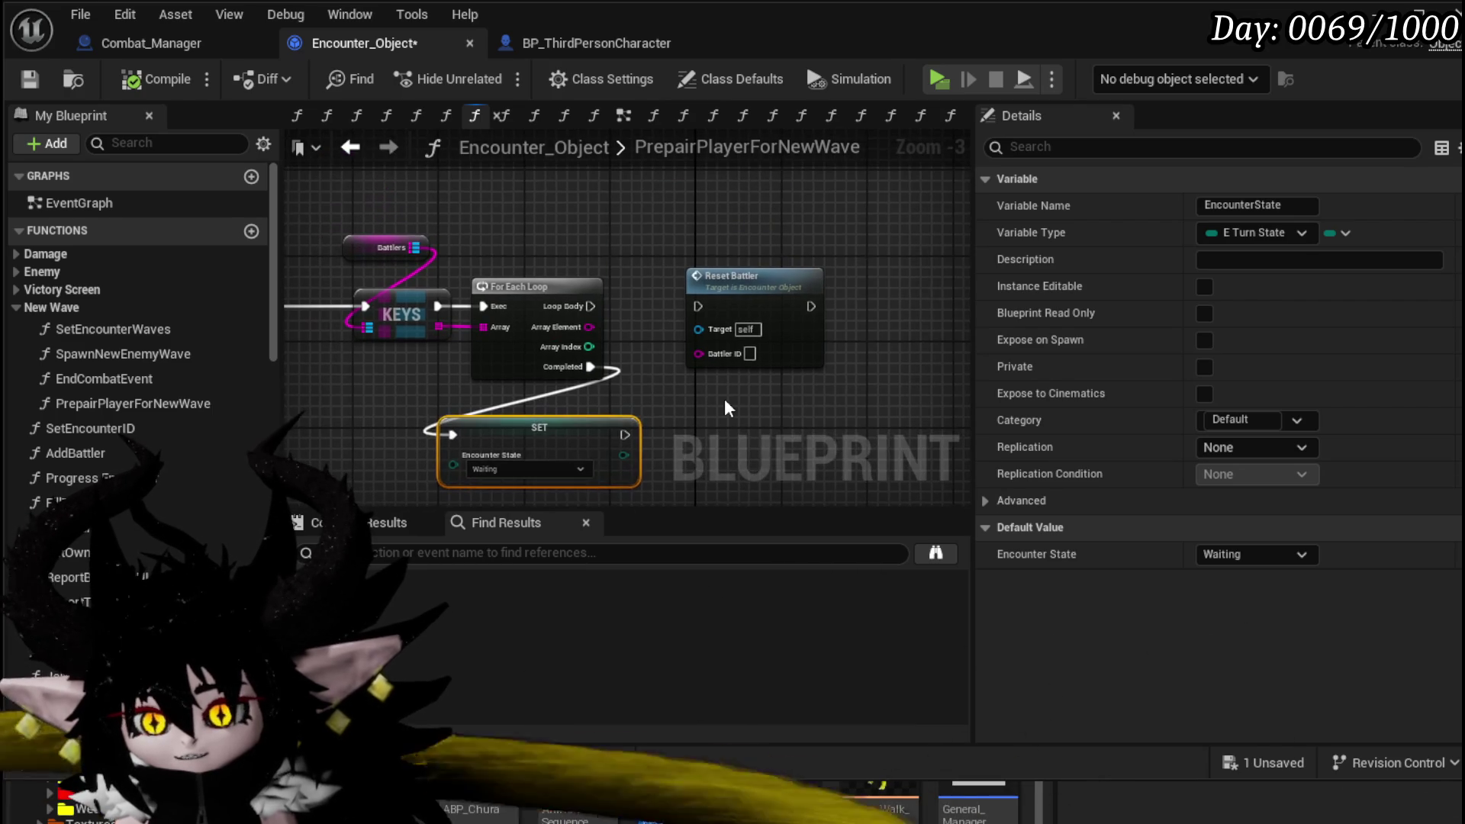
left_click_drag(523, 454, 566, 454)
left_click(703, 415)
left_click_drag(703, 415, 668, 349)
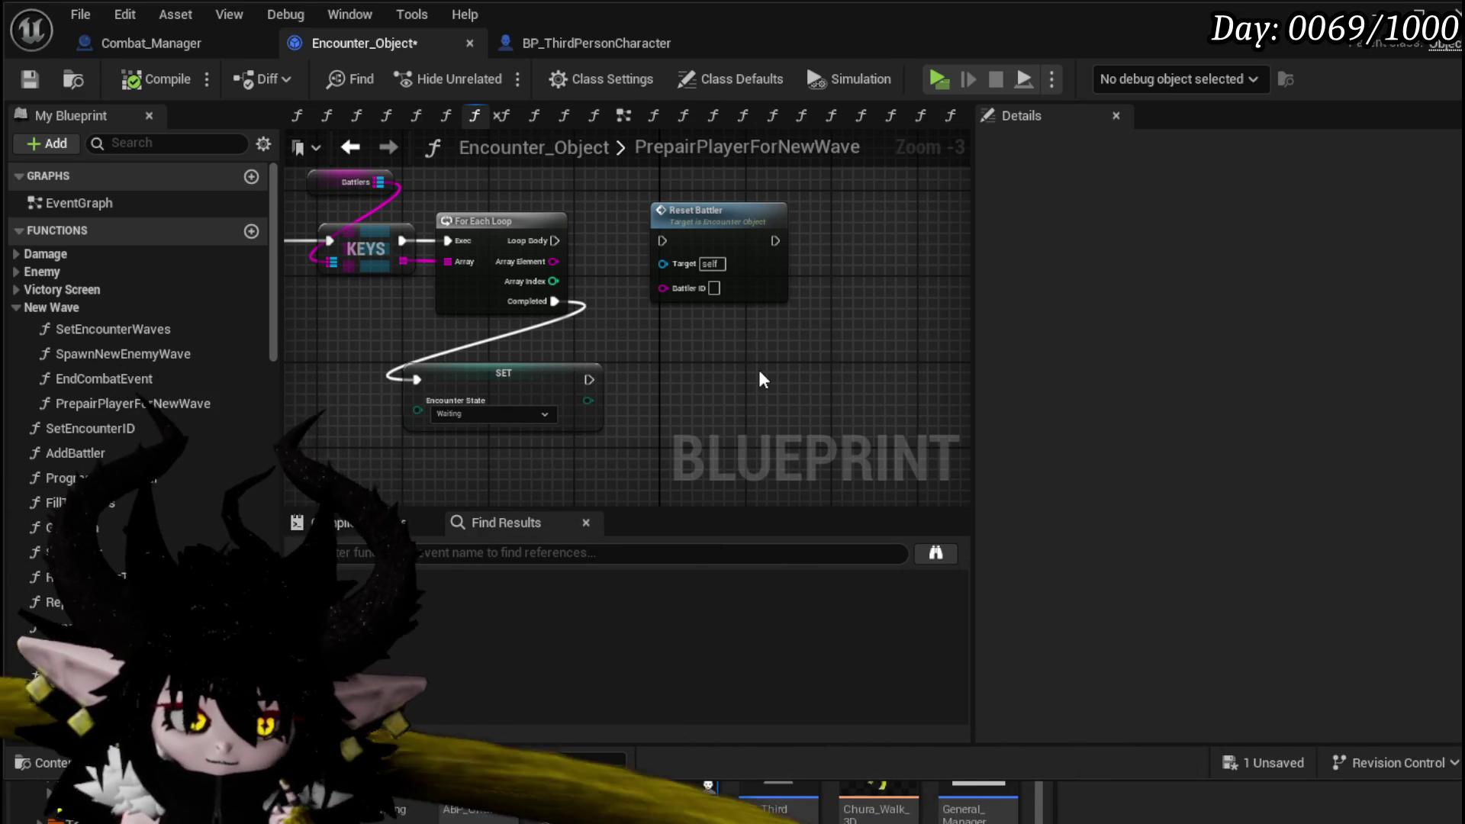
- Shift the Battlers and KEYS nodes left, leaving room after the entry node
left_click_drag(763, 379, 835, 365)
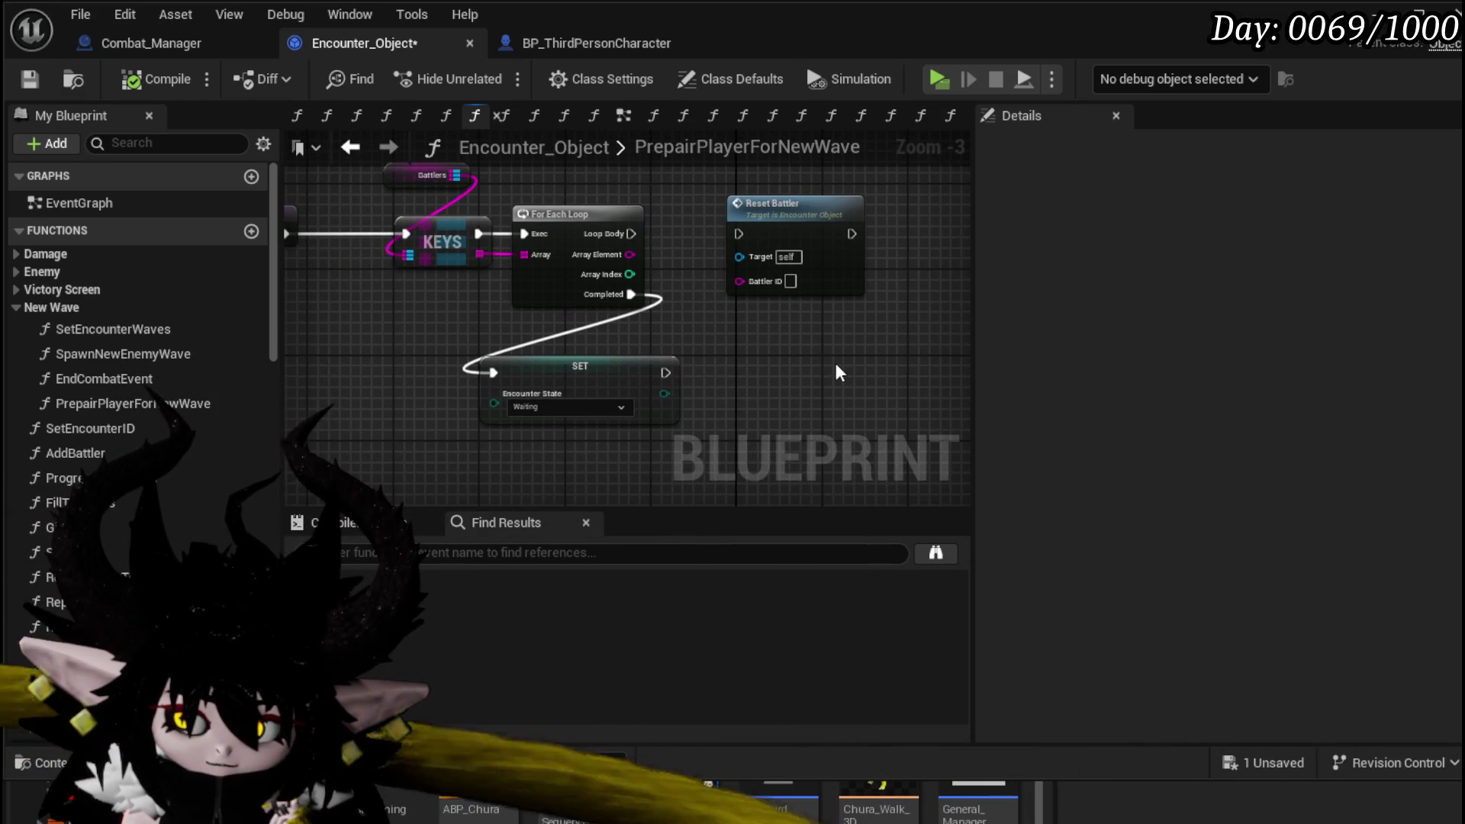
scroll(840, 368, "down", 1)
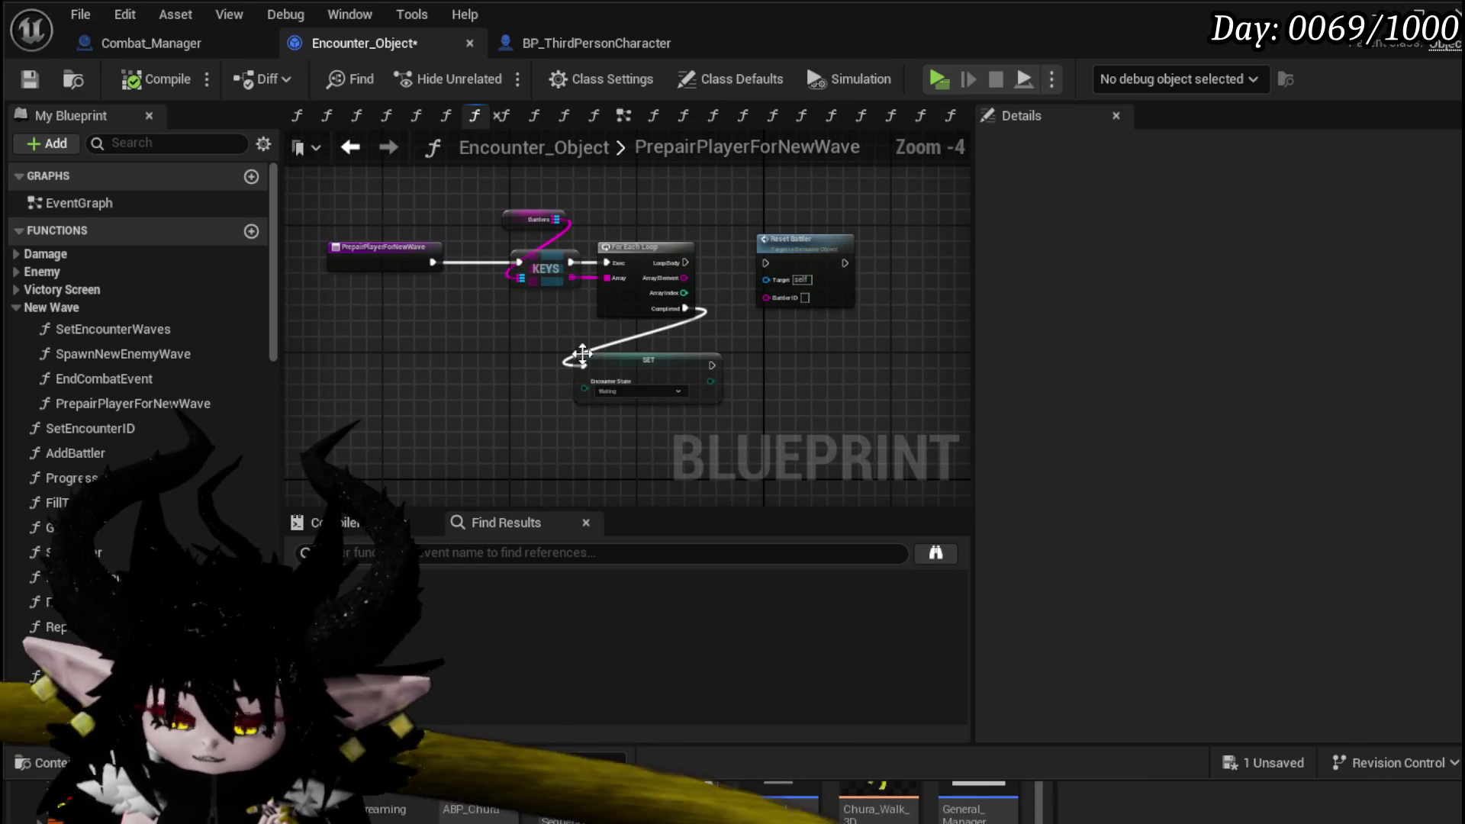
left_click_drag(344, 394, 855, 181)
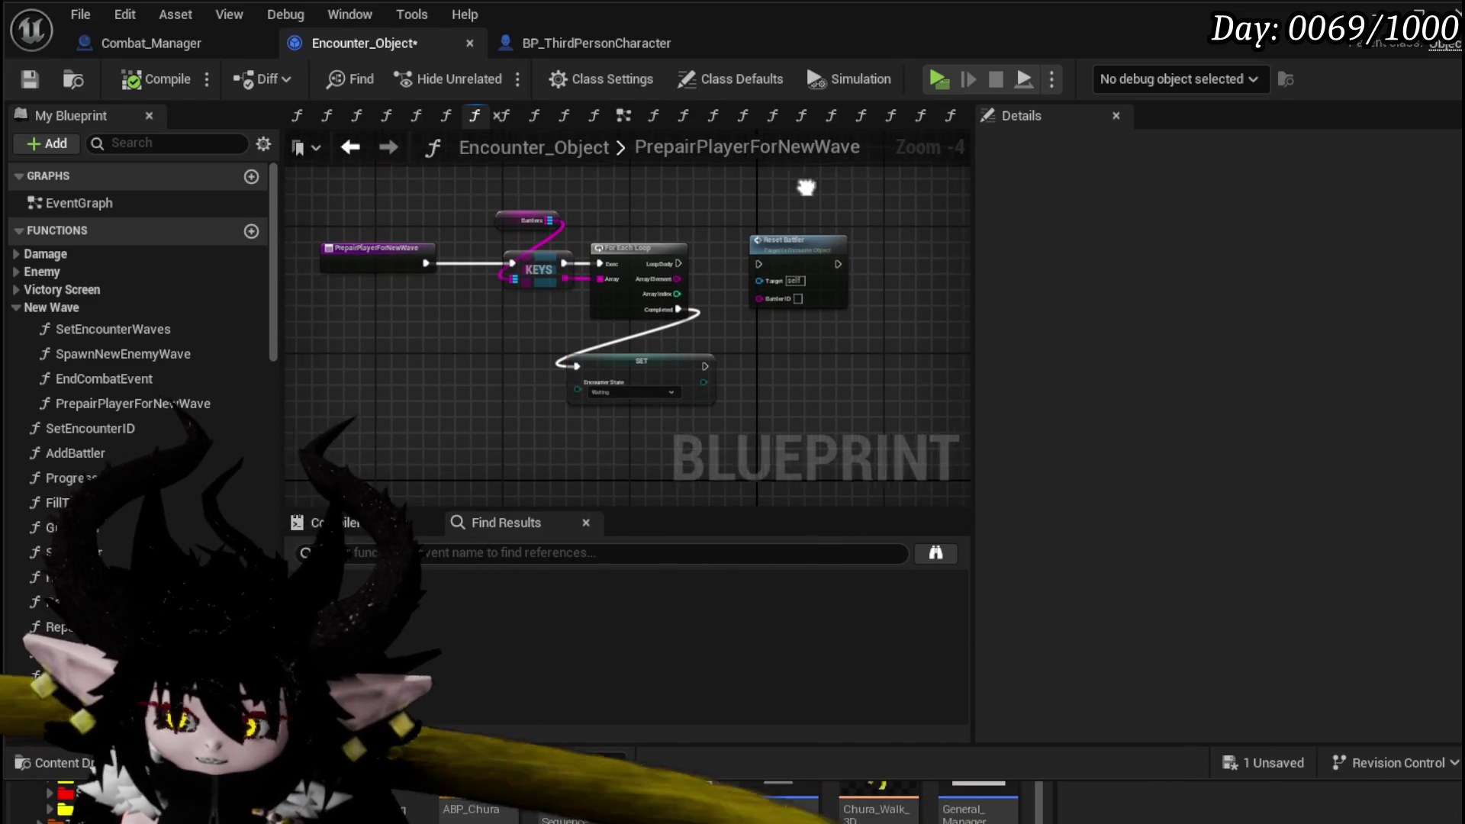
left_click_drag(806, 187, 703, 197)
left_click_drag(440, 267, 409, 267)
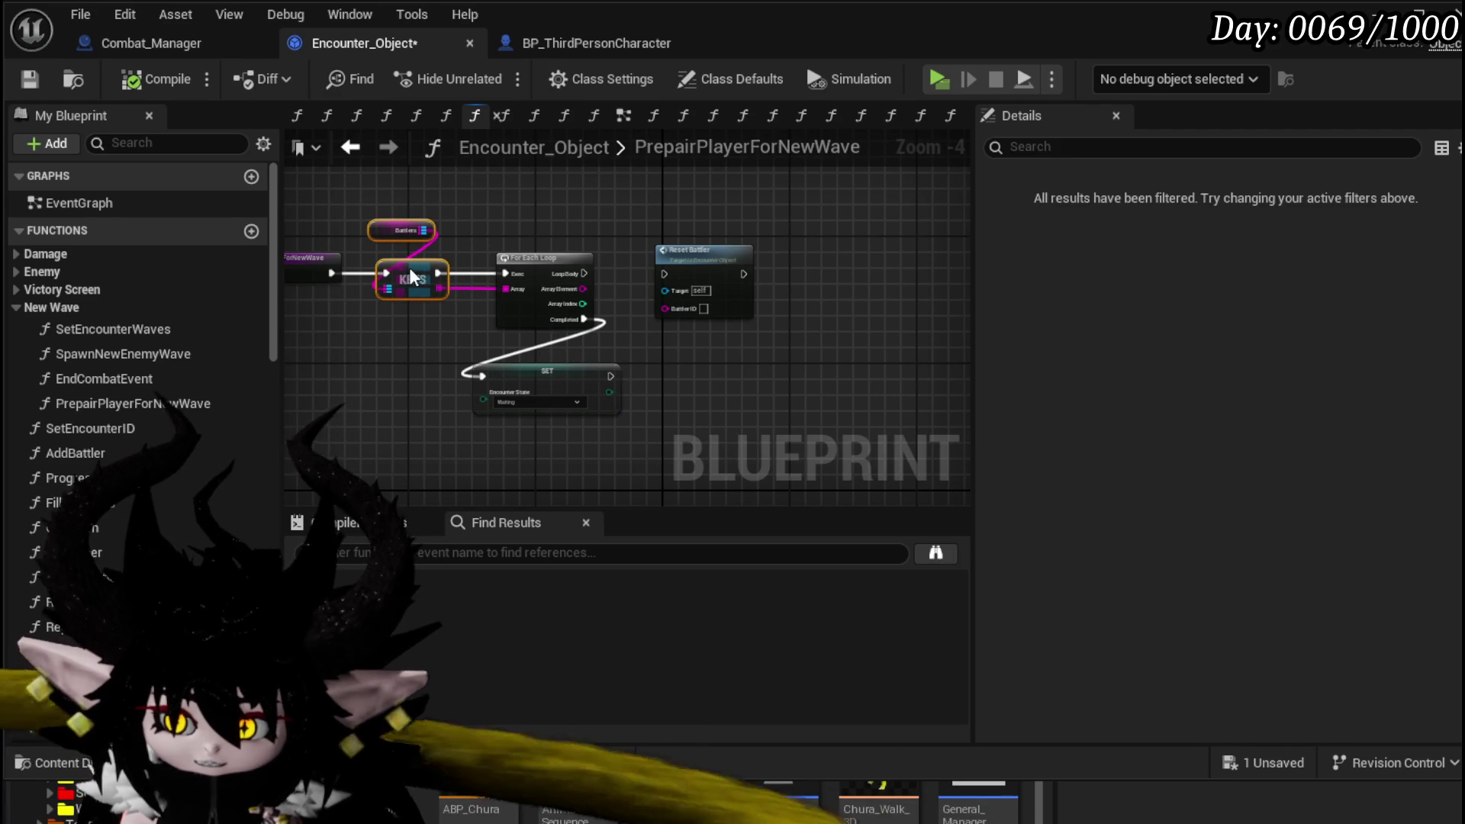
left_click(472, 214)
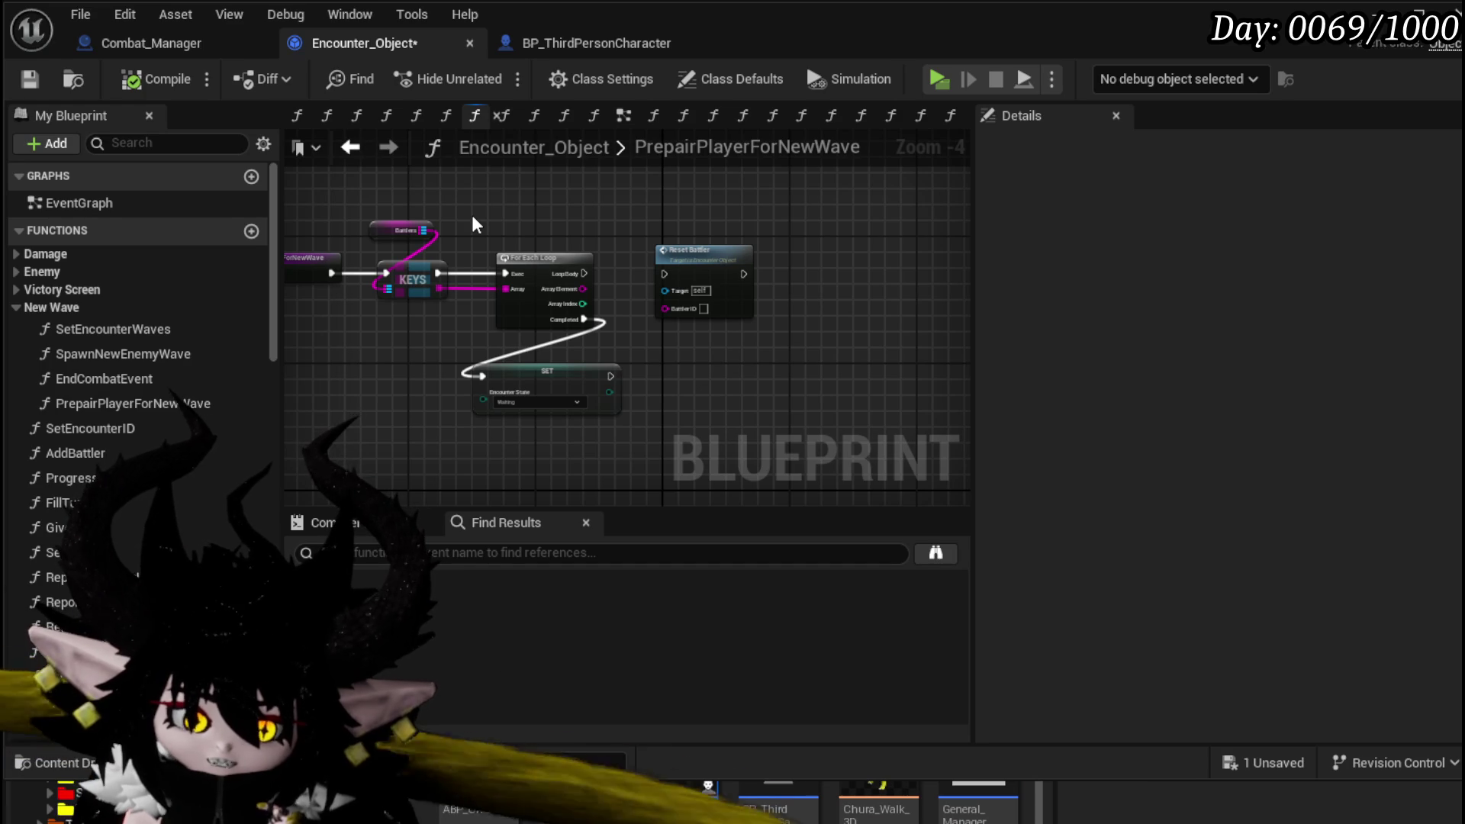
left_click_drag(473, 225, 535, 365)
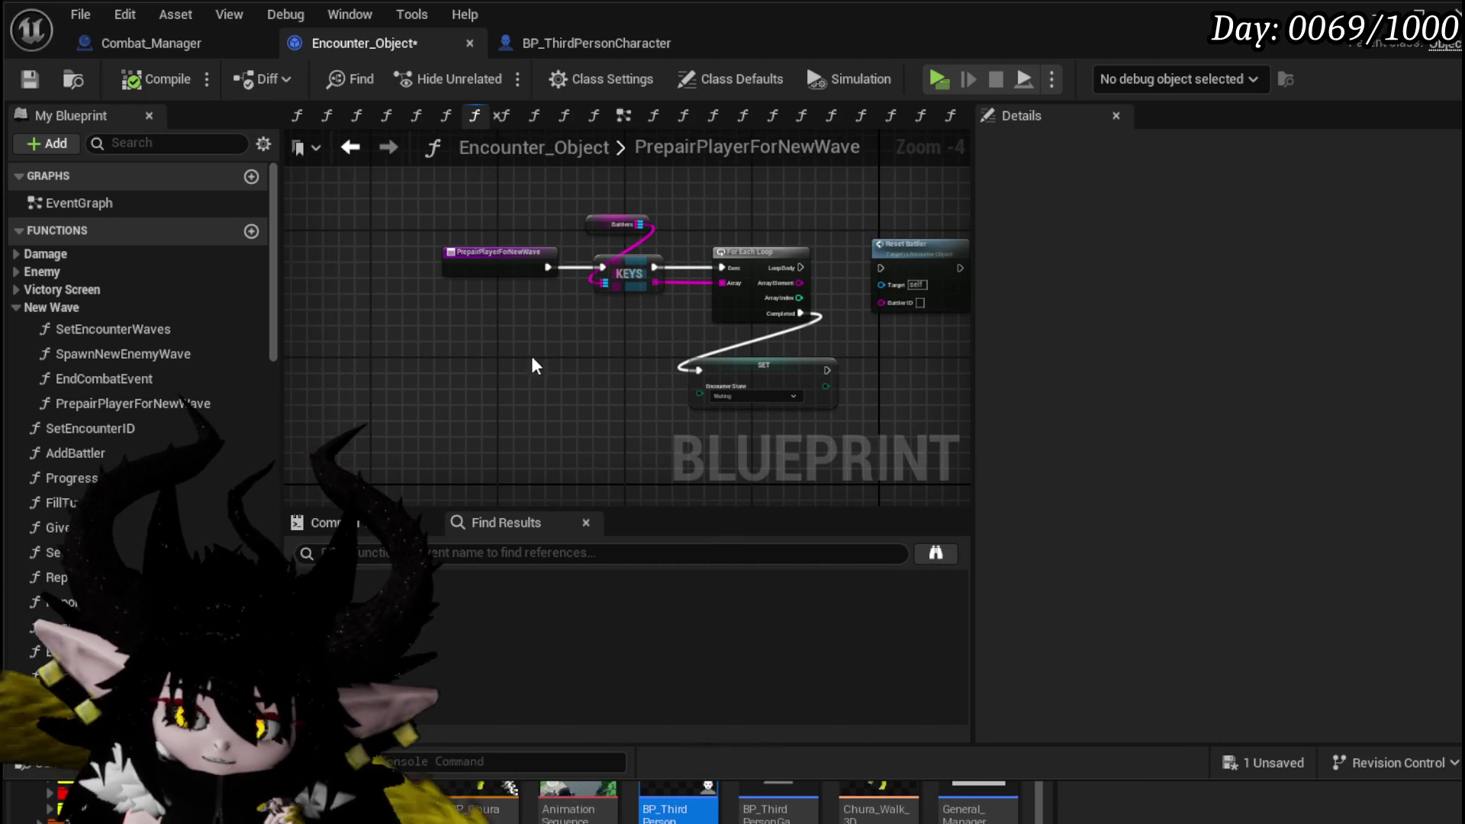
left_click(627, 269)
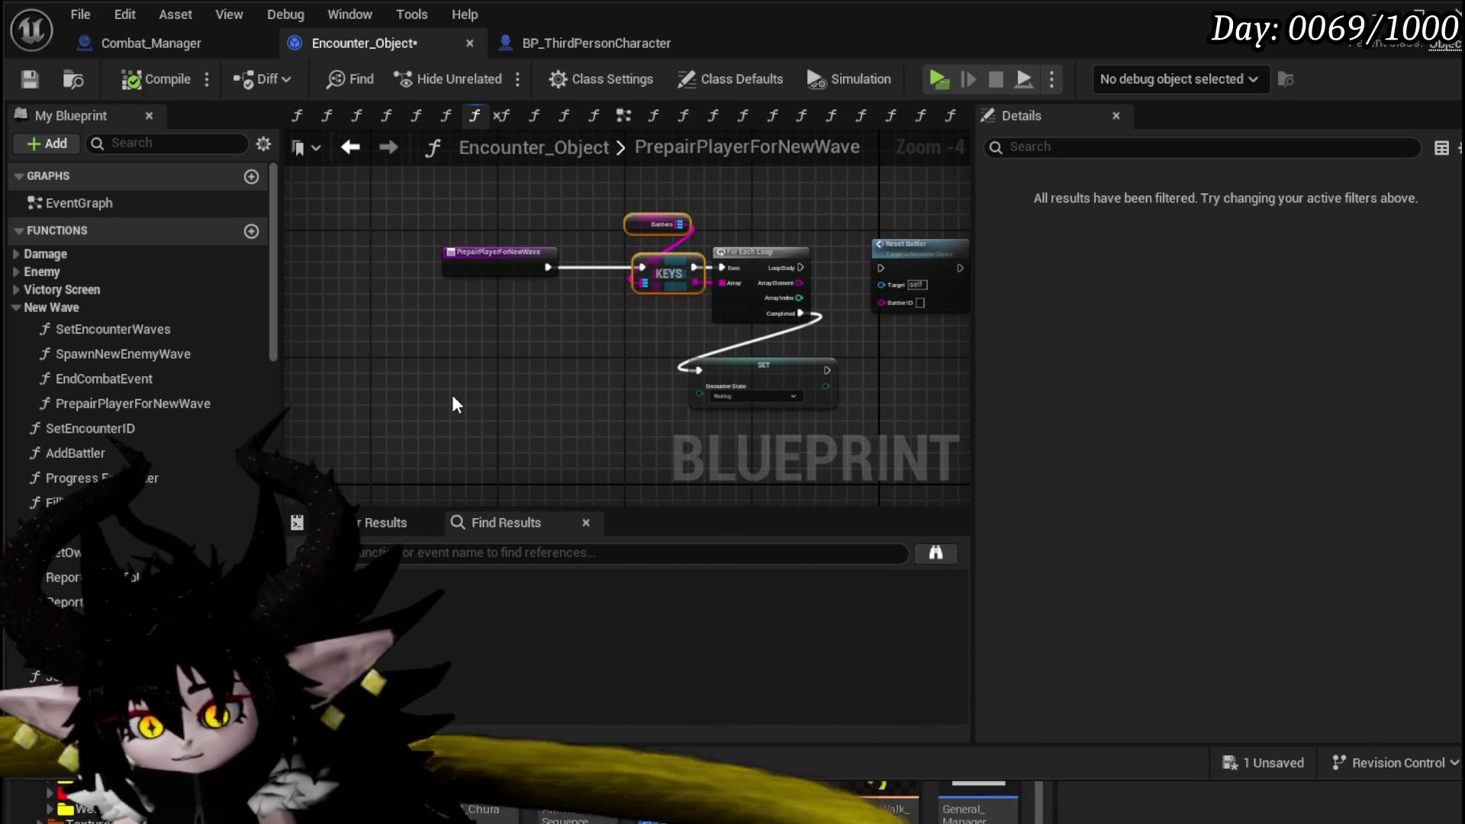
- Add a Get Encounter State node feeding a new Switch on E_TurnState
scroll(549, 393, "up", 1)
scroll(428, 347, "up", 1)
right_click(412, 334)
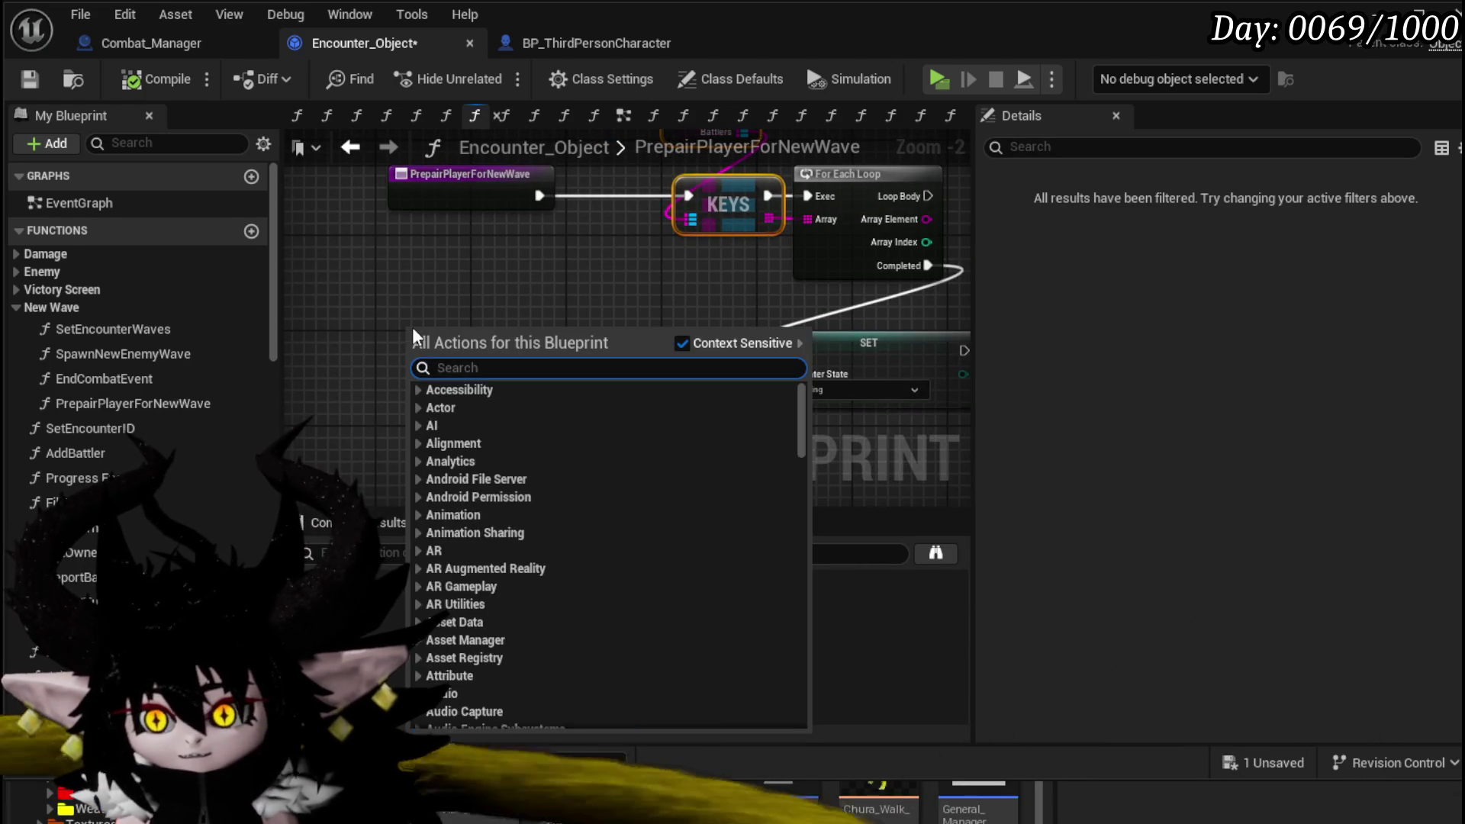
type("encounger")
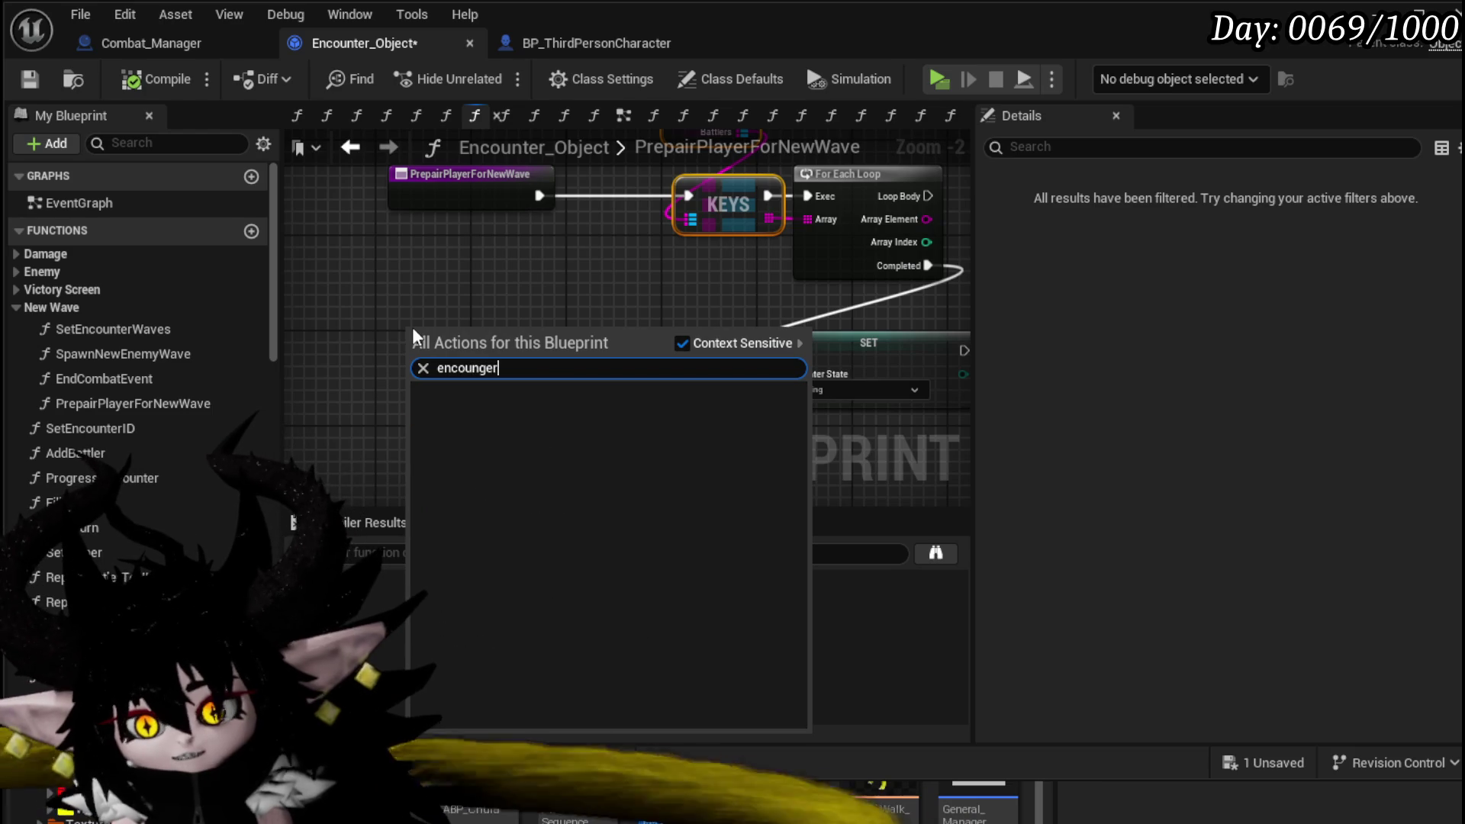
key("BackSpace")
key("BackSpace")
key("BackSpace")
type("ter stat")
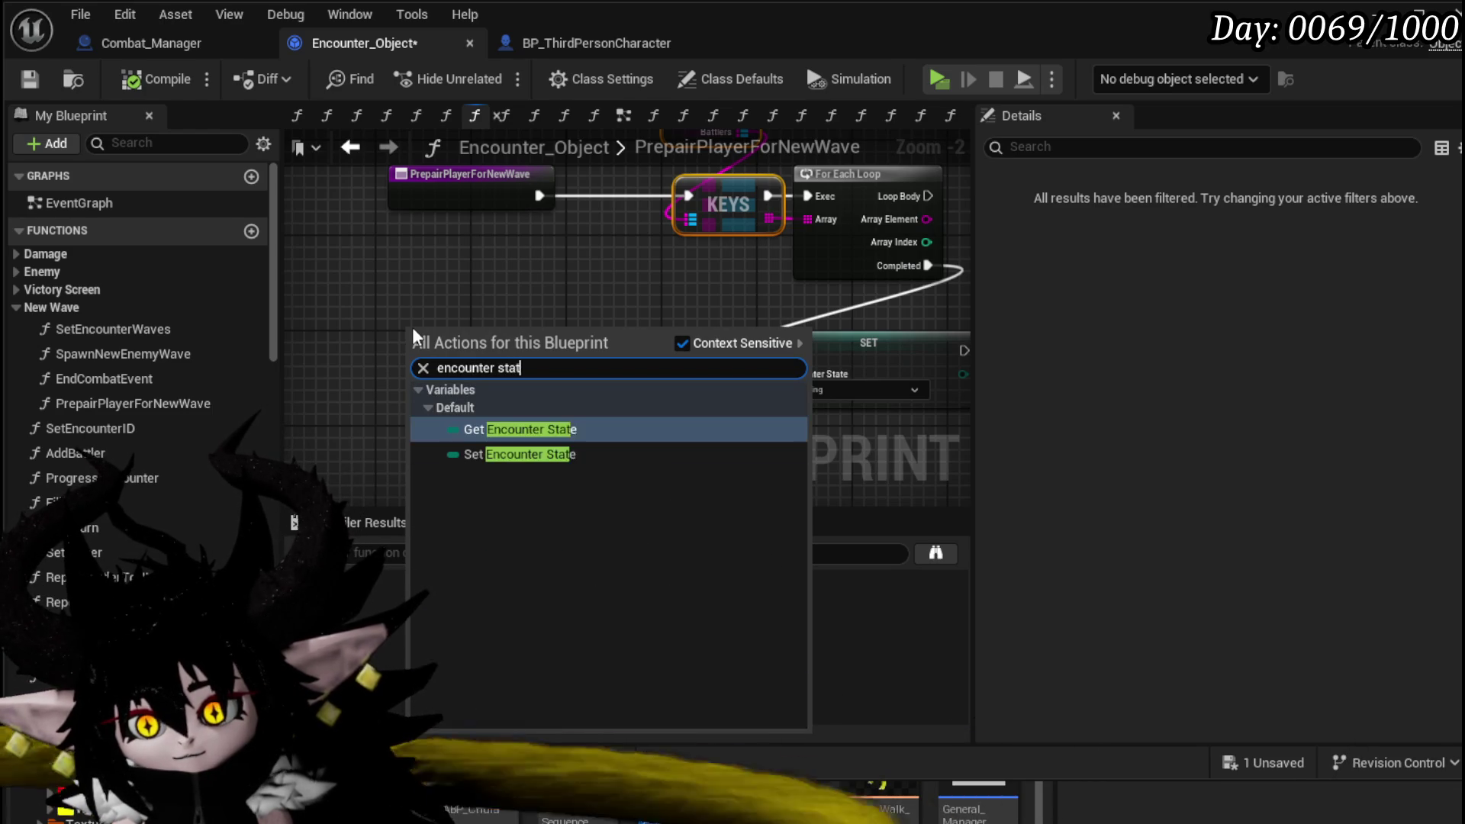
type("e")
left_click(534, 429)
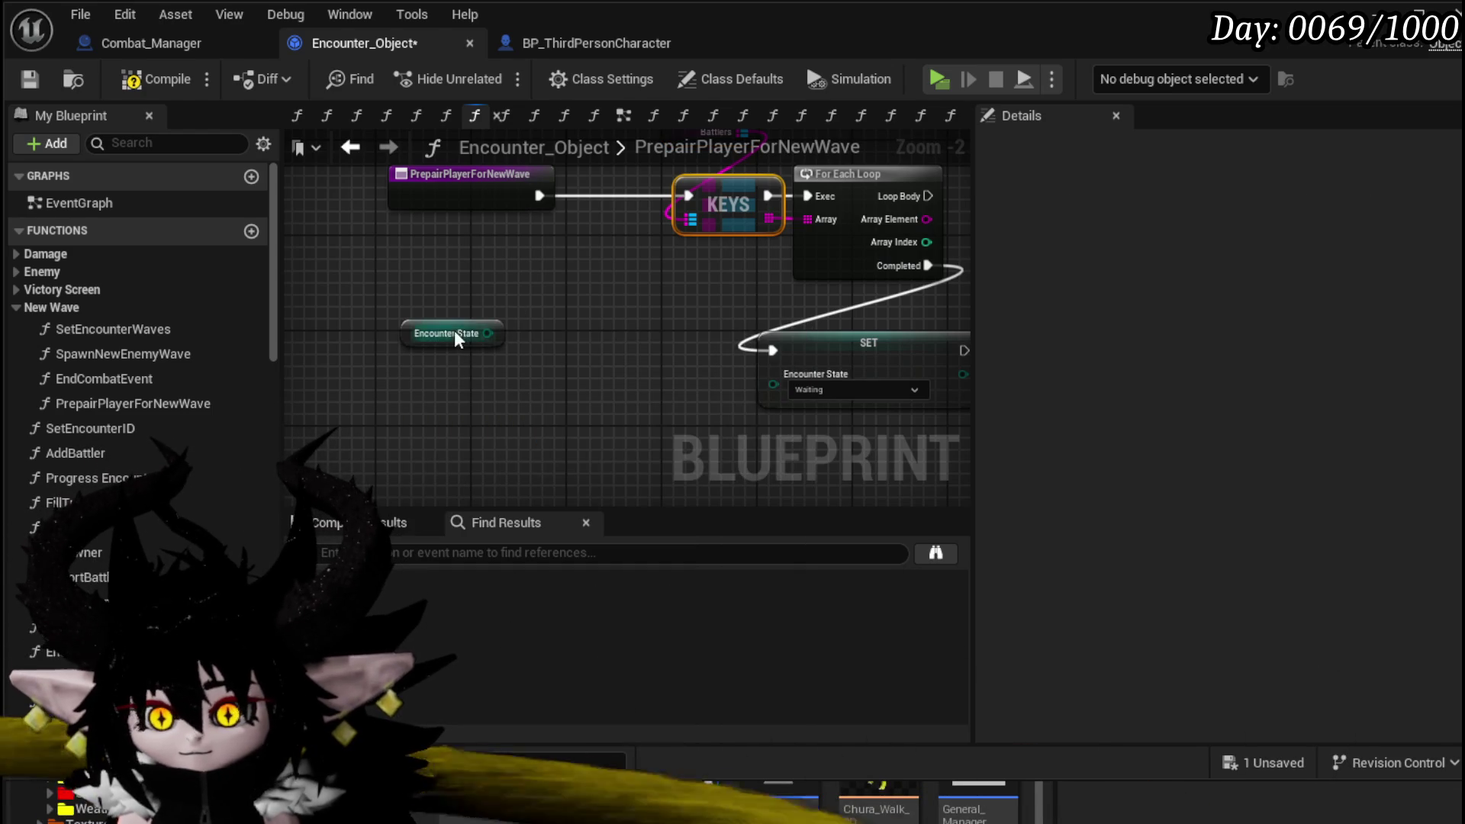
left_click_drag(486, 334, 348, 265)
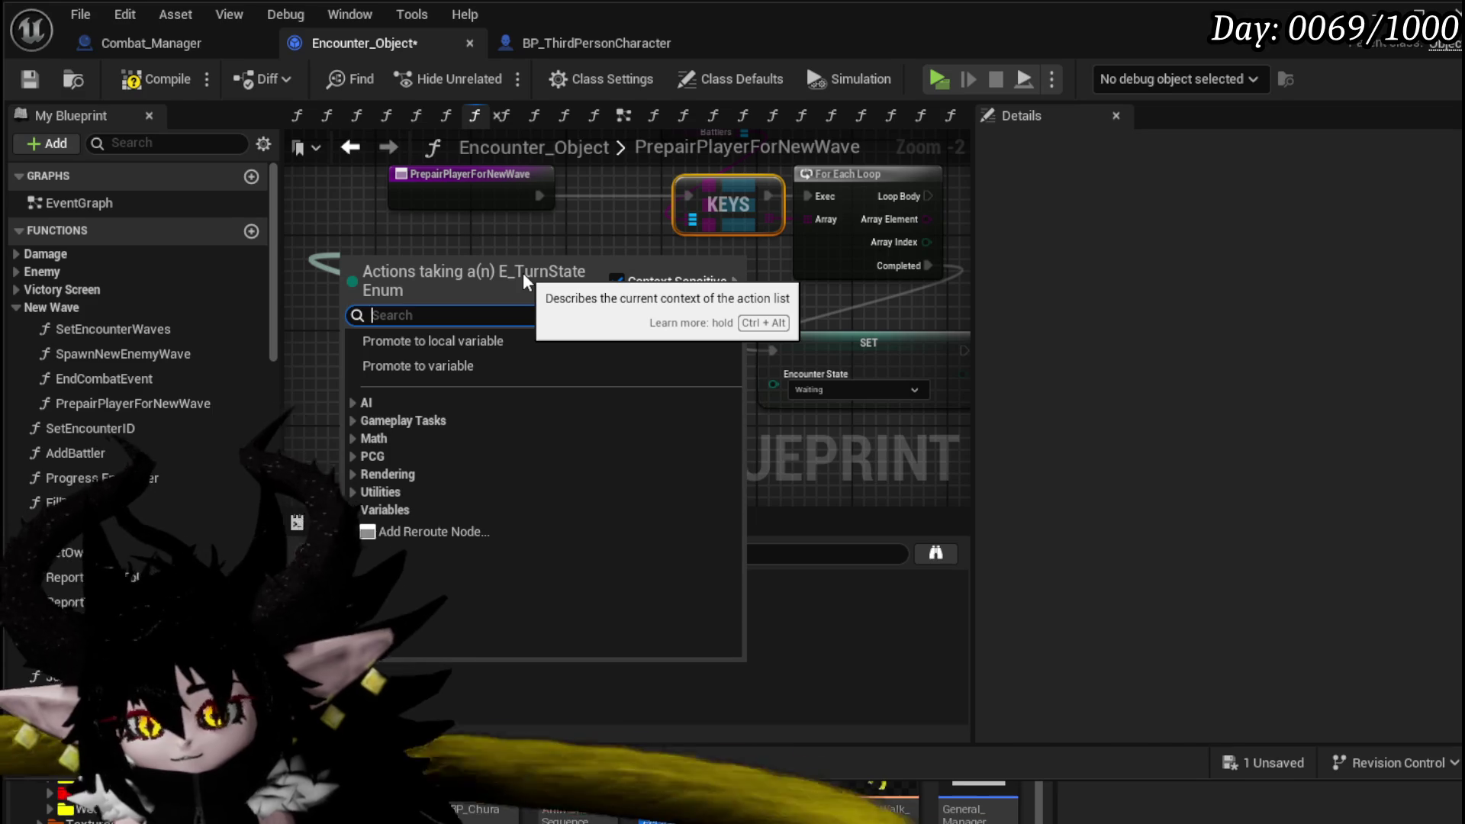
type("switch")
key("Return")
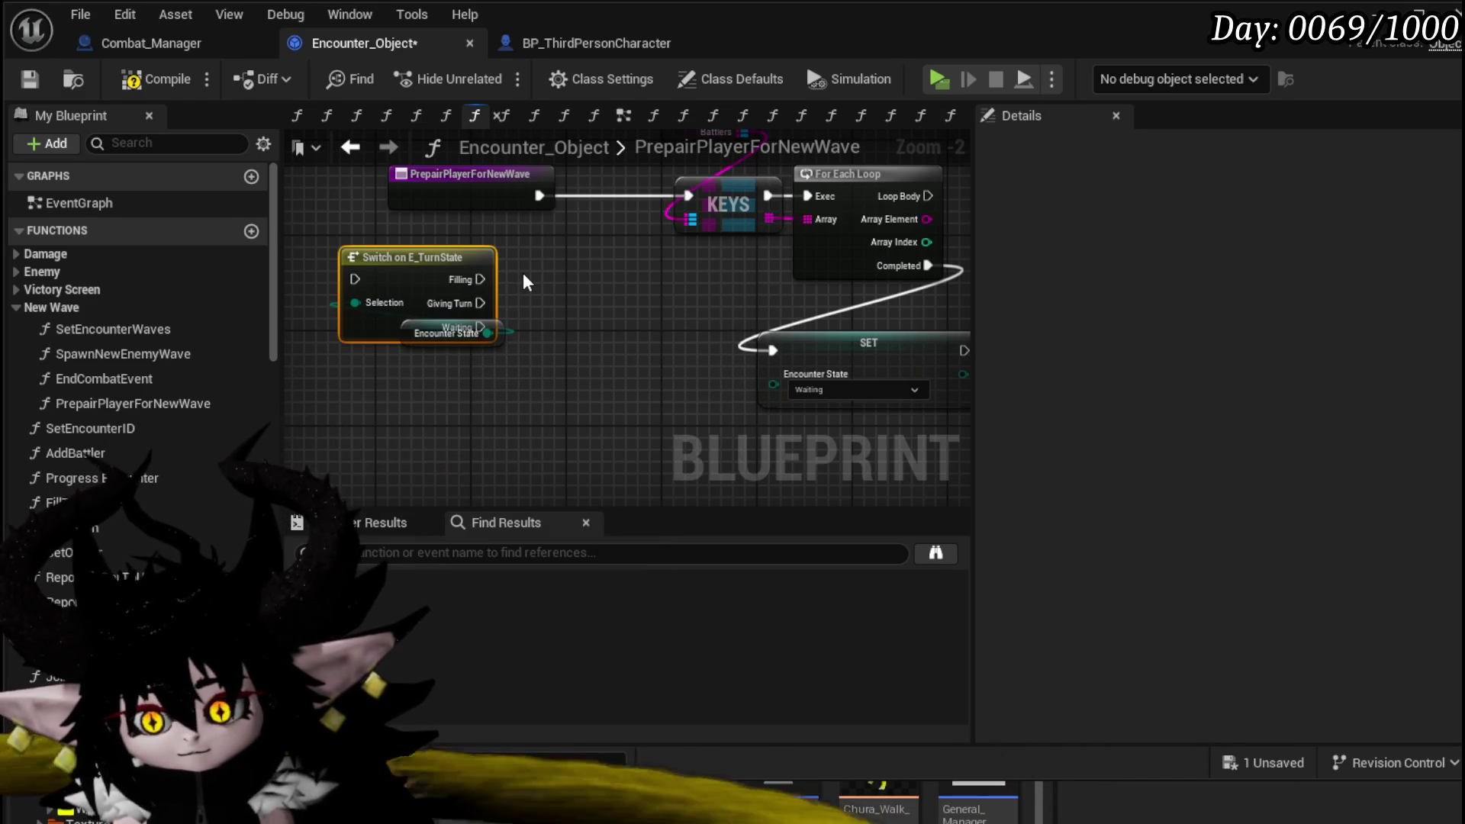
- Wire the entry node into the Switch and route its Filling and Giving Turn cases to KEYS
left_click_drag(431, 275, 562, 263)
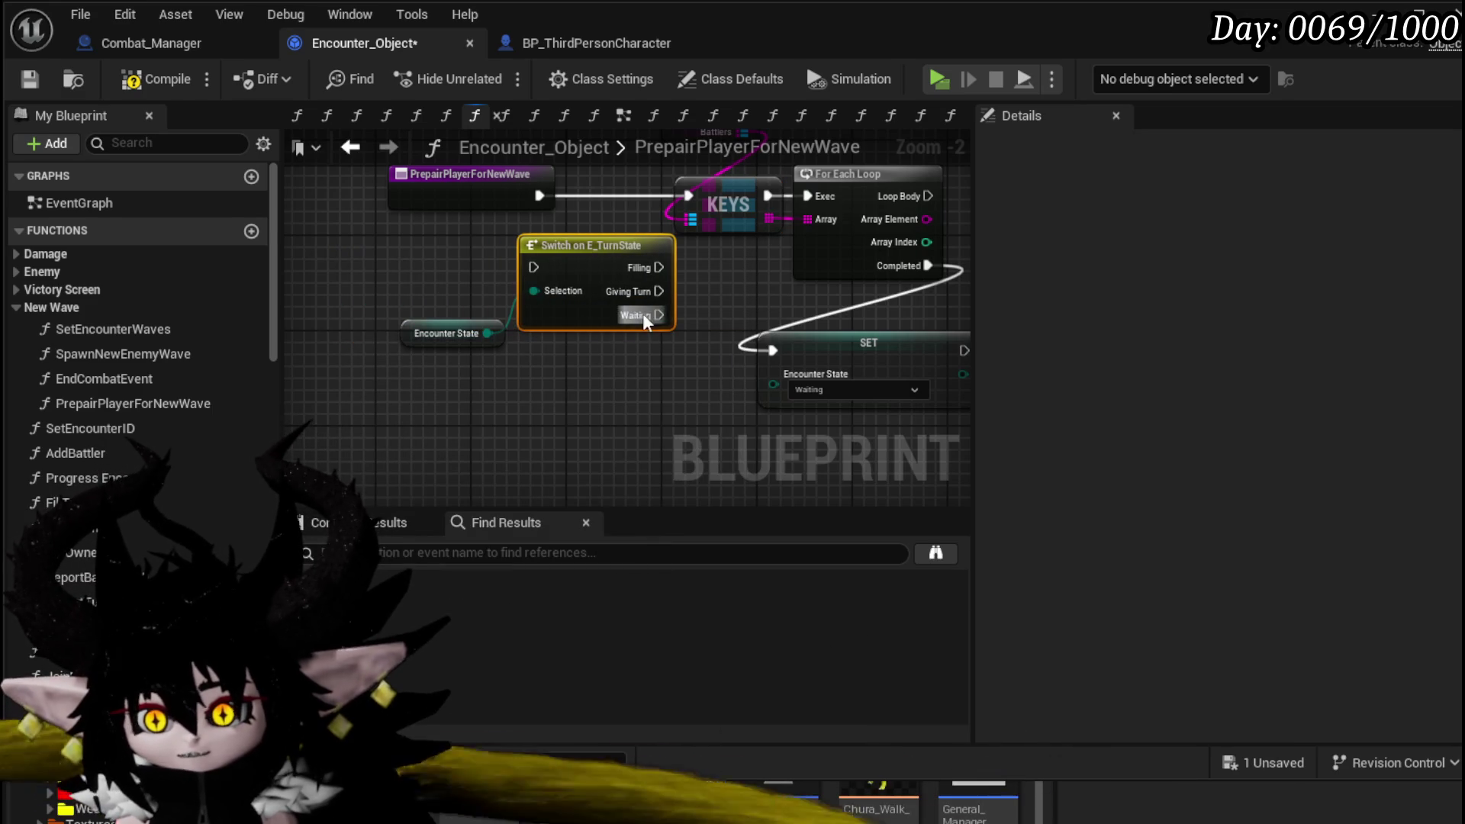
left_click_drag(557, 359, 561, 408)
left_click_drag(484, 249, 353, 252)
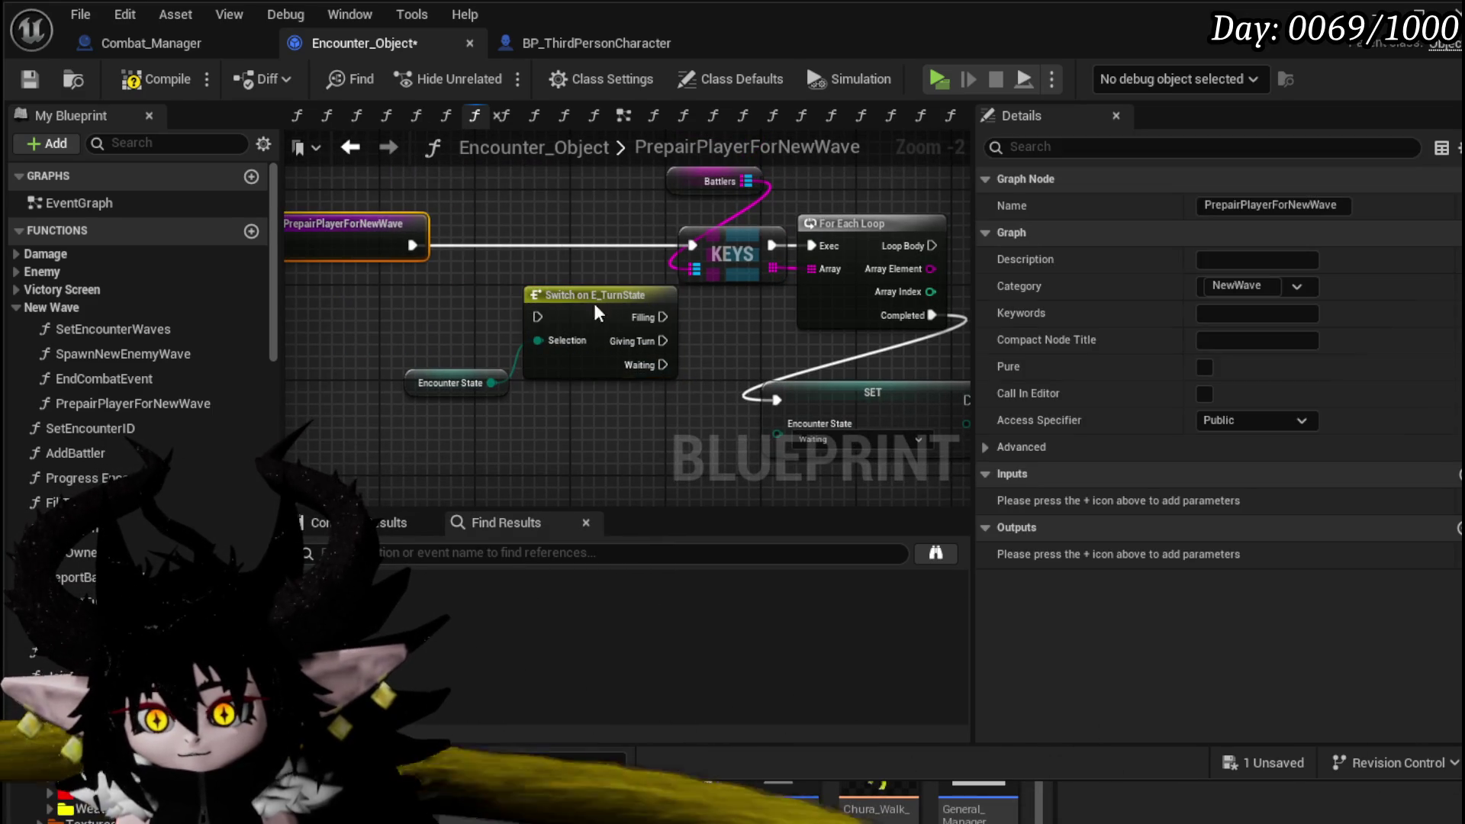
mouse_move(596, 304)
left_mouse_down()
mouse_move(540, 227)
mouse_move(455, 246)
left_mouse_up()
left_click_drag(665, 305, 517, 321)
left_click_drag(497, 267, 543, 262)
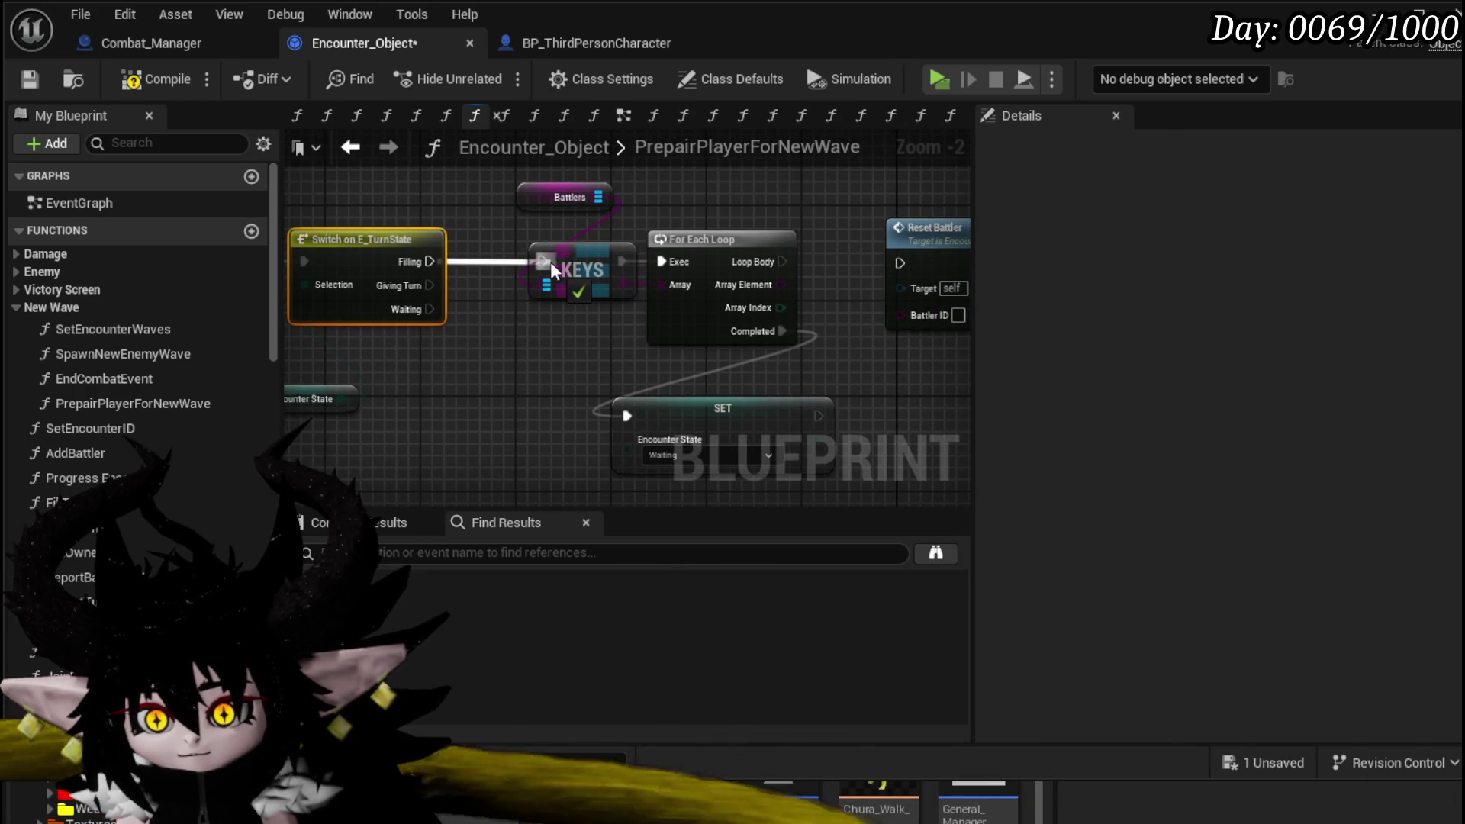
left_click_drag(429, 284, 543, 262)
- Reconnect Loop Body to Reset Battler and Array Element to Battler ID, then tidy the getter
mouse_move(777, 236)
left_mouse_down()
mouse_move(590, 244)
mouse_move(659, 273)
mouse_move(712, 272)
left_mouse_up()
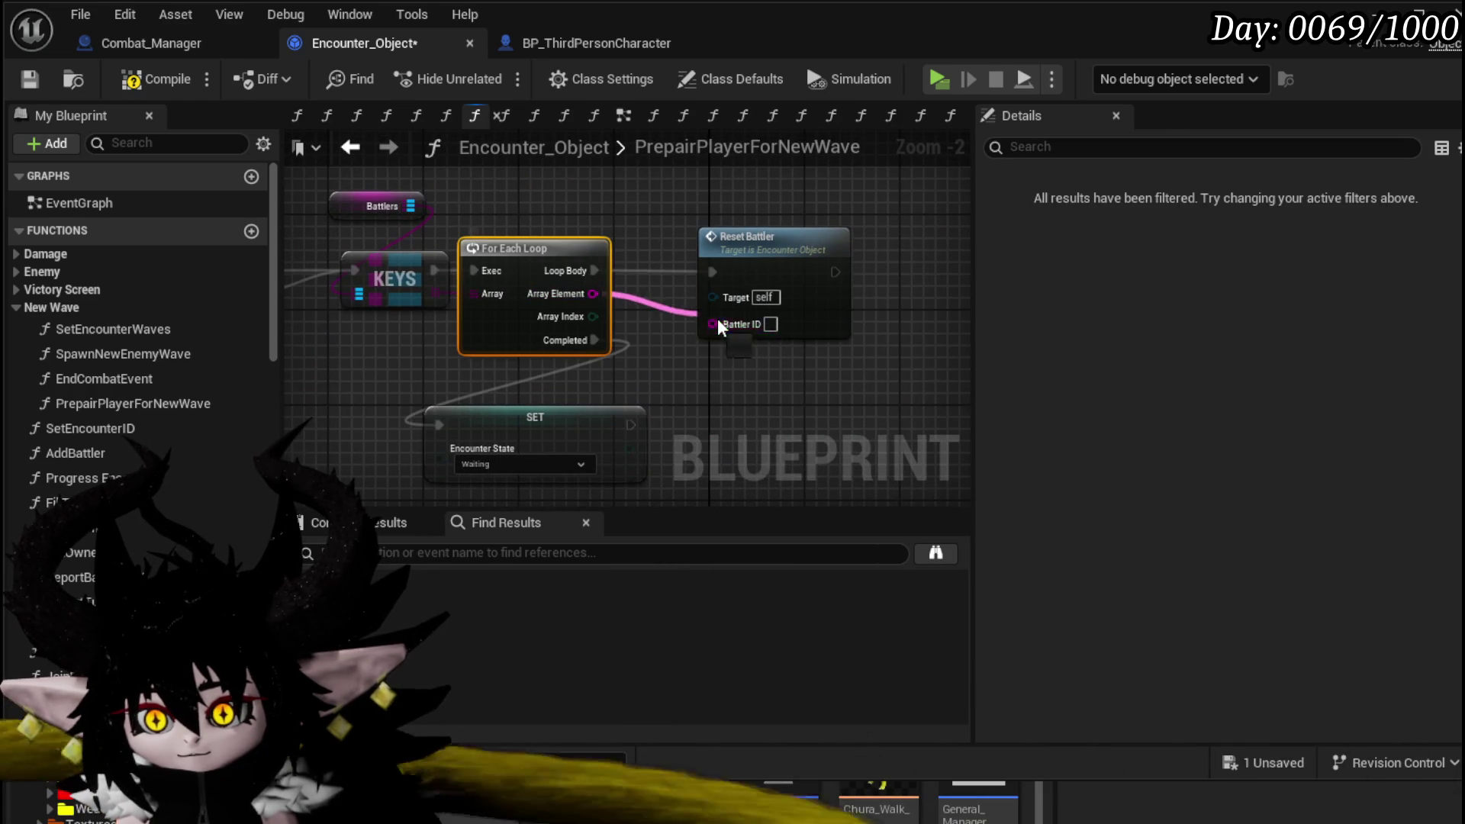
left_click_drag(718, 325, 718, 324)
scroll(714, 356, "down", 1)
mouse_move(200, 385)
left_mouse_down()
mouse_move(400, 360)
mouse_move(460, 190)
left_mouse_up()
scroll(602, 242, "down", 1)
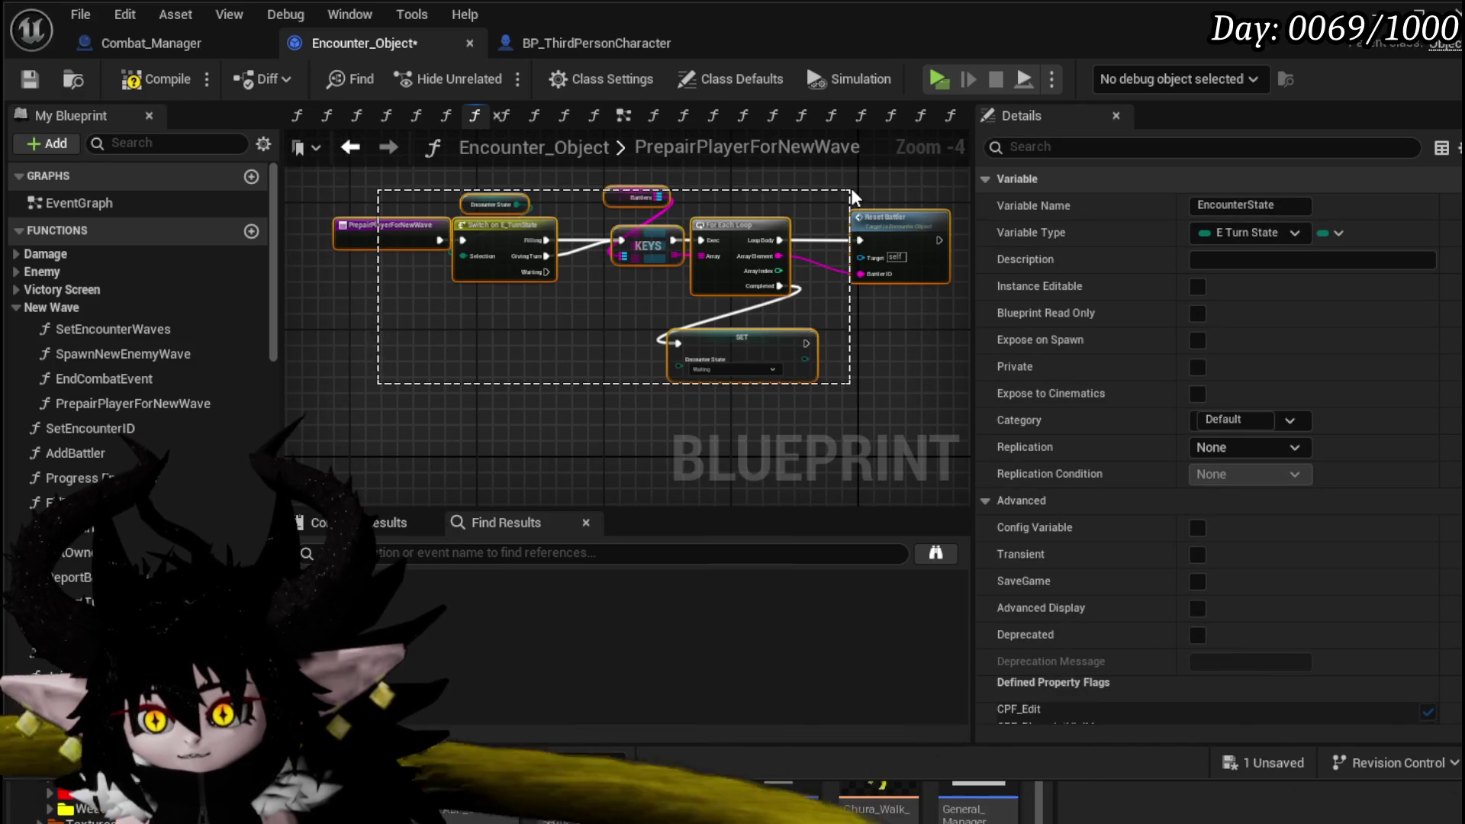
left_click_drag(851, 188, 891, 177)
left_click(739, 188)
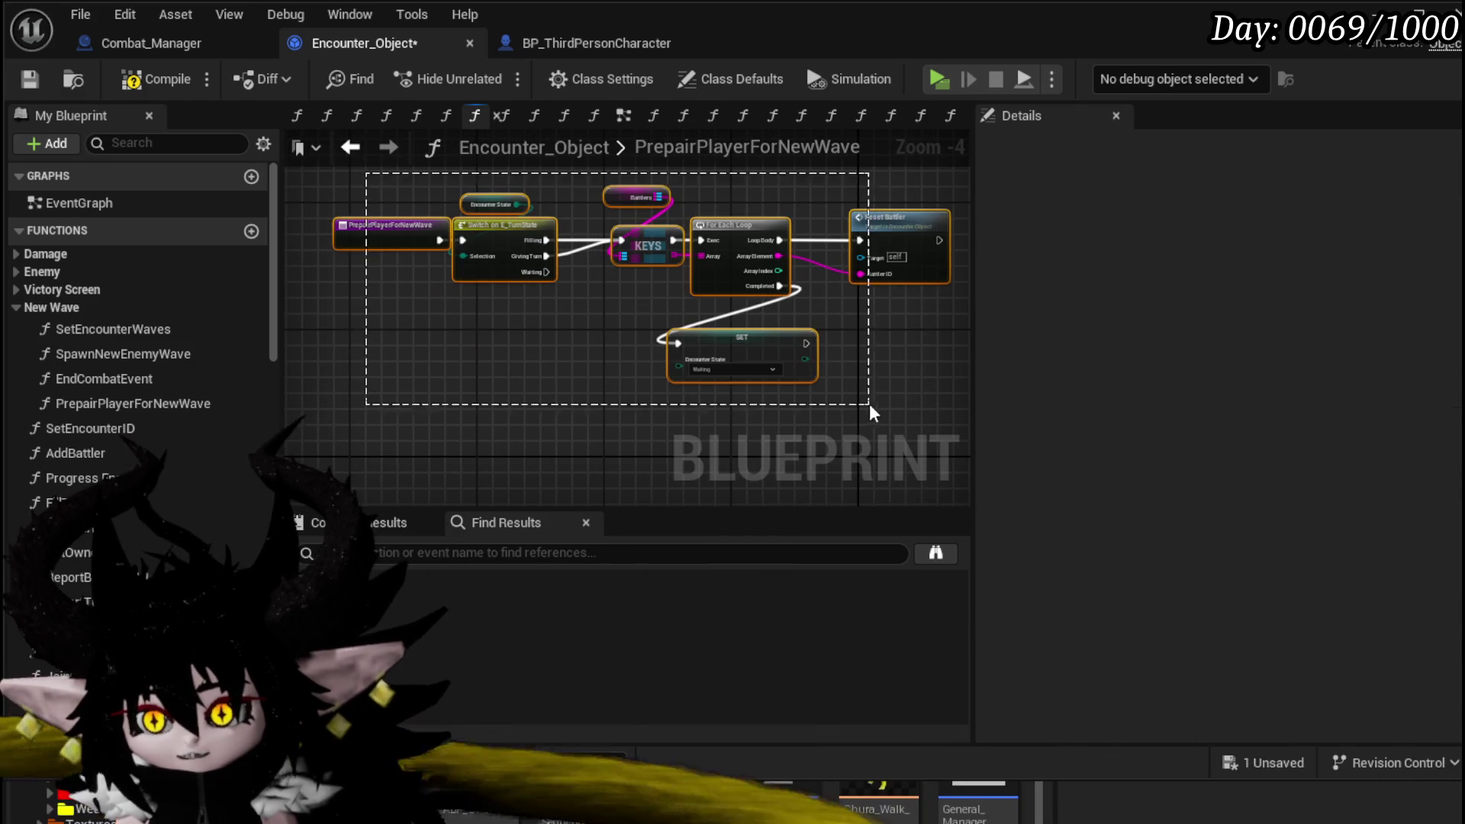
left_click_drag(868, 405, 868, 404)
left_click(528, 381)
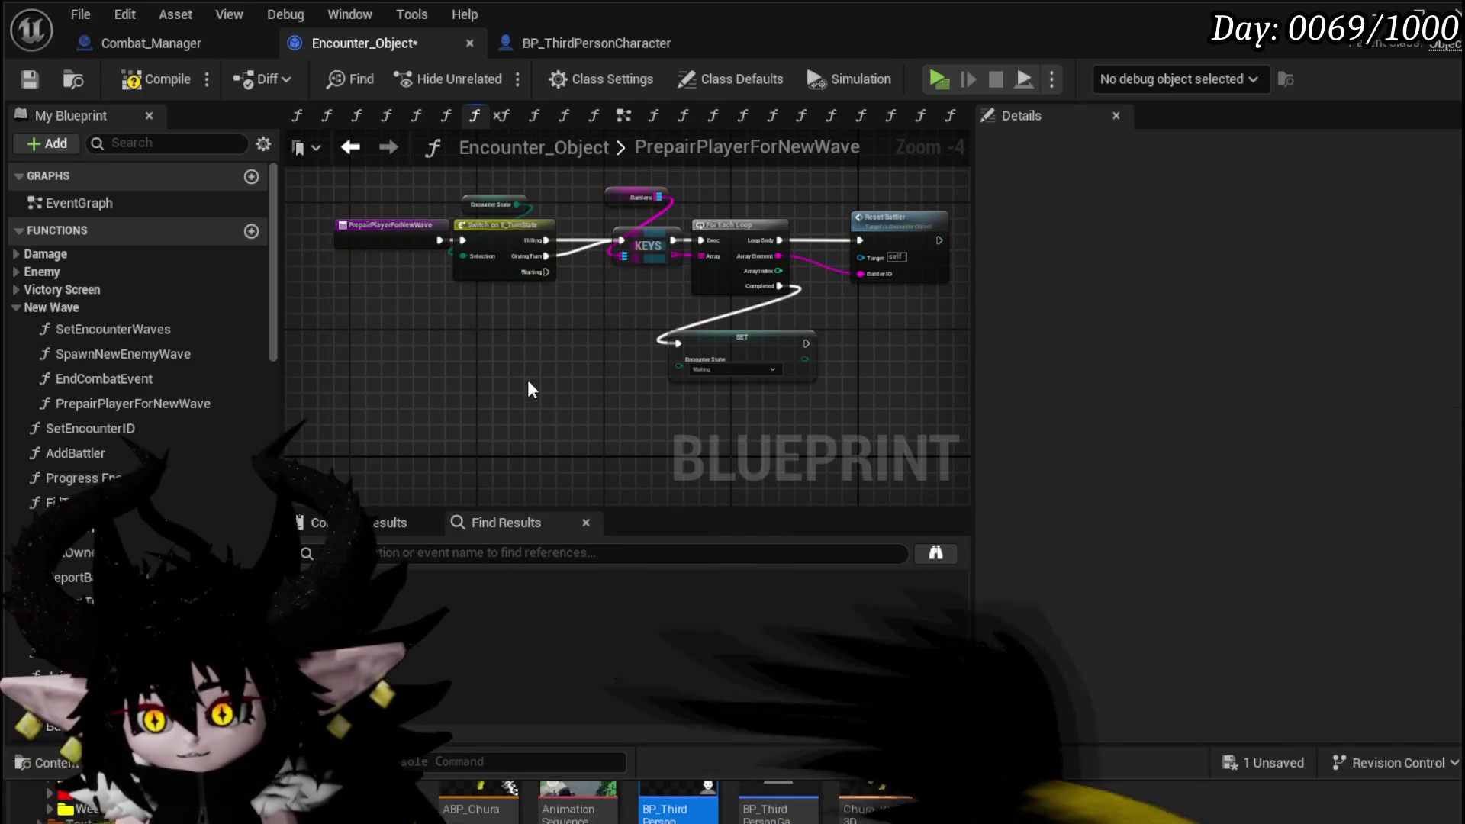
- Compile and save Encounter_Object, moving the four loop nodes up and right
left_click(162, 80)
left_click(30, 79)
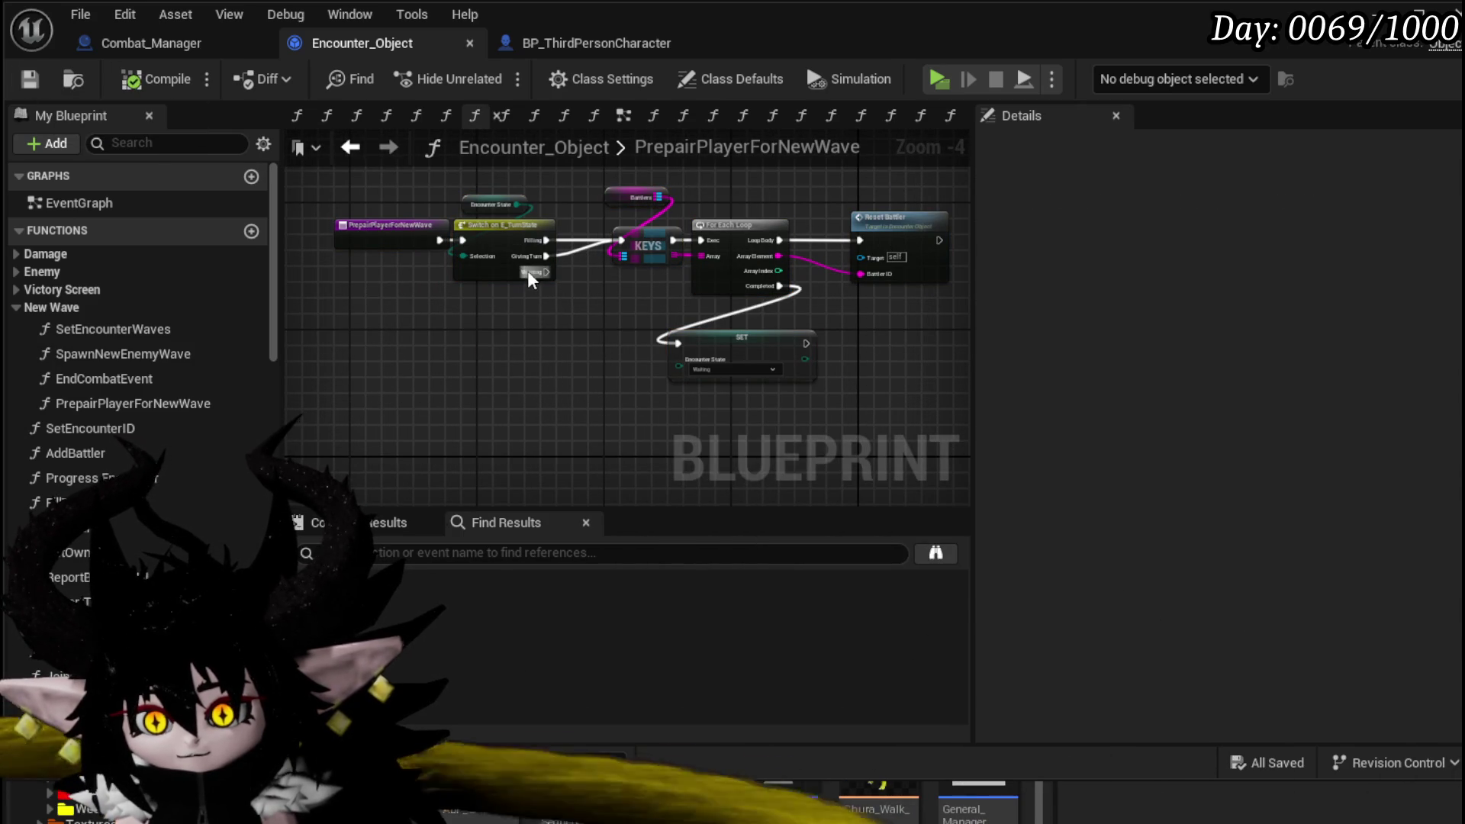
mouse_move(528, 270)
left_mouse_down()
mouse_move(511, 409)
mouse_move(568, 397)
mouse_move(461, 420)
left_mouse_up()
left_click(478, 359)
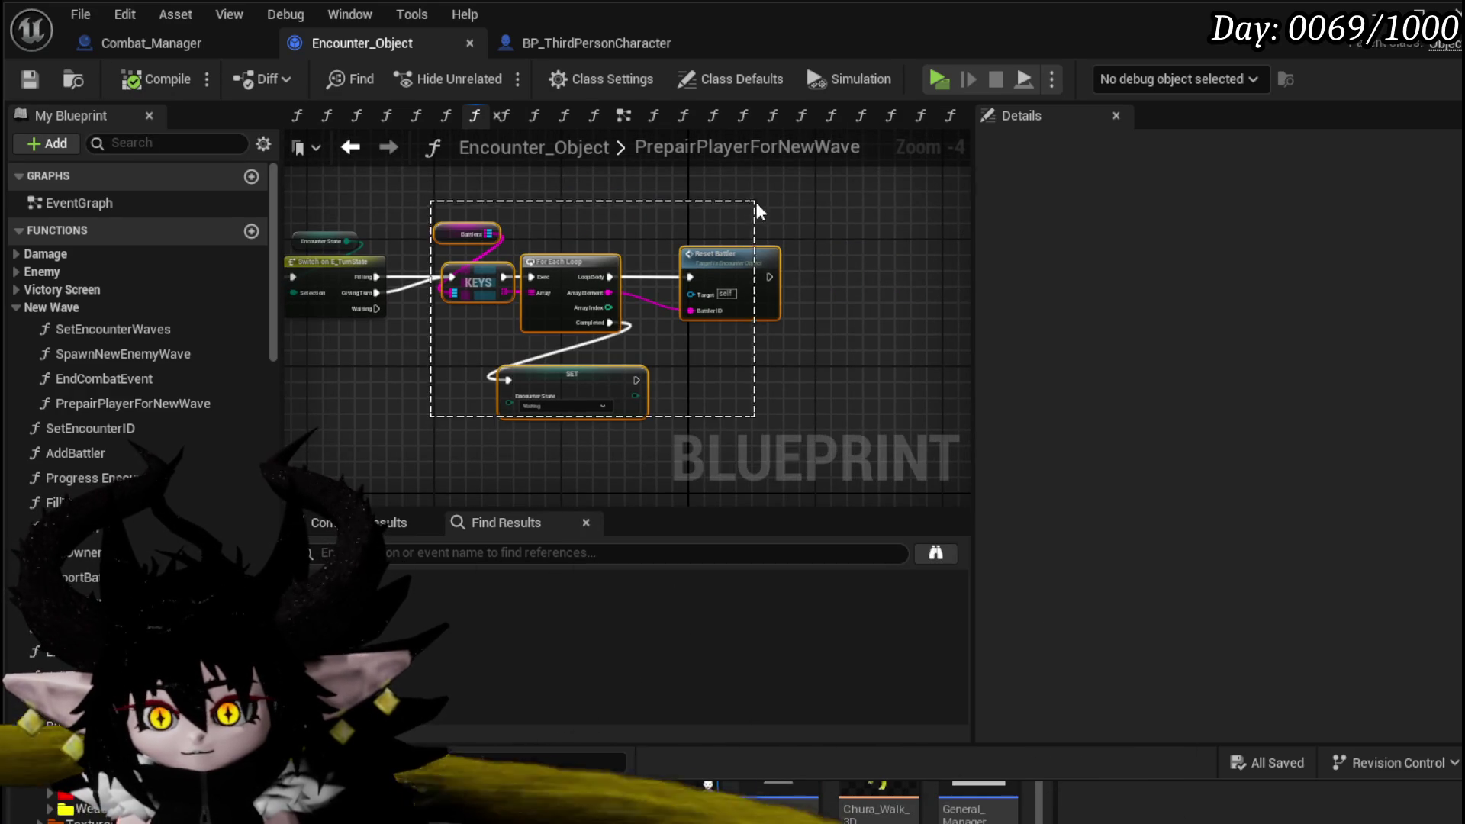
left_click_drag(757, 203, 757, 204)
left_click_drag(584, 268, 649, 171)
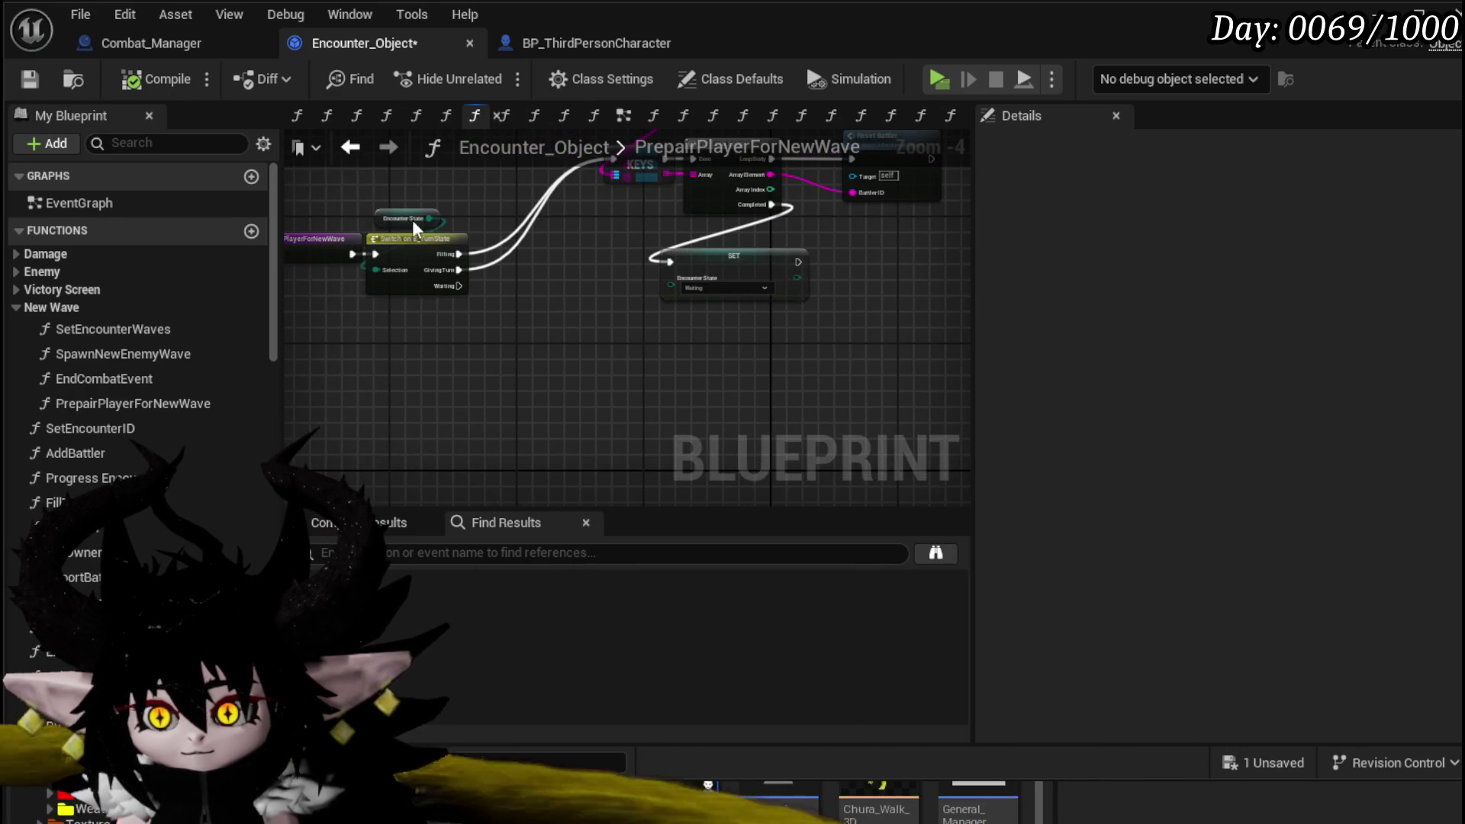
left_click(39, 80)
- Open the ResetBattler function graph from the Reset Battler node
left_click_drag(905, 262, 820, 315)
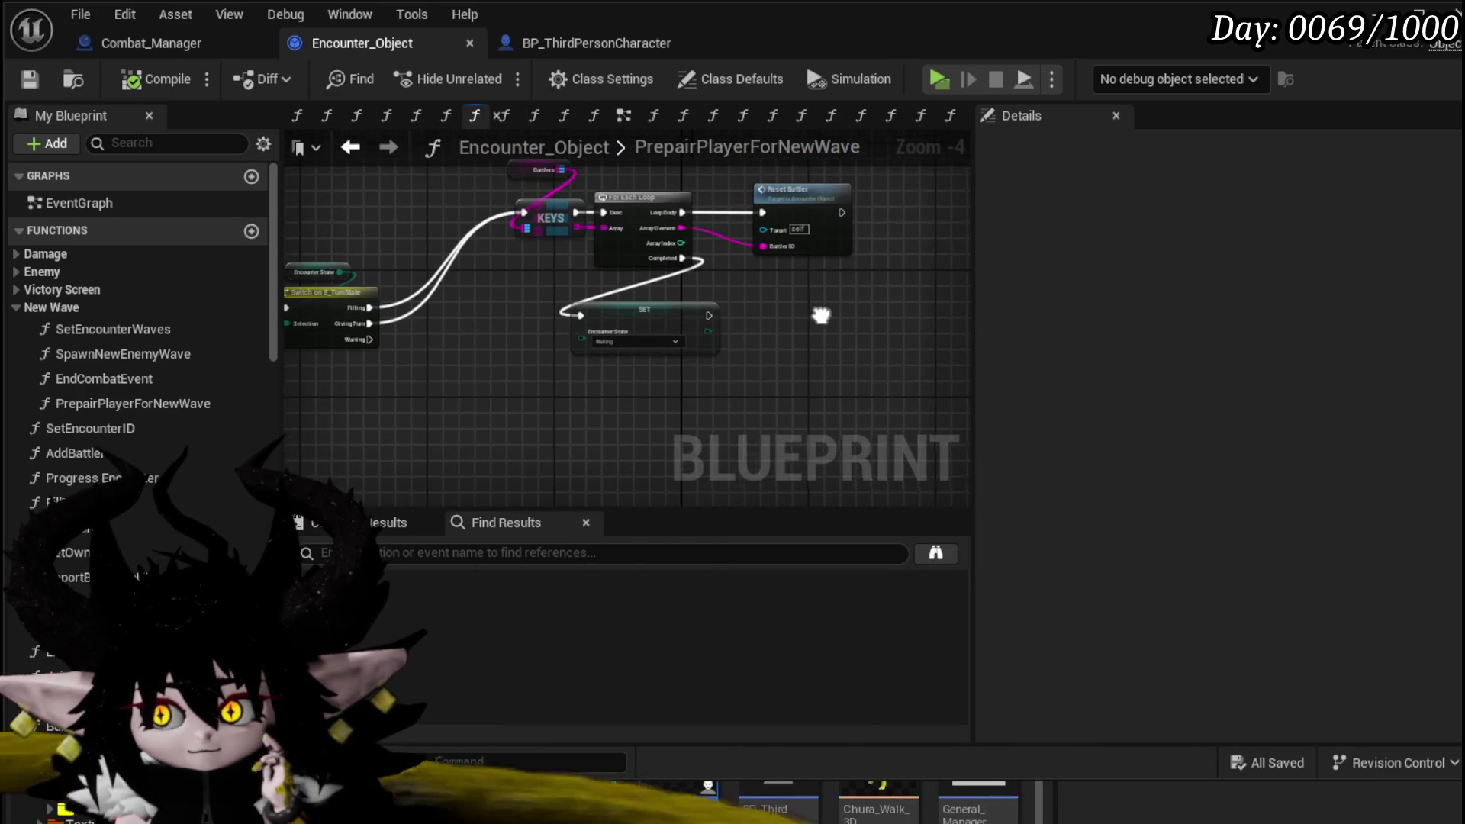
double_click(786, 197)
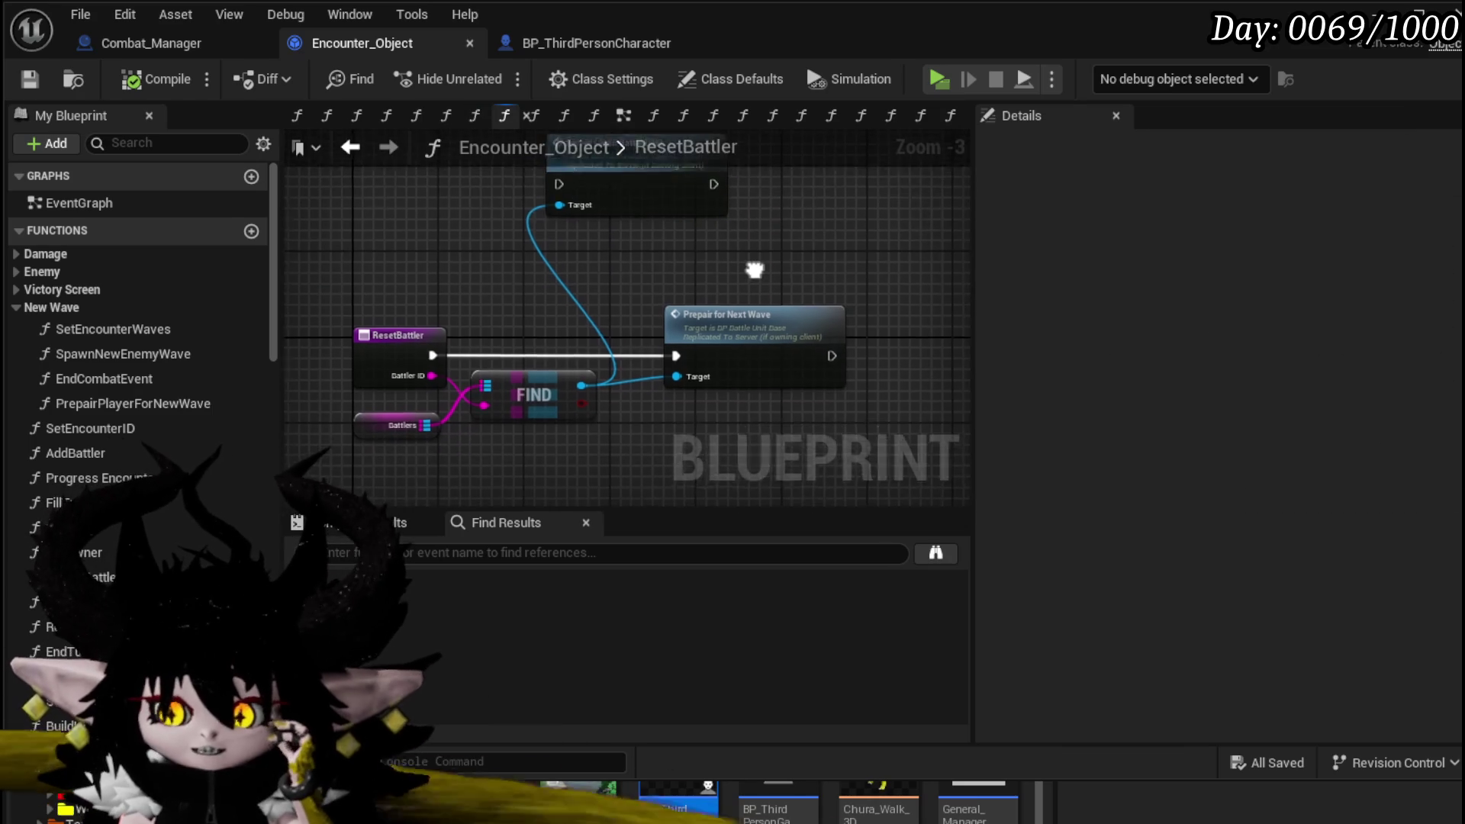
left_click_drag(755, 269, 751, 252)
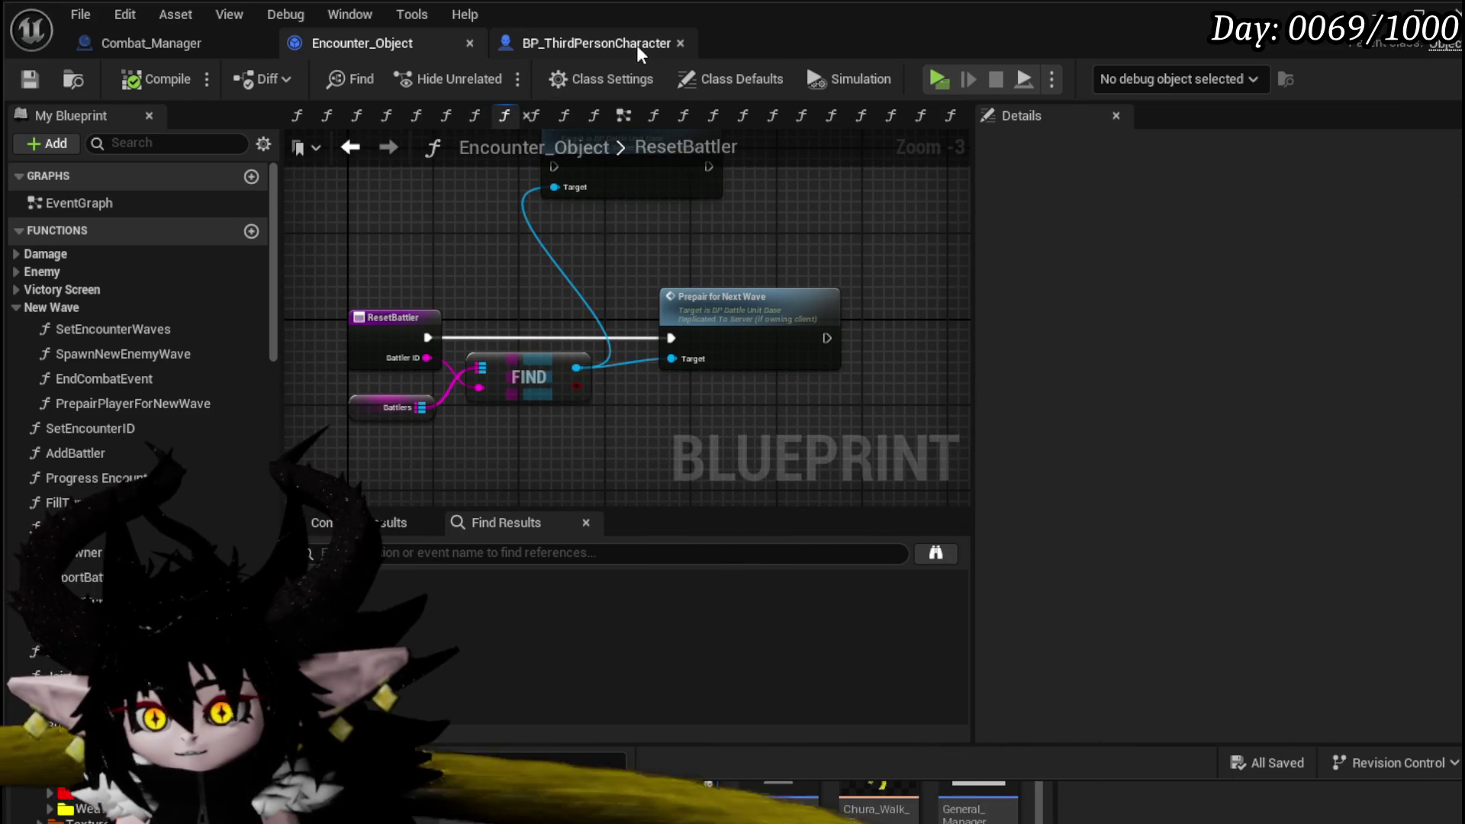
- Search BP_ThirdPersonCharacter for 'Wave' and jump to the PrepairForNextWave event
left_click(636, 44)
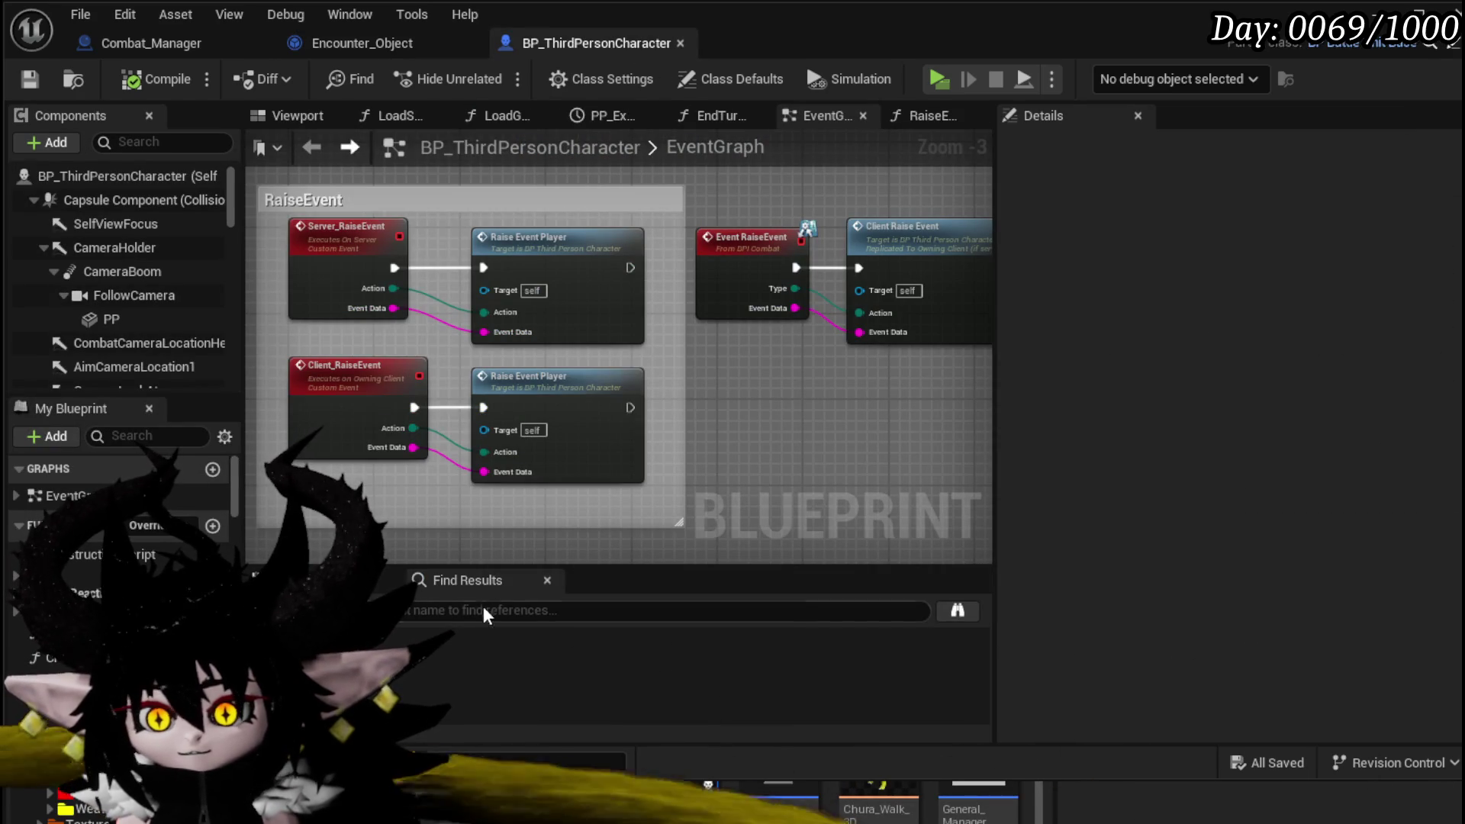
left_click(488, 612)
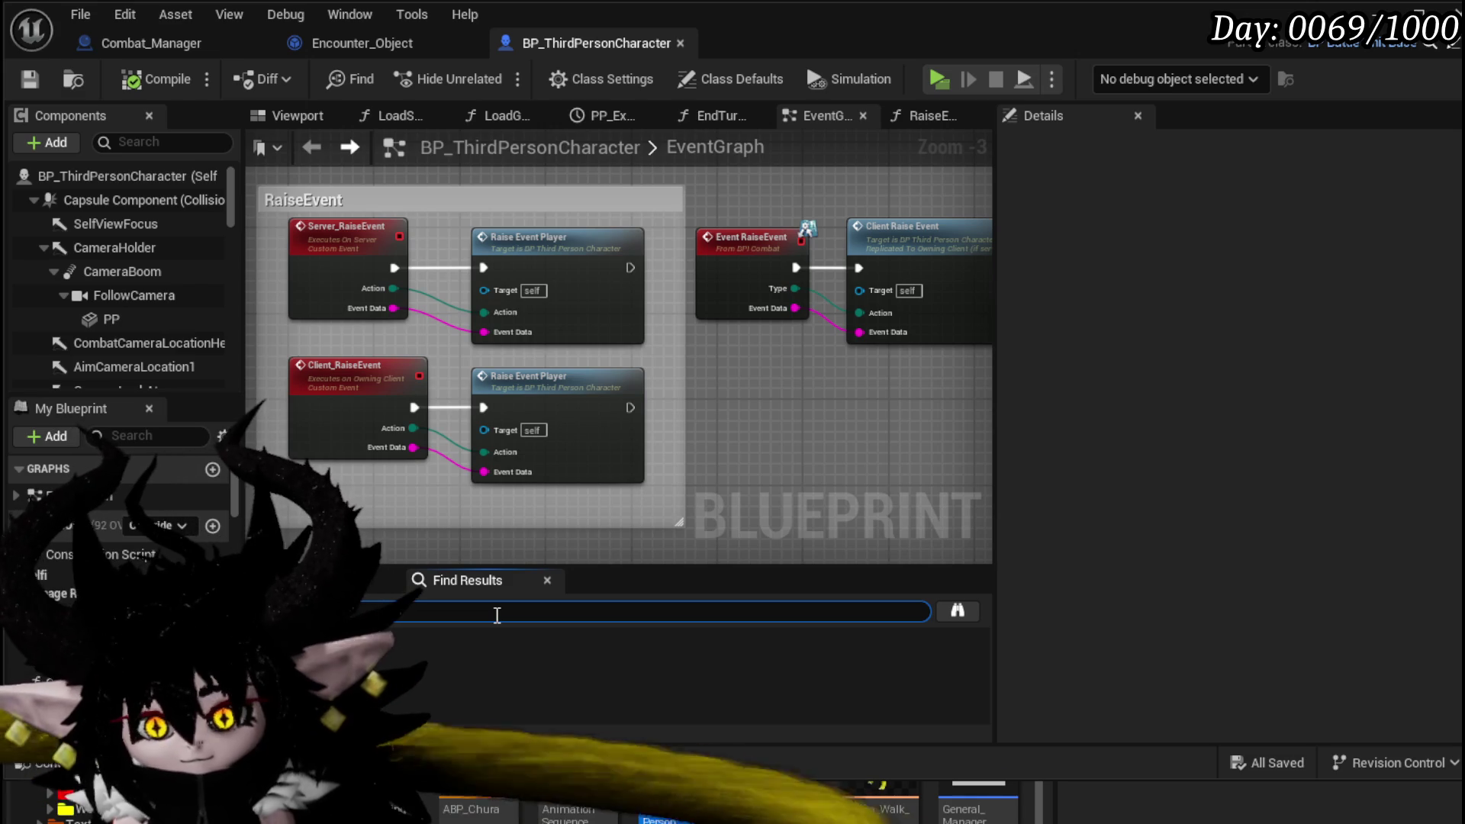
type("Wave")
key("Return")
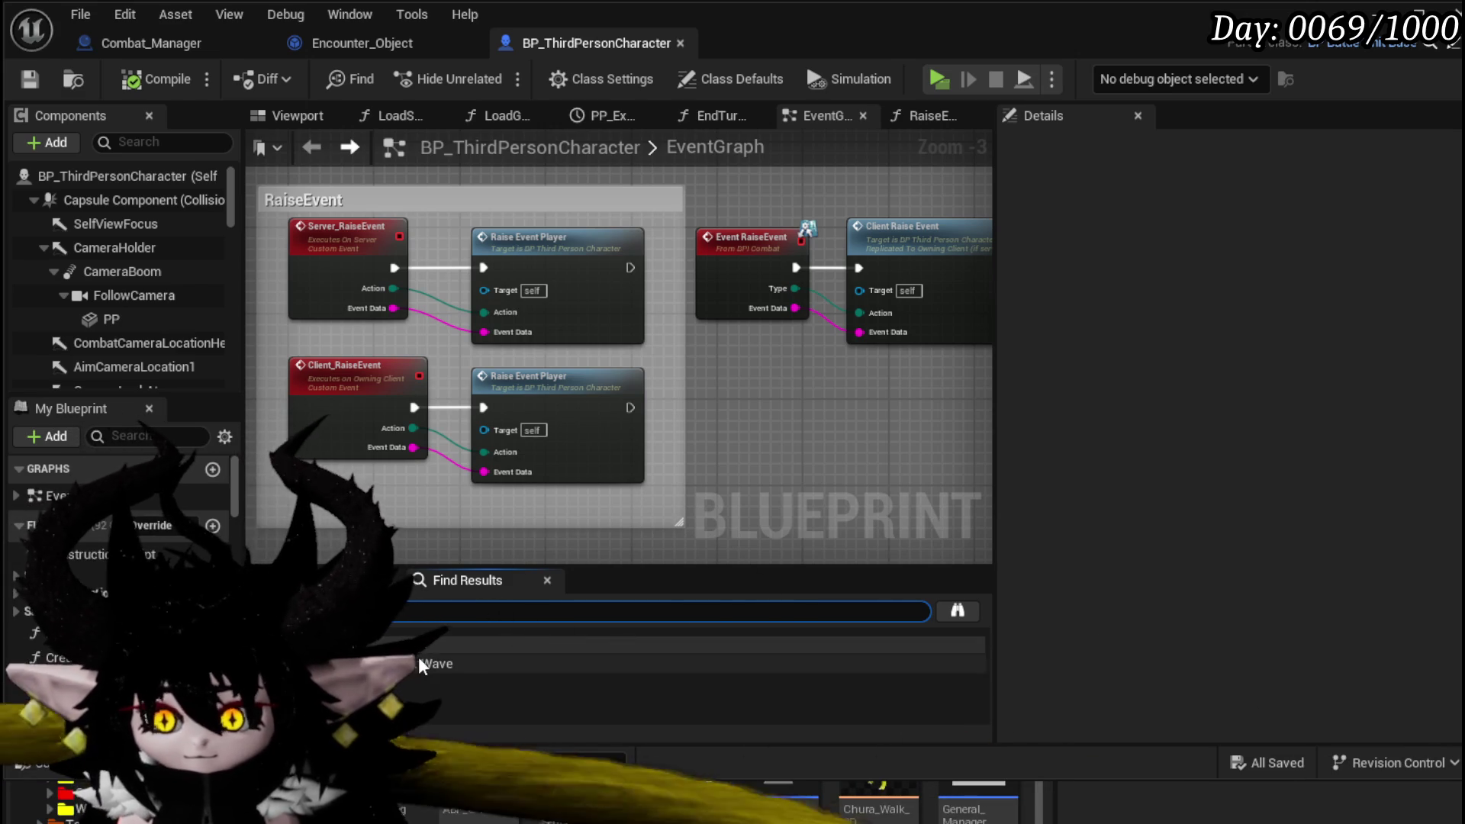
left_click(419, 662)
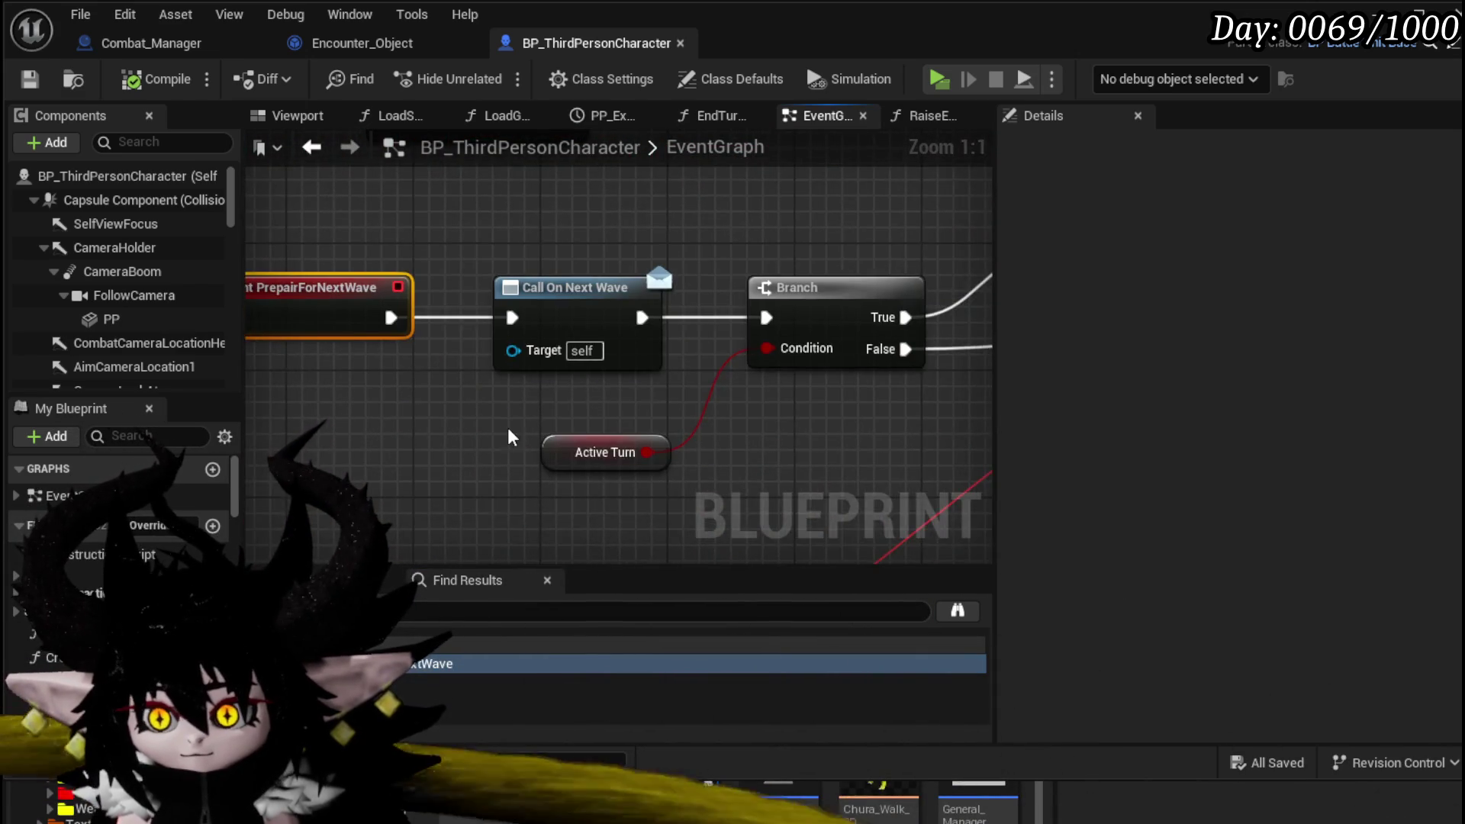
- Move the Event Bus Move Camera node higher in the wave graph
scroll(507, 428, "down", 3)
left_click_drag(820, 426, 538, 414)
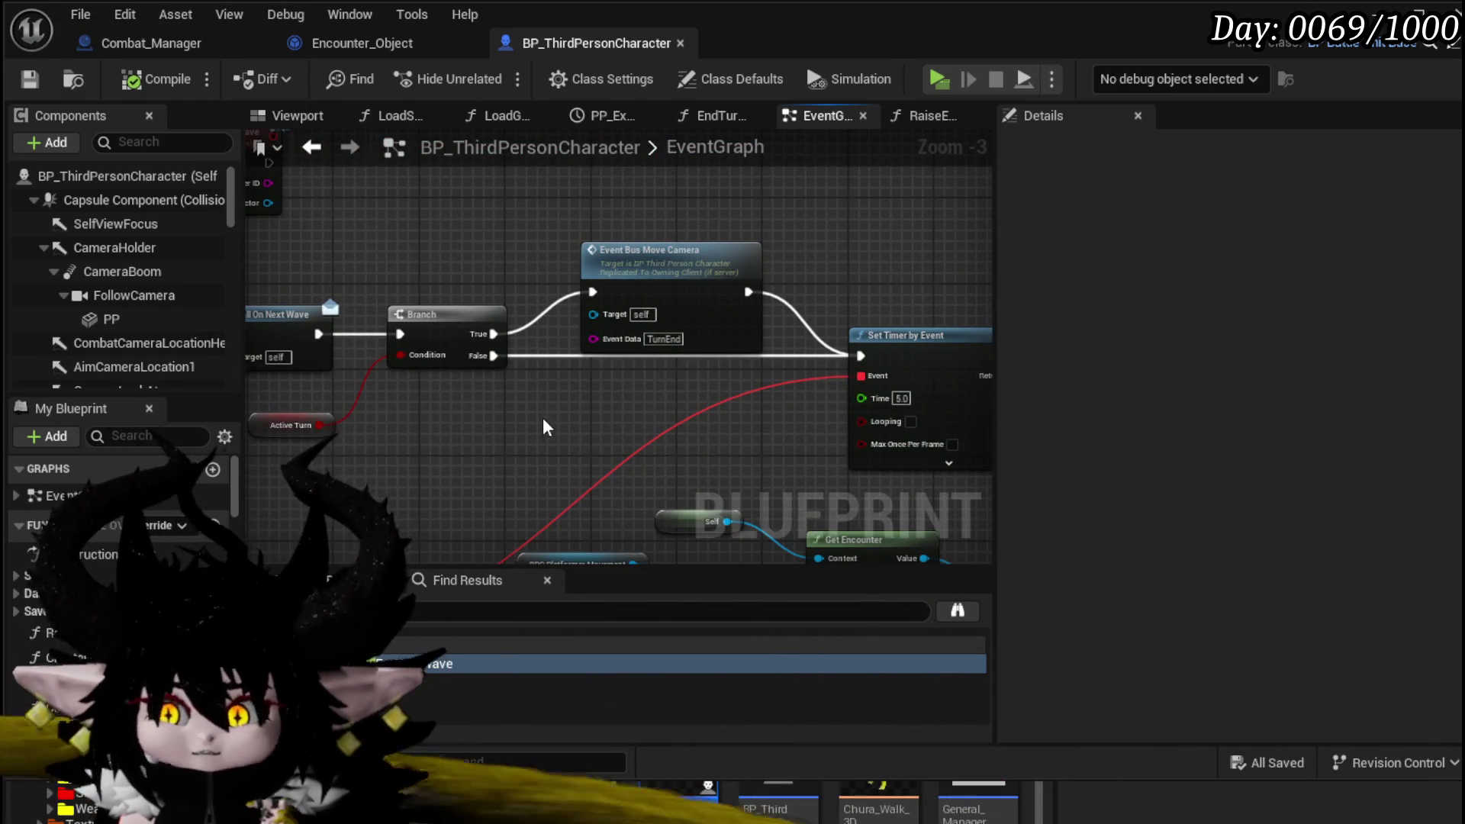
left_click_drag(665, 262, 671, 222)
mouse_move(630, 433)
left_mouse_down()
mouse_move(584, 389)
mouse_move(456, 355)
left_mouse_up()
left_click(623, 336)
mouse_move(623, 335)
left_mouse_down()
mouse_move(585, 411)
mouse_move(627, 361)
left_mouse_up()
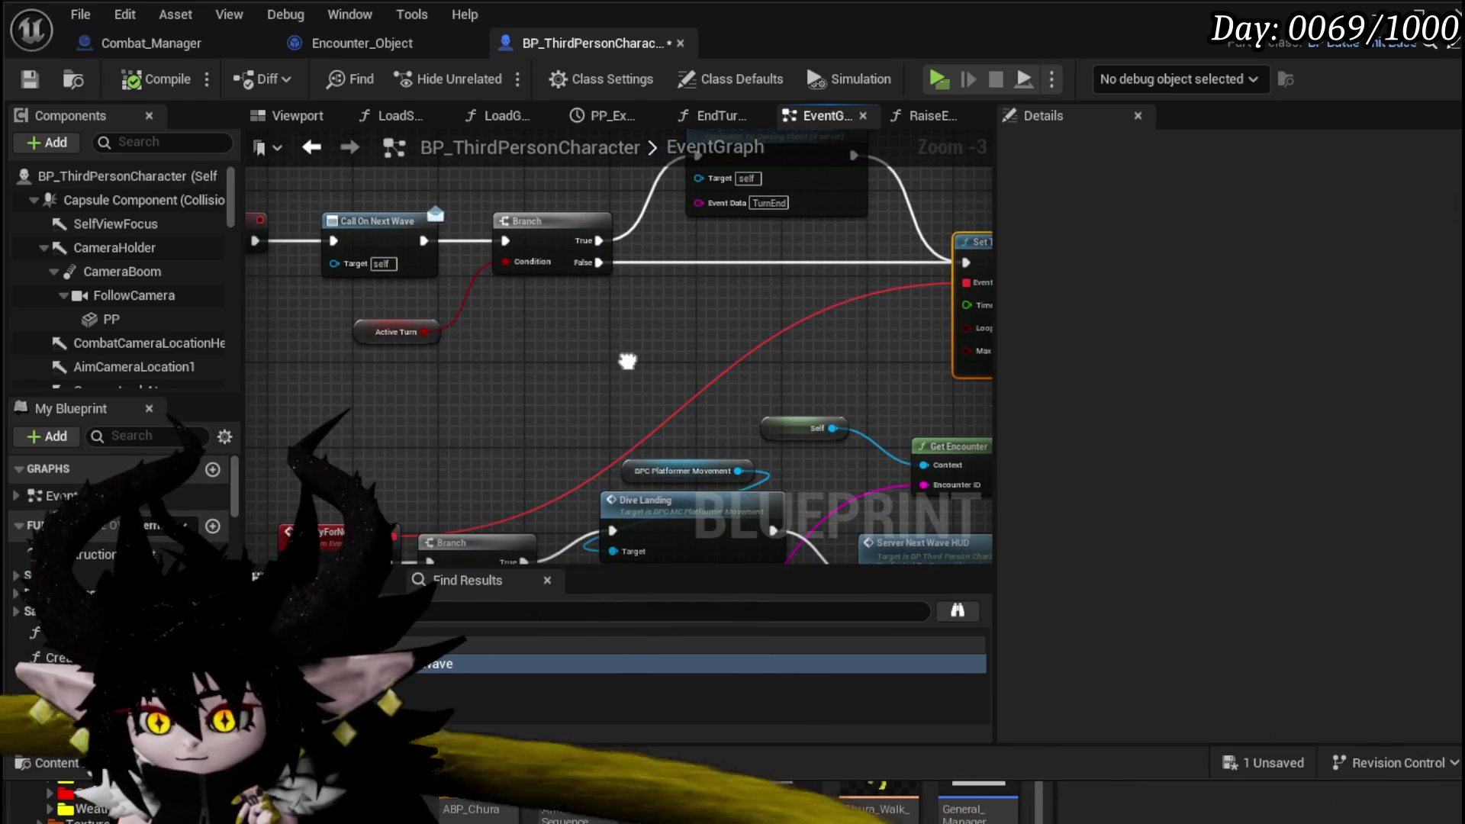
- Move the Active Turn node up beside the Branch
left_click(367, 228)
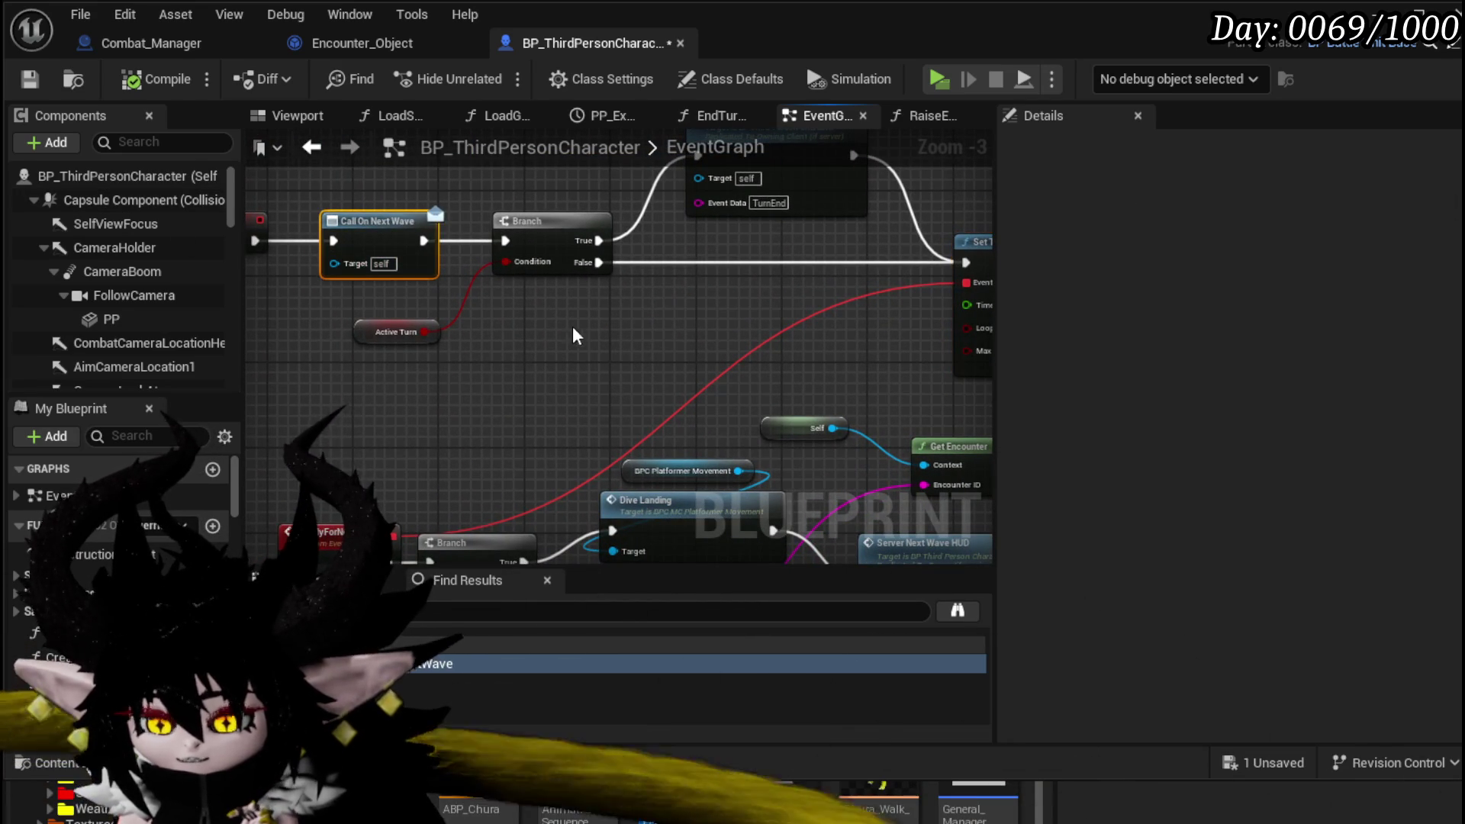
scroll(572, 327, "down", 1)
mouse_move(572, 327)
left_mouse_down()
mouse_move(504, 227)
mouse_move(609, 389)
left_mouse_up()
scroll(504, 227, "down", 1)
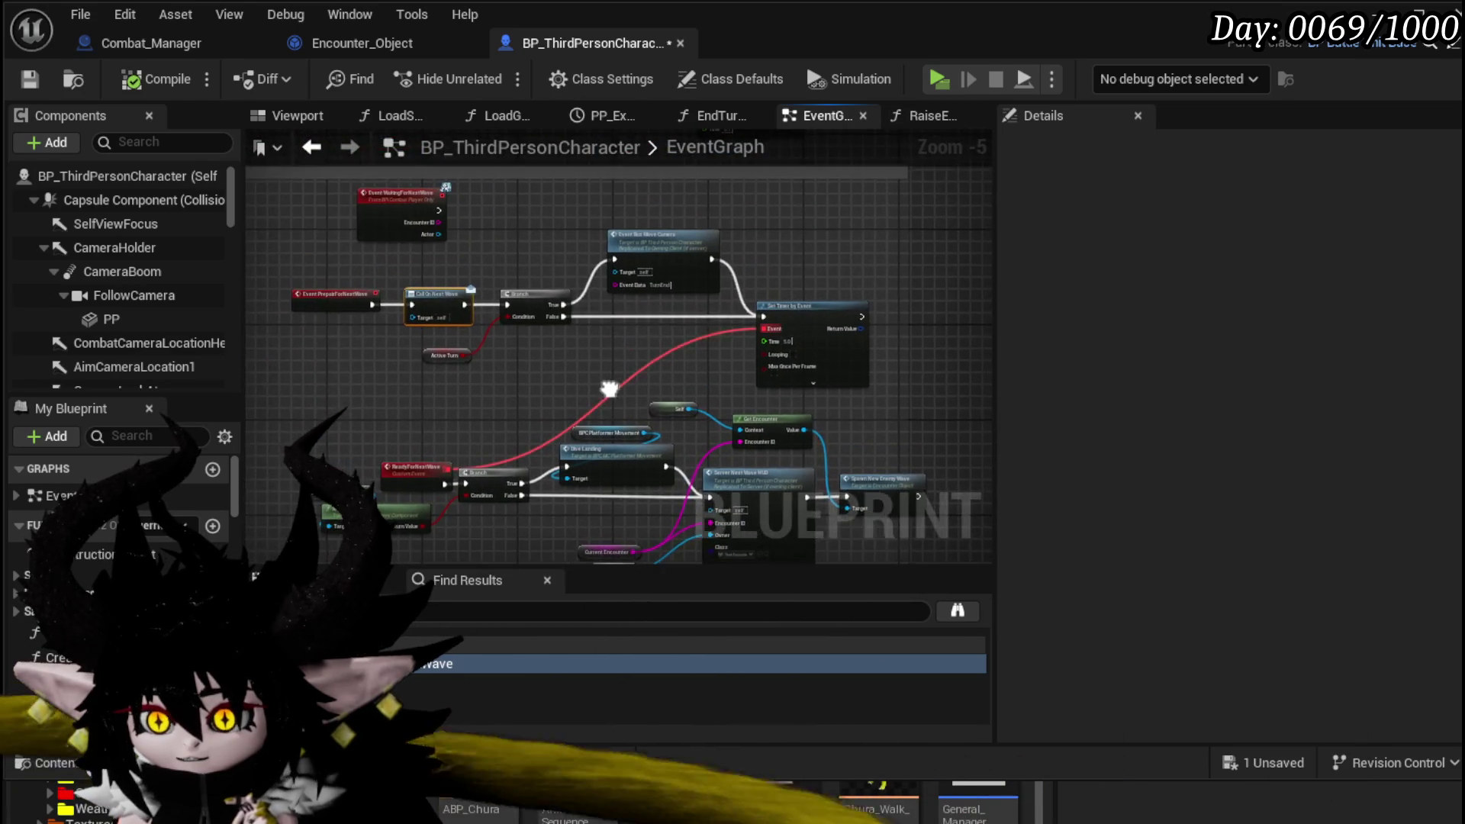
scroll(609, 390, "up", 3)
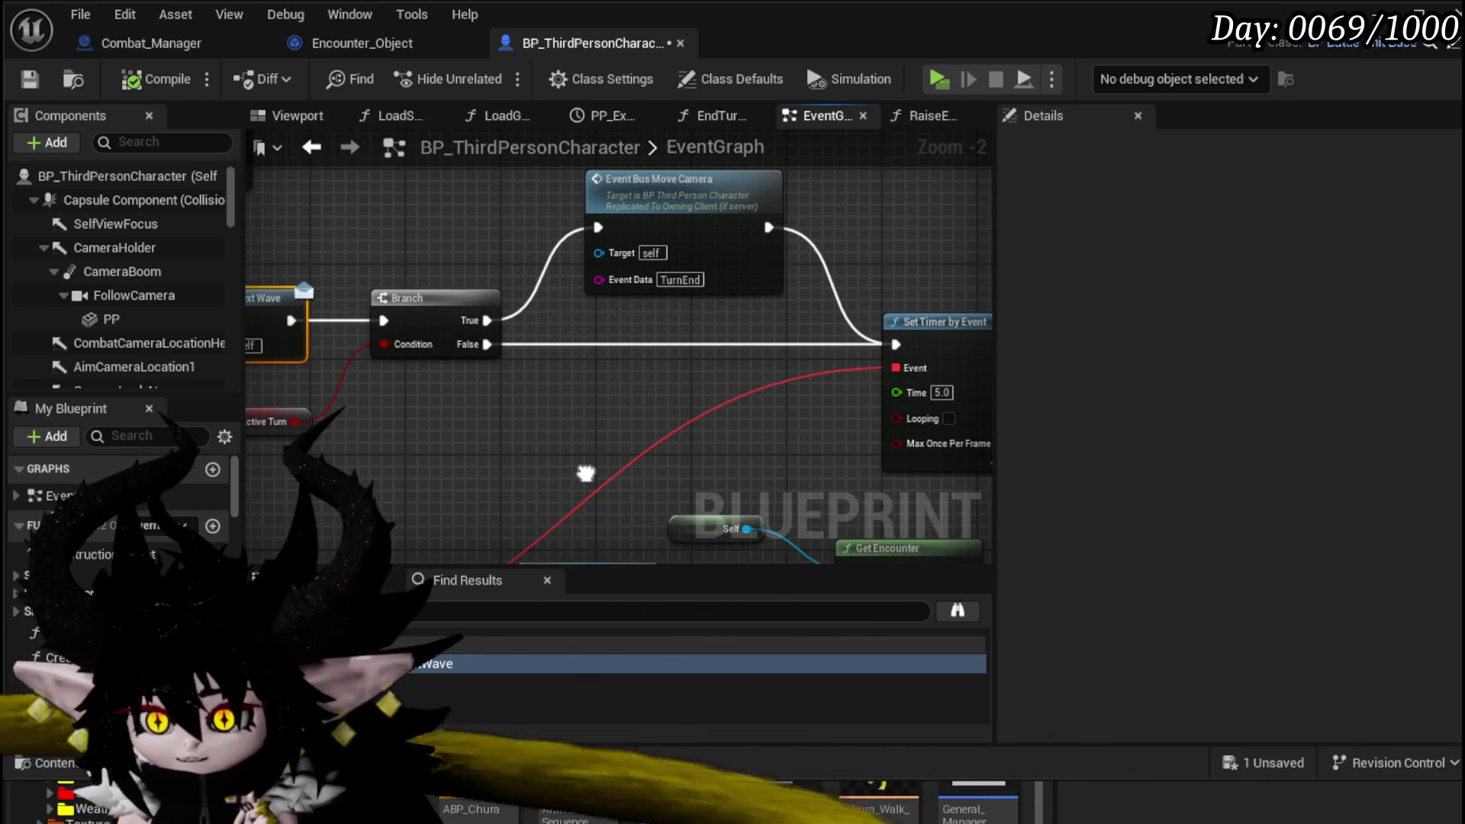
left_click_drag(585, 474, 809, 424)
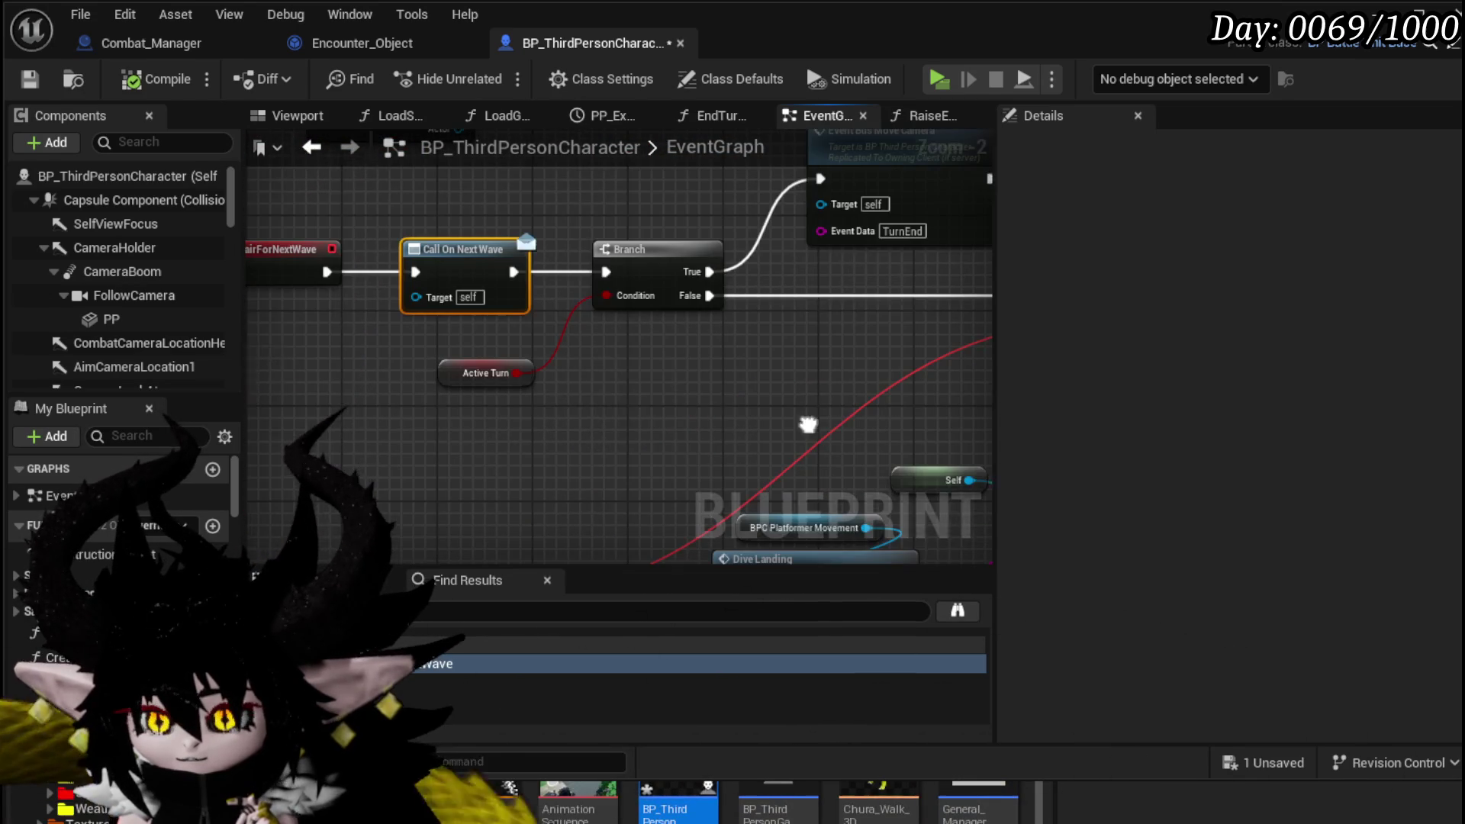
left_click_drag(479, 385, 659, 218)
left_click(496, 386)
- Review the ReadyForNextWave chain, selecting Dive Landing, Set Timer by Event and the event node
left_click_drag(311, 382, 387, 368)
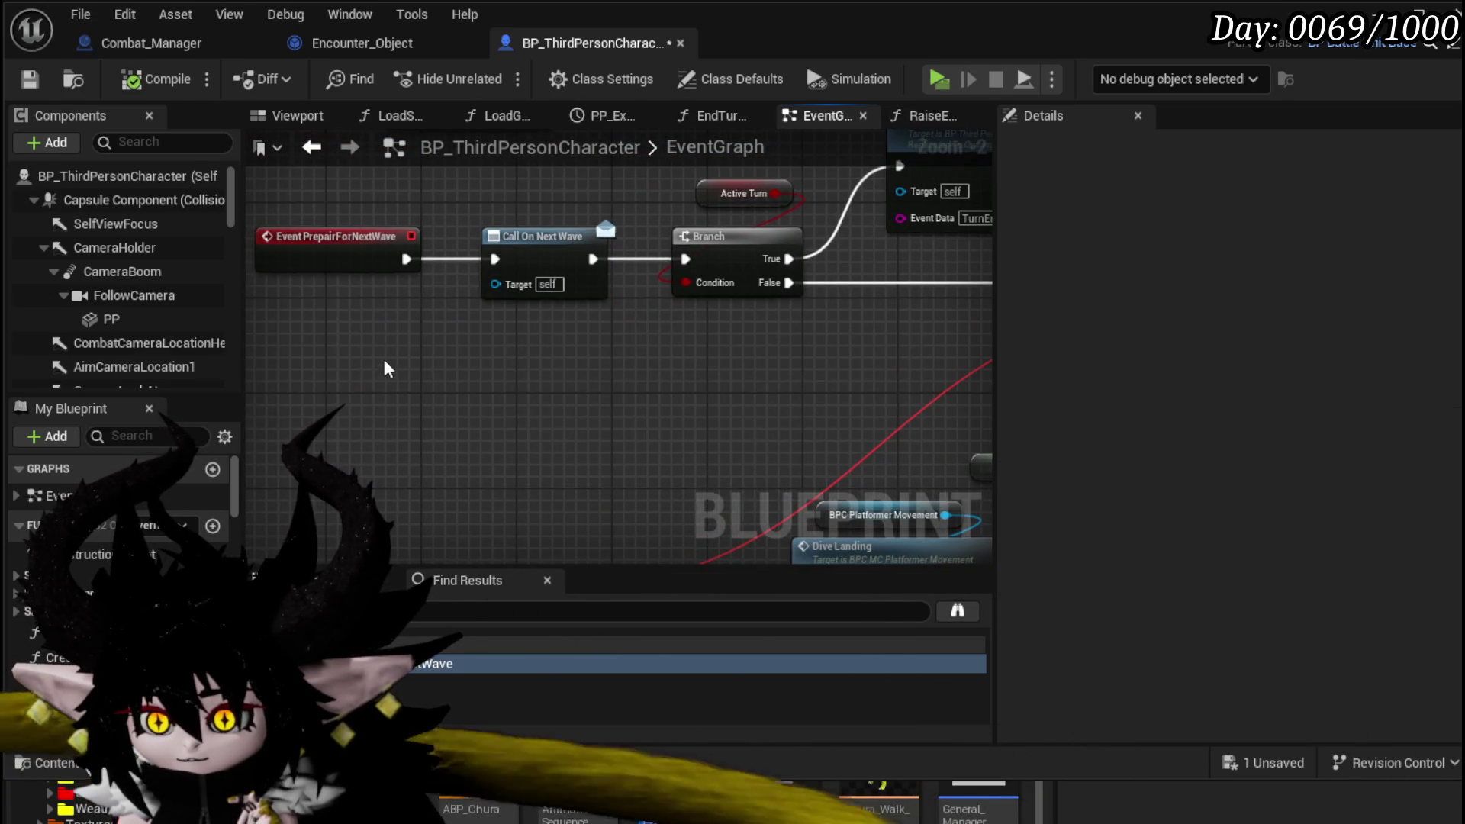
scroll(387, 369, "down", 2)
mouse_move(549, 270)
left_mouse_down()
mouse_move(798, 183)
mouse_move(508, 255)
mouse_move(502, 215)
left_mouse_up()
left_click_drag(406, 347, 407, 348)
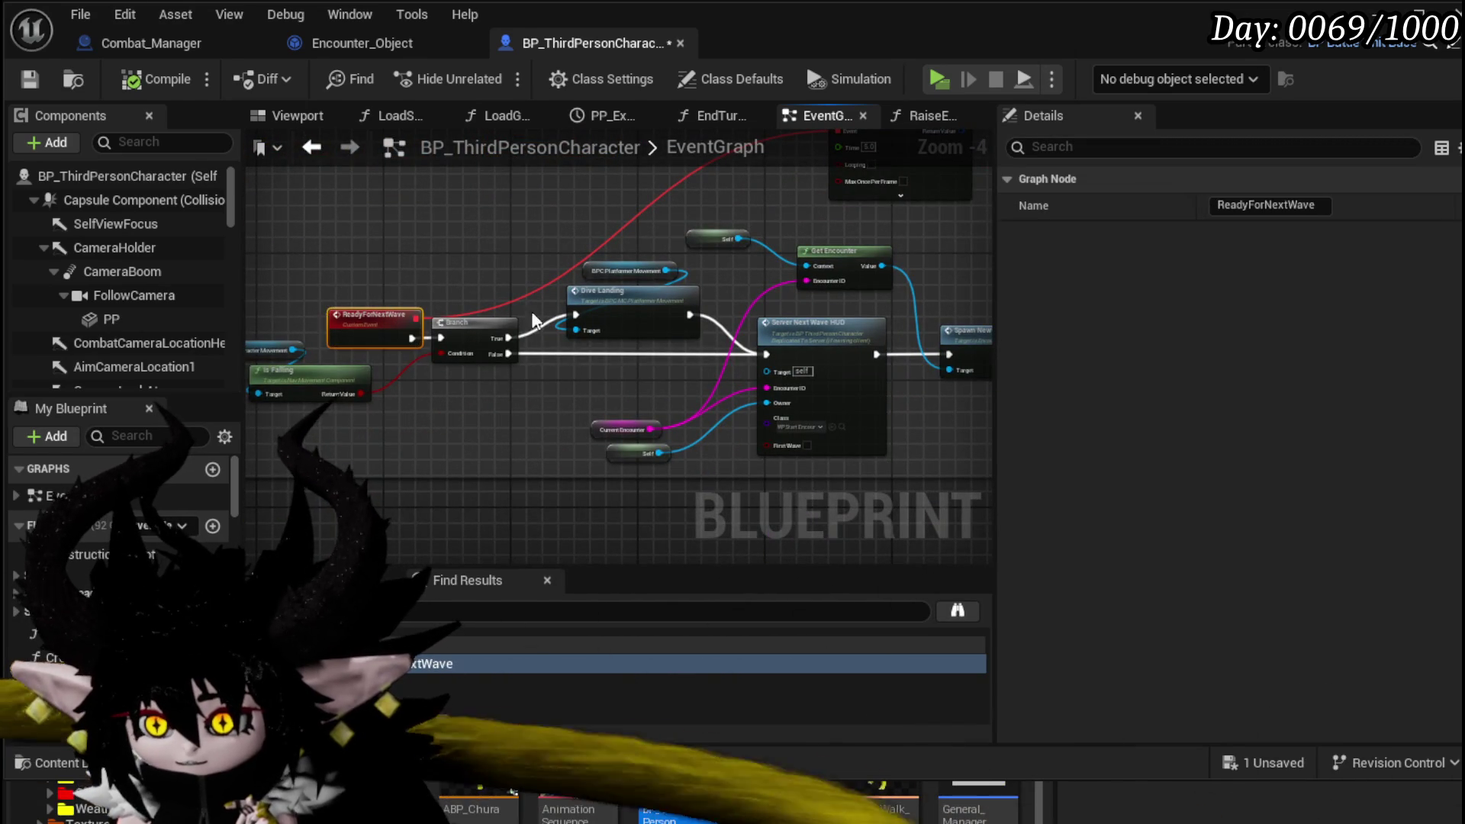
mouse_move(552, 254)
left_mouse_down()
mouse_move(308, 264)
mouse_move(277, 294)
mouse_move(387, 222)
mouse_move(577, 217)
left_mouse_up()
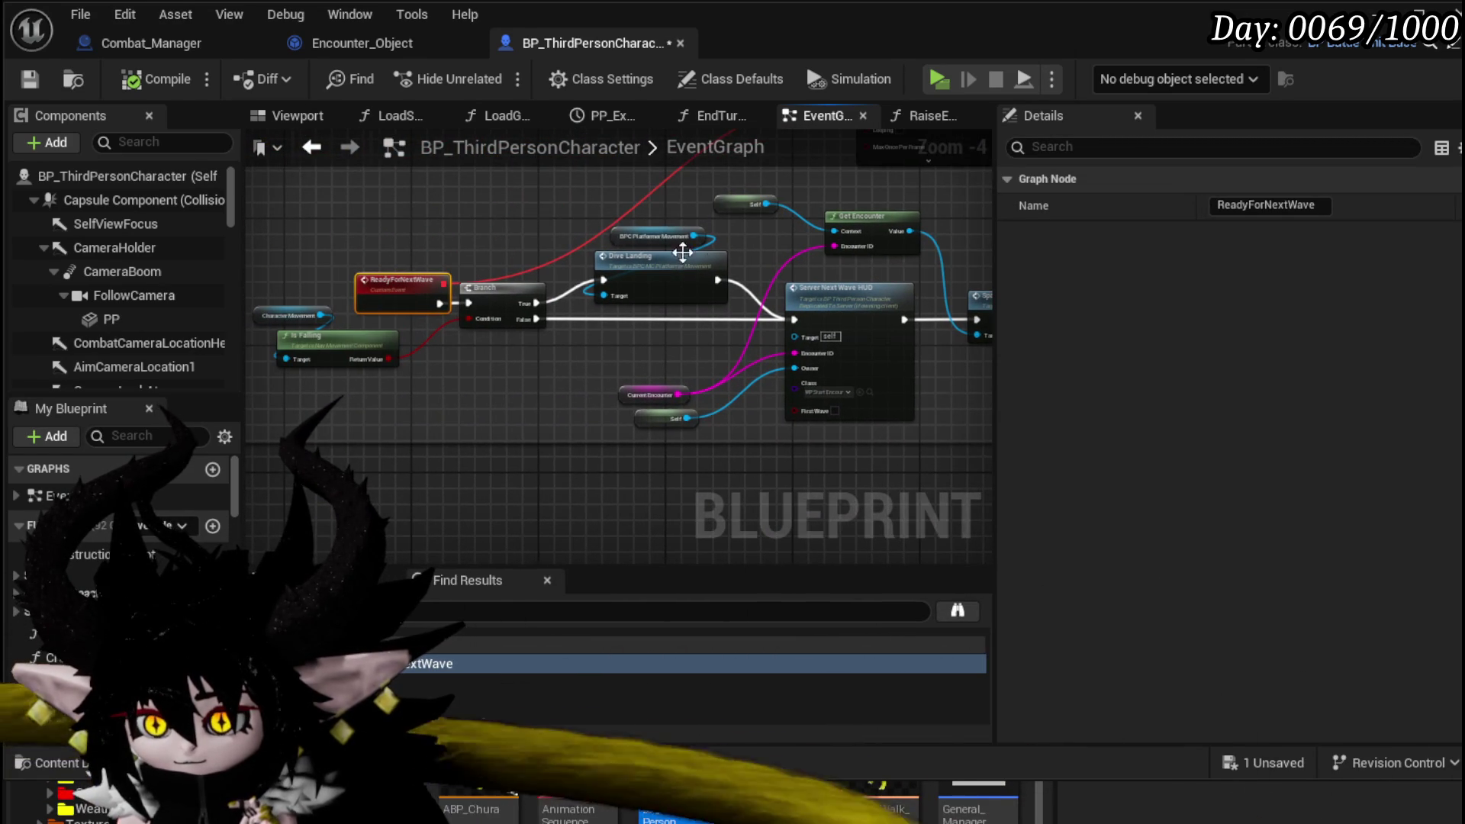
left_click_drag(725, 305, 626, 220)
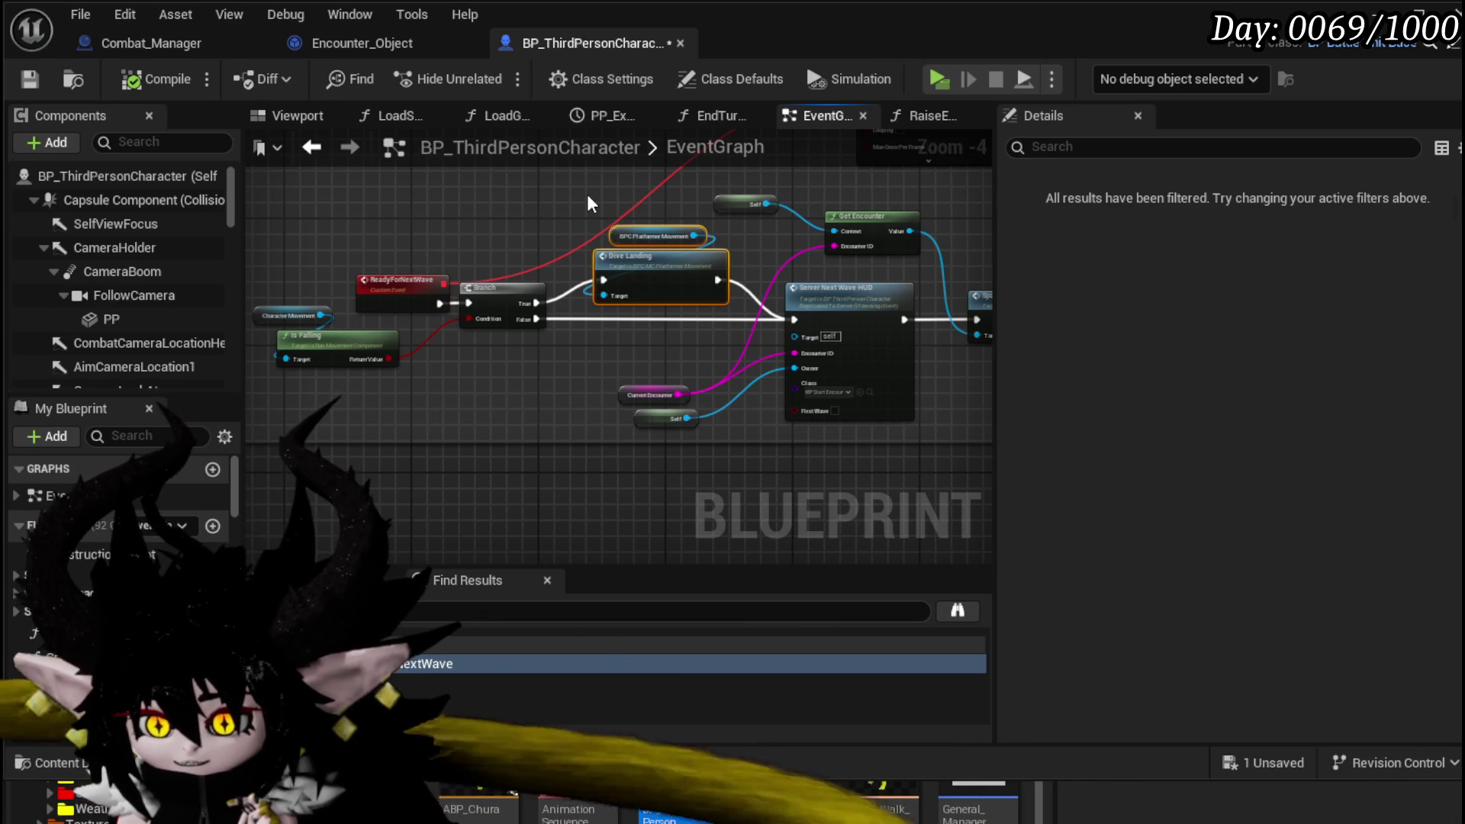
mouse_move(588, 204)
left_mouse_down()
mouse_move(557, 298)
mouse_move(532, 280)
mouse_move(558, 345)
left_mouse_up()
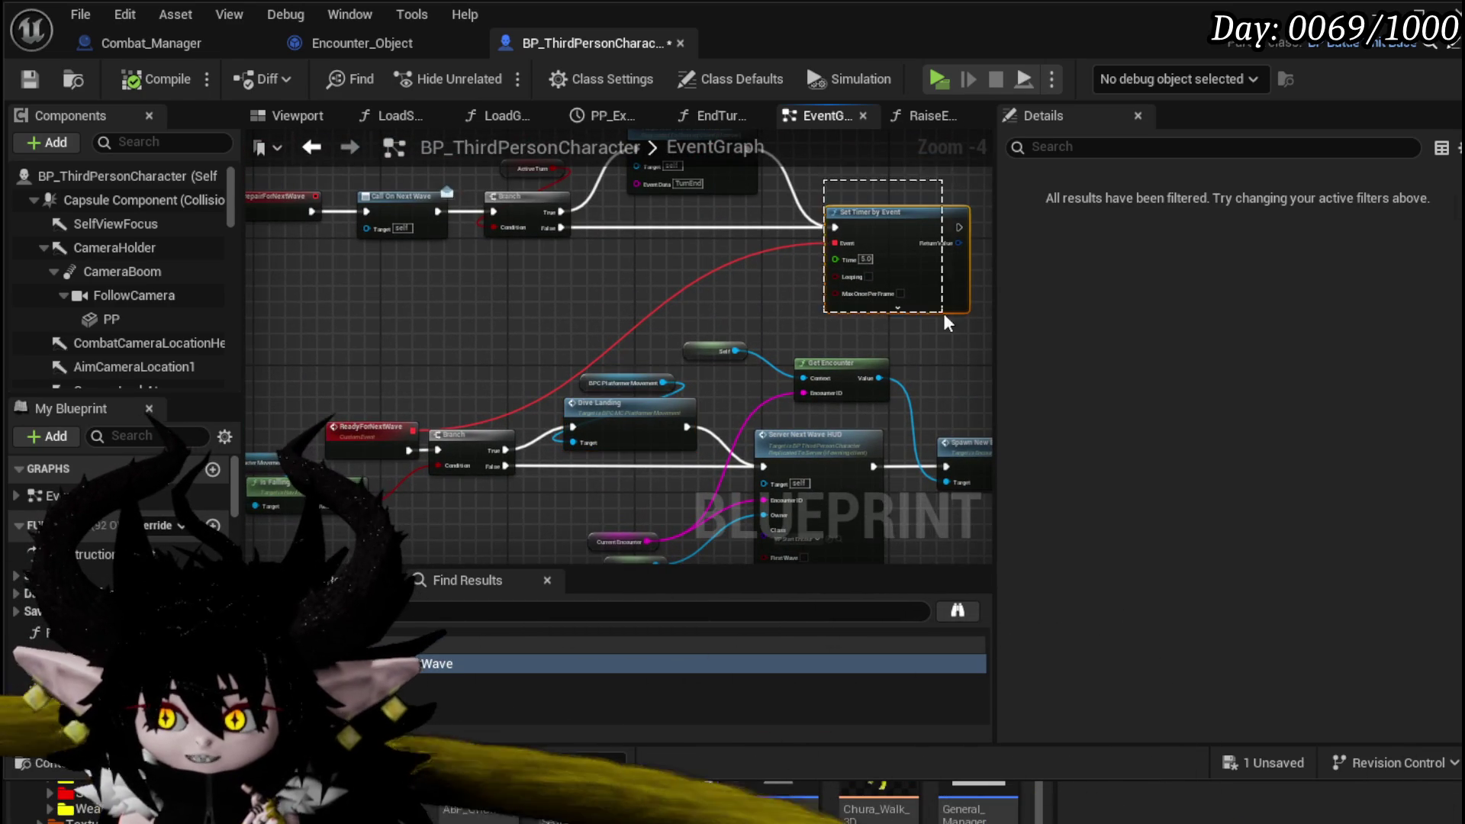
left_click_drag(706, 309, 603, 214)
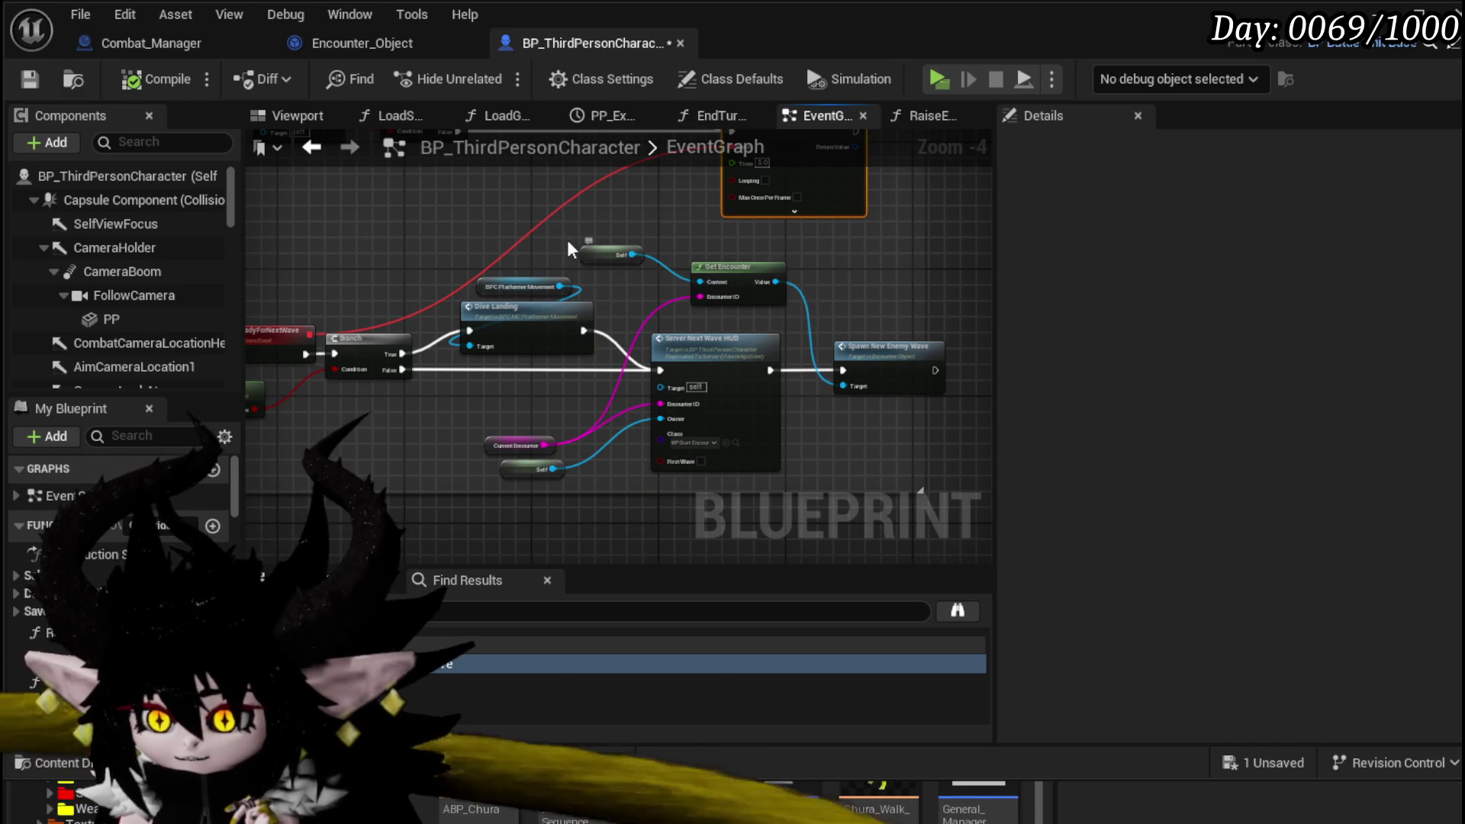
left_click_drag(547, 229, 667, 204)
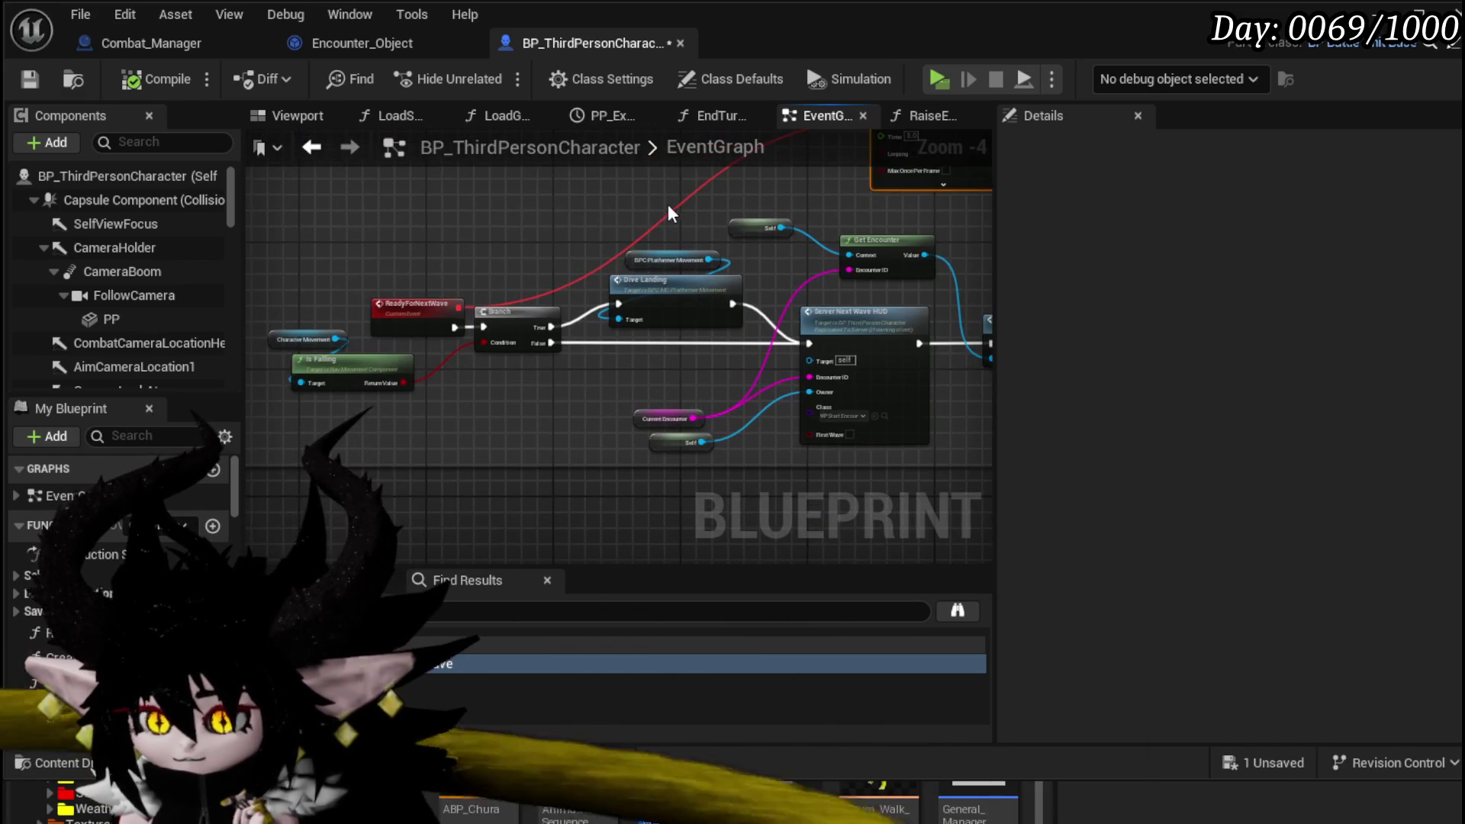
left_click_drag(516, 348, 514, 347)
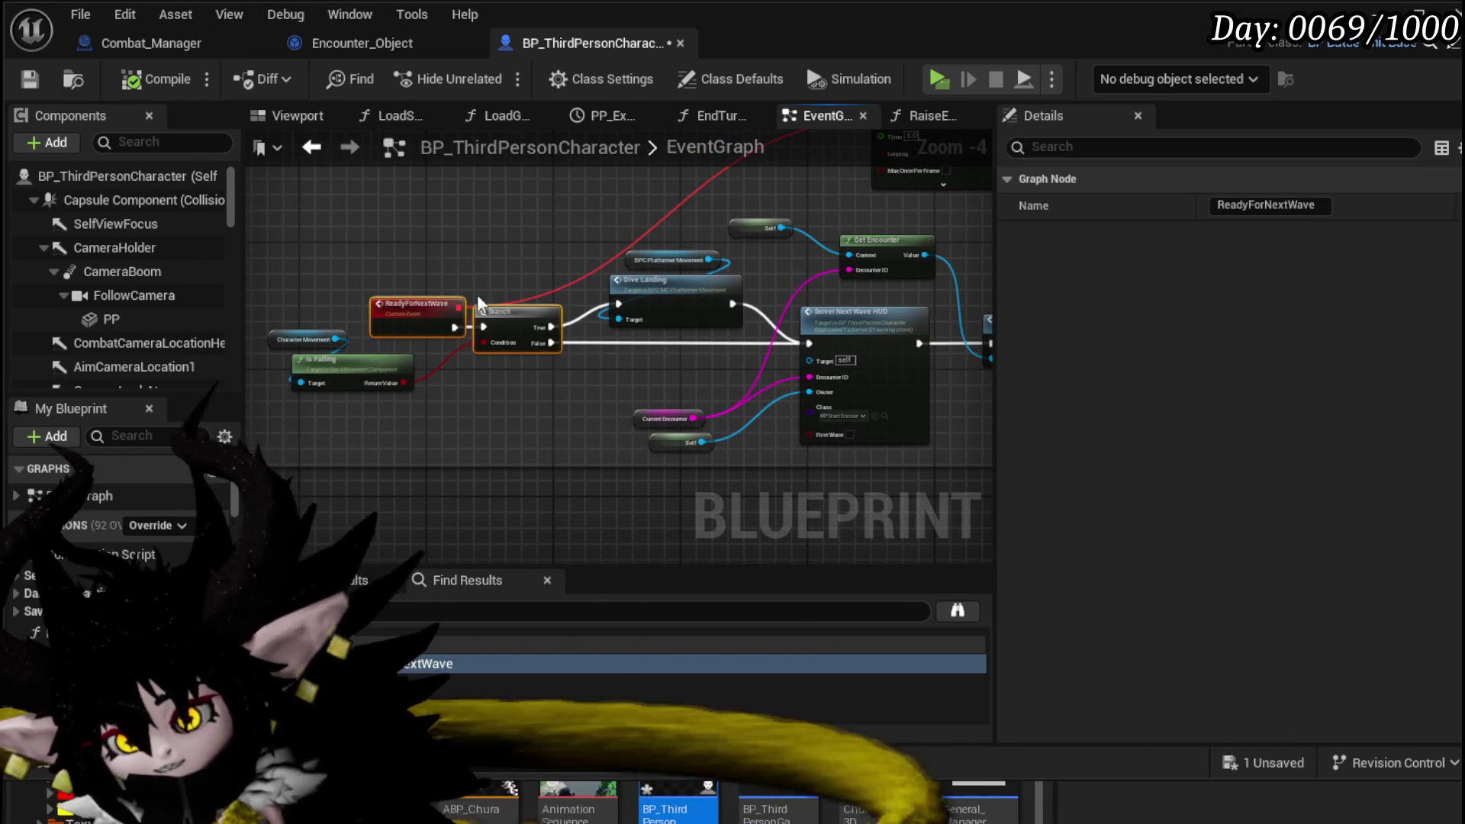
- Open the WP_ActionSelection widget blueprint from Systems > CombatSystem > UI
mouse_move(405, 249)
left_mouse_down()
mouse_move(452, 240)
mouse_move(449, 377)
left_mouse_up()
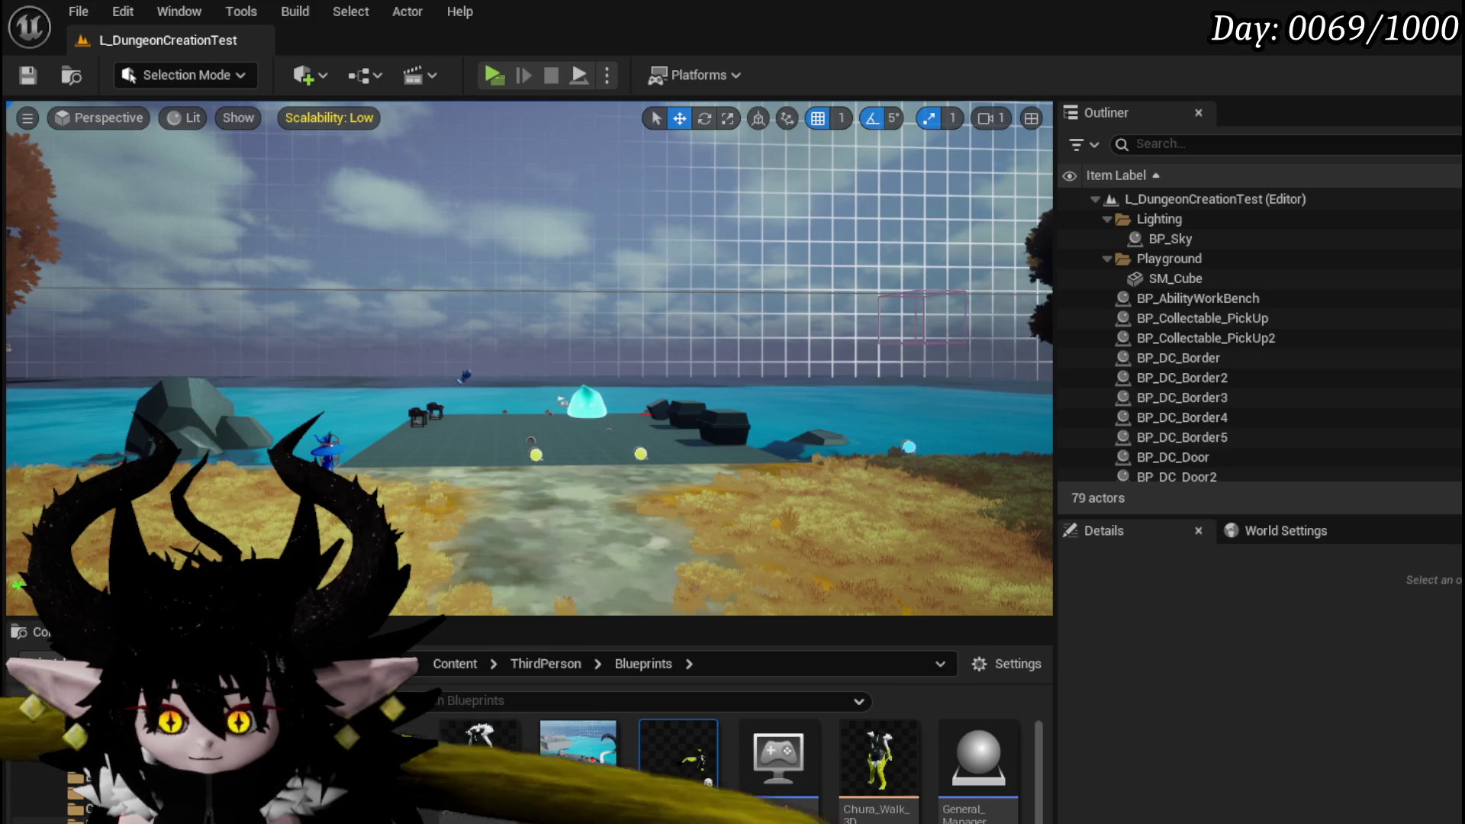
scroll(678, 763, "down", 2)
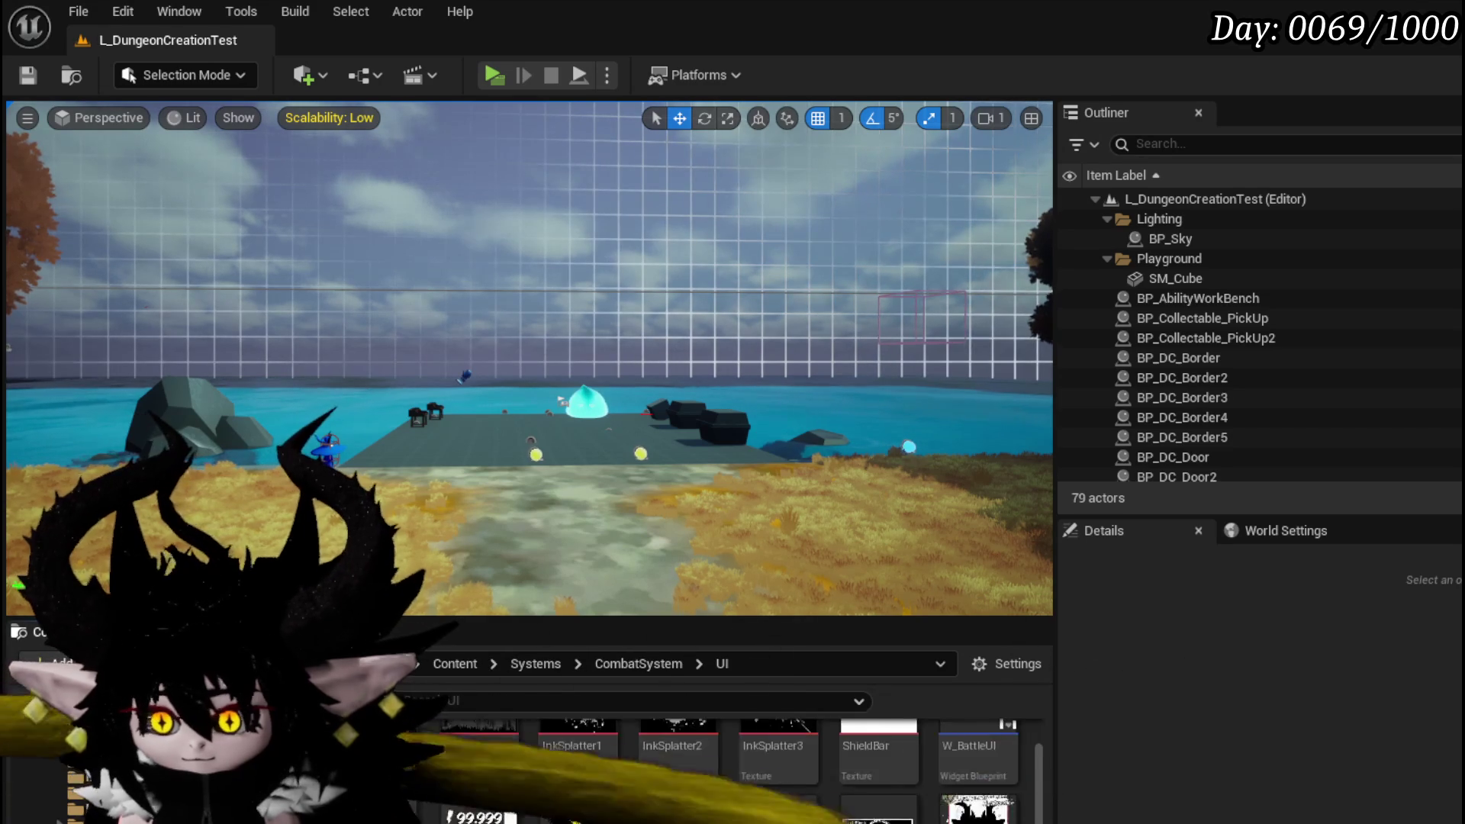
double_click(677, 805)
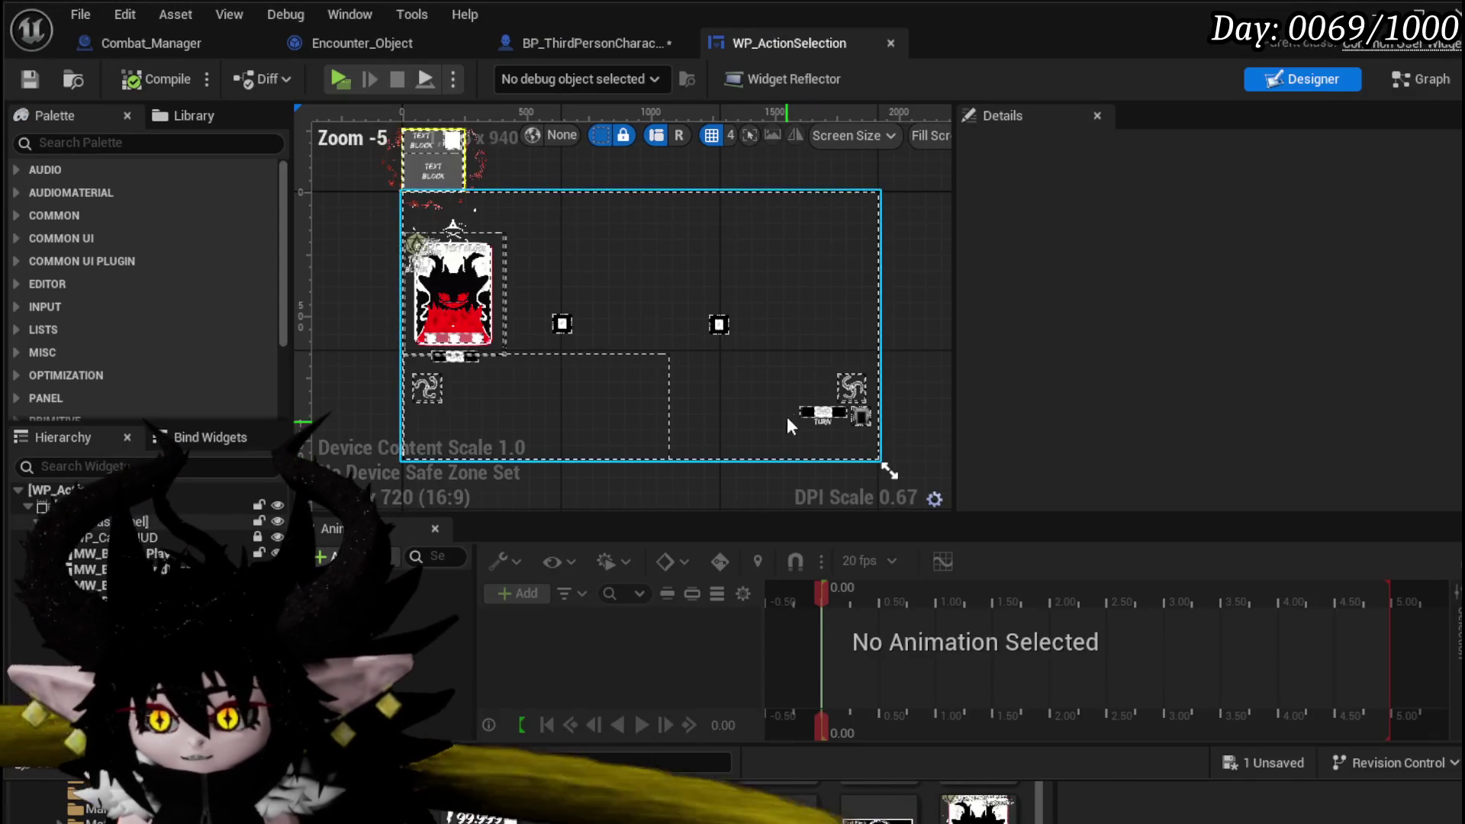
- Move WP_ActionSelection's Call On End Turn node further right, save, and return to the character blueprint
left_click(821, 413)
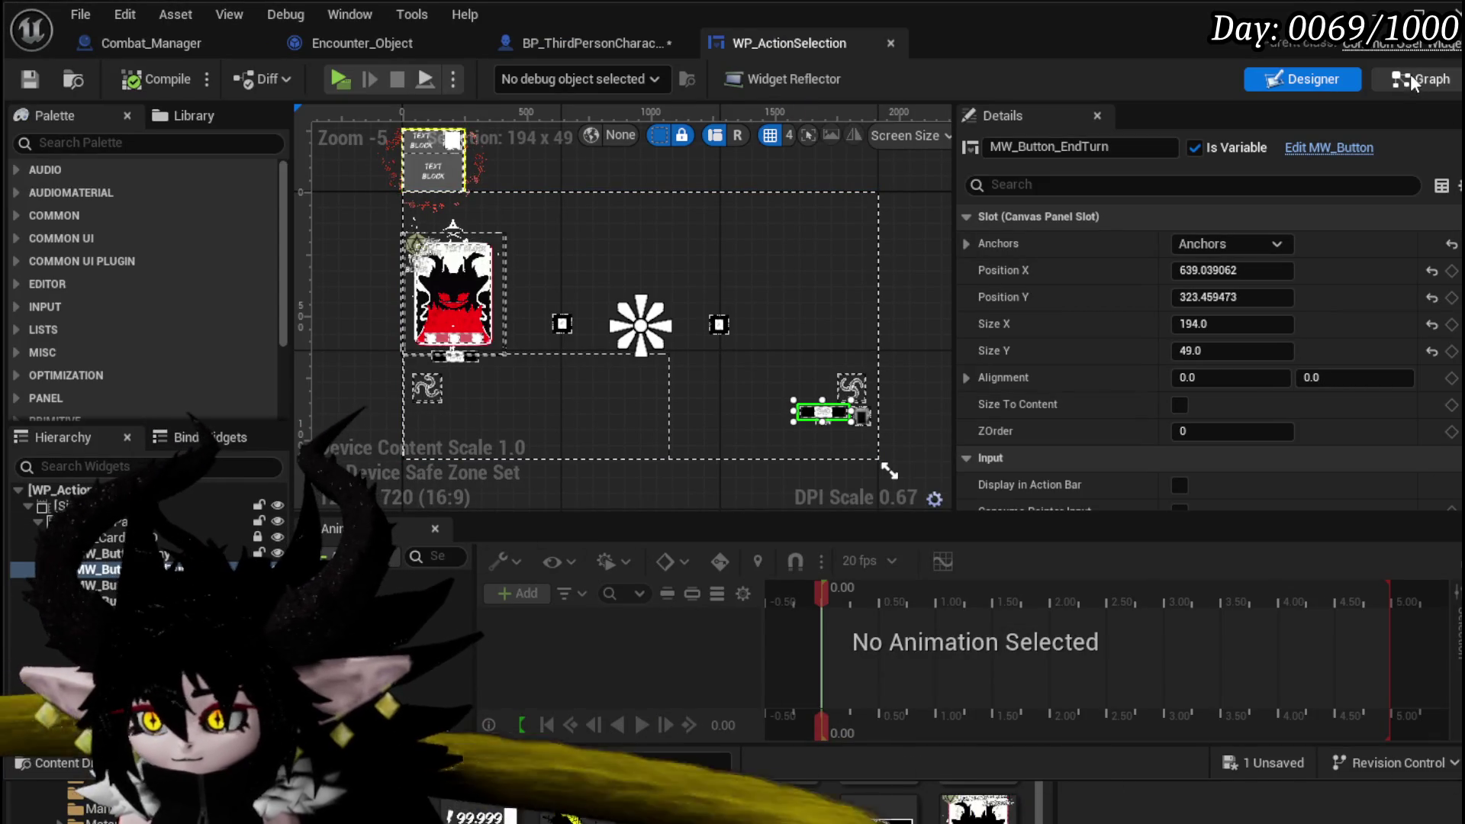
left_click(1411, 75)
scroll(773, 236, "up", 3)
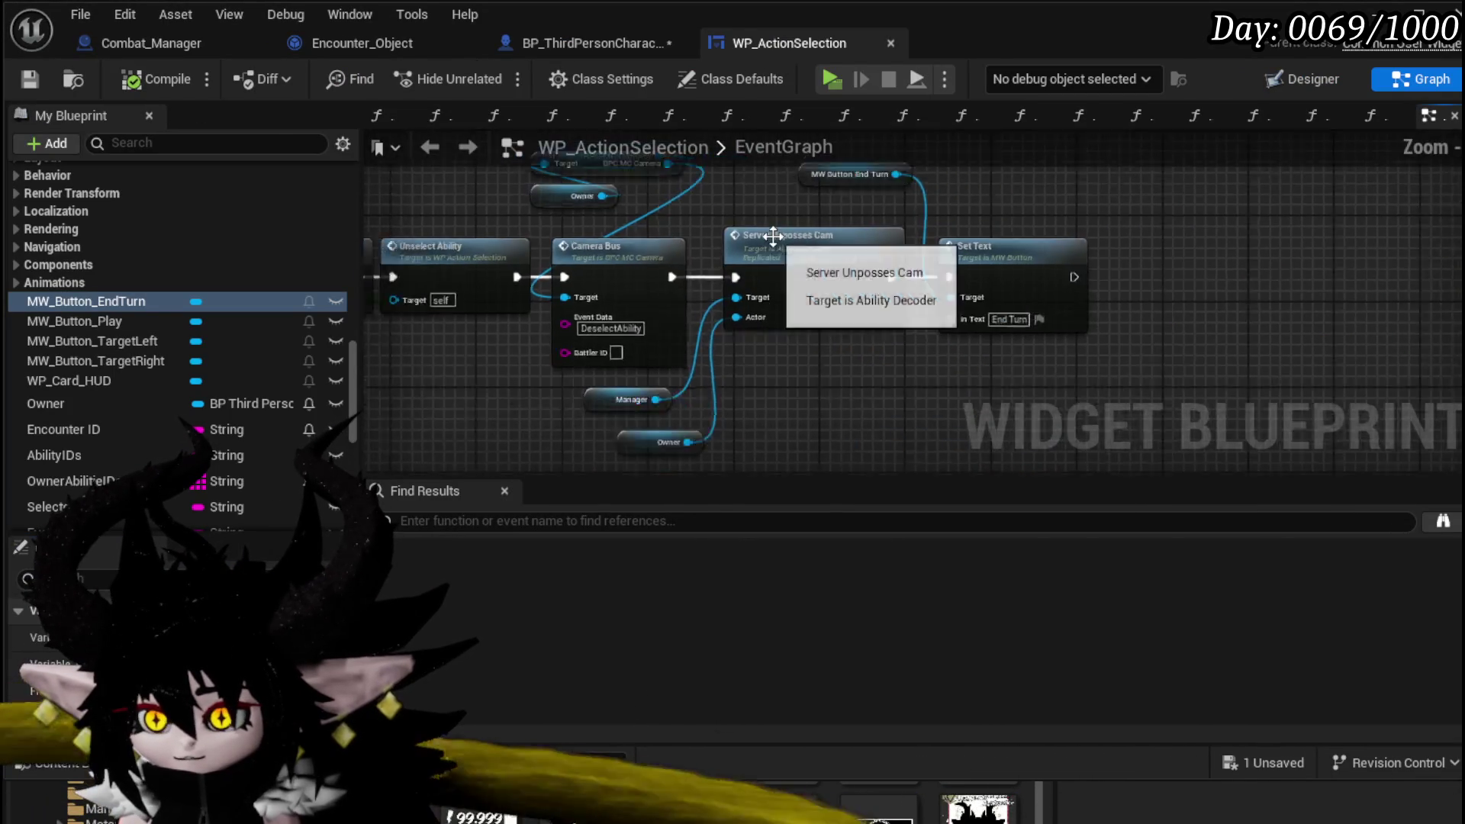
scroll(774, 237, "down", 5)
scroll(1038, 263, "up", 5)
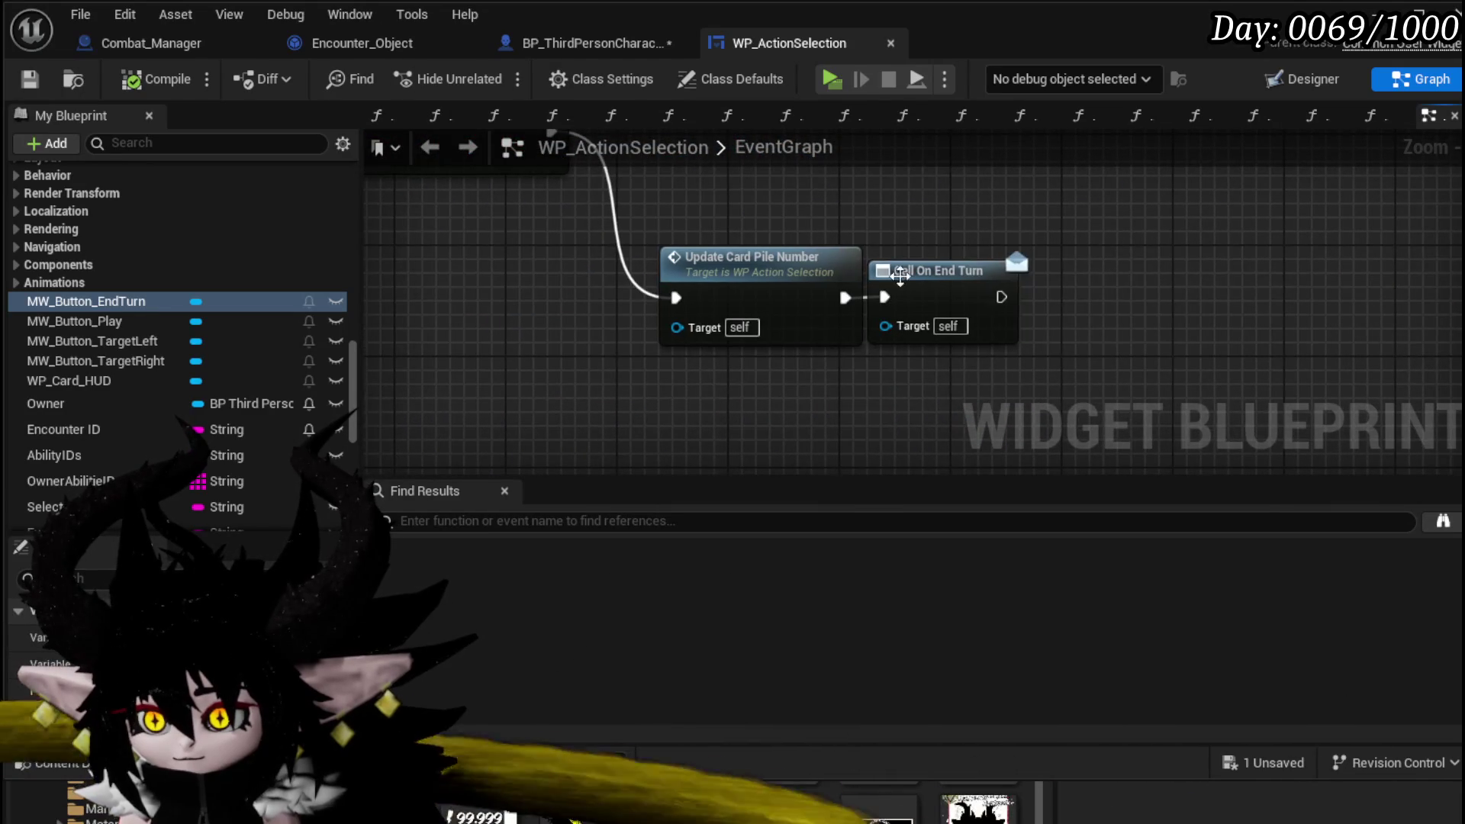
left_click_drag(882, 252, 1040, 415)
left_click_drag(923, 271, 1019, 271)
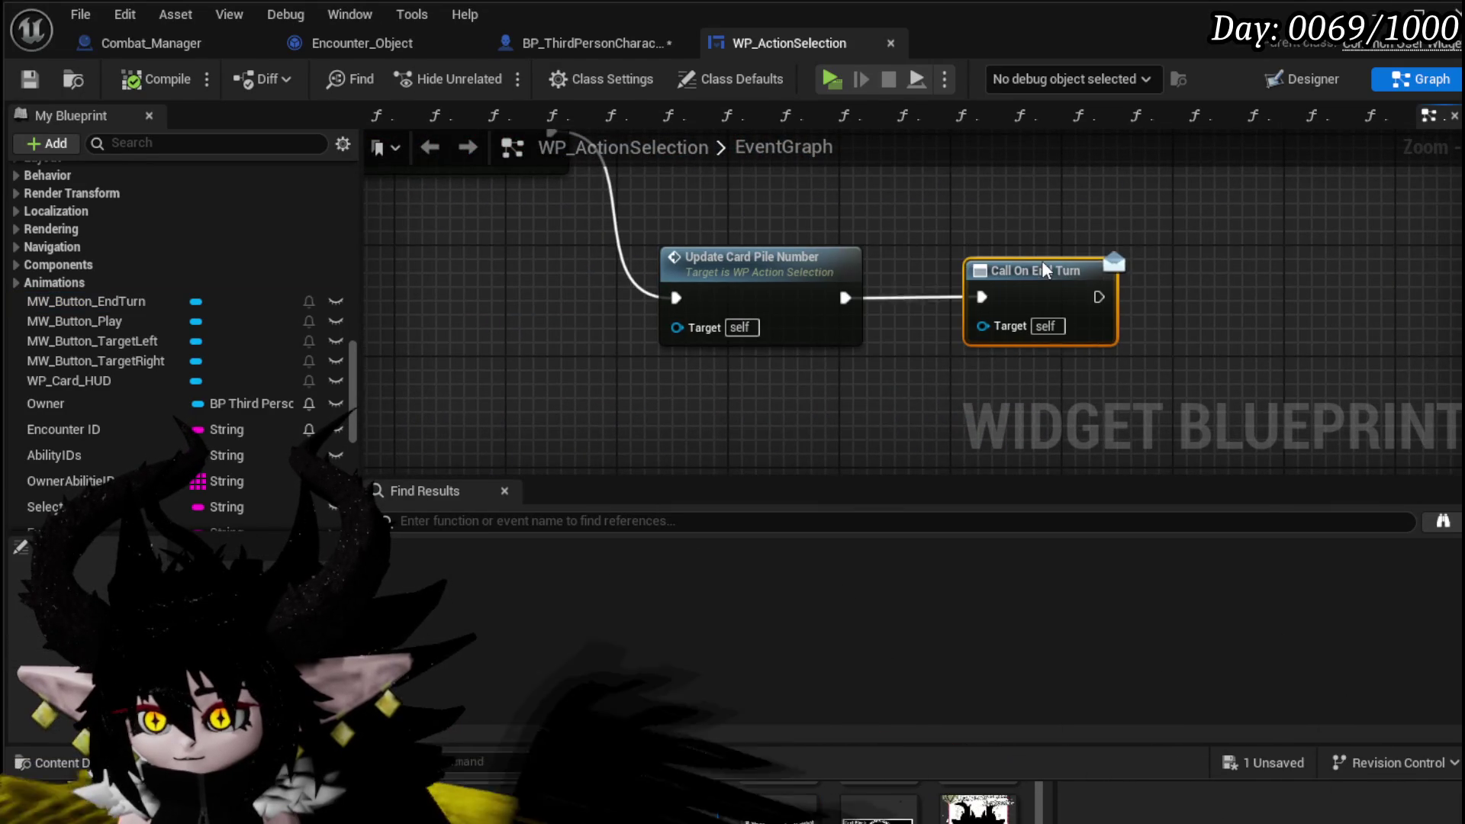
left_click(965, 220)
left_click_drag(966, 219, 1135, 266)
key("ctrl+s")
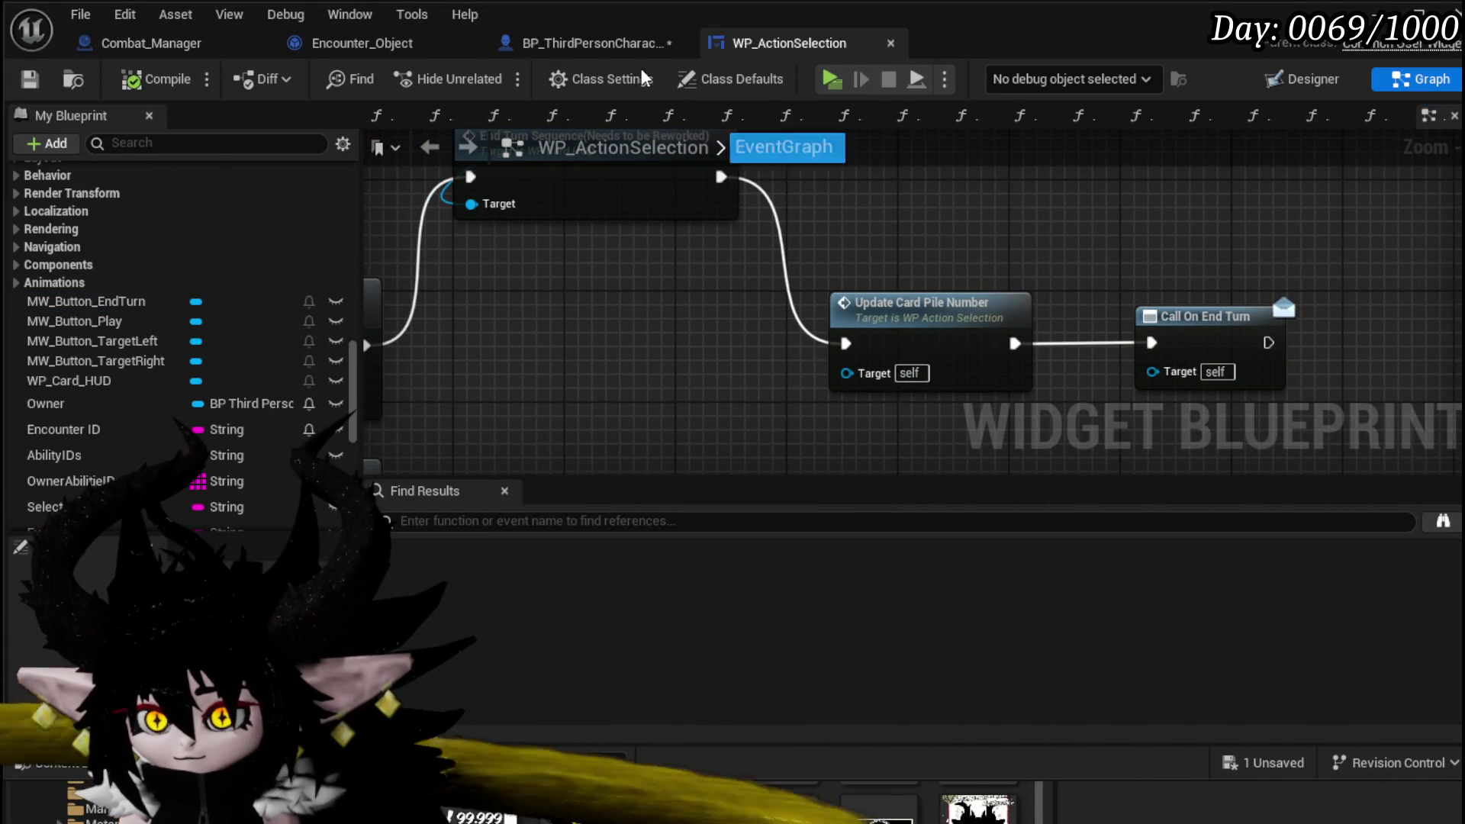
left_click(580, 39)
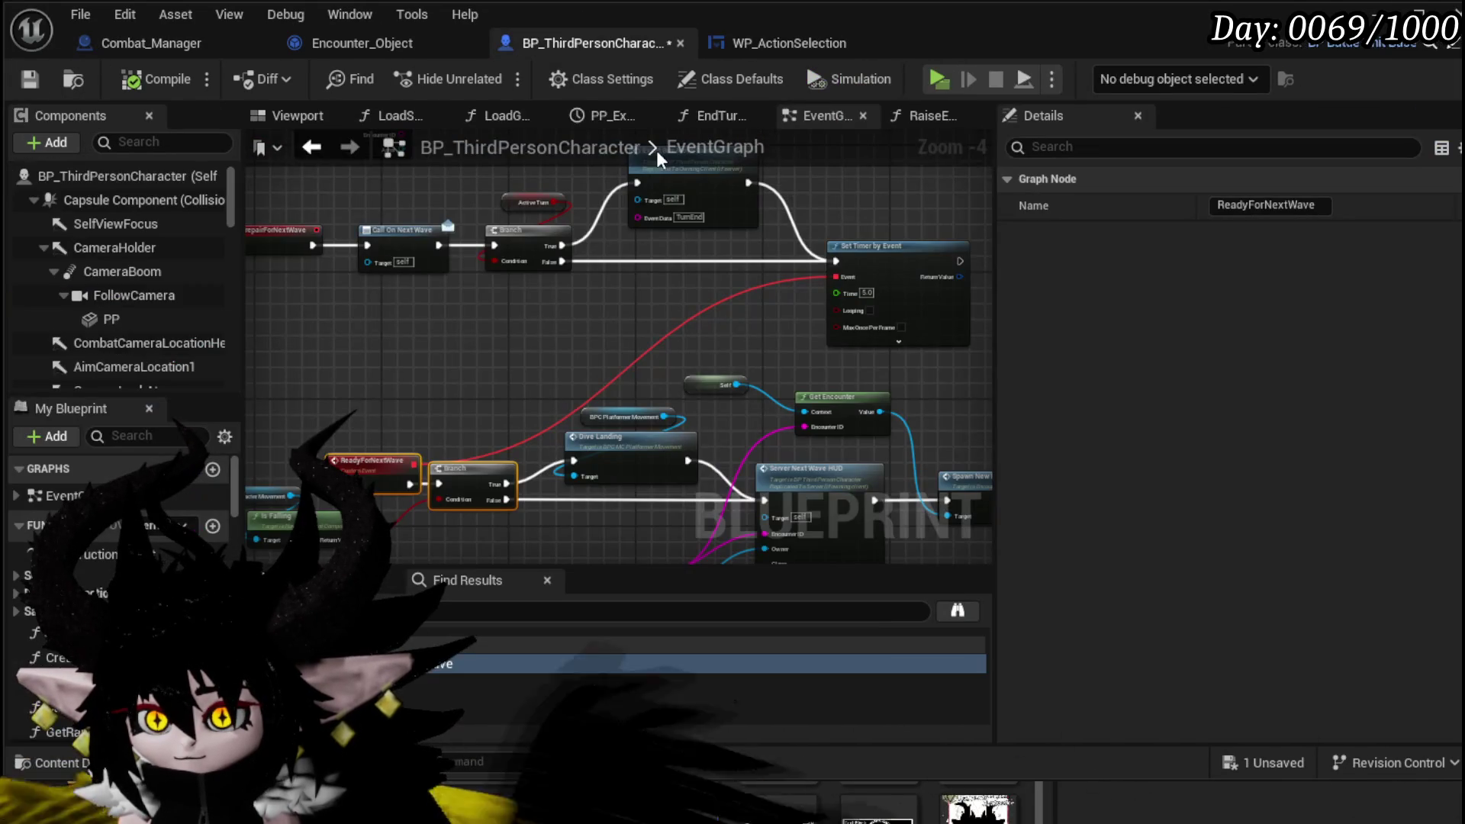
- Save BP_ThirdPersonCharacter and bring the PrepairForNextWave event back into view
left_click(32, 77)
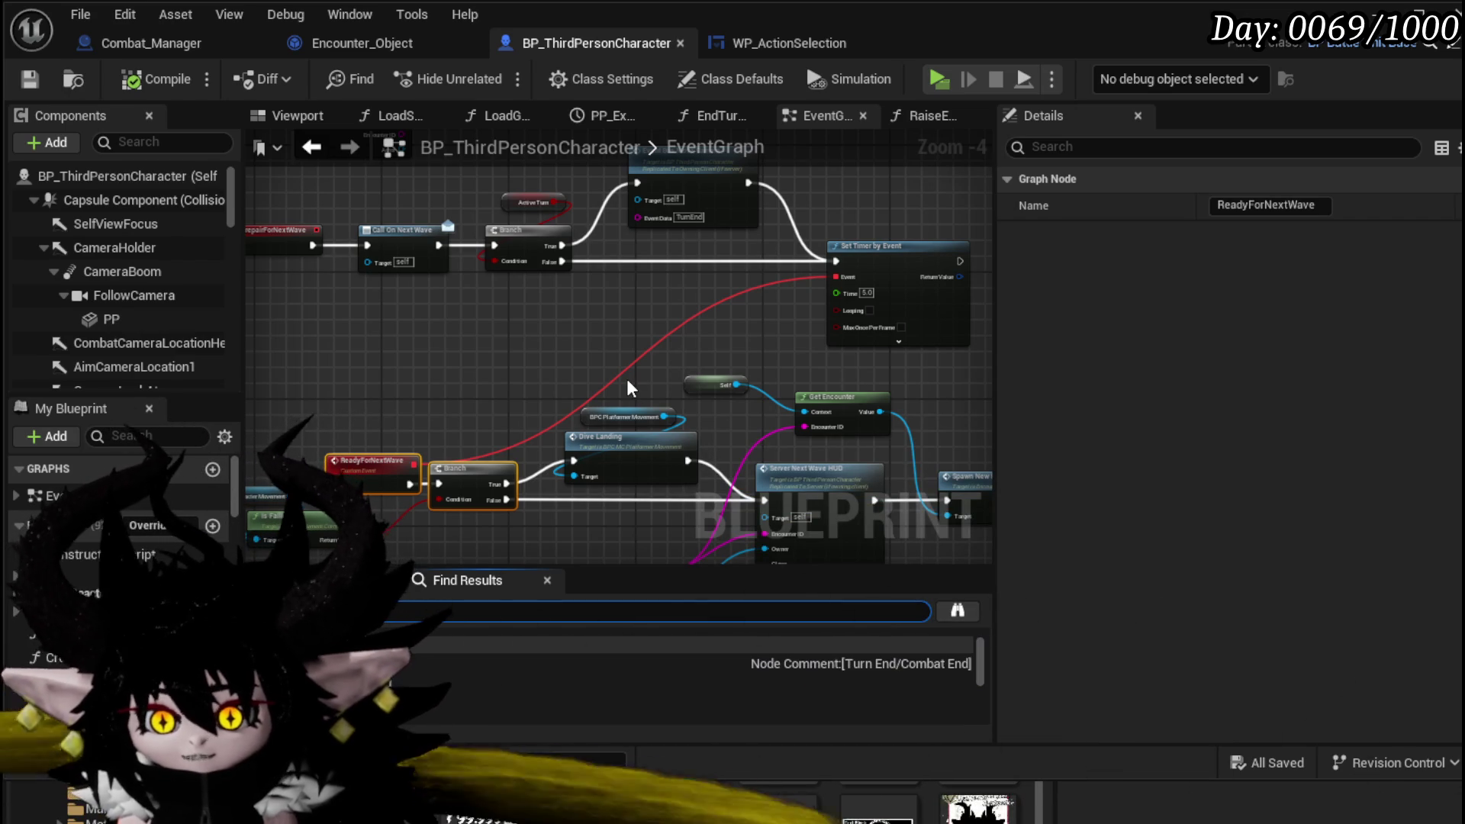
scroll(543, 668, "down", 2)
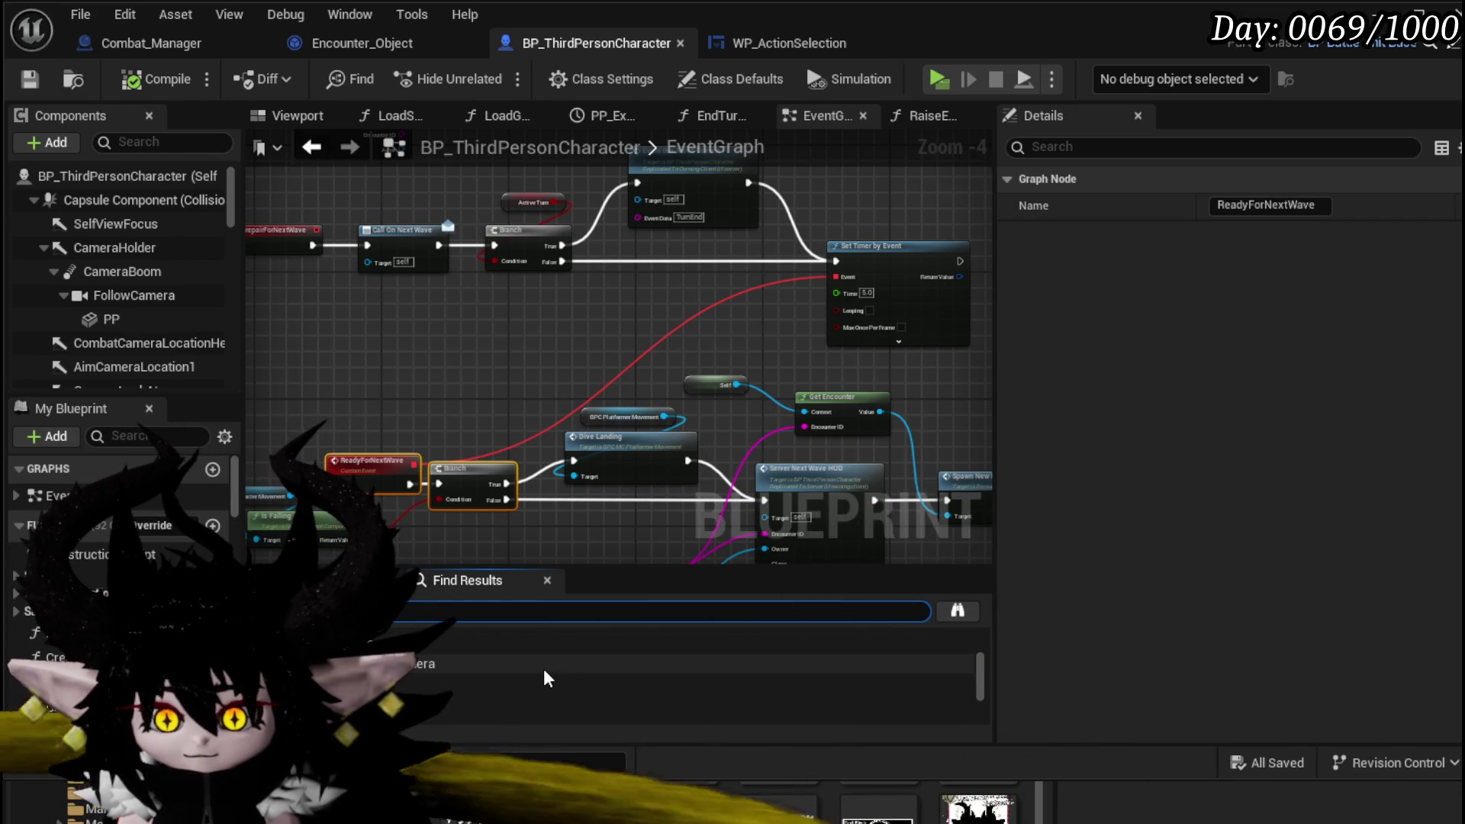
scroll(545, 671, "down", 3)
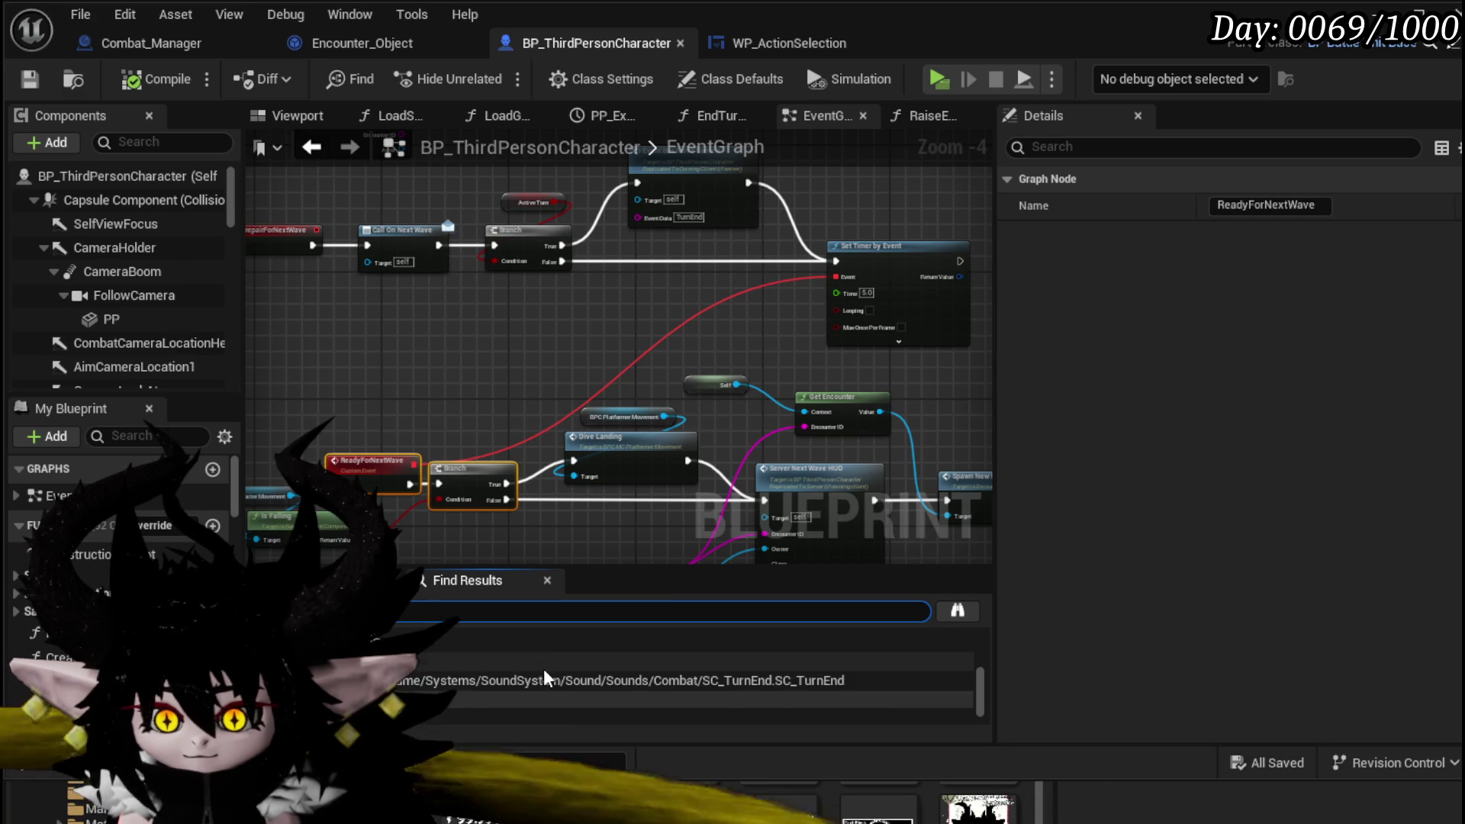
scroll(544, 671, "down", 2)
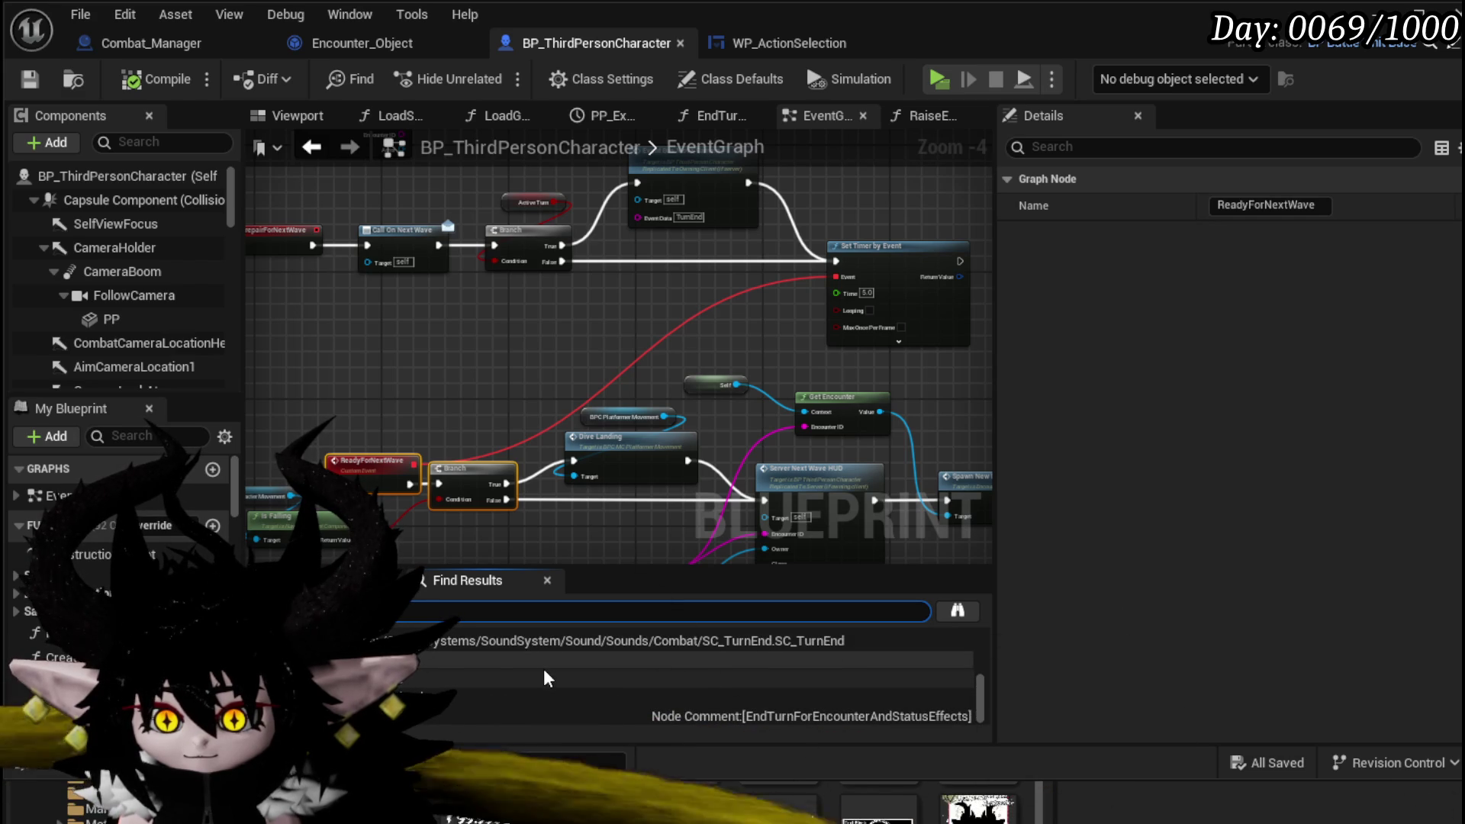
scroll(543, 668, "up", 3)
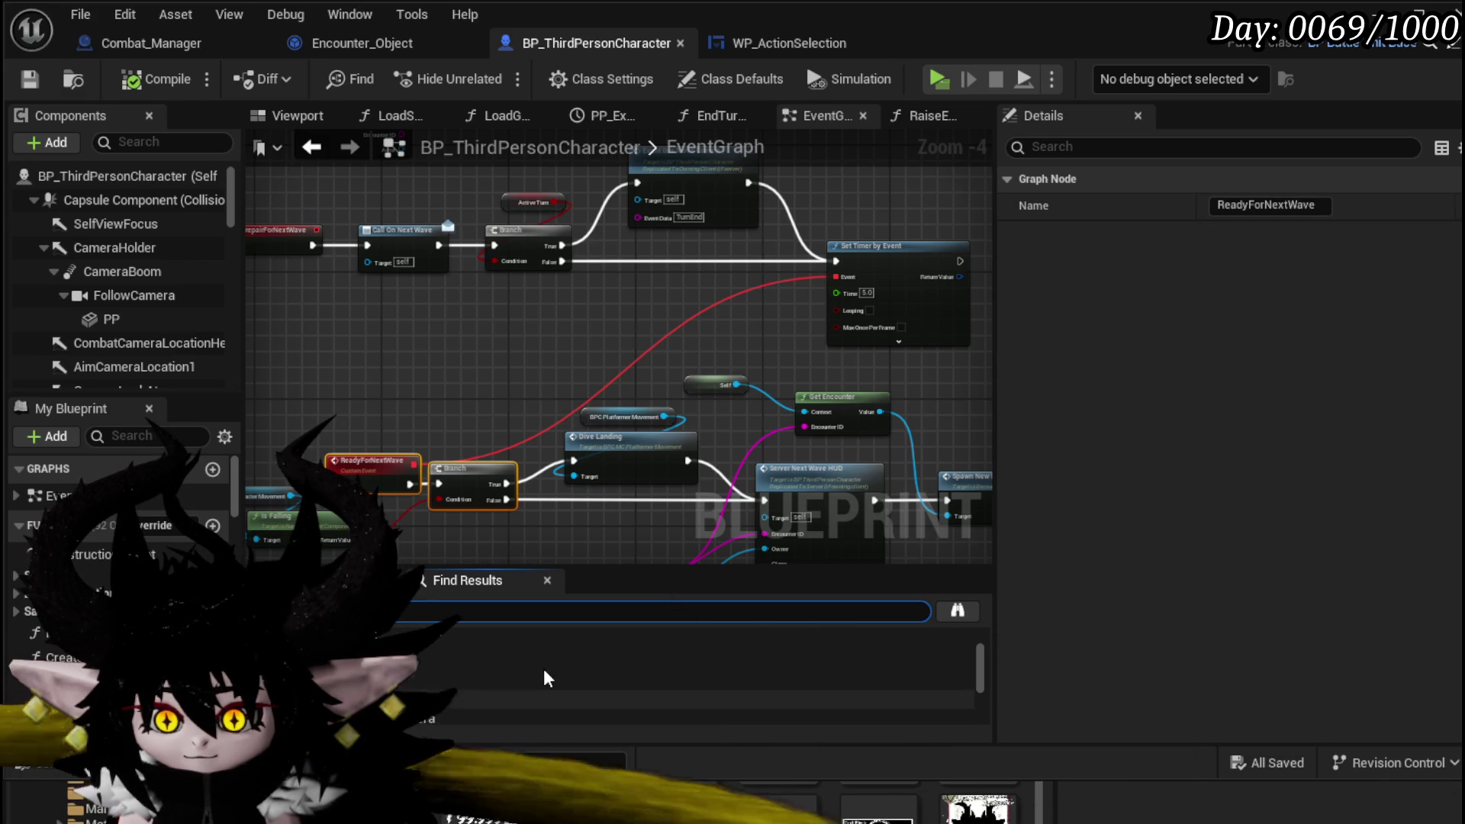
scroll(543, 668, "up", 2)
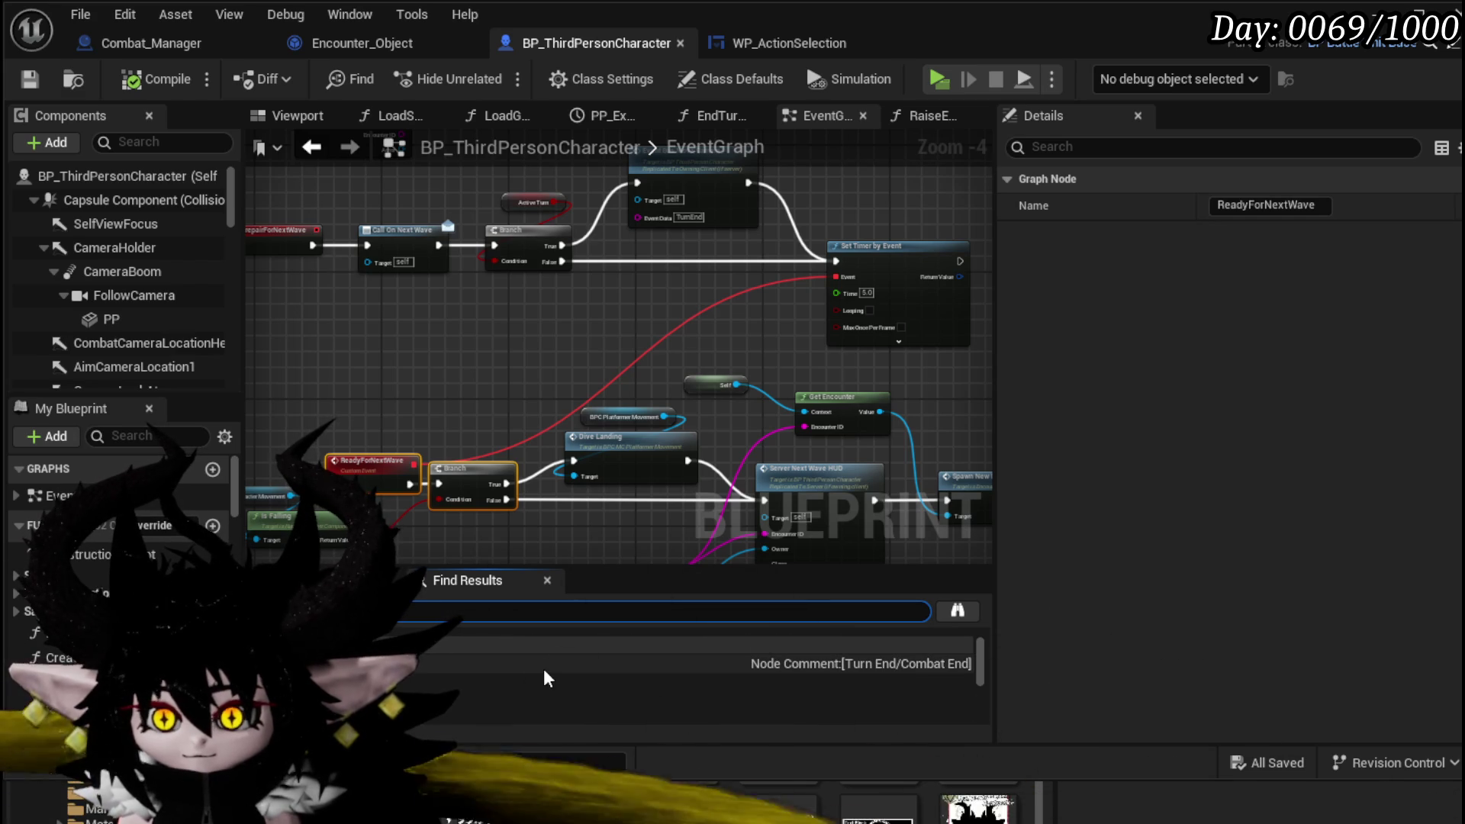
left_click_drag(455, 404, 520, 441)
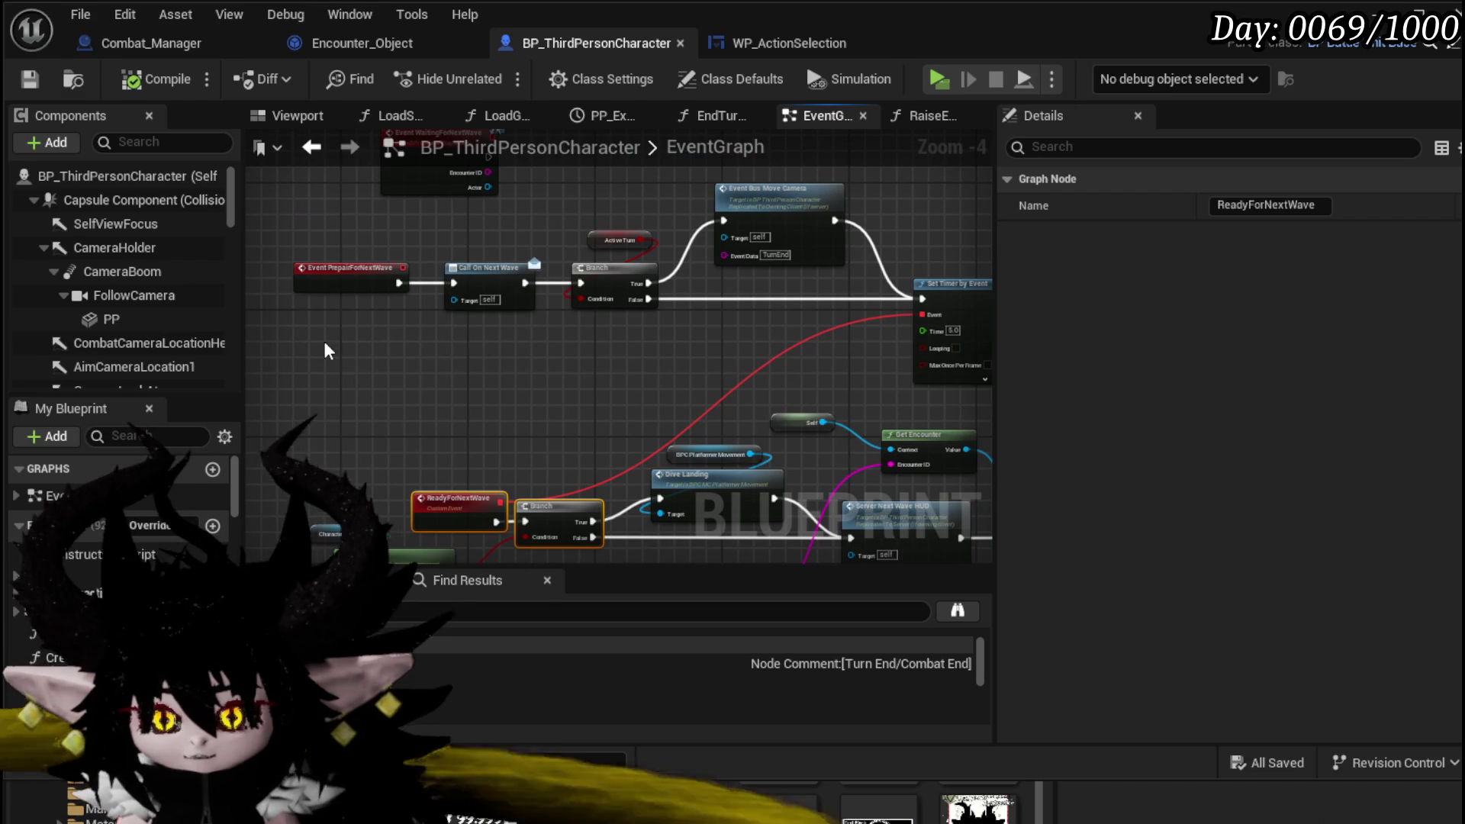
- Add General Manager and UI Manager getter nodes near the event
right_click(380, 370)
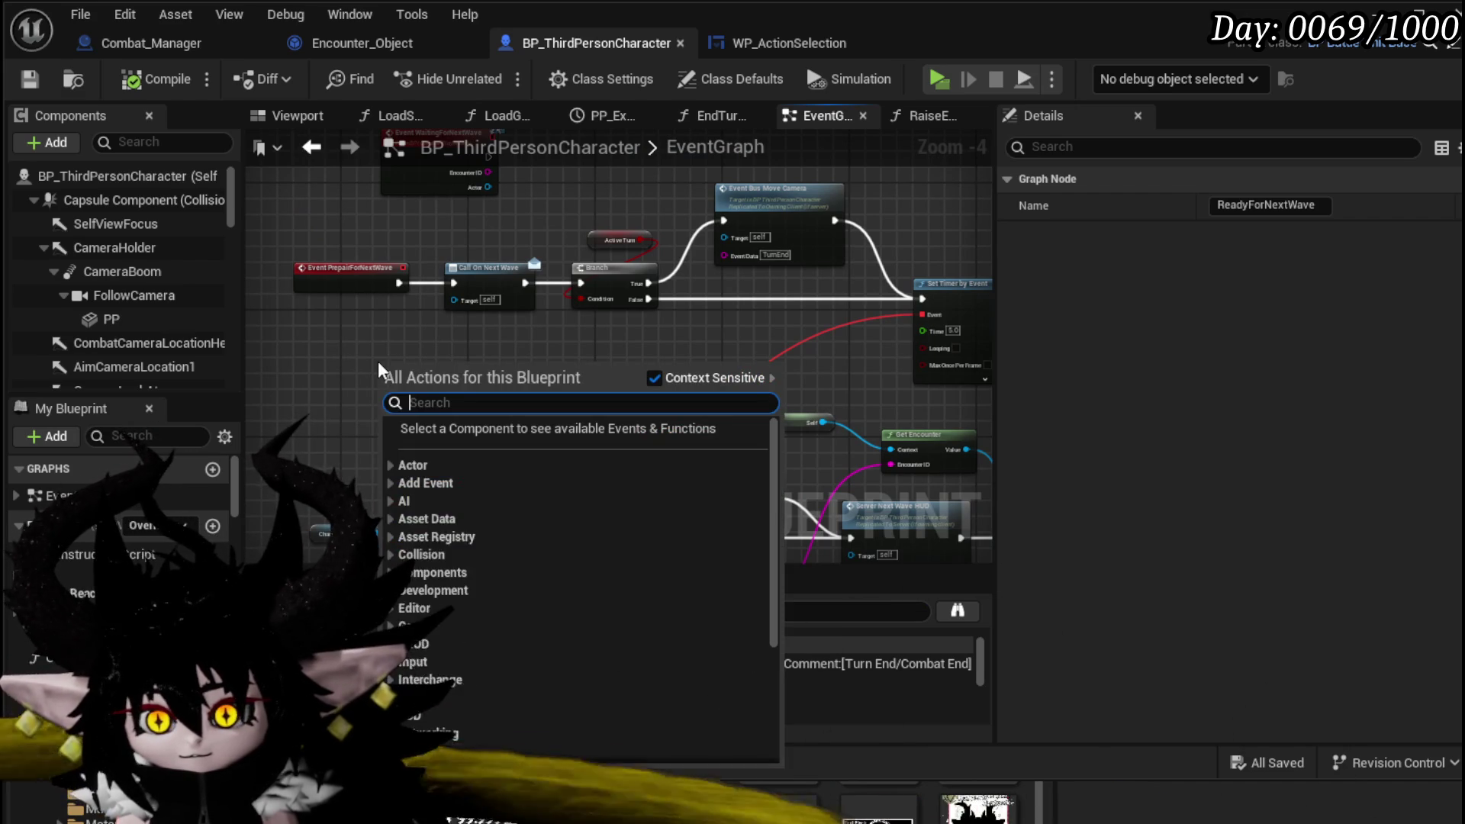
type("g")
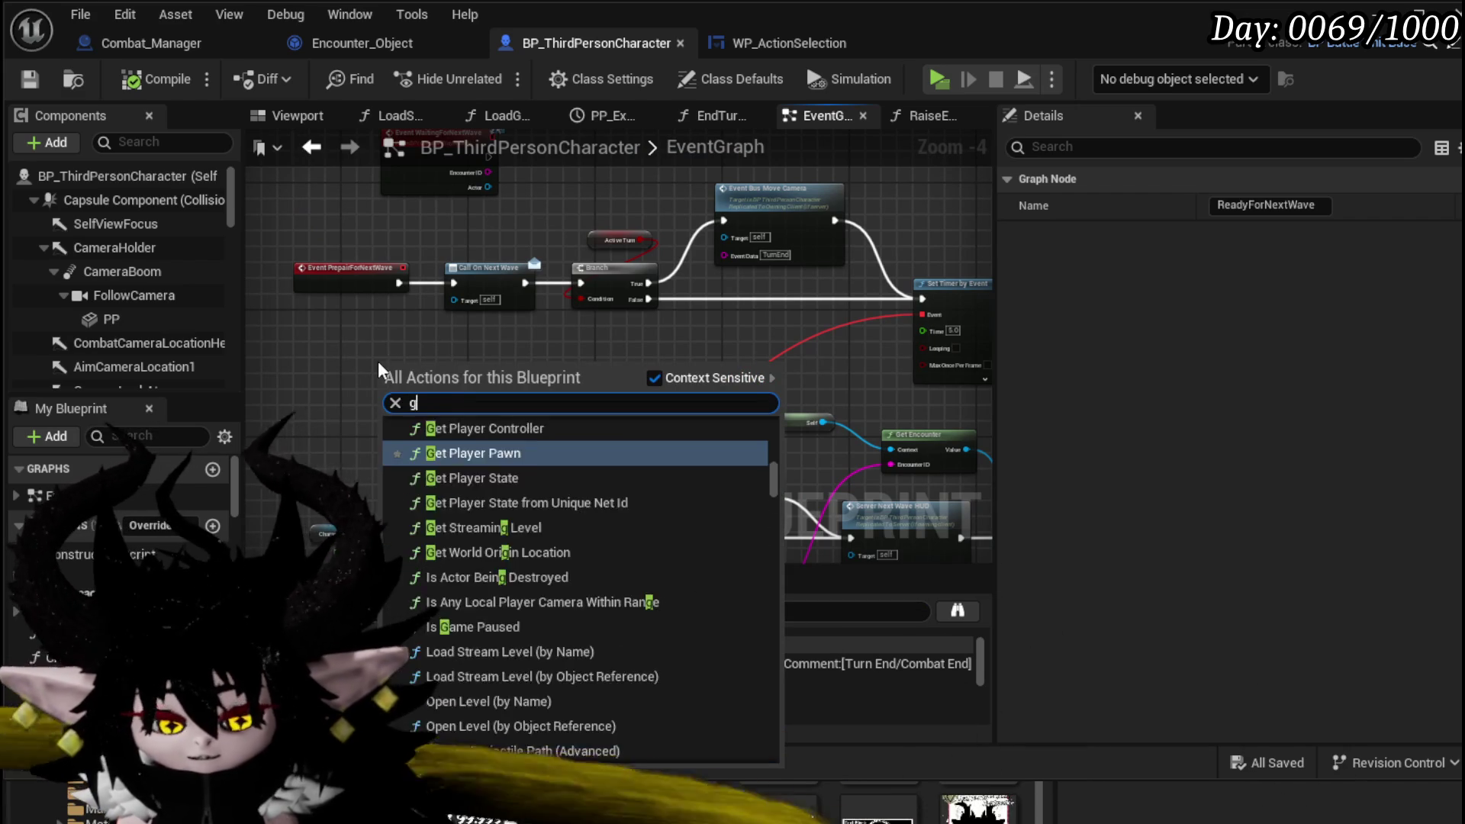
type("eneral manager")
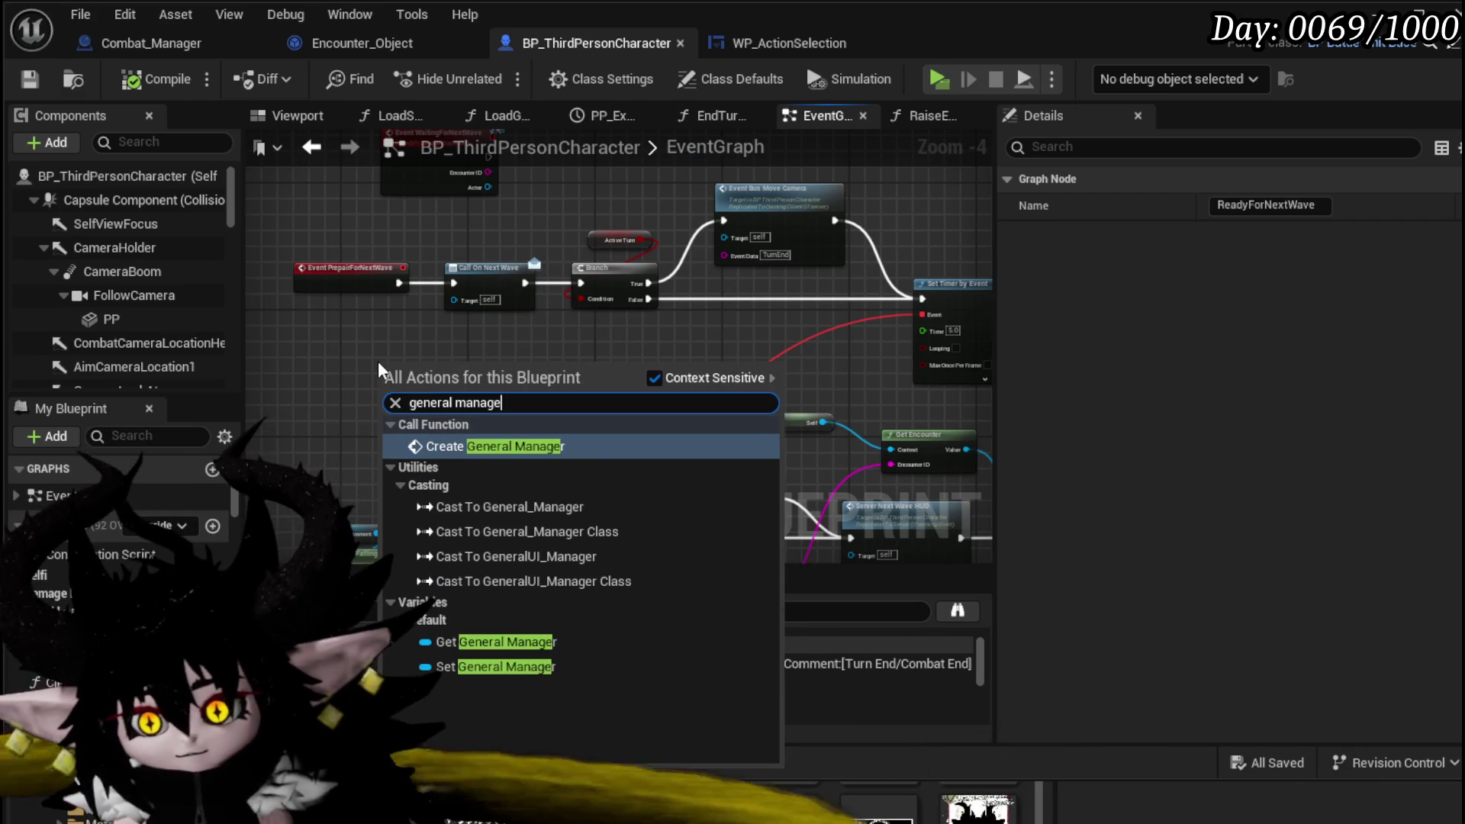
left_click(503, 642)
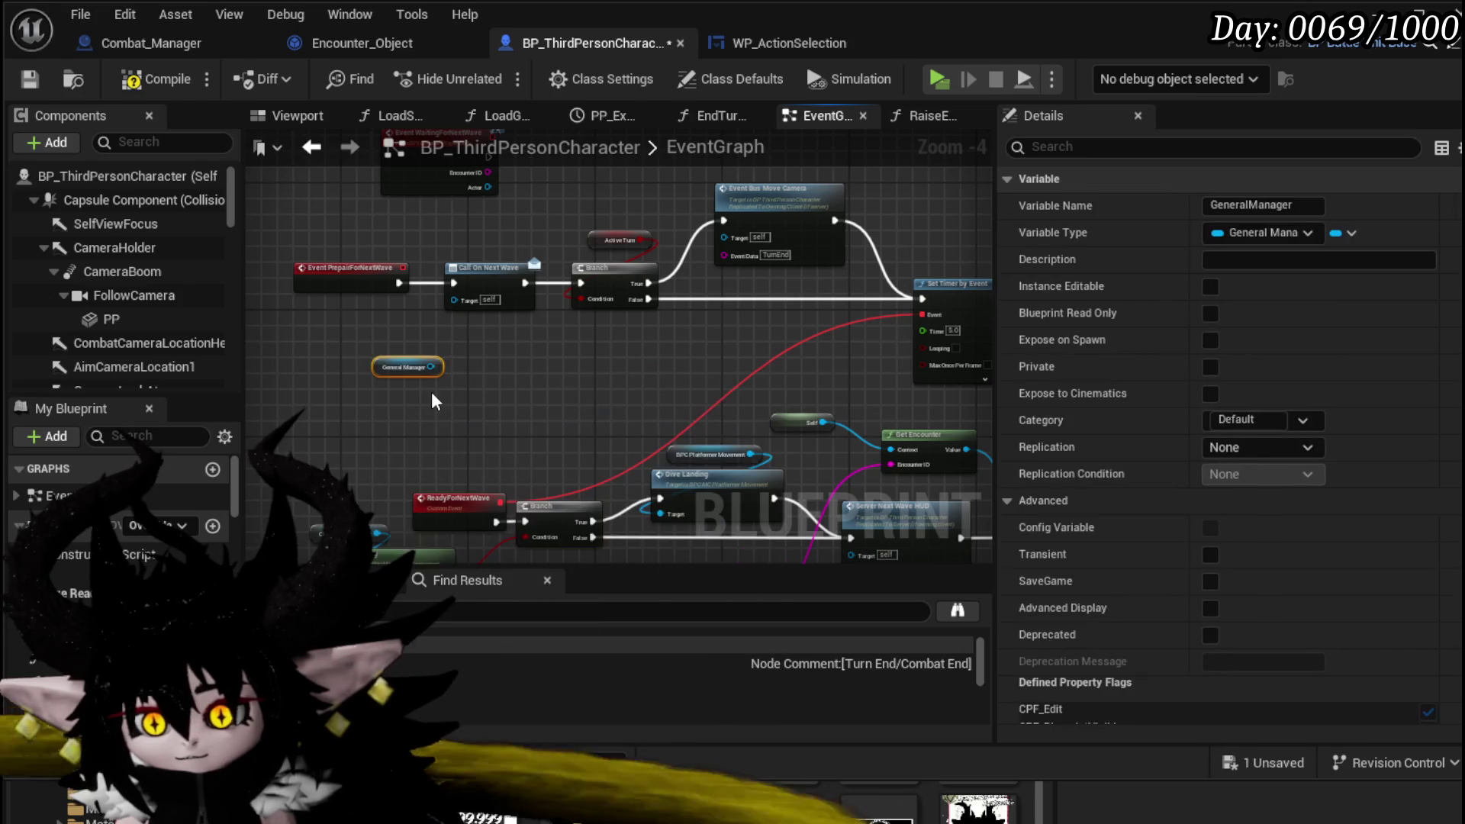
scroll(489, 366, "up", 5)
mouse_move(503, 373)
left_mouse_down()
mouse_move(396, 313)
mouse_move(310, 393)
mouse_move(259, 400)
left_mouse_up()
type("ui mana")
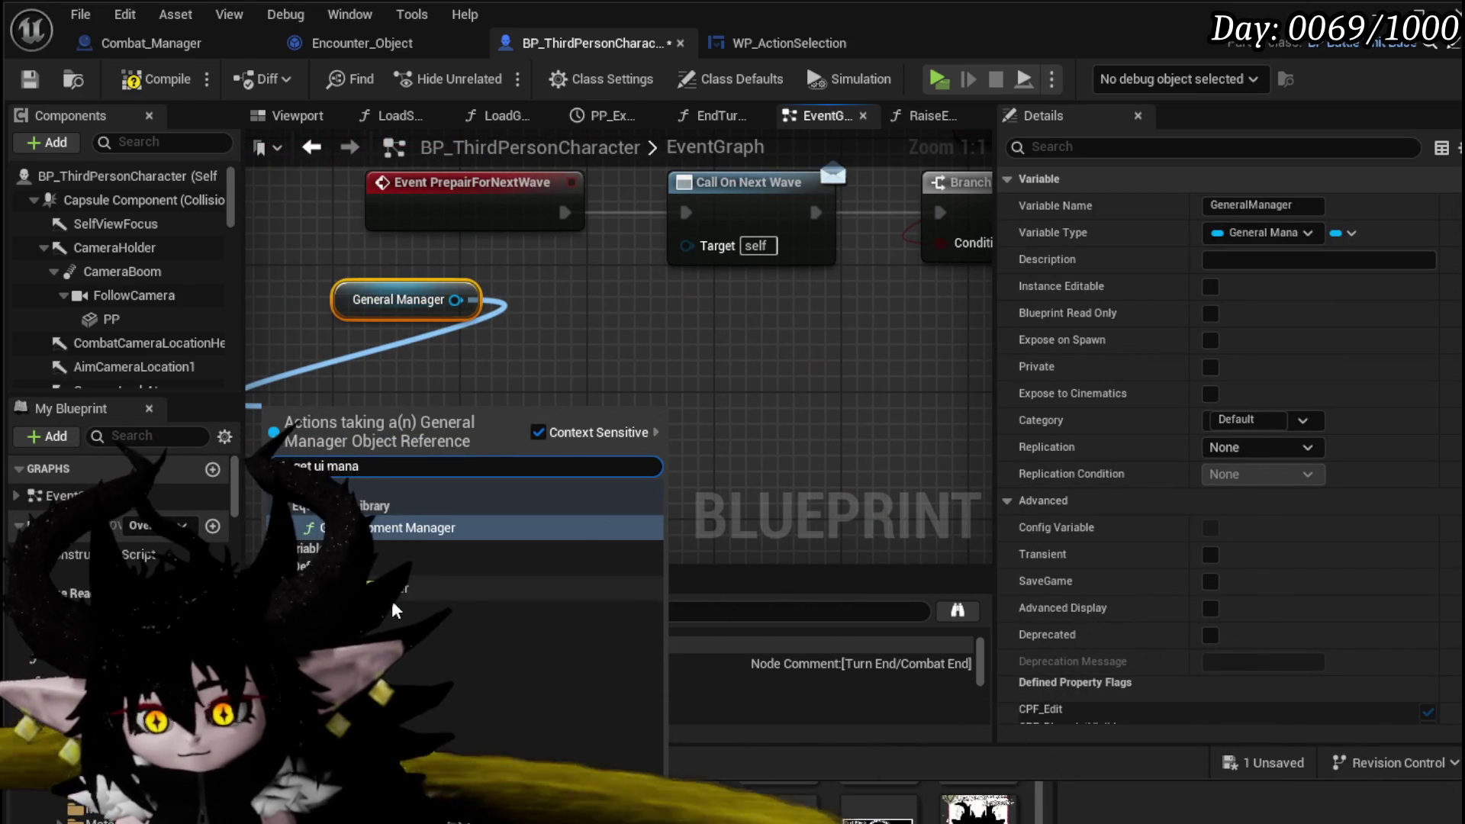
left_click(412, 534)
mouse_move(376, 430)
left_mouse_down()
mouse_move(410, 368)
mouse_move(395, 354)
left_mouse_up()
- Chain Character UI and W_BattleUI getters off UI Manager and line them up
mouse_move(465, 348)
left_mouse_down()
mouse_move(430, 416)
mouse_move(458, 419)
left_mouse_up()
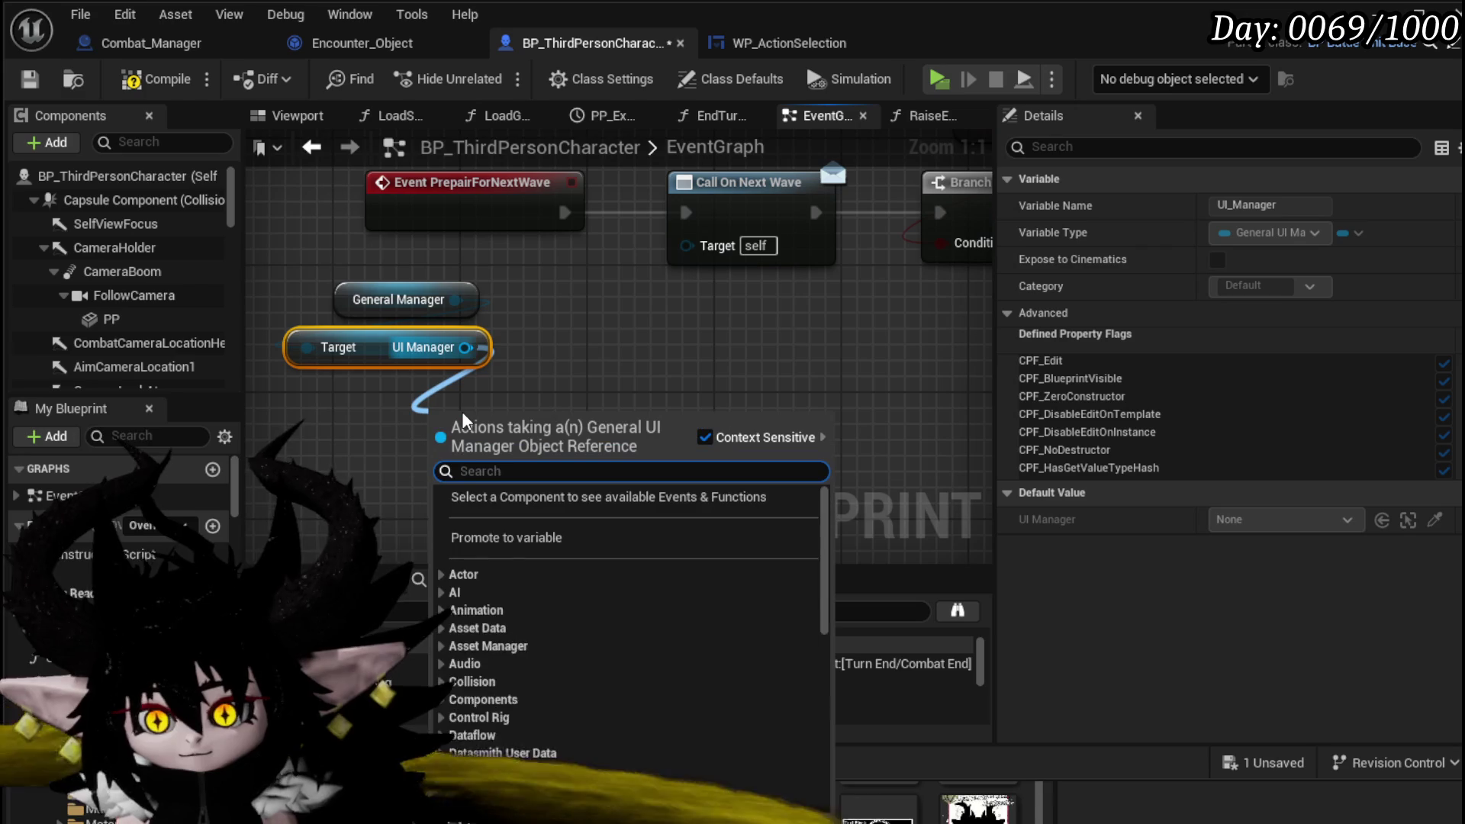
type("character ui")
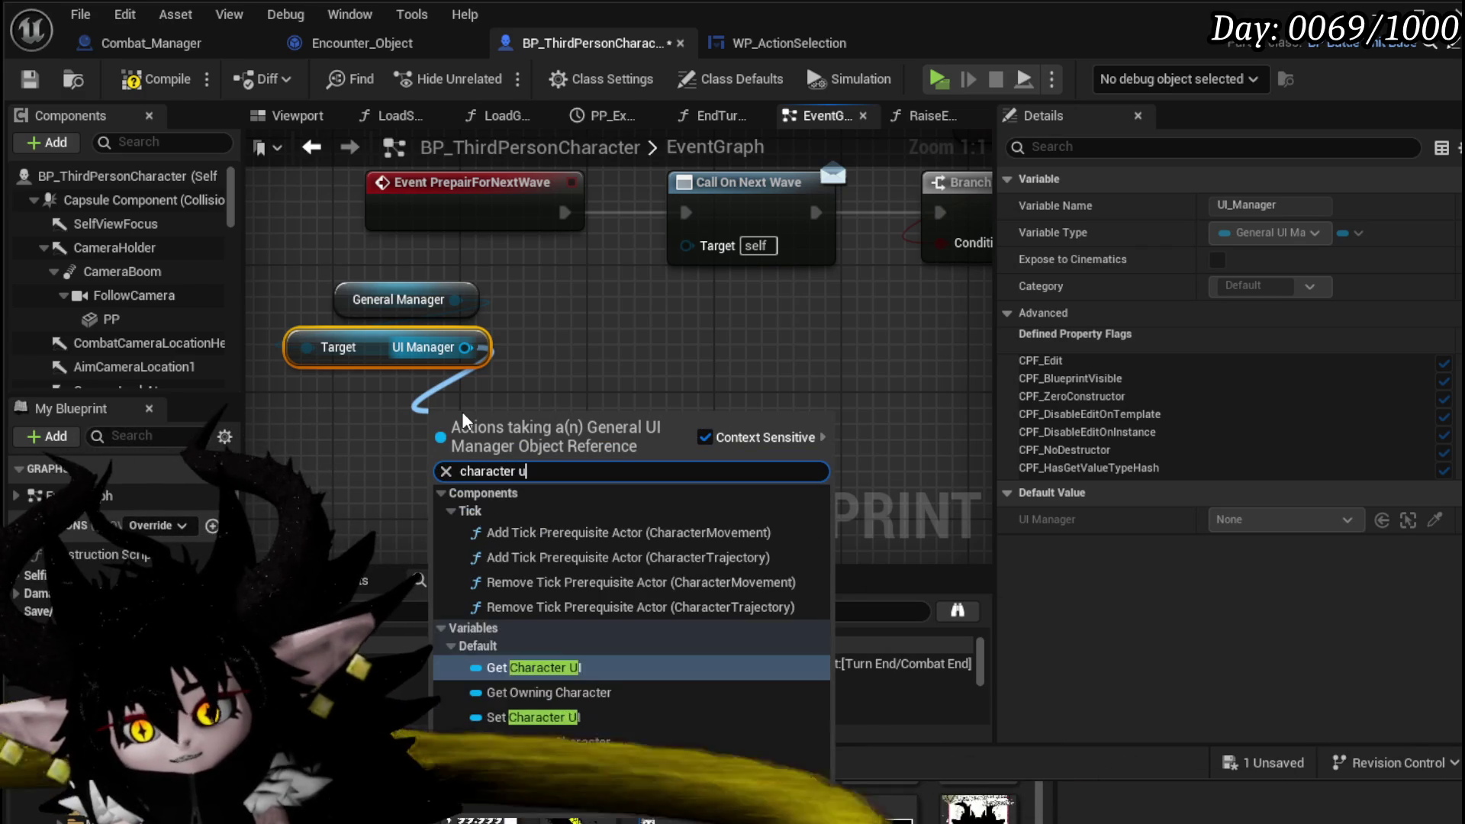
key("Return")
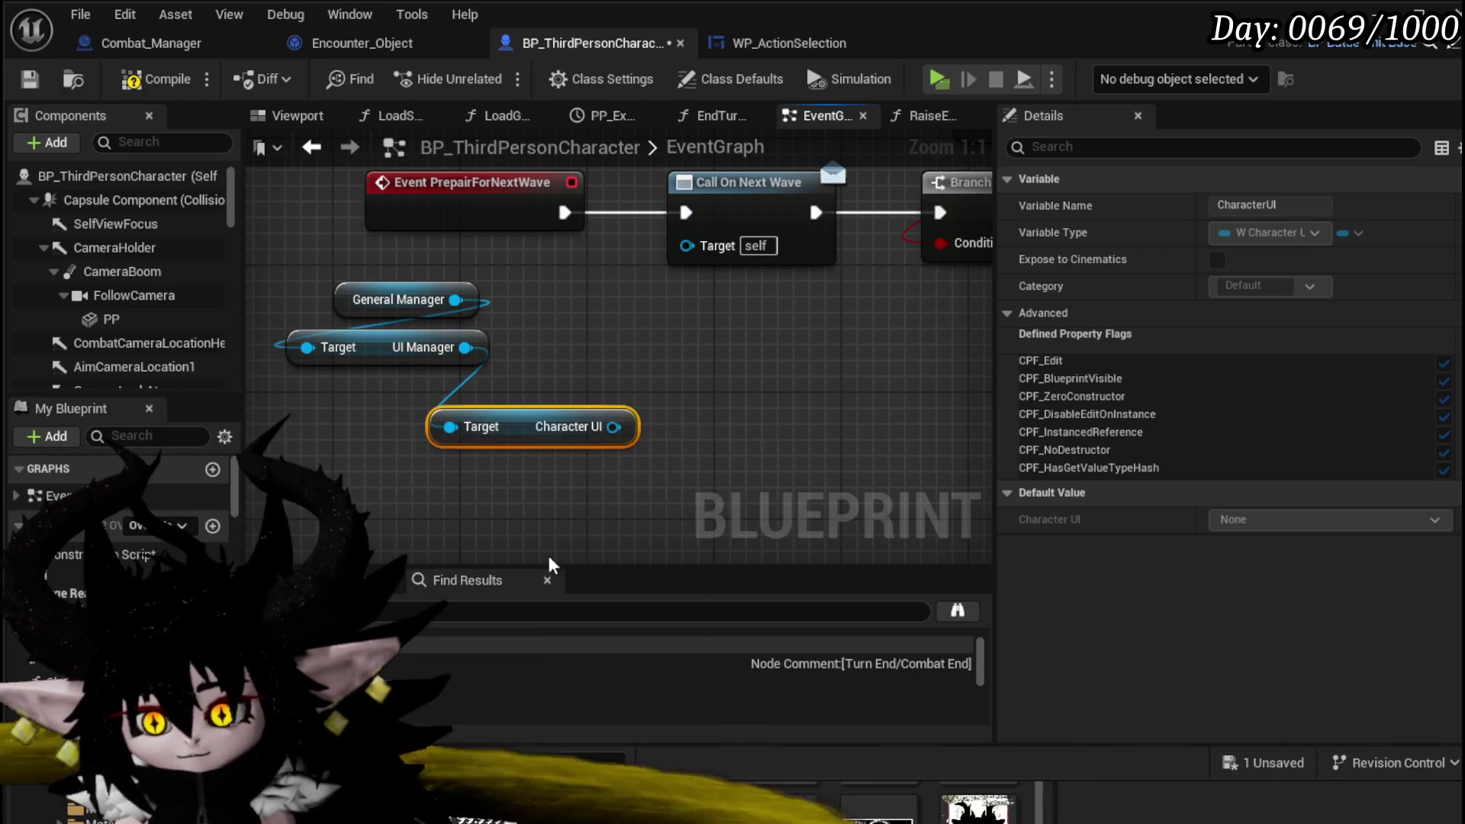
left_click_drag(613, 427, 556, 475)
type("batt")
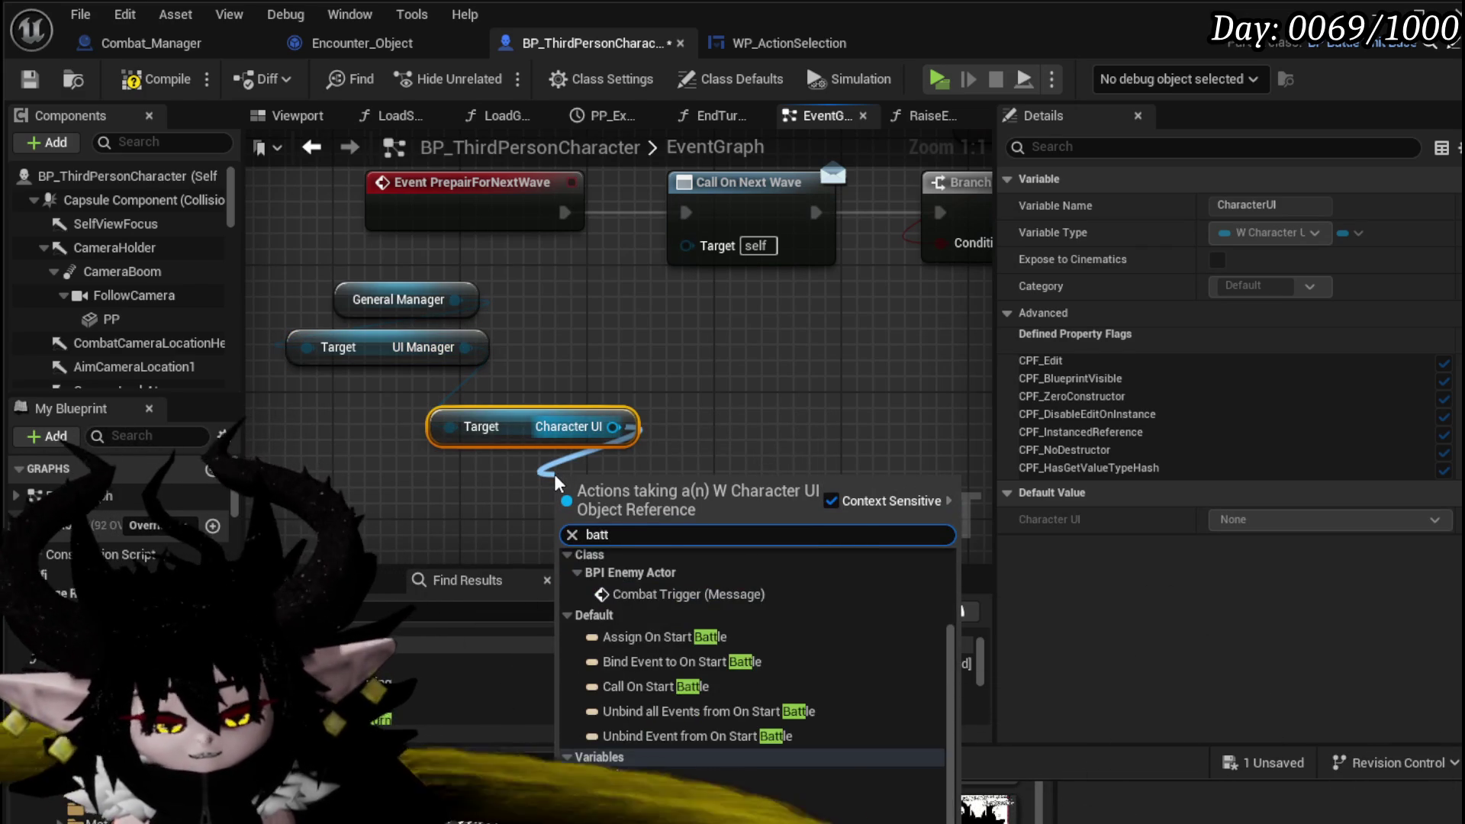
type("le ui")
key("Return")
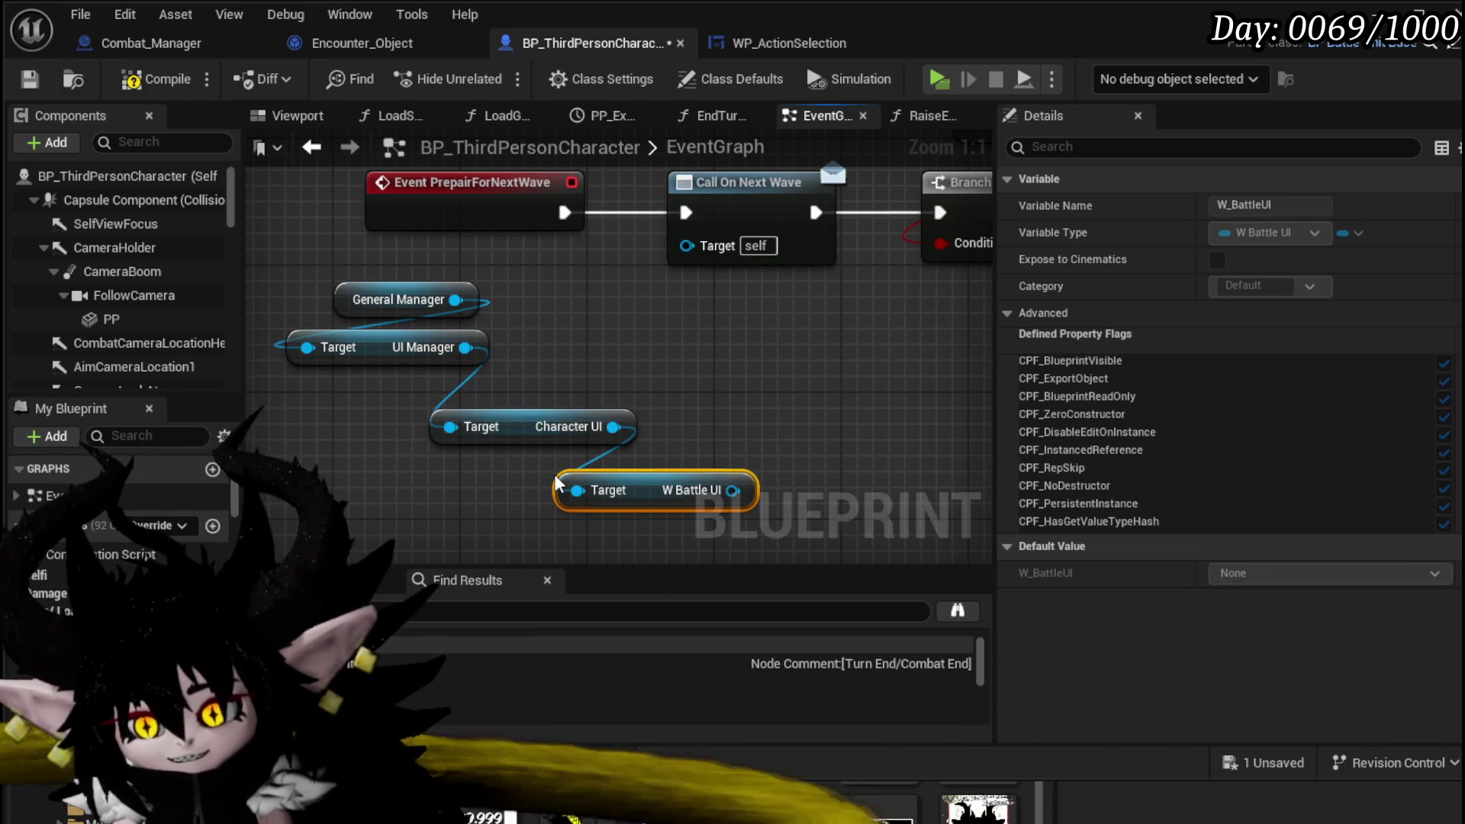
left_click_drag(650, 501, 382, 449)
left_click(496, 426, "shift")
left_click_drag(477, 443, 603, 456)
- Add the Action Selection Widget getter and search its 'Bind on End' actions
type("action")
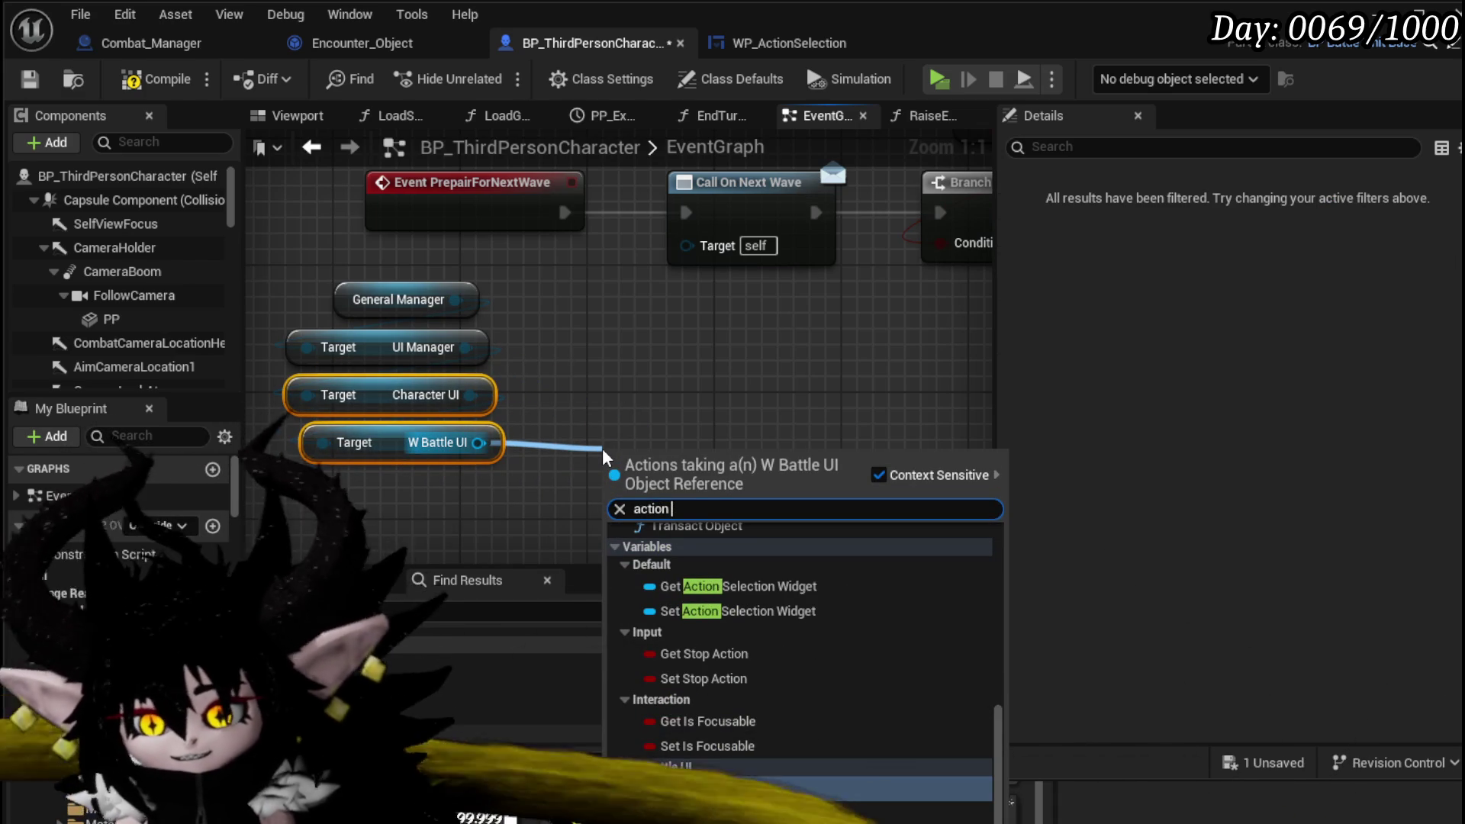
left_click(732, 586)
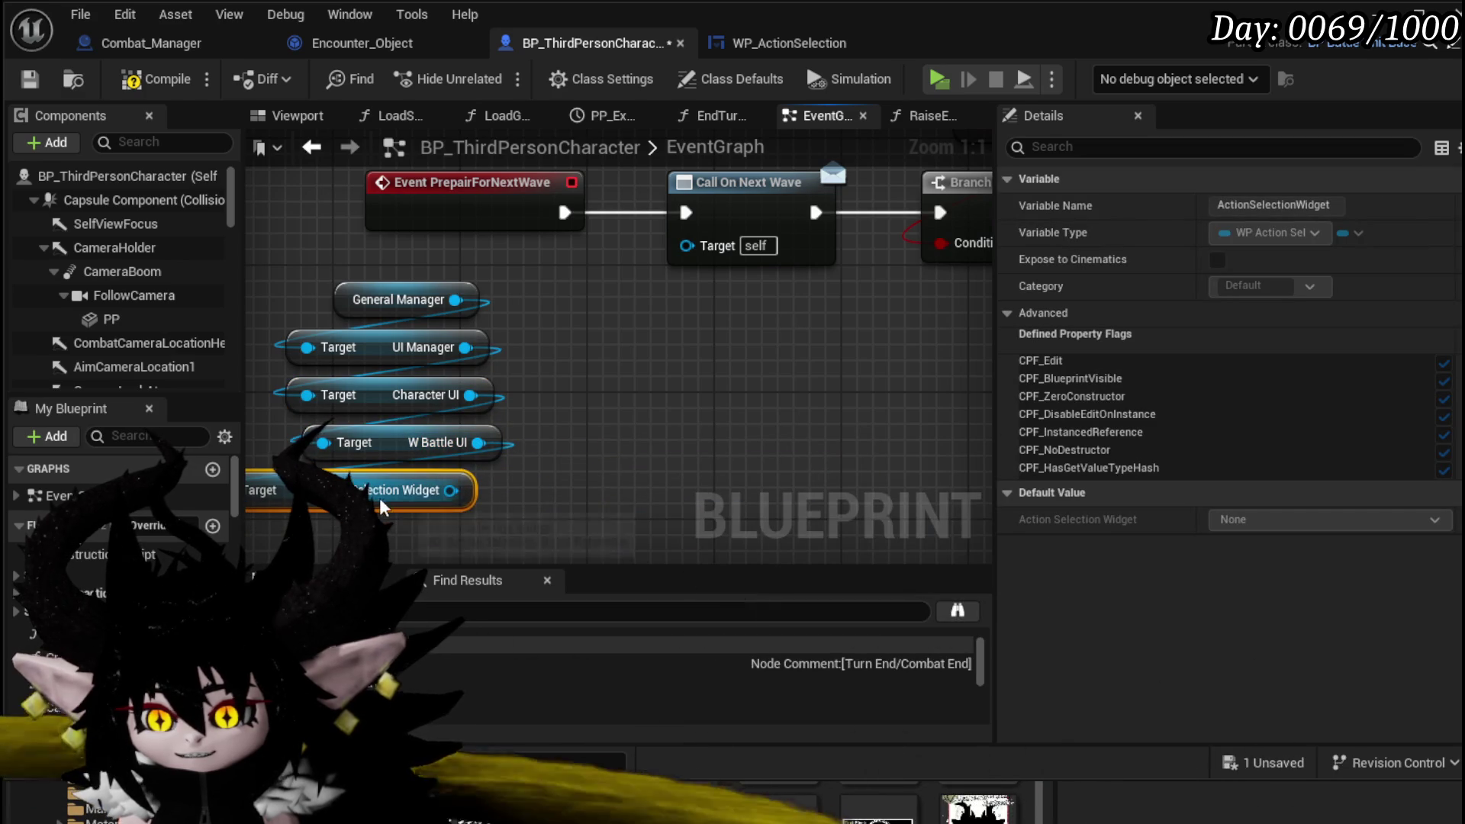
left_click_drag(450, 490, 578, 505)
type("Bind on End")
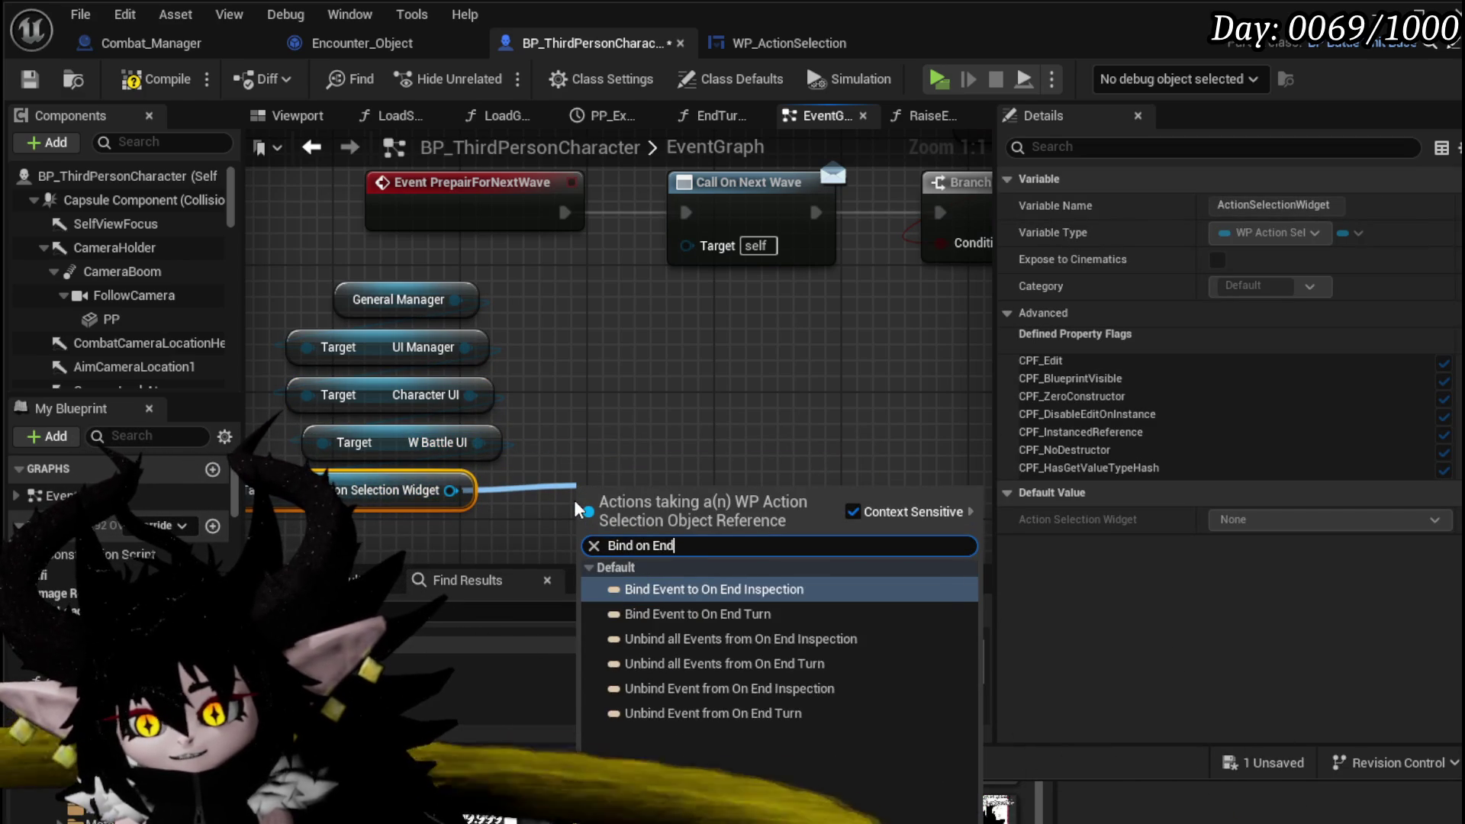
- Add Bind Event to On End Turn and wire its event to ReadyForNextWave
left_click(654, 614)
scroll(587, 305, "down", 1)
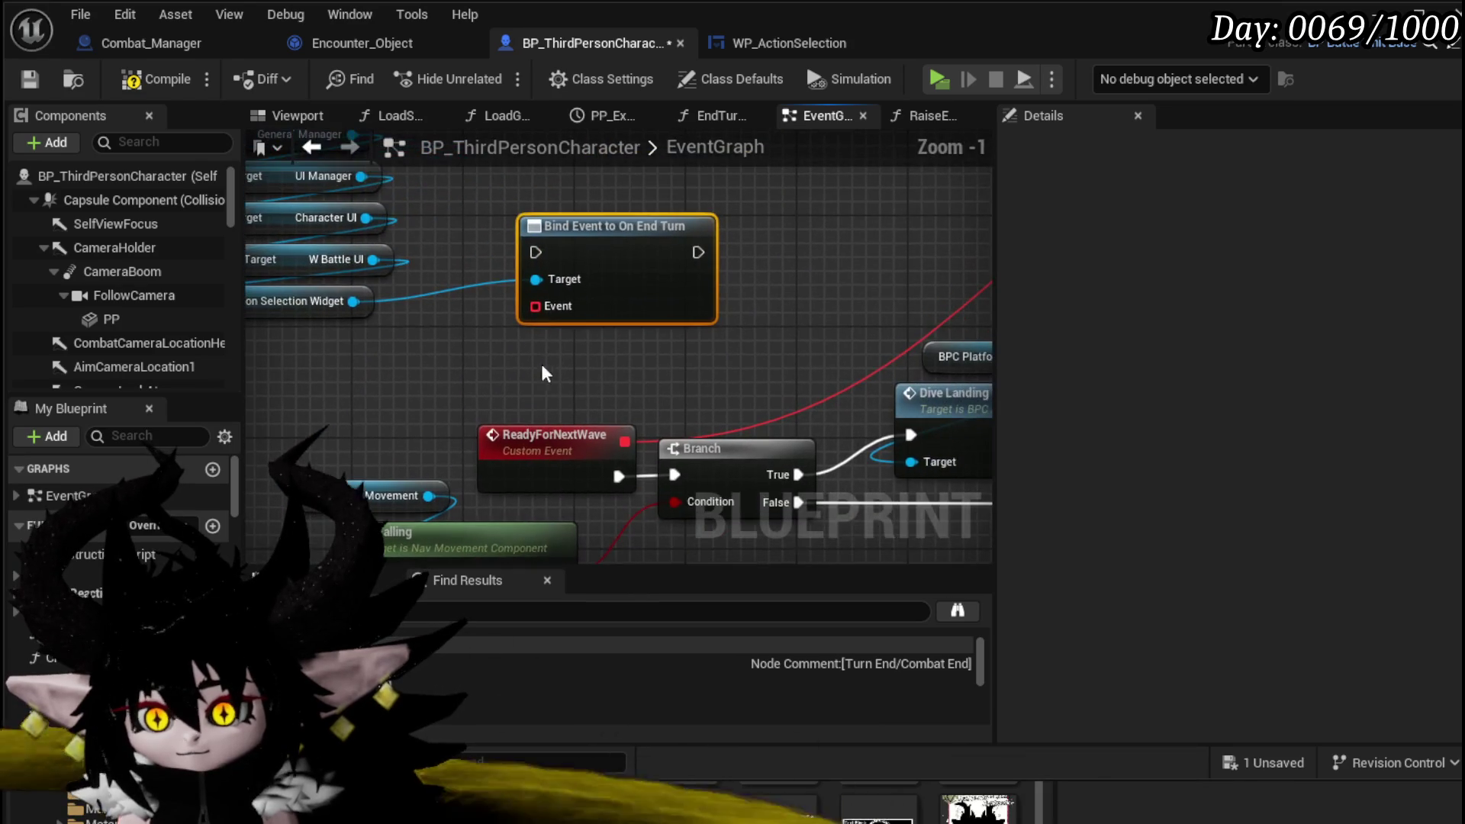
mouse_move(534, 306)
left_mouse_down()
mouse_move(653, 418)
mouse_move(625, 433)
left_mouse_up()
left_click_drag(610, 336, 685, 279)
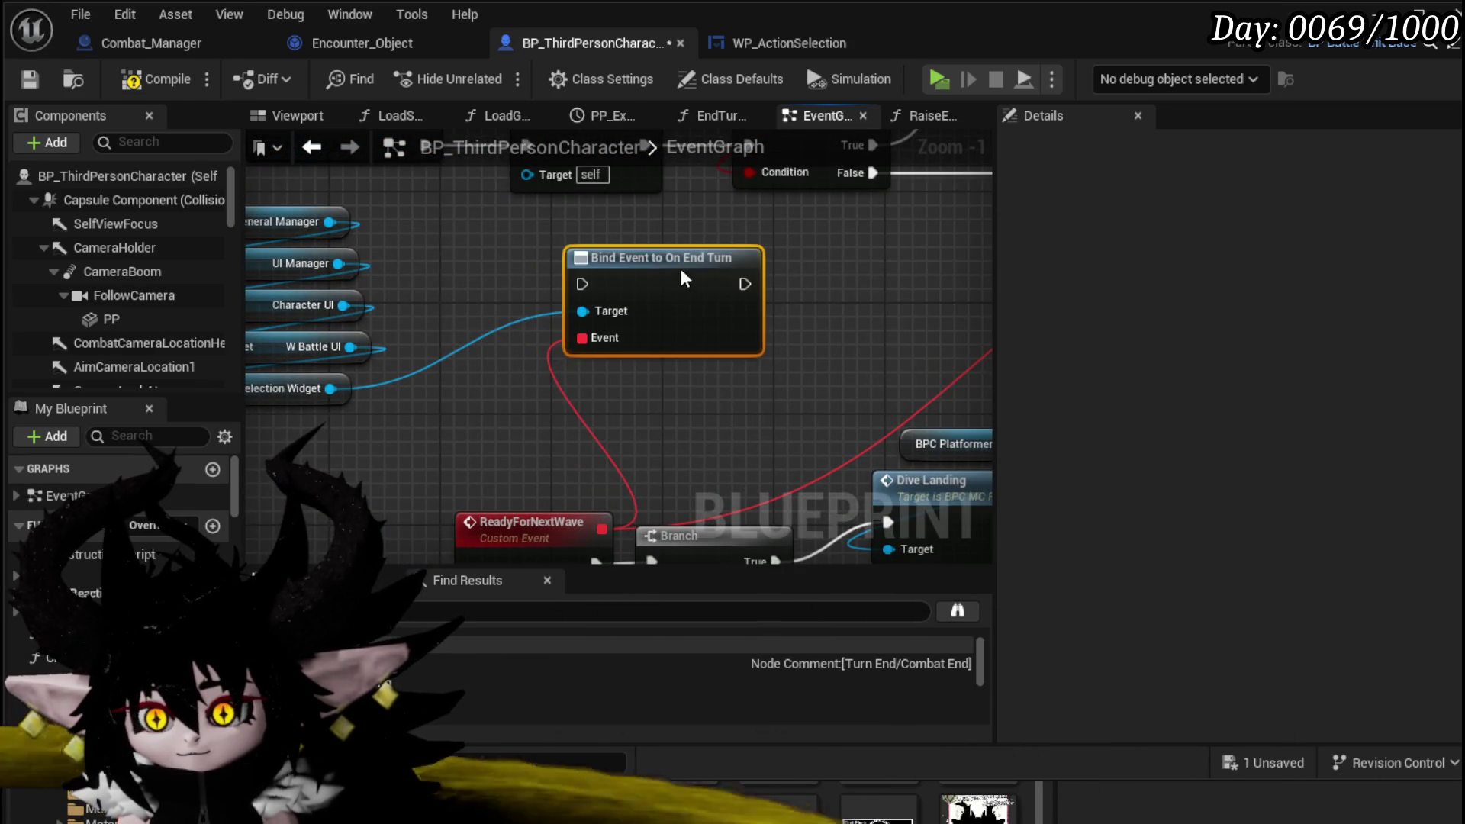
- Search 'unbind on end turn' from another Action Selection Widget wire
left_click_drag(393, 361, 515, 394)
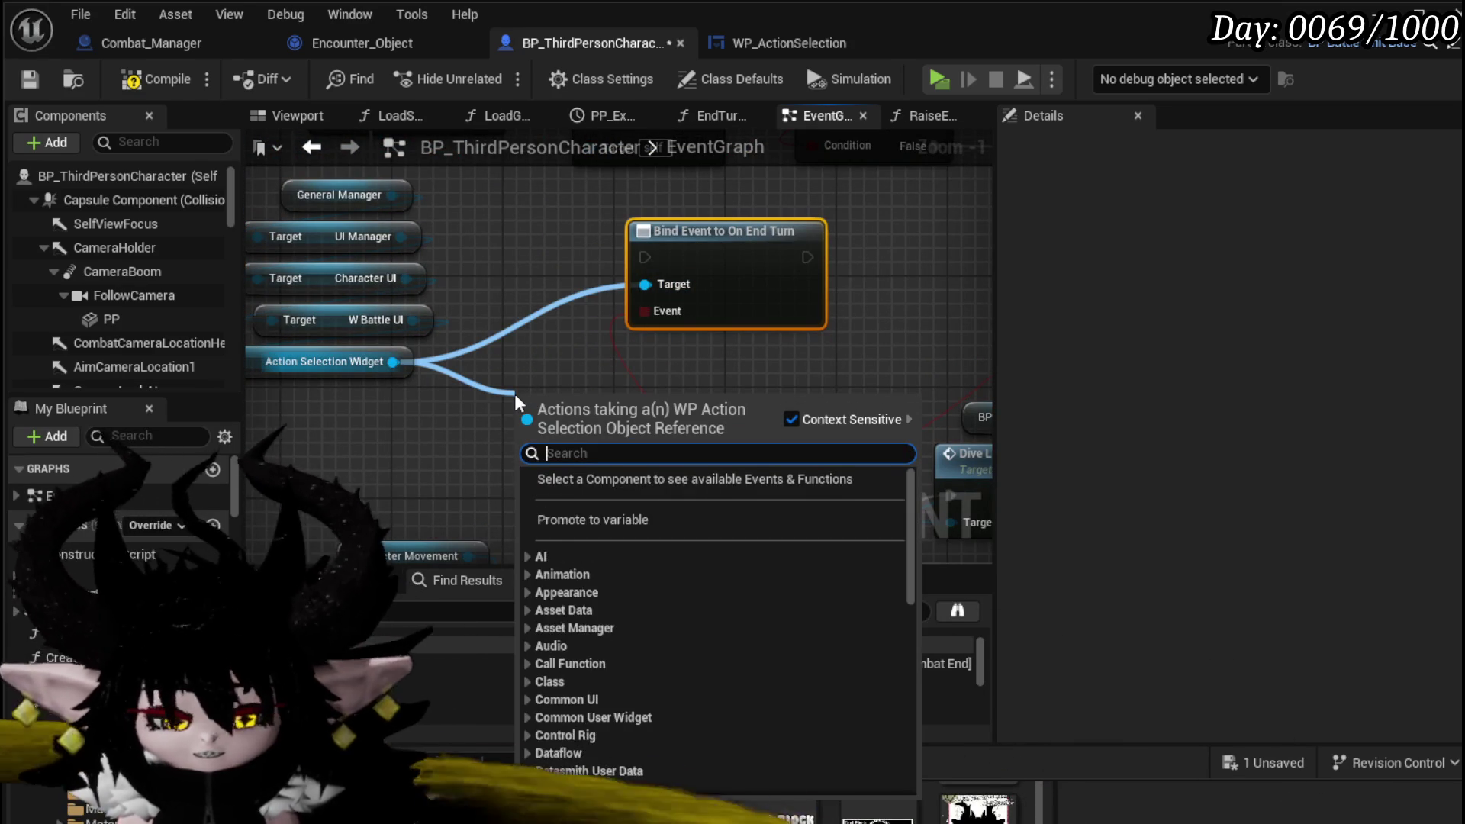
type("Bind")
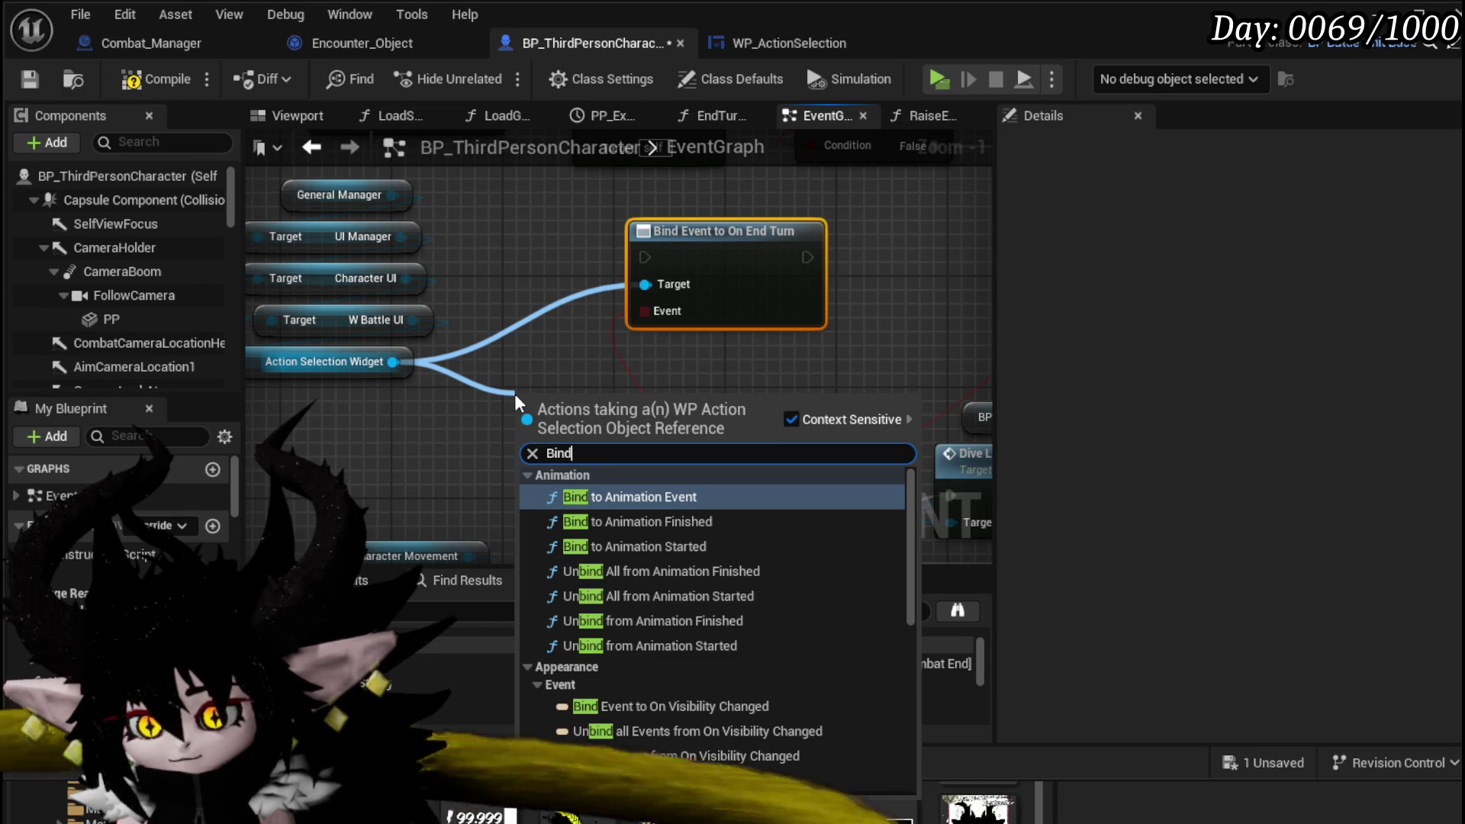
key("BackSpace")
key("BackSpace")
key("BackSpace")
type("un")
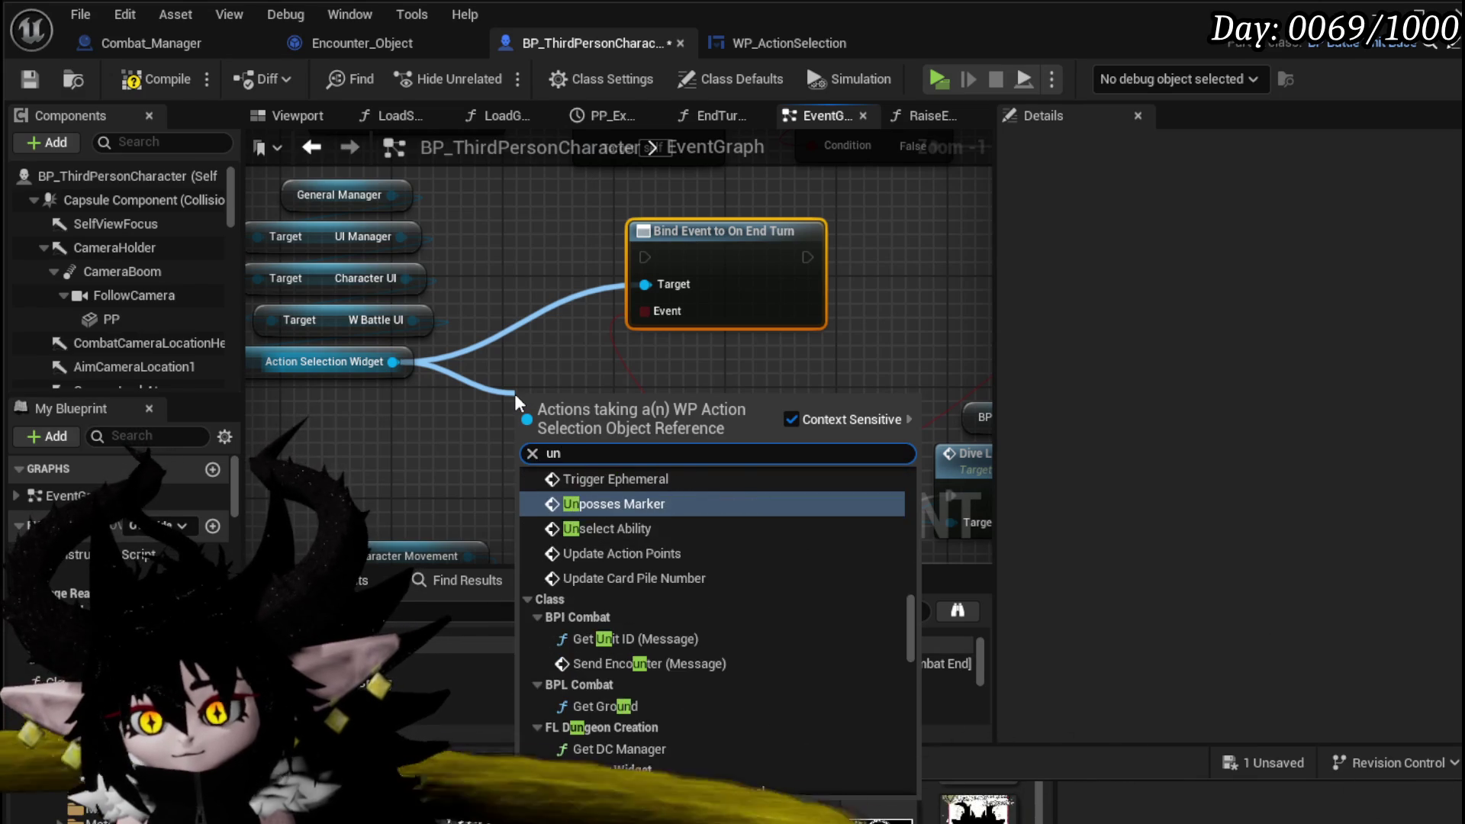
type("bind on ")
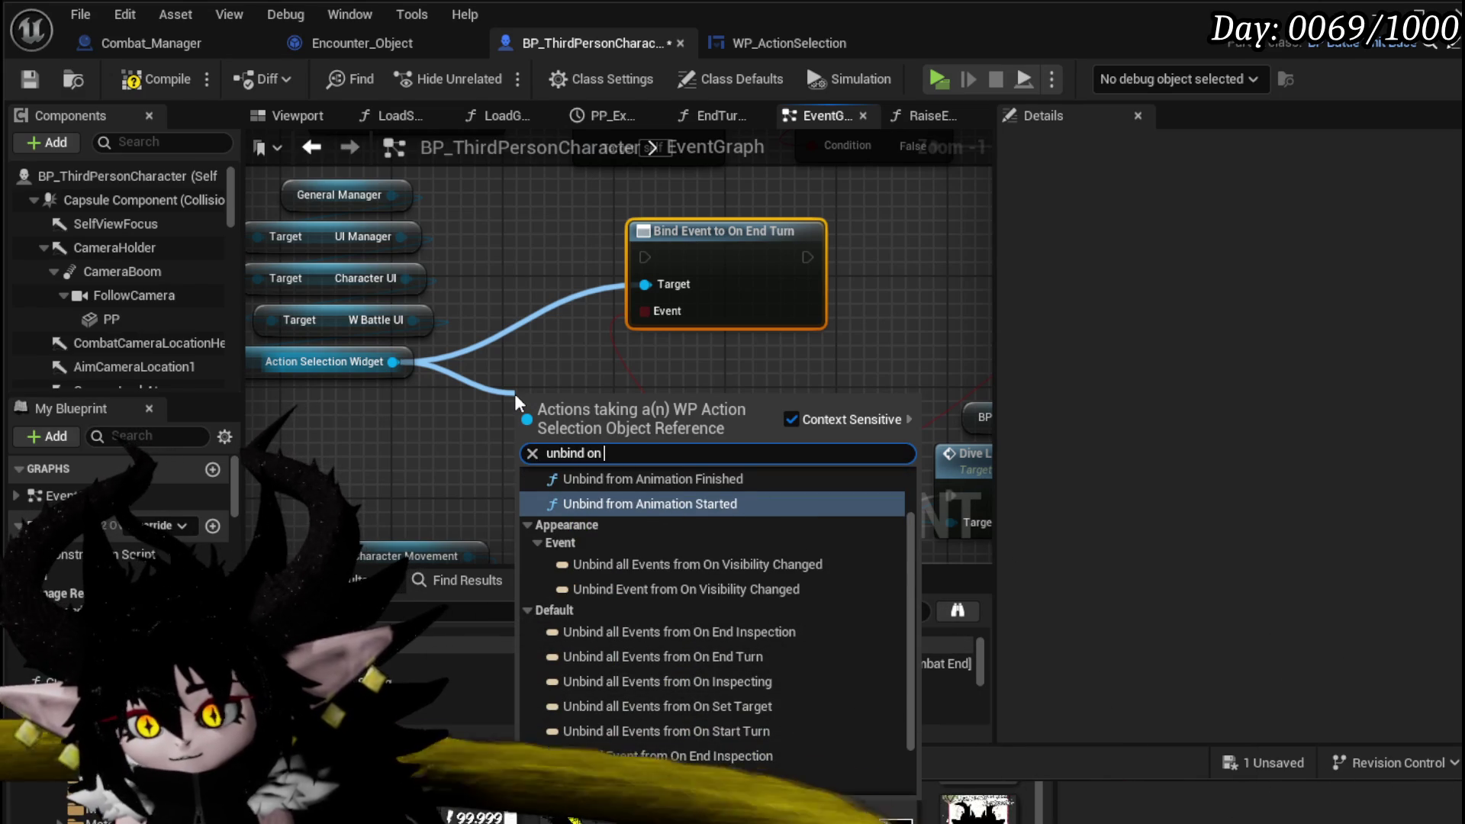
type("end turn")
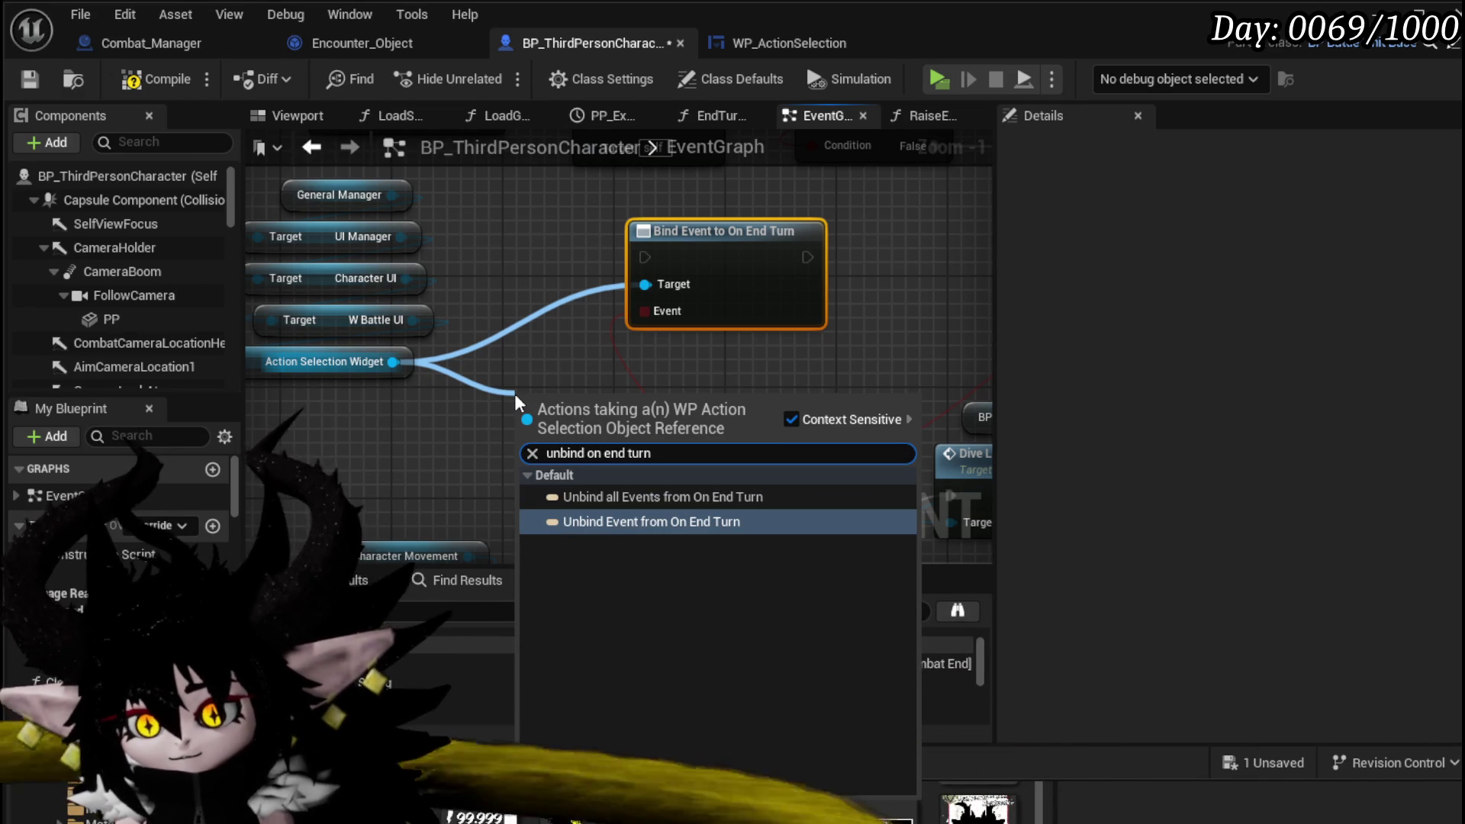
- Add Unbind Event from On End Turn and connect ReadyForNextWave to its Event pin
left_click(617, 522)
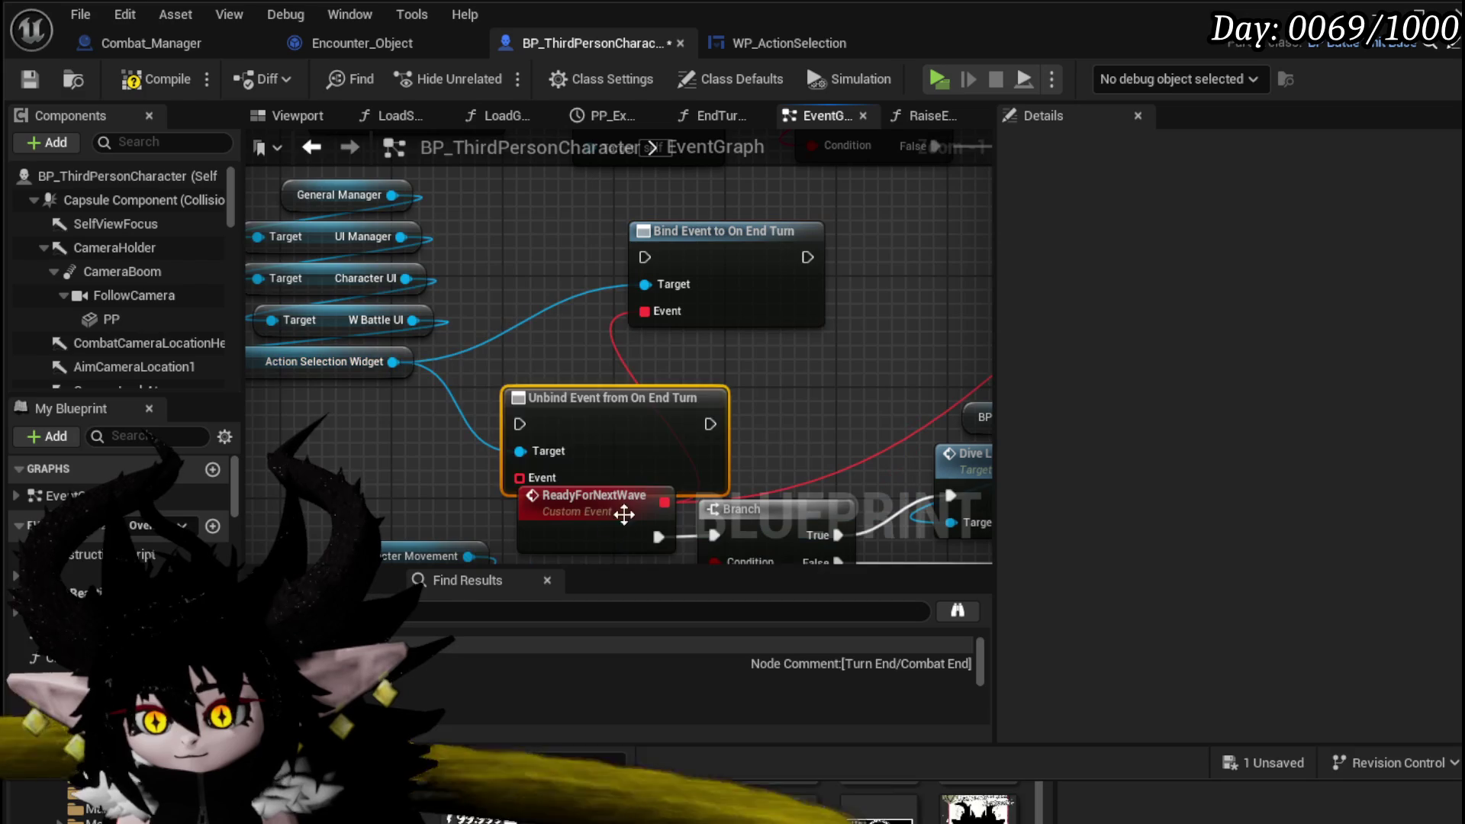
left_click_drag(621, 458, 740, 413)
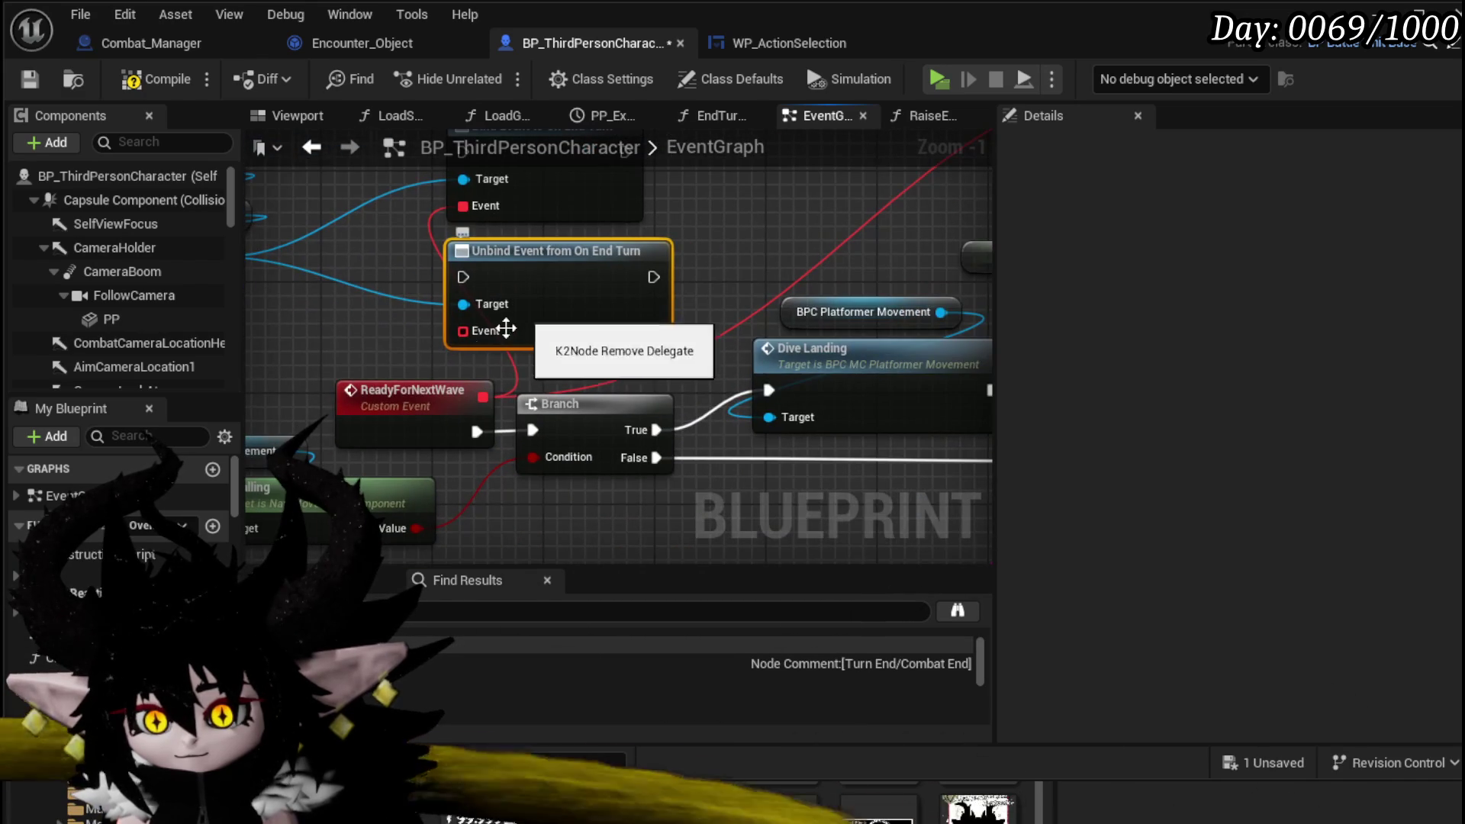
mouse_move(483, 397)
left_mouse_down()
mouse_move(474, 388)
mouse_move(479, 401)
left_mouse_up()
- Insert the Unbind node into the execution path between ReadyForNextWave and Branch
scroll(479, 402, "down", 2)
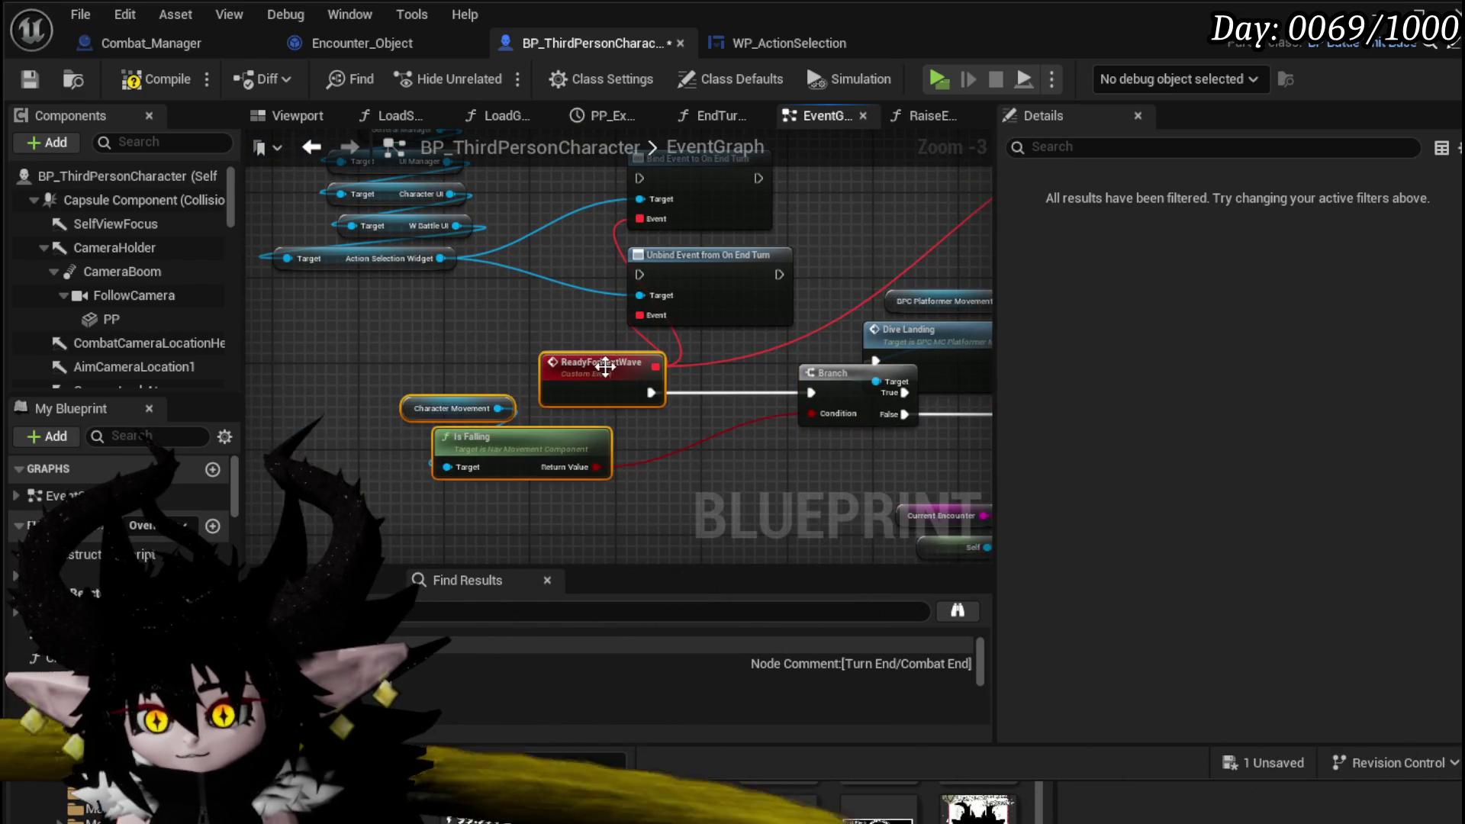
left_click_drag(606, 367, 424, 367)
mouse_move(698, 284)
left_mouse_down()
mouse_move(660, 399)
mouse_move(631, 393)
left_mouse_up()
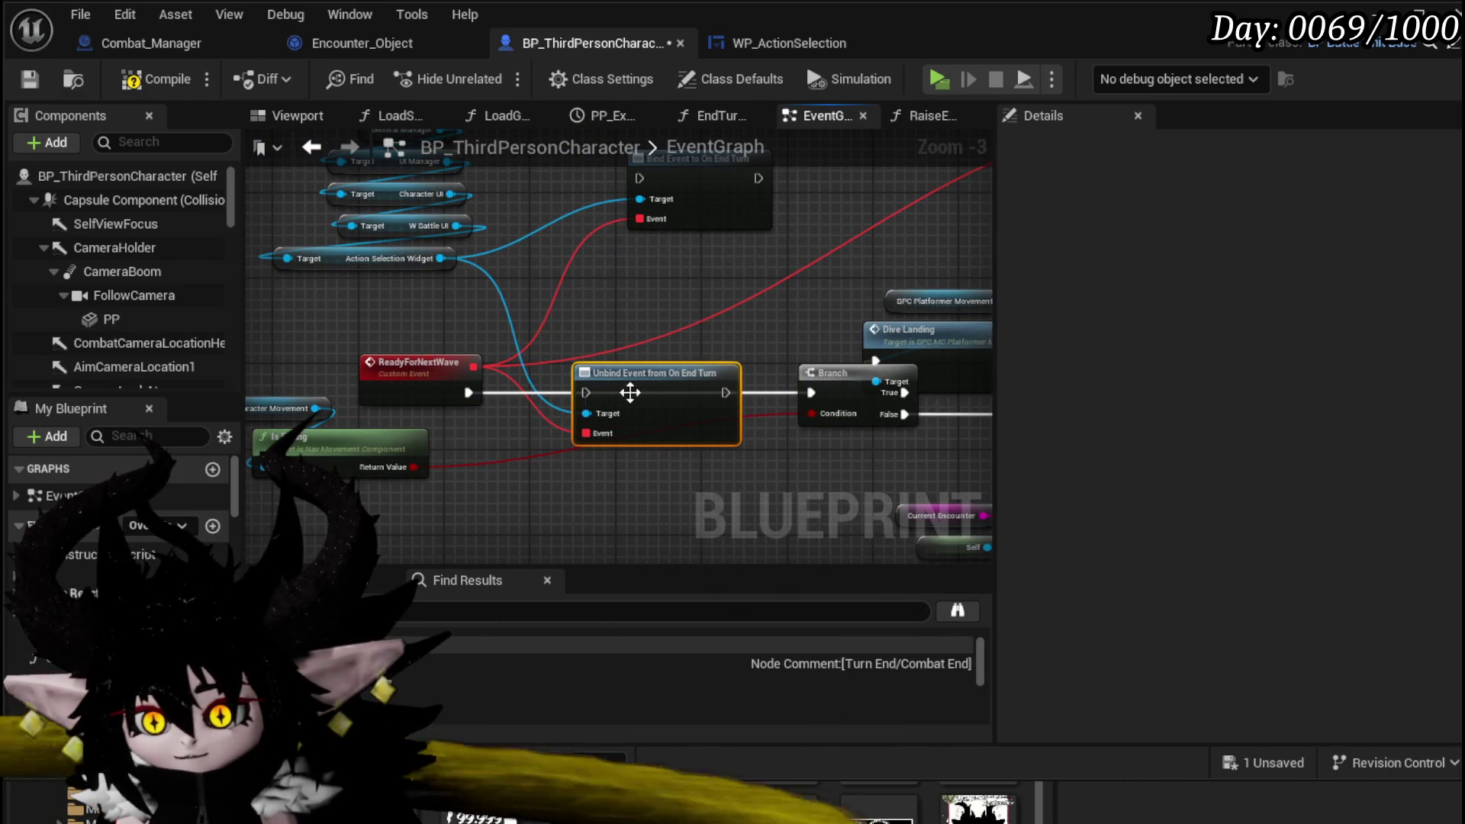
left_click_drag(467, 392, 588, 393)
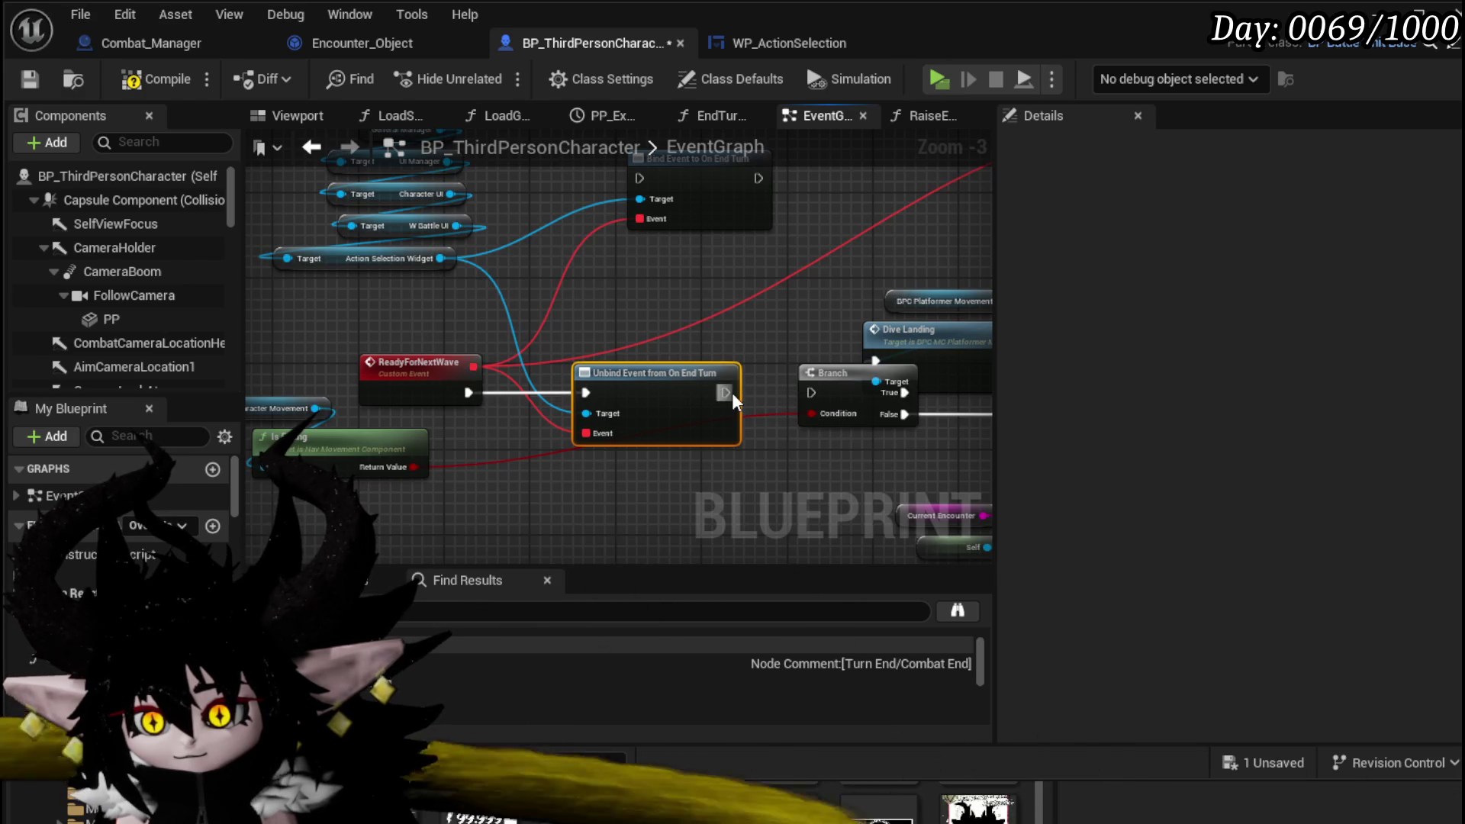
left_click_drag(731, 392, 811, 392)
mouse_move(831, 259)
left_mouse_down()
mouse_move(547, 401)
mouse_move(466, 413)
mouse_move(763, 393)
left_mouse_up()
mouse_move(575, 347)
left_mouse_down()
mouse_move(518, 328)
mouse_move(439, 385)
mouse_move(415, 366)
mouse_move(437, 387)
mouse_move(907, 209)
mouse_move(767, 208)
mouse_move(774, 220)
left_mouse_up()
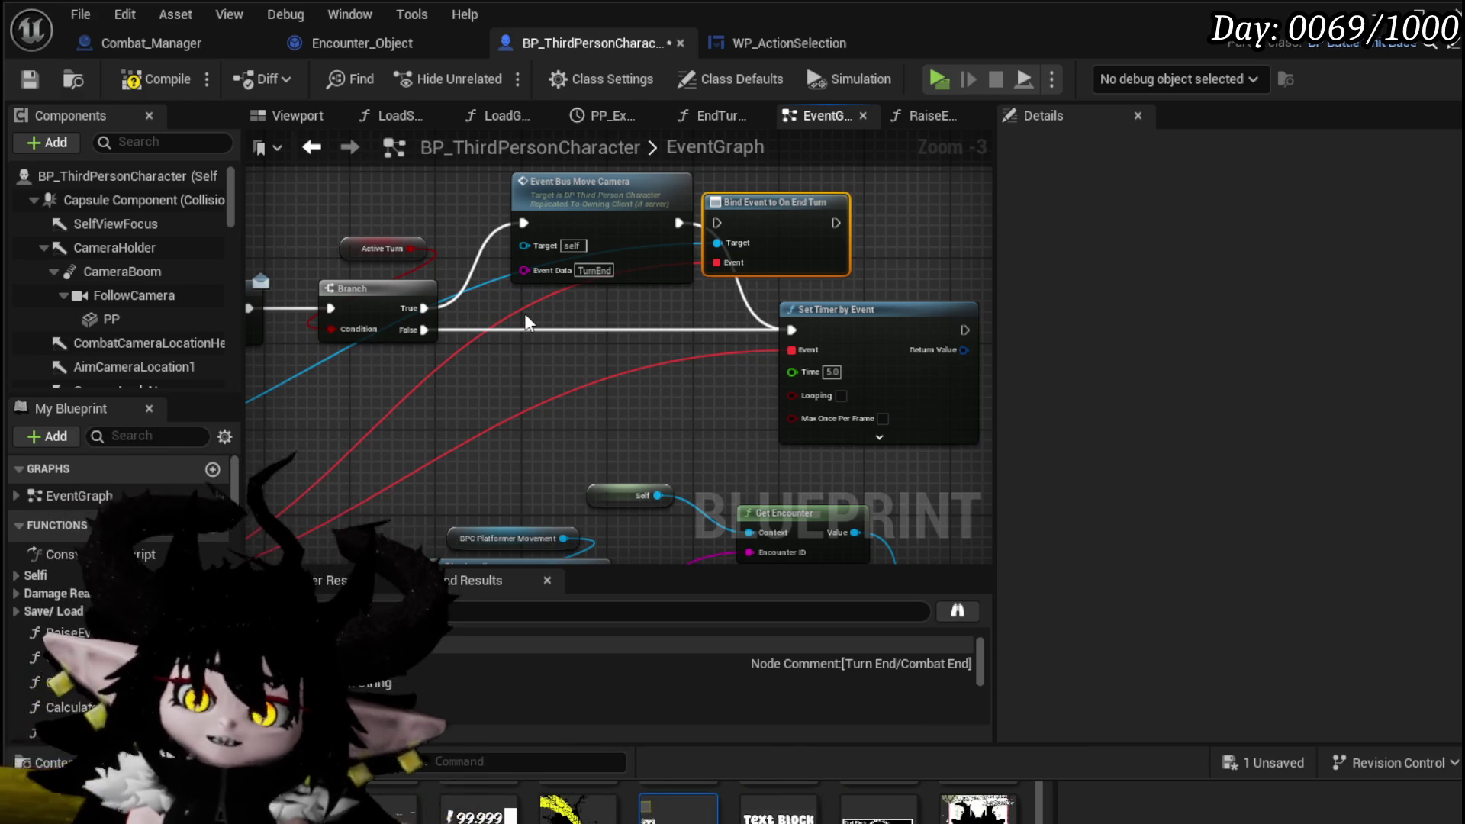
- Move Bind Event below the Branch, shift the timer chain right, and raise the Dive Landing nodes
mouse_move(787, 222)
left_mouse_down()
mouse_move(602, 346)
mouse_move(487, 373)
left_mouse_up()
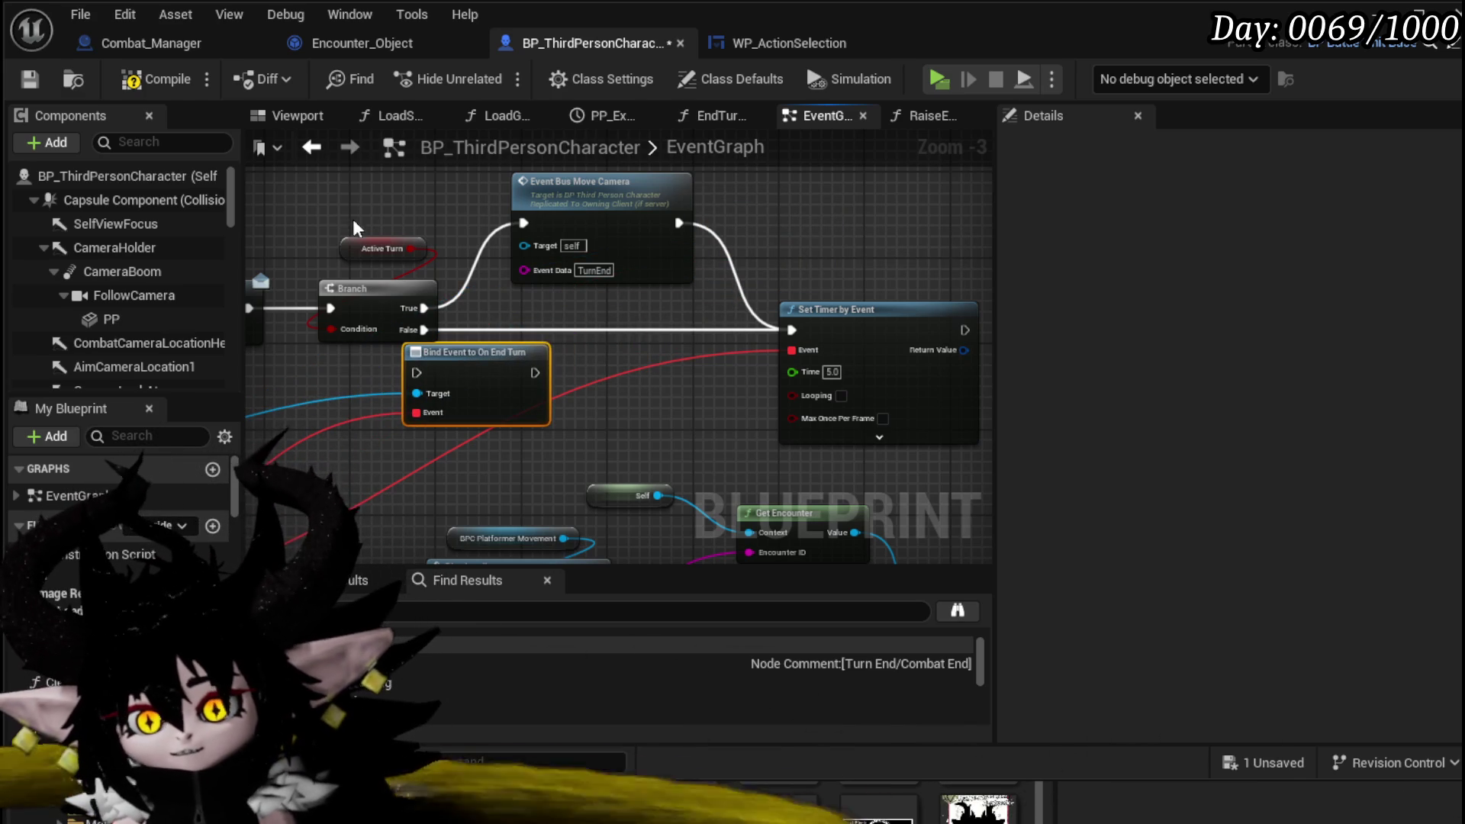
mouse_move(352, 219)
left_mouse_down()
mouse_move(588, 324)
mouse_move(851, 338)
left_mouse_up()
left_click_drag(378, 306, 593, 306)
left_click(663, 345)
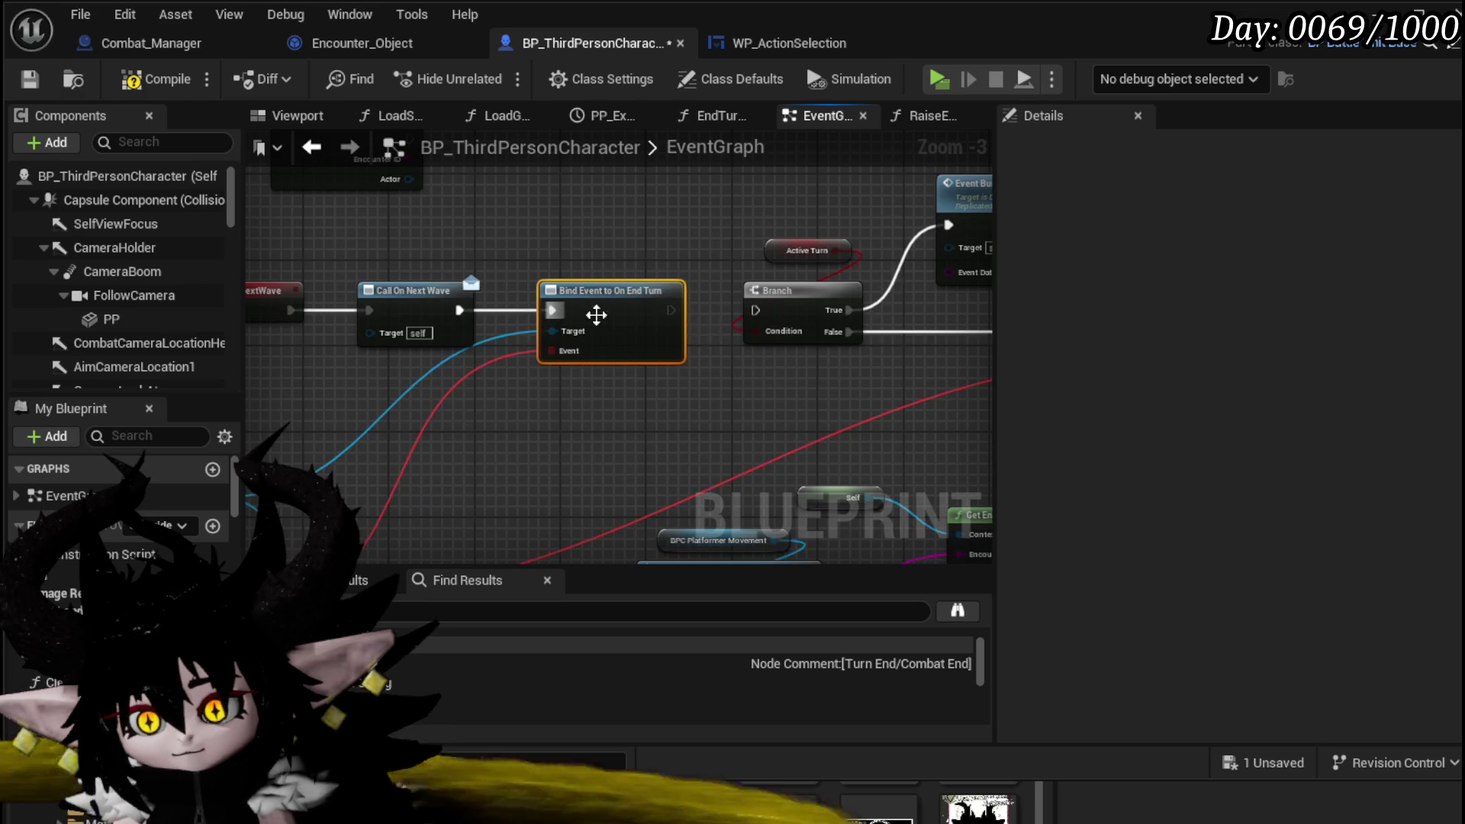
mouse_move(597, 315)
left_mouse_down()
mouse_move(706, 333)
mouse_move(382, 320)
mouse_move(346, 410)
left_mouse_up()
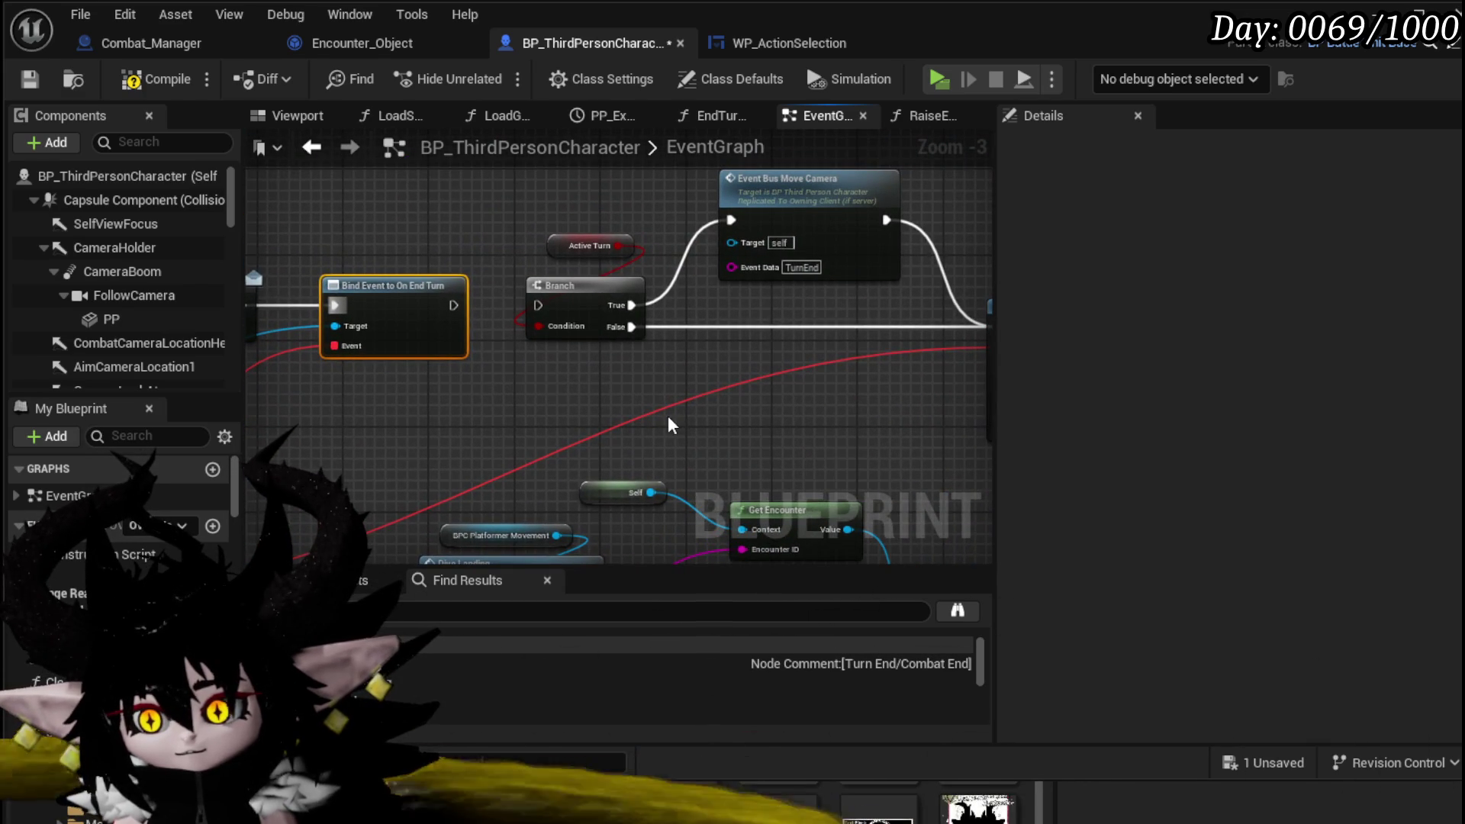
mouse_move(669, 424)
left_mouse_down()
mouse_move(393, 400)
mouse_move(815, 362)
mouse_move(746, 272)
mouse_move(508, 313)
left_mouse_up()
mouse_move(596, 412)
left_mouse_down()
mouse_move(539, 287)
mouse_move(695, 229)
left_mouse_up()
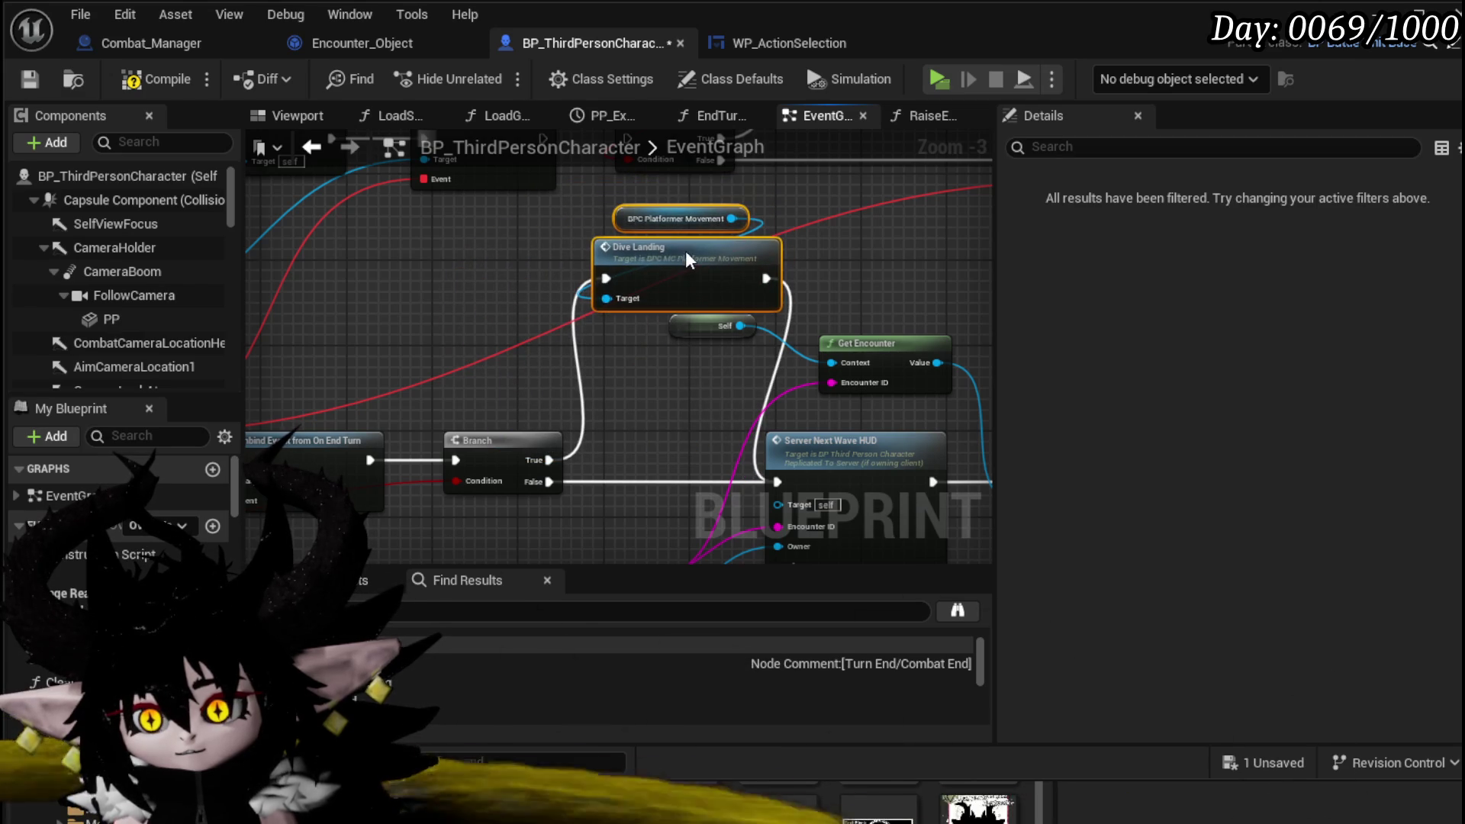
- Shift Get Encounter, Server Next Wave HUD and Spawn New Enemy Wave right, placing Spawn beside the HUD
mouse_move(505, 290)
left_mouse_down()
mouse_move(428, 320)
mouse_move(335, 238)
mouse_move(743, 245)
mouse_move(255, 213)
left_mouse_up()
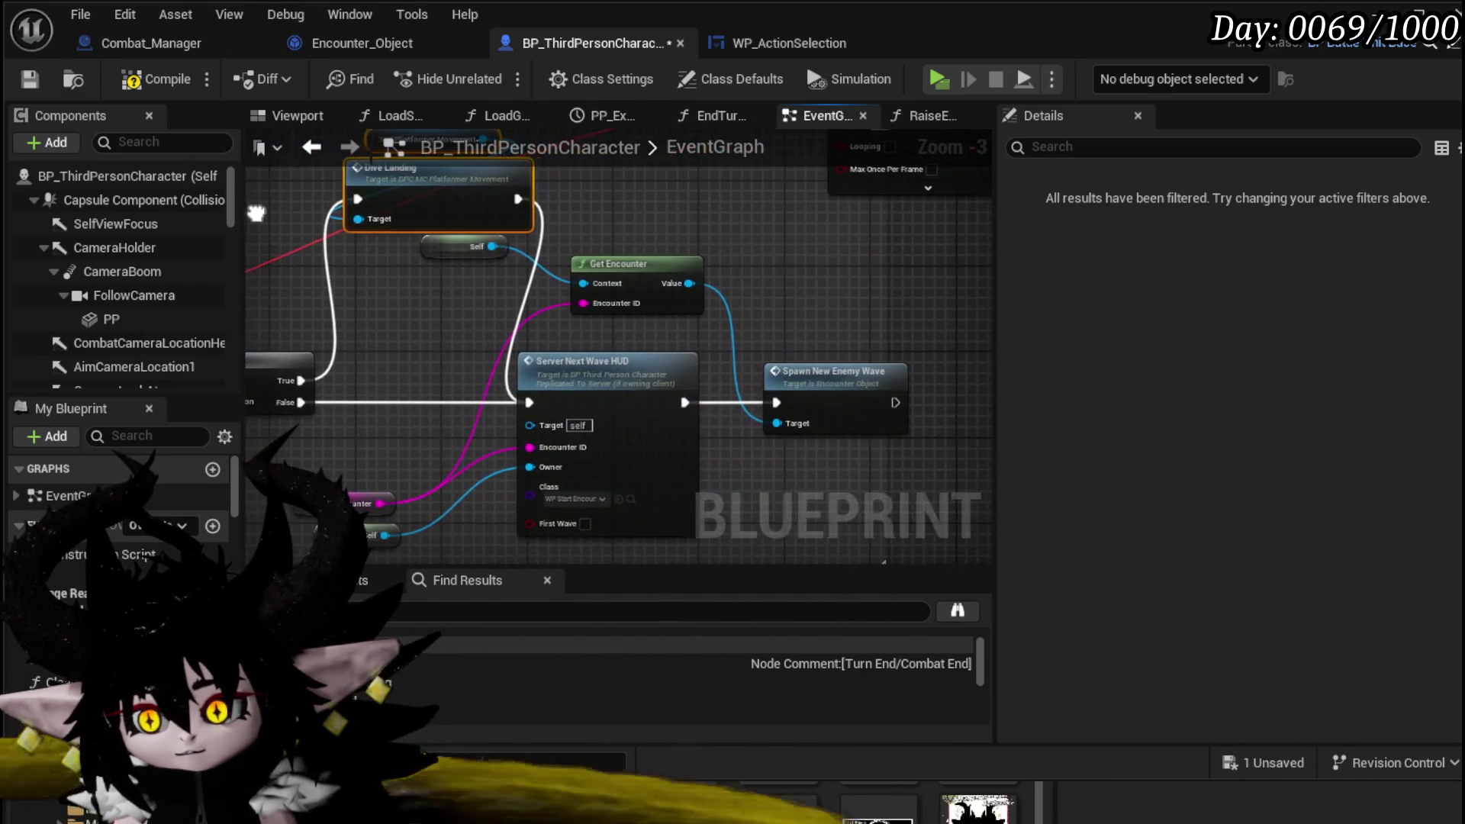
left_click(870, 412)
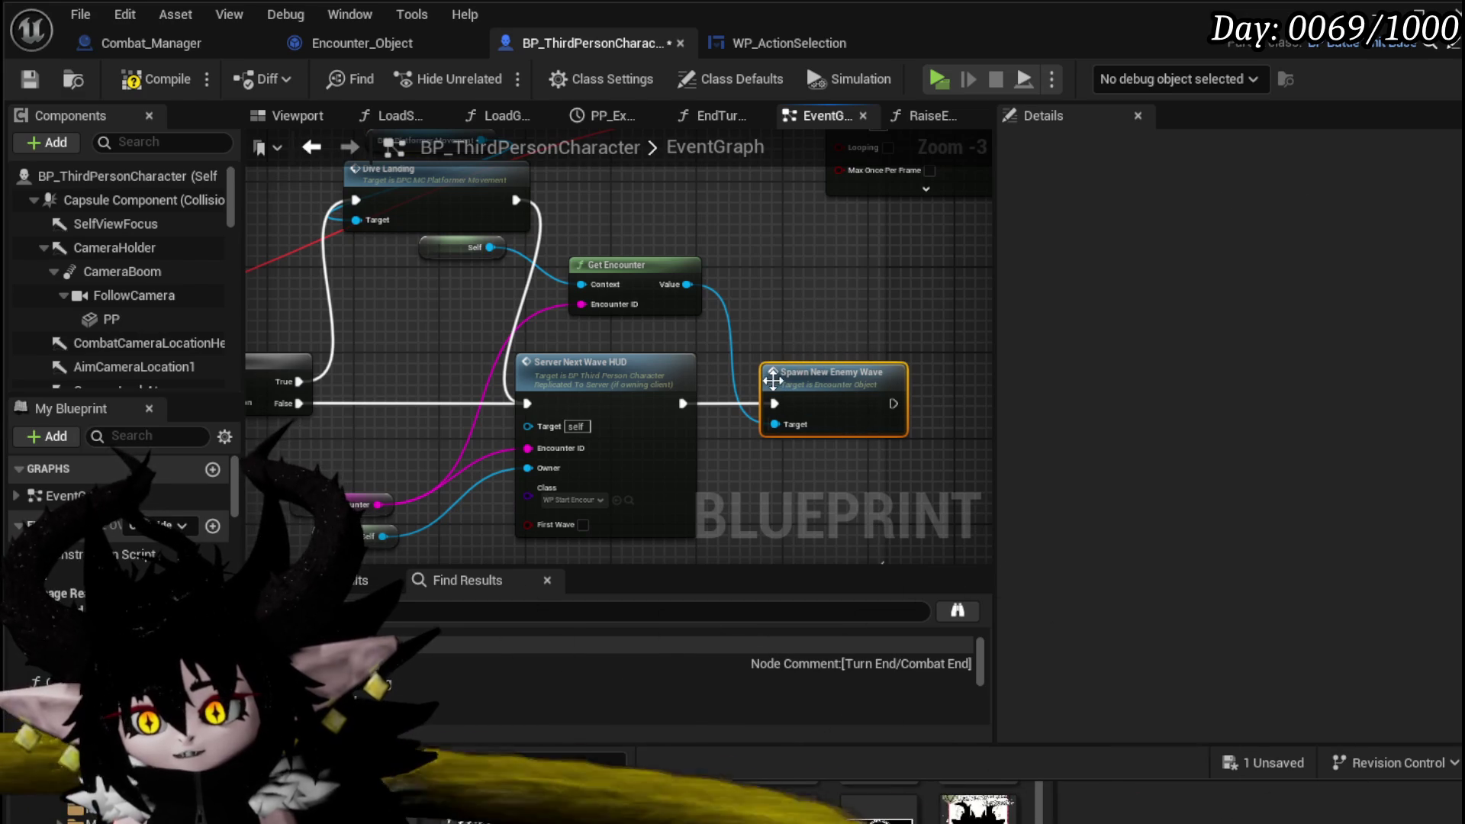
left_click_drag(803, 462, 823, 429)
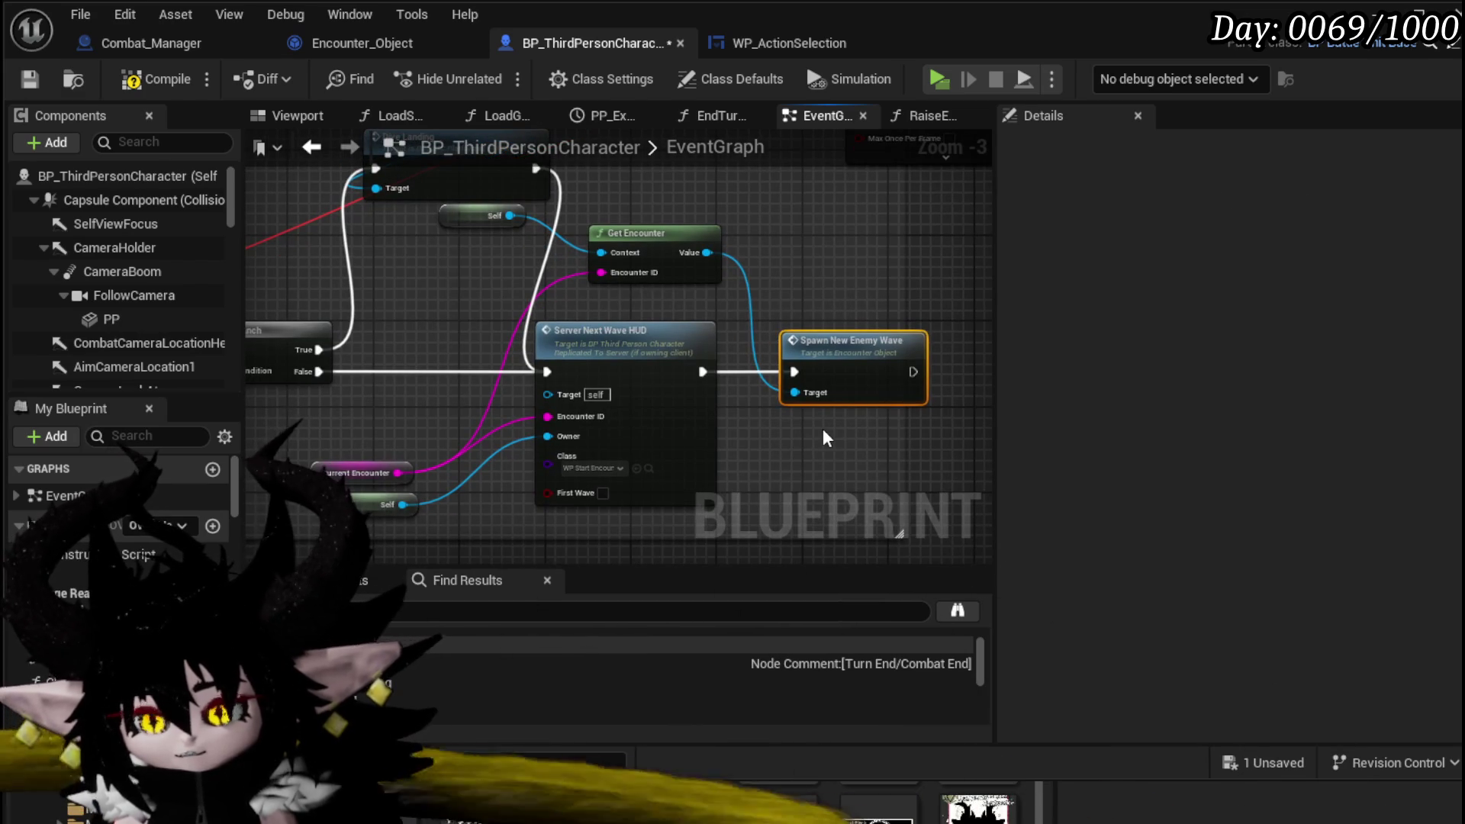
left_click(823, 432)
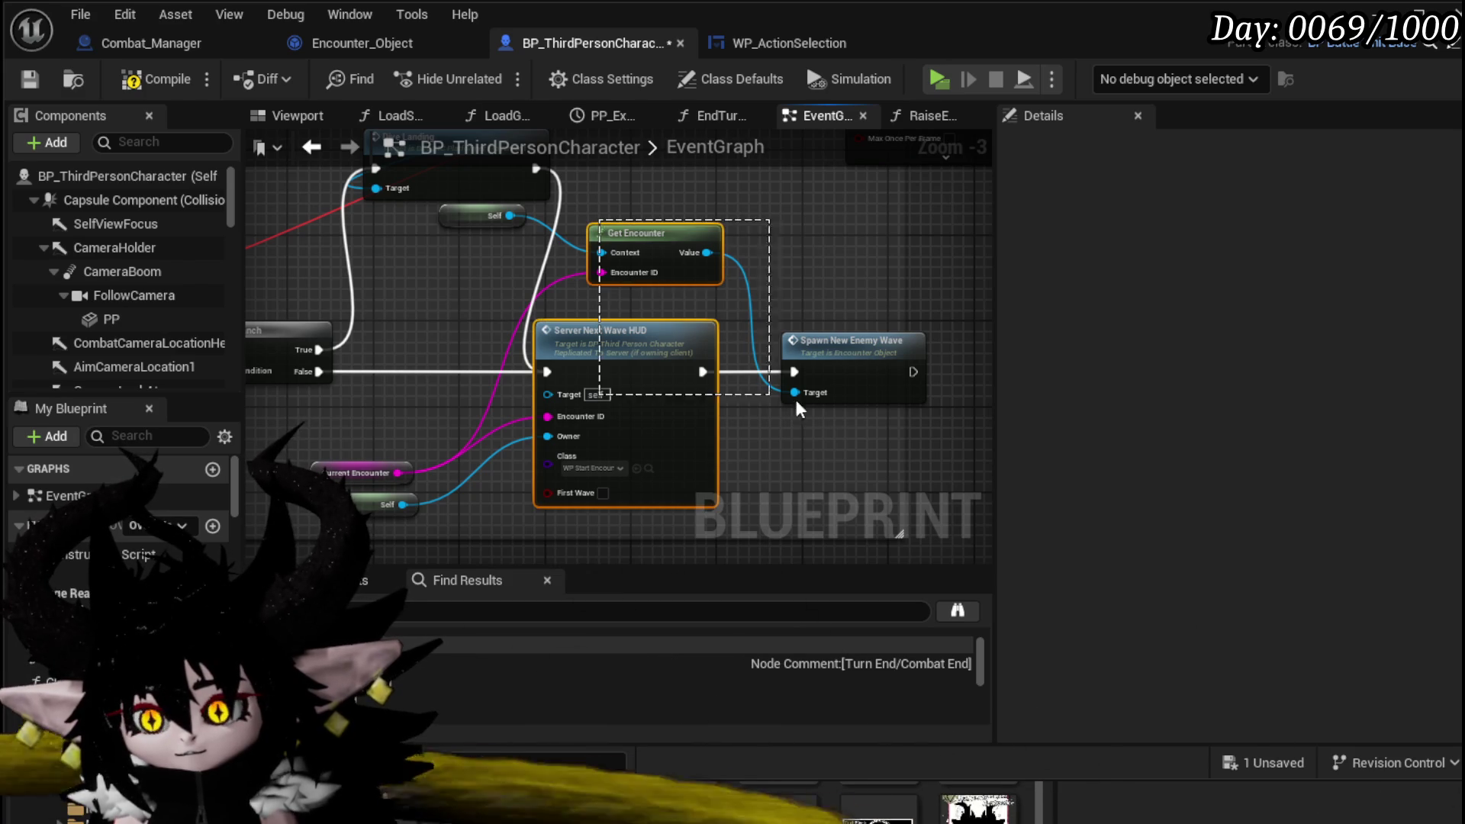
left_click_drag(796, 408, 797, 407)
left_click_drag(645, 337, 757, 337)
left_click(510, 356)
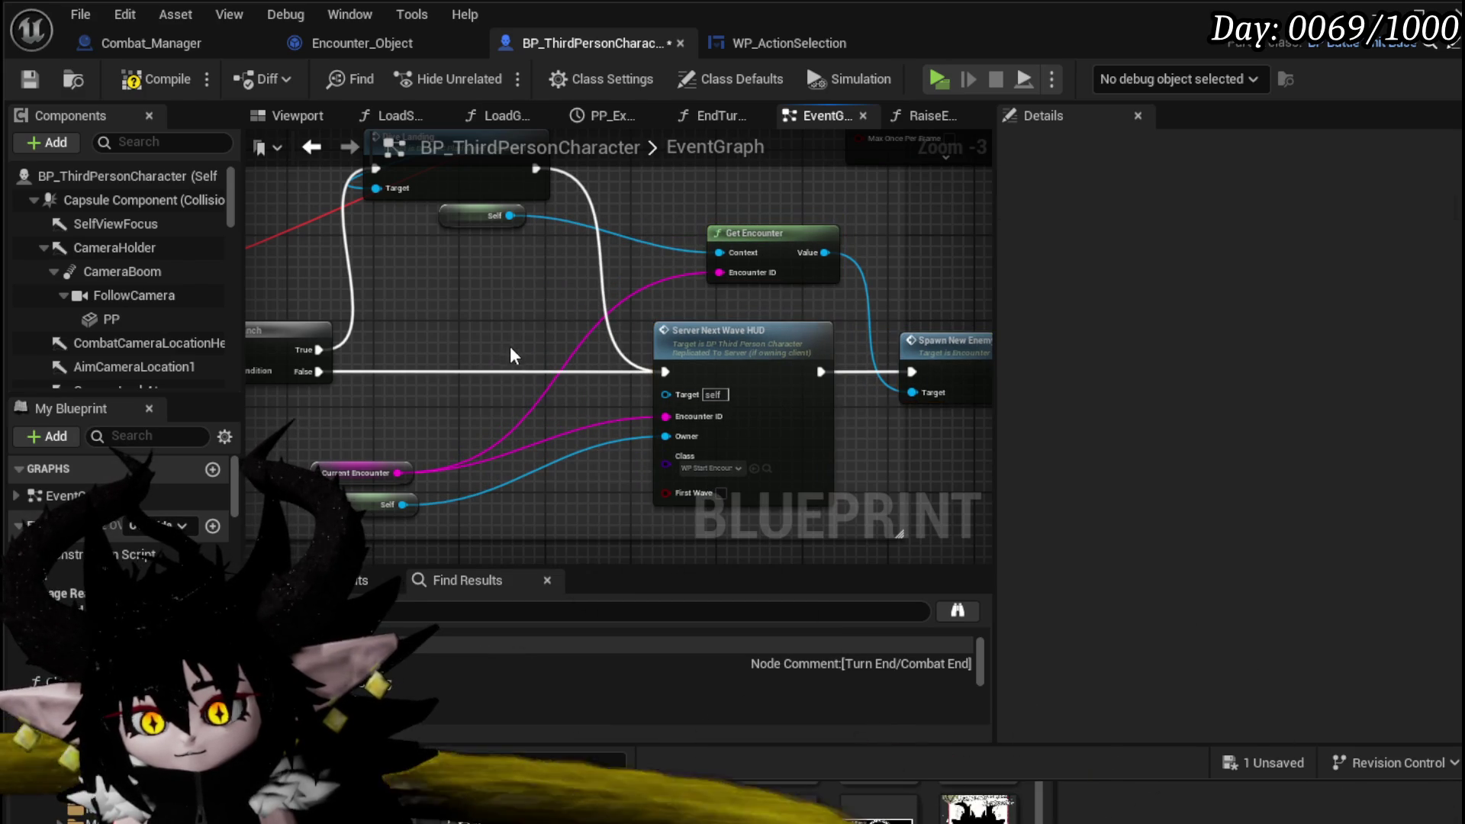
mouse_move(946, 374)
left_mouse_down()
mouse_move(719, 354)
mouse_move(797, 341)
left_mouse_up()
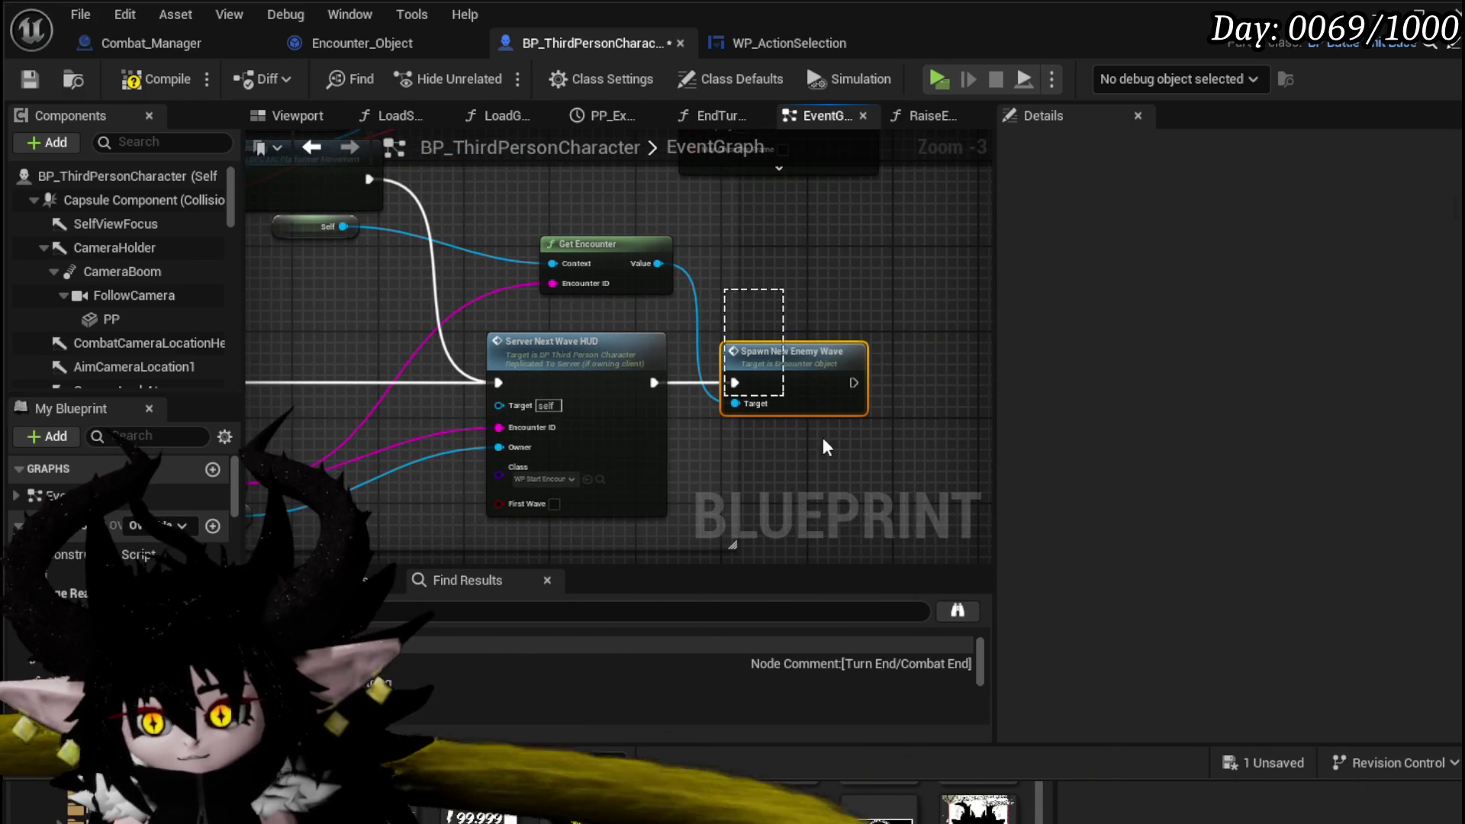
- Select the next-wave call and bind nodes, then center and select the Branch
scroll(822, 447, "down", 2)
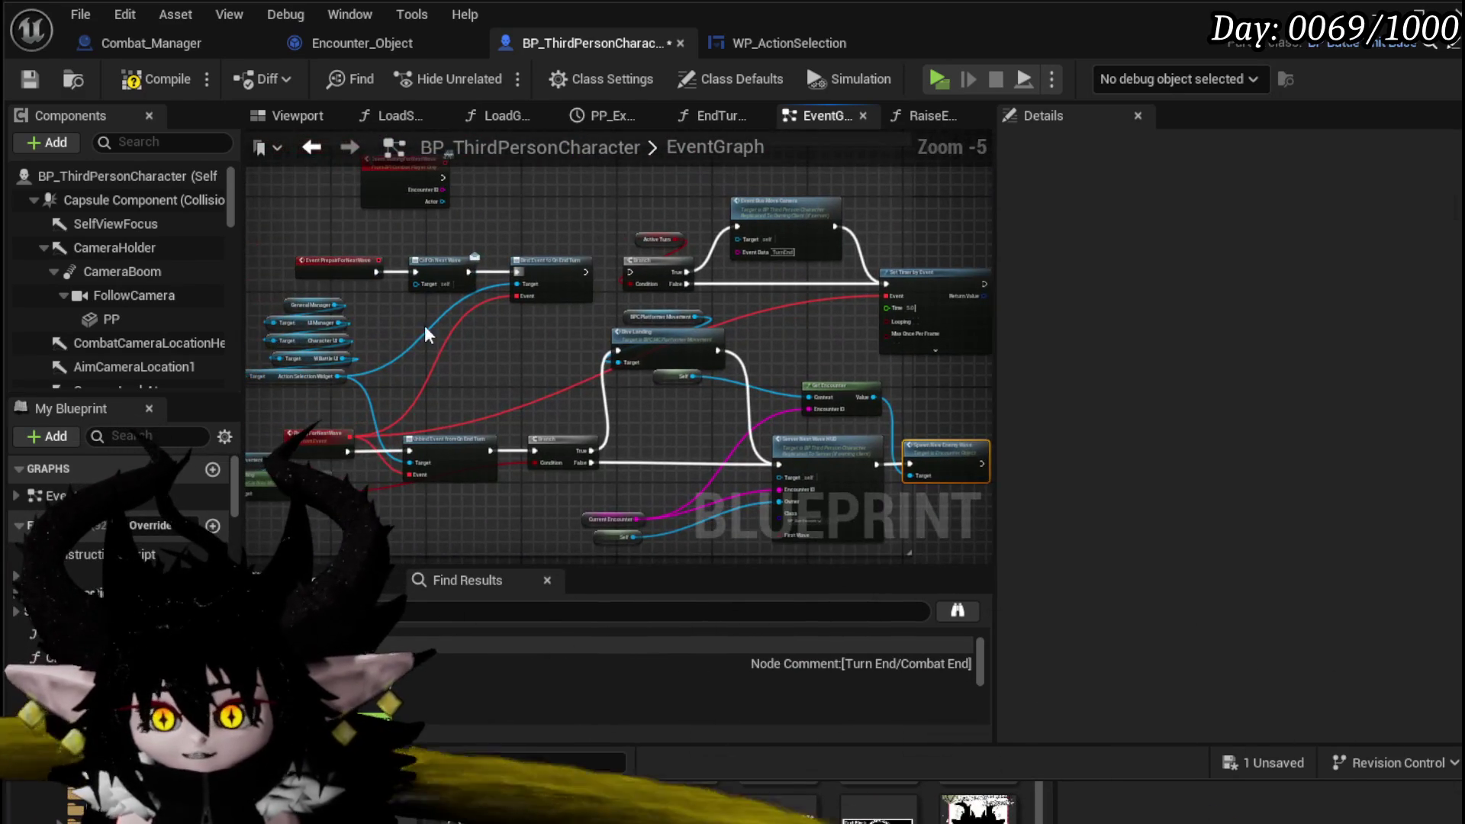
left_click_drag(382, 318, 616, 233)
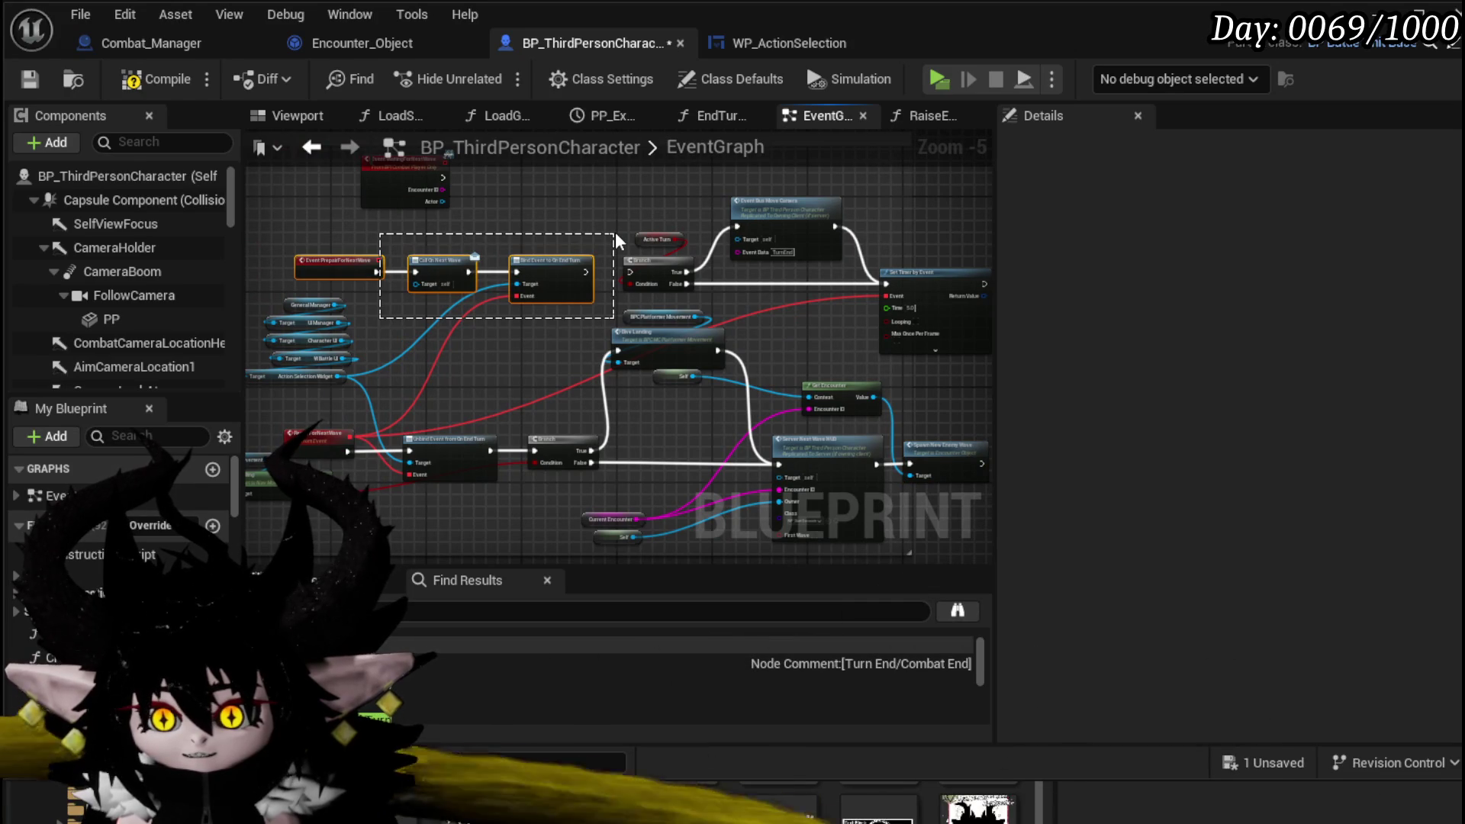
left_click_drag(786, 381, 603, 309)
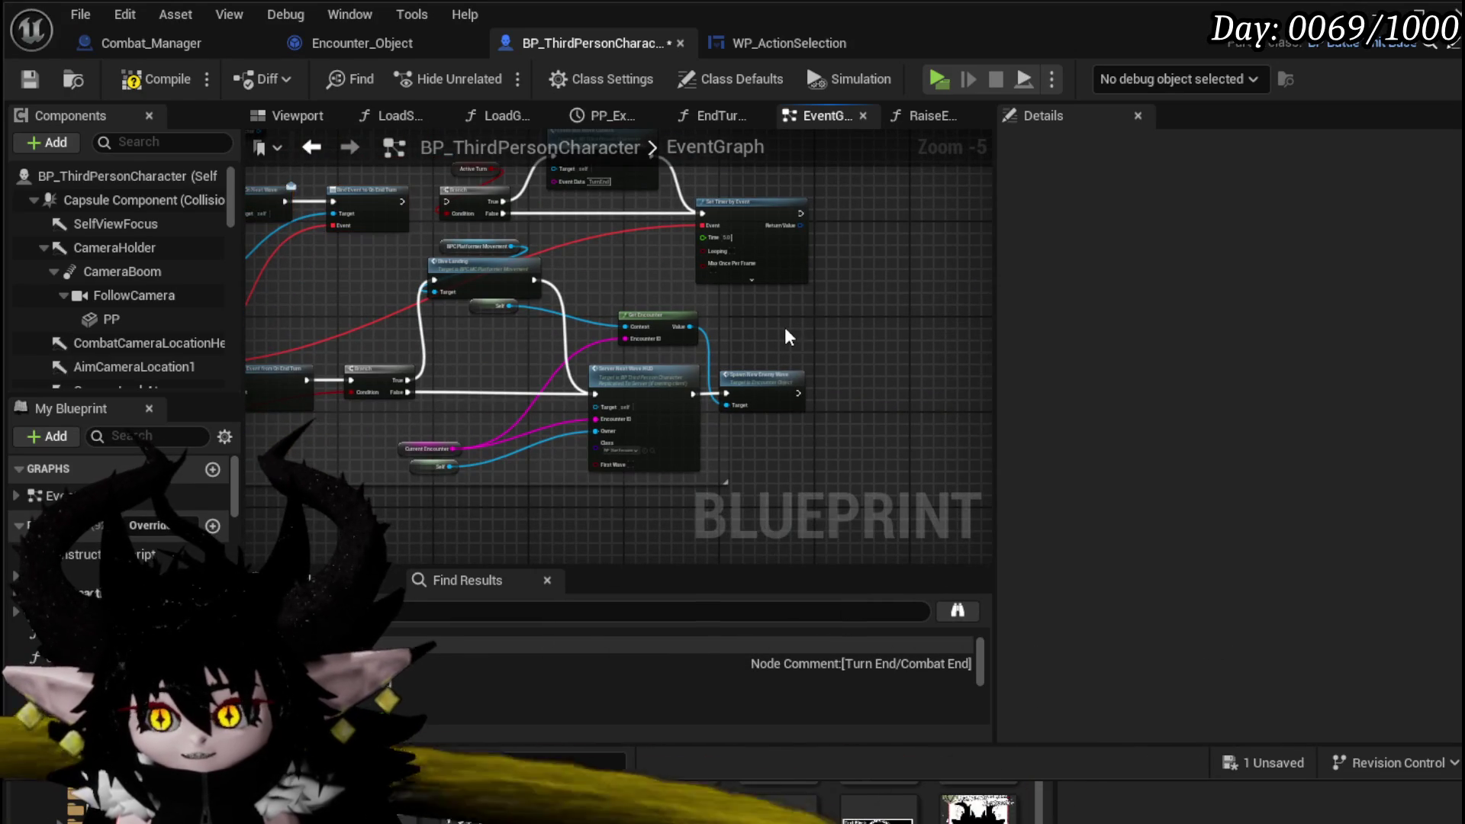
left_click_drag(366, 379, 550, 359)
left_click(550, 359)
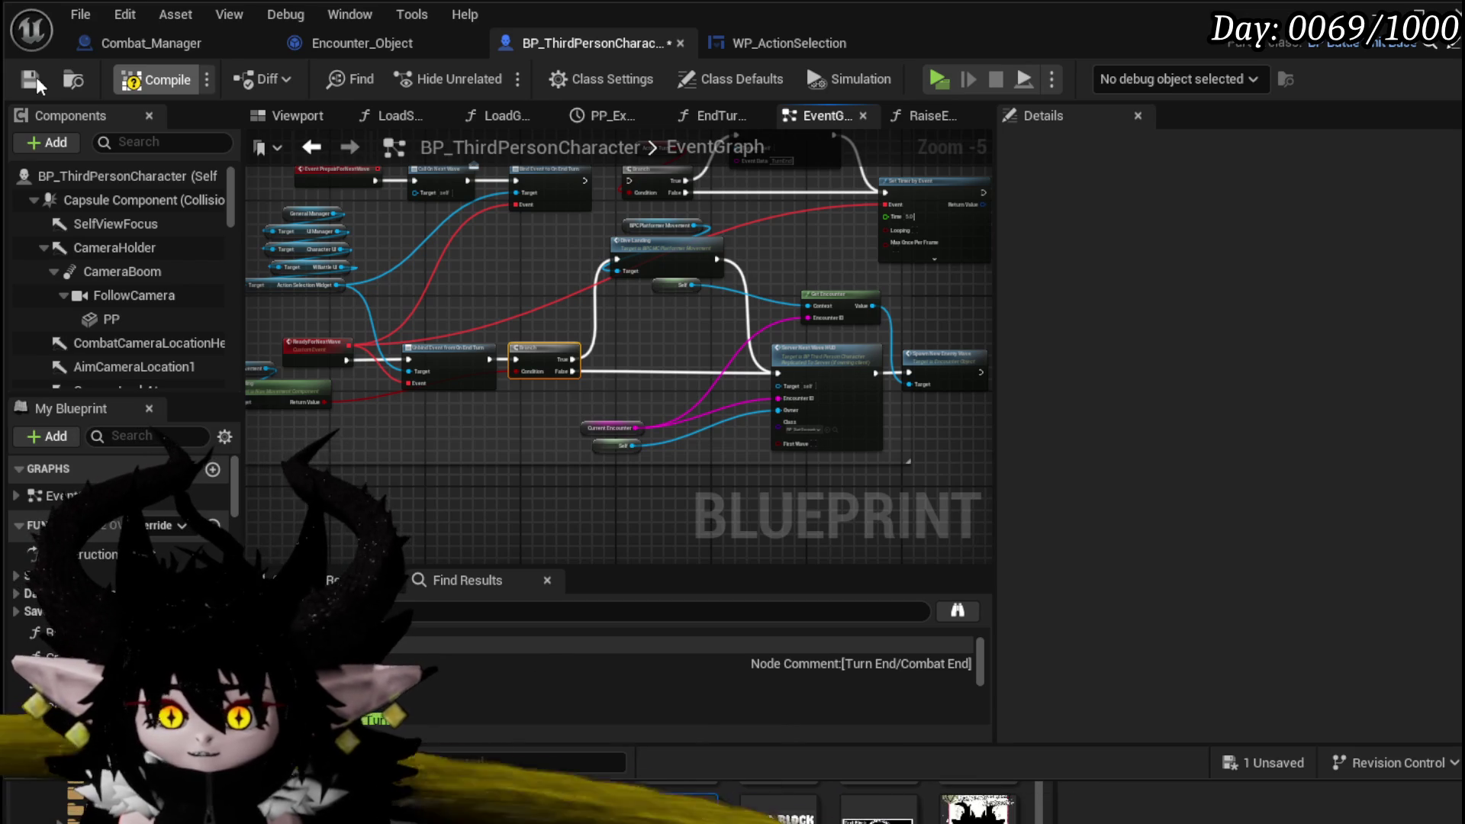
- Compile and save the character blueprint, then play and walk into the slime battle
left_click(35, 76)
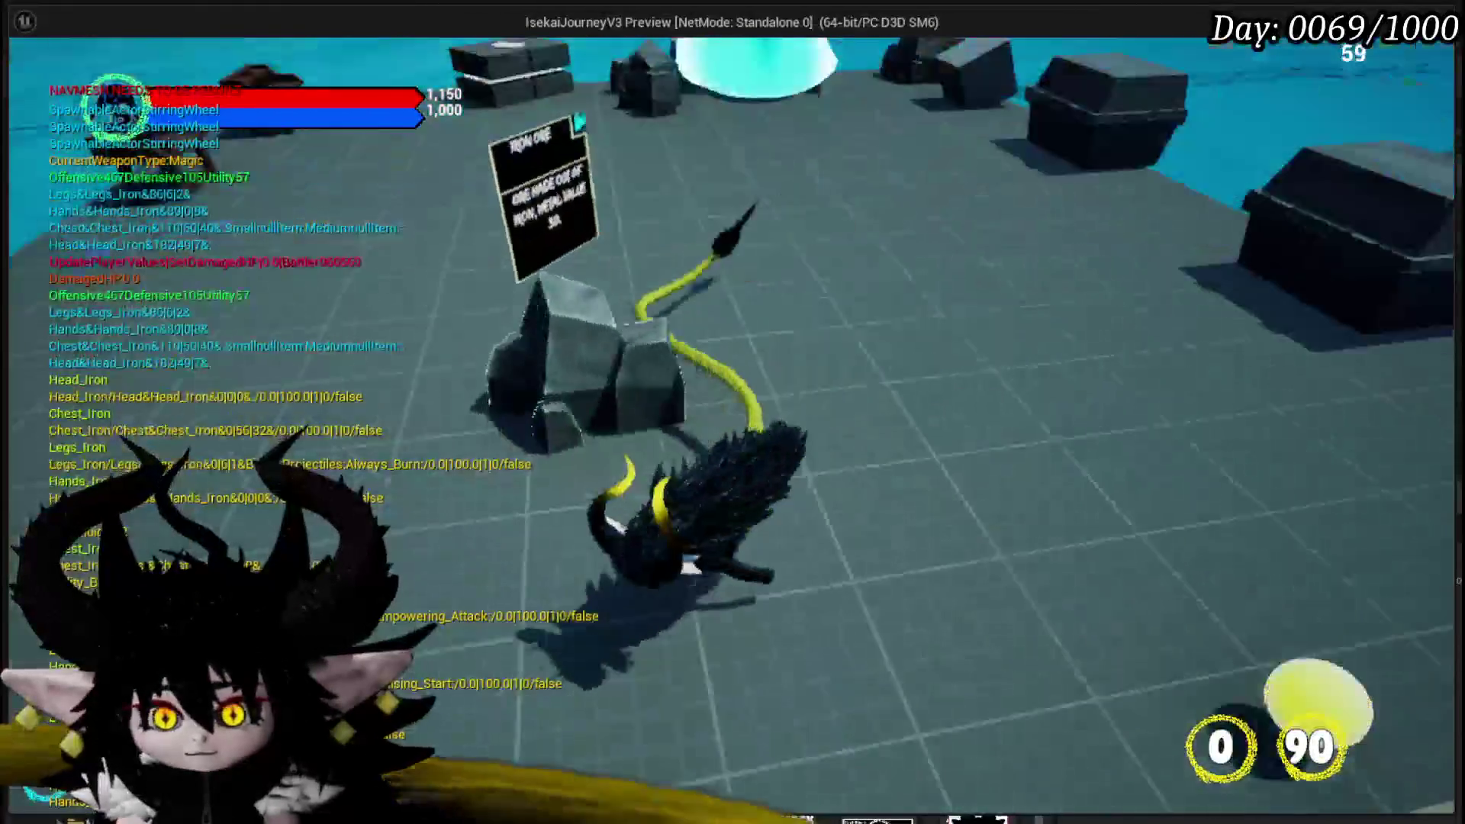
key("w")
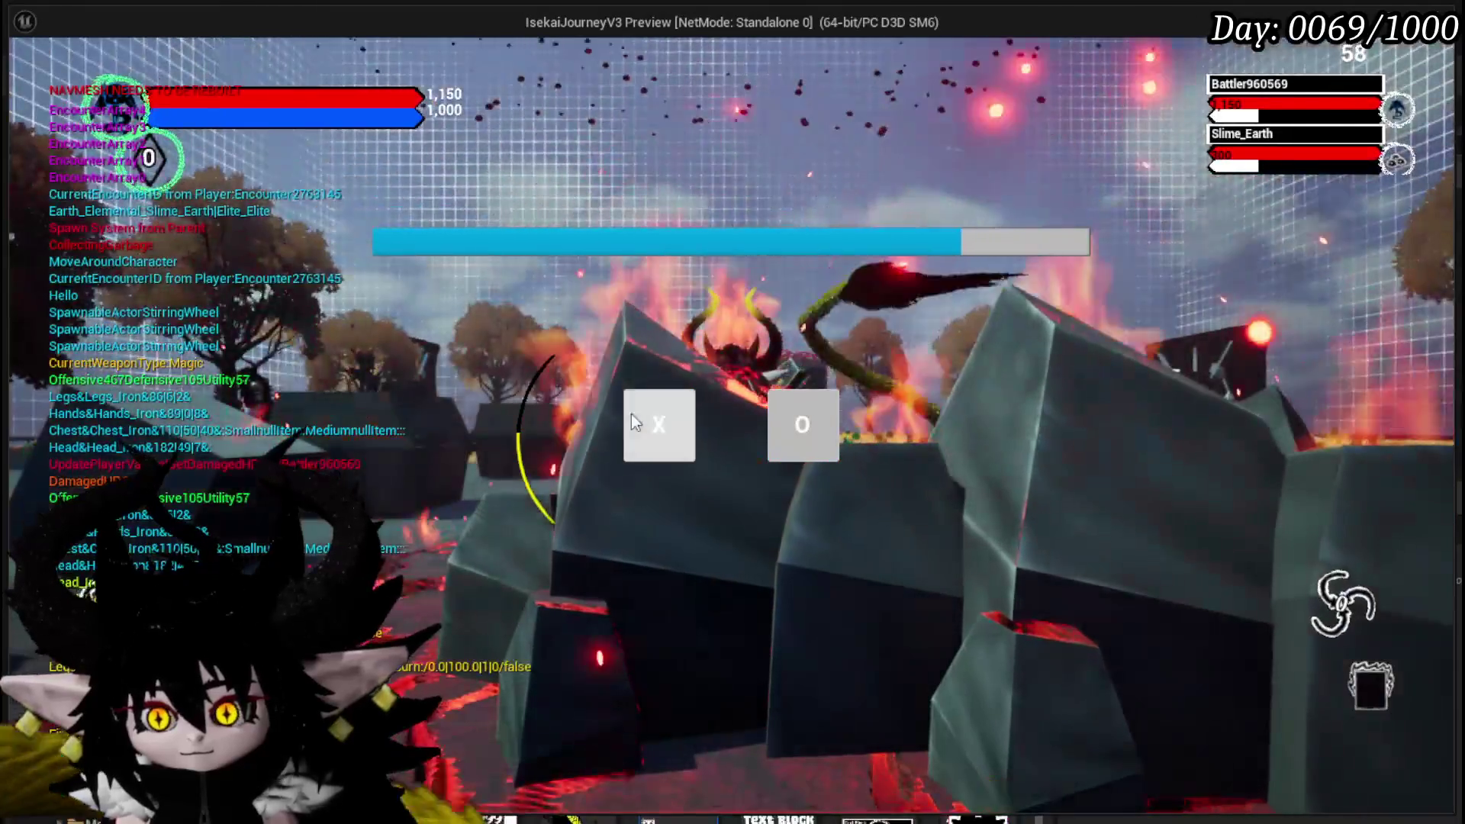
left_click(633, 416)
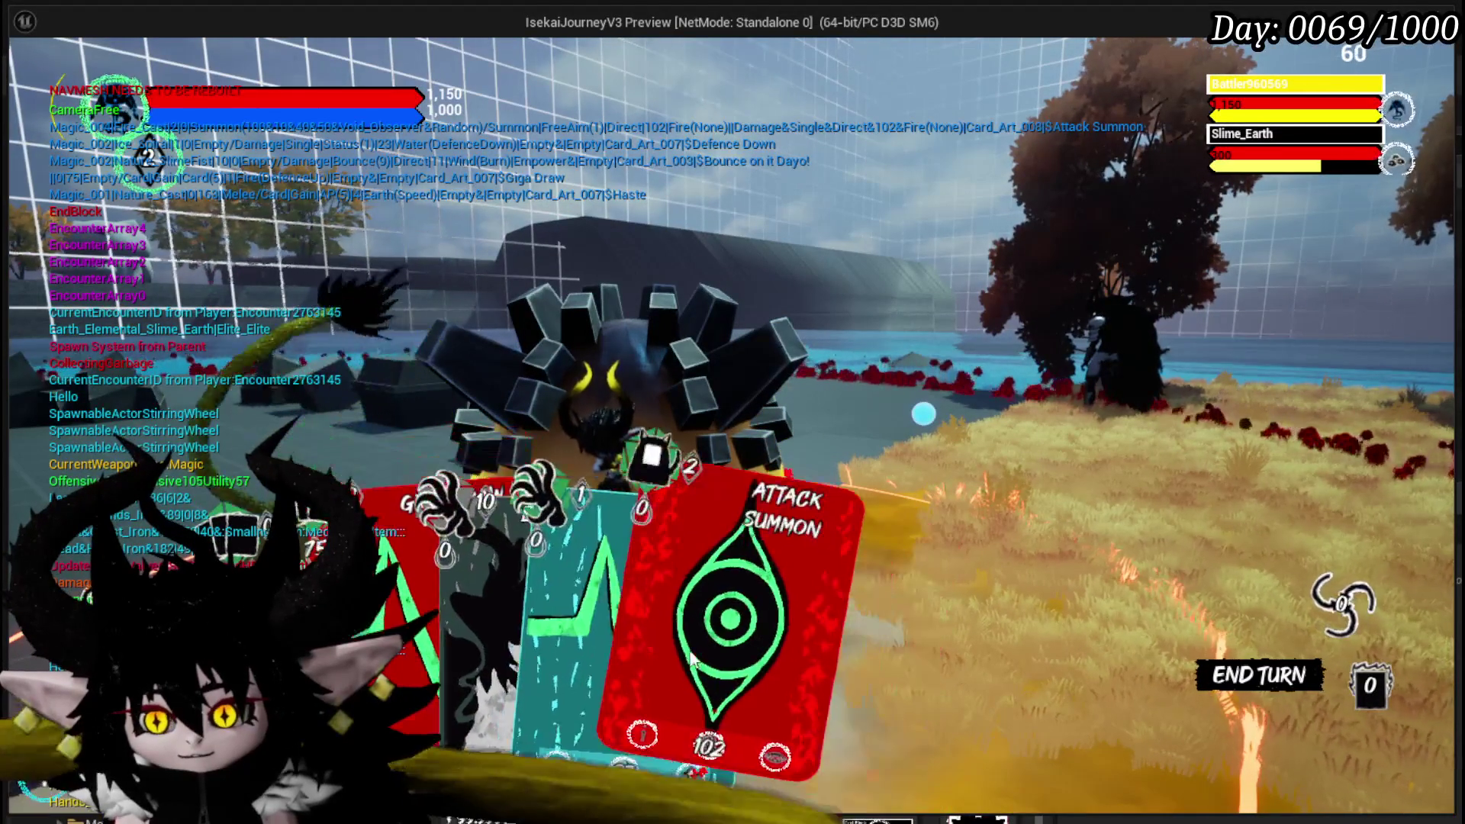
- Play Giga Draw and Claw on the slime, end the turn, then stop and save the level
left_click(711, 571)
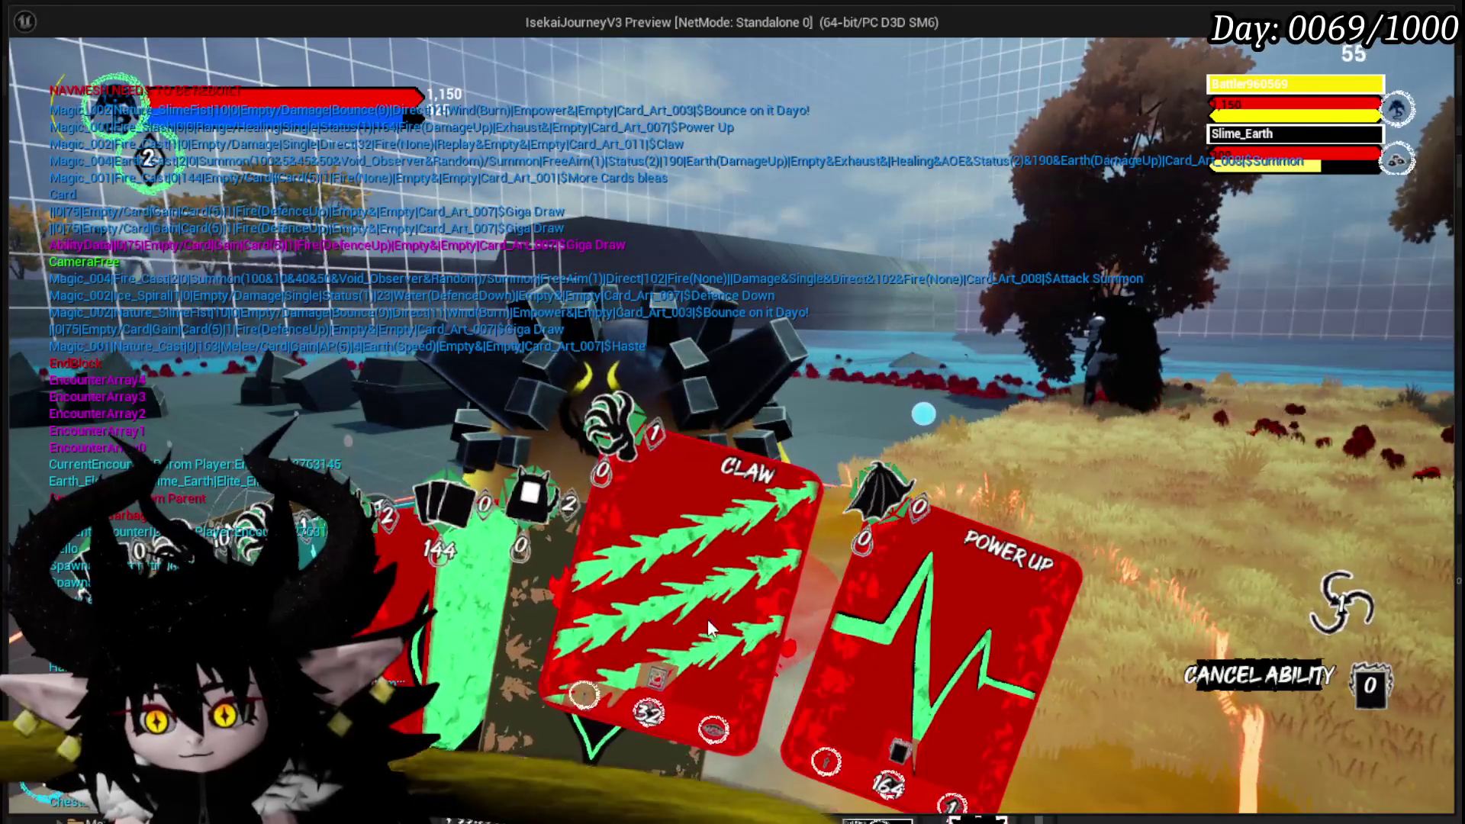
left_click(708, 620)
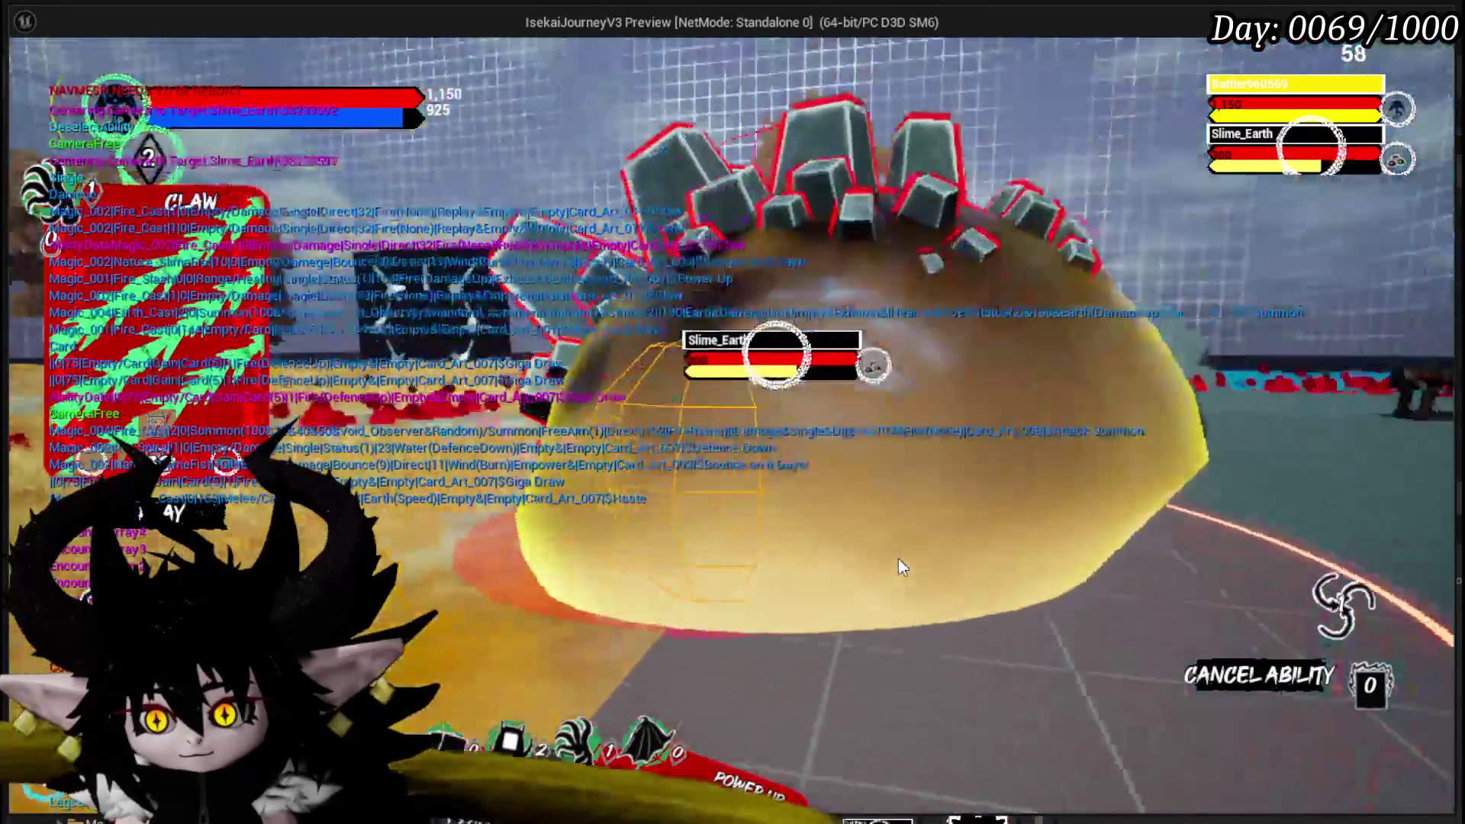
left_click(899, 565)
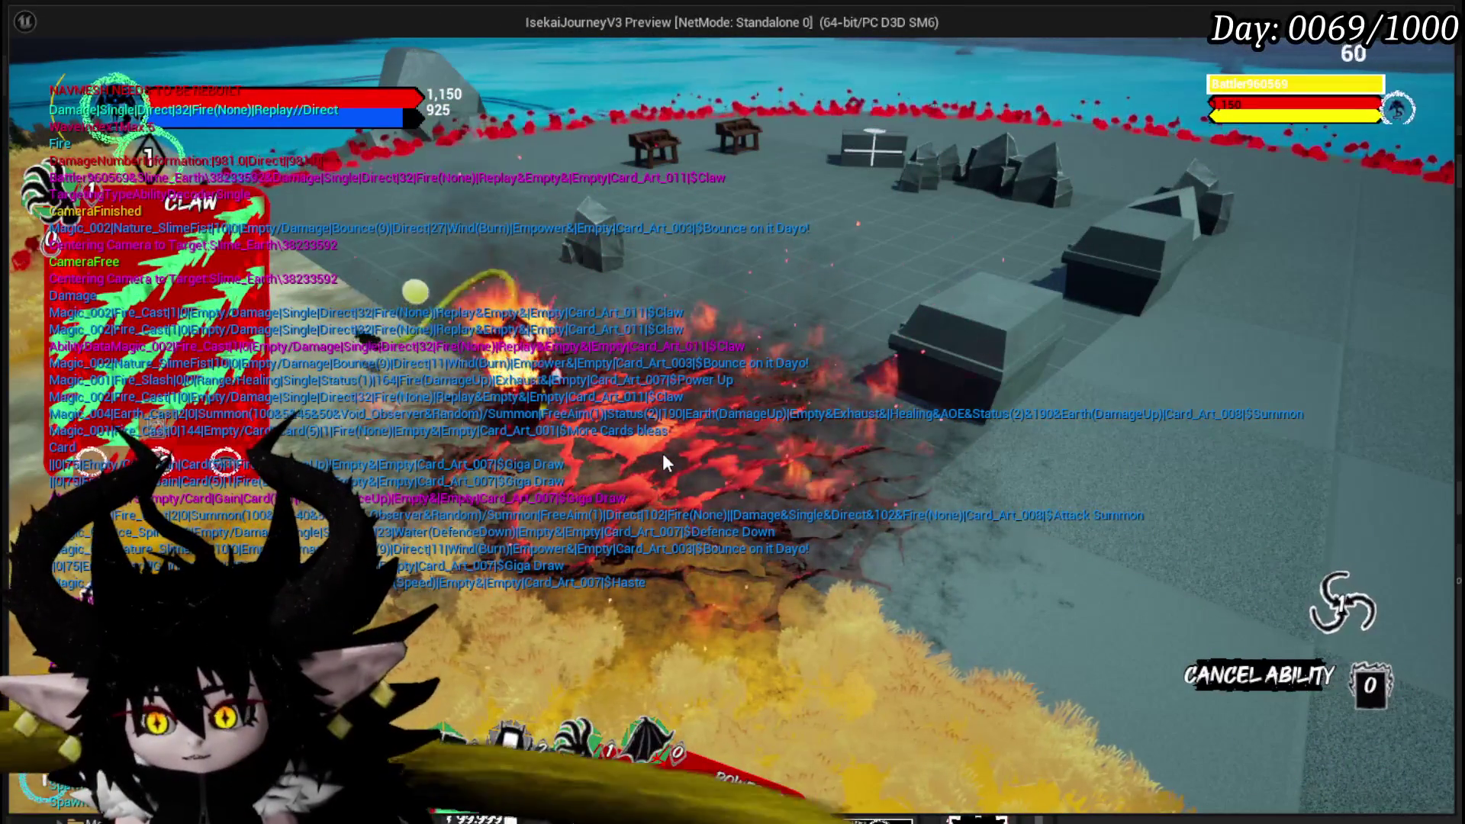
left_click(1237, 671)
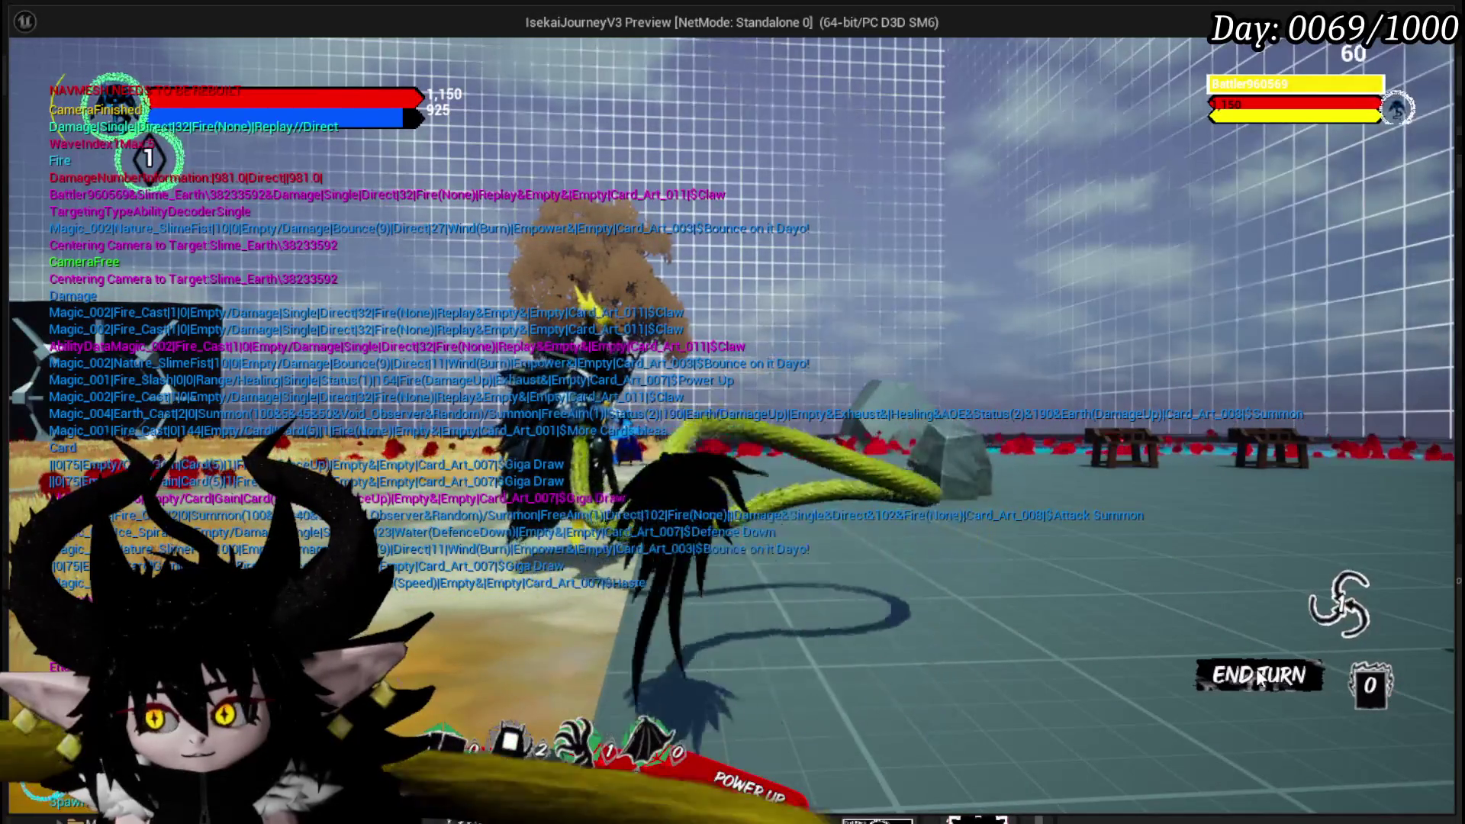
left_click(1260, 679)
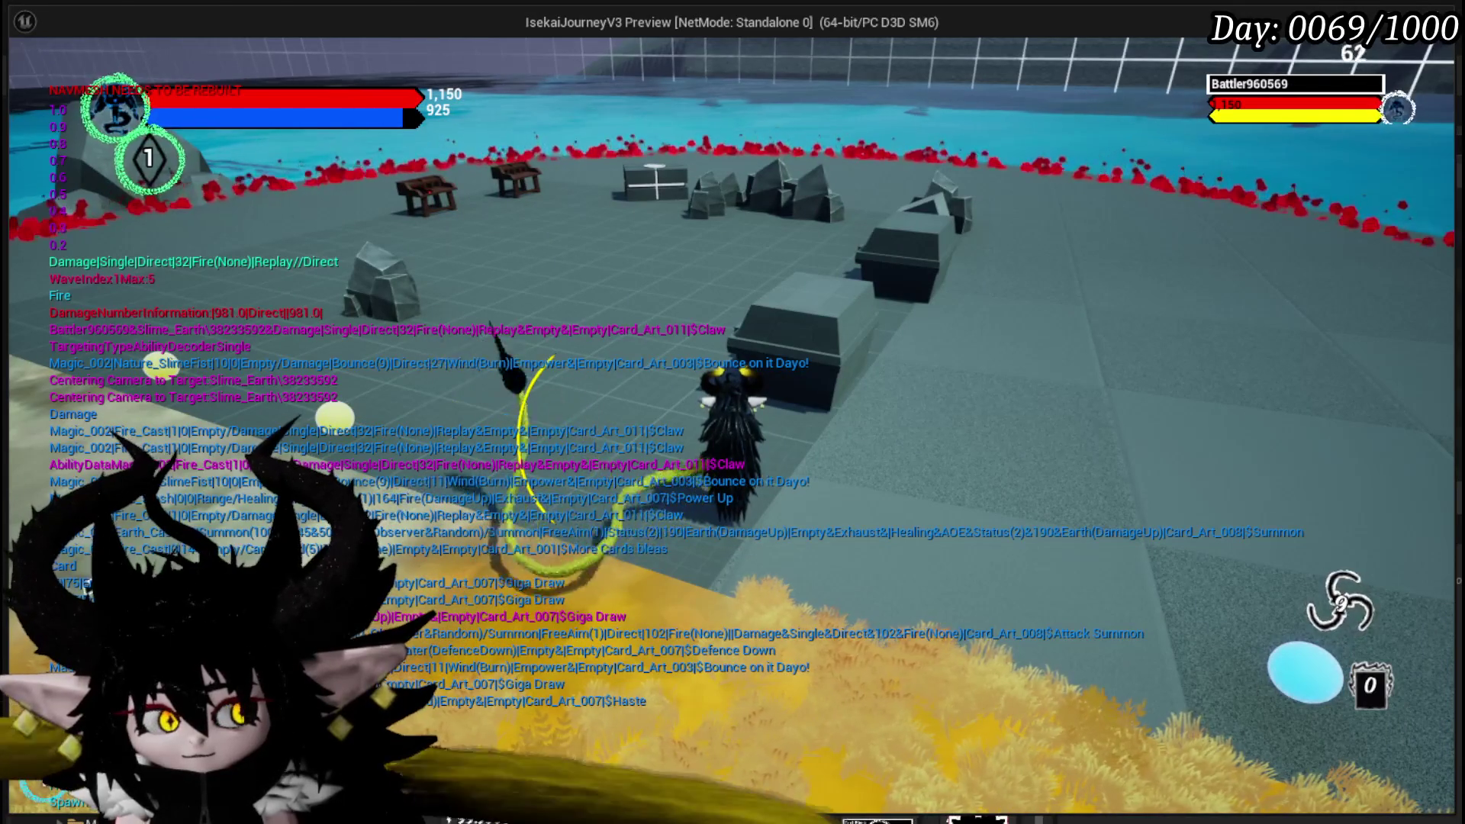
key("Escape")
left_click(25, 72)
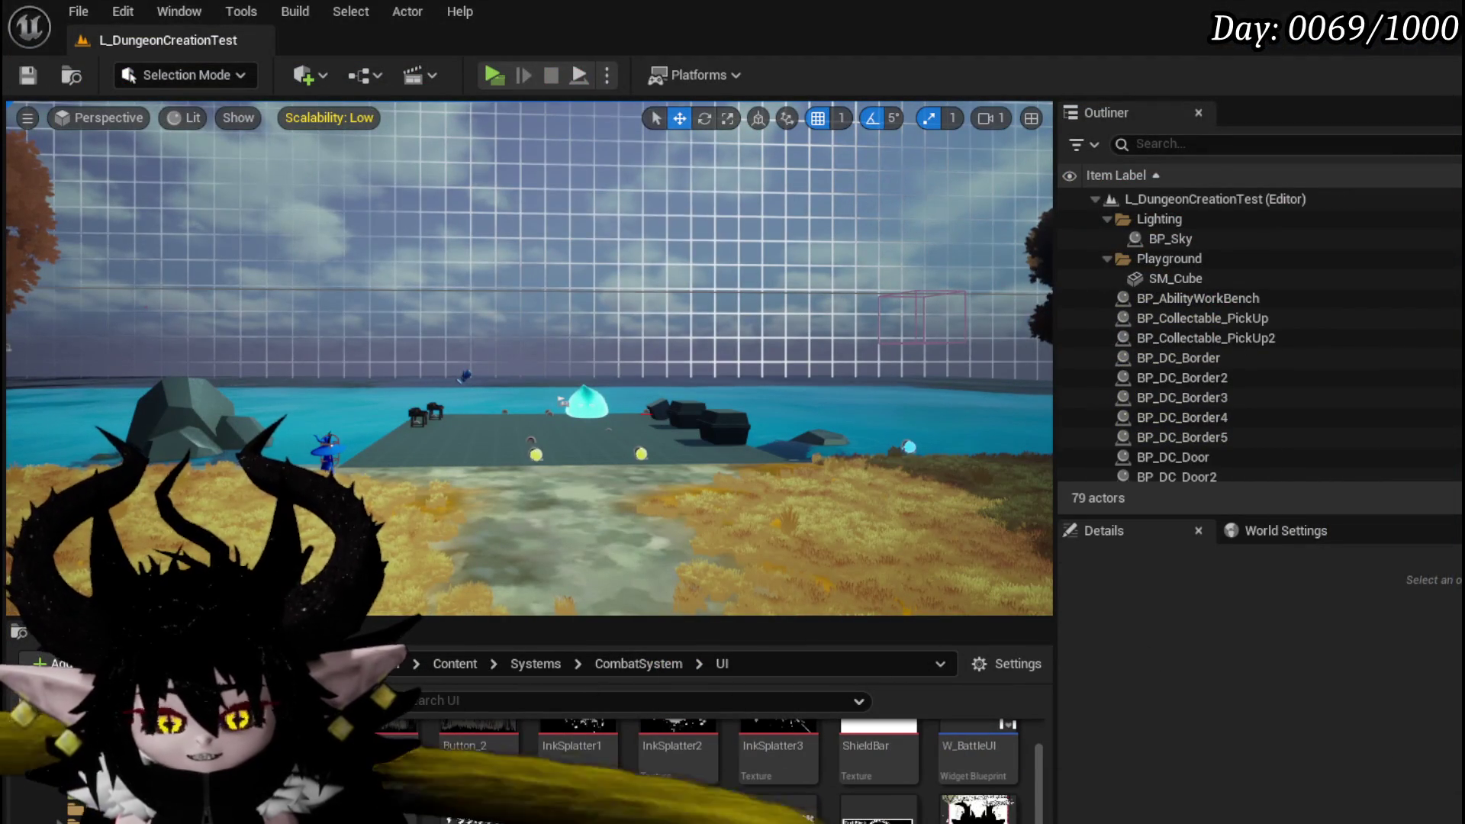
- Review the next-wave event, call and bind nodes in the character blueprint
key("alt+Tab")
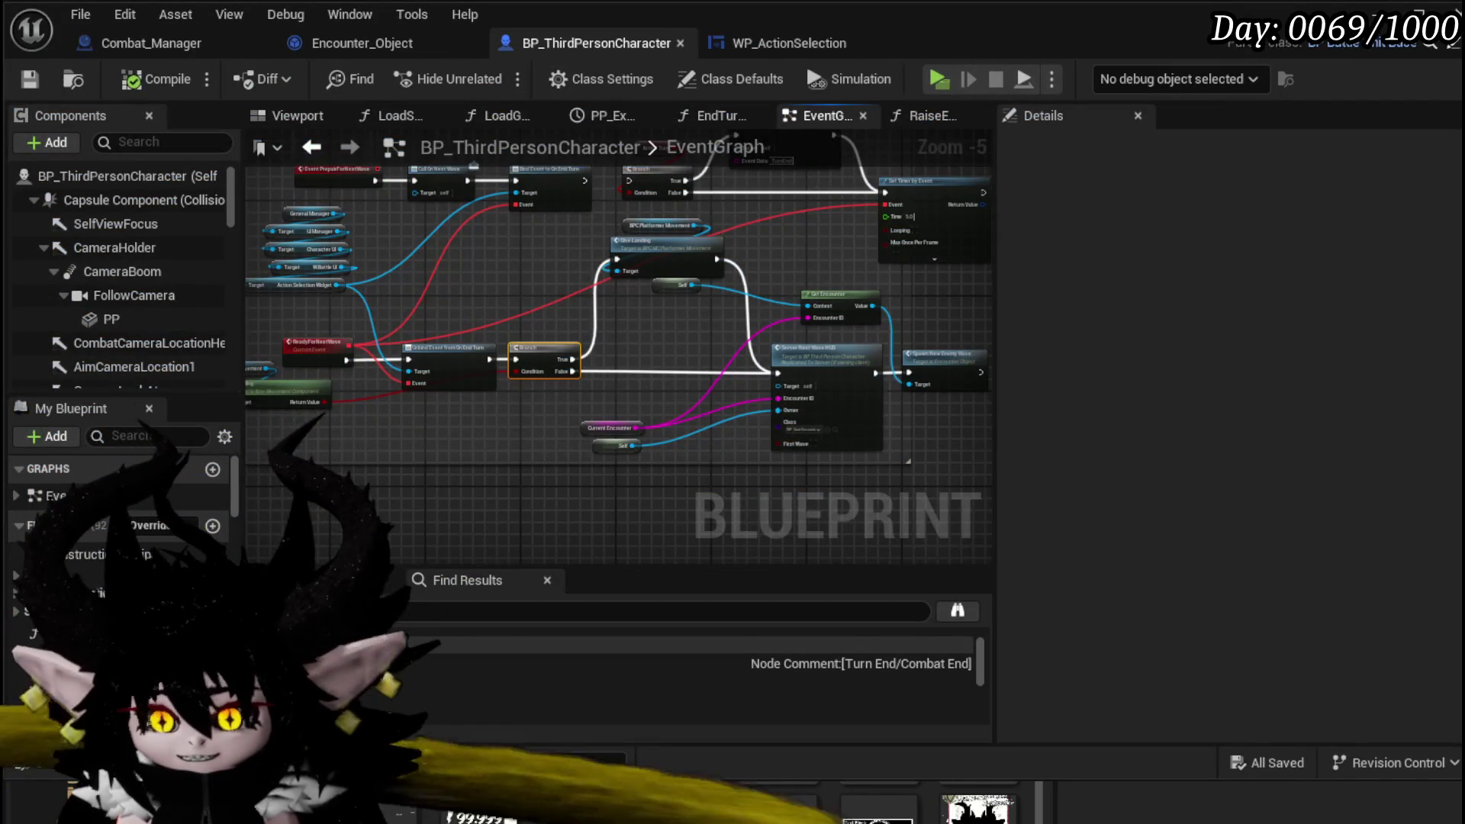
left_click_drag(286, 150, 389, 183)
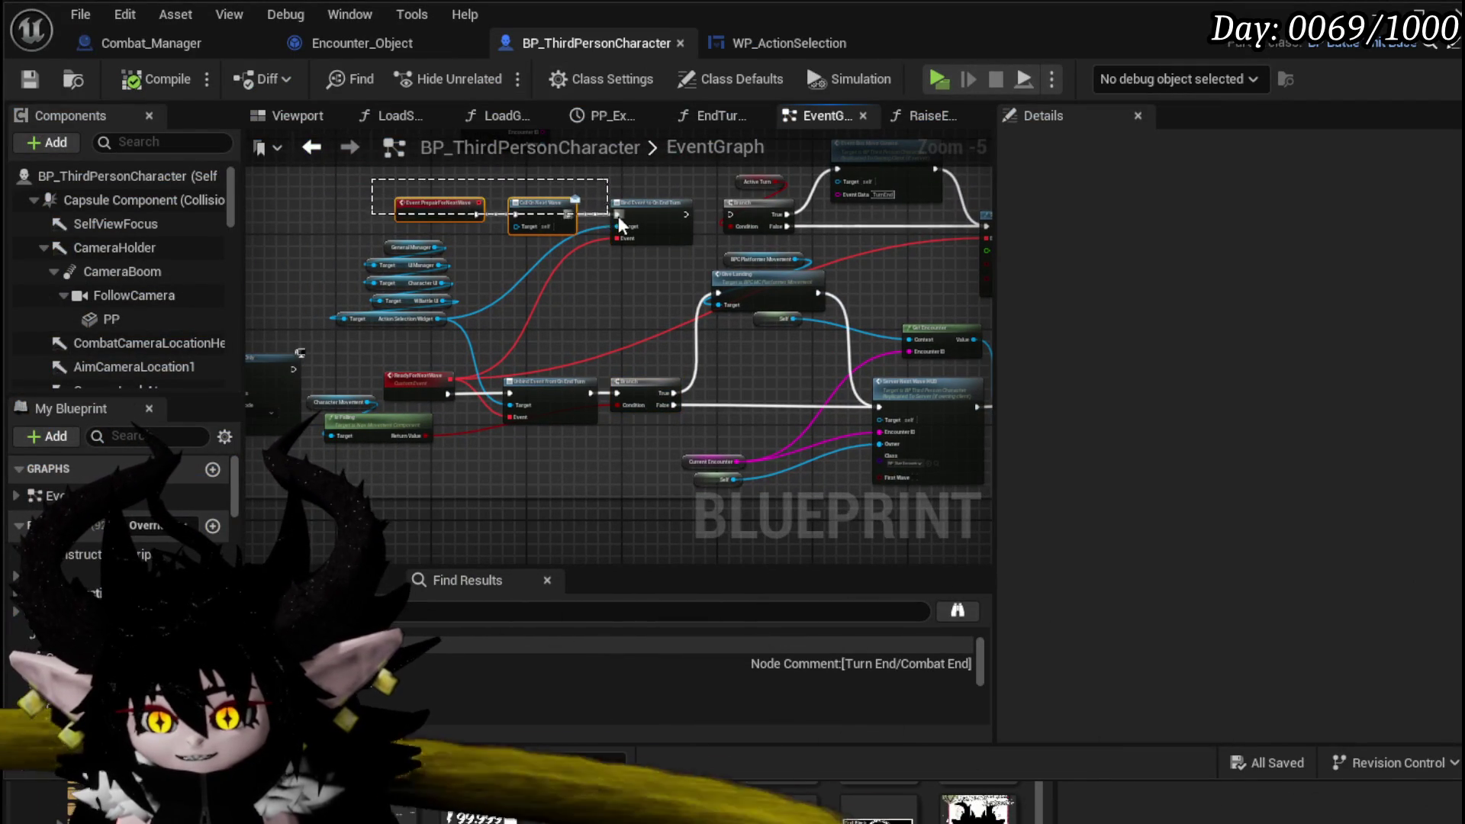
left_click_drag(620, 223, 622, 226)
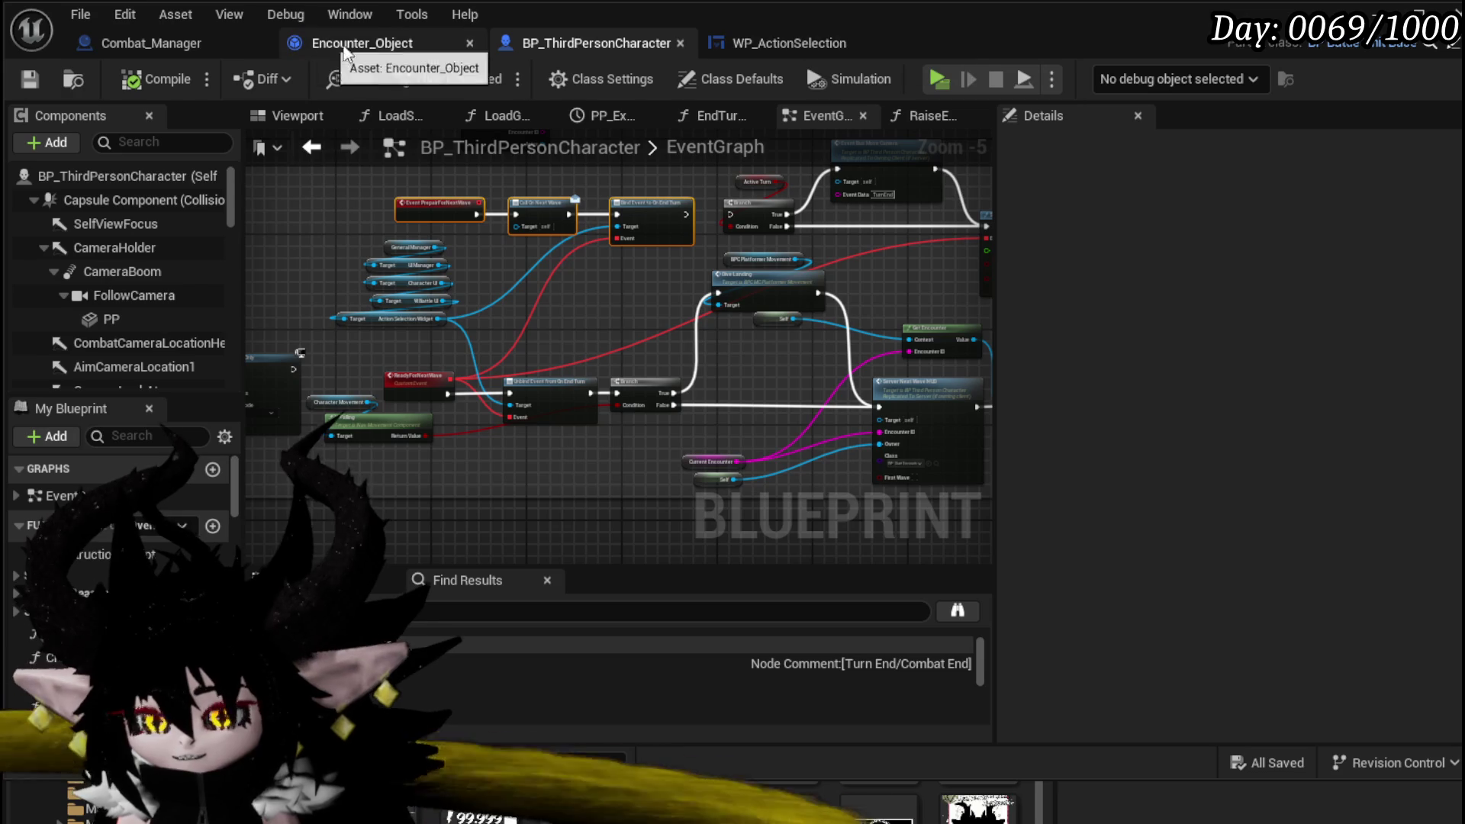
- In PrepairPlayerForNewWave, wire the Waiting turn state into the Reset Battler loop
left_click(368, 43)
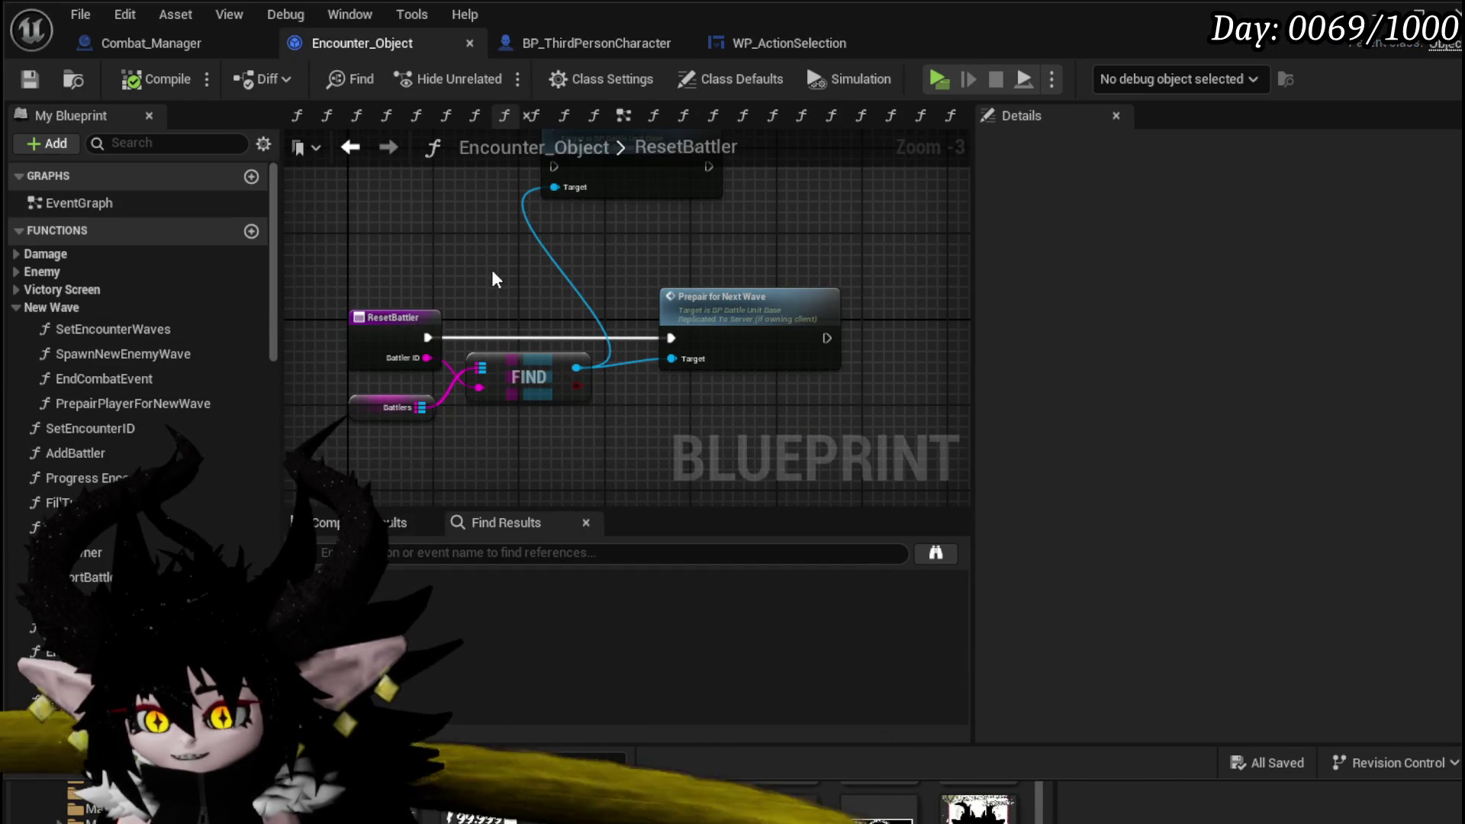
left_click(350, 147)
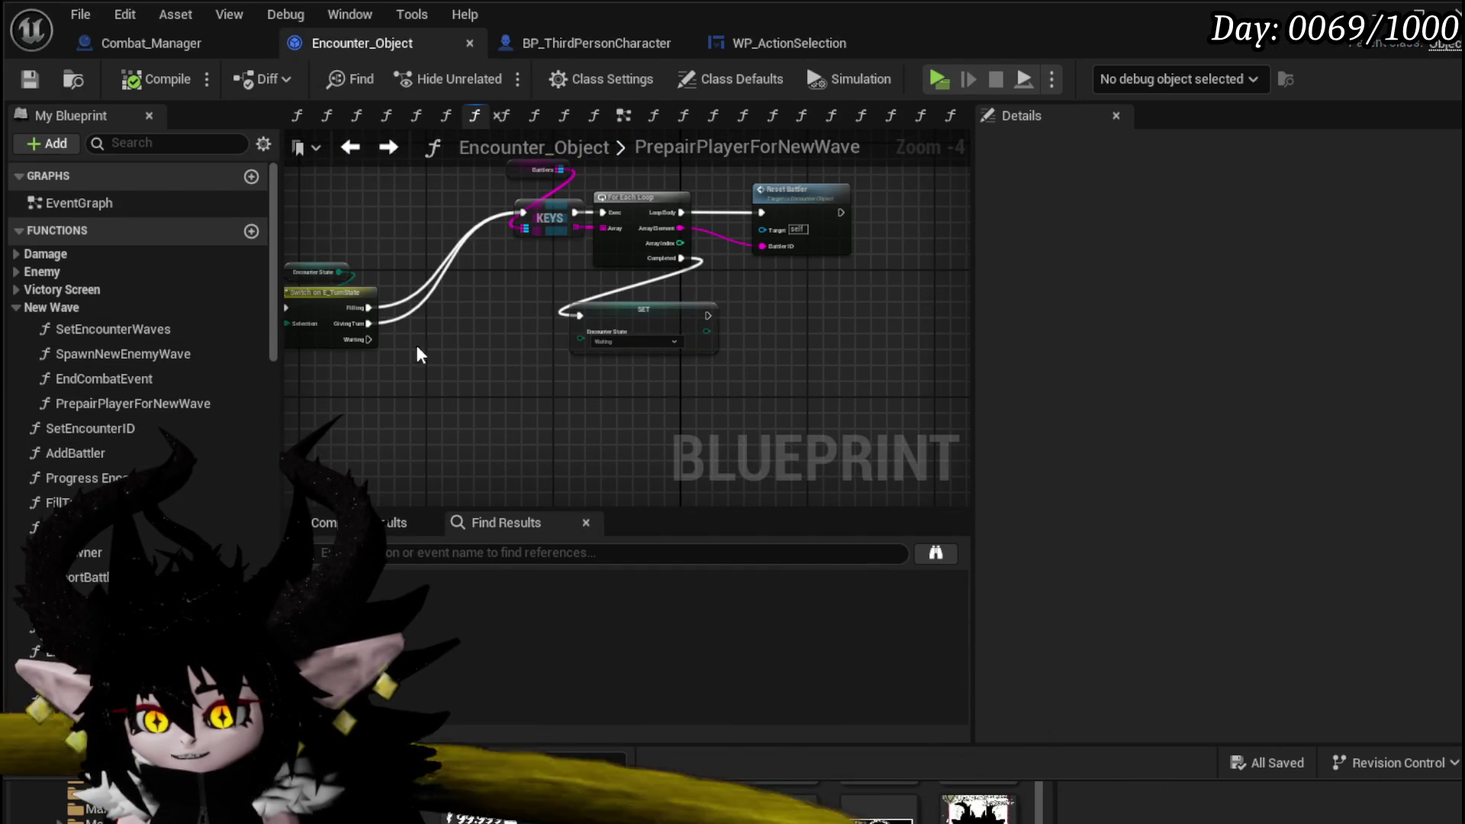
left_click_drag(475, 364, 492, 354)
scroll(492, 354, "up", 1)
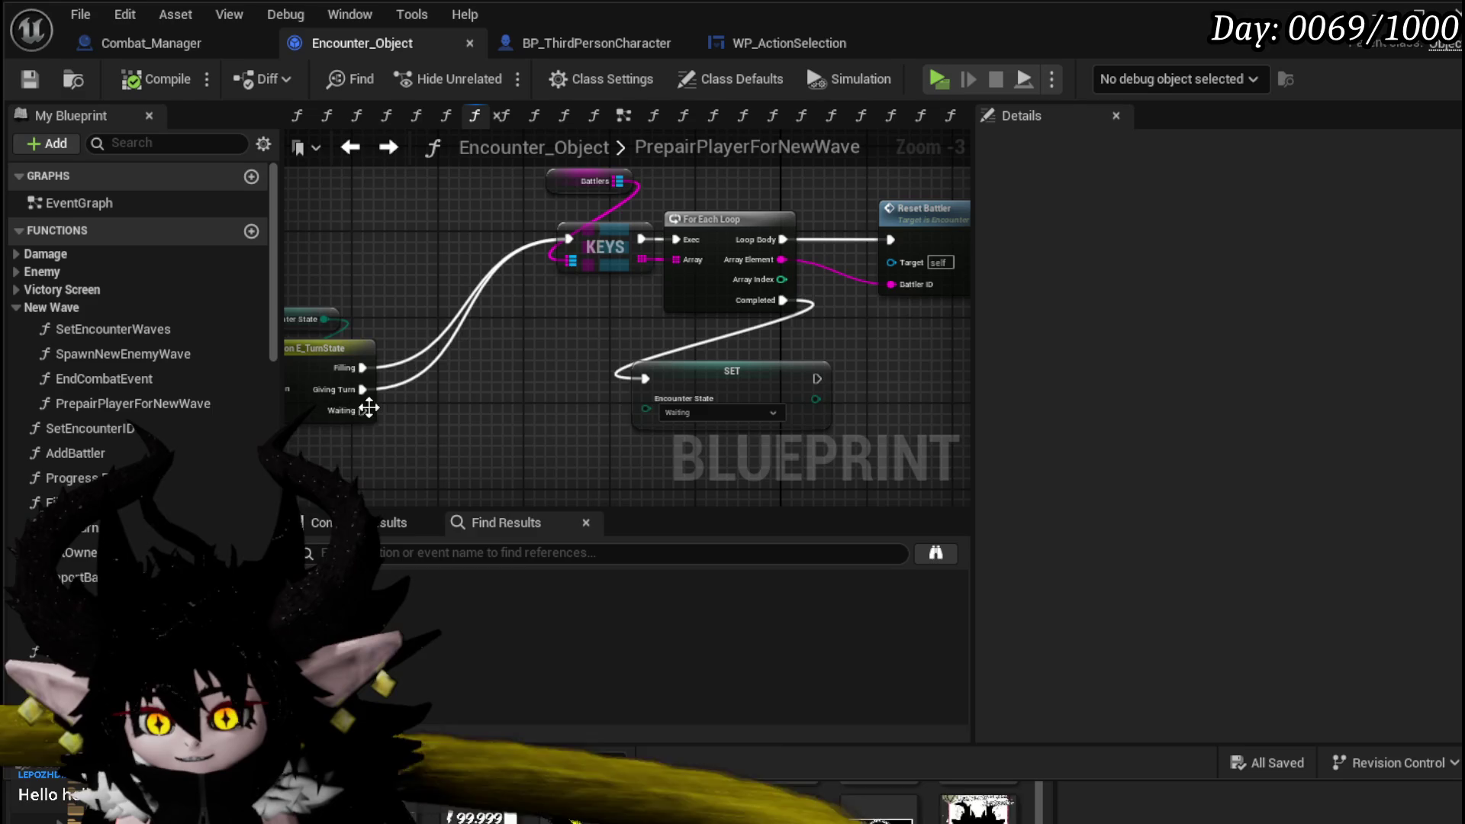
mouse_move(369, 409)
left_mouse_down()
mouse_move(586, 292)
mouse_move(569, 242)
left_mouse_up()
mouse_move(547, 330)
left_mouse_down()
mouse_move(396, 409)
mouse_move(799, 192)
left_mouse_up()
scroll(412, 412, "down", 1)
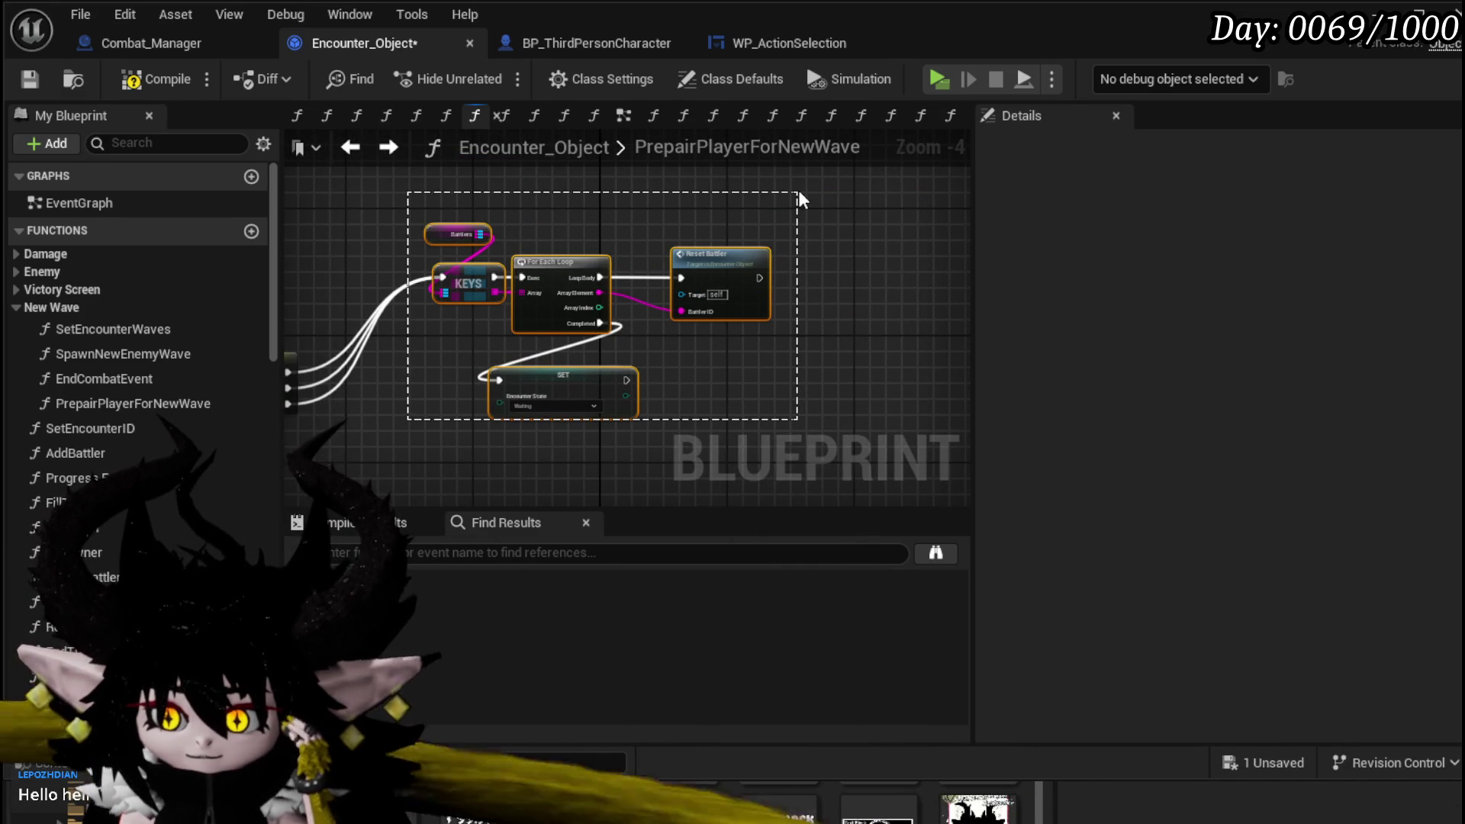
mouse_move(682, 197)
left_mouse_down()
mouse_move(740, 285)
mouse_move(734, 357)
left_mouse_up()
- Compile and save Encounter_Object, then start a new play-test
left_click(157, 76)
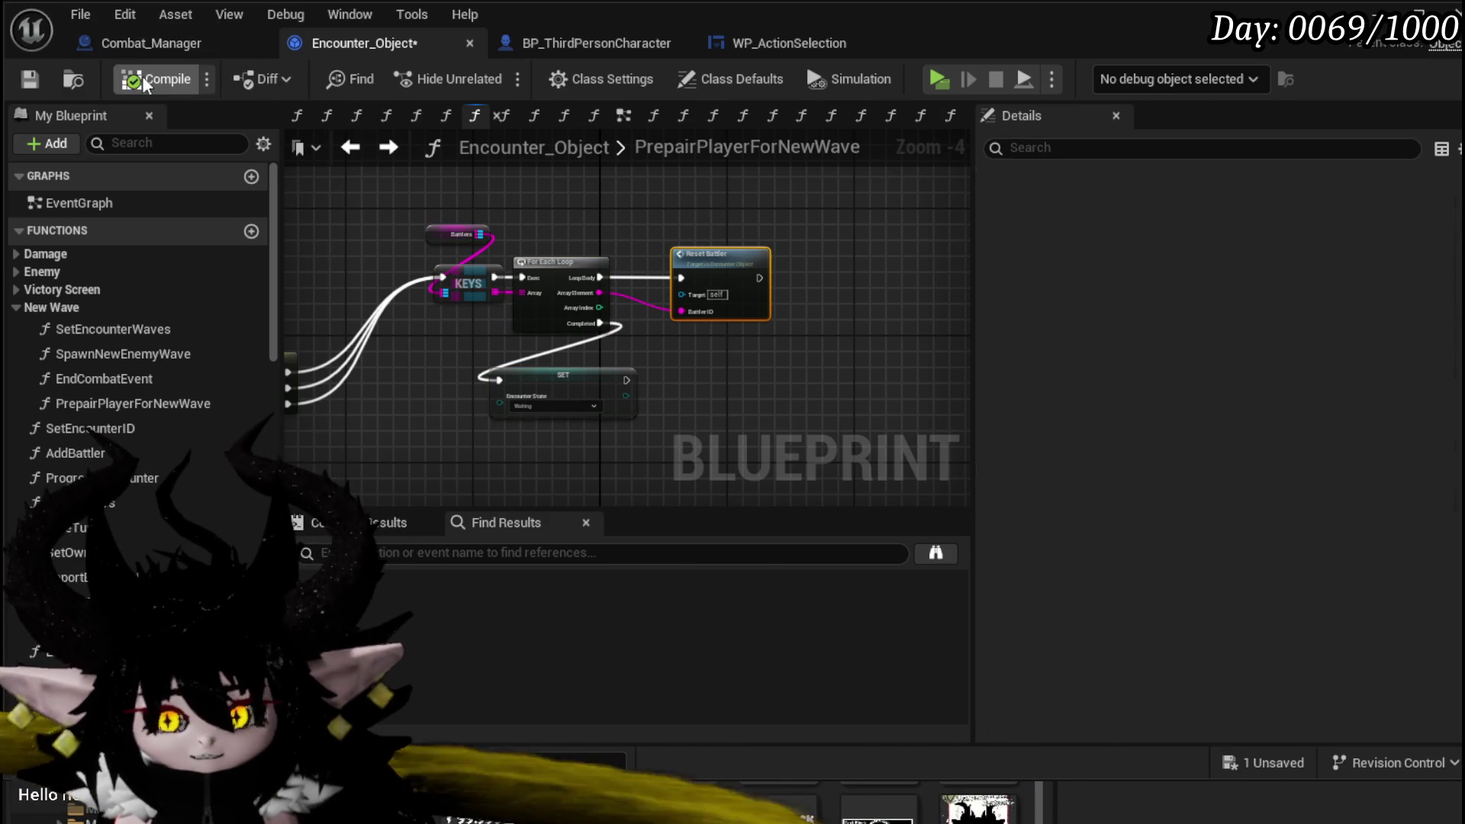
left_click(34, 77)
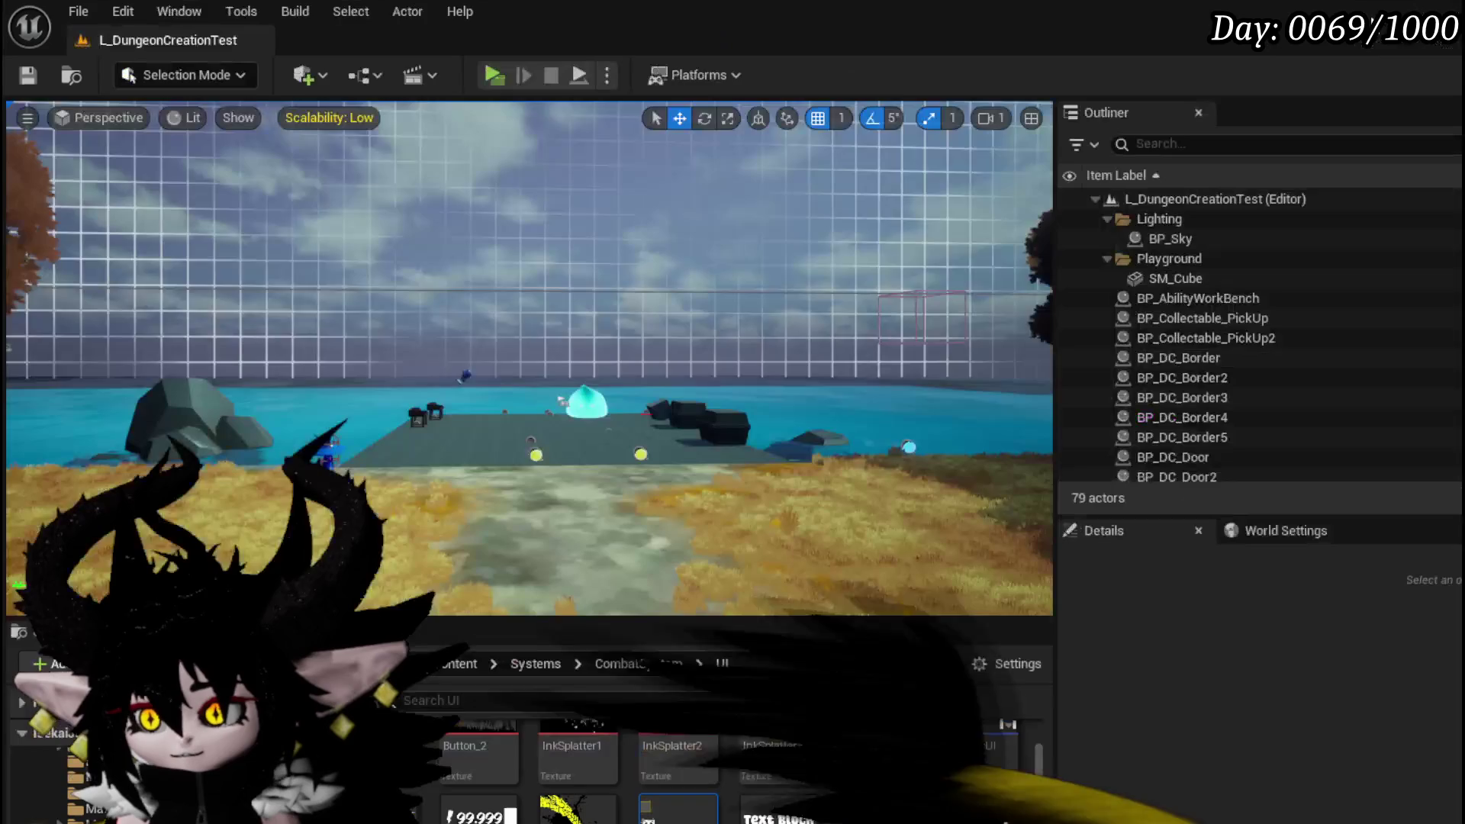
key("alt+Tab")
left_click(496, 76)
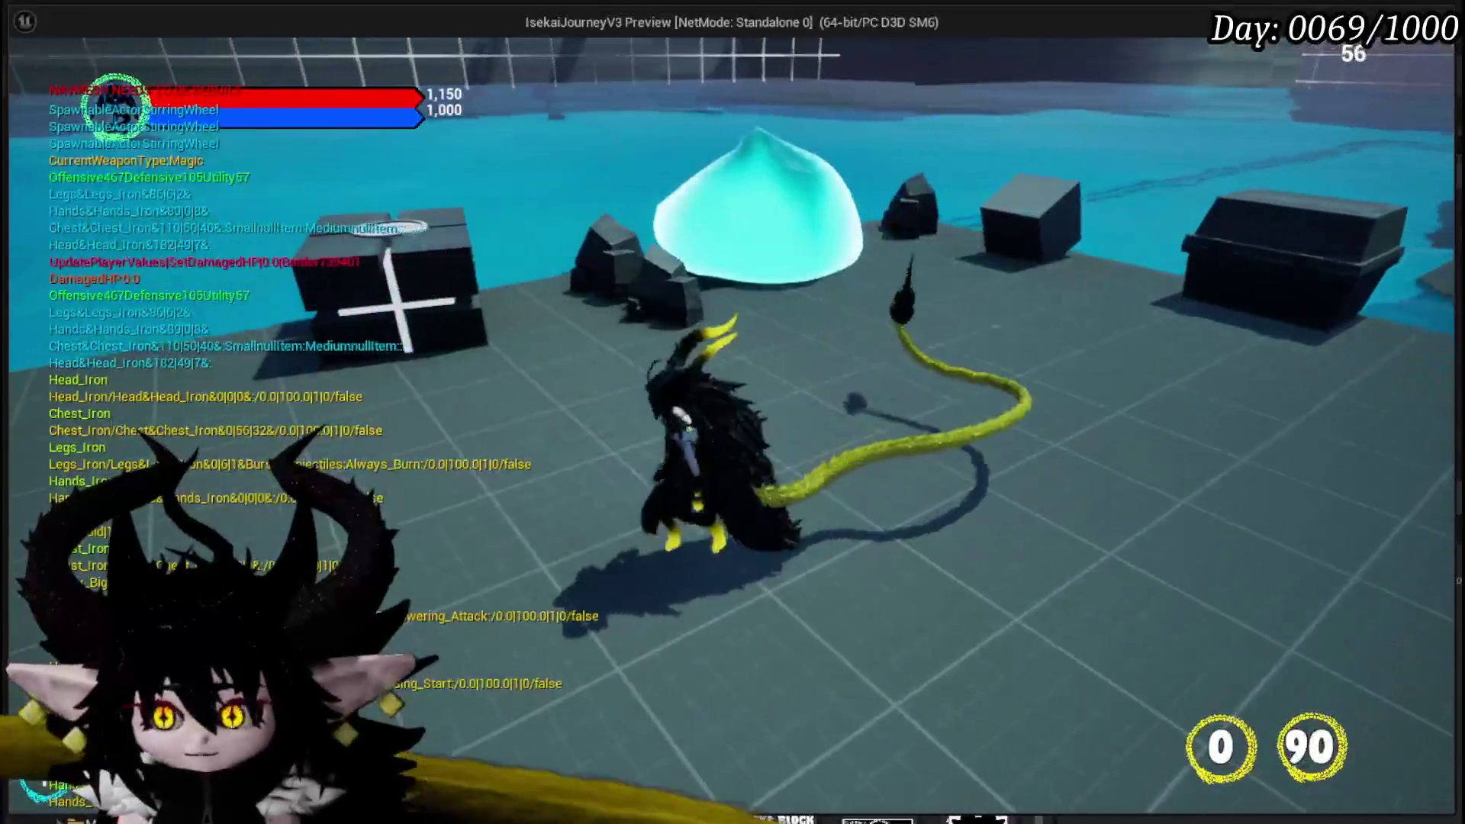
- Activate the fire aura and cast the More Cards bleas card in battle
key("e")
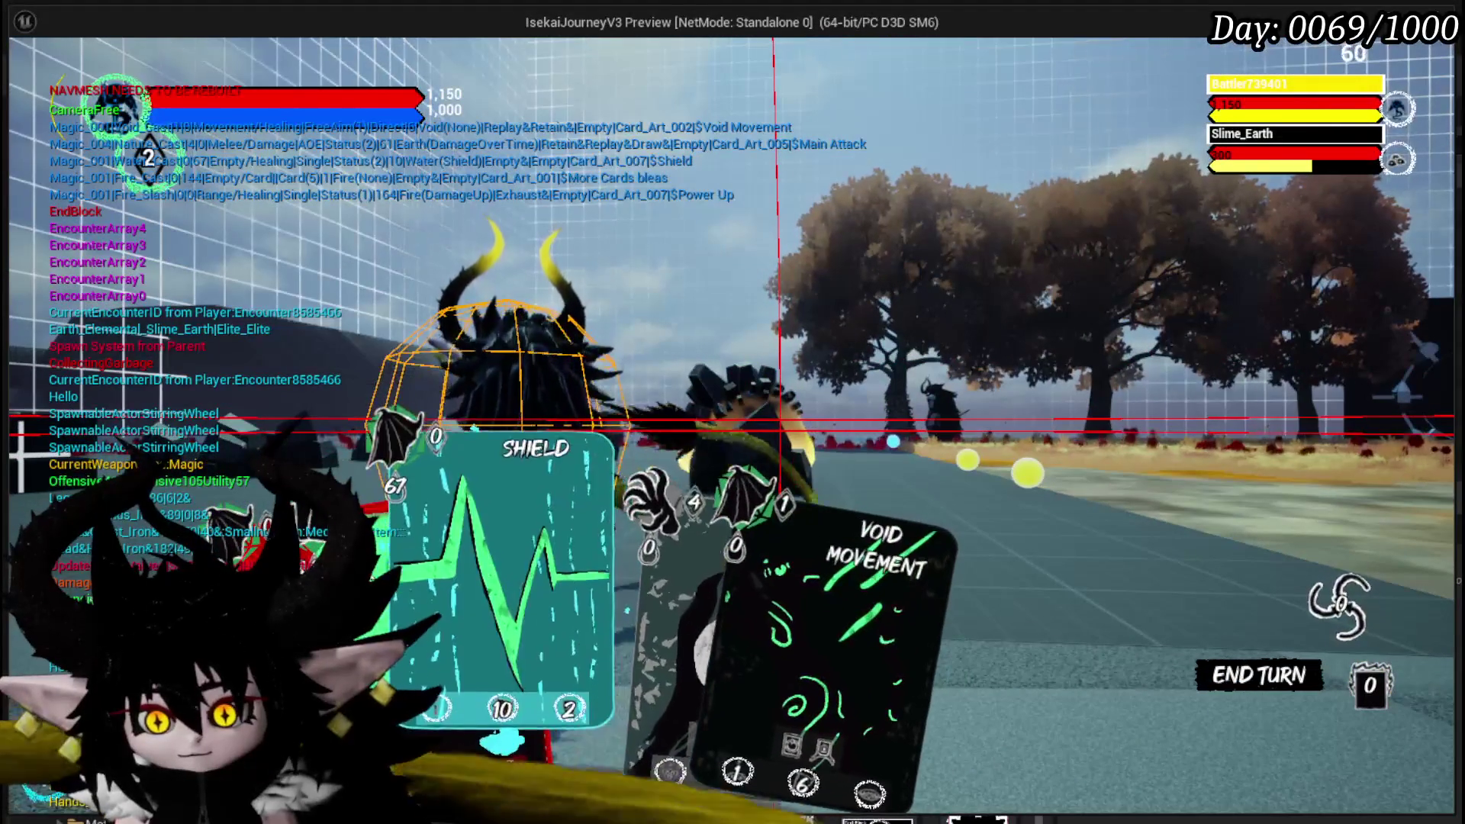
left_click(379, 574)
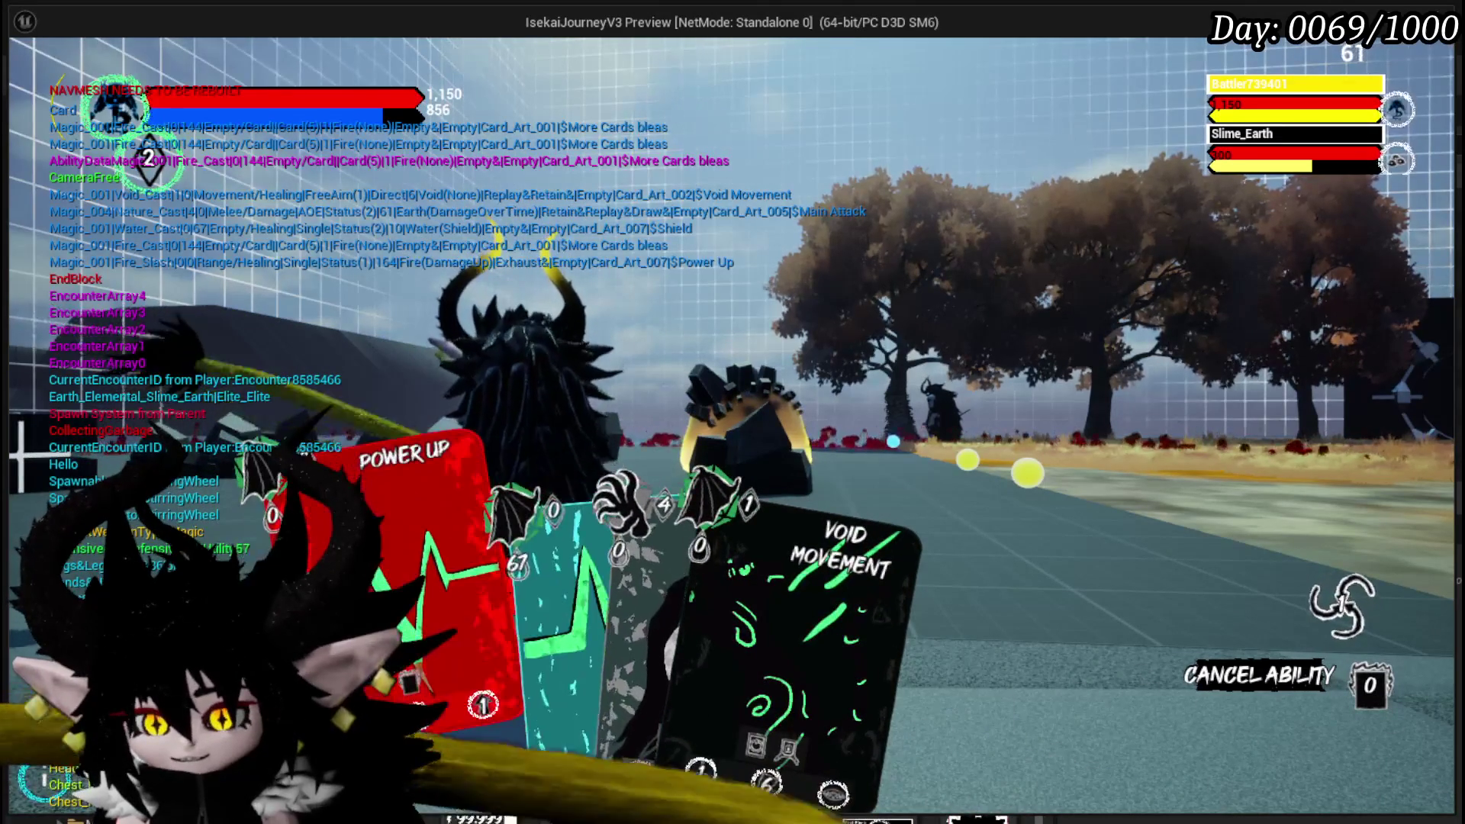
- Restart the play-test and open More Cards bleas from the core deck
key("Escape")
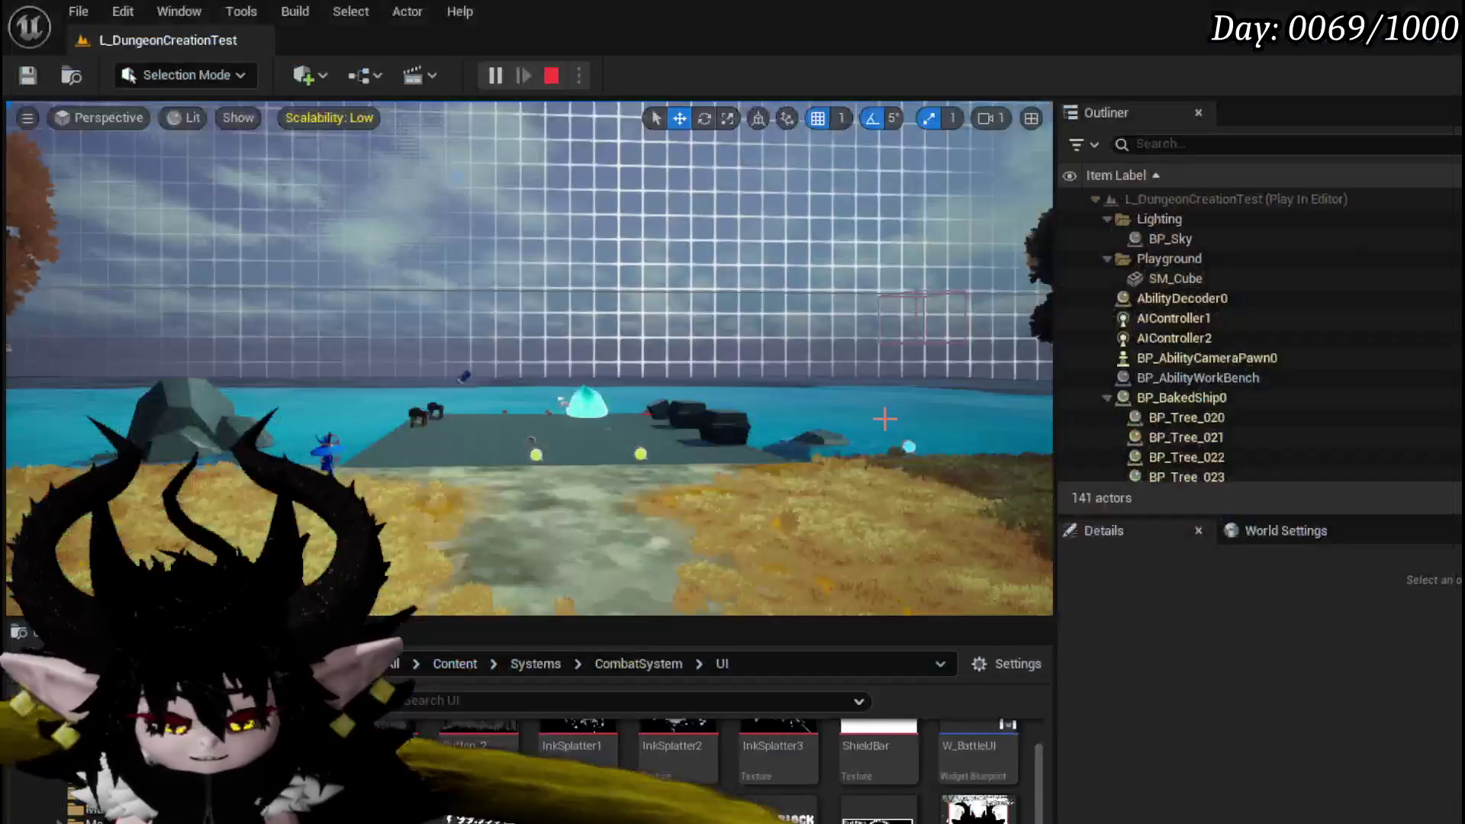
left_click(482, 73)
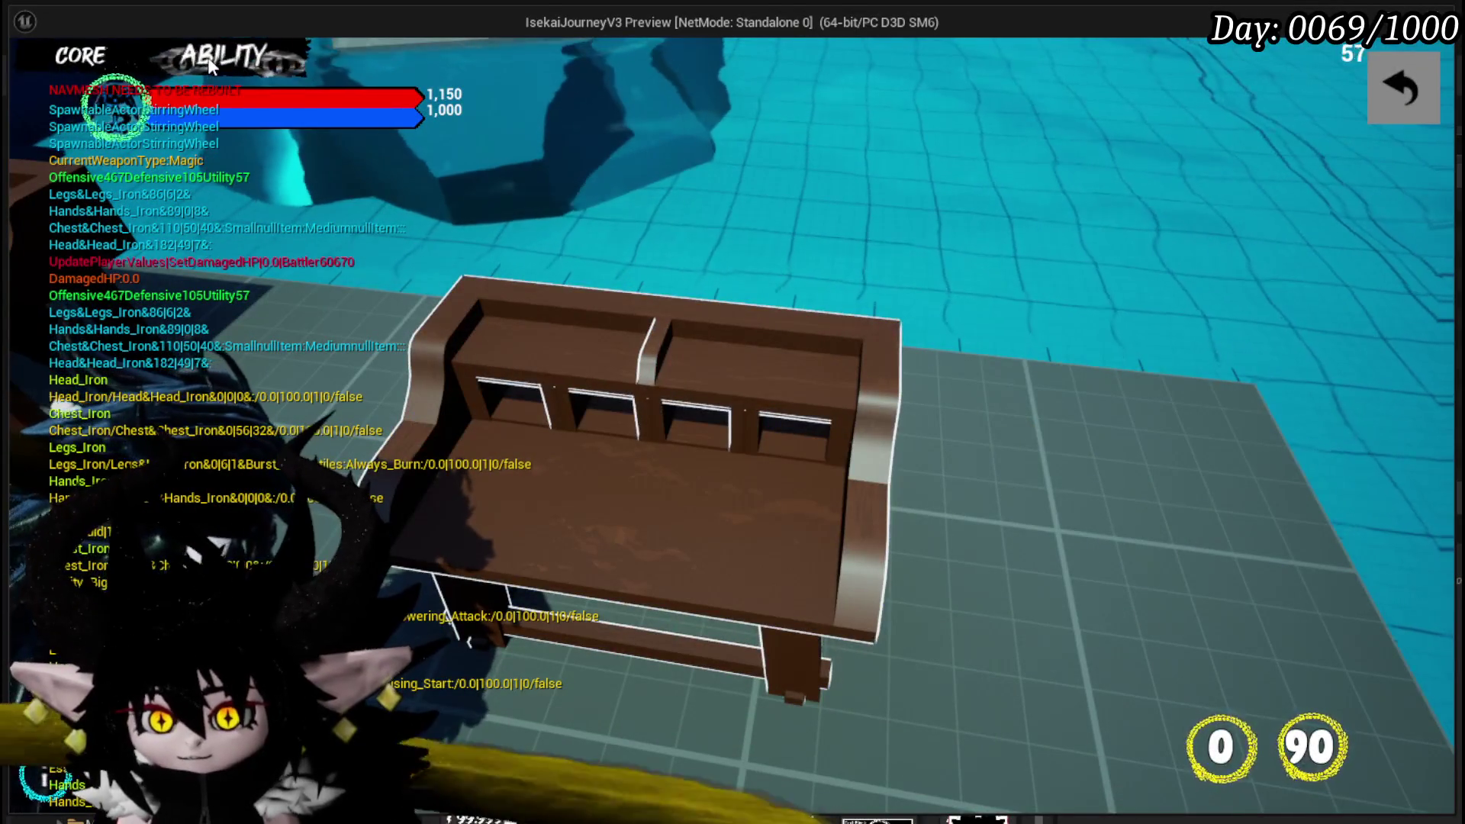
left_click(212, 61)
left_click(154, 158)
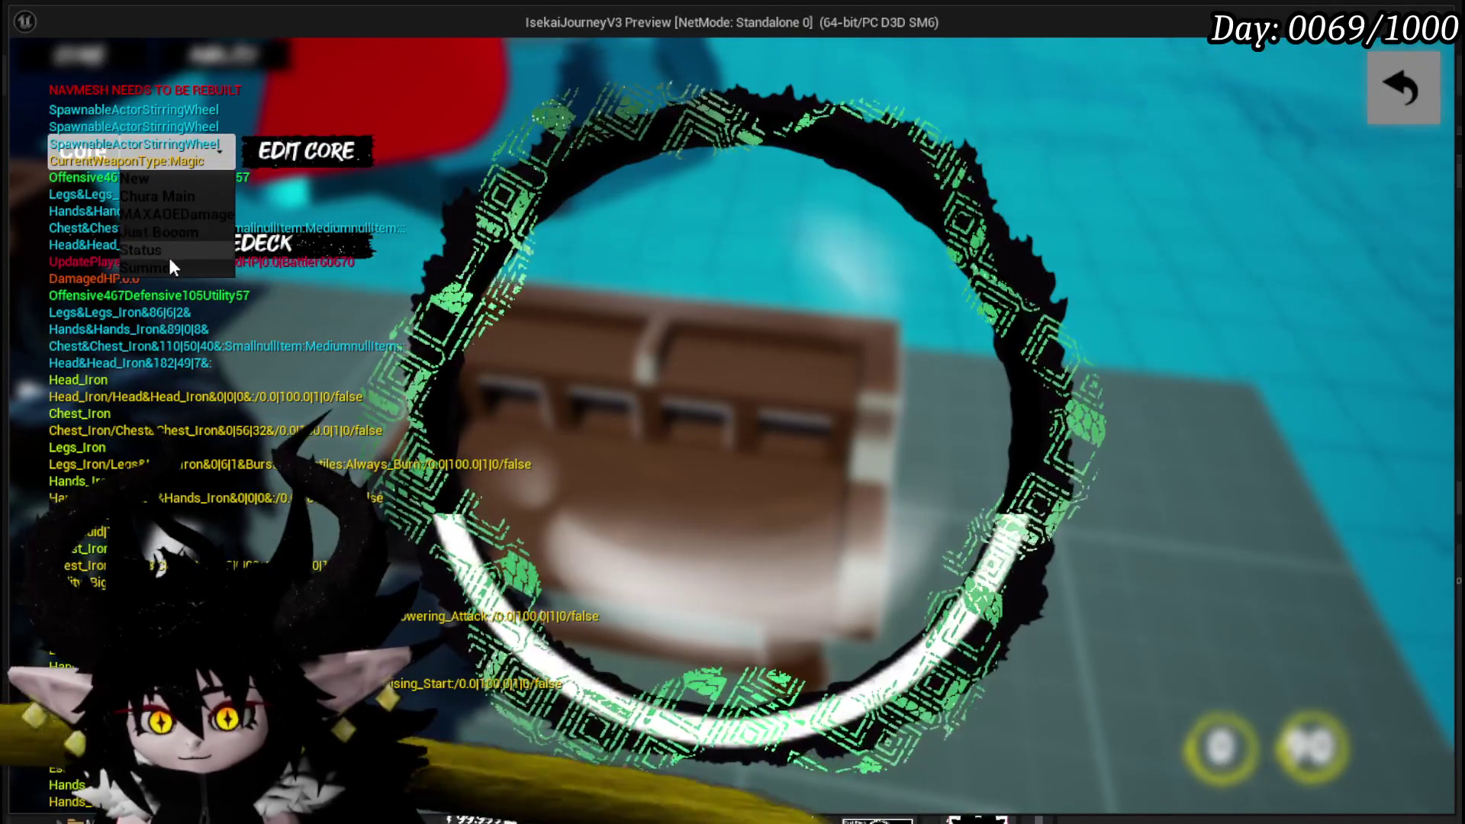
left_click(165, 249)
scroll(511, 488, "down", 5)
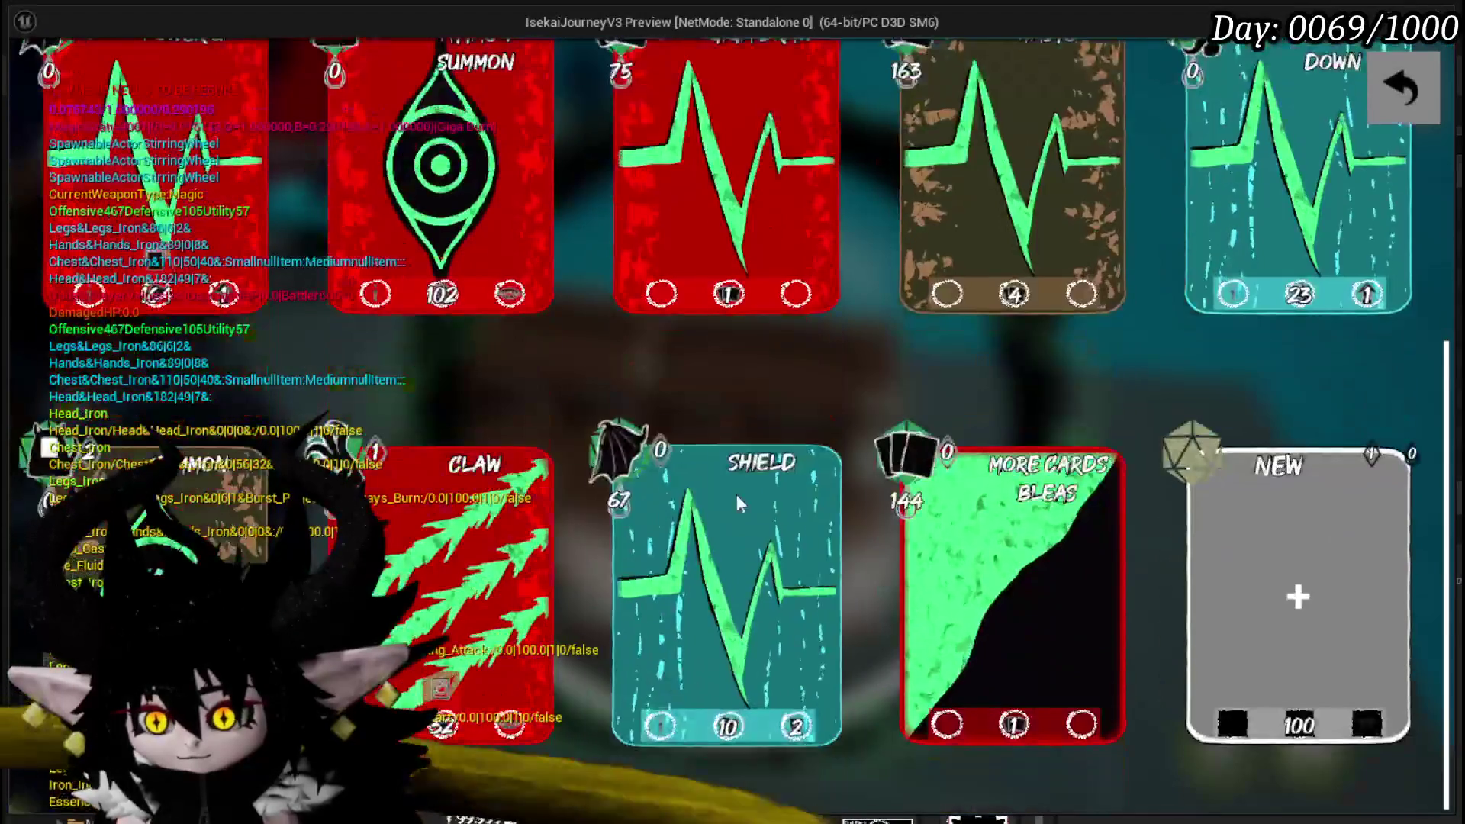
left_click(942, 518)
- Change the More Cards bleas targeting option and close the card editor
mouse_move(894, 655)
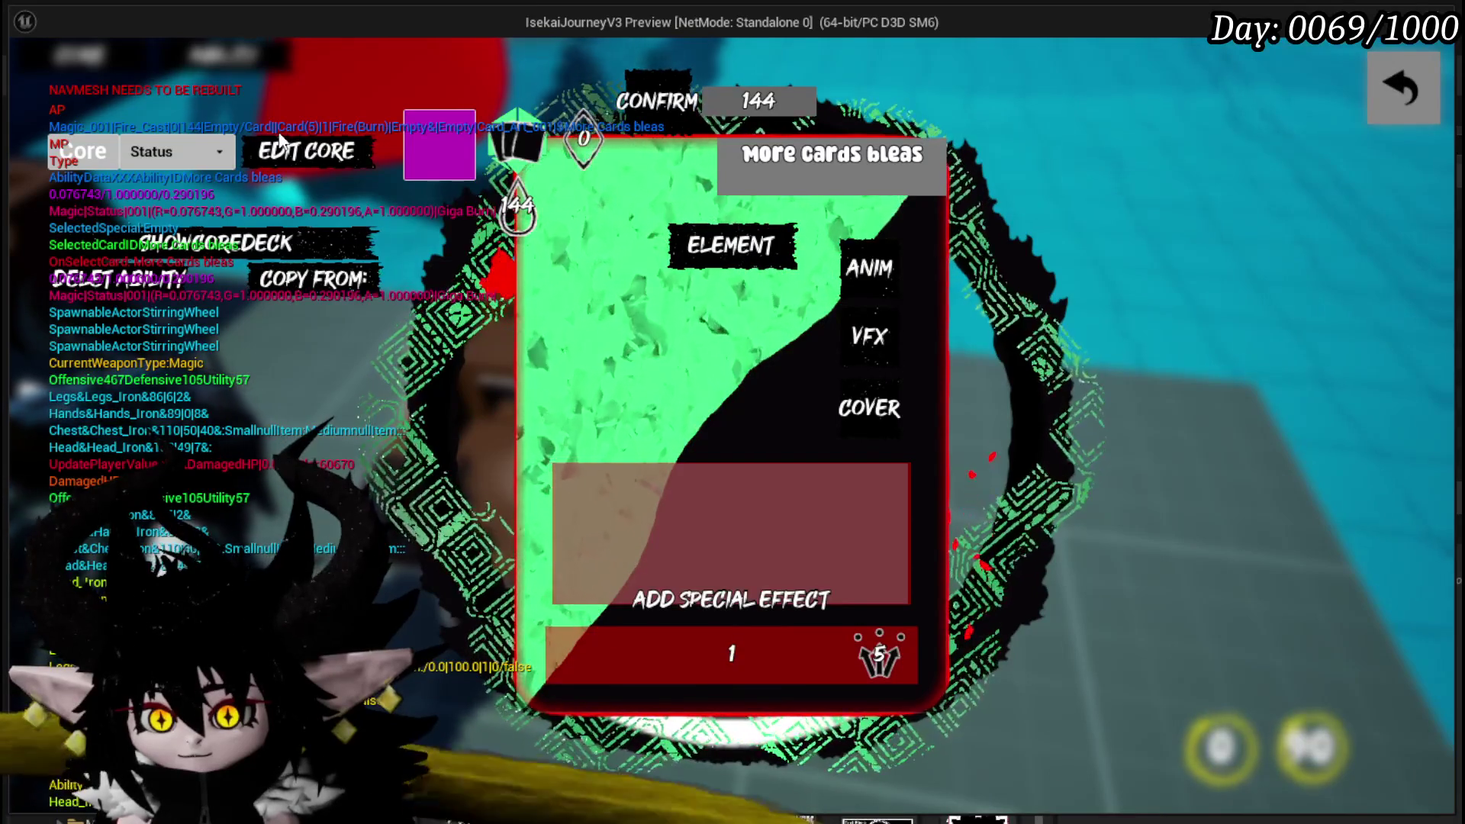
left_click(609, 644)
mouse_move(584, 271)
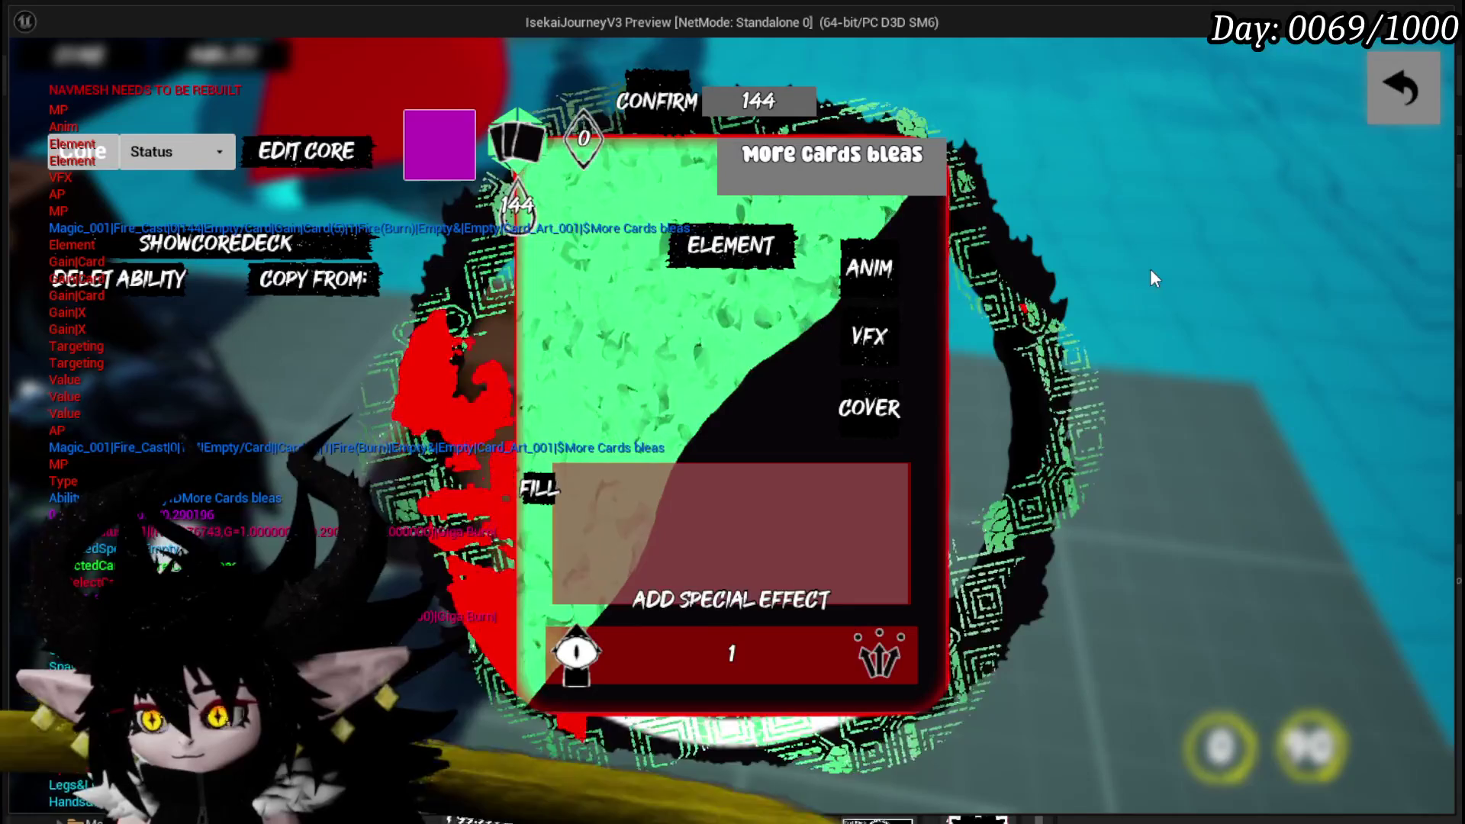
left_click(659, 100)
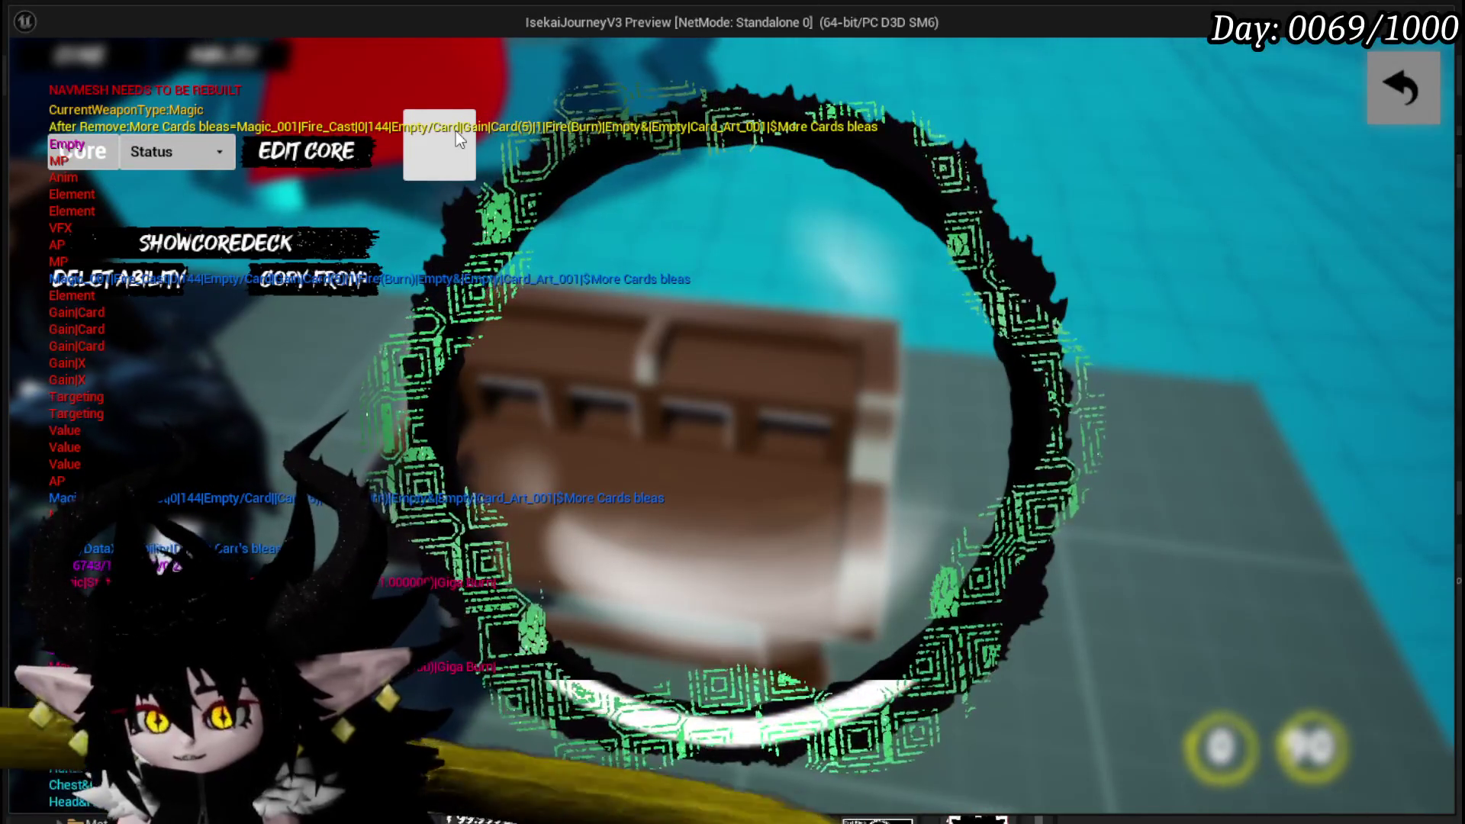
- Set the More Cards bleas mana cost to 1, confirm, and resume gameplay
left_click(456, 130)
left_click(295, 242)
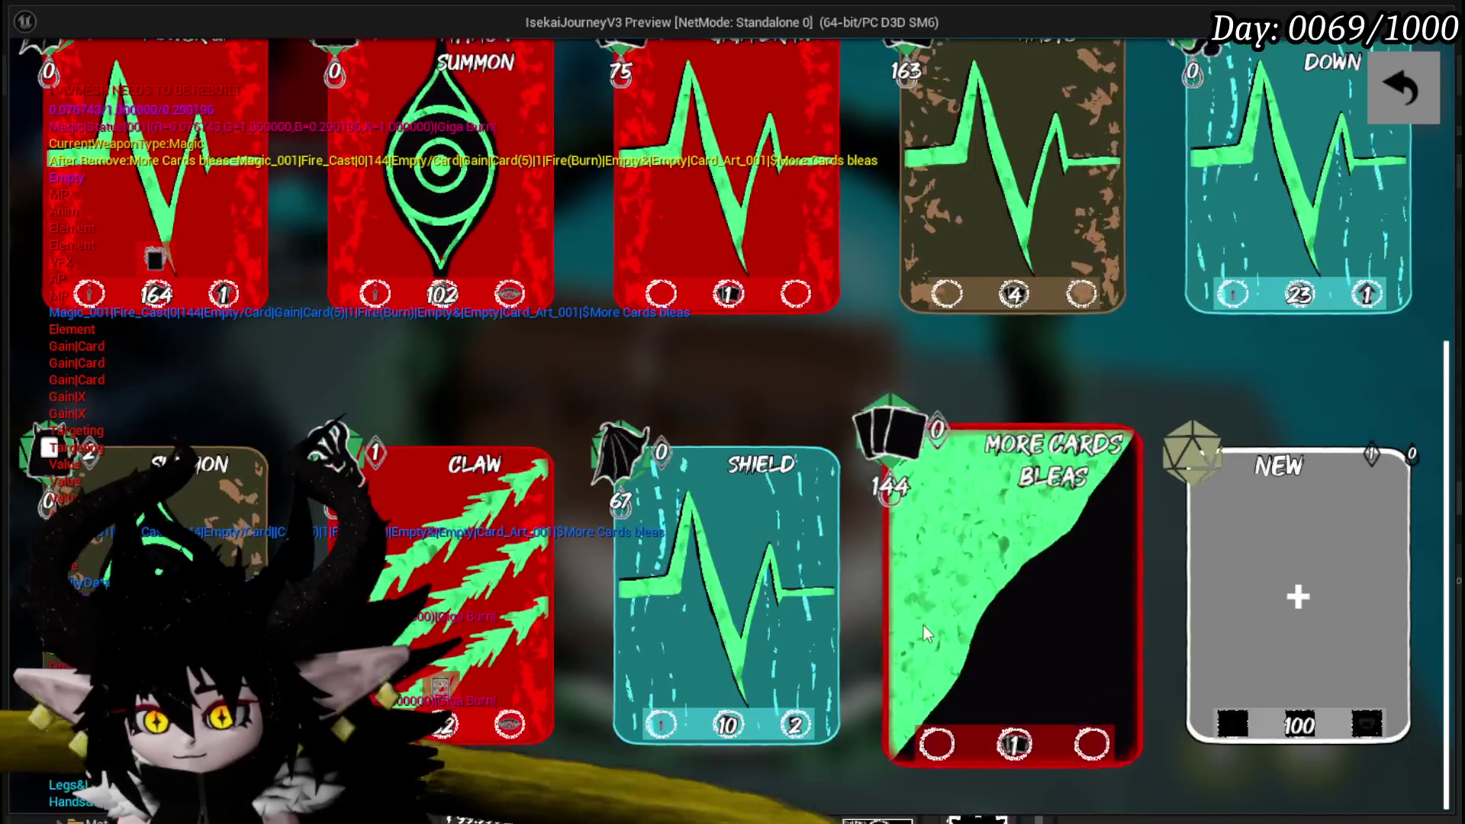
left_click(990, 571)
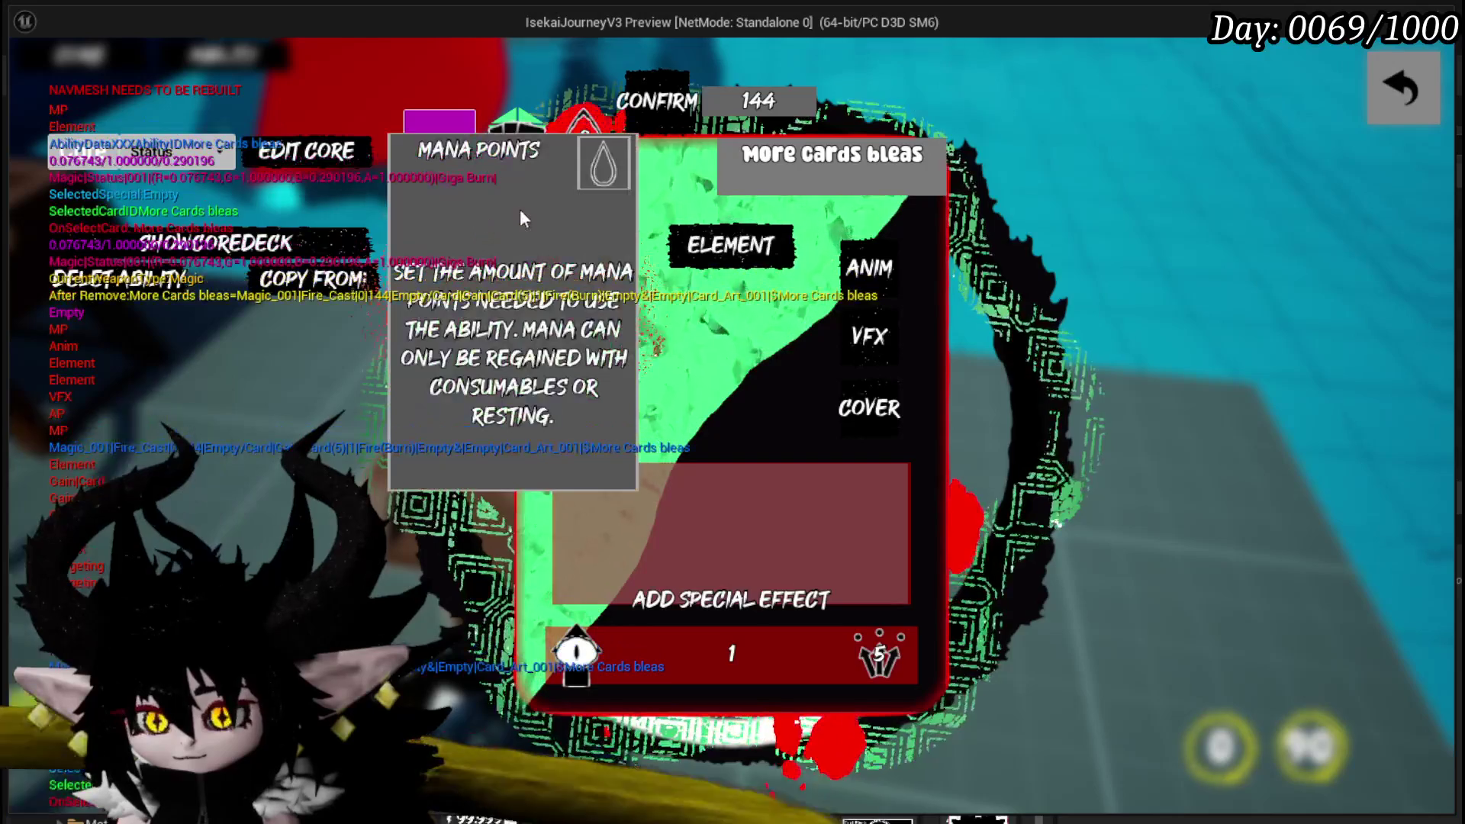
left_click(517, 204)
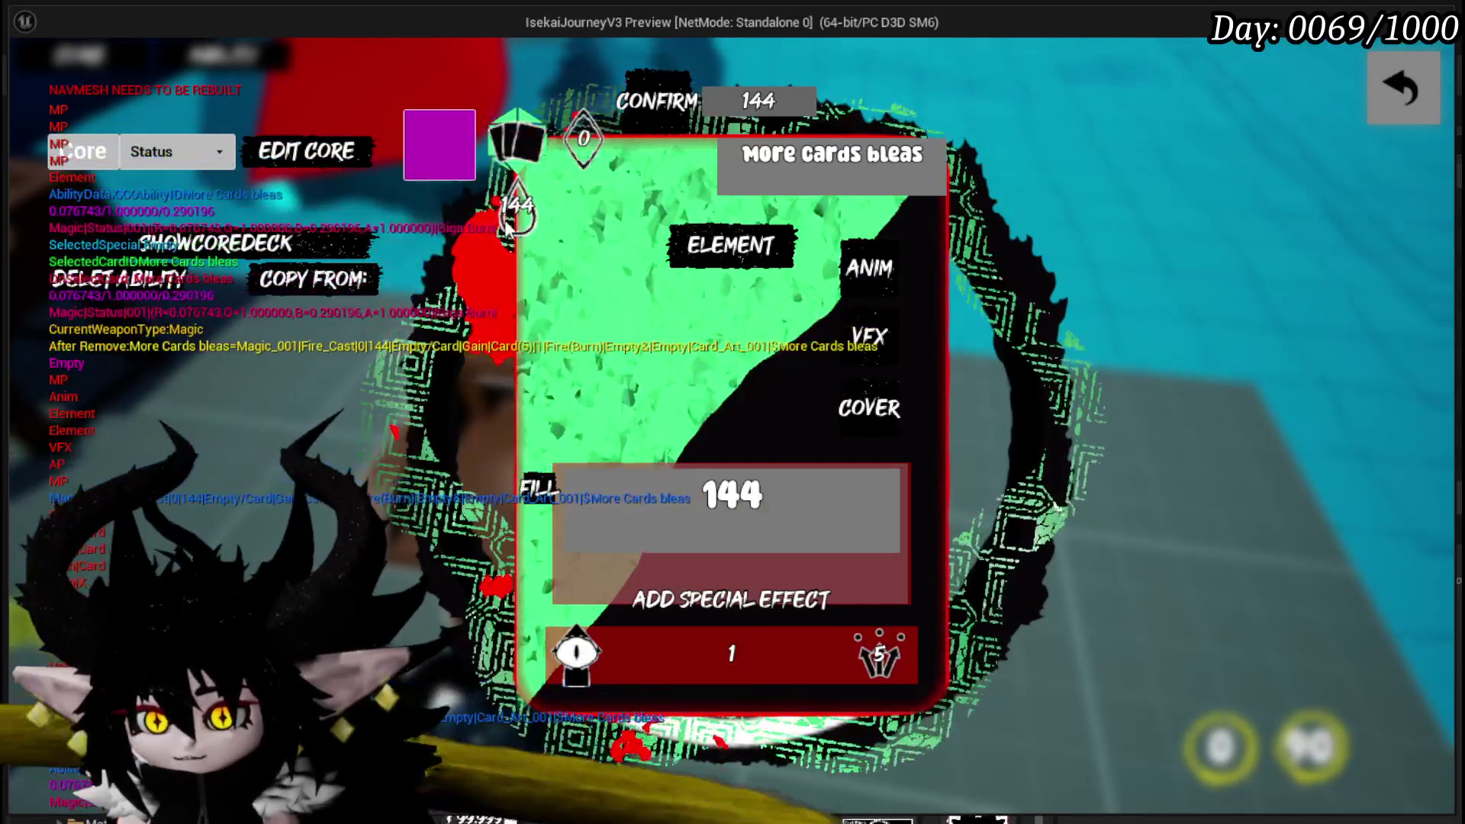
type("1")
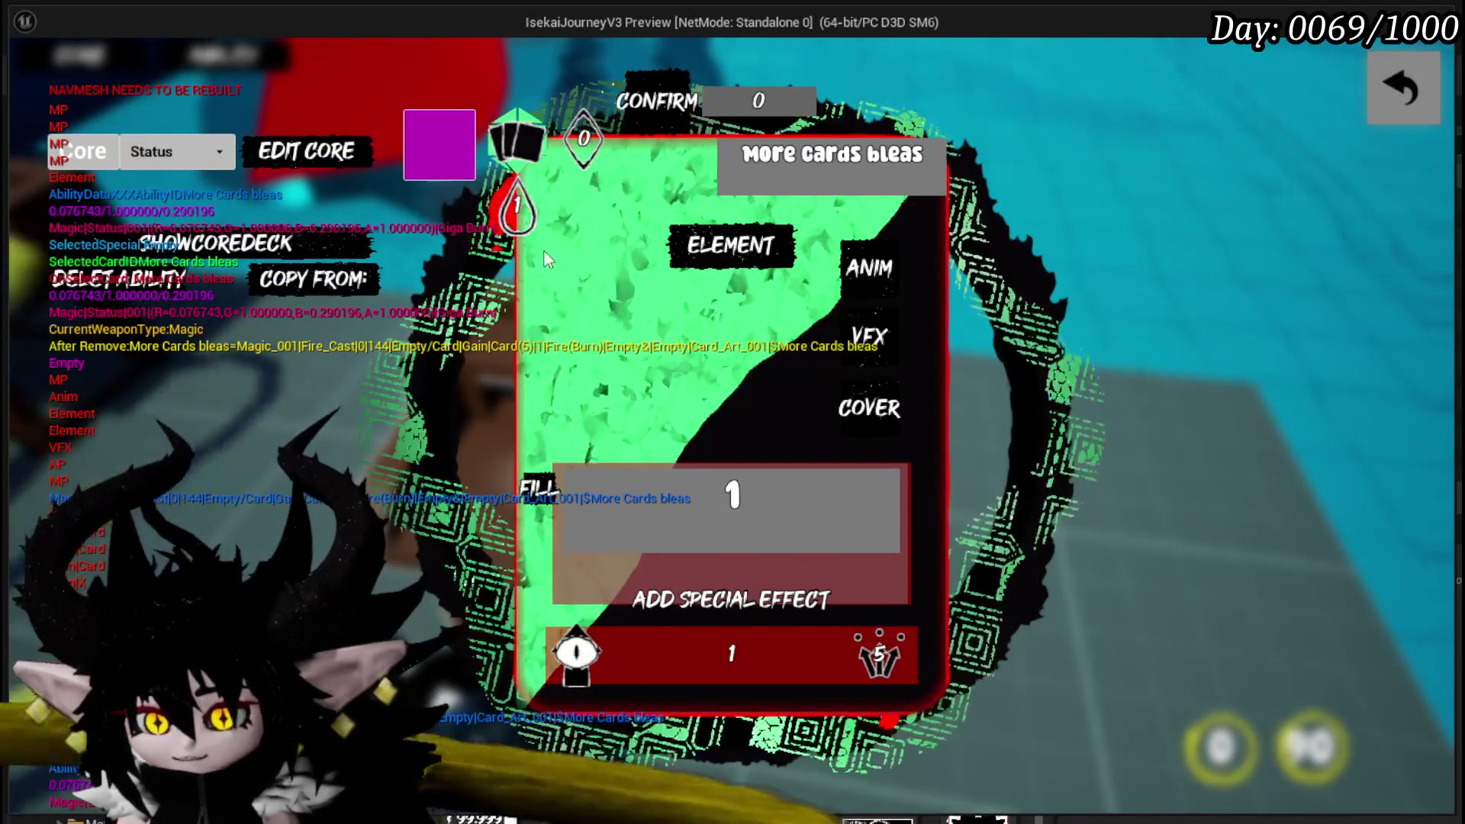
left_click(670, 94)
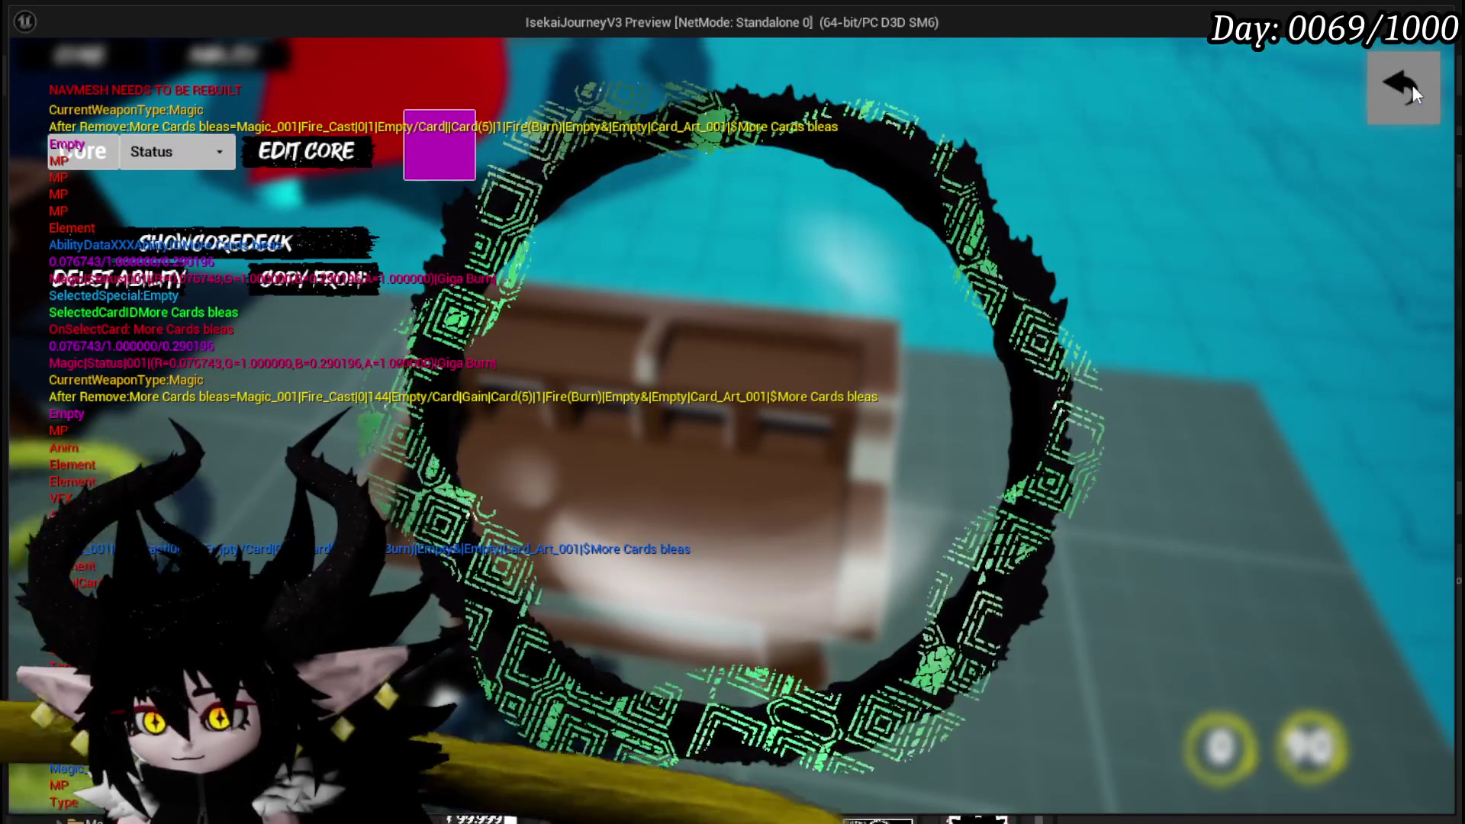
left_click(1427, 88)
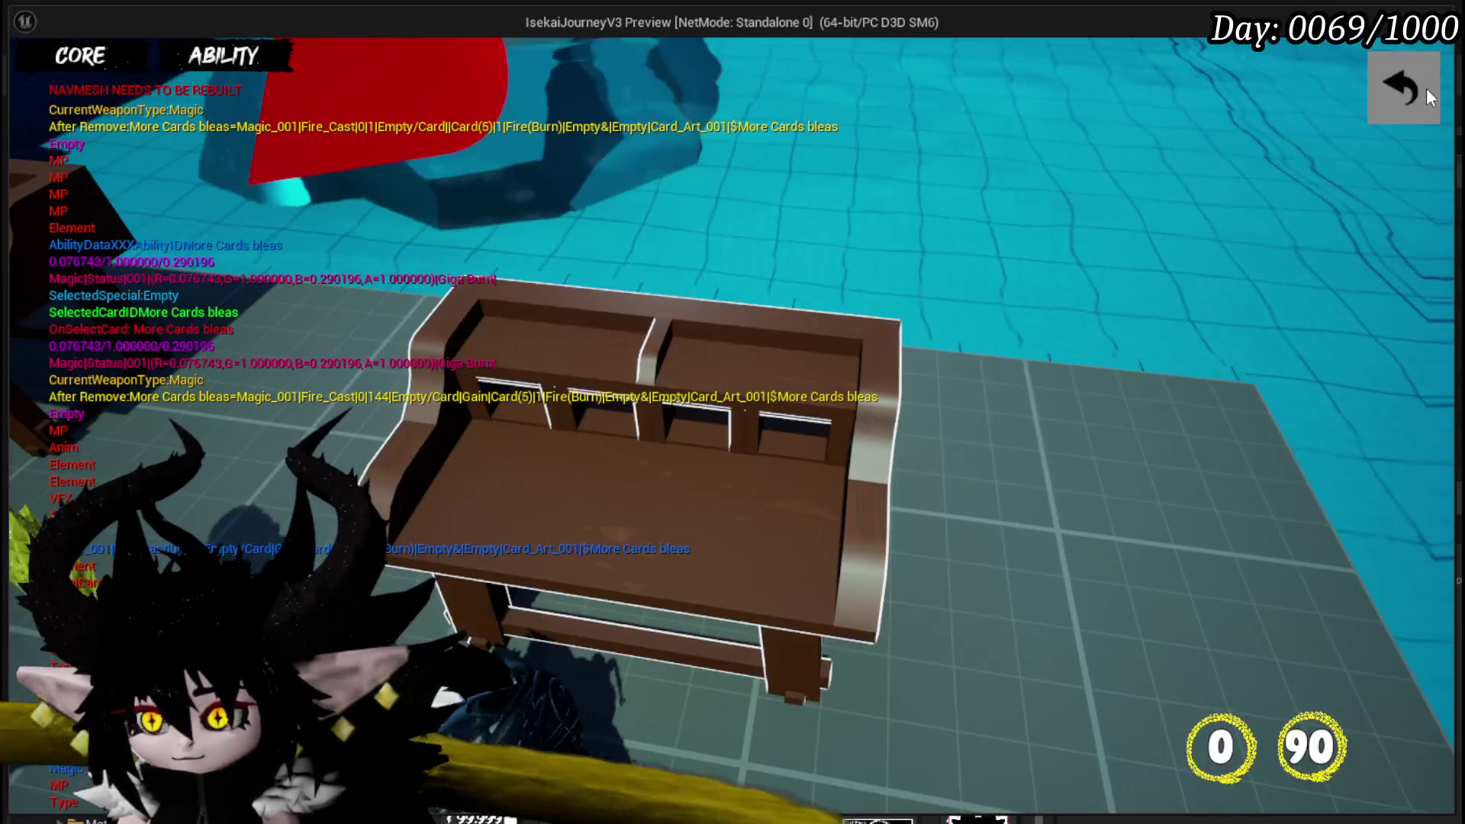
left_click(1427, 88)
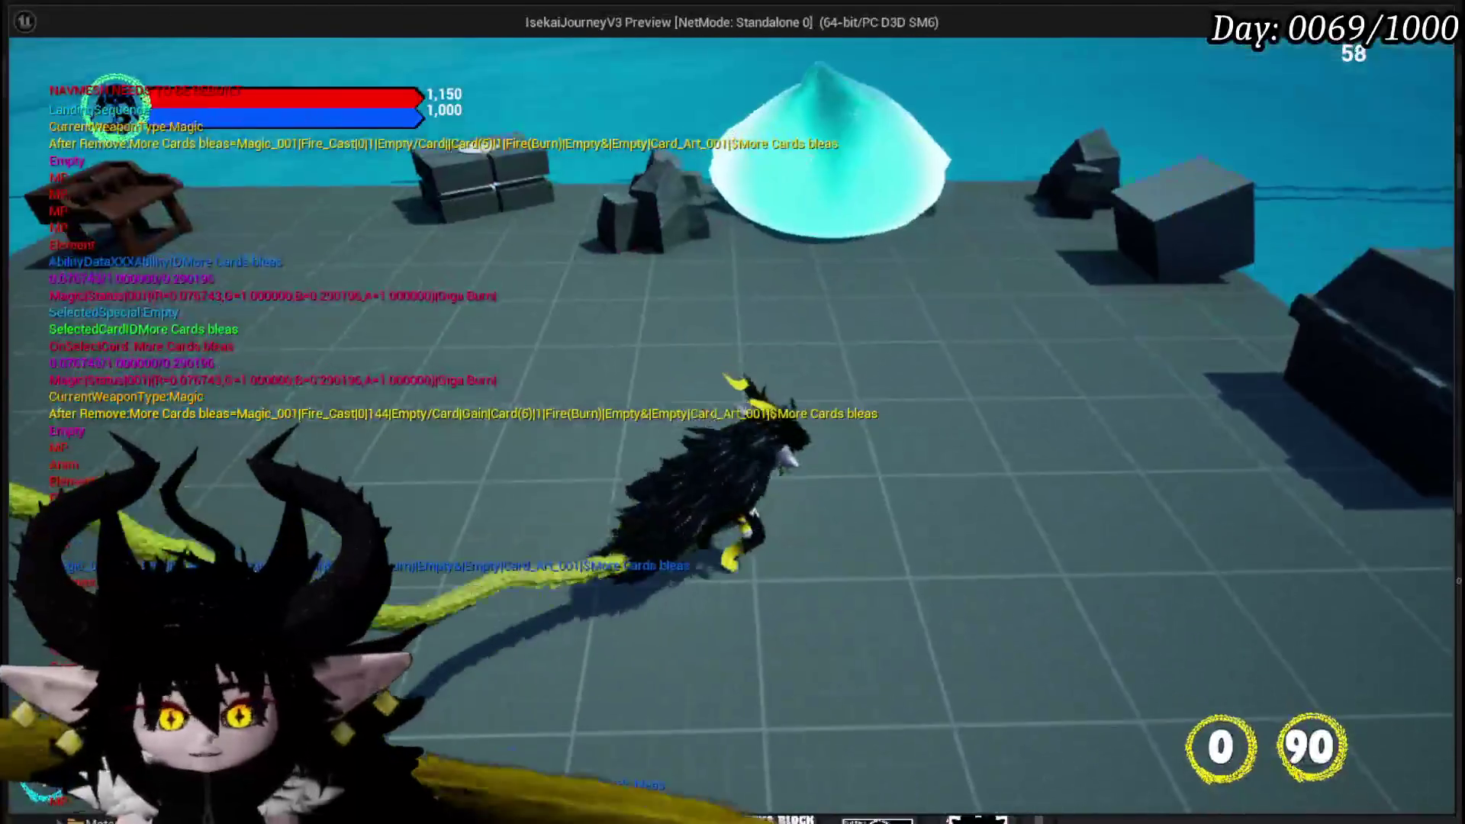
- Play Giga Draw, defeat Slime_Earth with Claw, then stop the play-test
key("Escape")
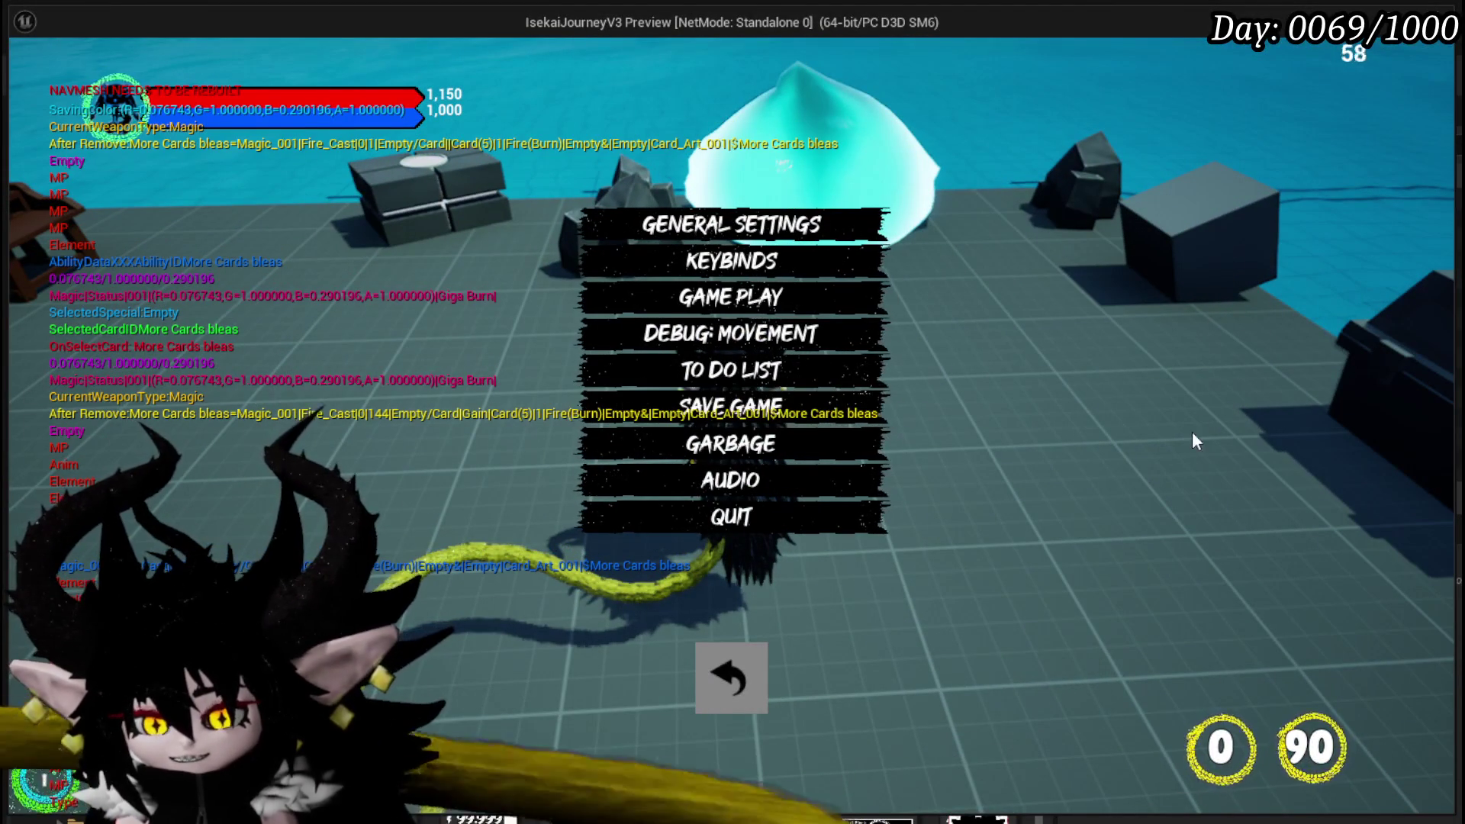
key("Escape")
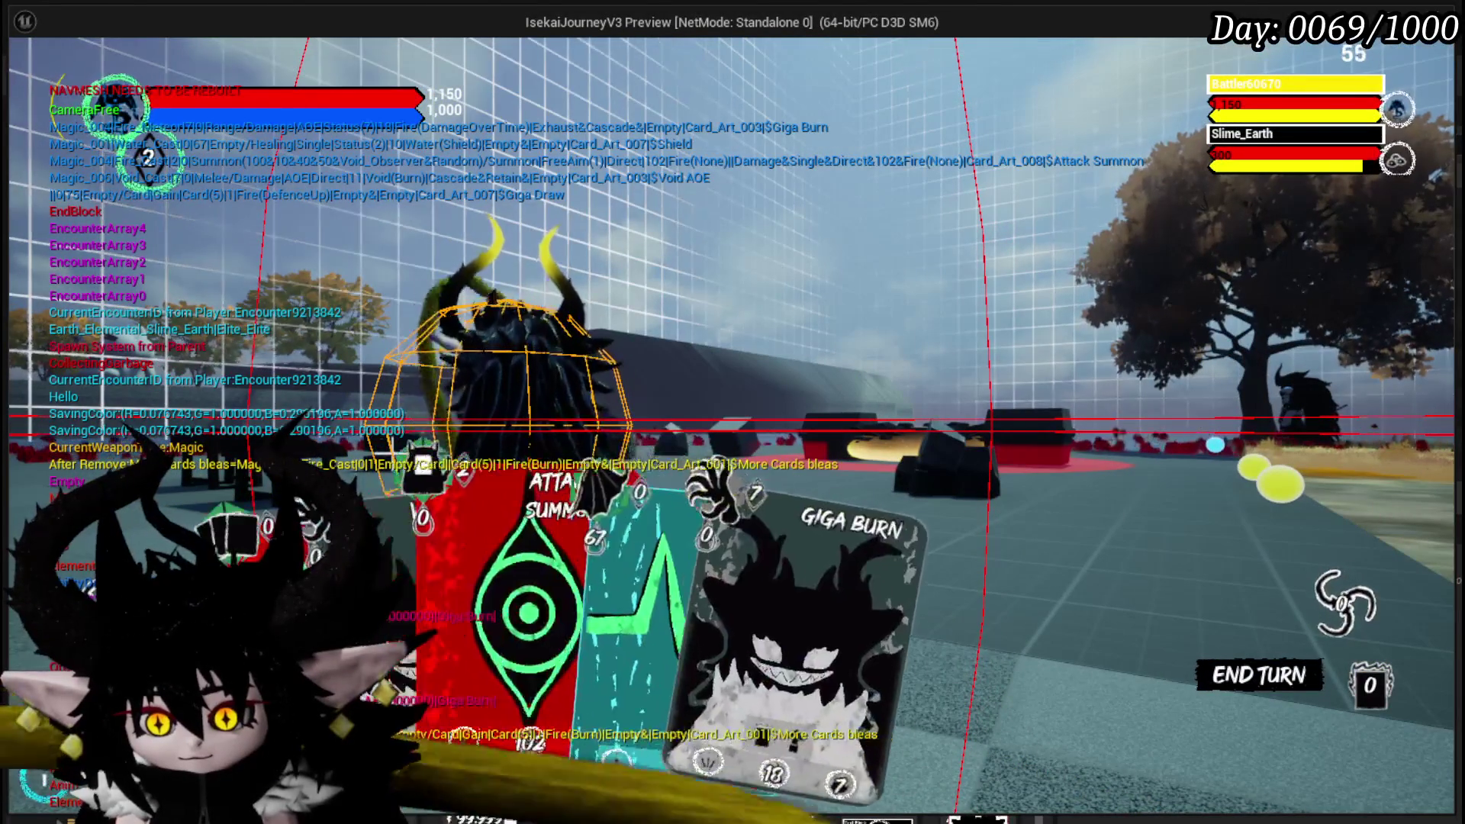
left_click(572, 513)
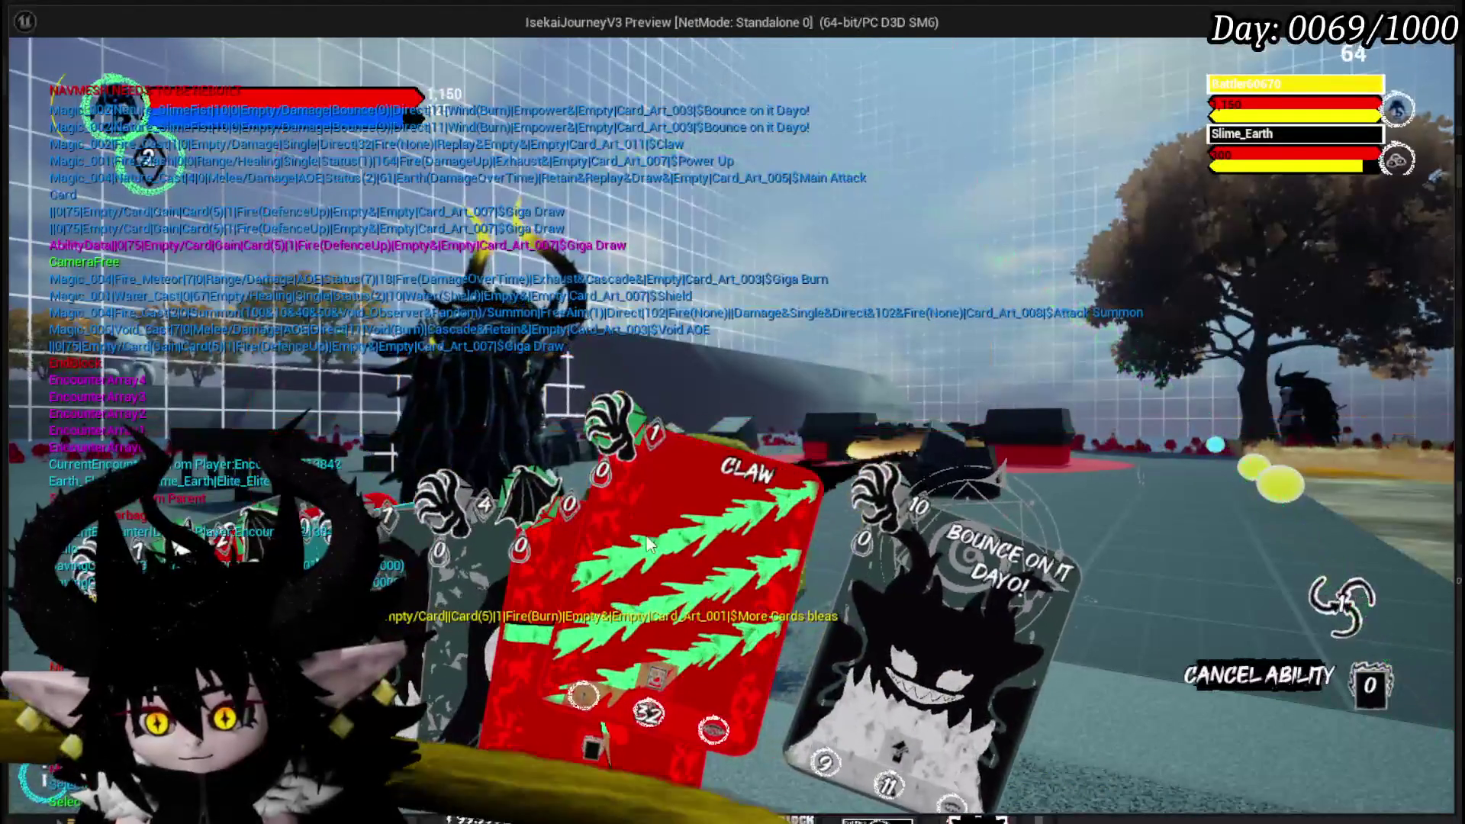
left_click(574, 514)
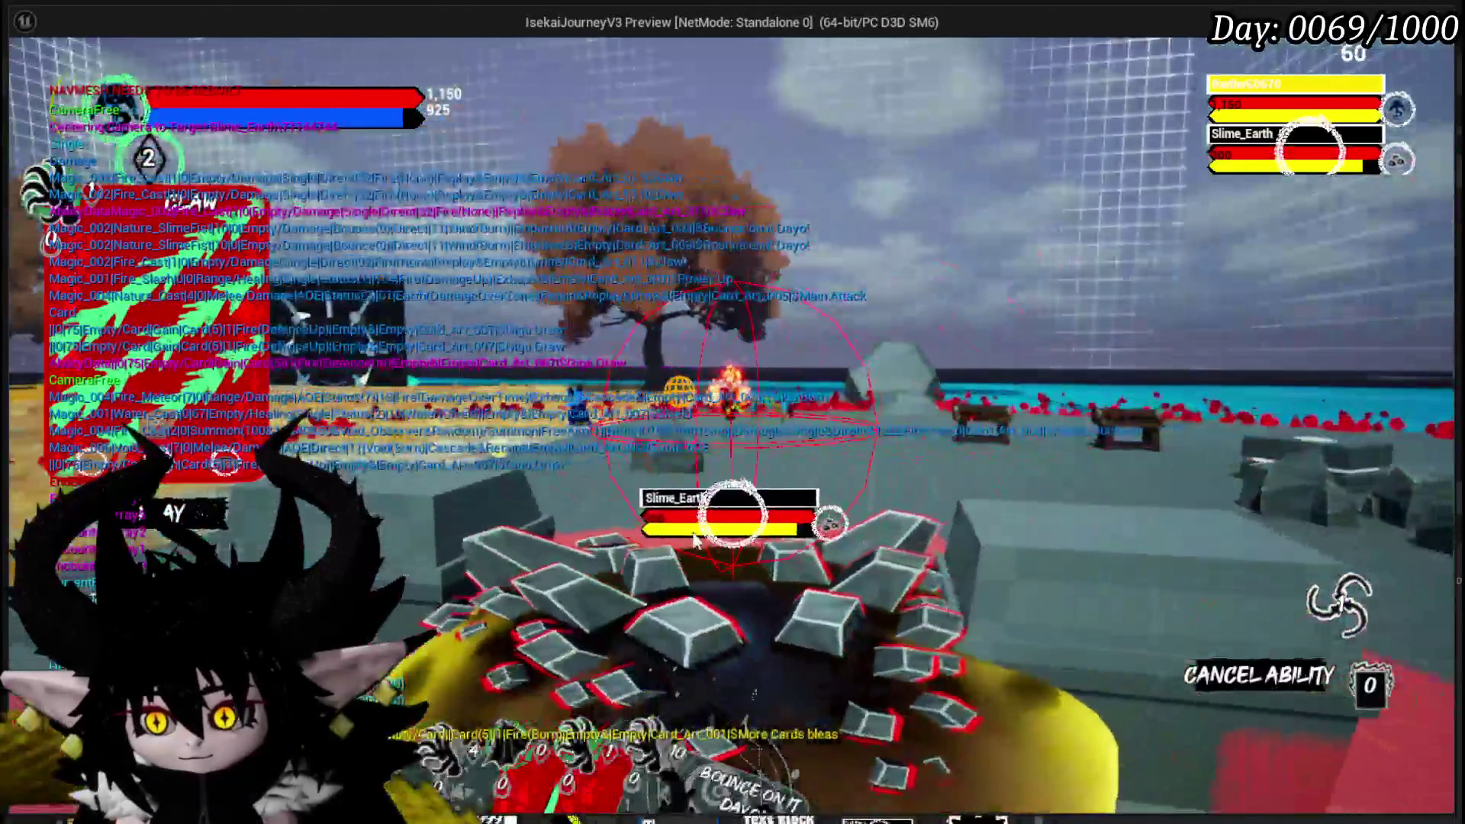
left_click(694, 536)
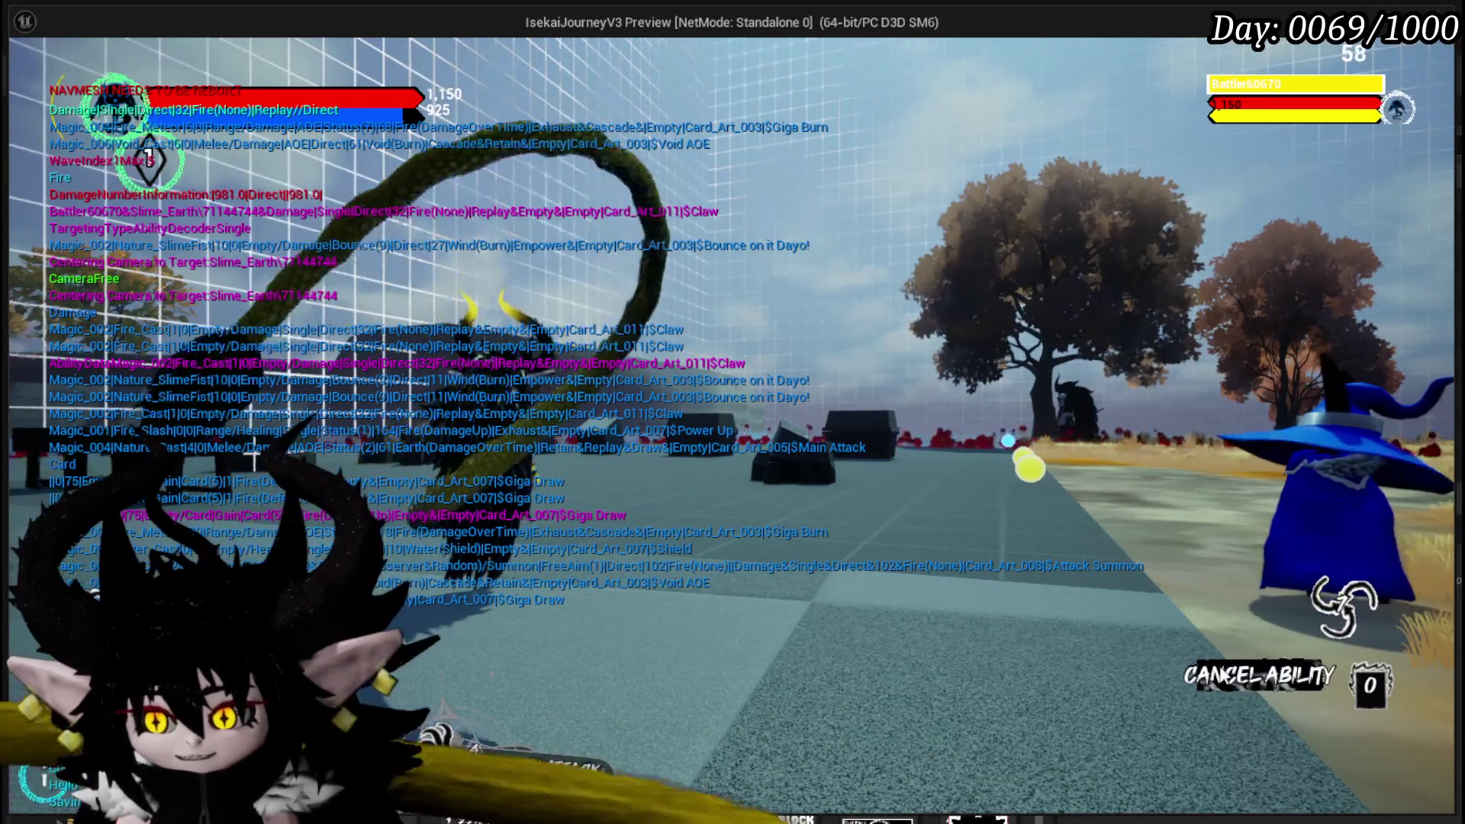
key("Escape")
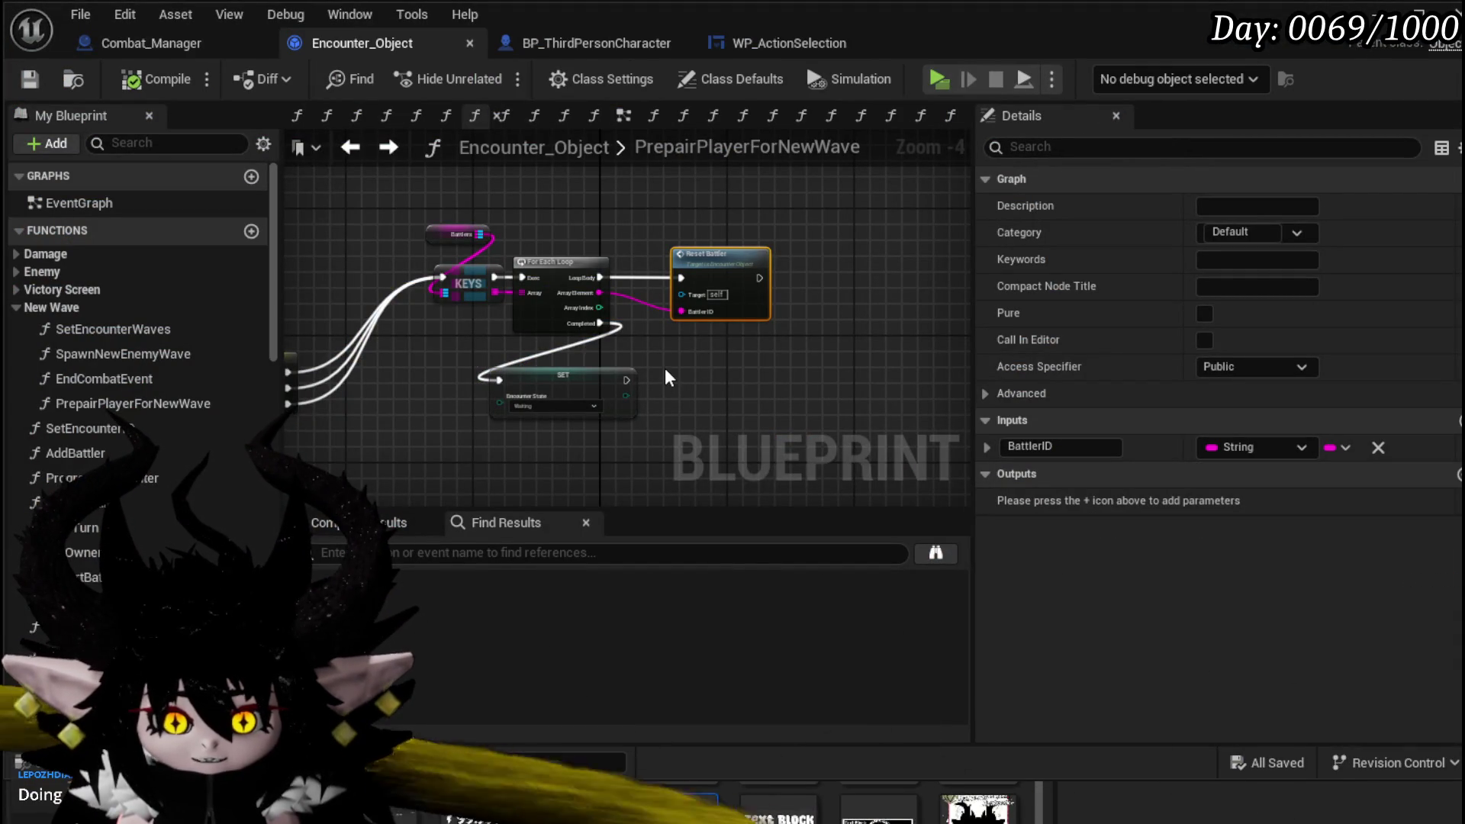
- Save Encounter_Object, run another play-test, and stop it to return to the level
left_click_drag(660, 366, 656, 370)
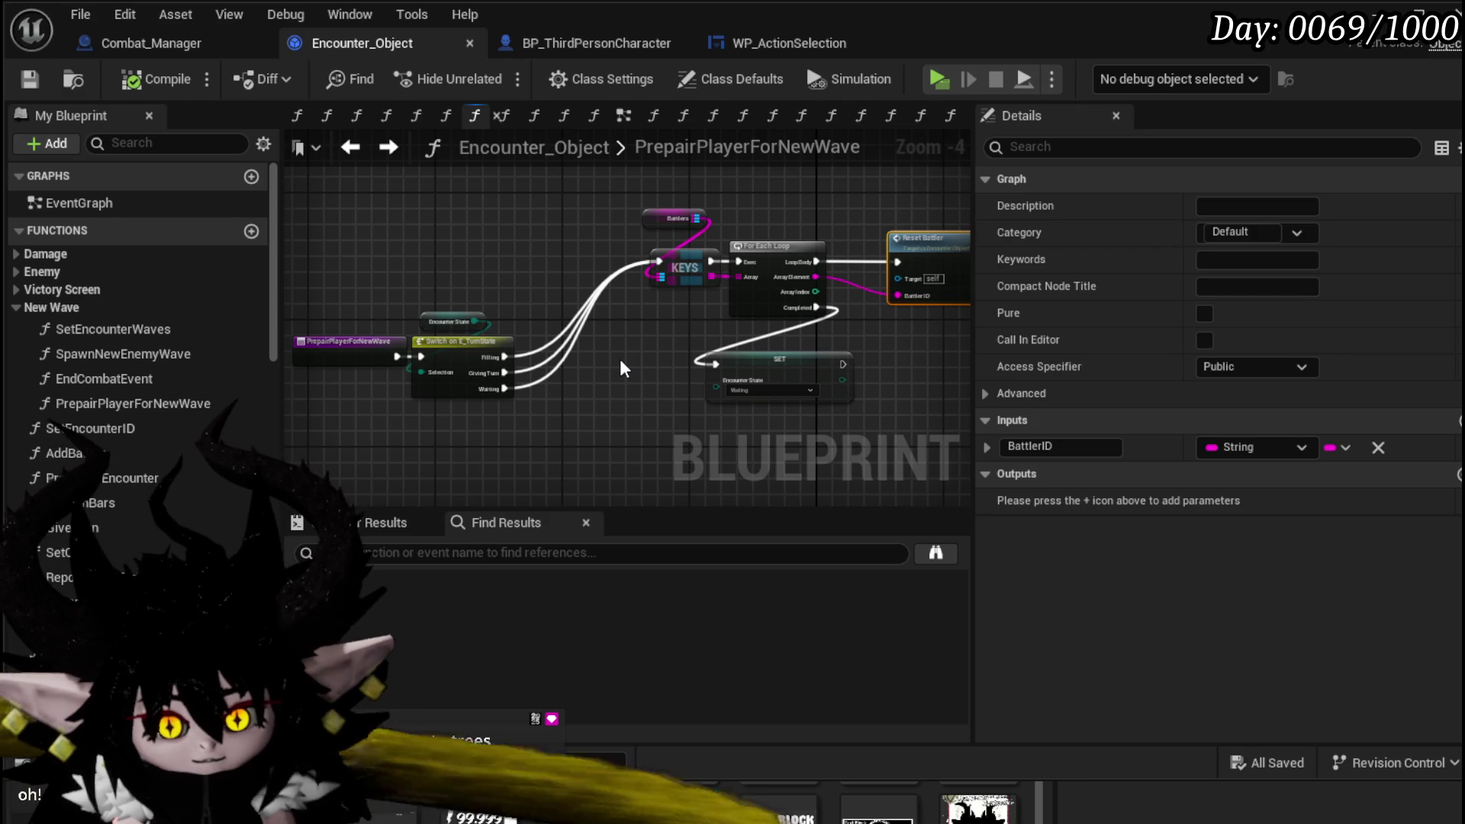
left_click(30, 77)
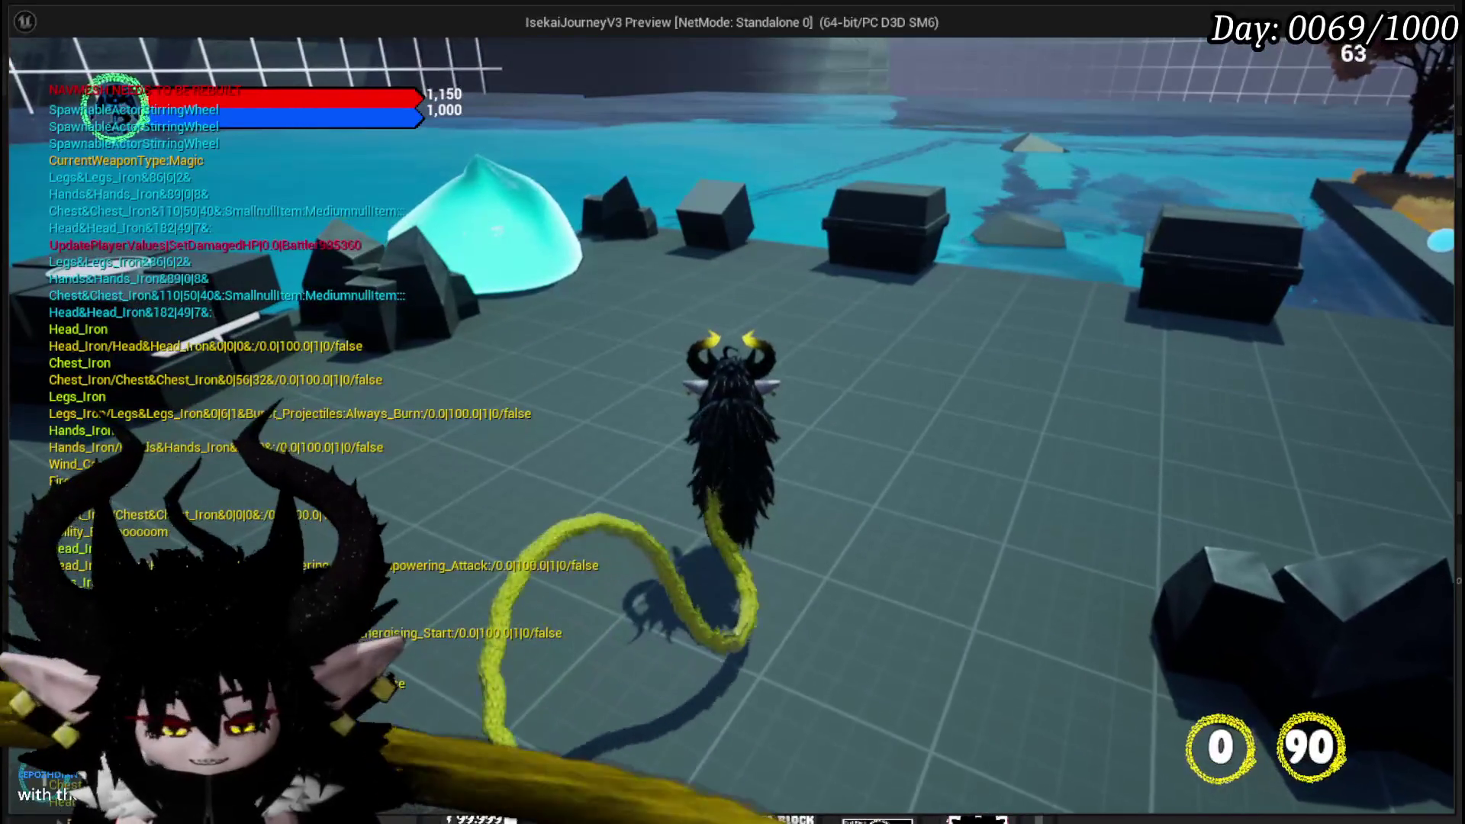
key("Escape")
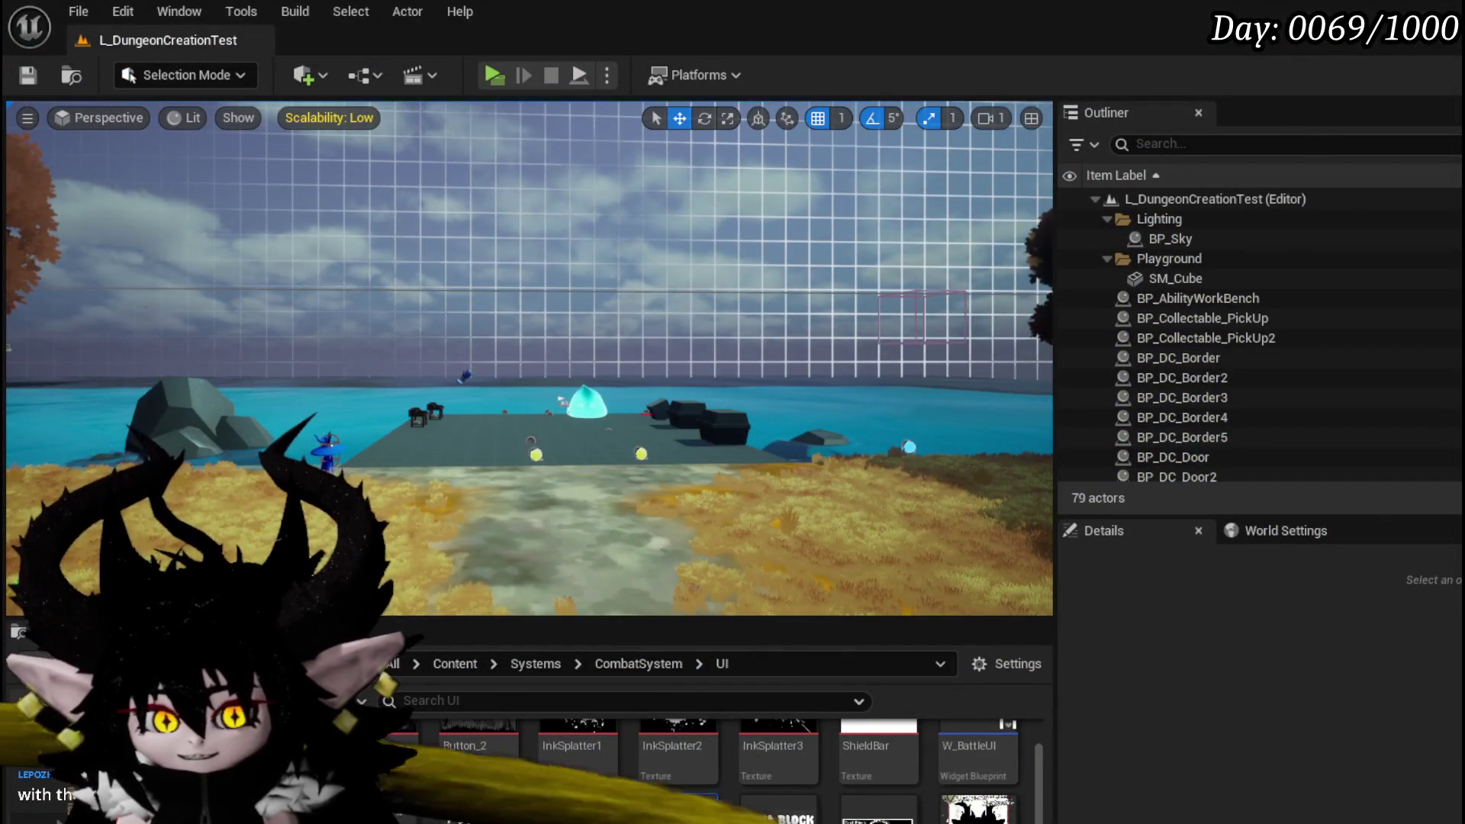
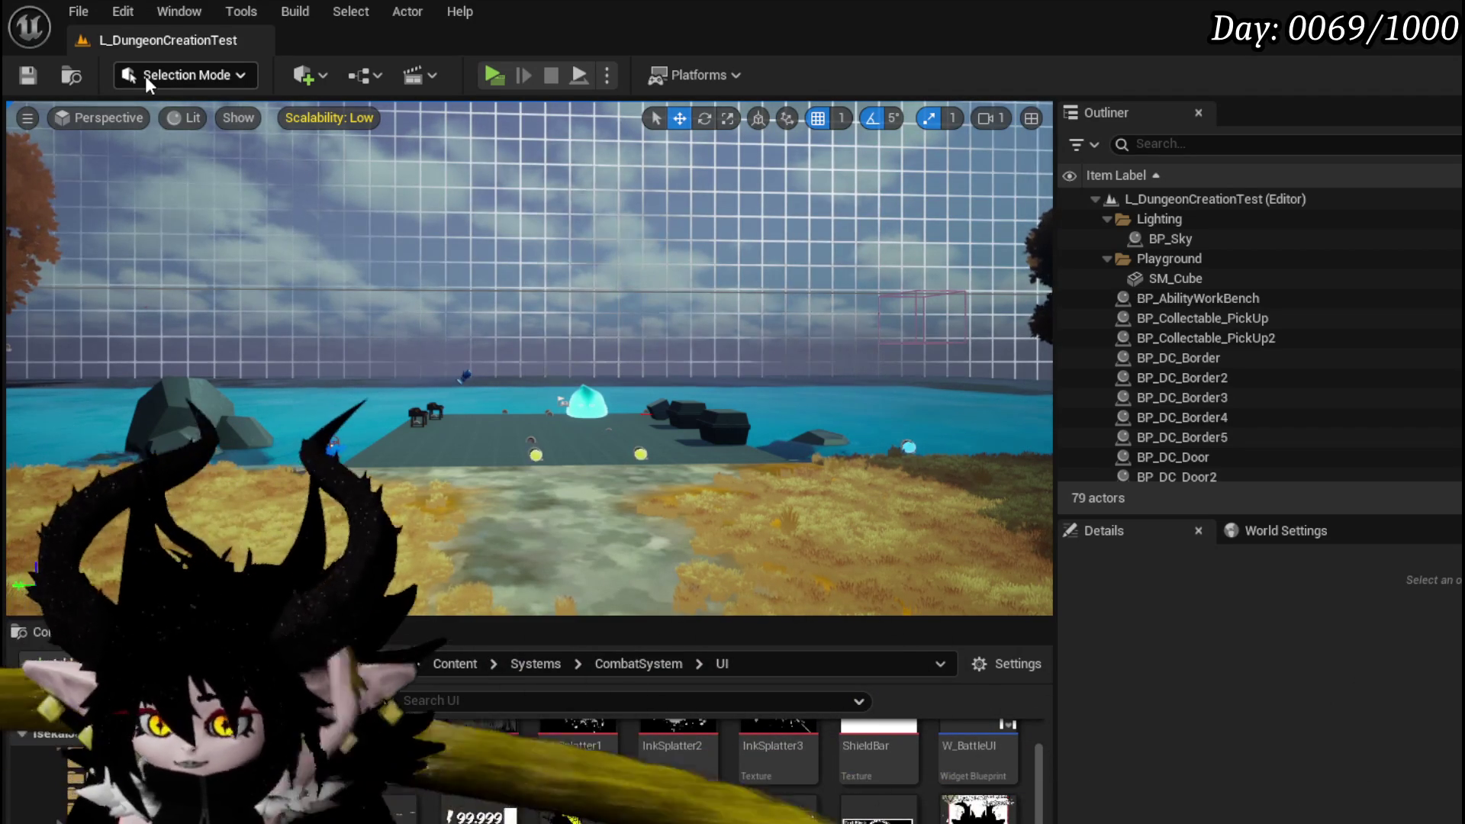
- Save the level, then switch to BP_ThirdPersonCharacter's EventGraph showing Call On Next Wave
left_click(38, 74)
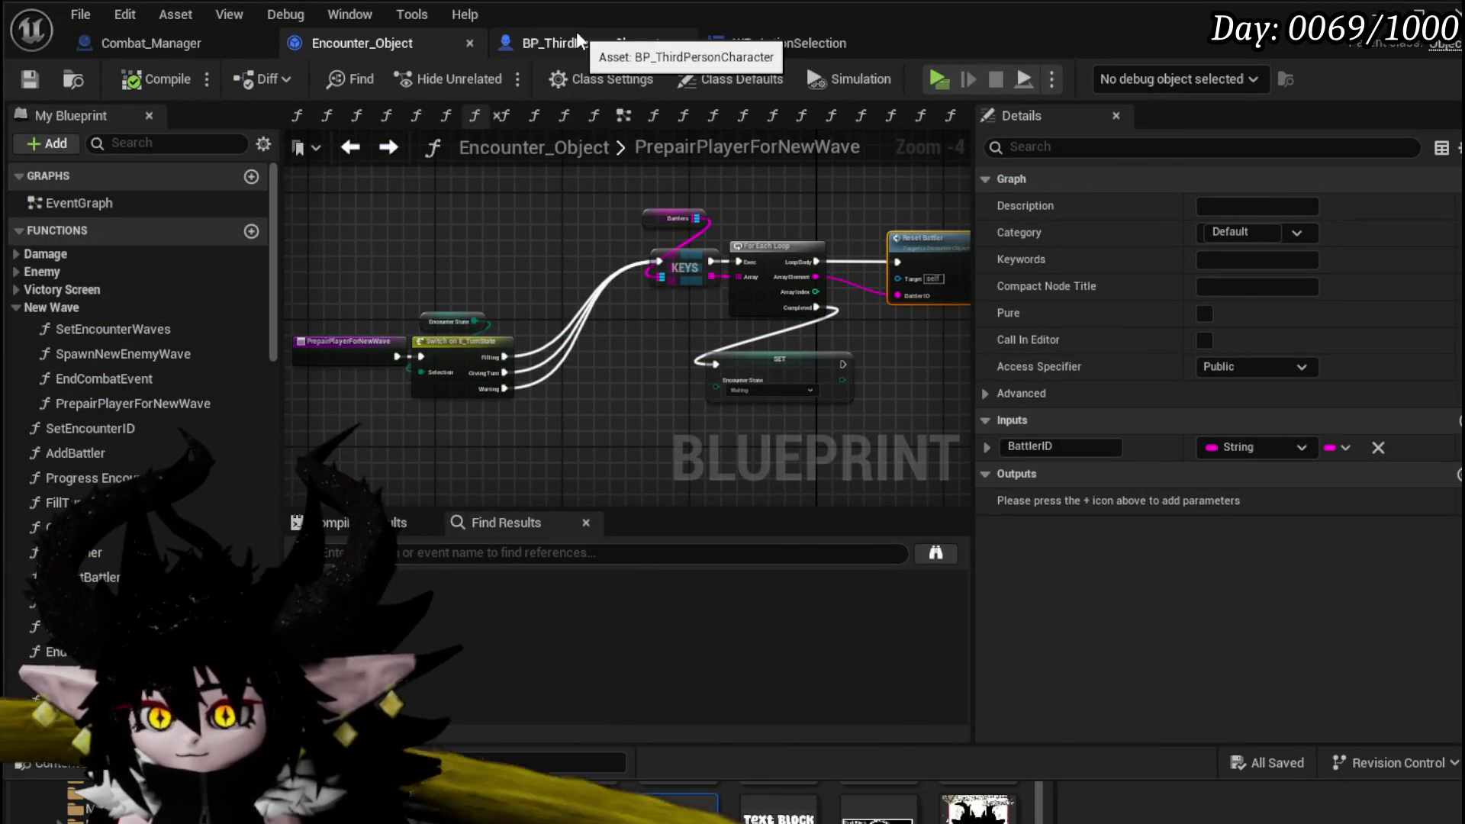
left_click(580, 40)
- Move Call On Next Wave upward and reposition the Get Encounter node
scroll(589, 310, "up", 3)
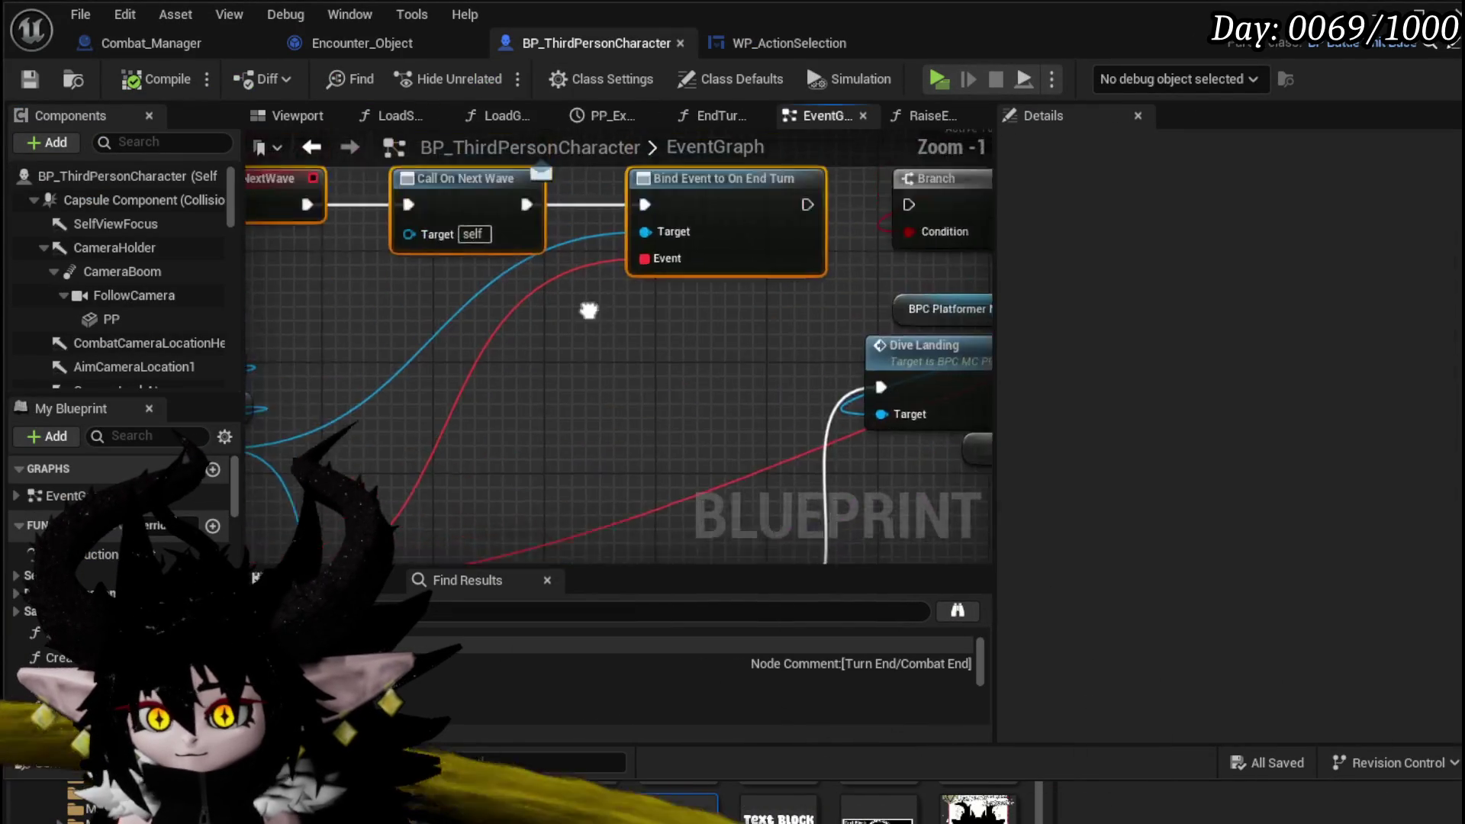
mouse_move(588, 310)
left_mouse_down()
mouse_move(574, 410)
mouse_move(702, 402)
left_mouse_up()
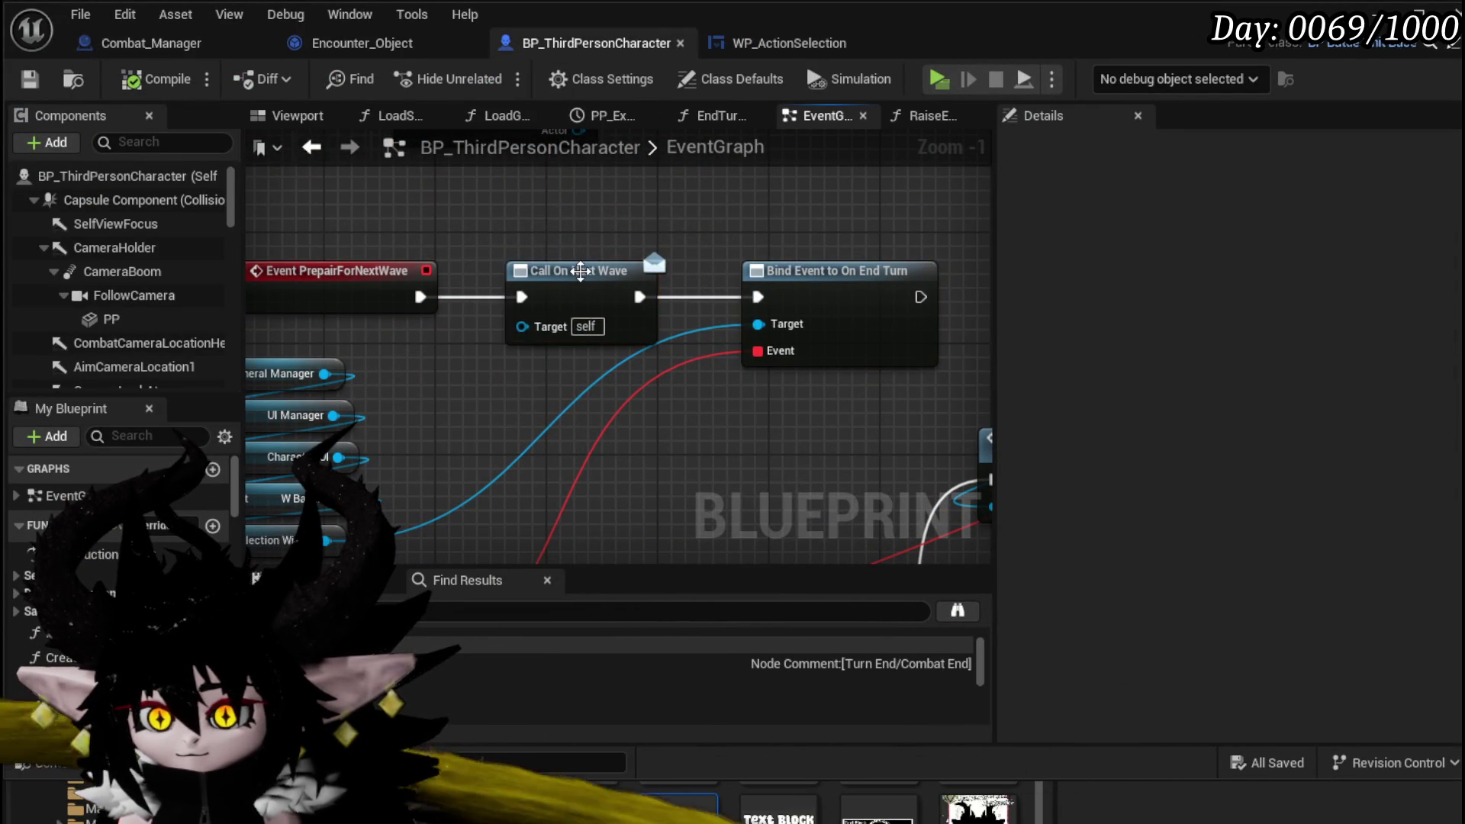
left_click_drag(580, 271, 580, 192)
scroll(424, 283, "down", 4)
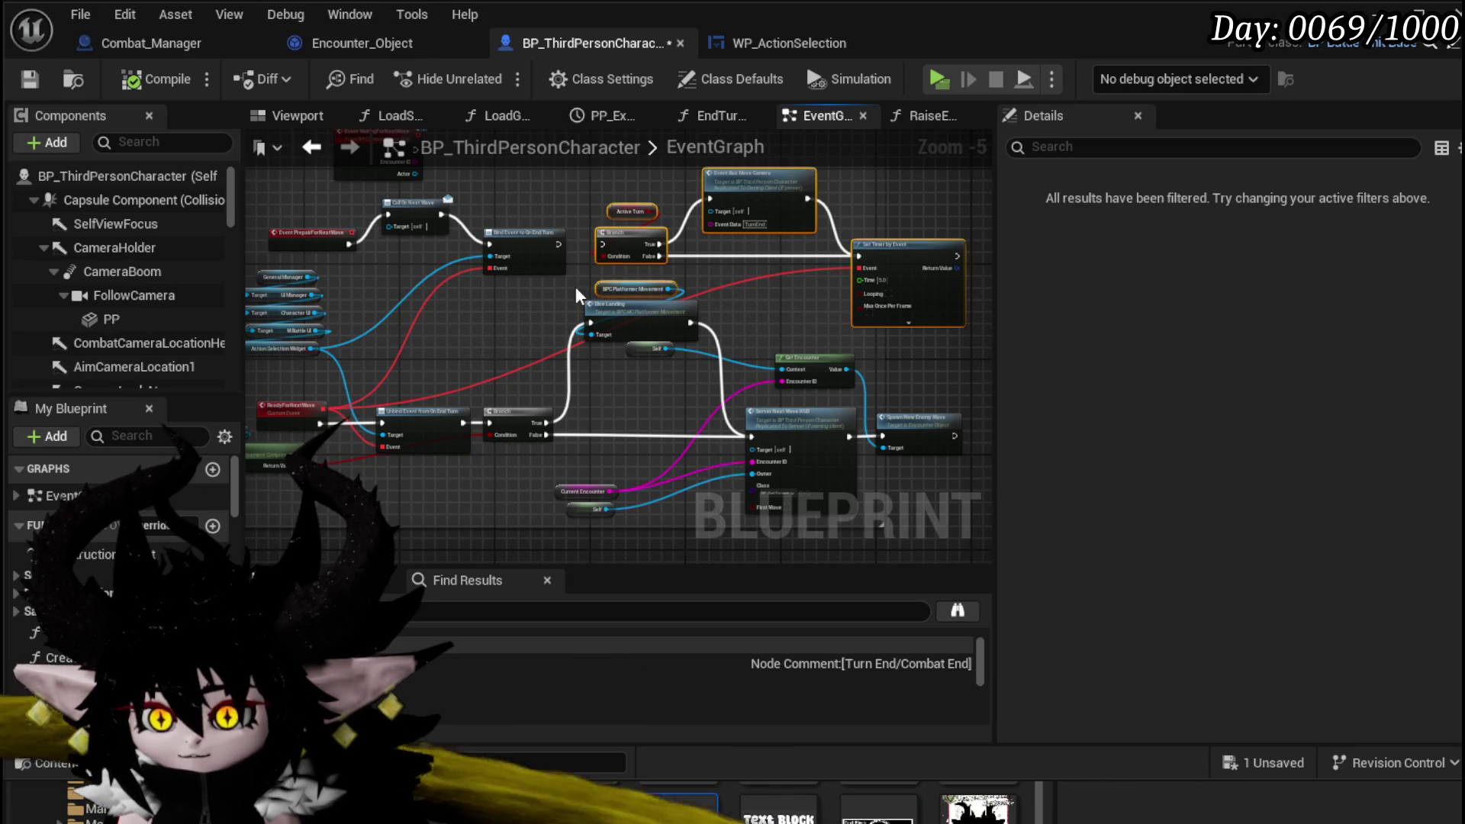
scroll(577, 294, "up", 2)
left_click_drag(577, 294, 420, 218)
scroll(456, 244, "down", 3)
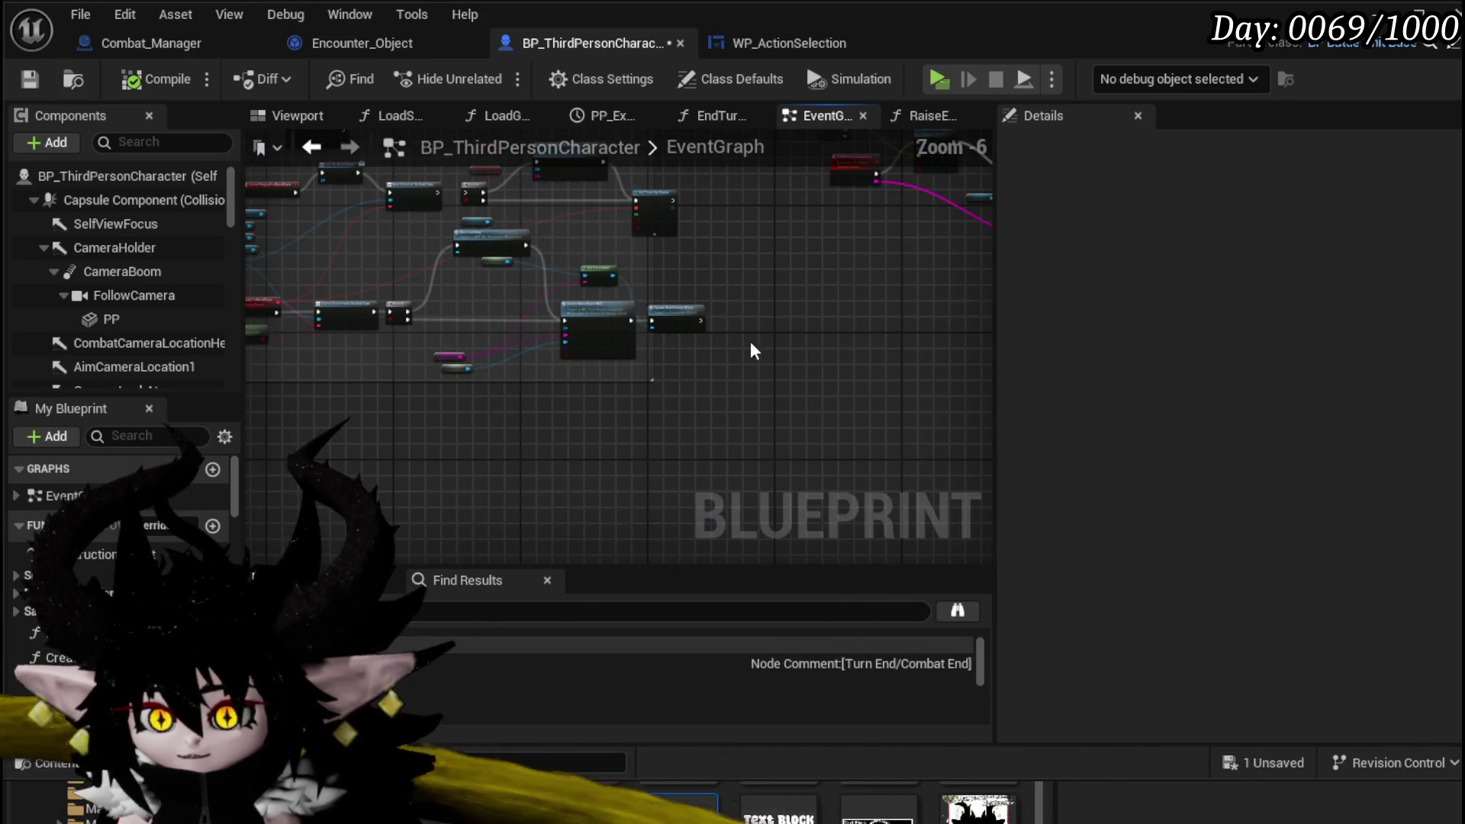
left_click_drag(701, 313, 766, 289)
scroll(723, 277, "up", 2)
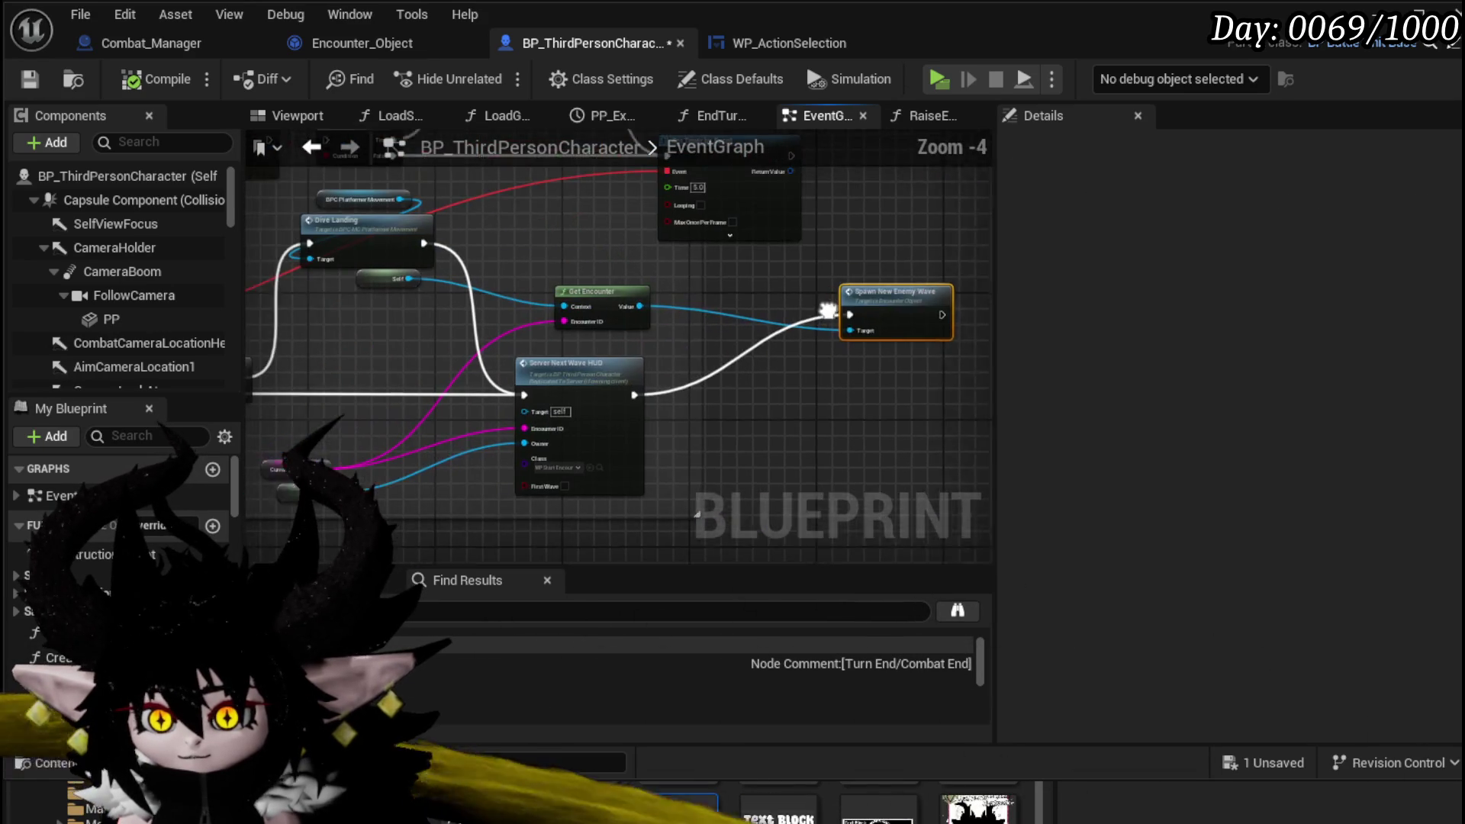
mouse_move(761, 308)
left_mouse_down()
mouse_move(832, 344)
mouse_move(786, 316)
left_mouse_up()
- Line up Spawn New Enemy Wave after Bind Event to On End Turn, save, and return to the level
mouse_move(970, 328)
left_mouse_down()
mouse_move(732, 252)
mouse_move(679, 286)
left_mouse_up()
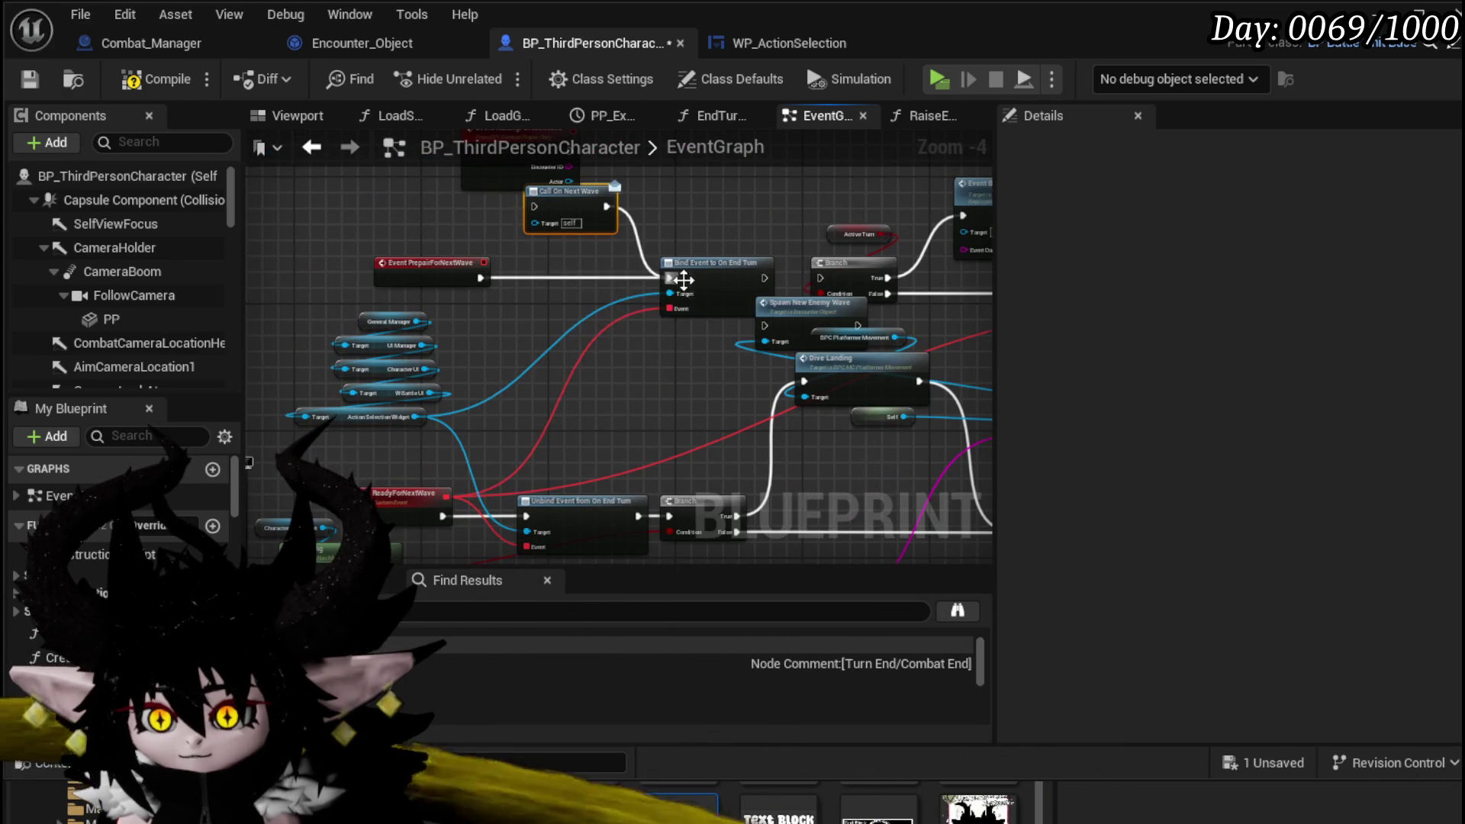
left_click_drag(684, 280, 562, 284)
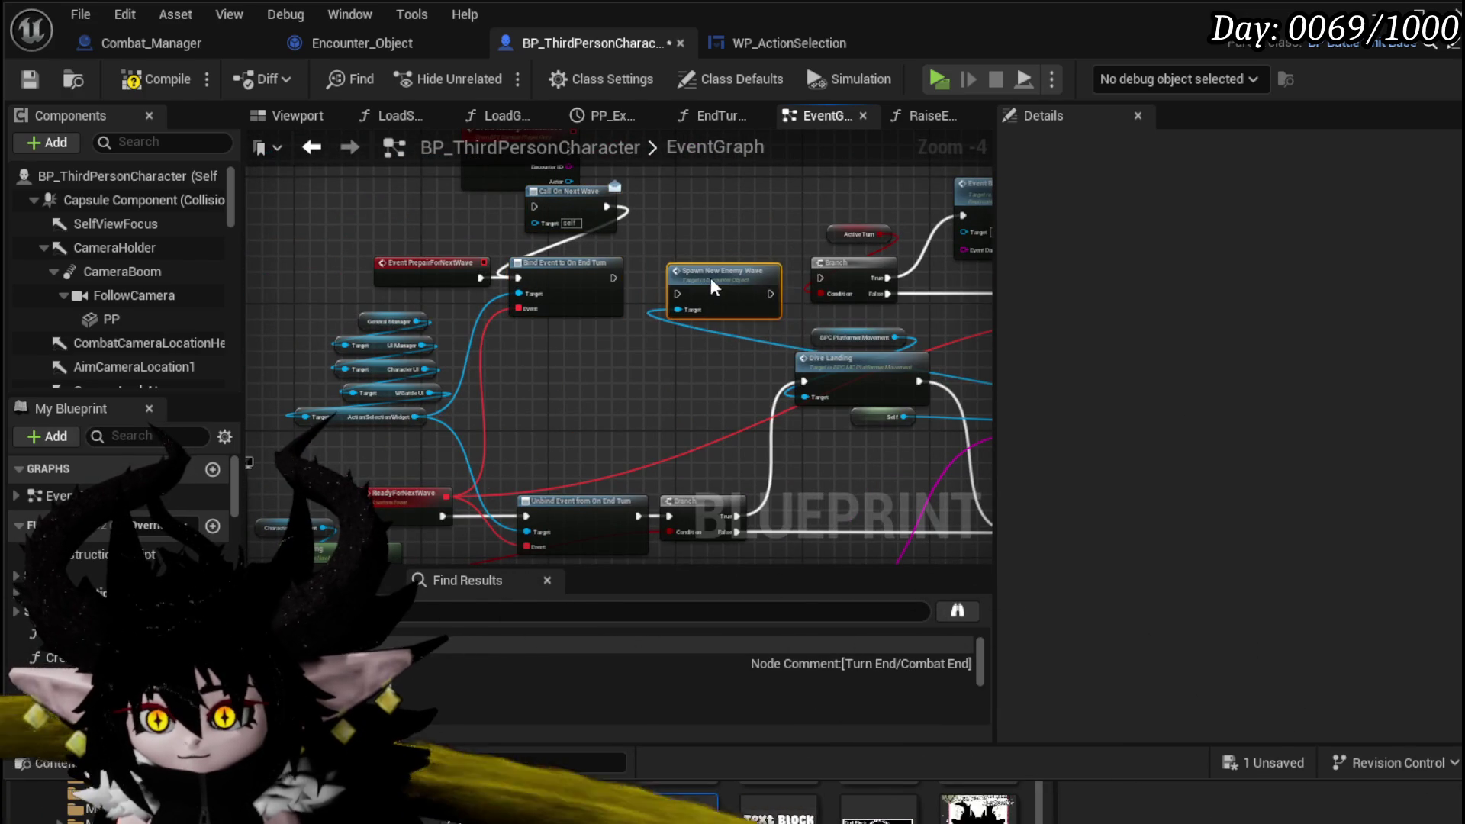
left_click_drag(704, 279, 704, 272)
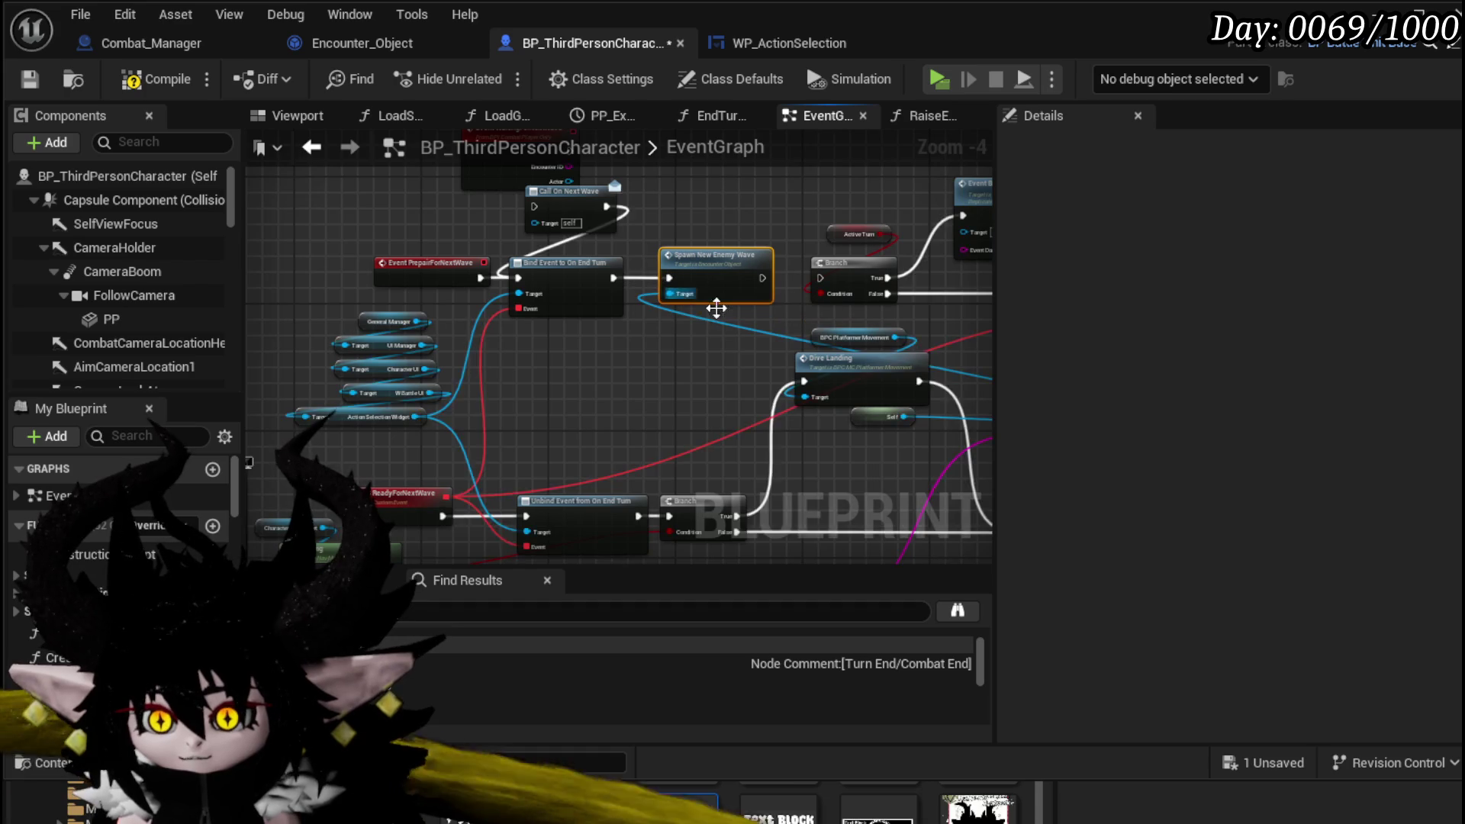
left_click_drag(502, 305, 519, 158)
mouse_move(586, 436)
left_mouse_down()
mouse_move(376, 220)
mouse_move(416, 229)
mouse_move(503, 308)
left_mouse_up()
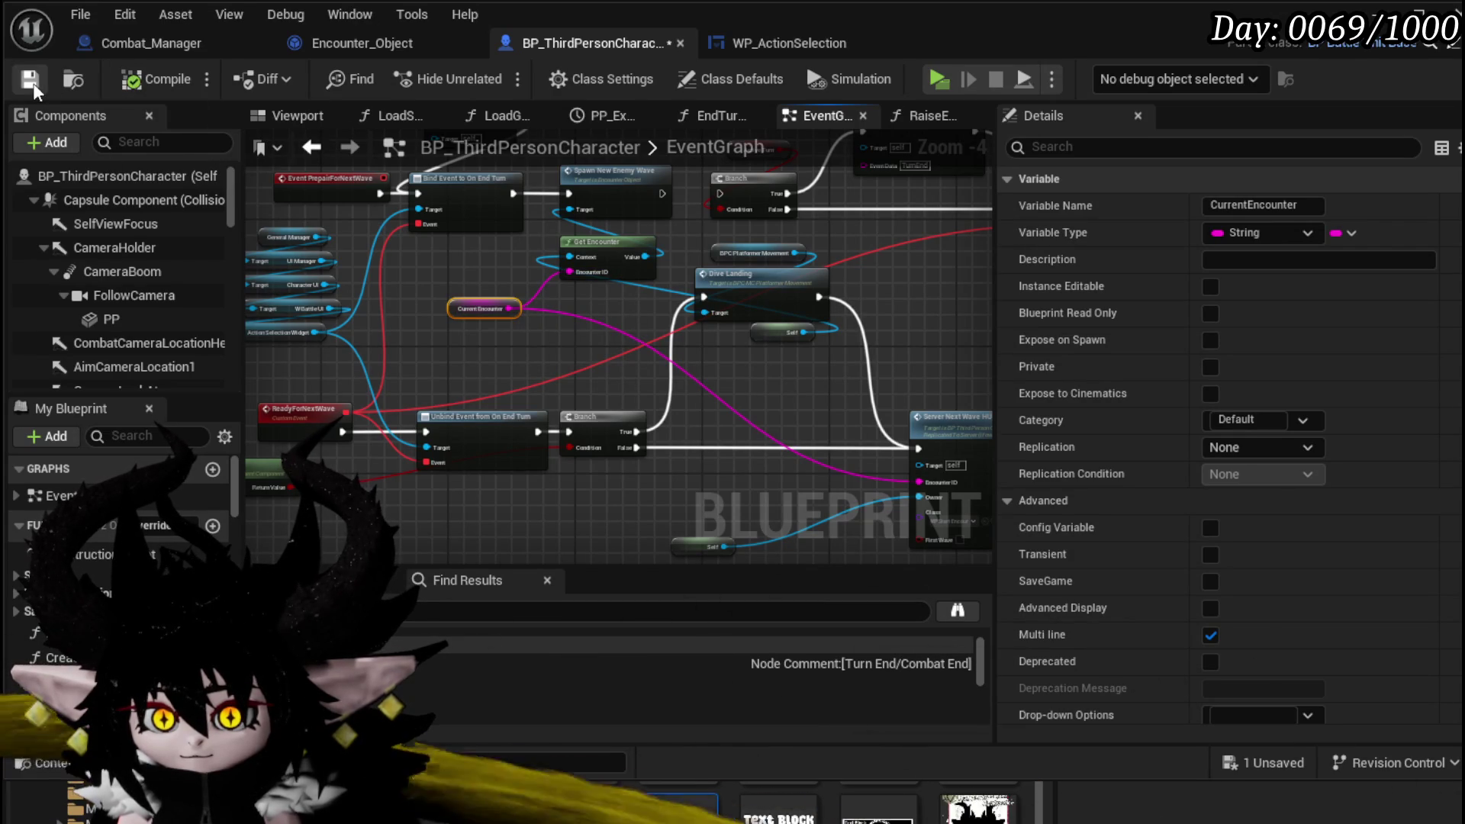
left_click(32, 84)
left_click(1378, 13)
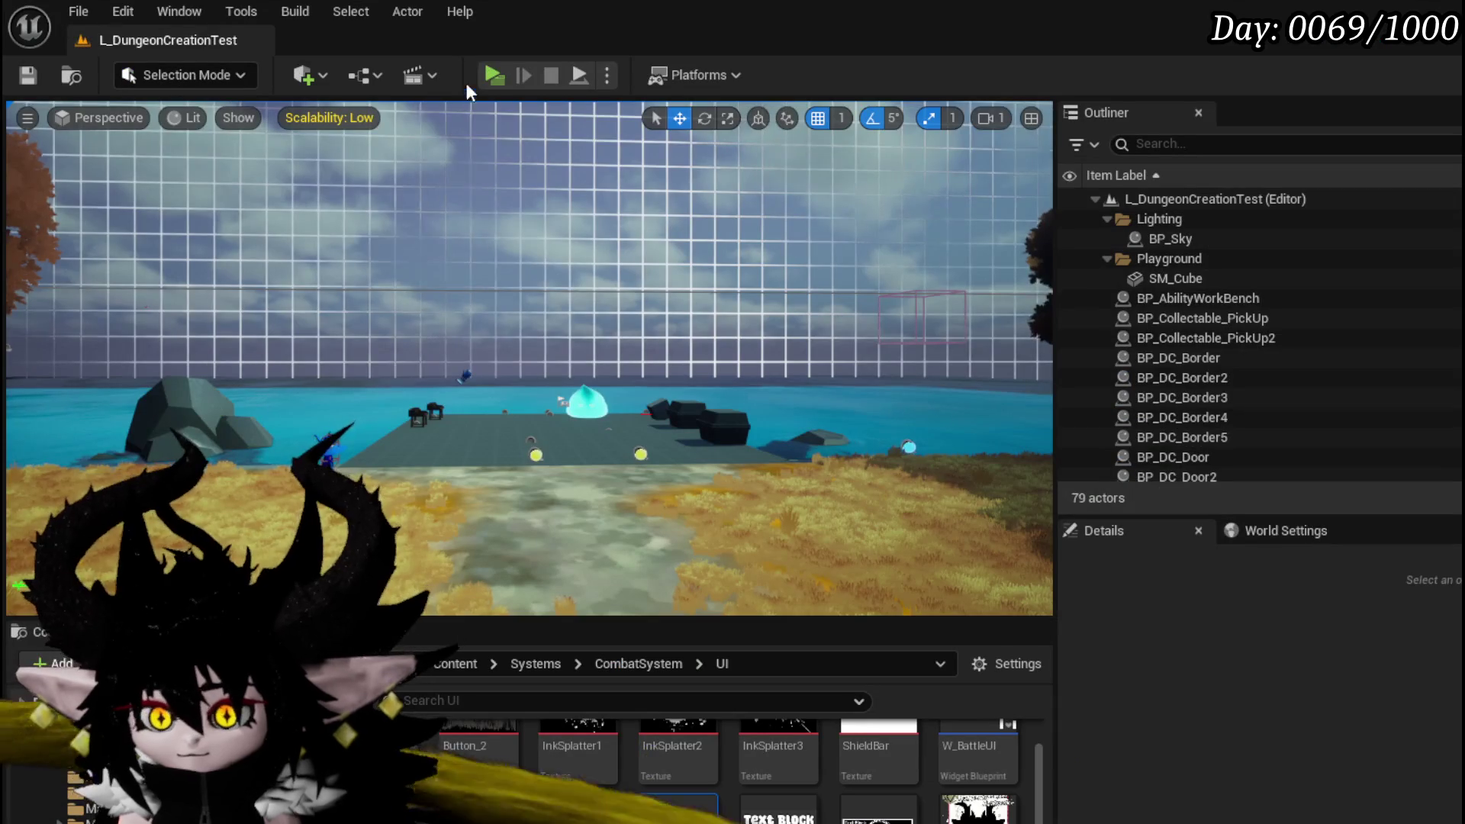
- Start a Play in Editor session of L_DungeonCreationTest to test the wave logic
left_click(488, 73)
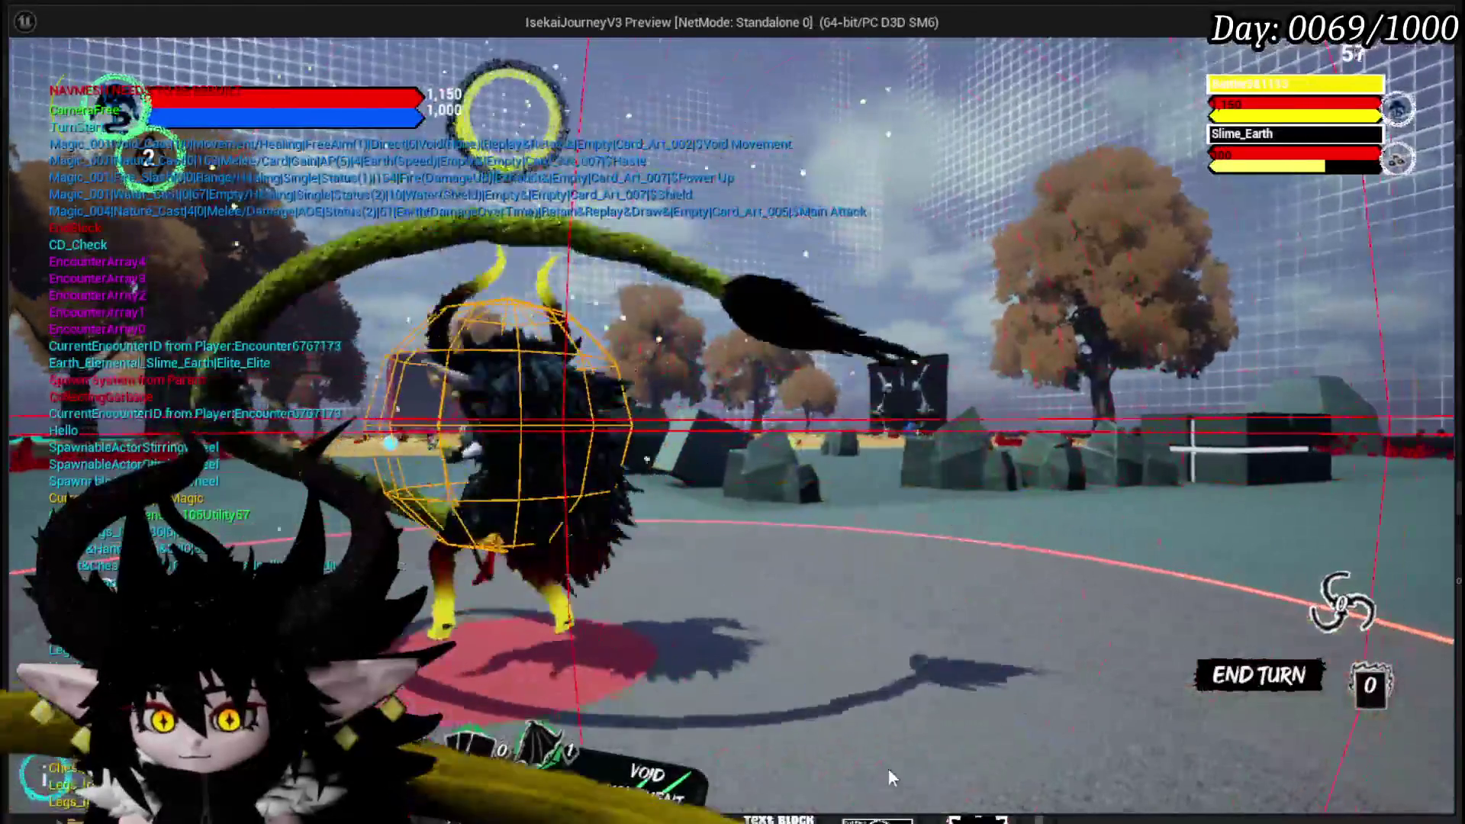
- Play Haste, dash with Void Movement, then play Claw and Giga Draw, defeating Slime_Water and Slime_Wind
mouse_move(687, 755)
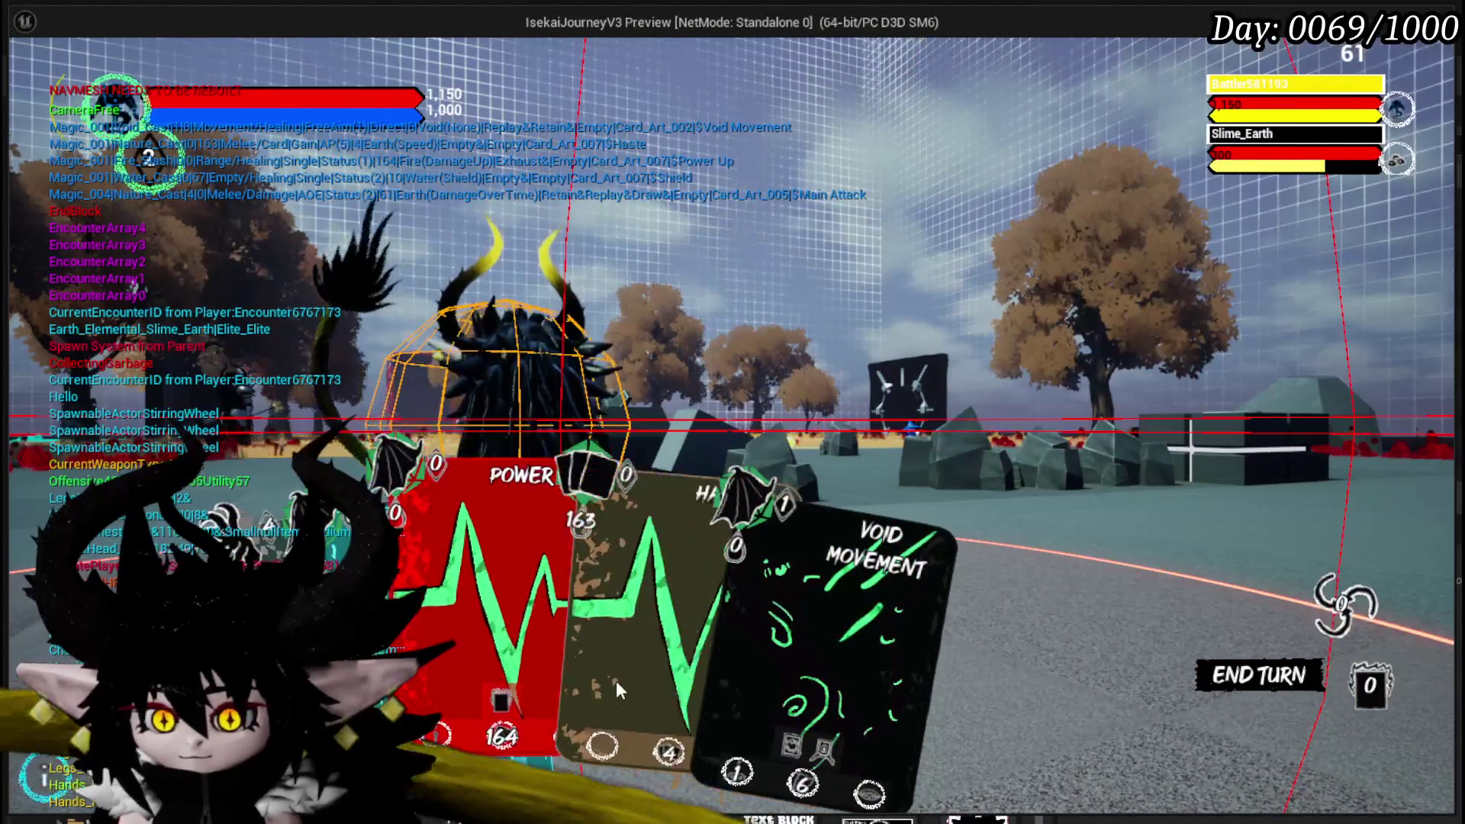
left_click(617, 685)
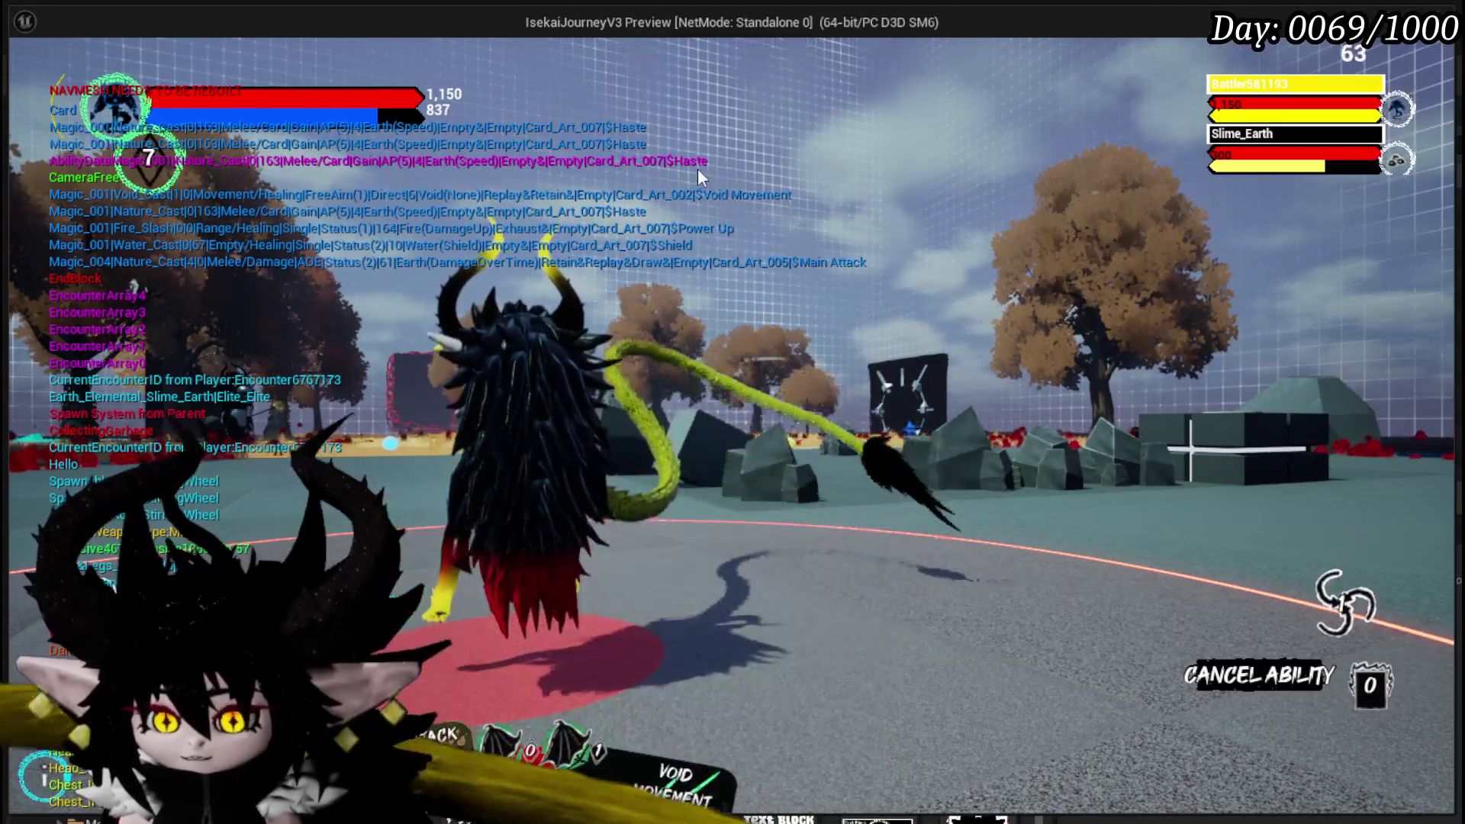
left_click(700, 178)
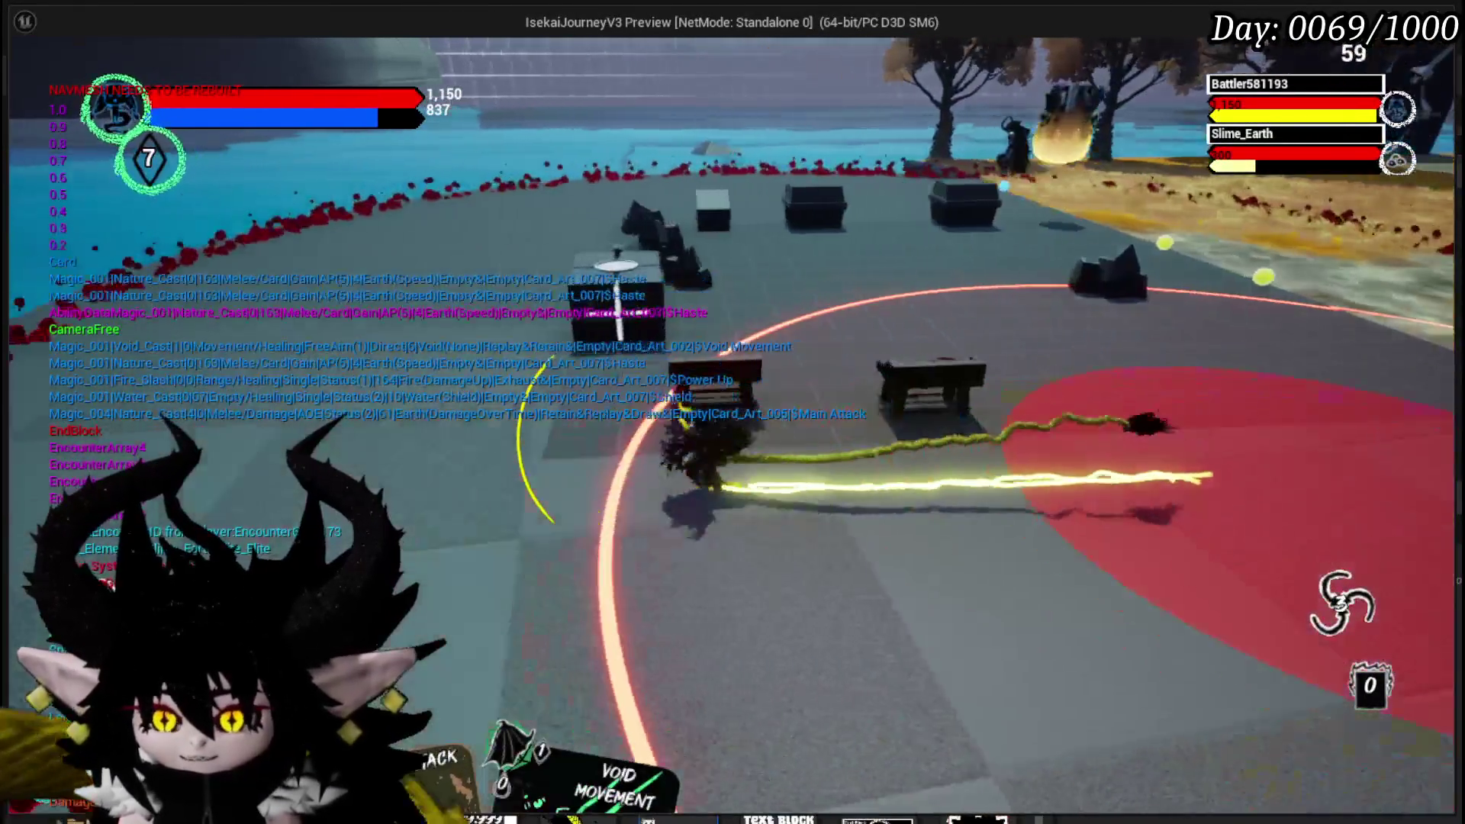
left_click(481, 362)
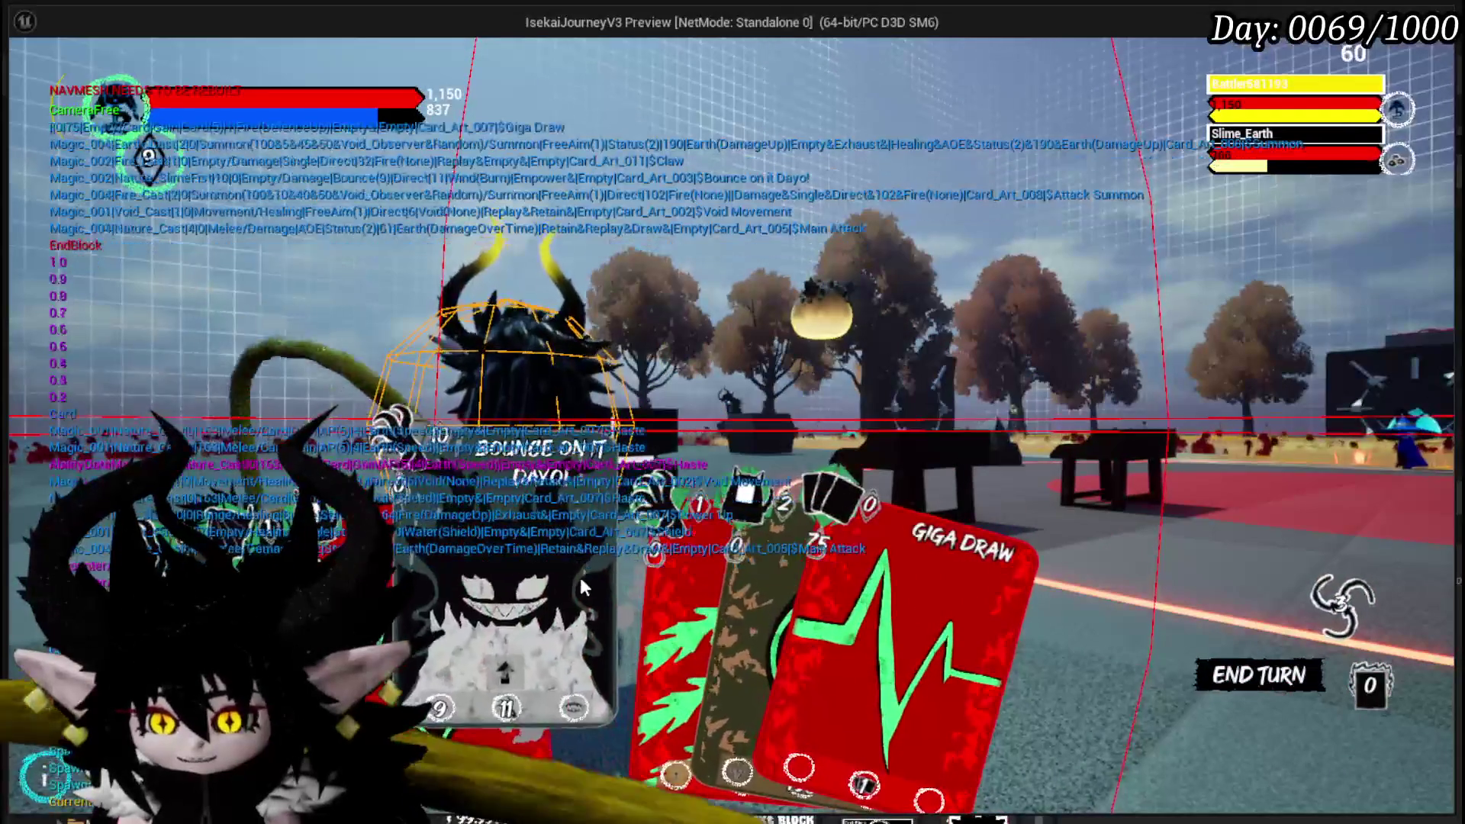
left_click(687, 580)
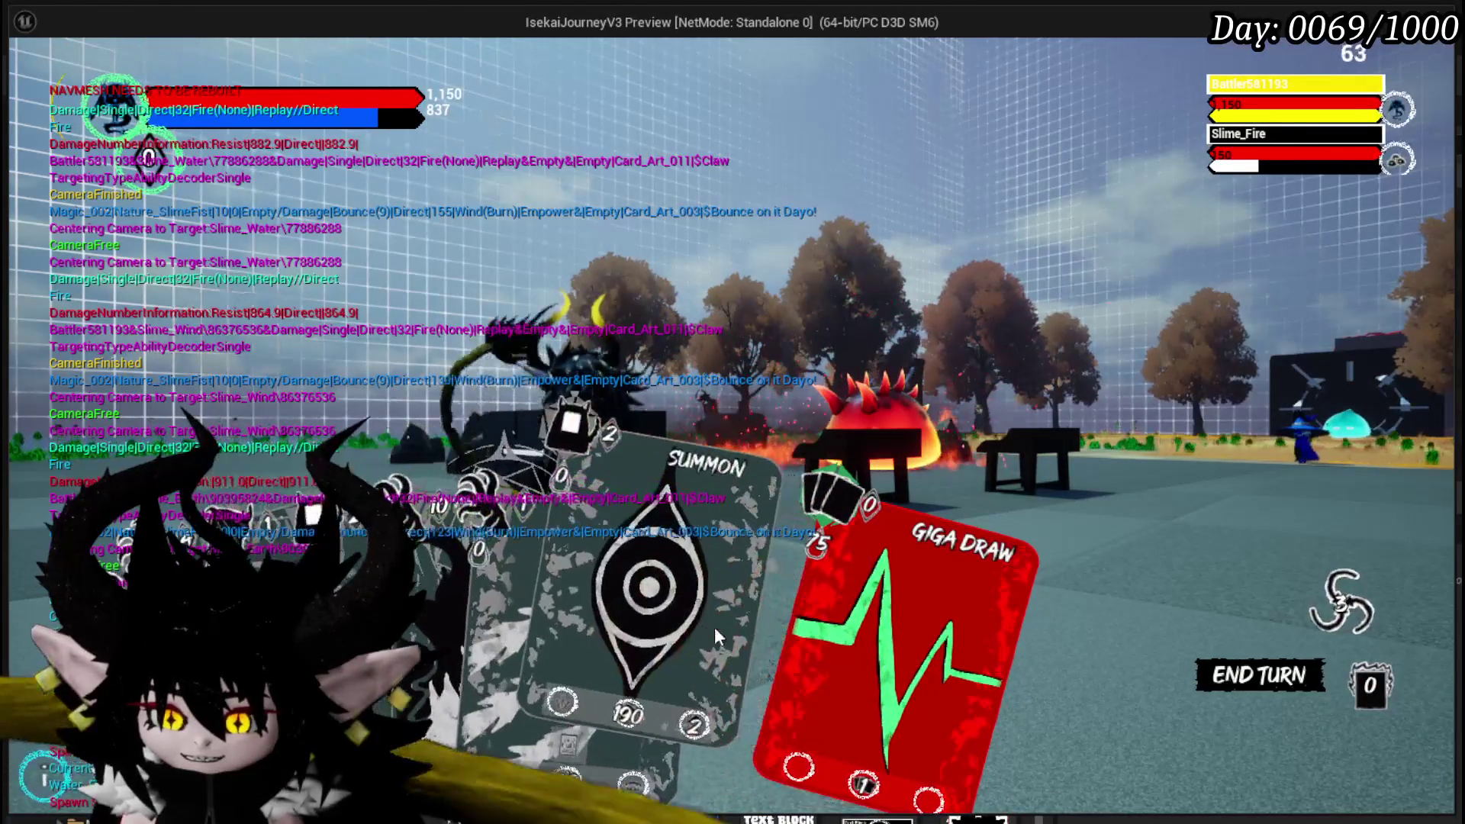
left_click(748, 624)
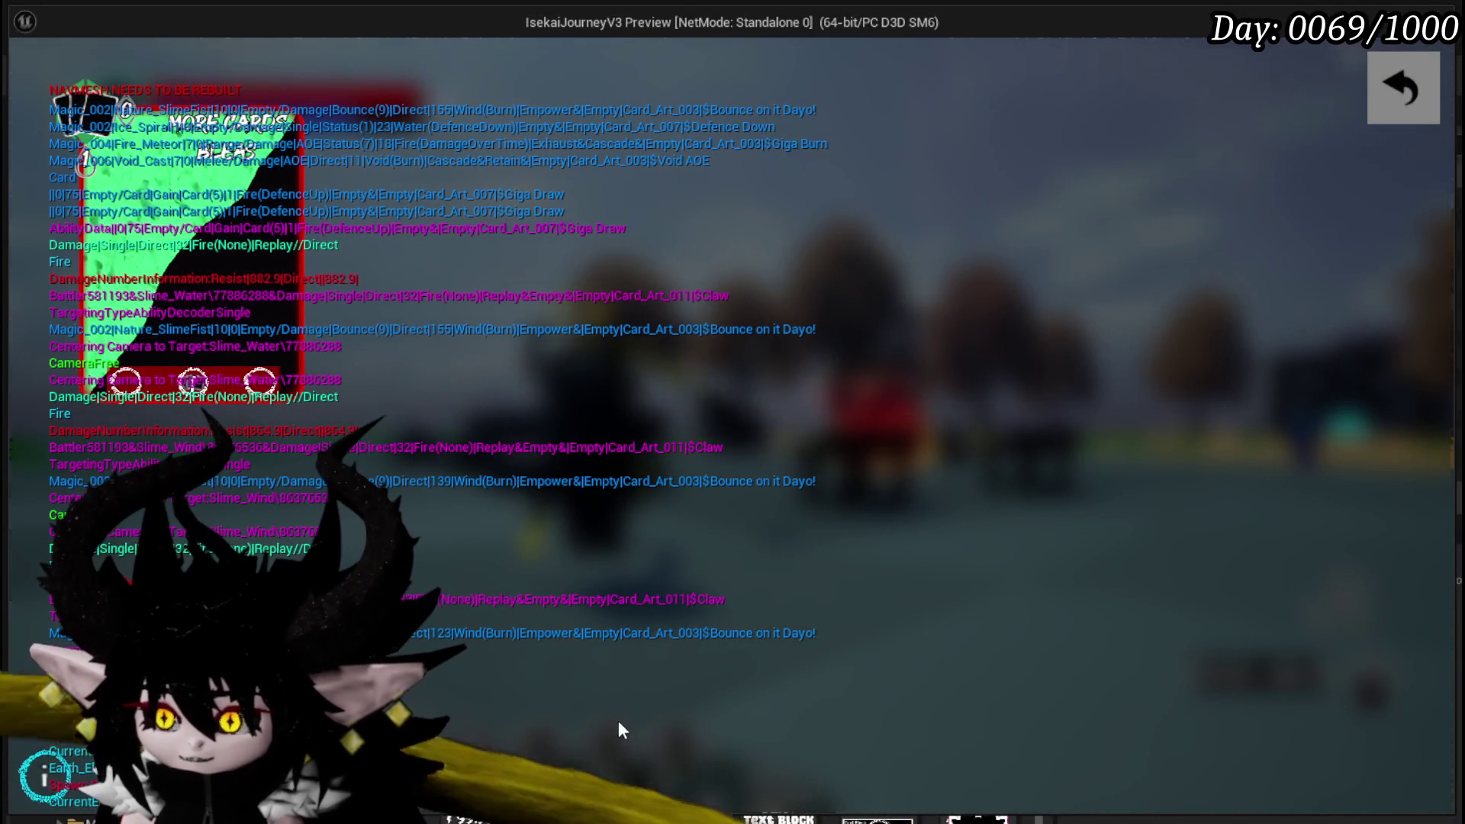
- Dismiss the card overlays, strike Slime_Fire with Claw, then play More Cards
left_click(1385, 119)
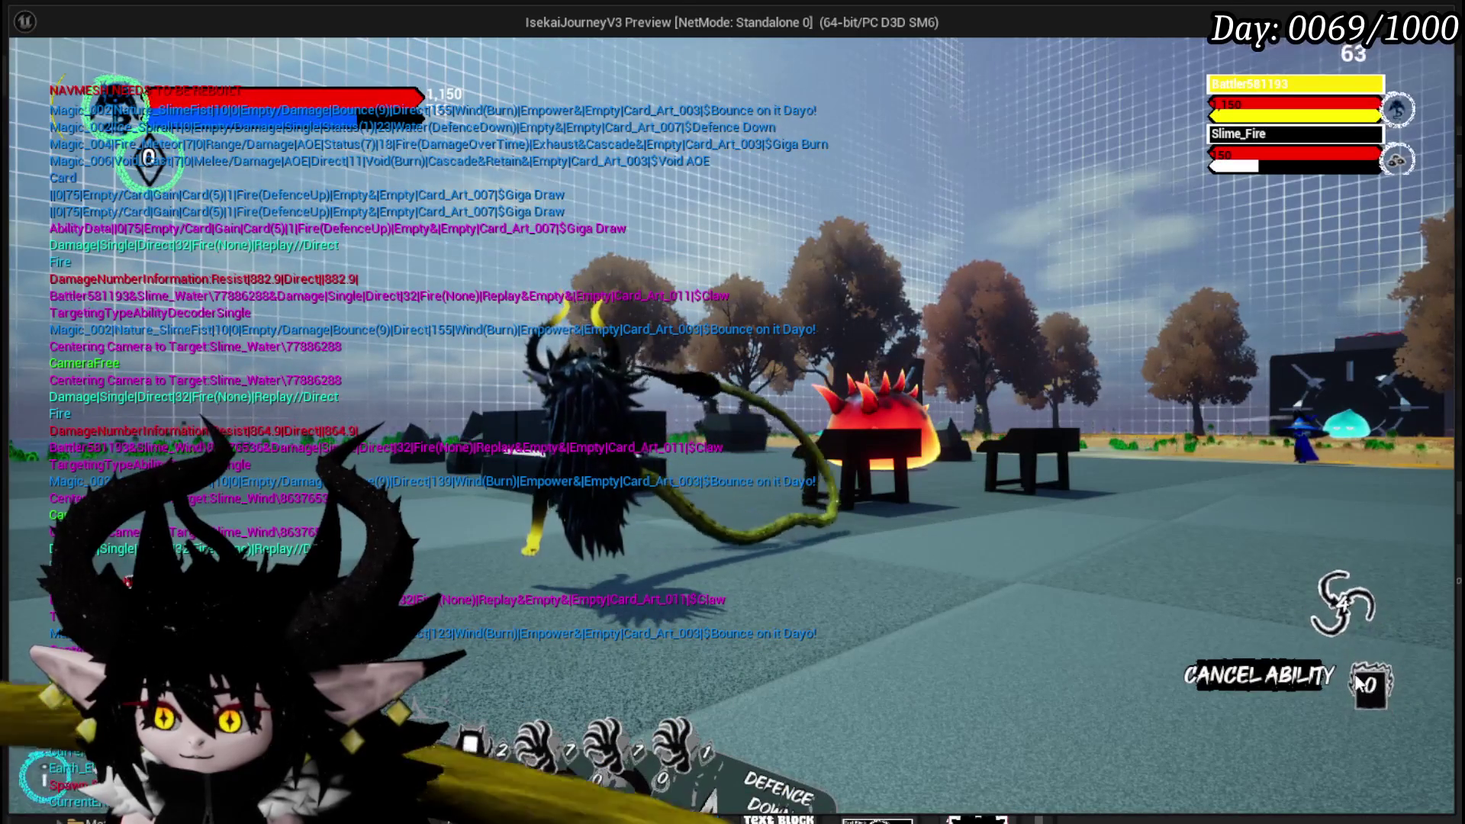
left_click(1355, 600)
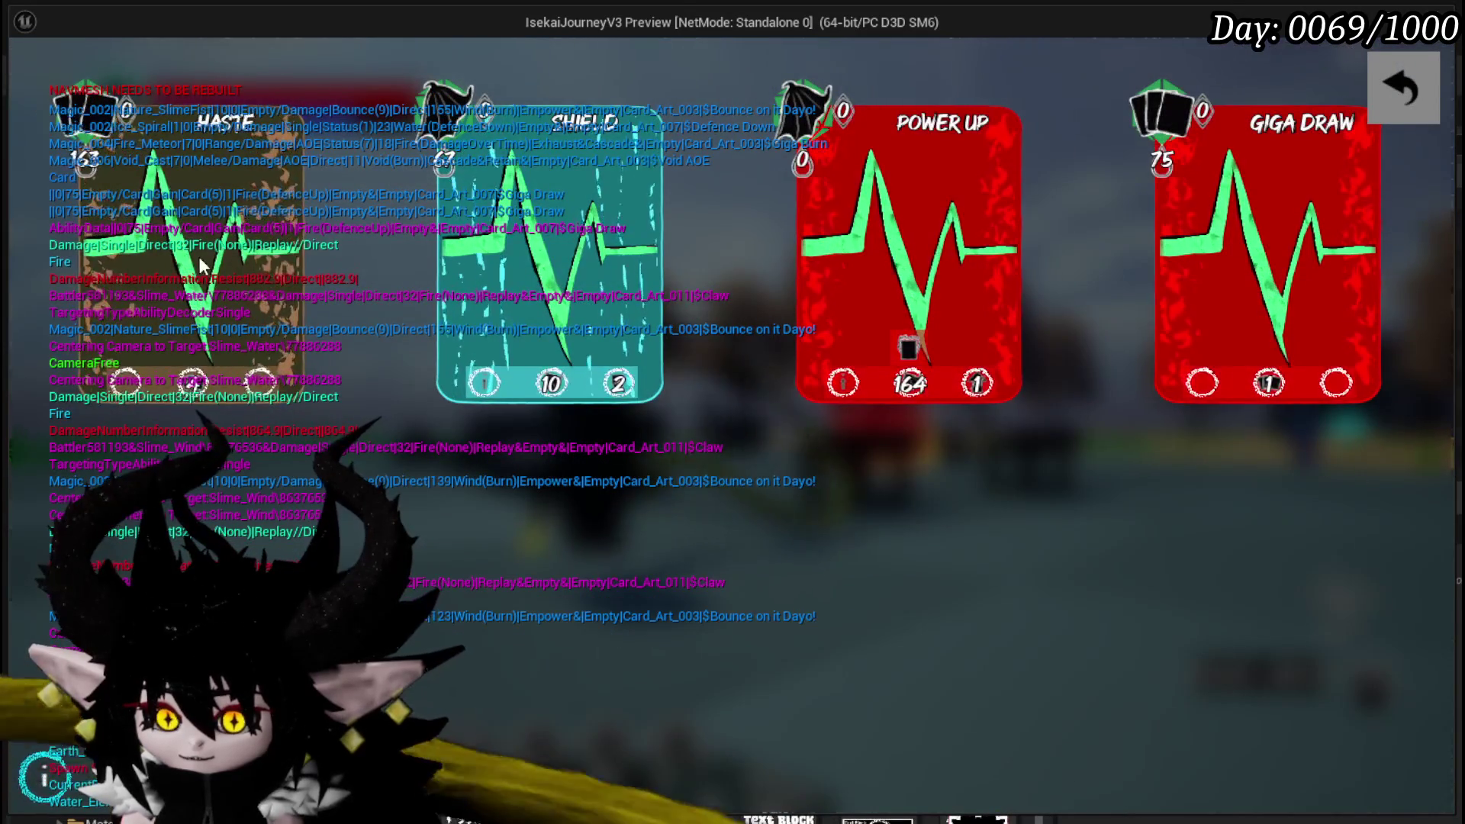
left_click(1428, 87)
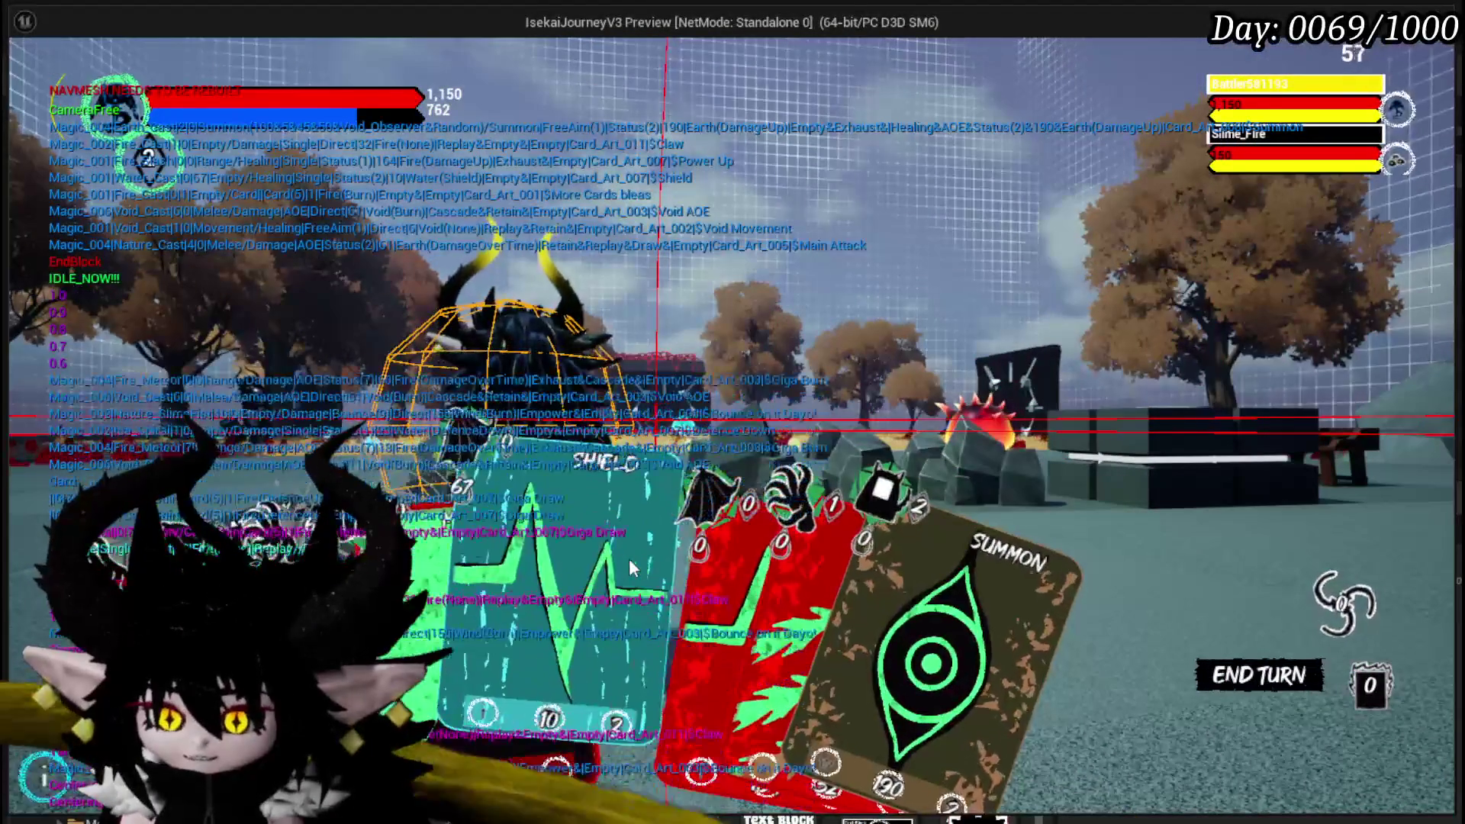
left_click(793, 522)
left_click(834, 506)
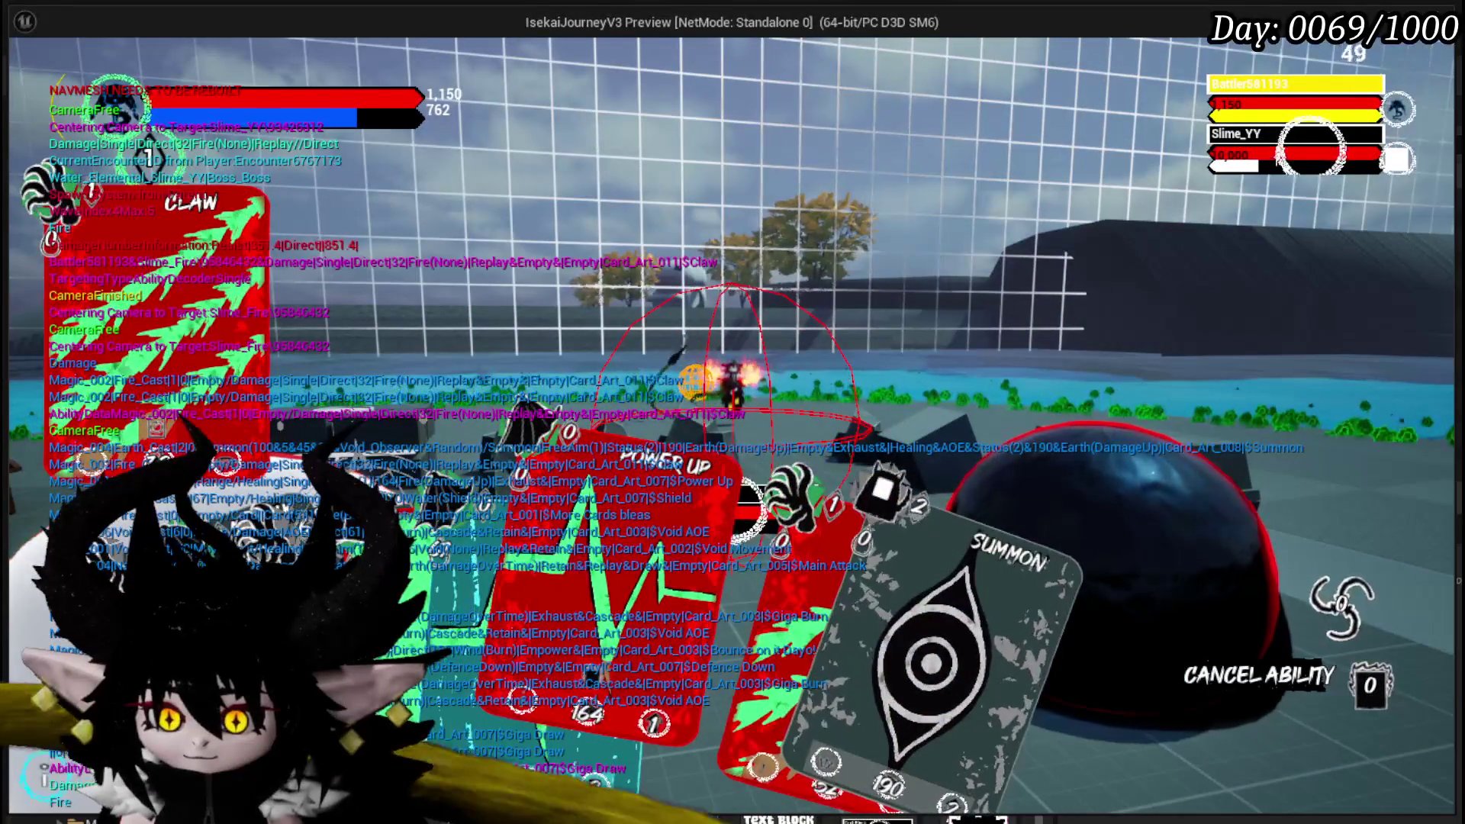
left_click(465, 620)
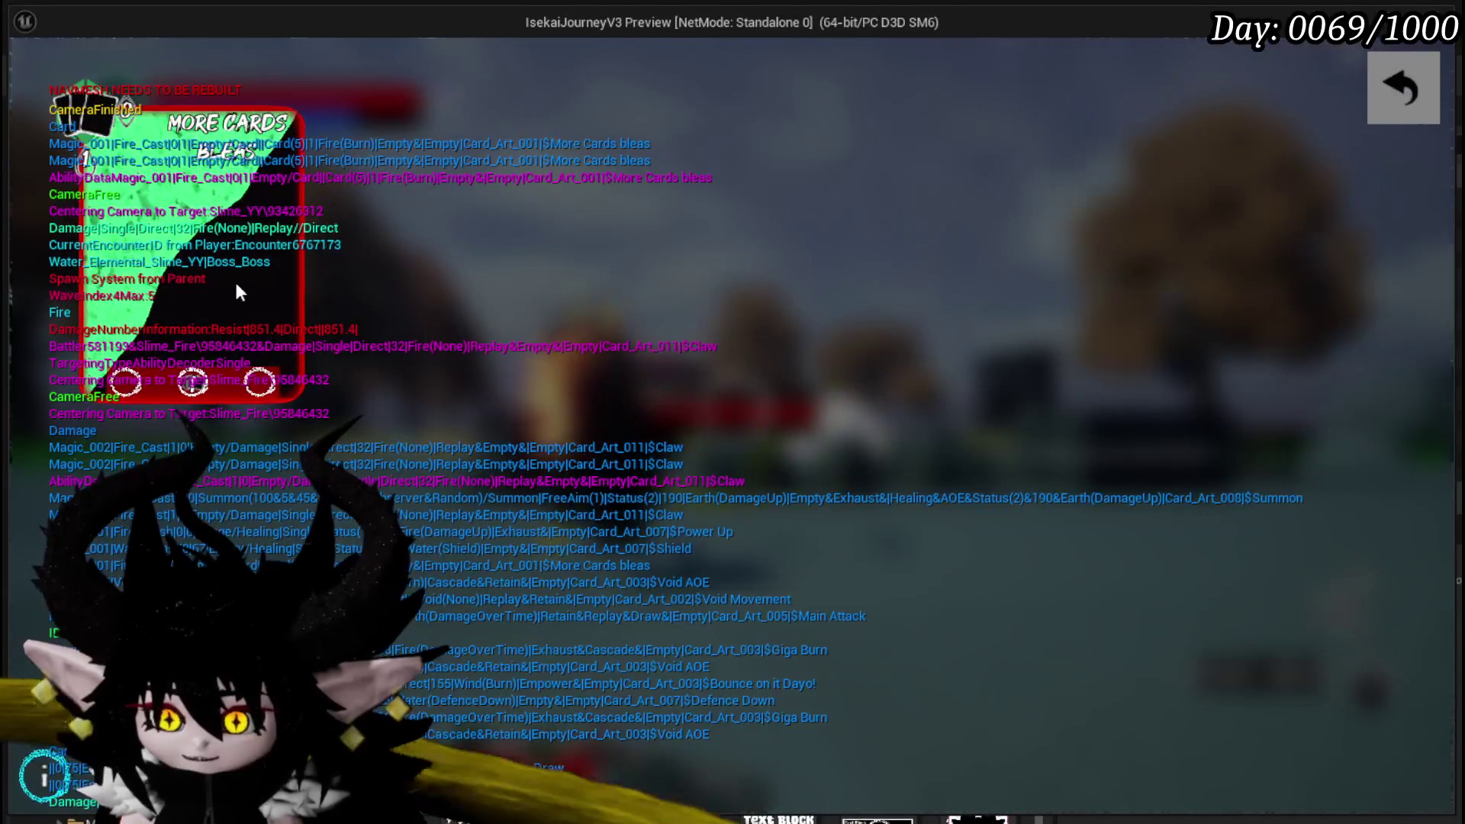
- Play Power Up and Claw on Slime_YY, end the turn, and stop the play test with Esc
mouse_move(125, 387)
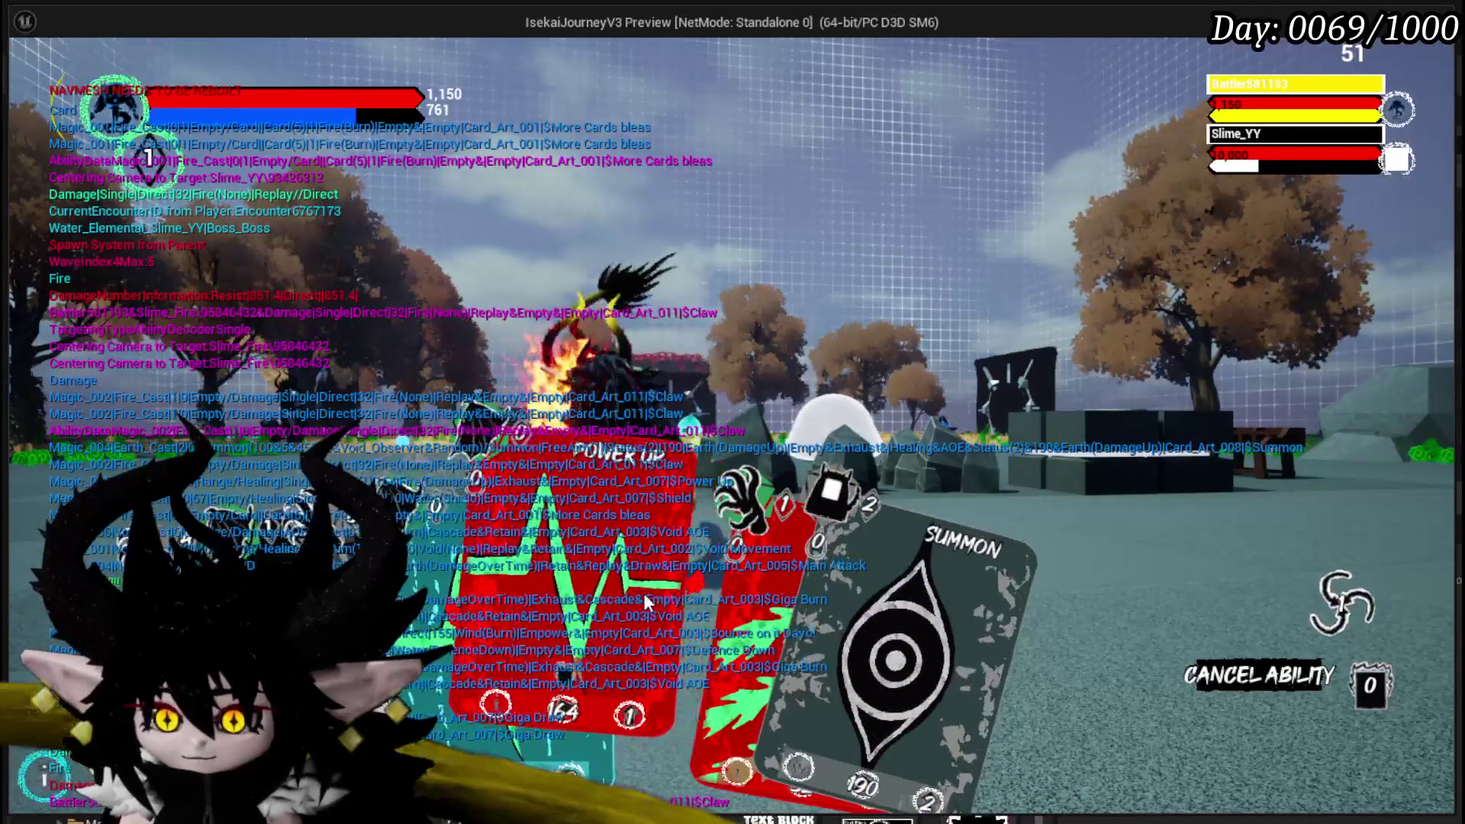
left_click(672, 527)
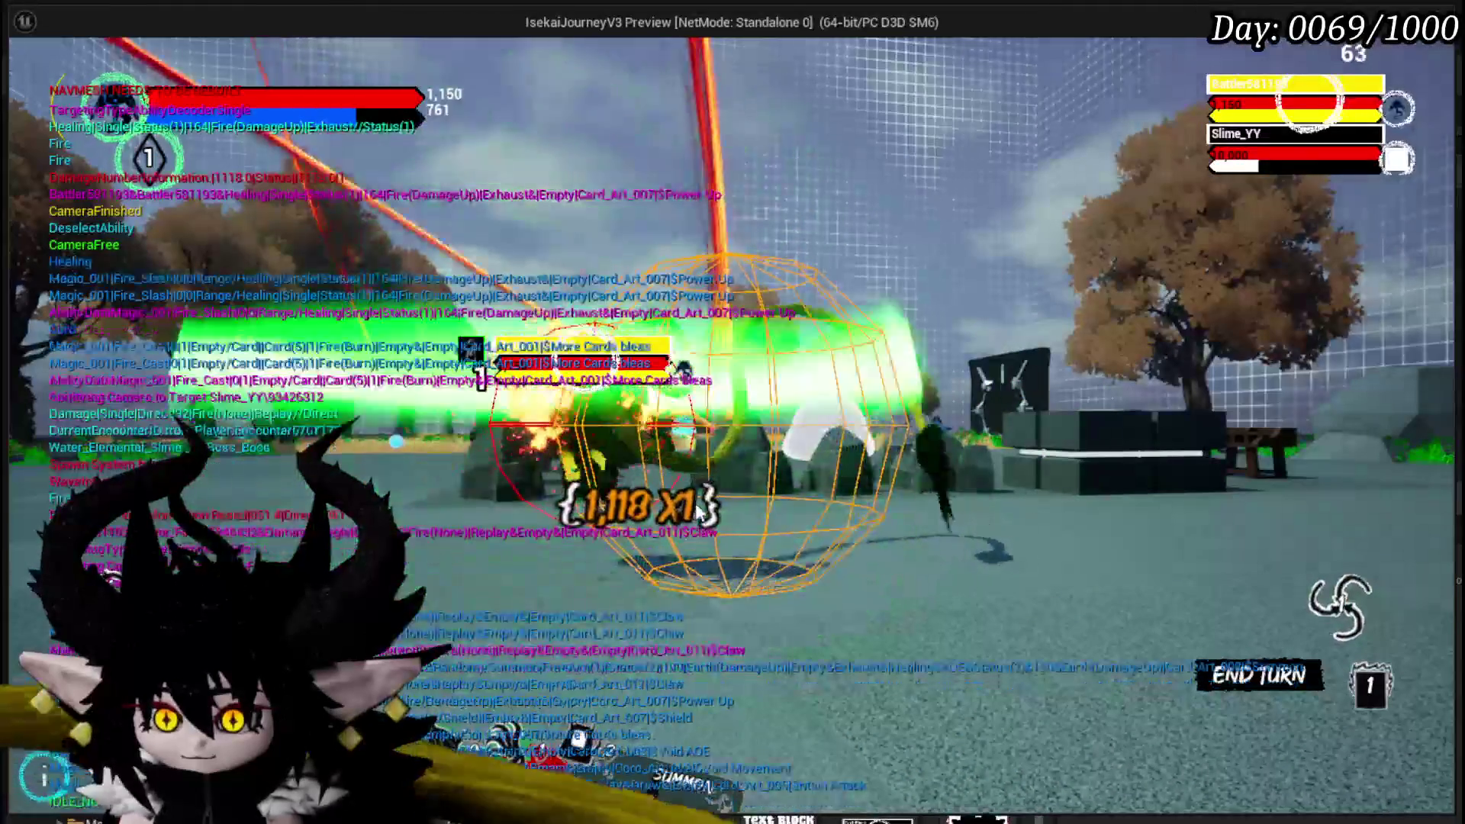
left_click(648, 542)
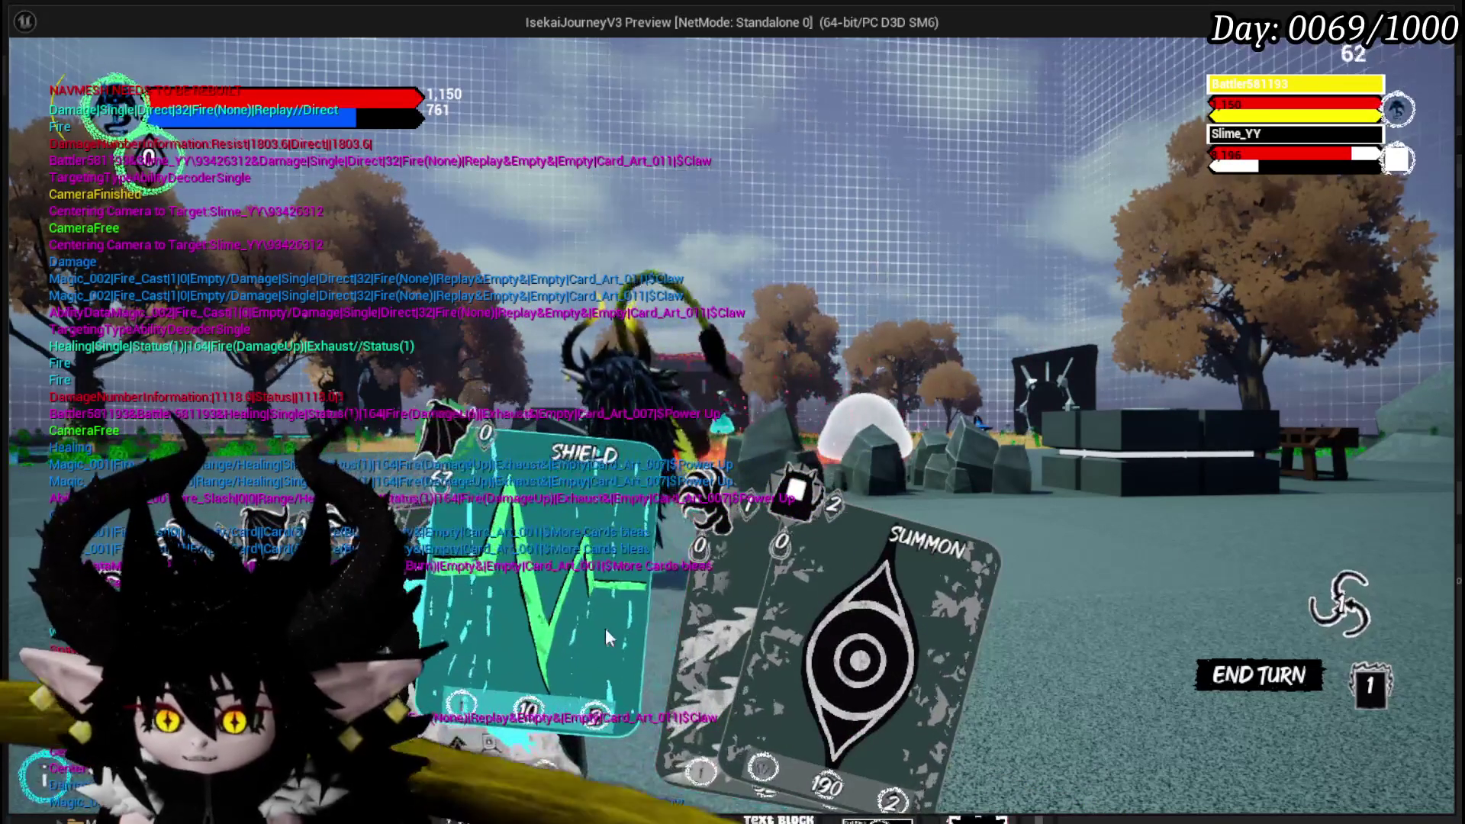
left_click(655, 436)
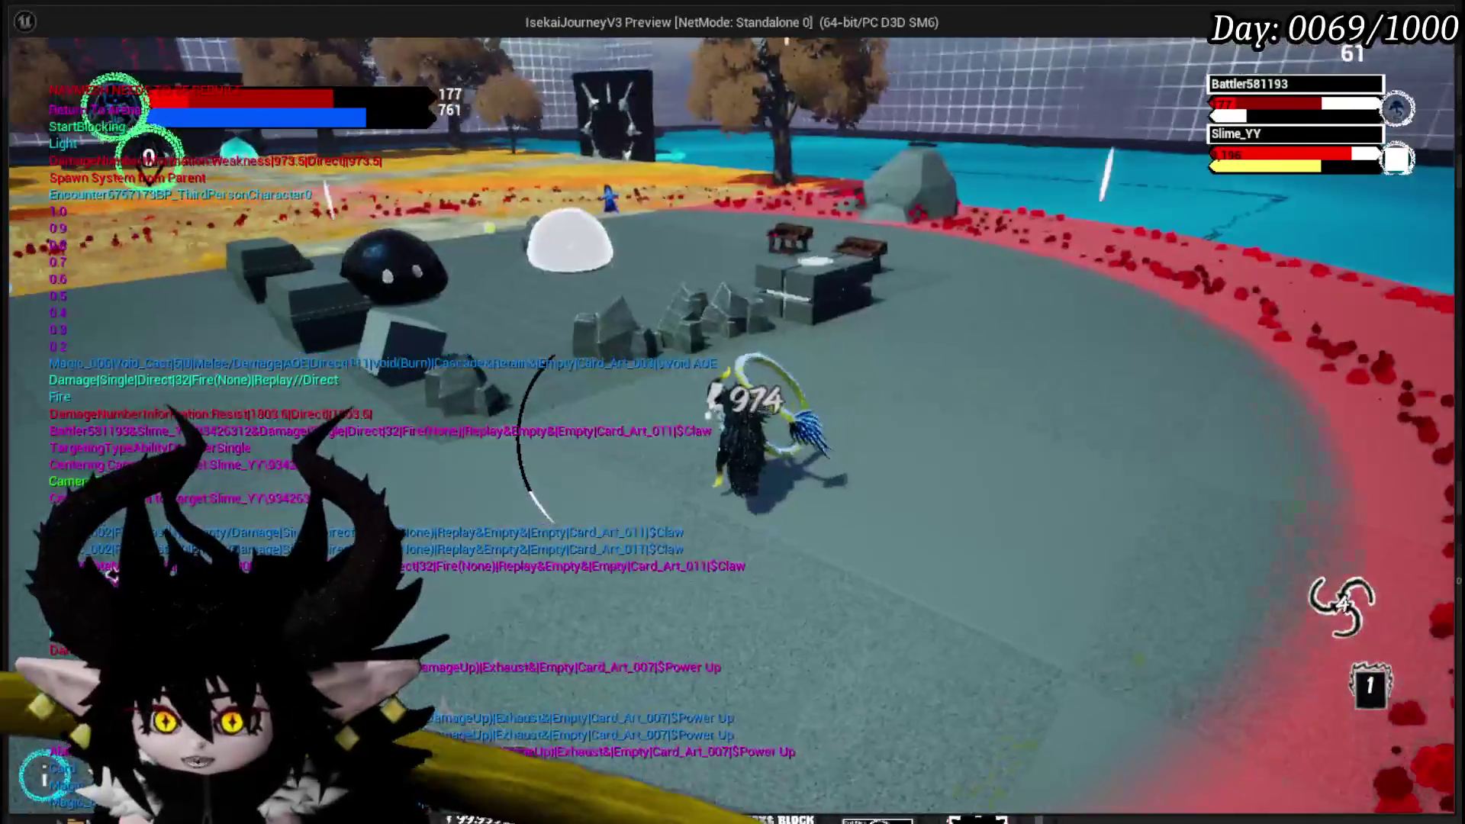
key("Escape")
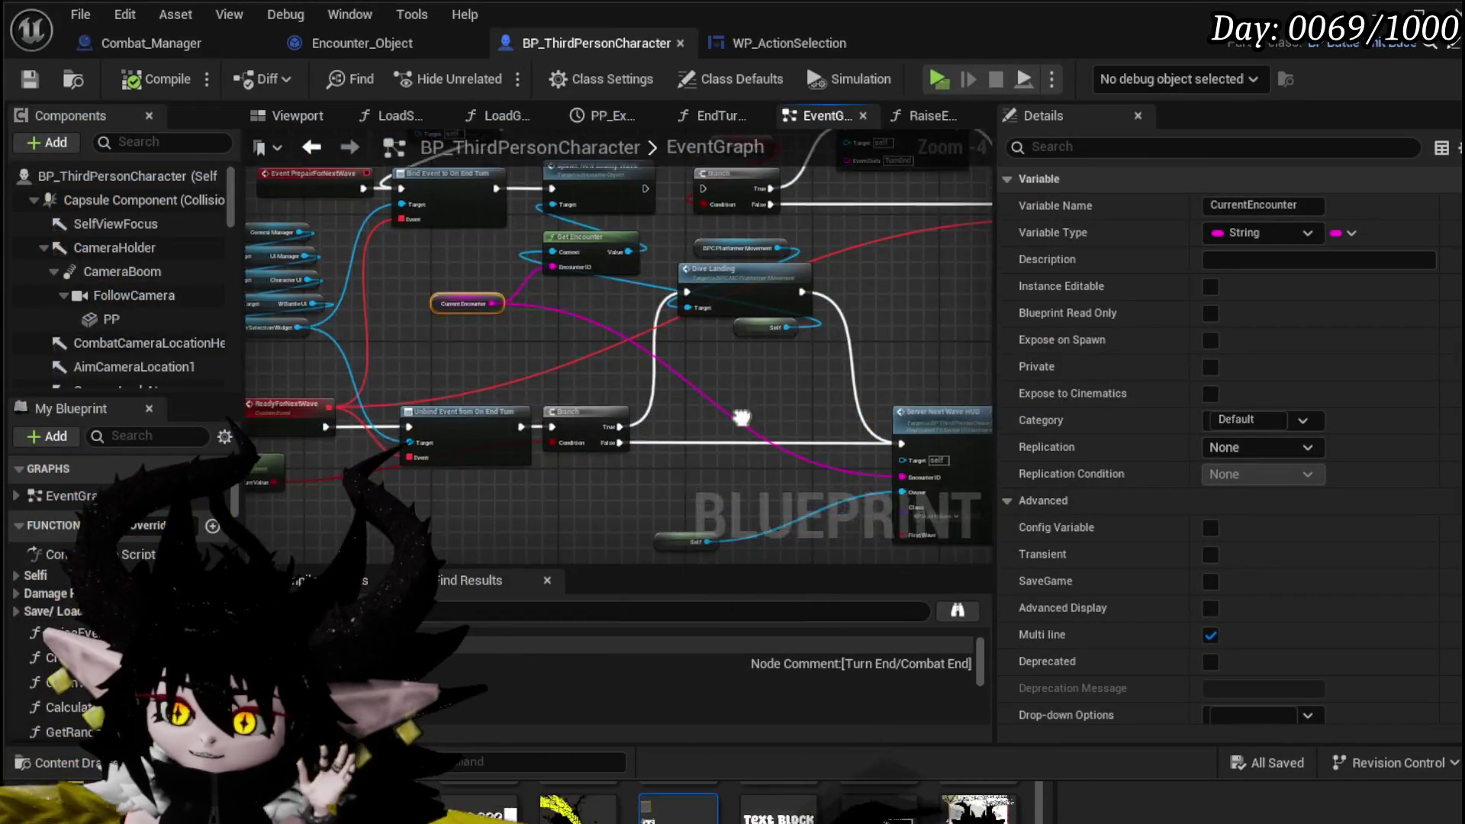
- Drag the Server Next Wave HUD node right in BP_ThirdPersonCharacter's EventGraph
left_click(943, 418)
scroll(543, 365, "up", 3)
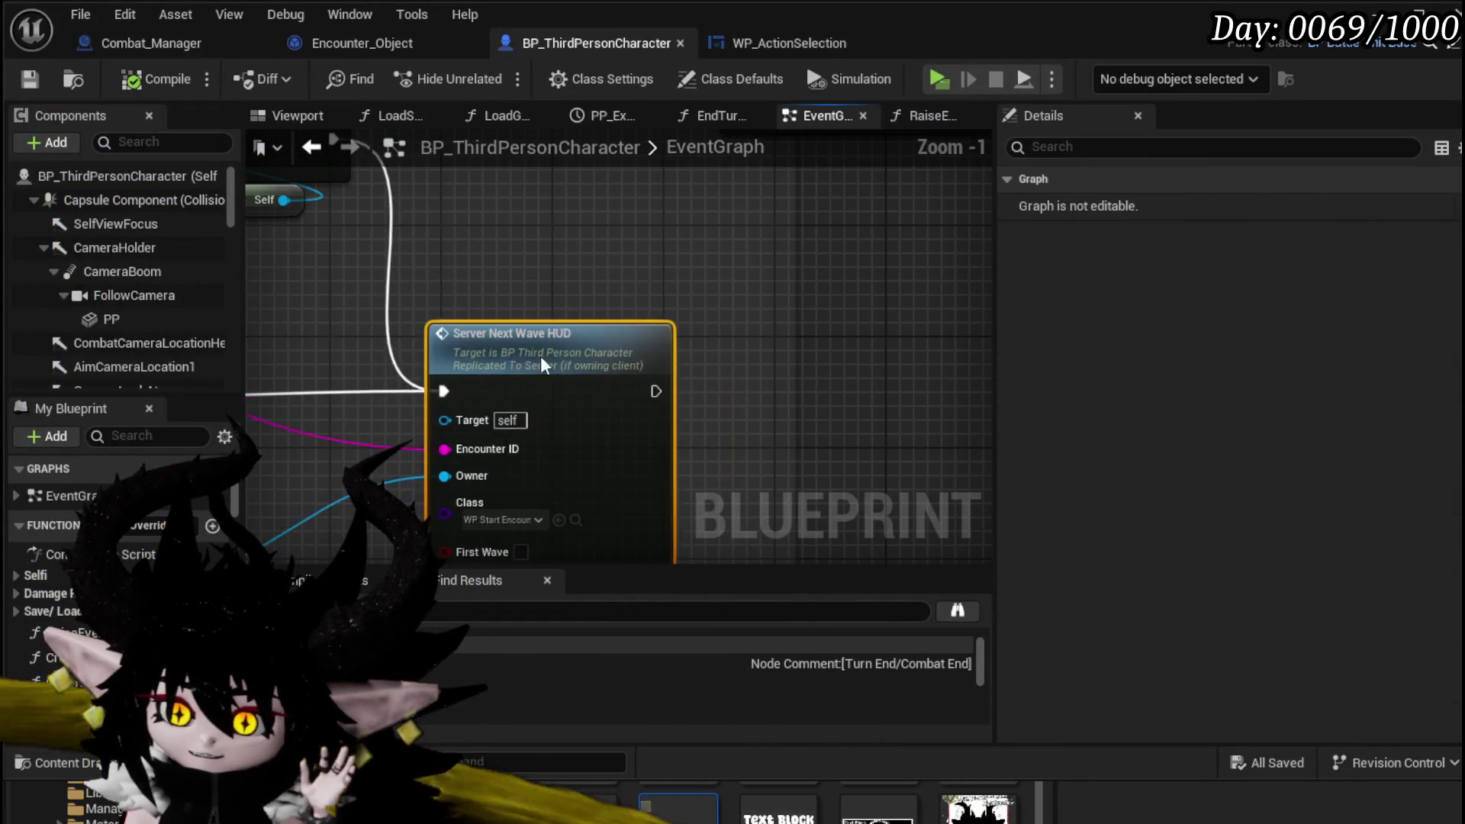
scroll(595, 384, "down", 2)
mouse_move(567, 359)
left_mouse_down()
mouse_move(854, 338)
mouse_move(840, 366)
mouse_move(563, 425)
mouse_move(655, 416)
left_mouse_up()
mouse_move(765, 416)
left_mouse_down()
mouse_move(720, 411)
mouse_move(713, 373)
mouse_move(880, 443)
mouse_move(565, 476)
mouse_move(701, 473)
left_mouse_up()
scroll(759, 370, "down", 1)
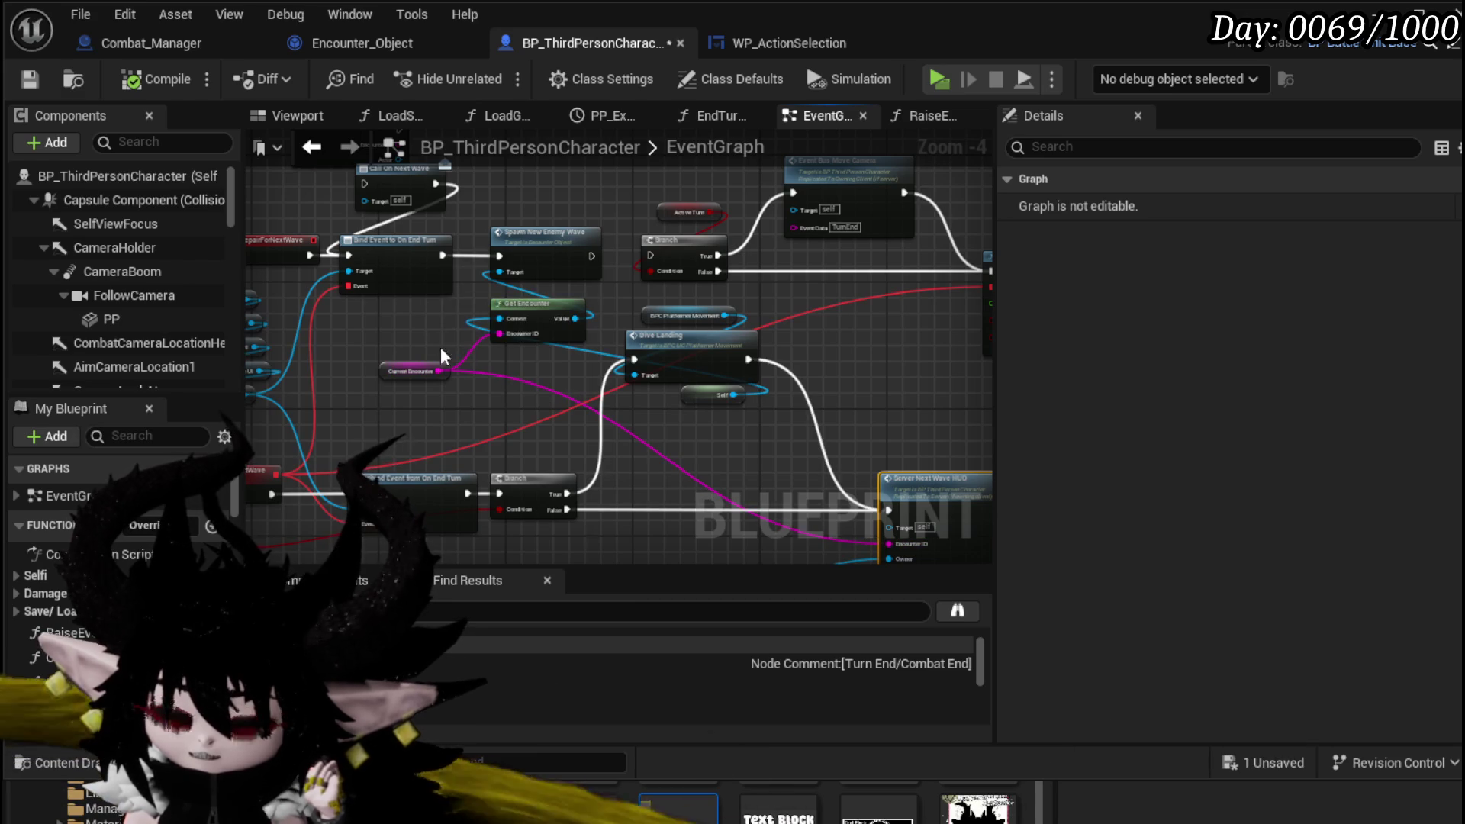
- Wire PrepairForNextWave's exec pin into Spawn New Enemy Wave and save the blueprint
left_click_drag(441, 356, 567, 368)
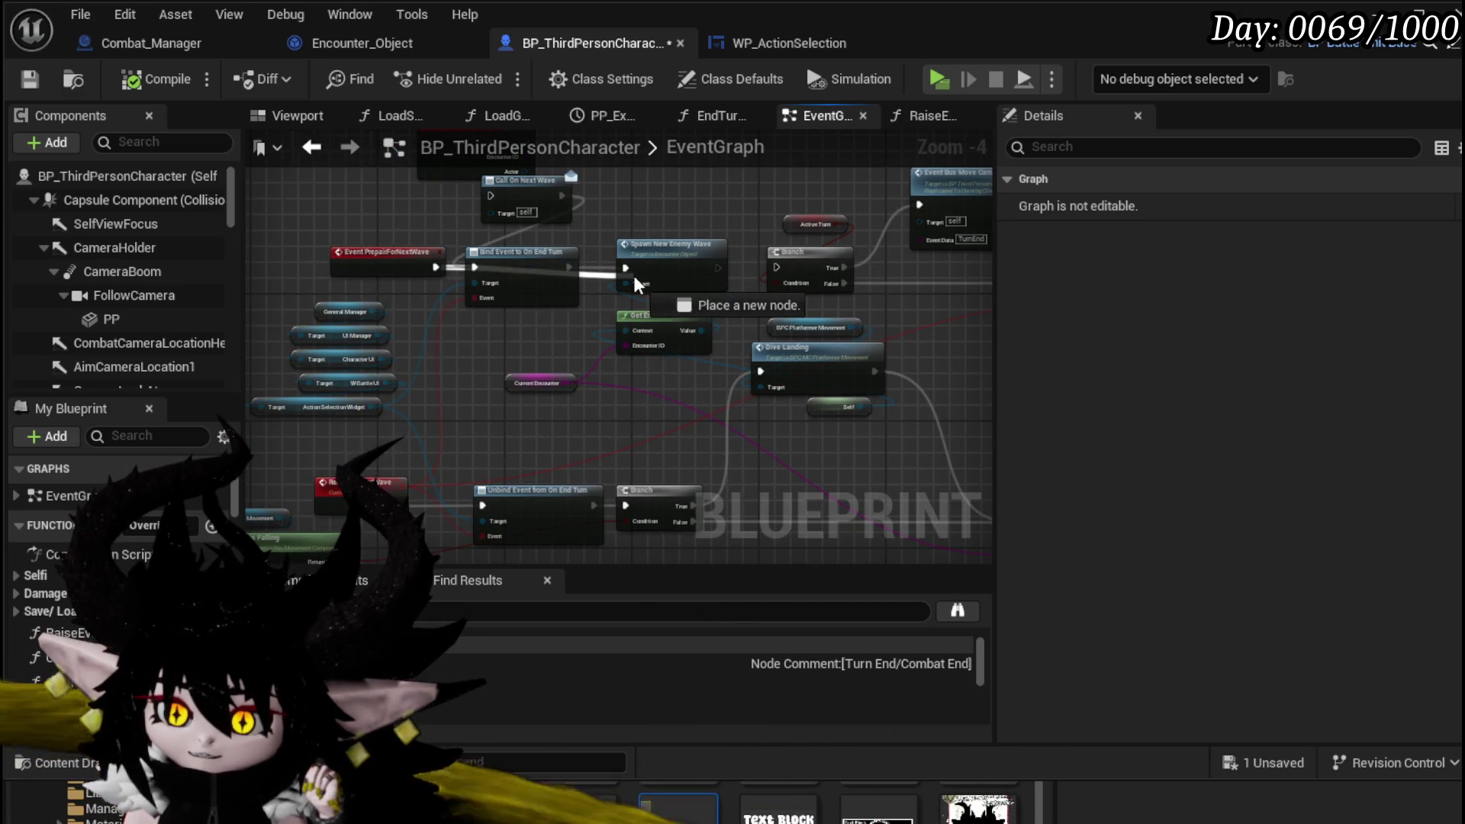
left_click_drag(636, 284, 626, 269)
left_click_drag(518, 269, 508, 301)
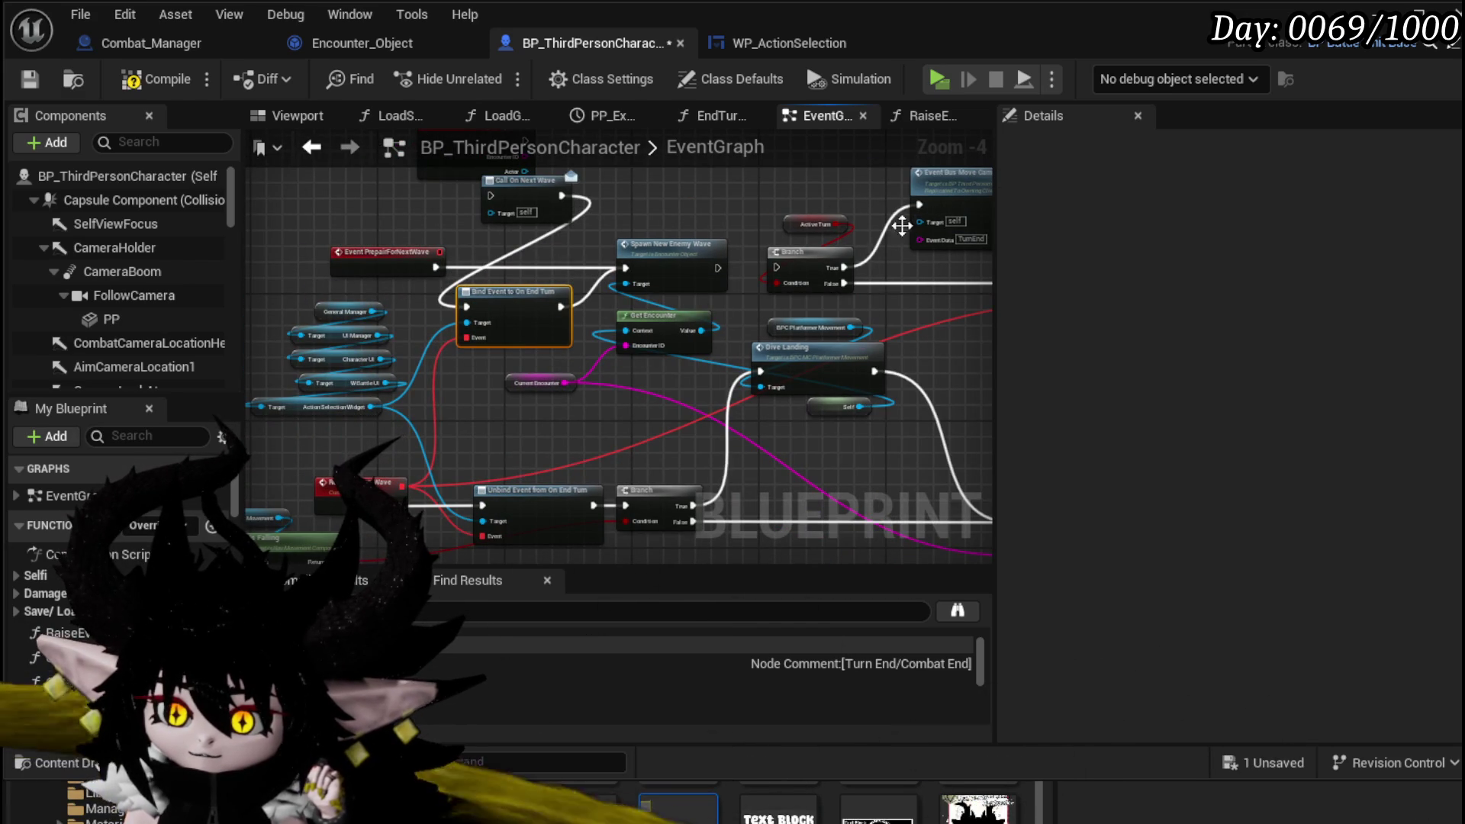
left_click_drag(842, 279, 708, 303)
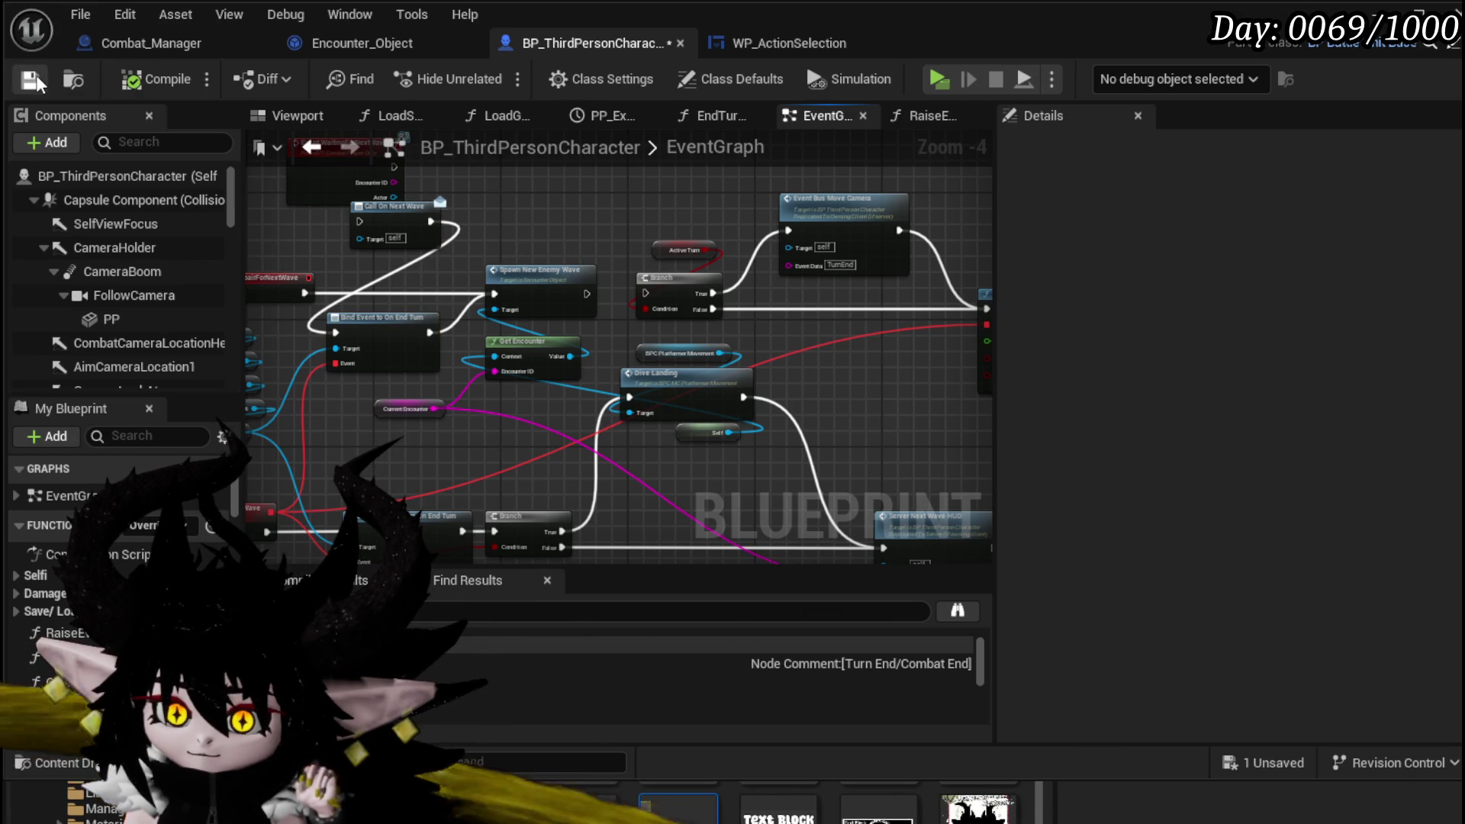
left_click(31, 79)
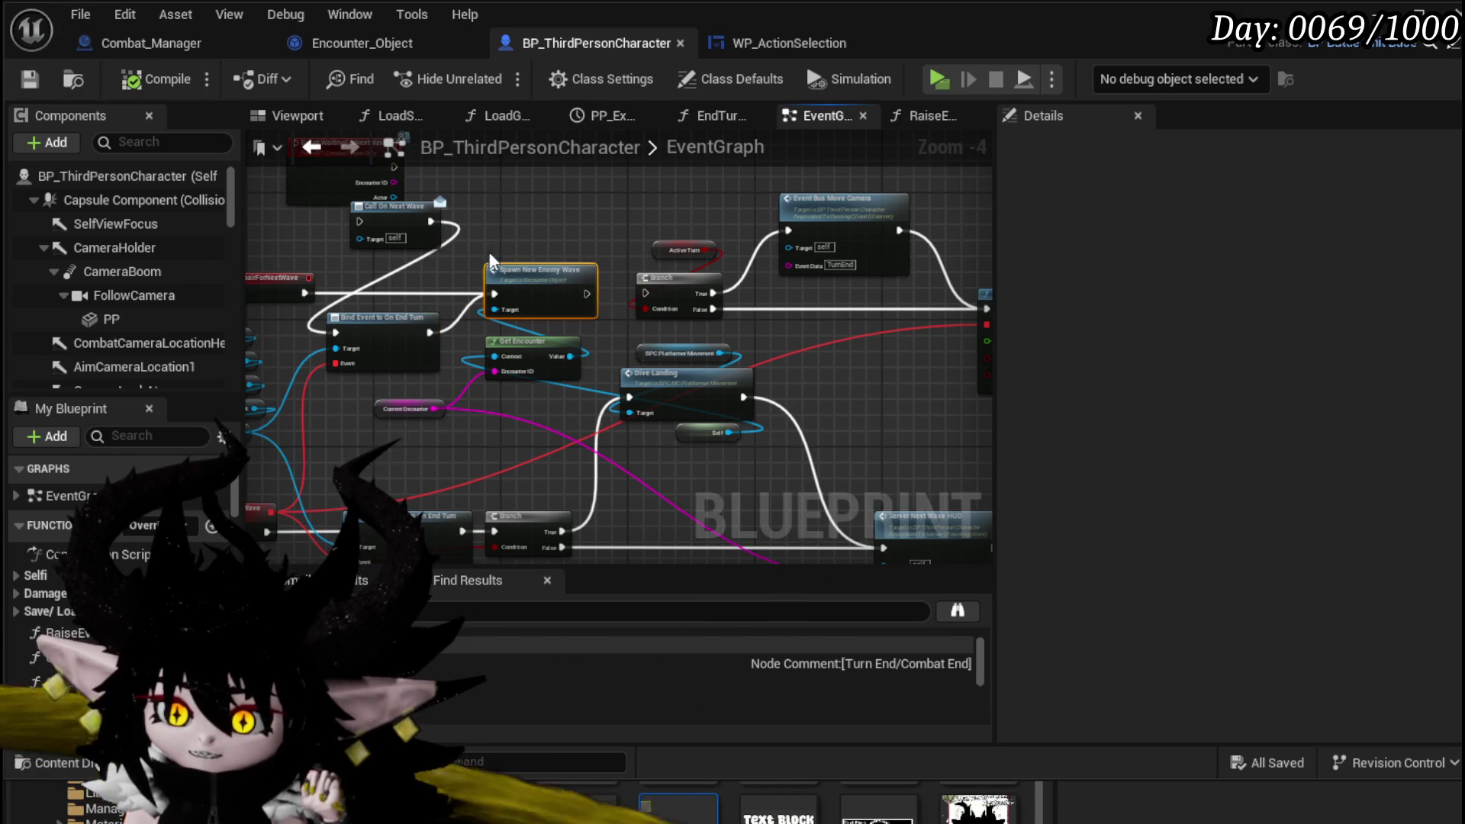
- Regroup the target getters, CurrentEncounter, Call On Next Wave and Bind Event nodes lower
left_click_drag(630, 297, 520, 171)
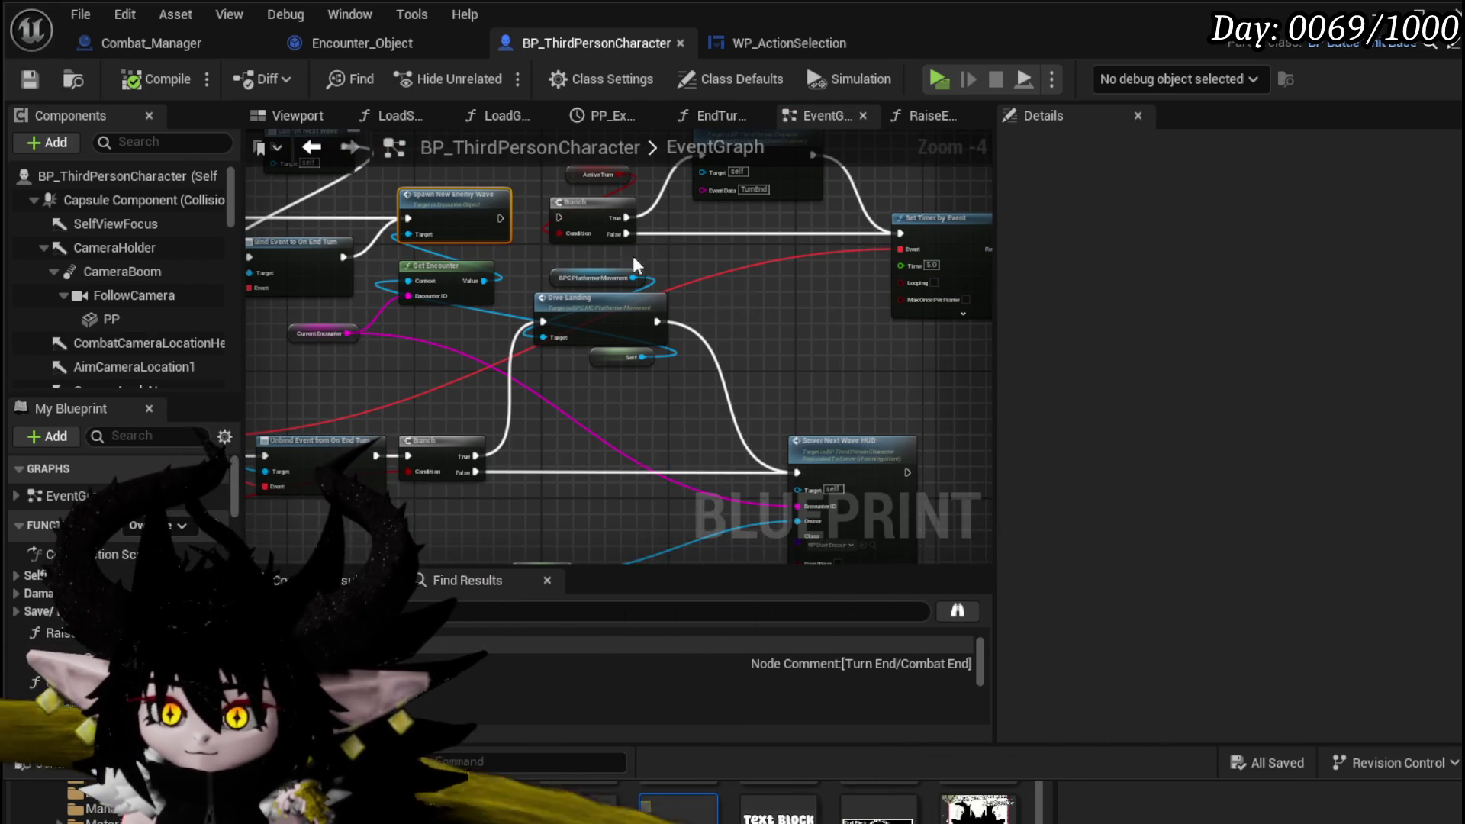
left_click_drag(543, 235, 666, 326)
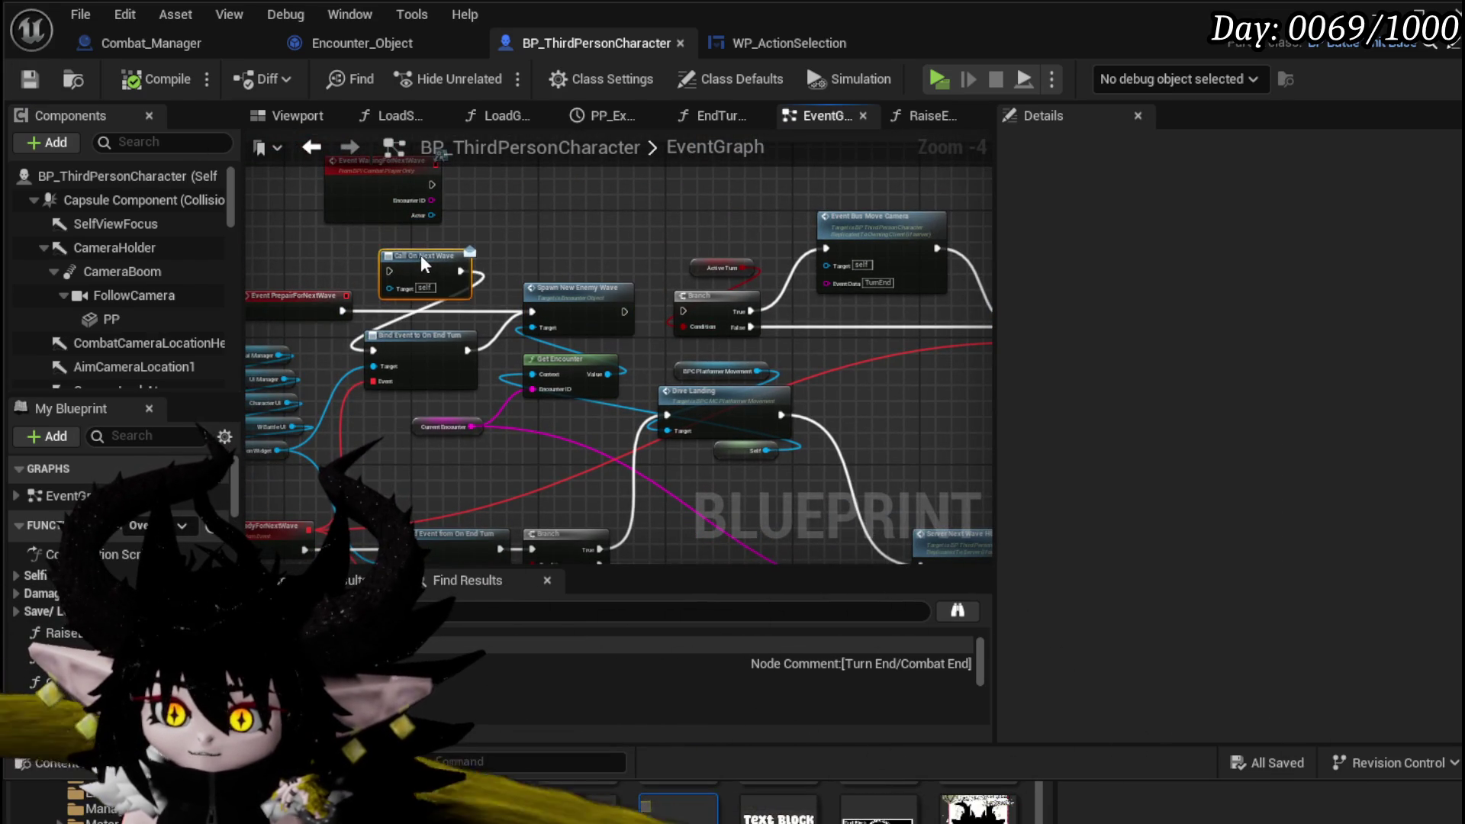
left_click_drag(434, 247, 472, 370)
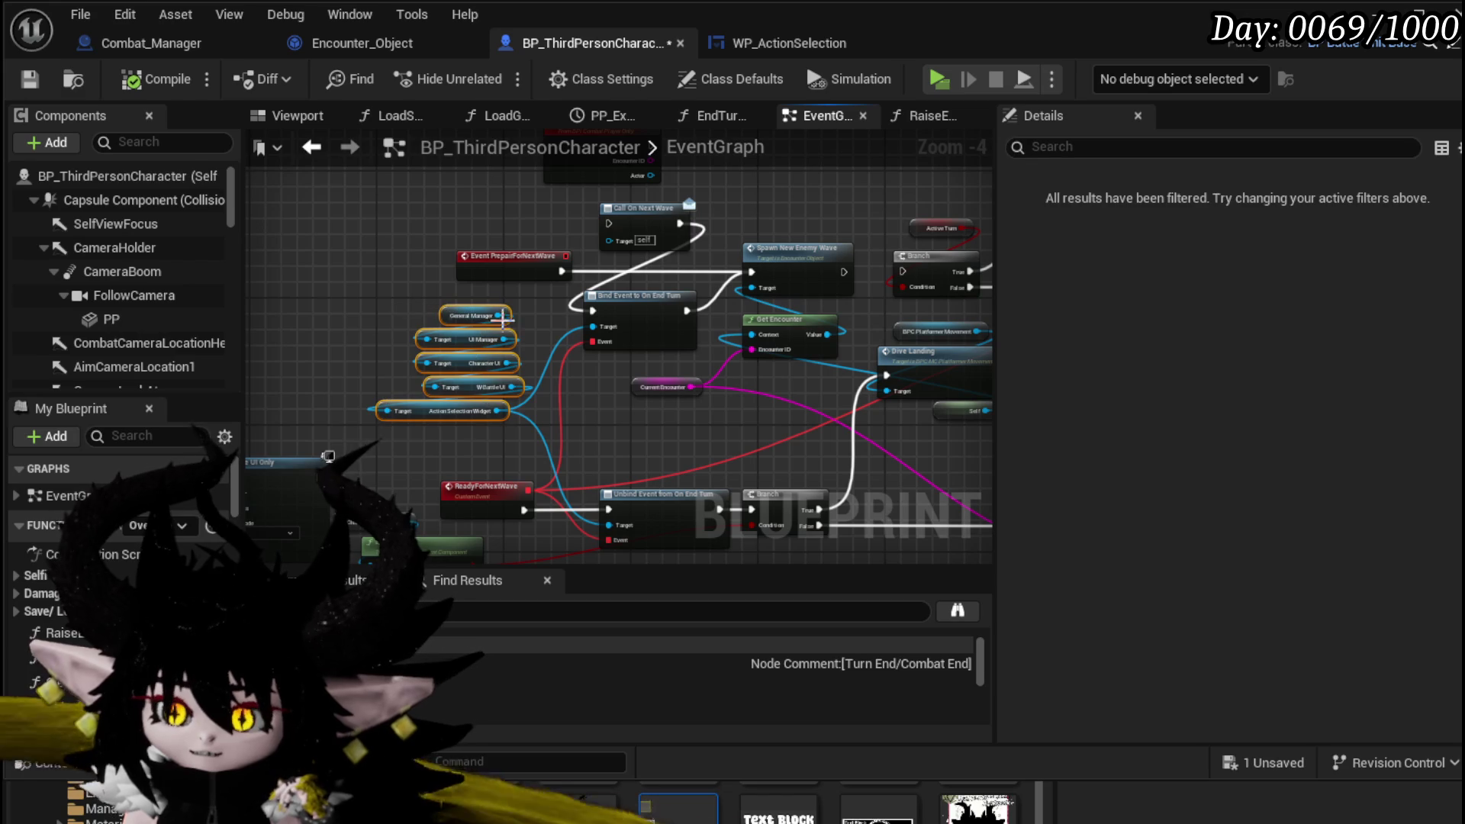
left_click_drag(455, 422, 379, 390)
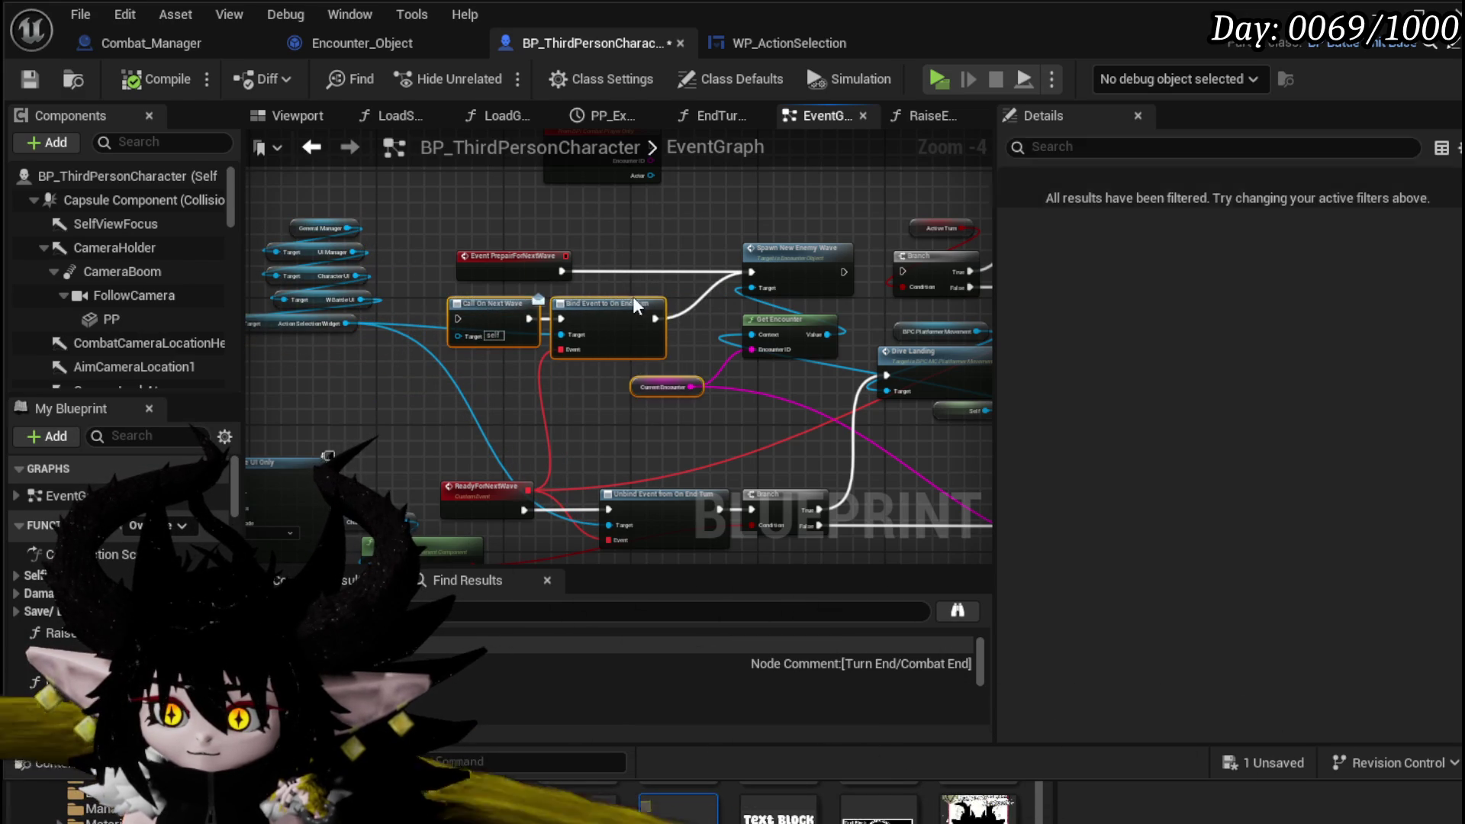
left_click_drag(698, 405, 778, 379)
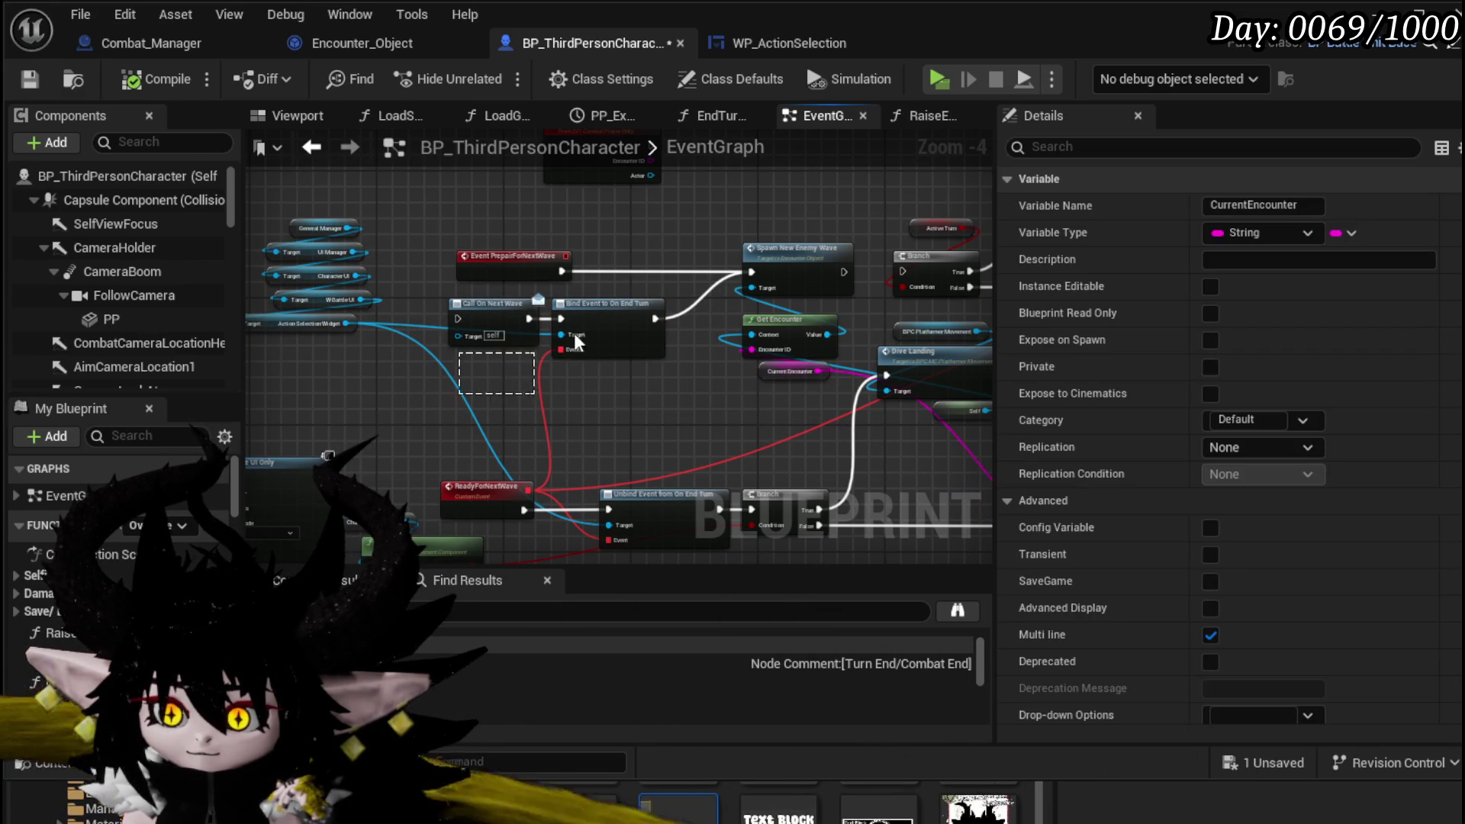
left_click_drag(576, 341, 608, 408)
left_click_drag(638, 335, 475, 348)
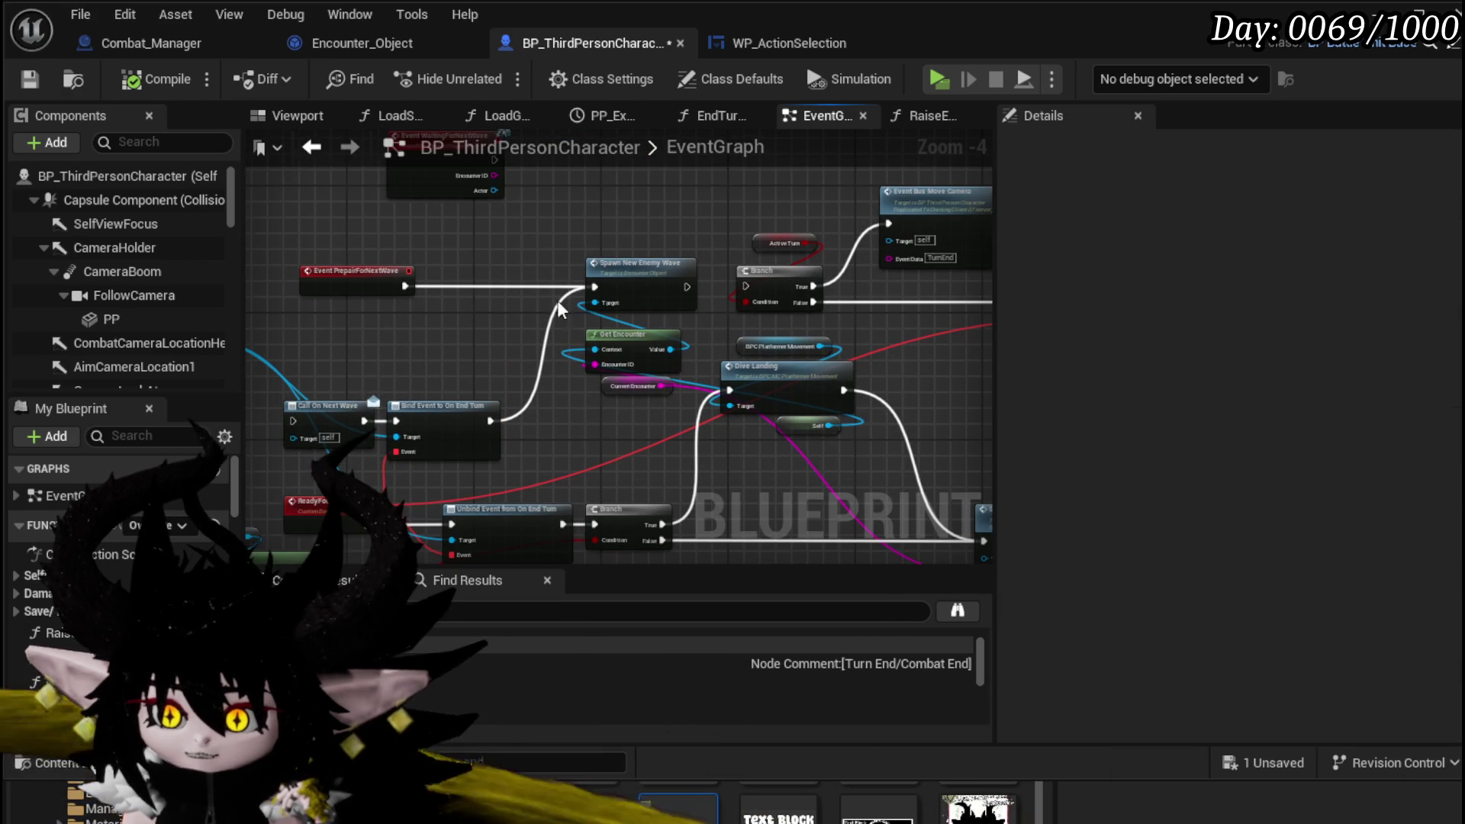
- Save, start a play test, and run forward with W into the red zone to battle Slime_Earth
left_click(32, 79)
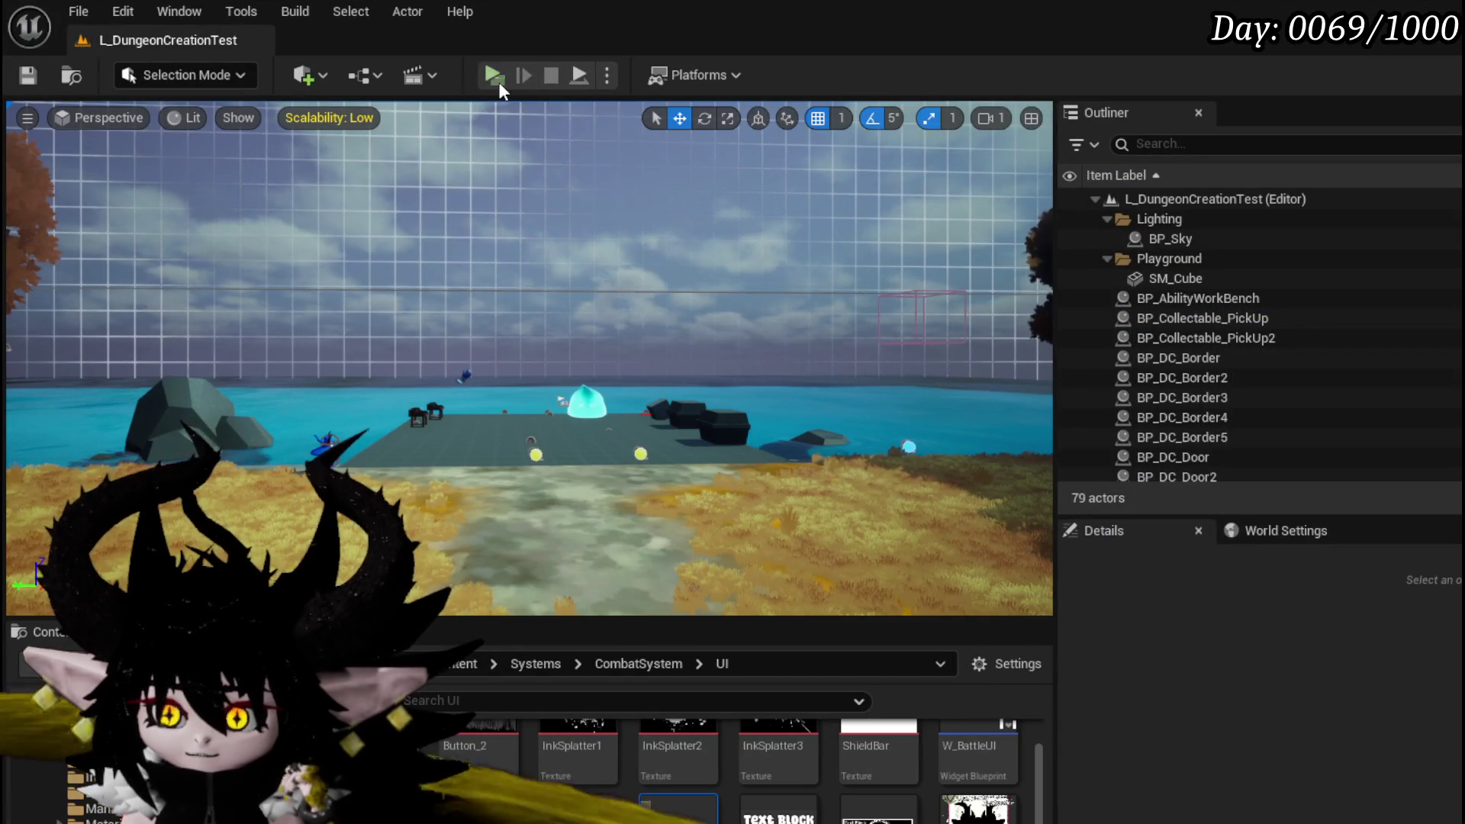
left_click(497, 80)
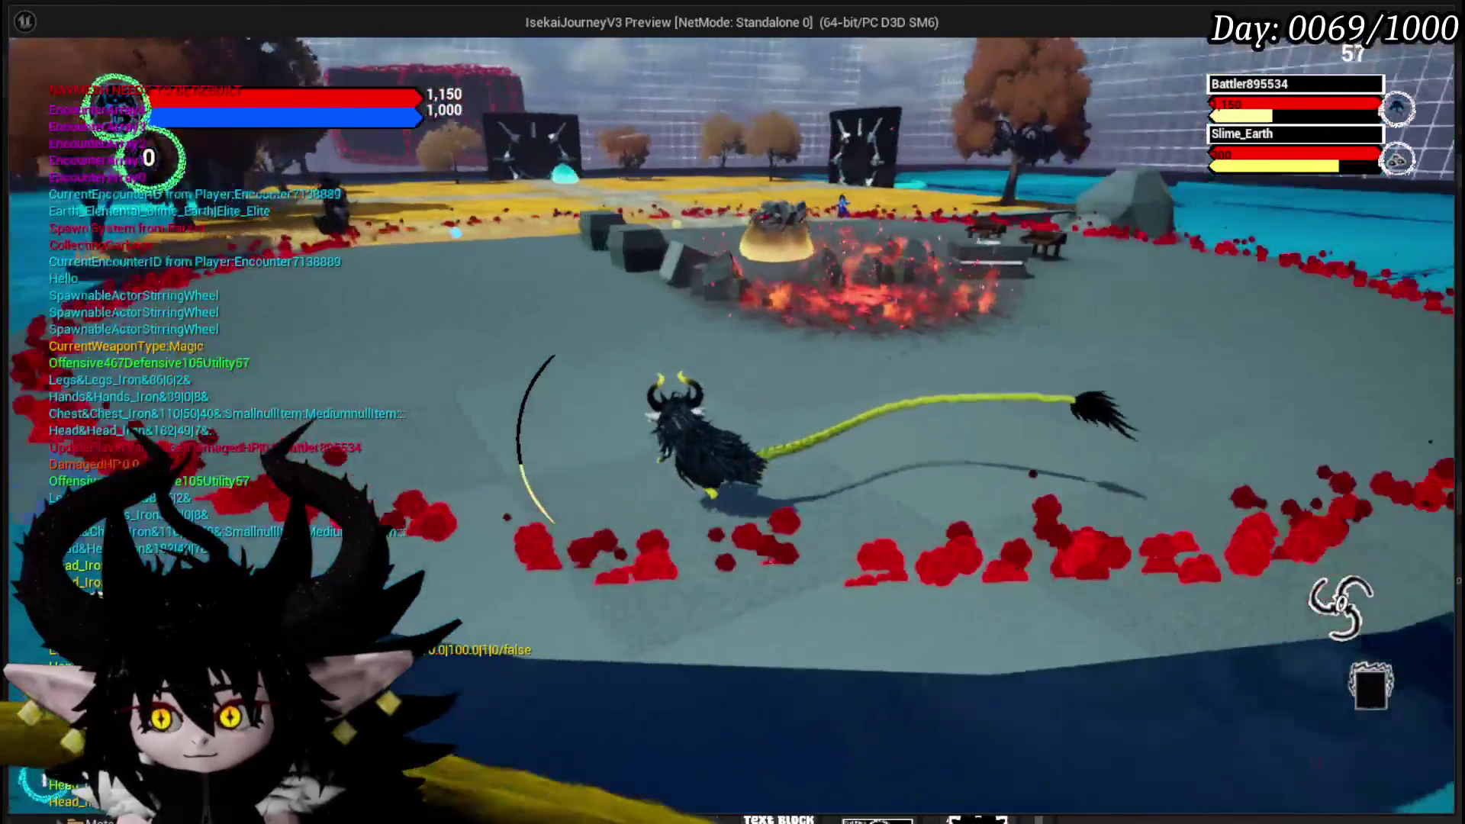
key("w")
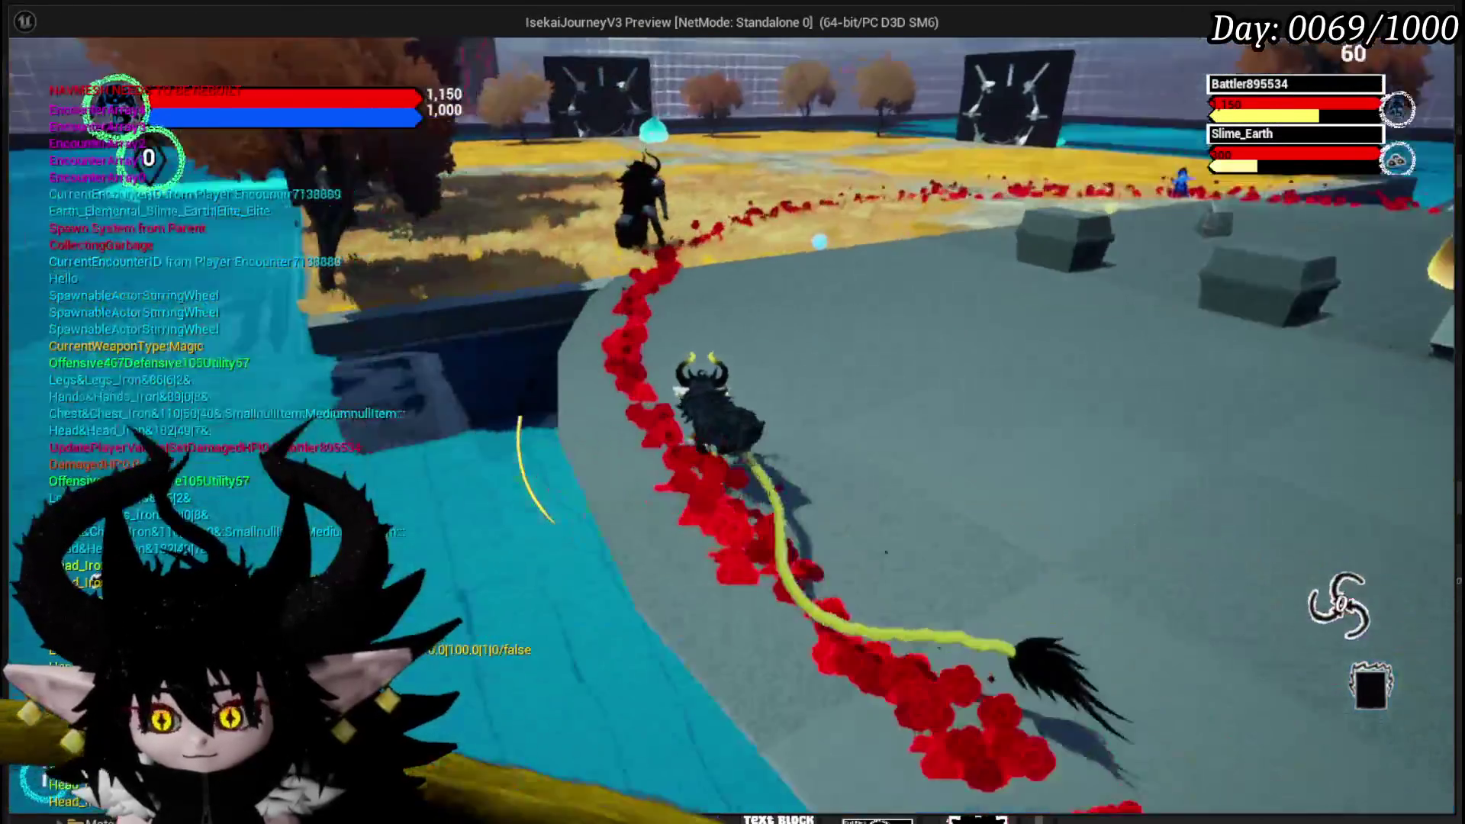
key("w")
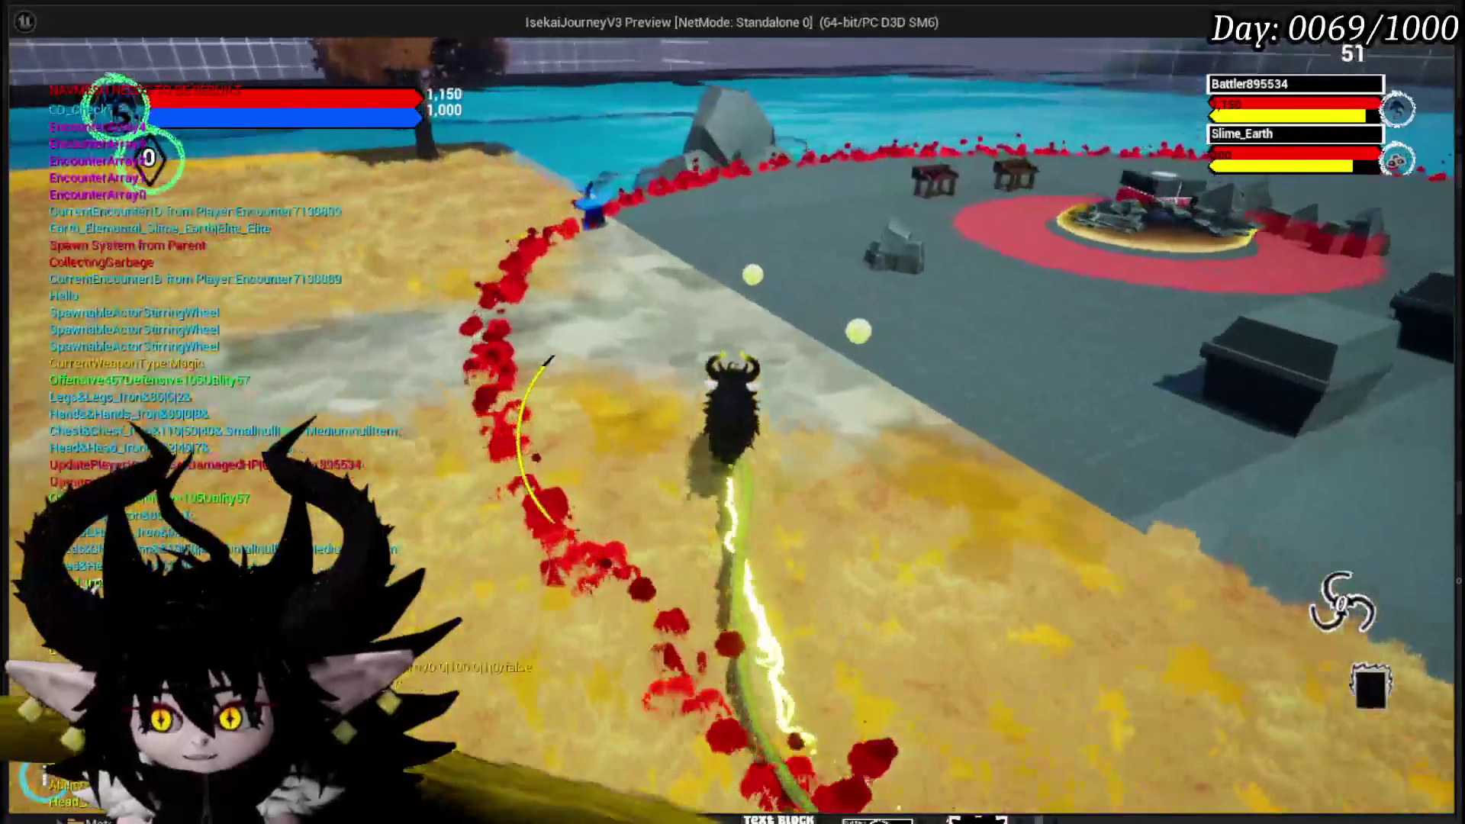
key("w")
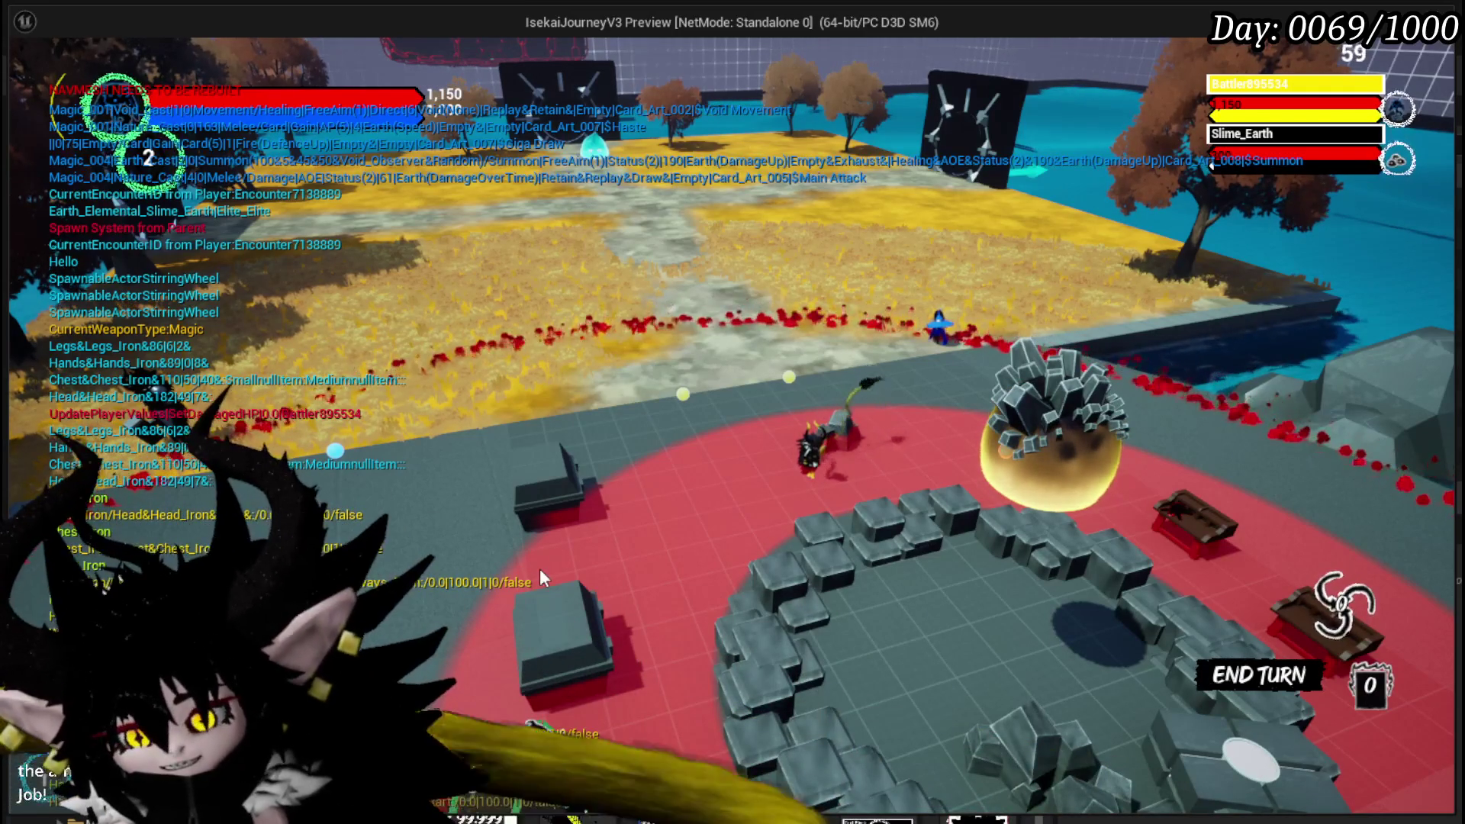
mouse_move(539, 569)
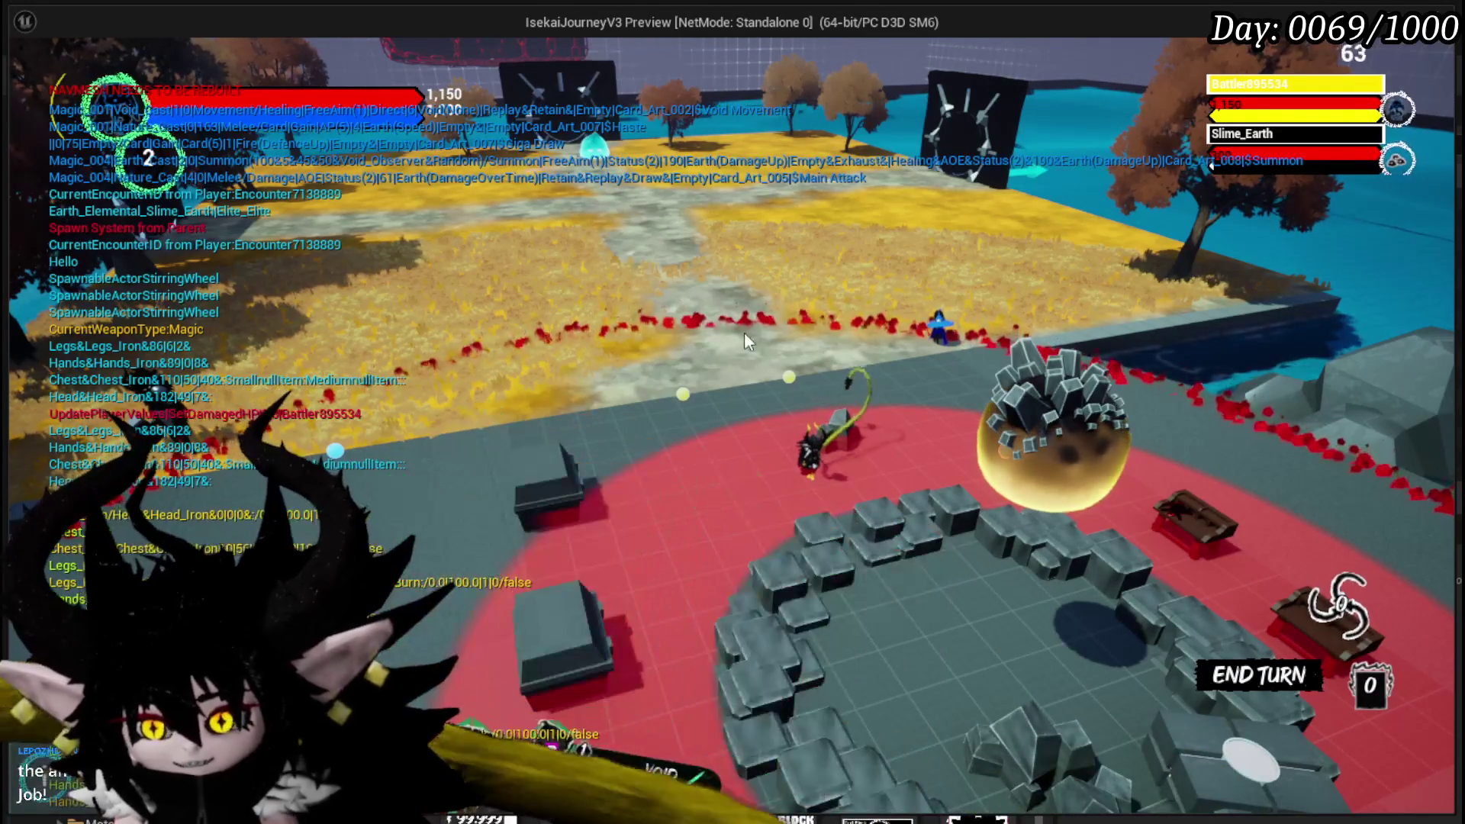
mouse_move(537, 602)
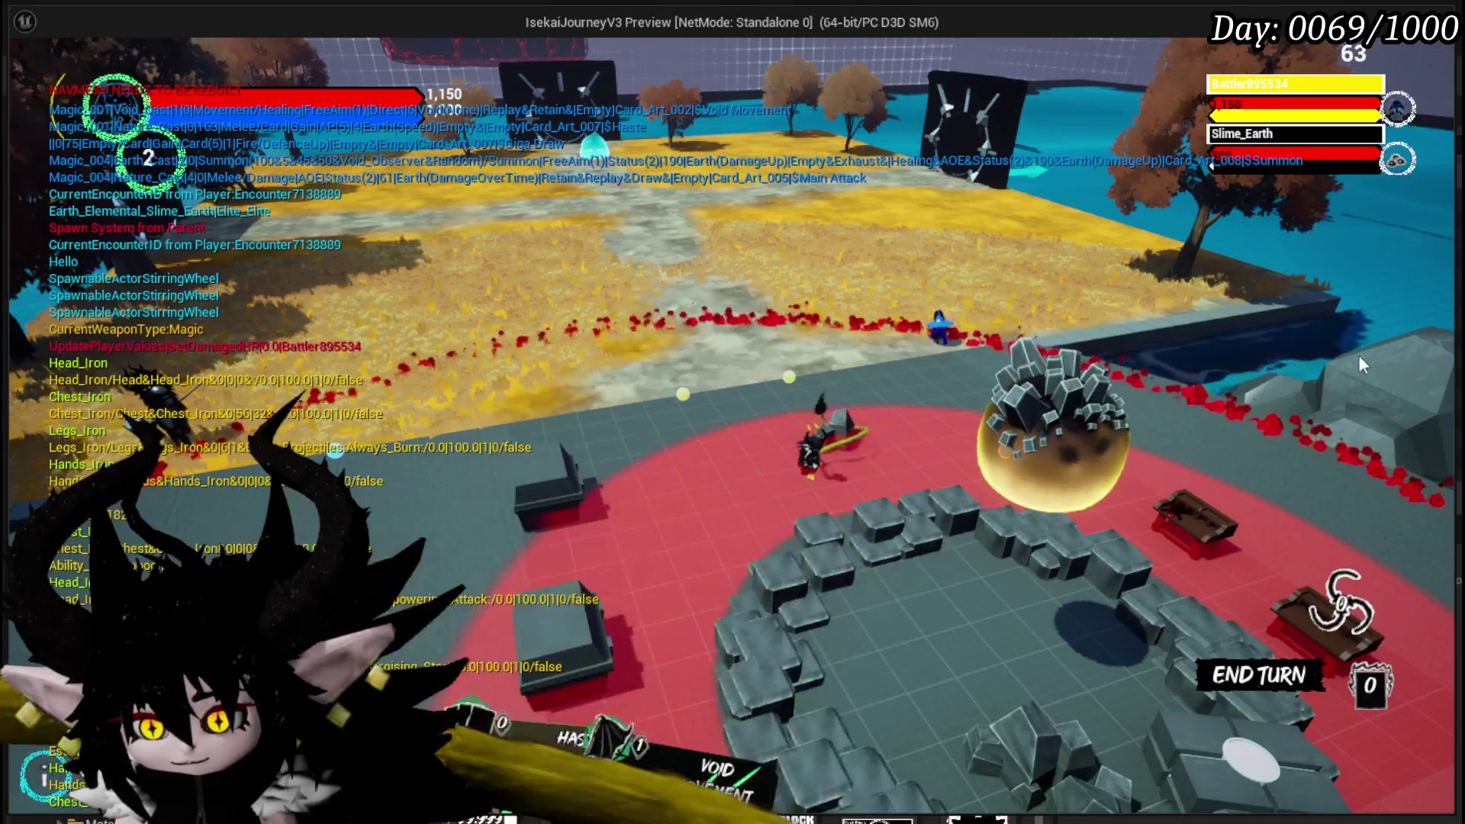
key("e")
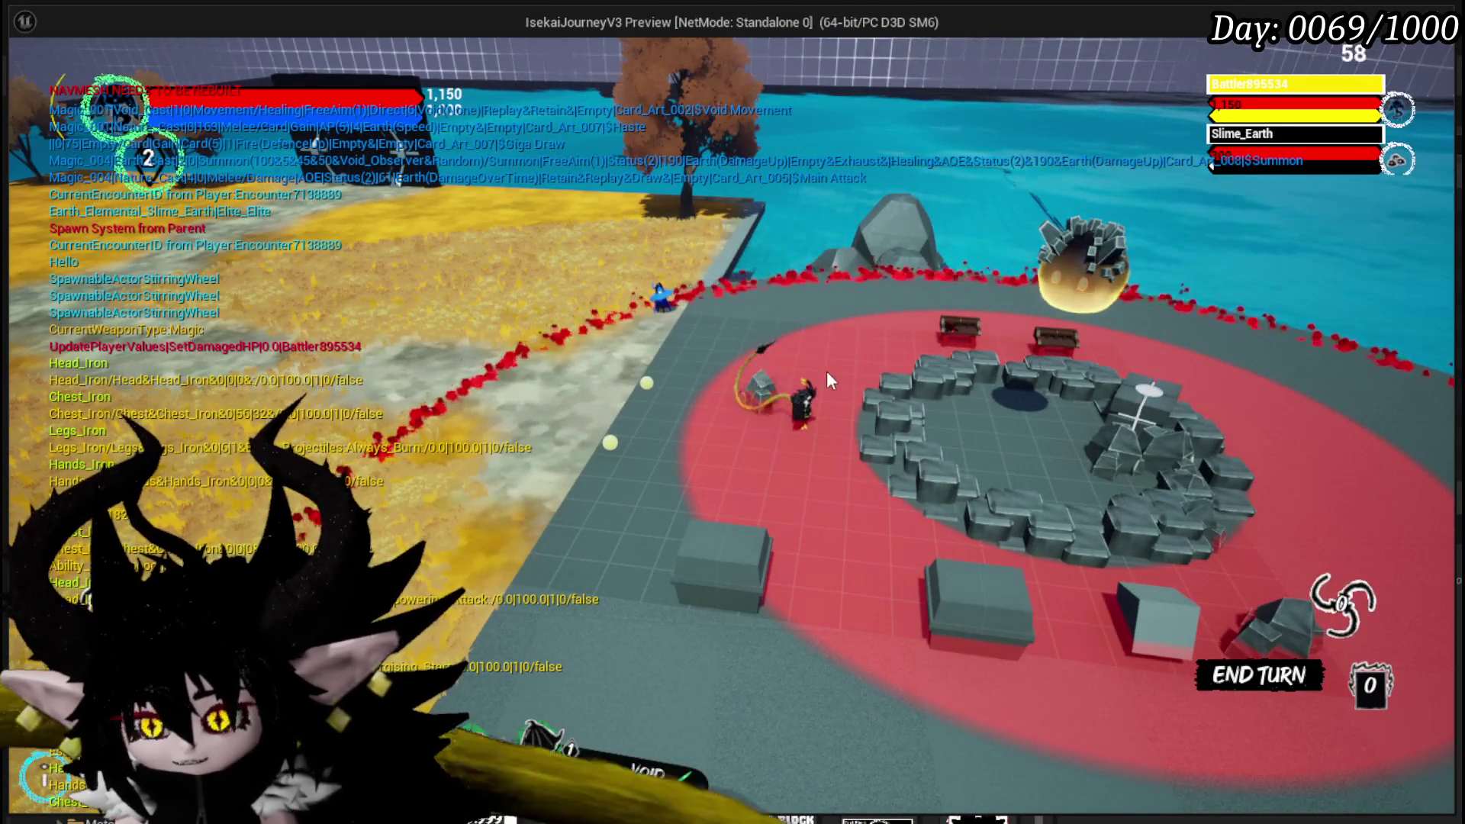
key("e")
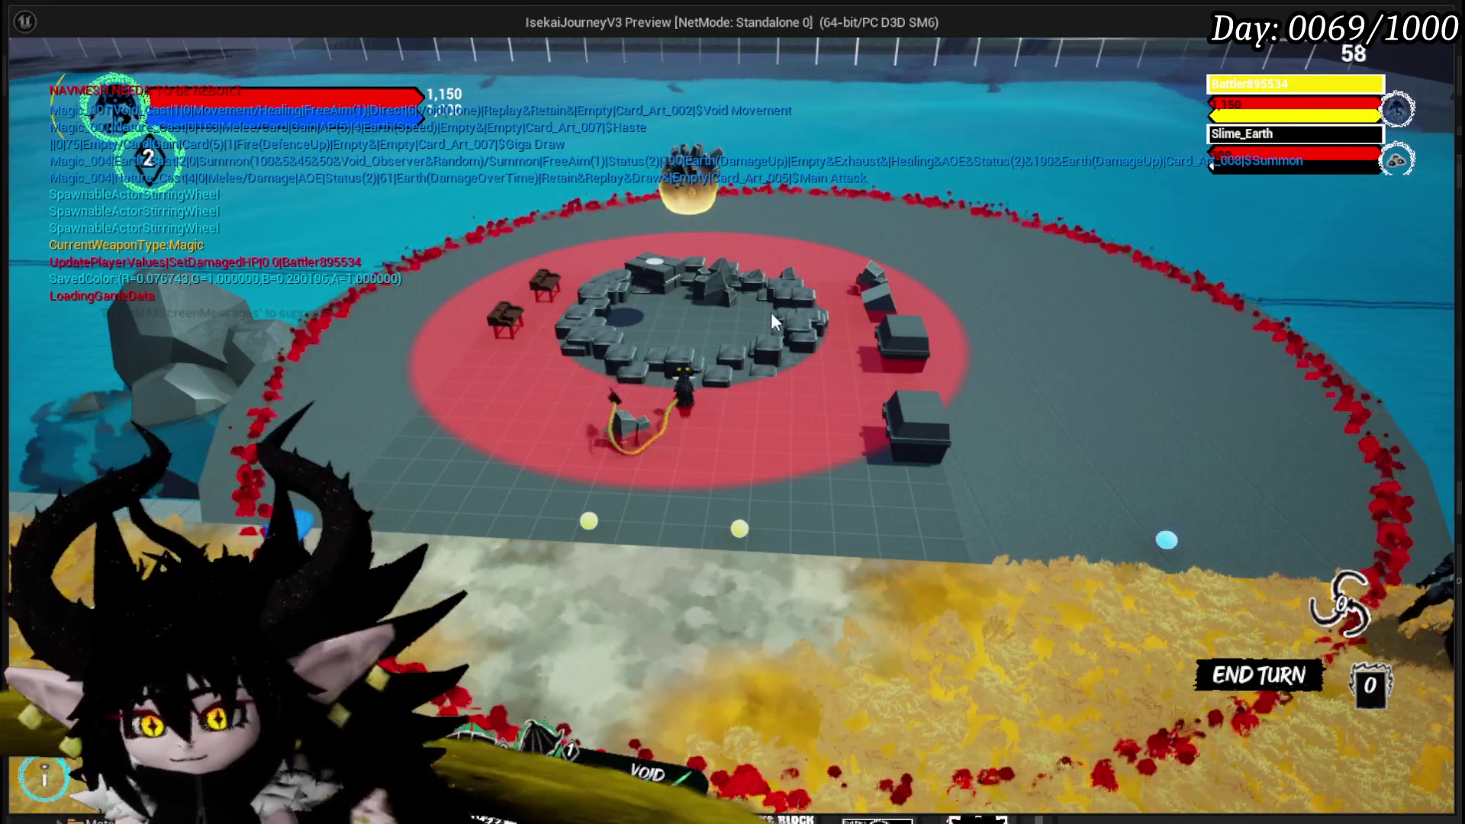
mouse_move(506, 740)
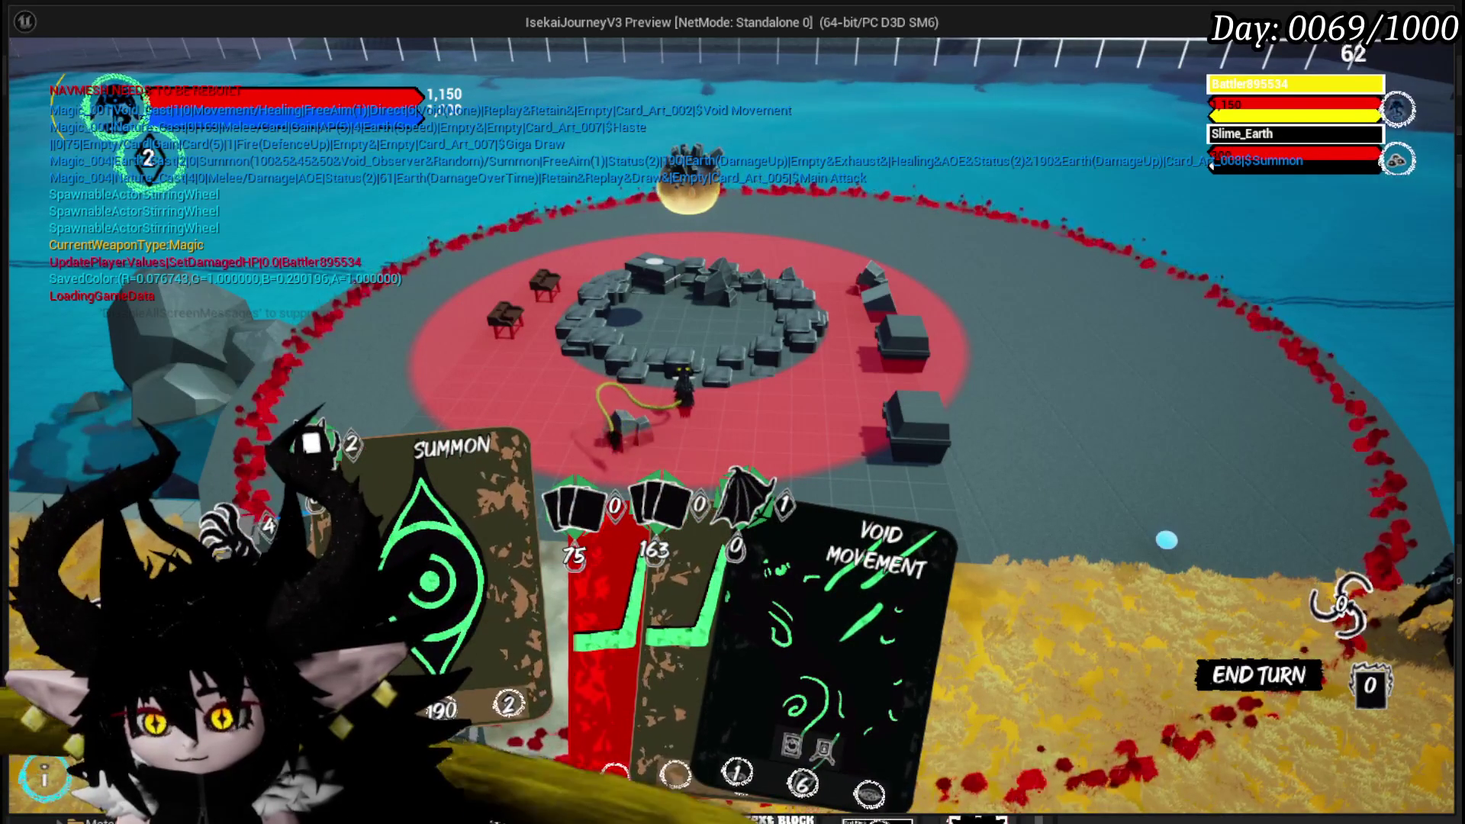
- Select the Haste card, then cancel its ability
scroll(683, 406, "up", 3)
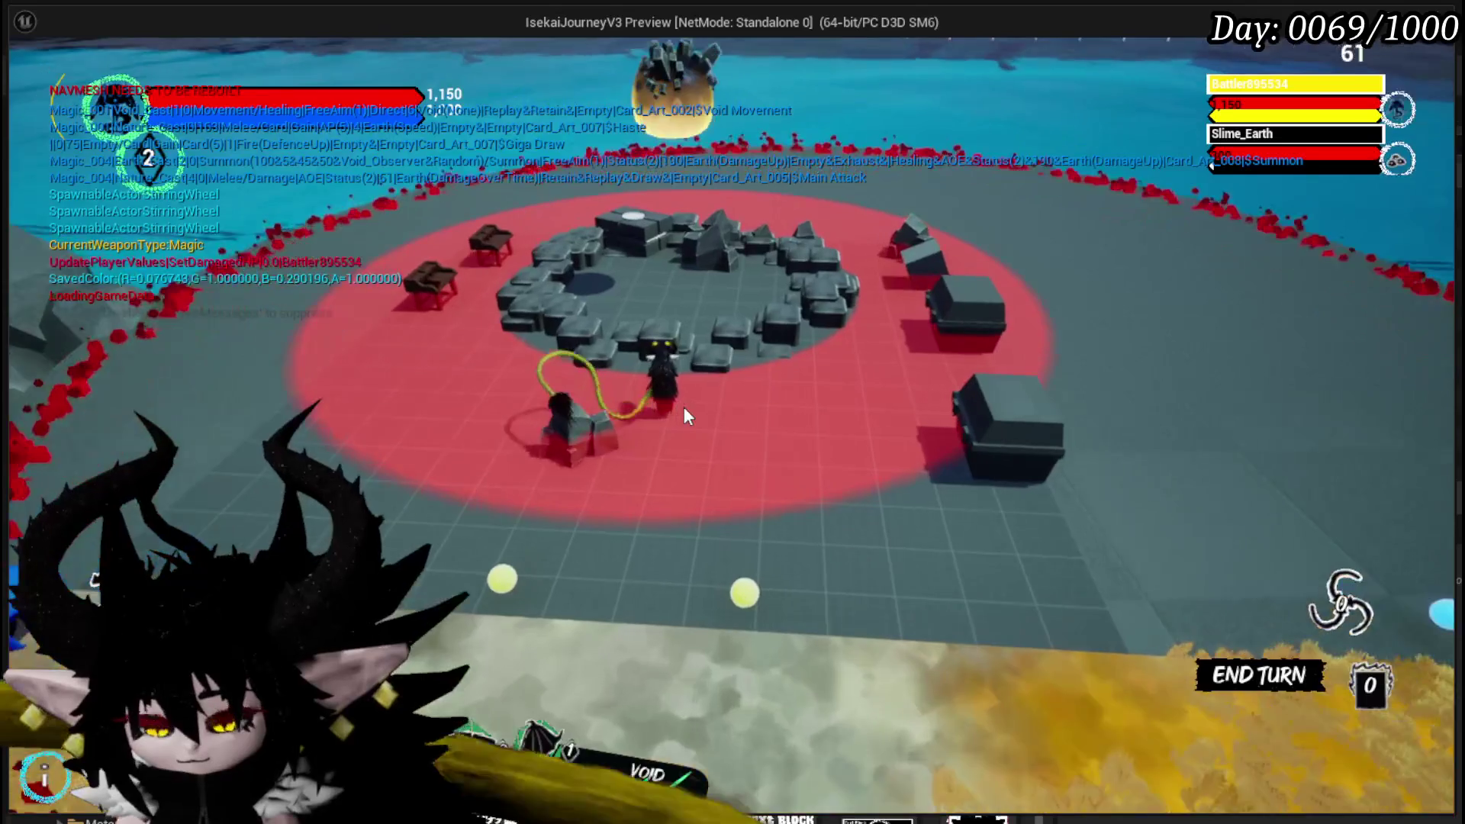
scroll(679, 404, "up", 5)
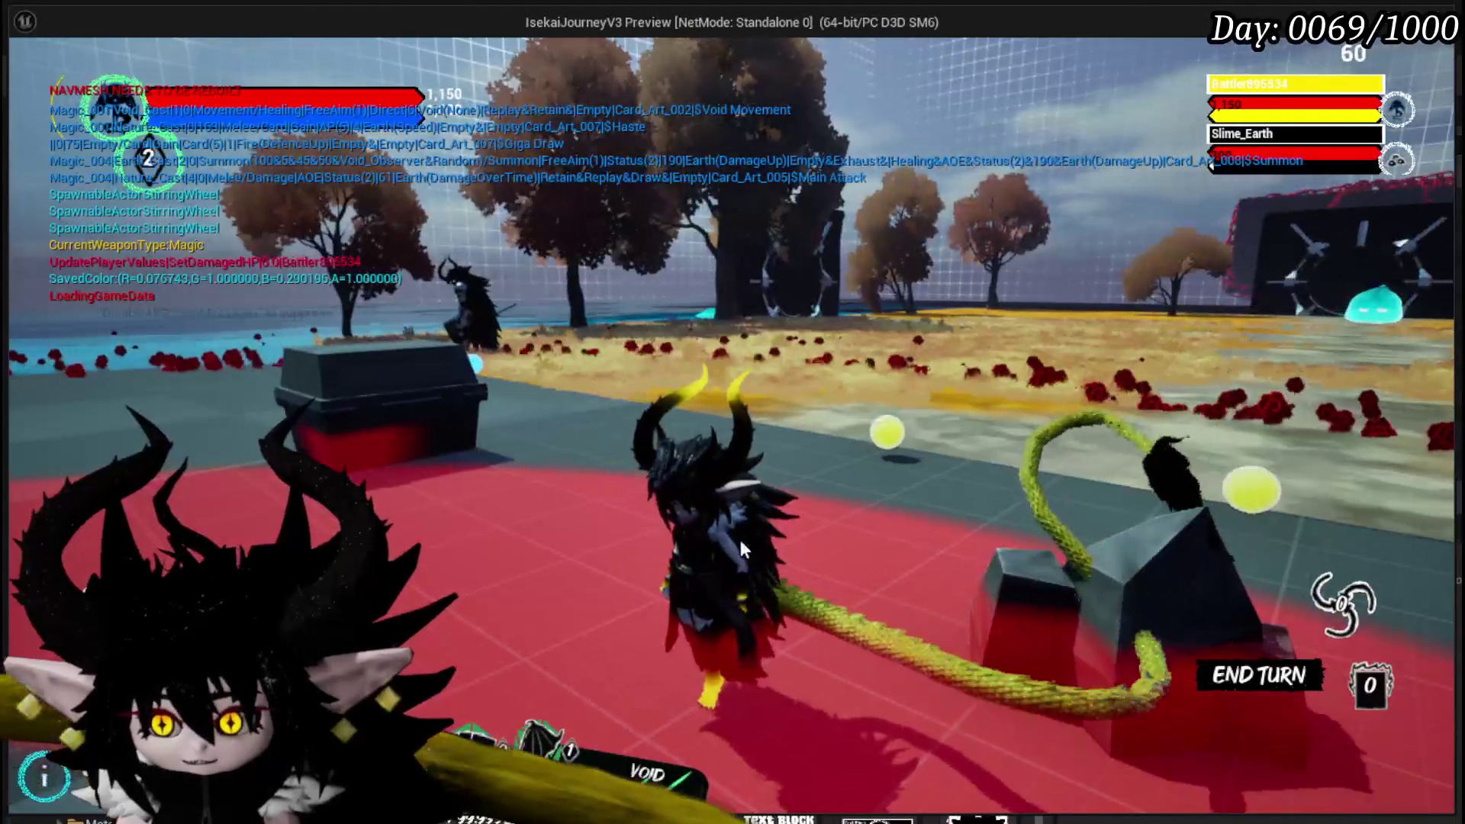
scroll(716, 514, "up", 3)
scroll(820, 487, "down", 3)
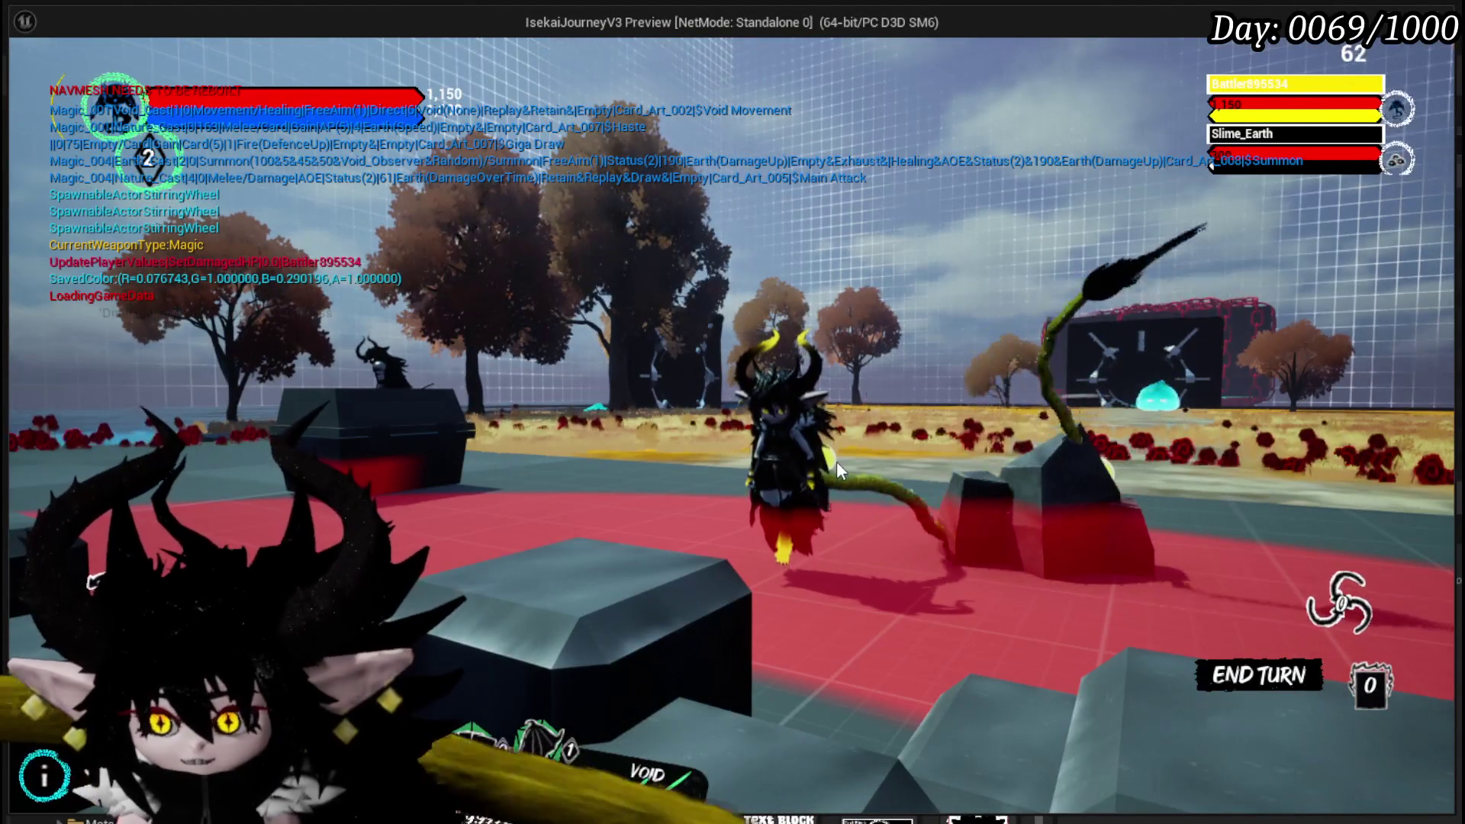
mouse_move(572, 778)
left_click(543, 638)
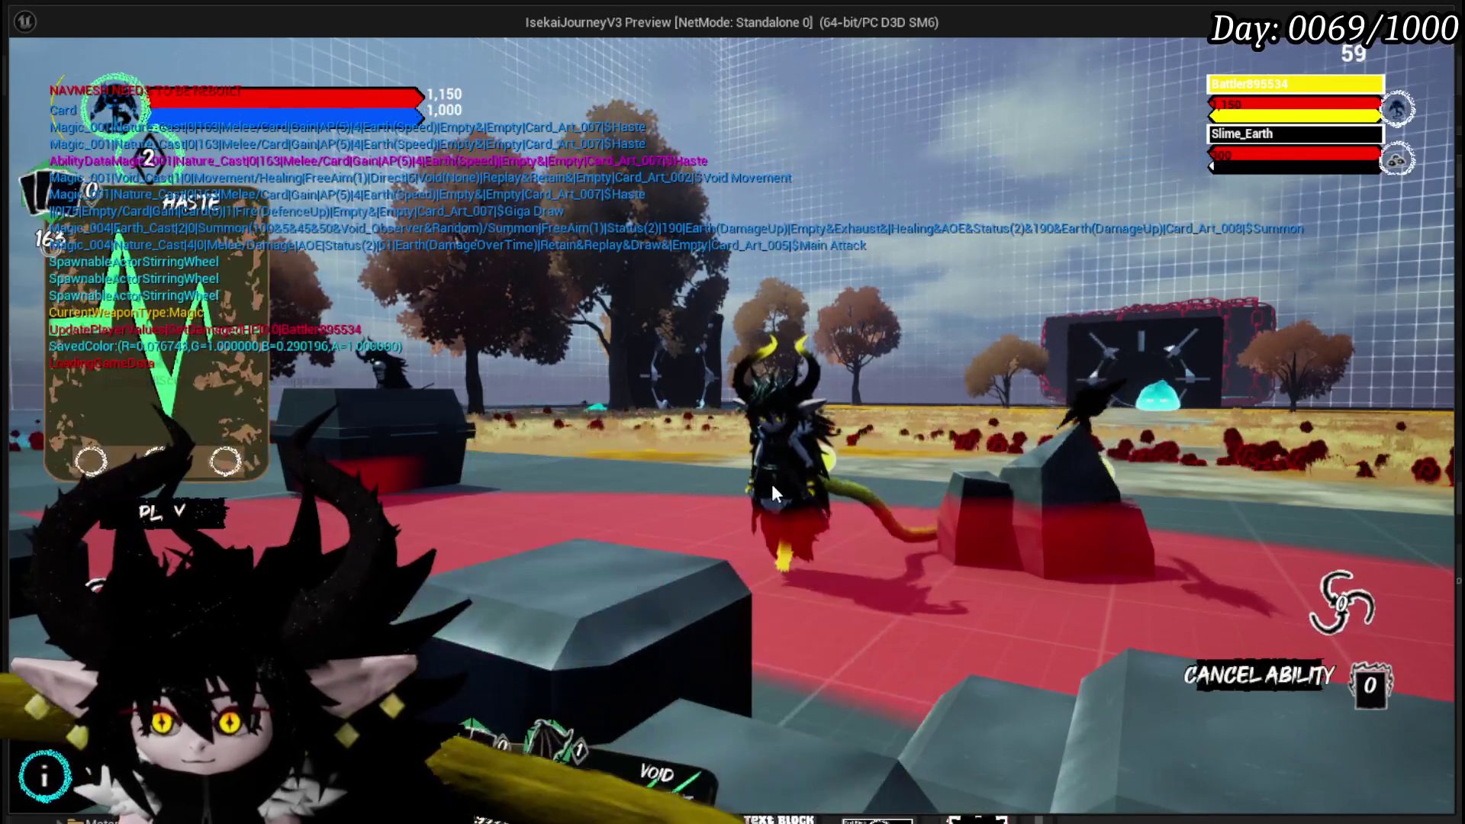
left_click(1331, 672)
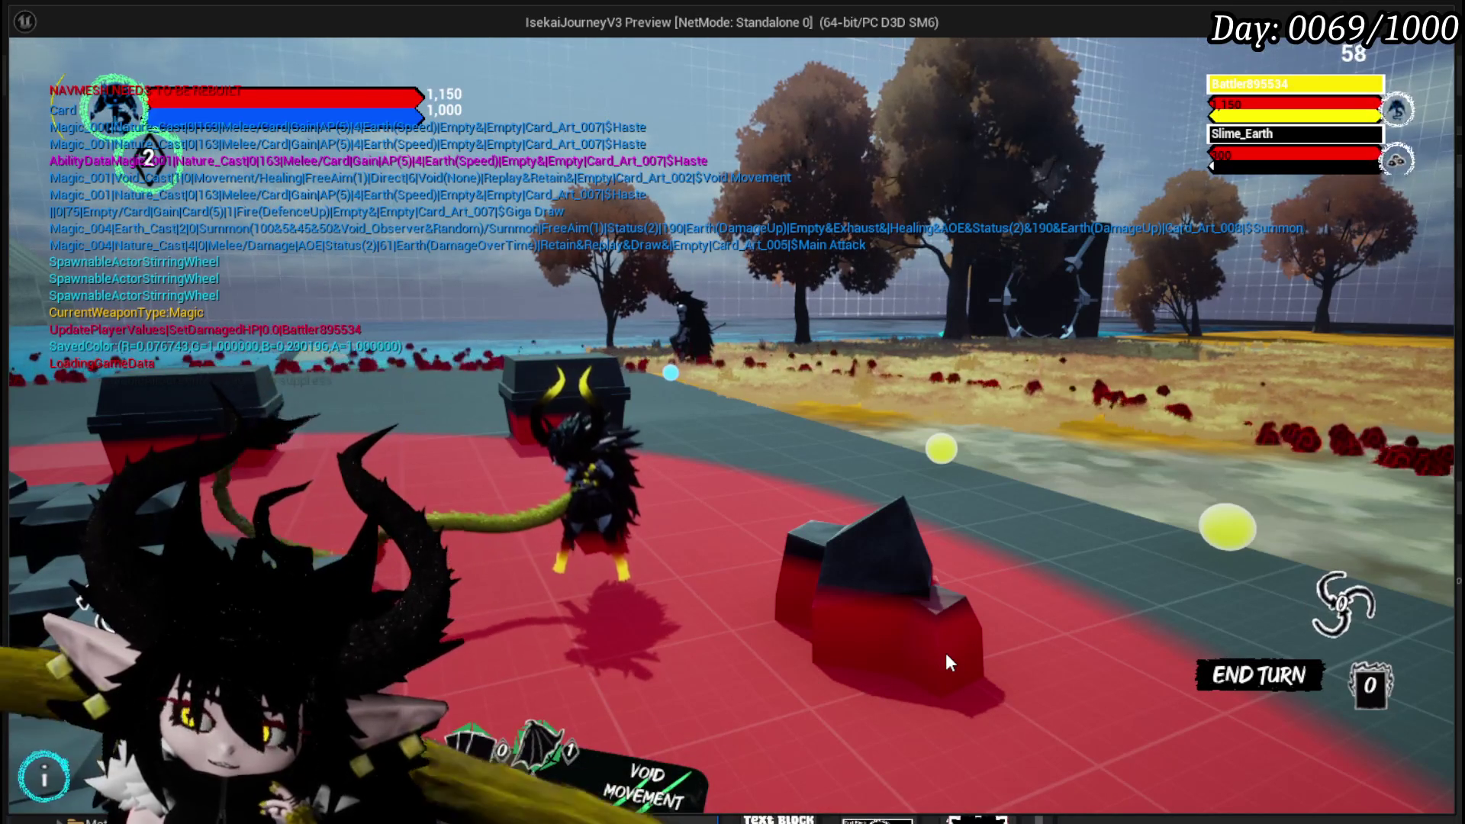
- Reselect Haste and play its ability, bringing Defence Down into the hand
mouse_move(642, 771)
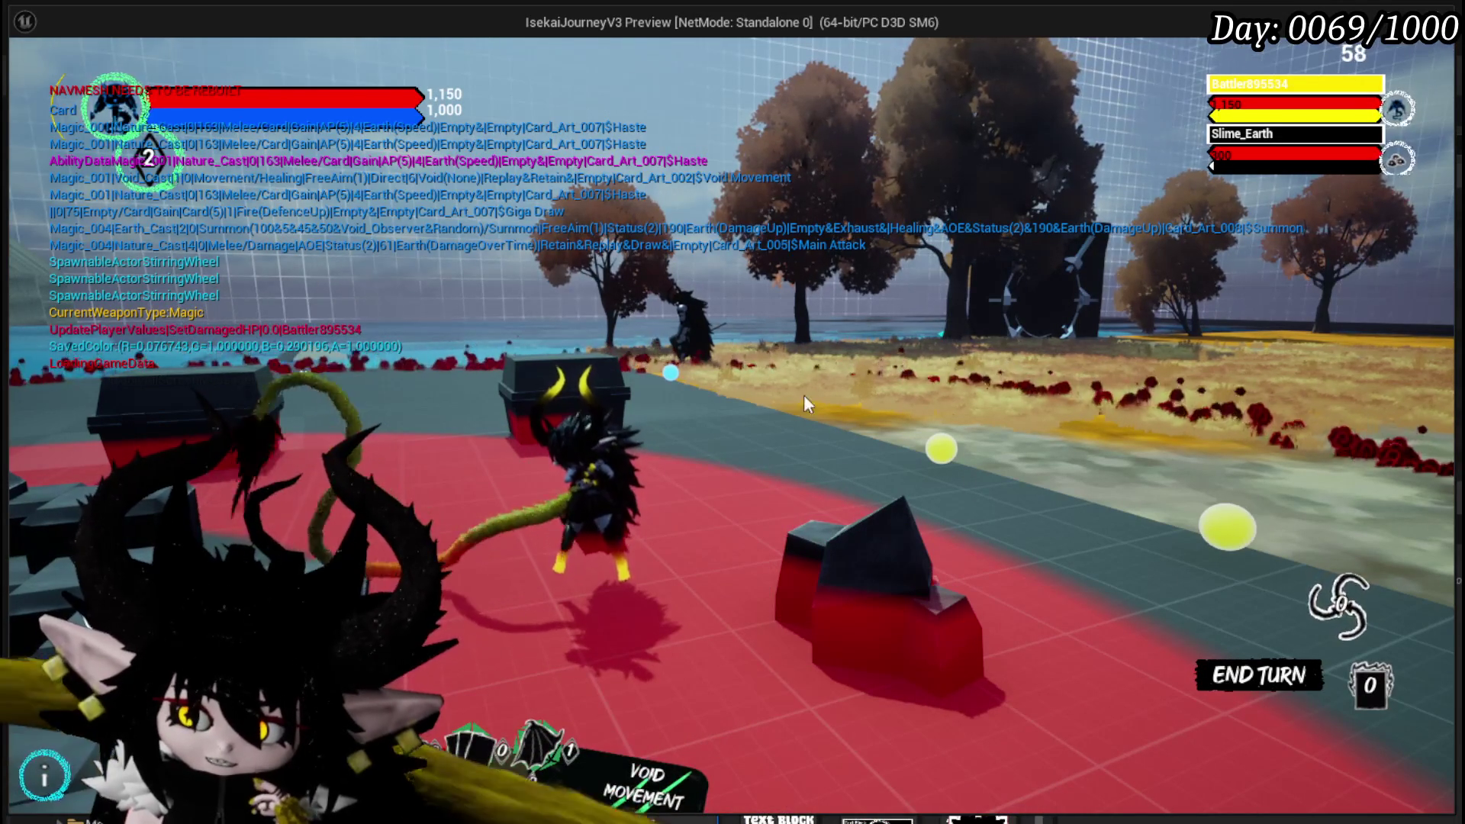
mouse_move(529, 673)
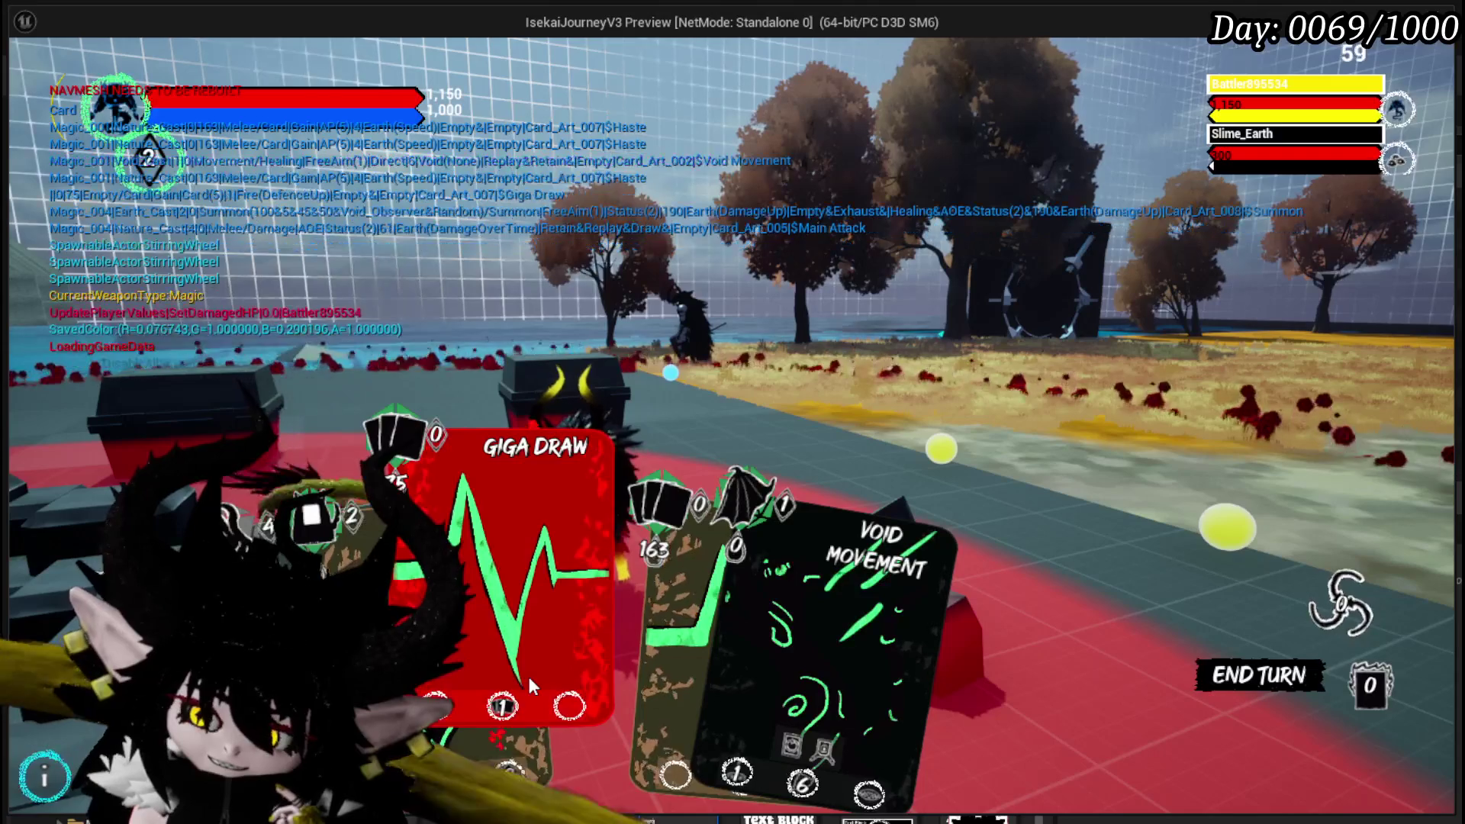
left_click(596, 670)
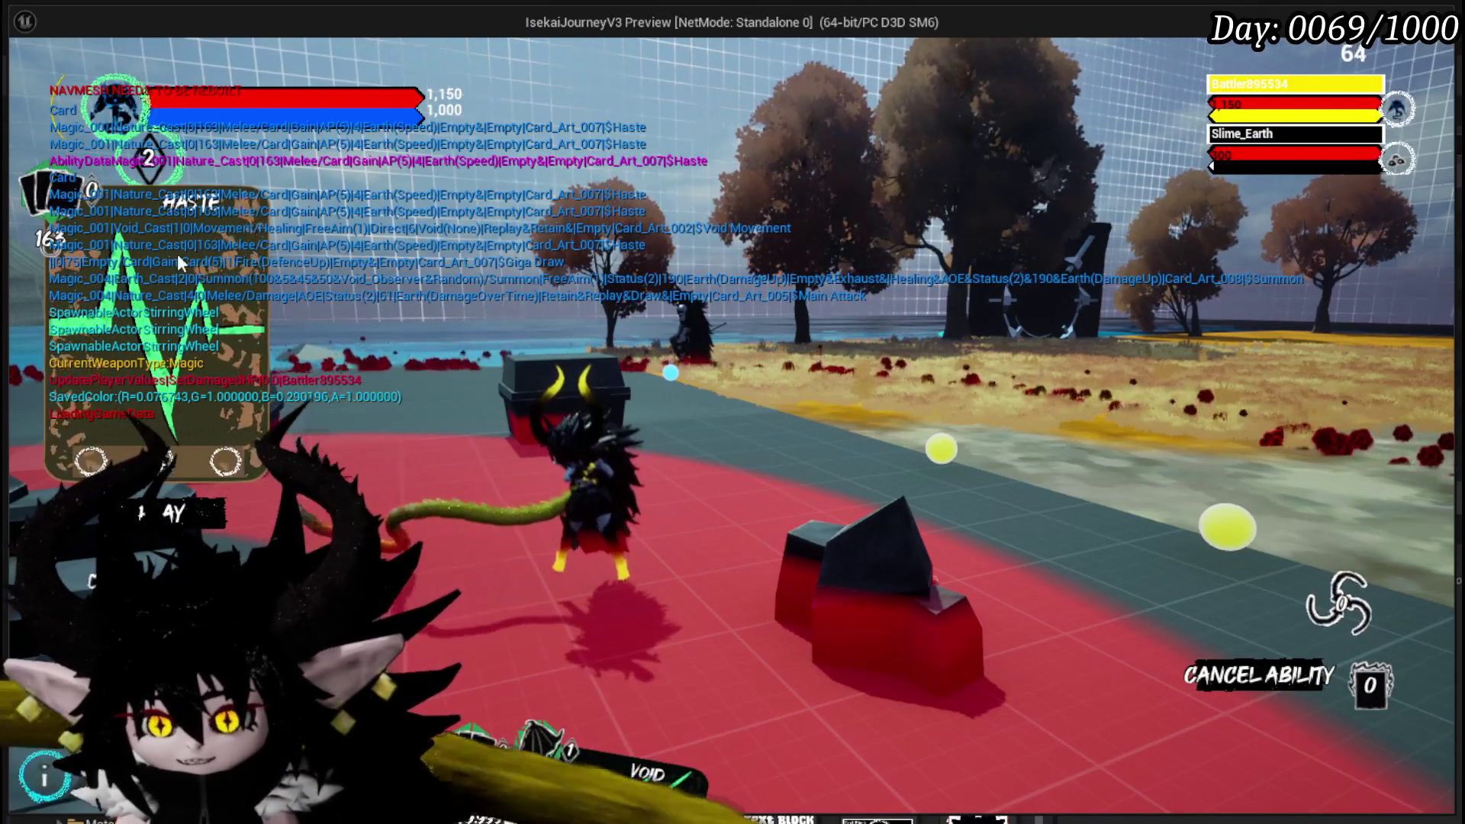
left_click(177, 253)
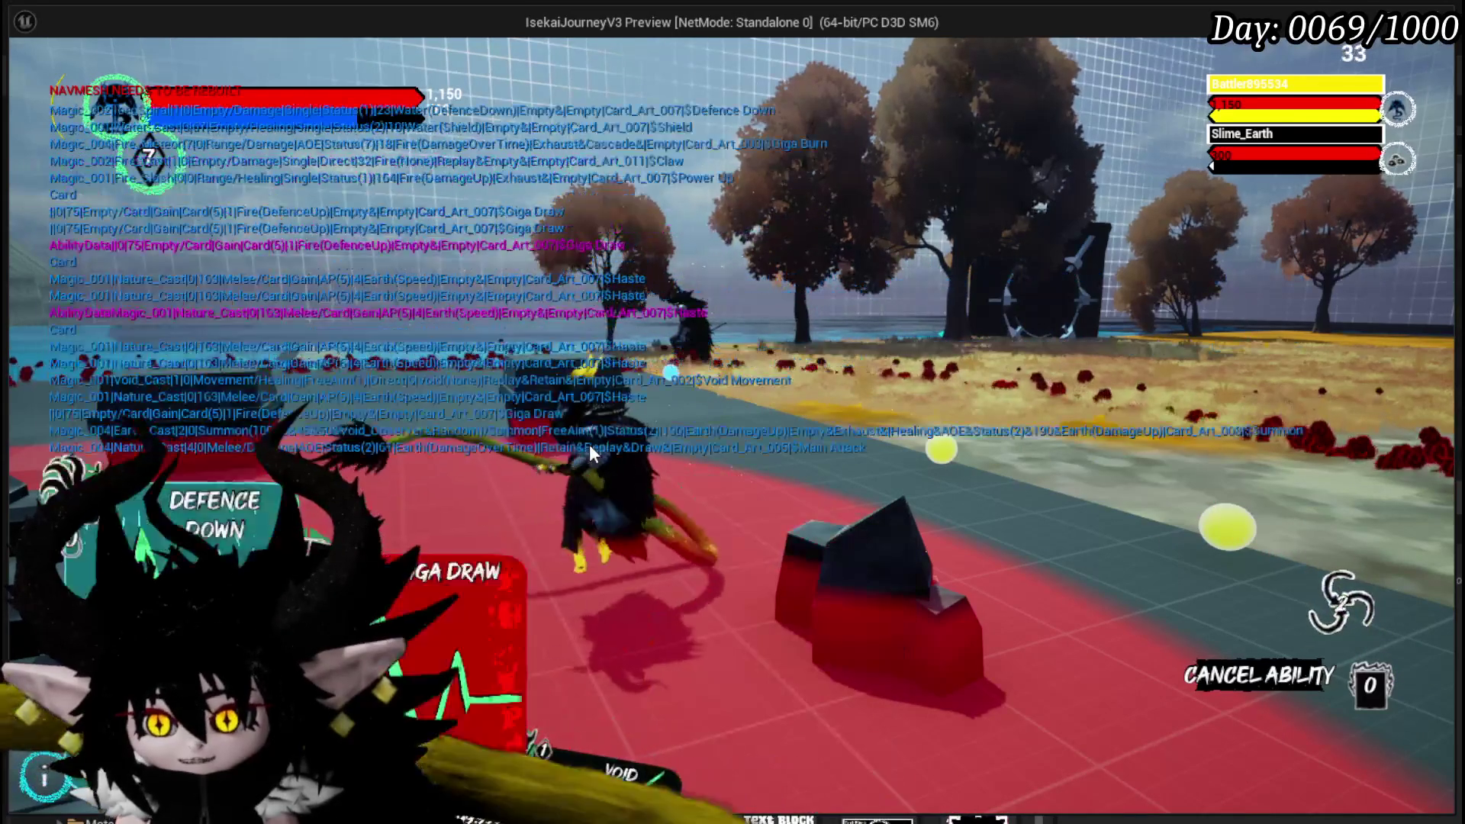
- Cast Shield, Claw and Power Up against the slimes, then place a summoned ally in the arena
left_click(696, 655)
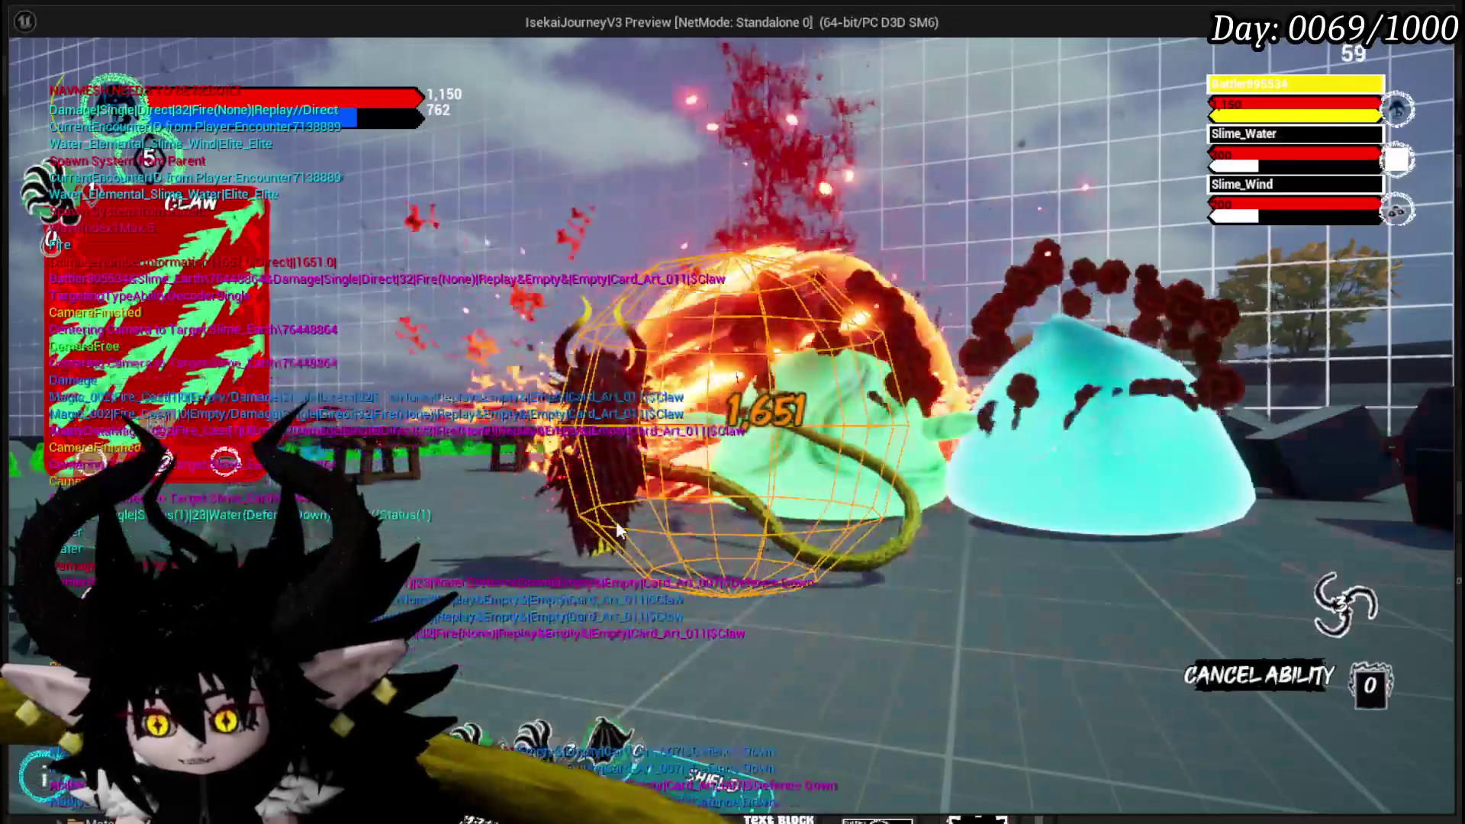
left_click(694, 571)
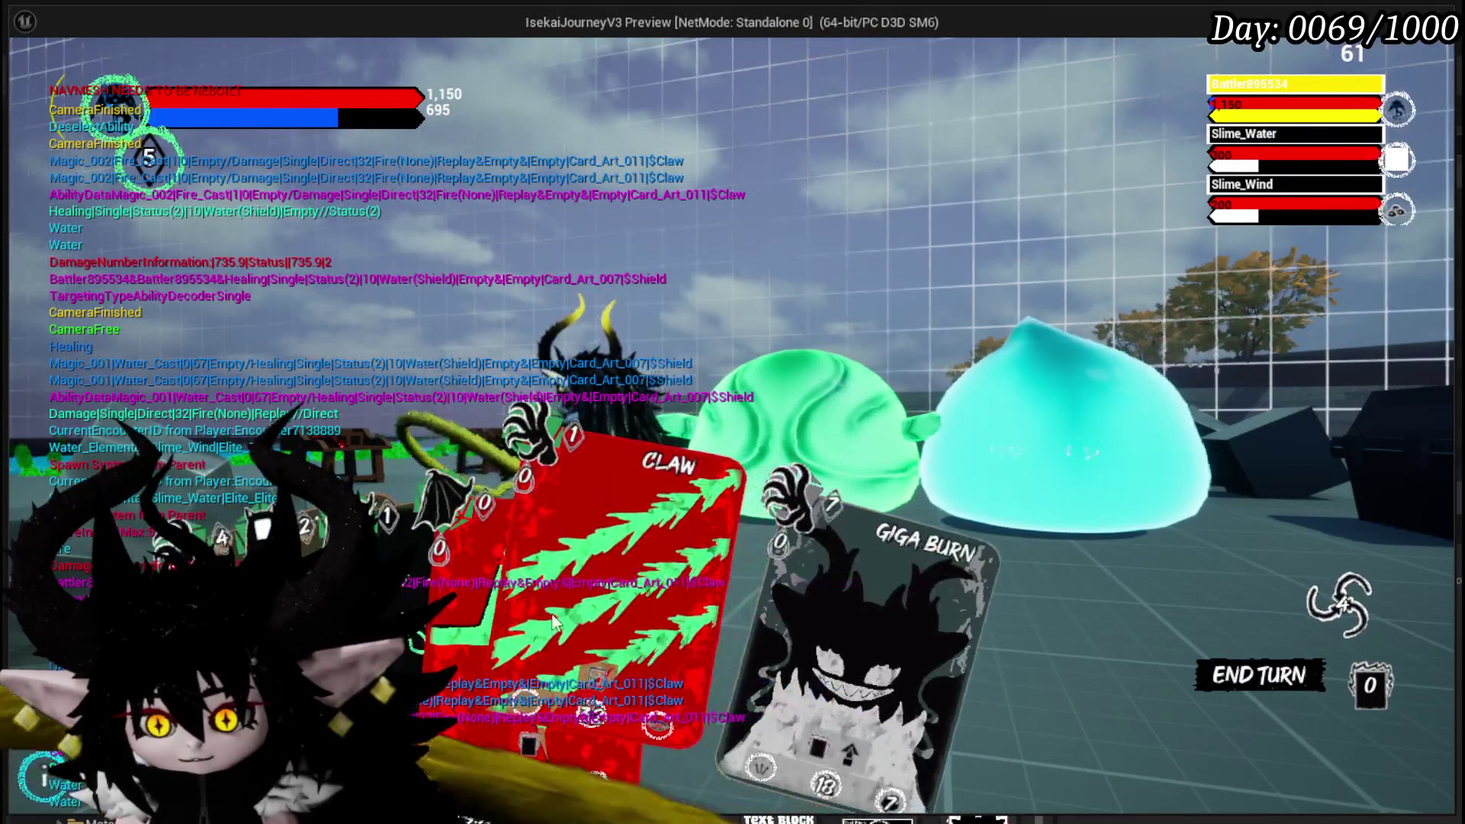
left_click(555, 622)
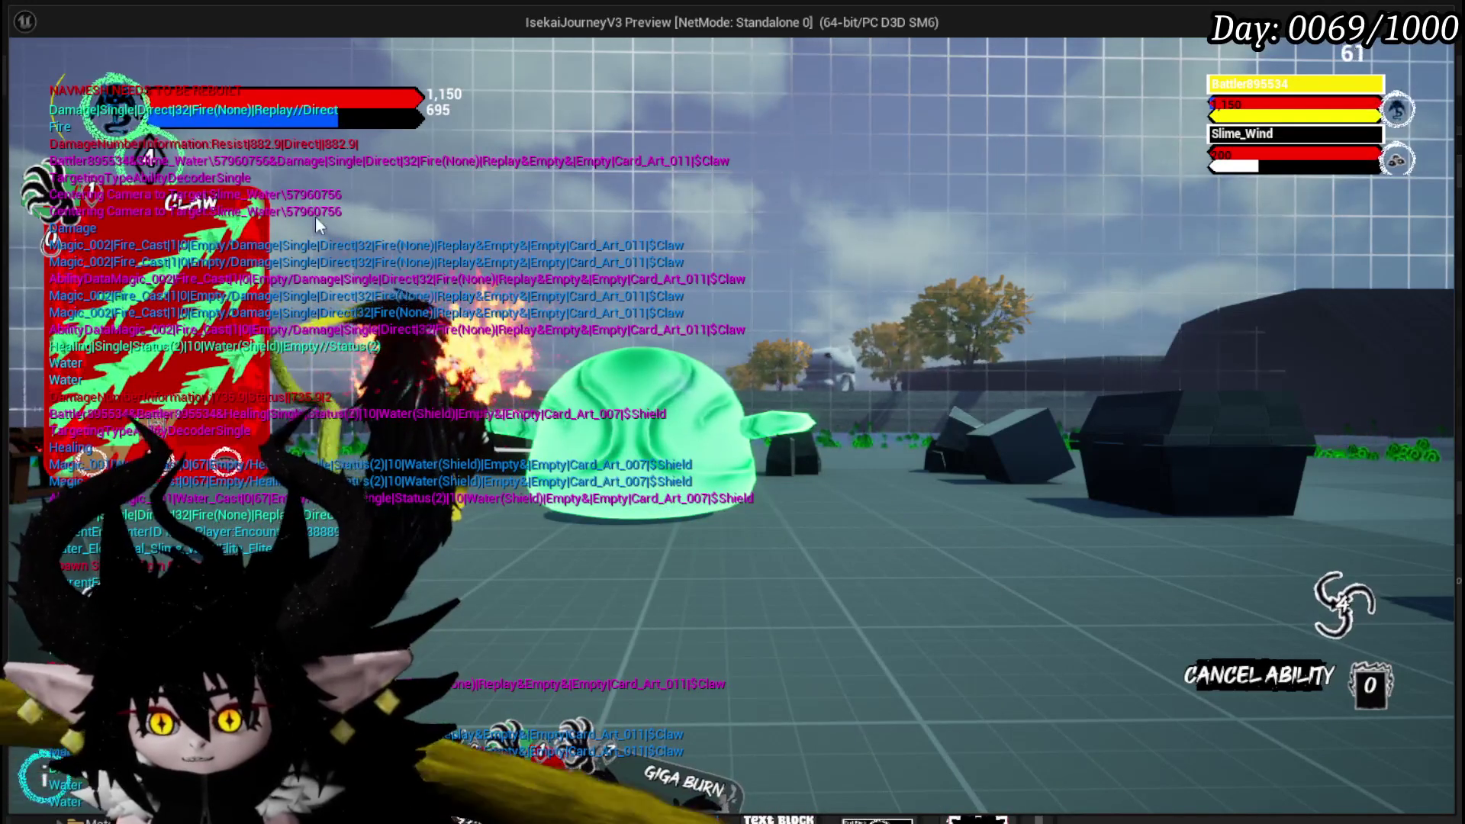
left_click(467, 524)
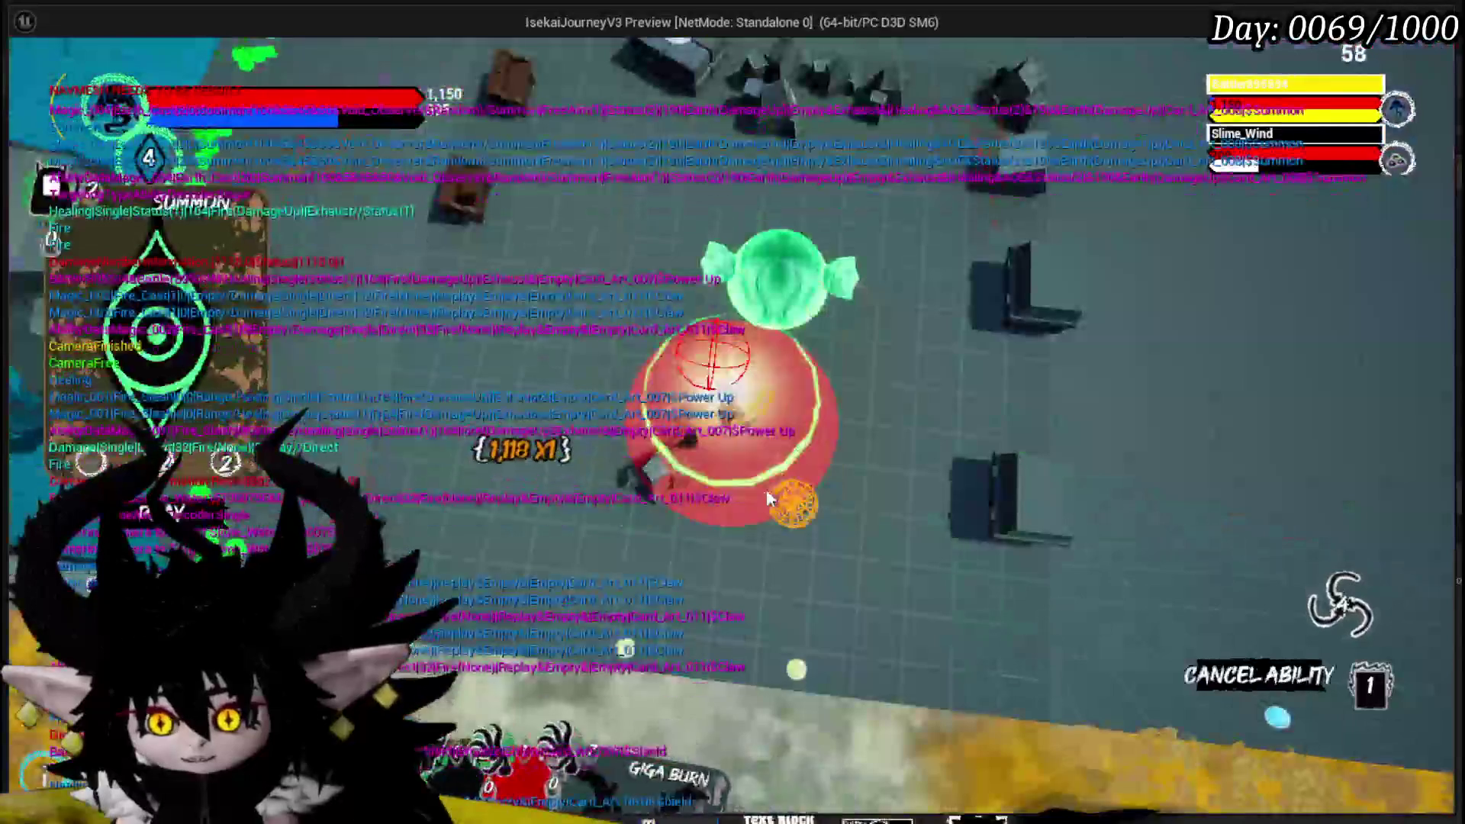
left_click(766, 489)
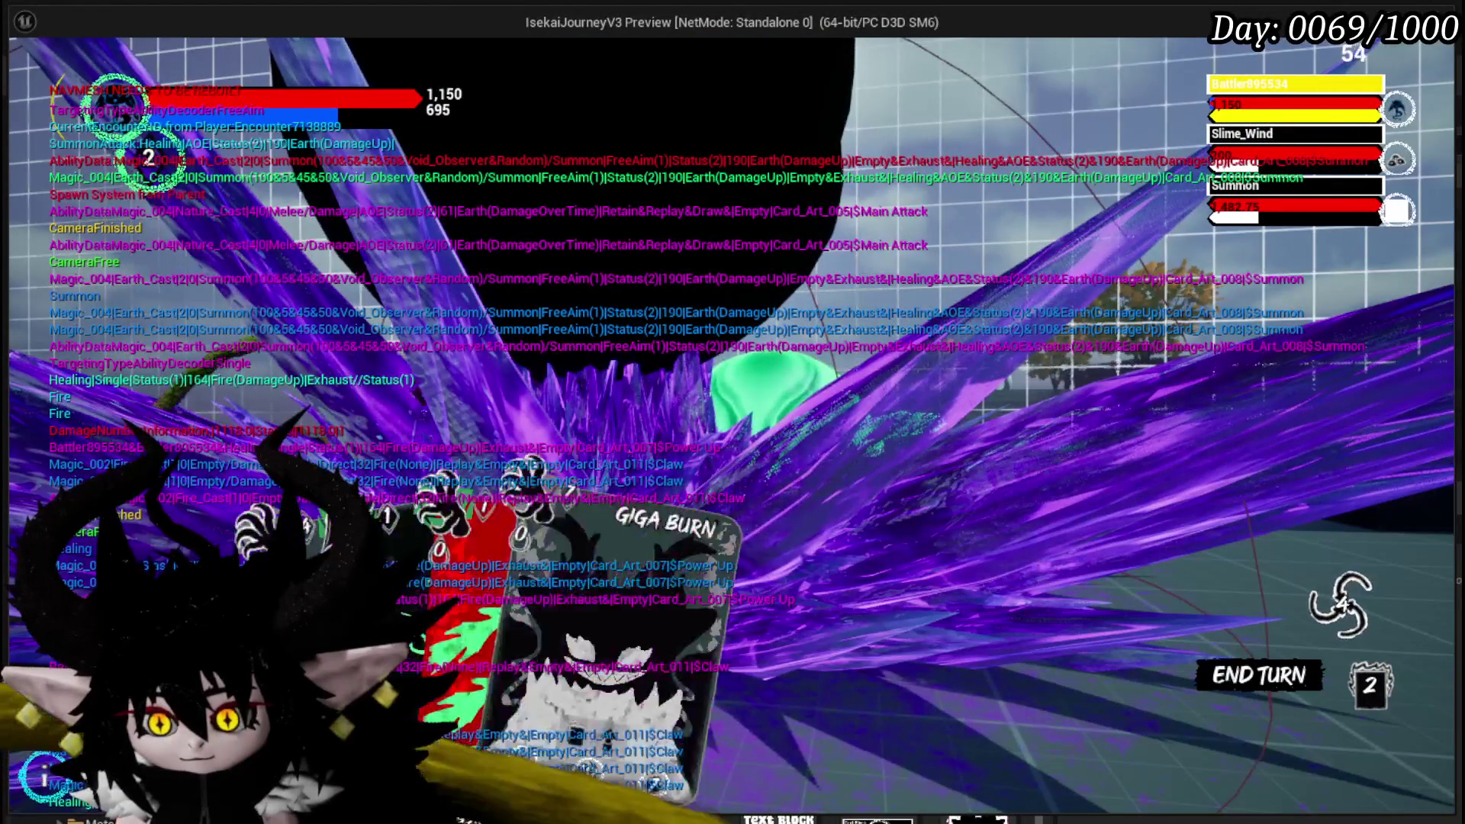
- Play Claw on Slime_Wind, Haste, More Cards bleas and Void AOE, end the turn, then play Giga Draw
left_click(473, 626)
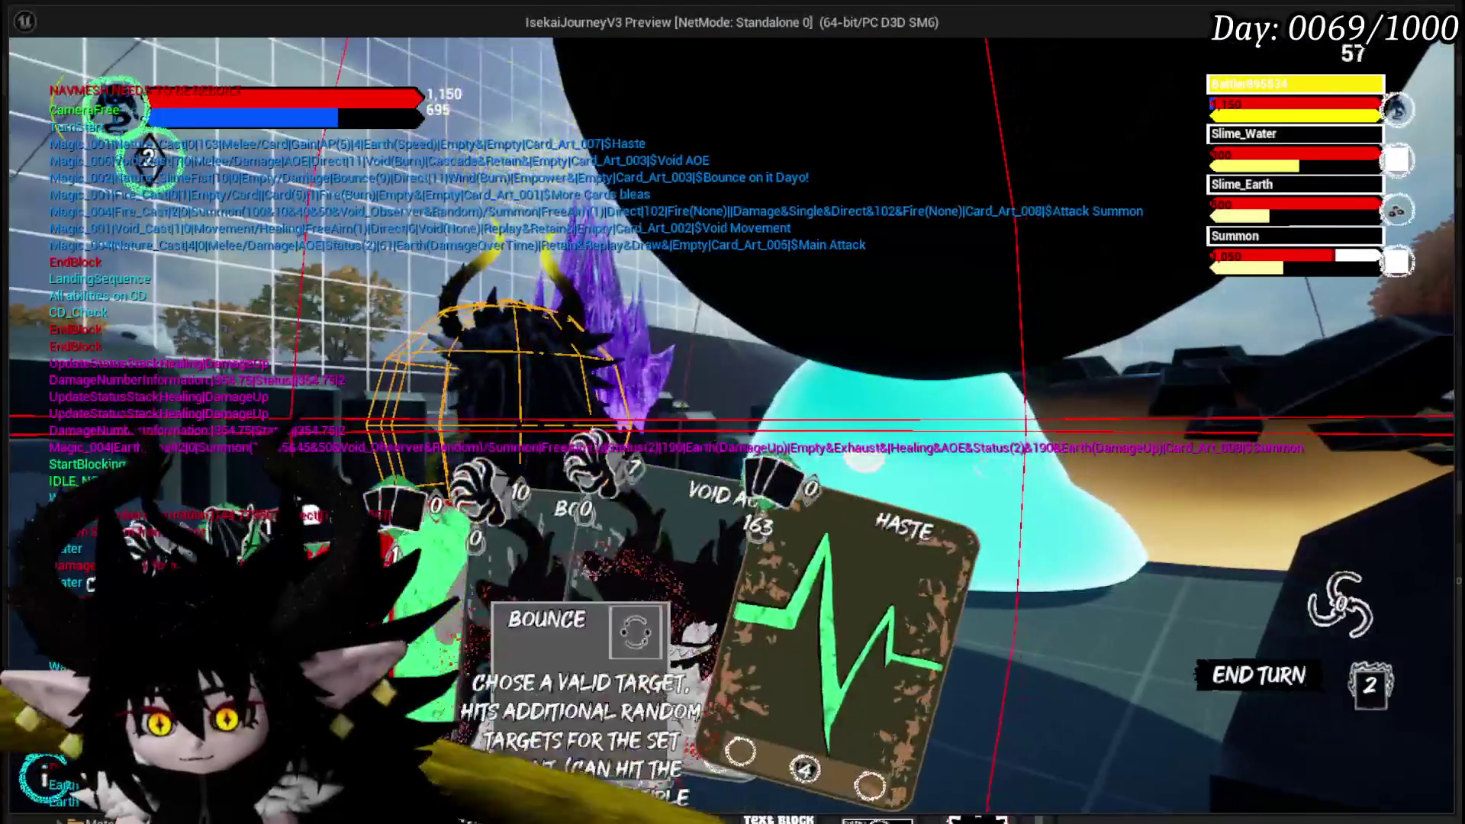
left_click(768, 671)
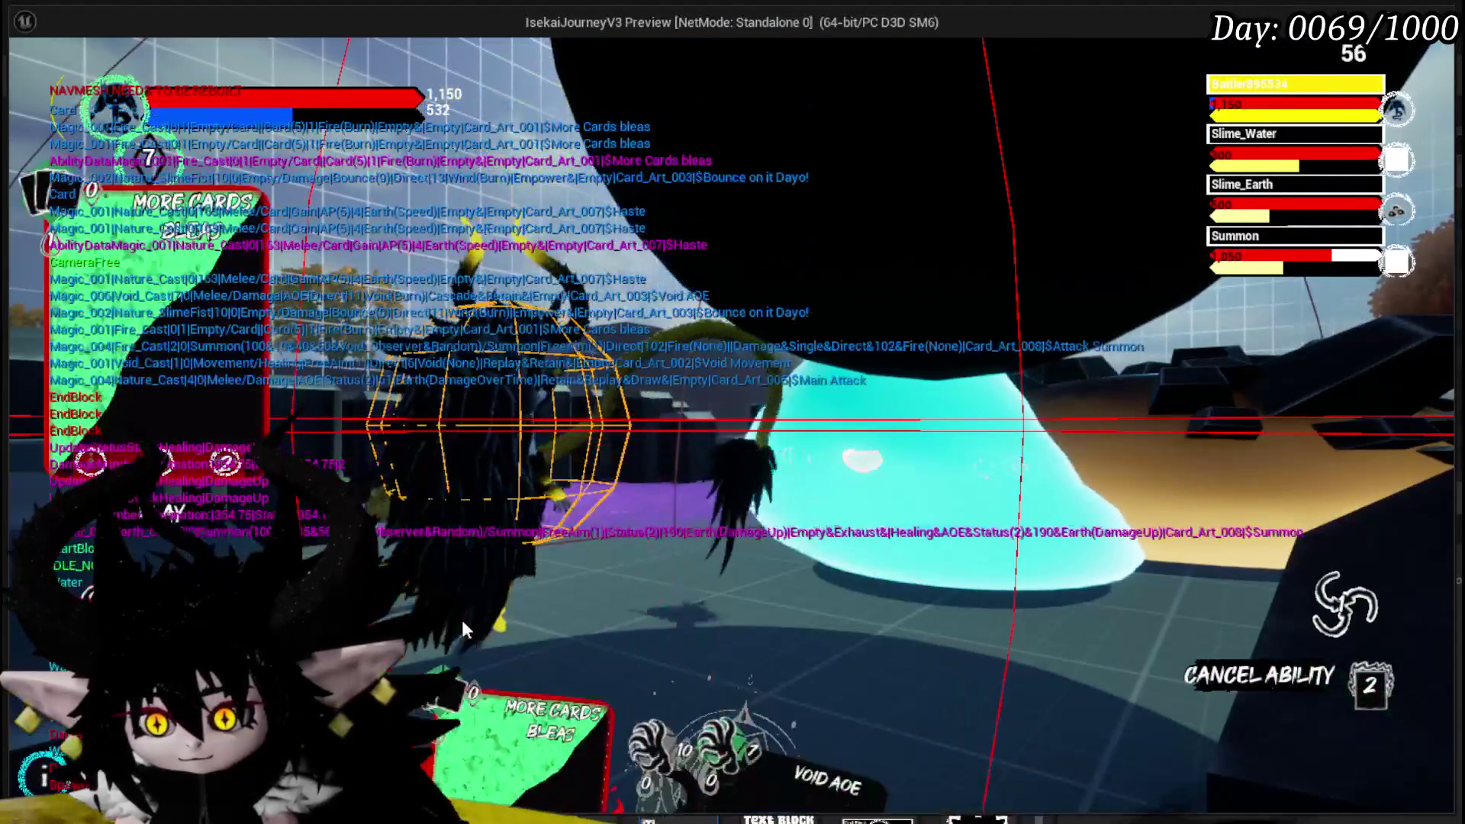
left_click(461, 620)
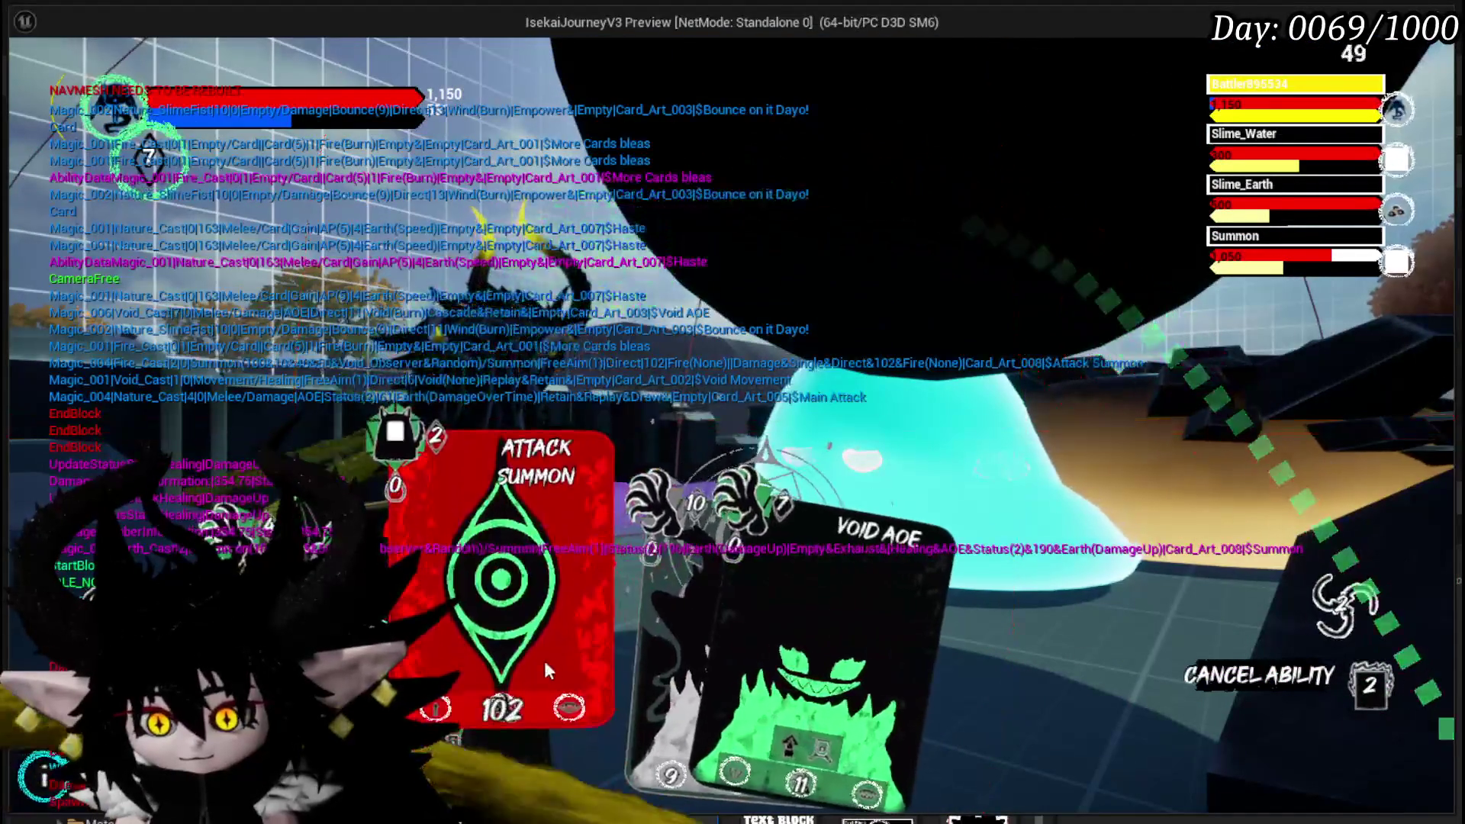
left_click(784, 621)
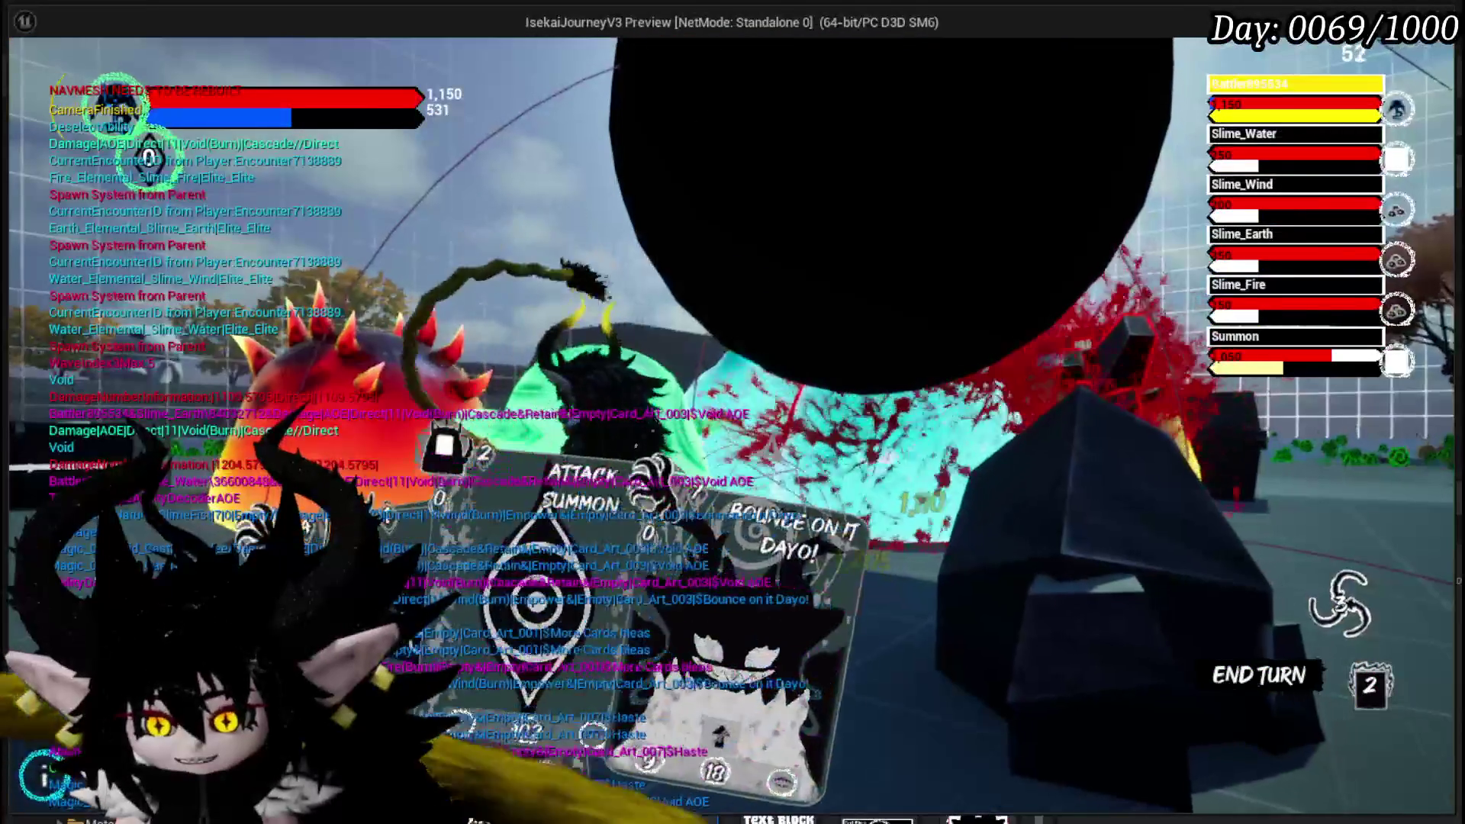
left_click(1260, 675)
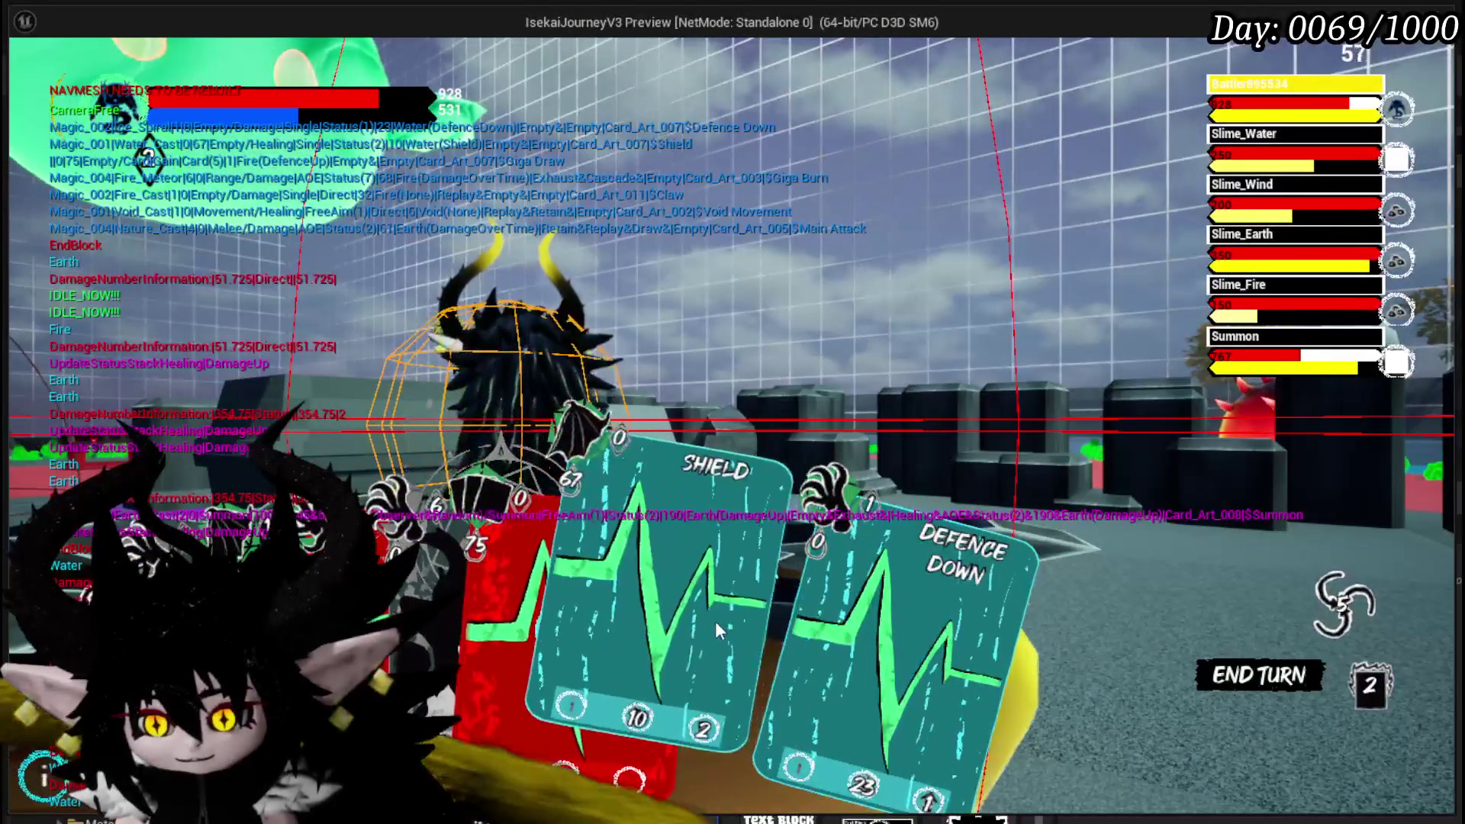
left_click(623, 607)
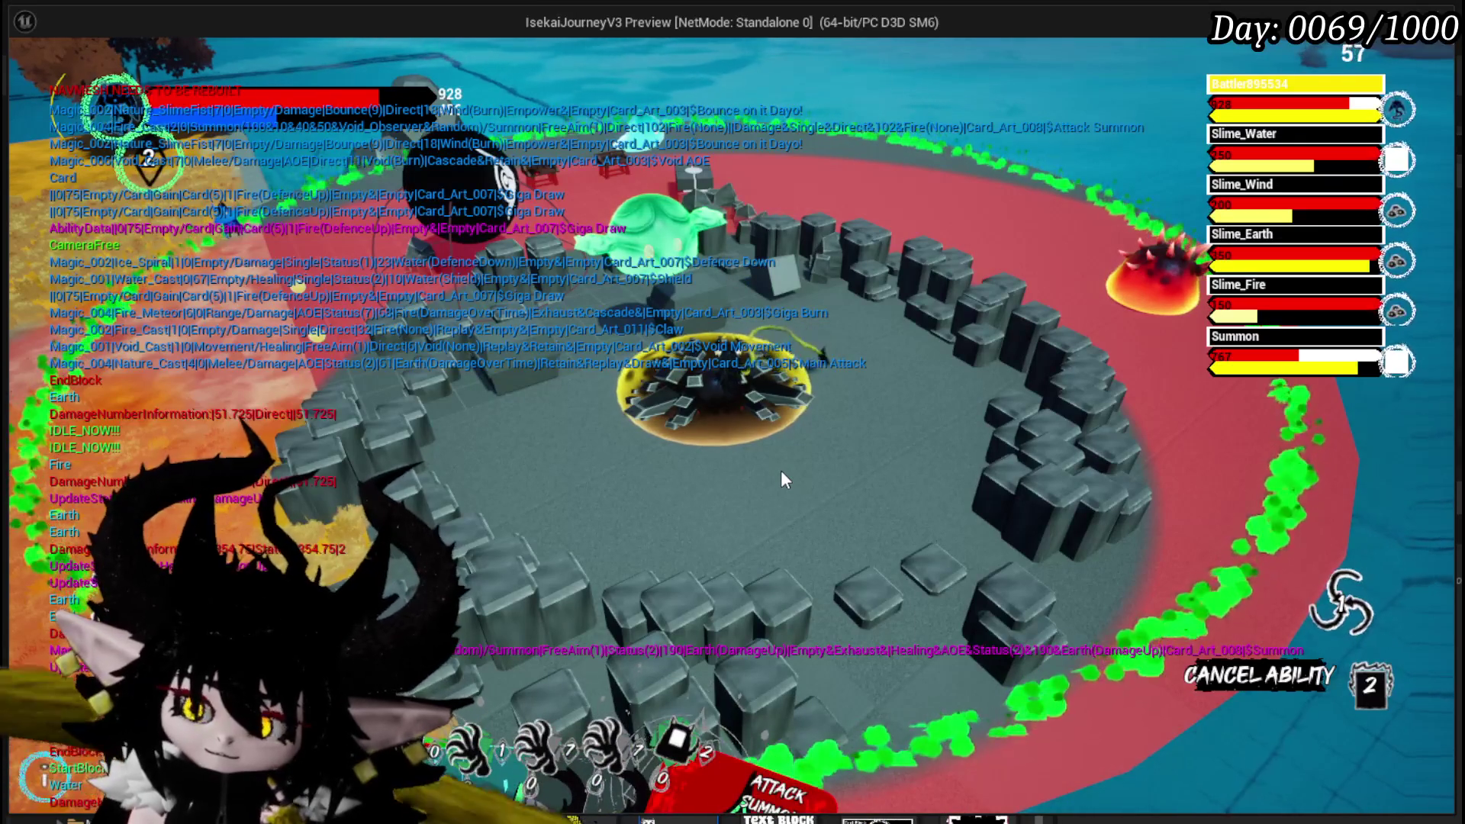
- Fire Void Movement, aim Claw at Slime_Wind, and play Haste
mouse_move(671, 764)
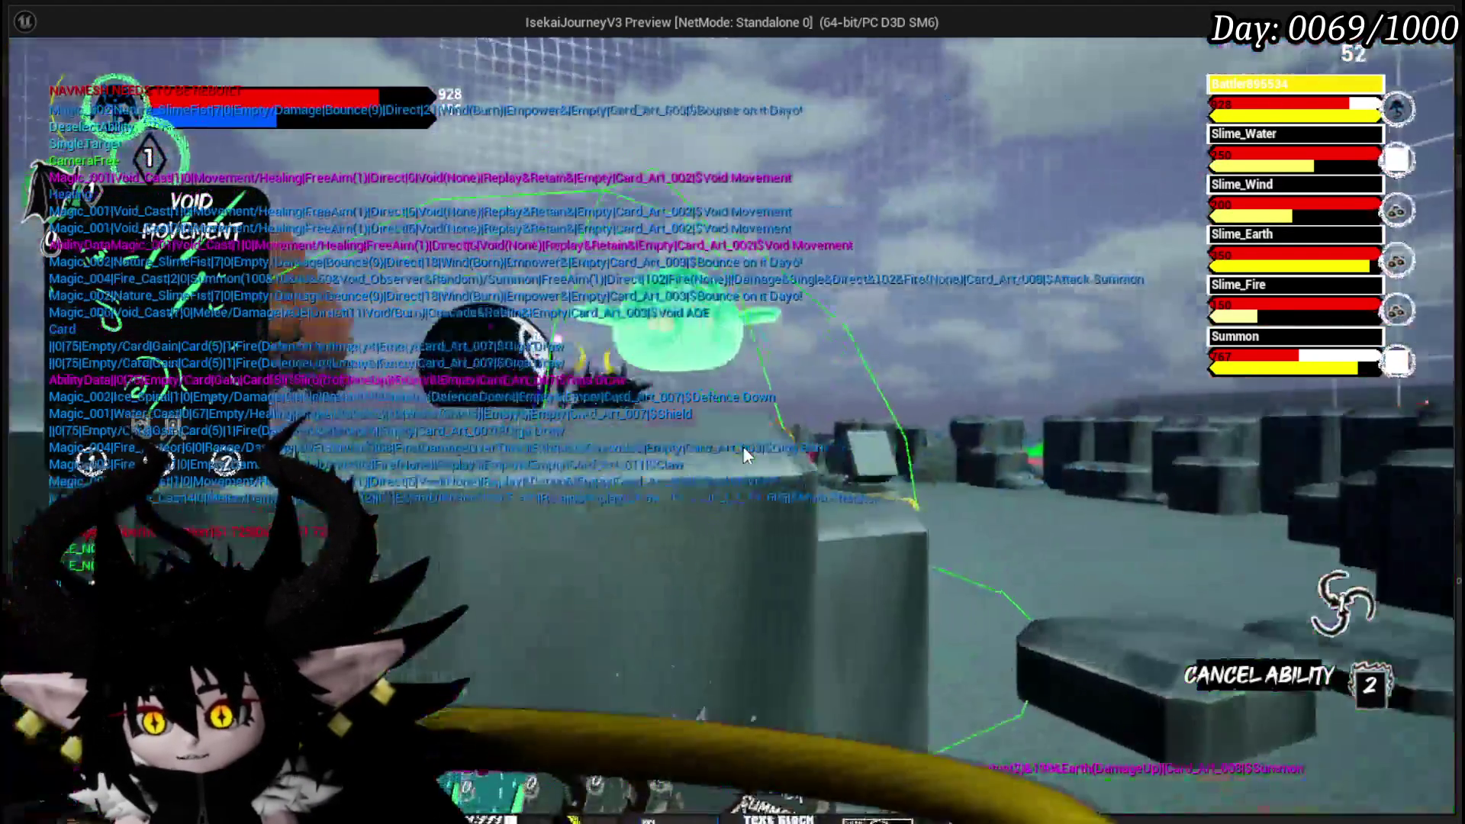
left_click(743, 446)
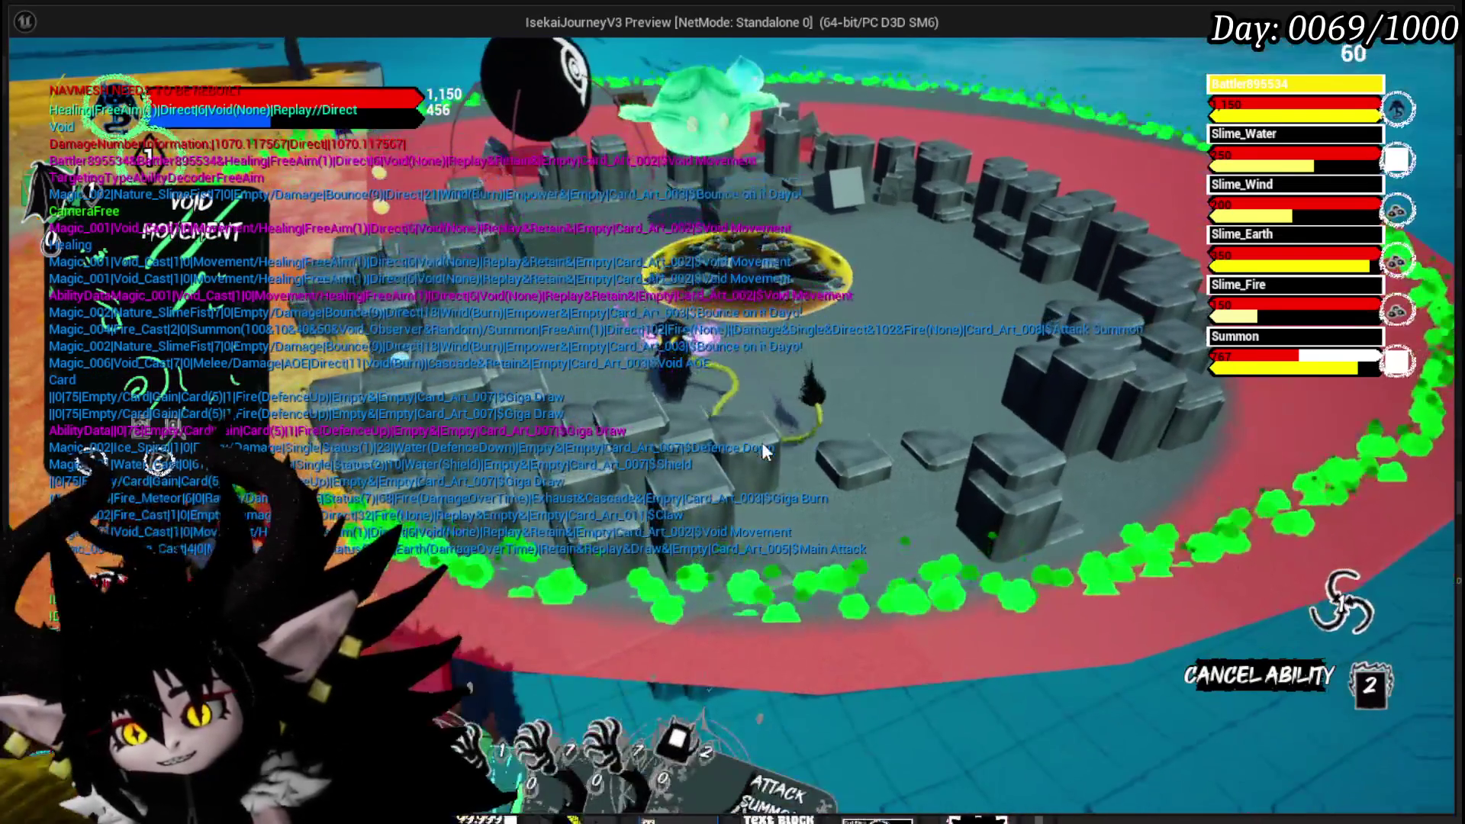
mouse_move(469, 602)
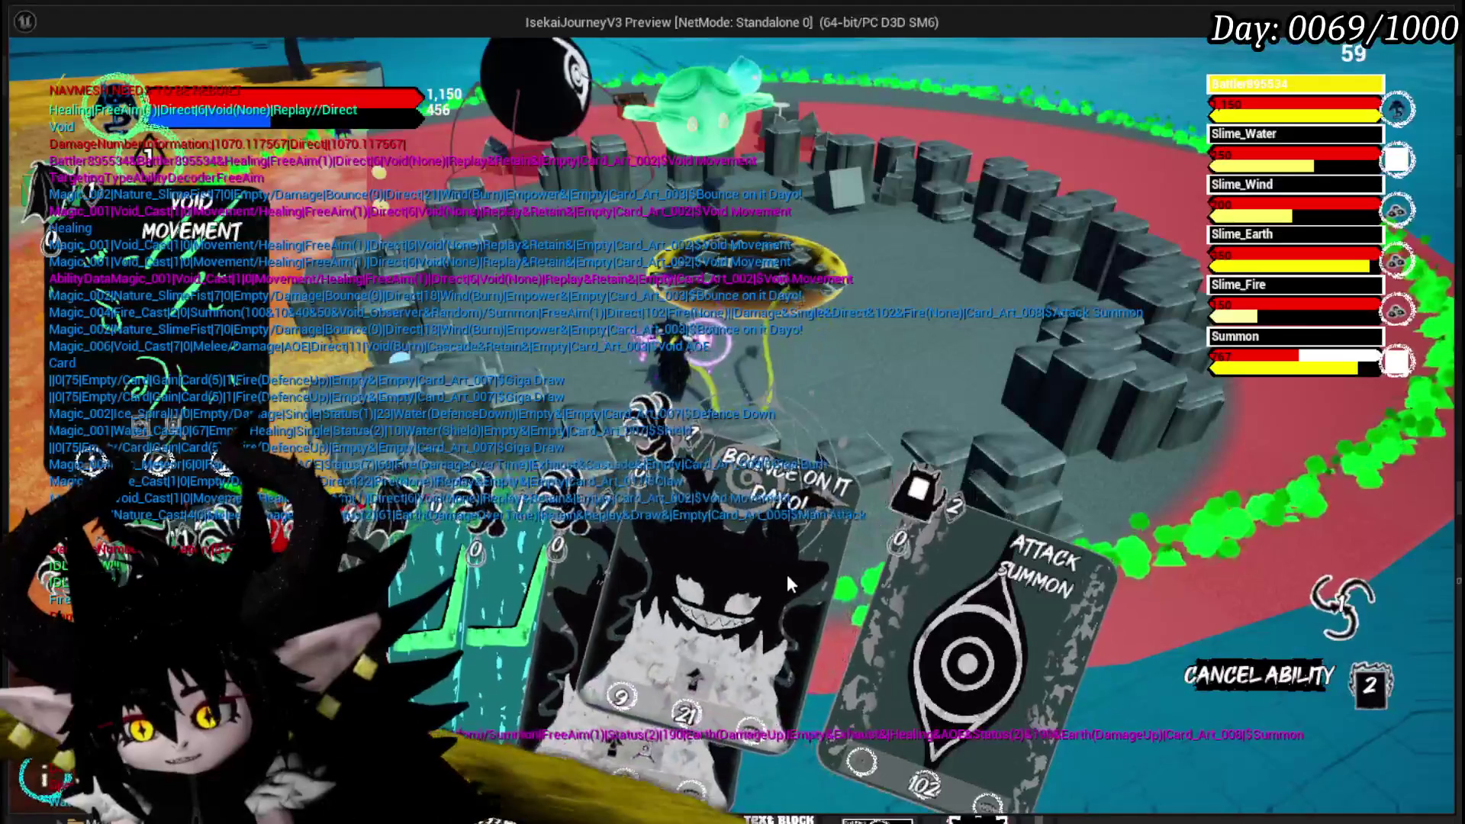
left_click(733, 610)
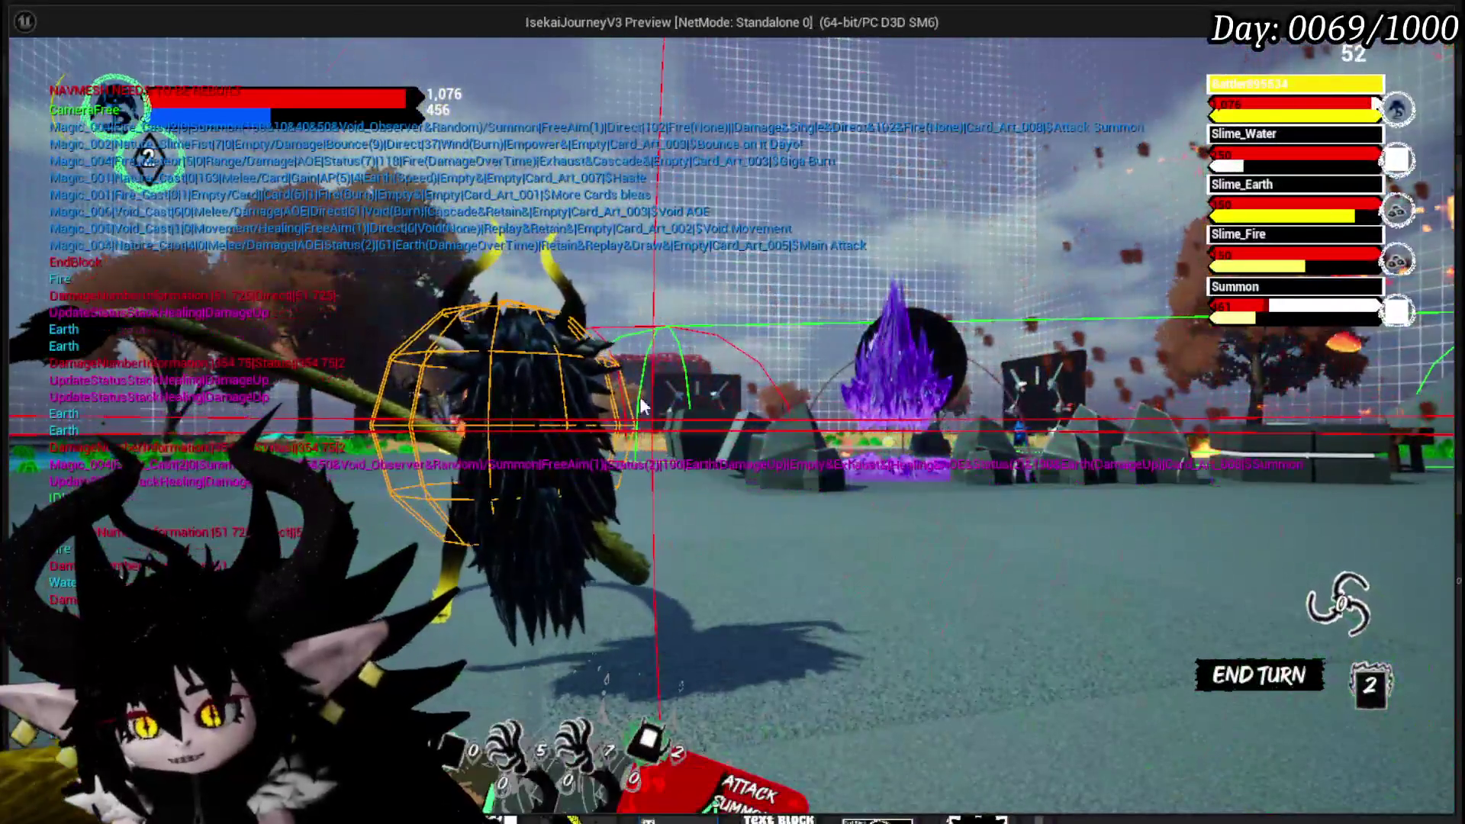
mouse_move(552, 550)
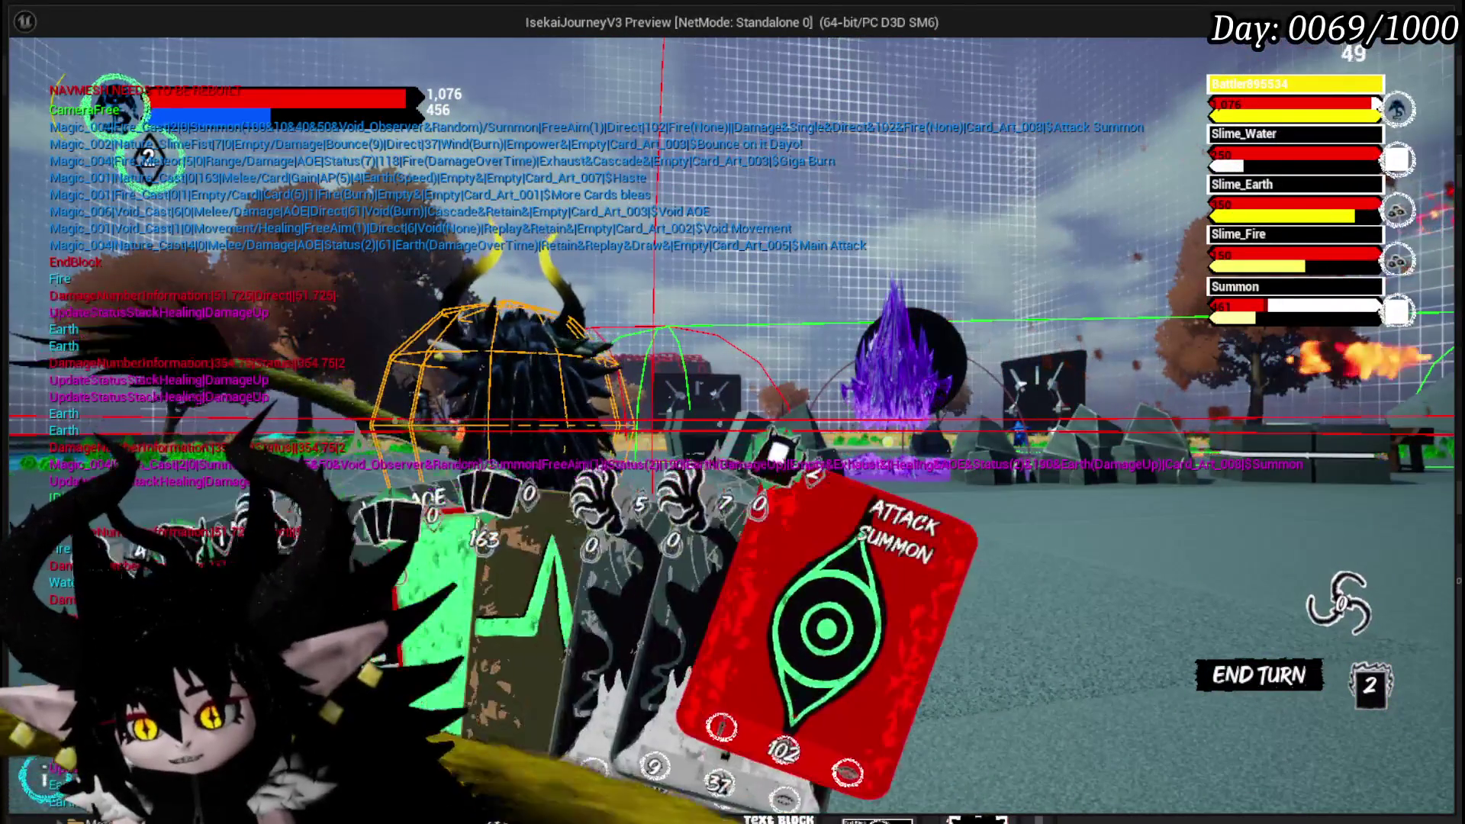
left_click(589, 564)
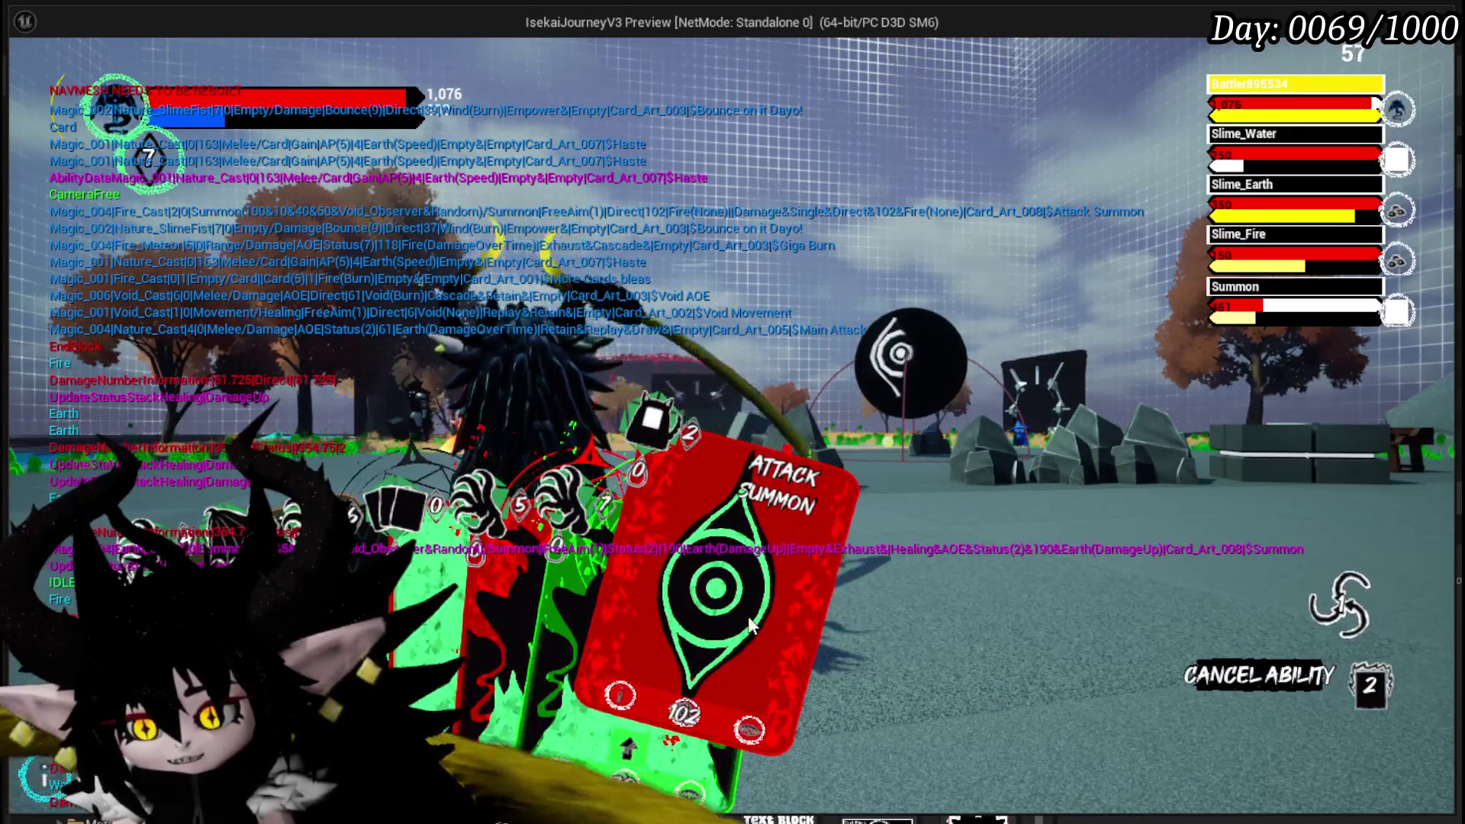
- Aim and fire Attack Summon, move with Void Movement, and cast Shield on the summon
left_click(748, 616)
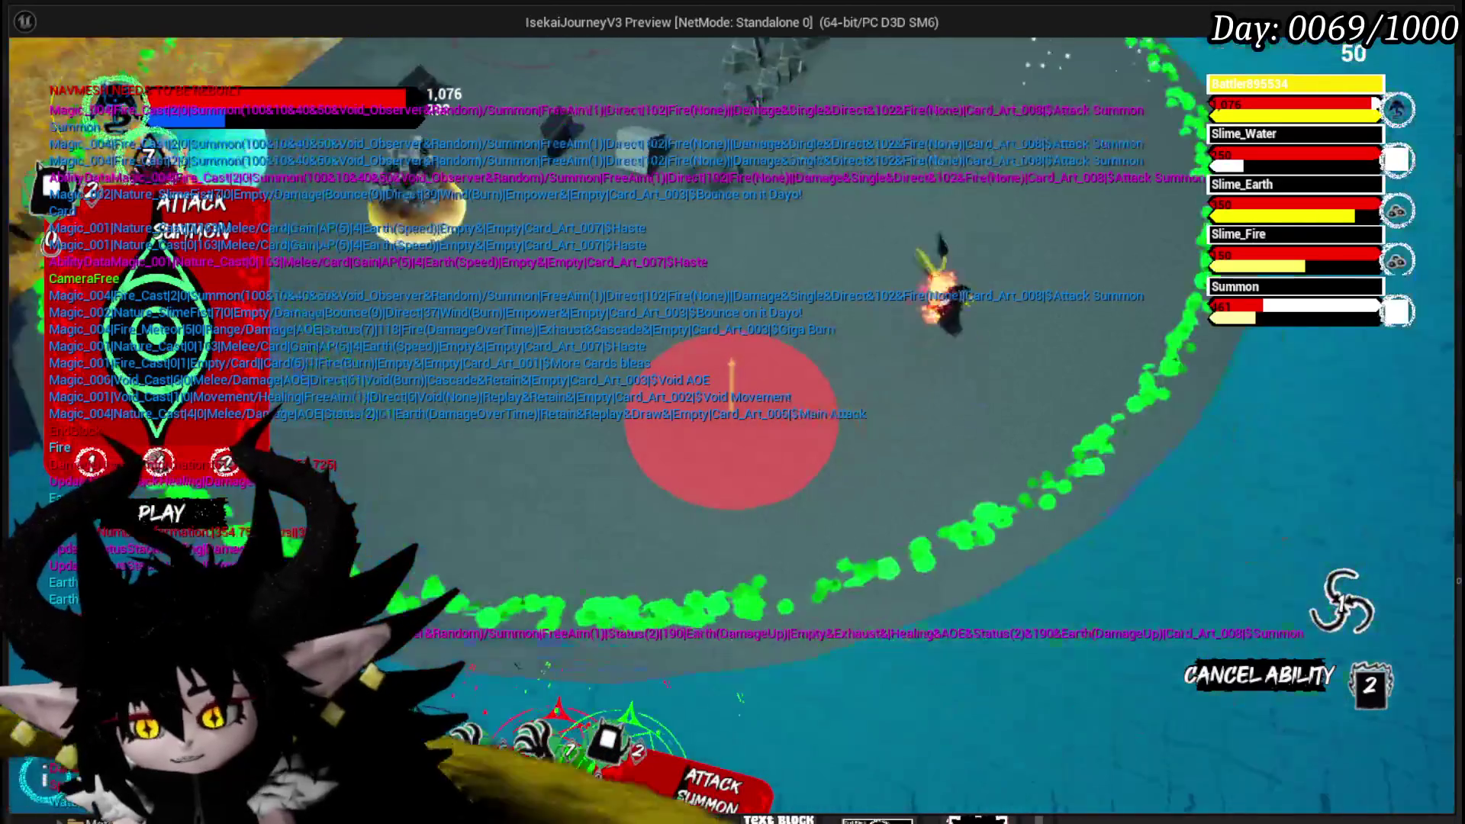
left_click(540, 564)
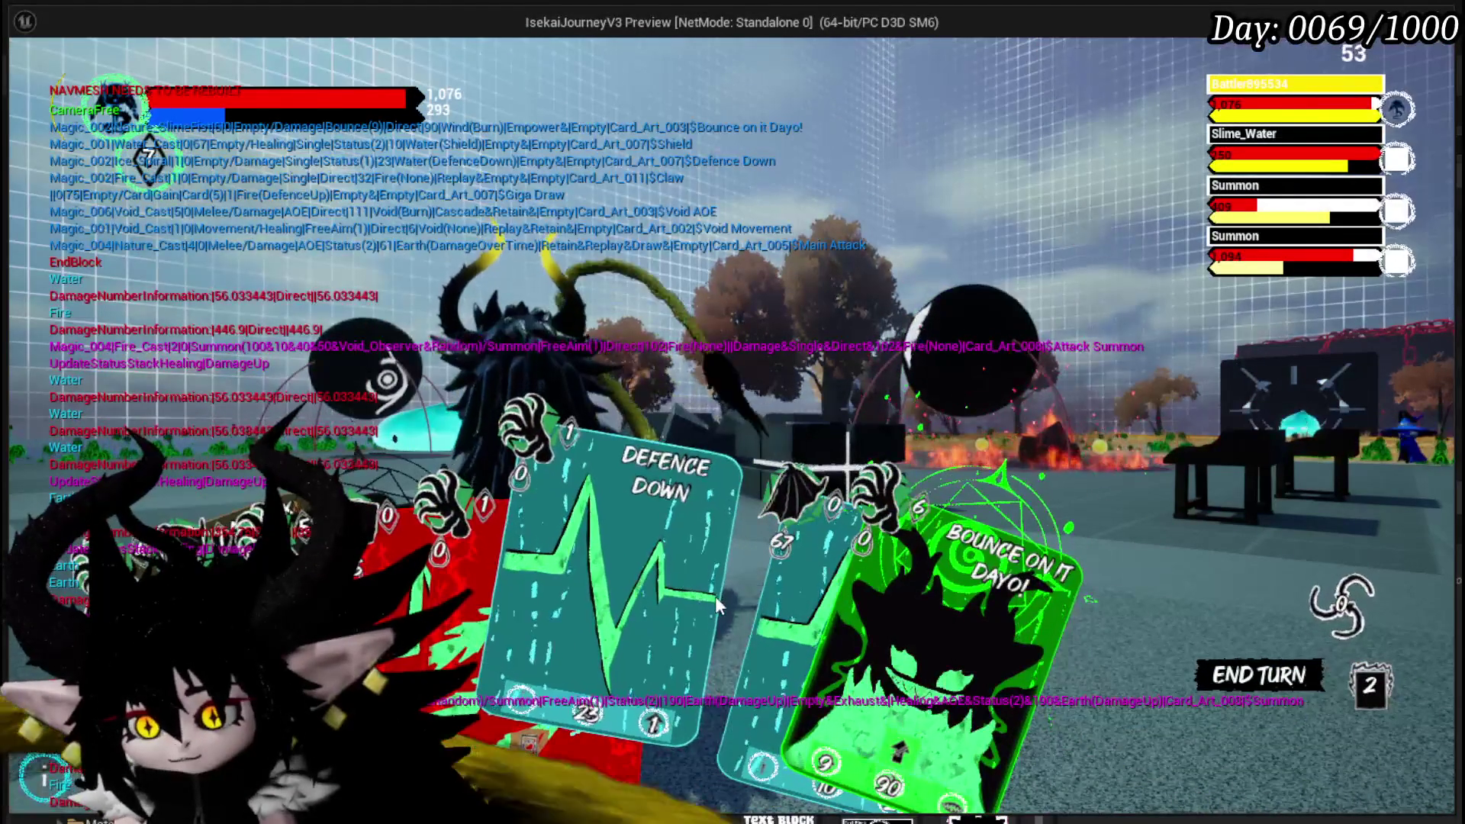
left_click(757, 598)
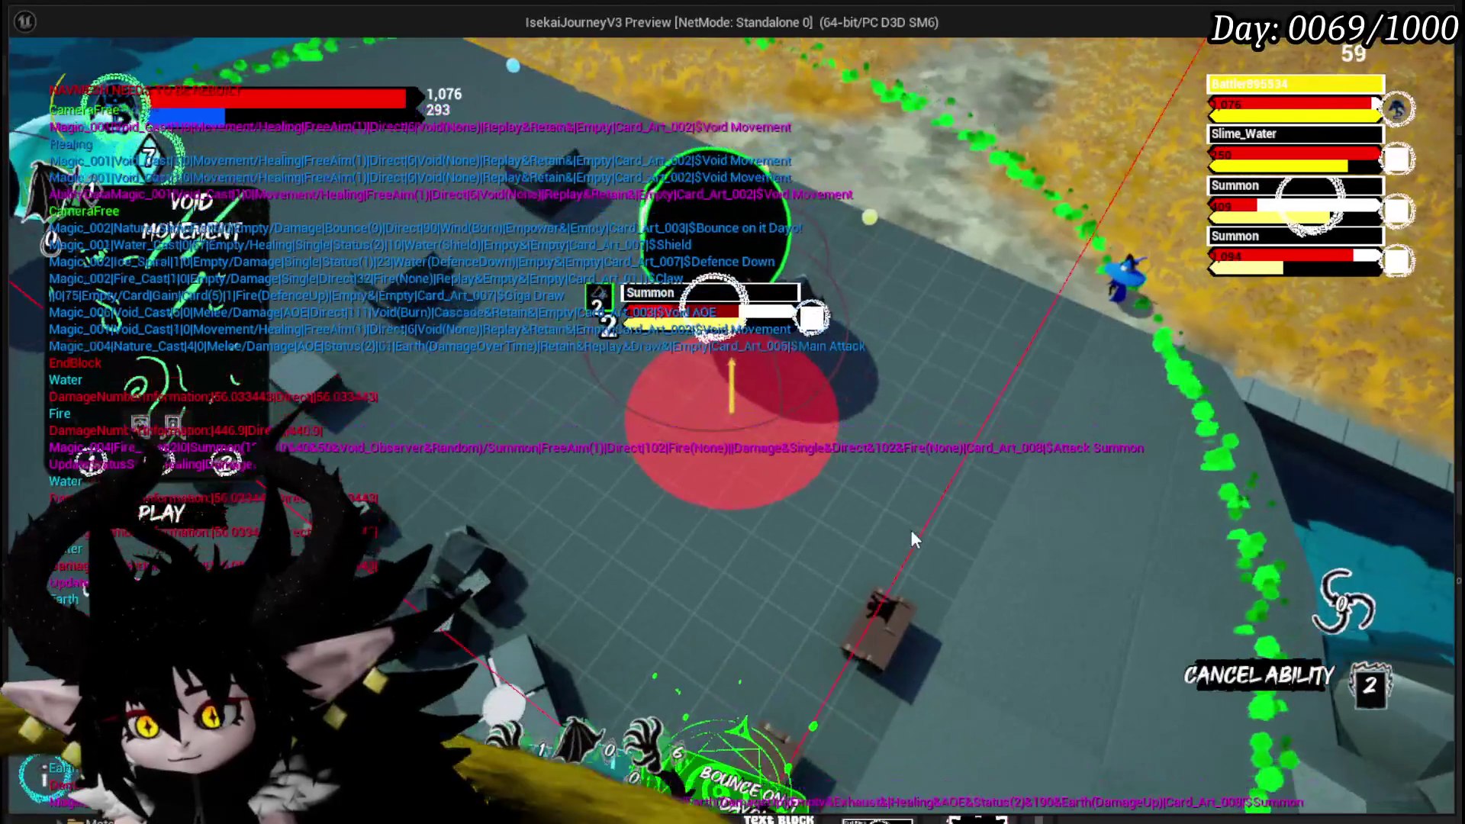
left_click(916, 539)
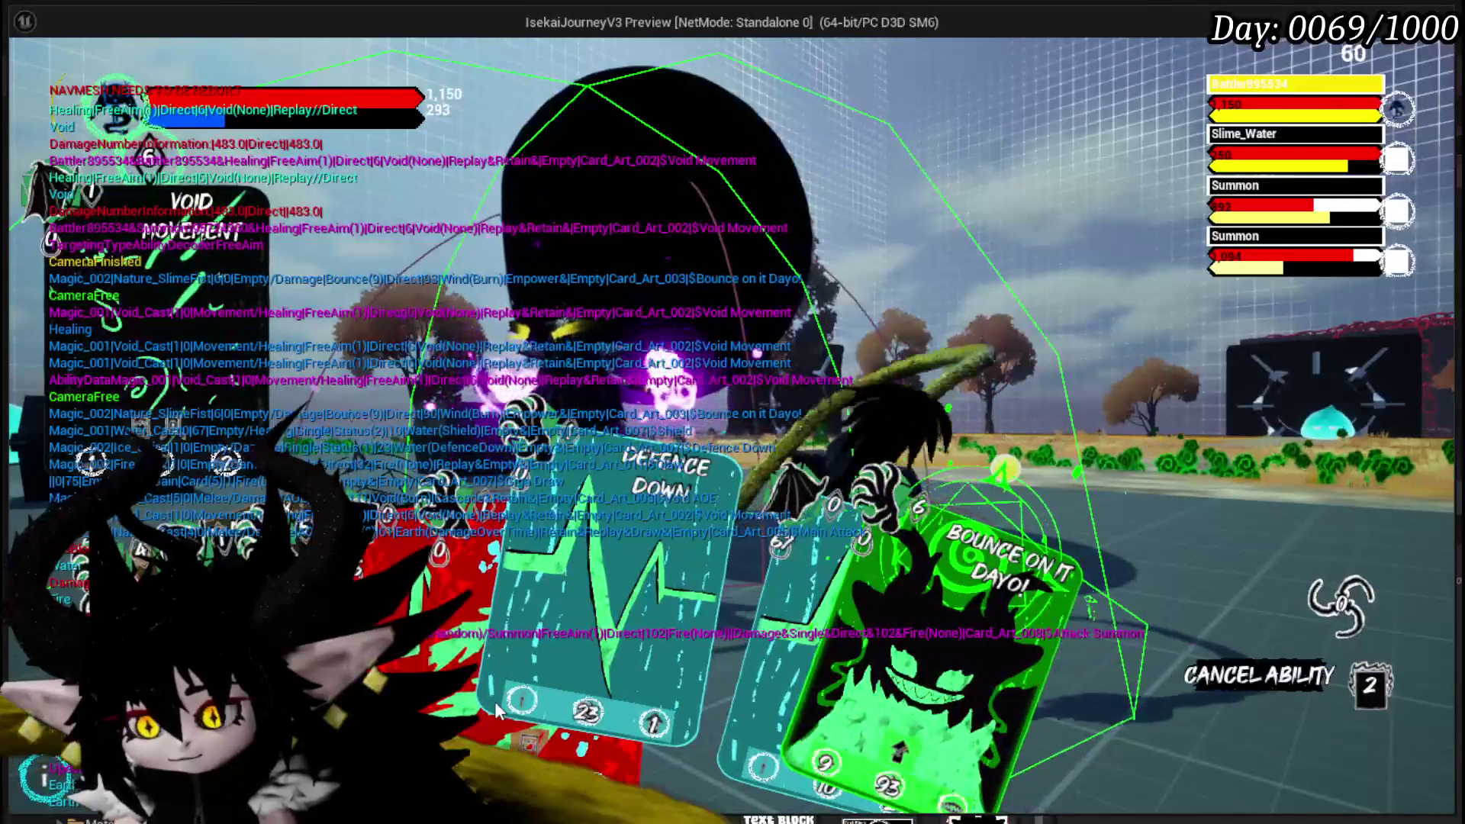
left_click(738, 661)
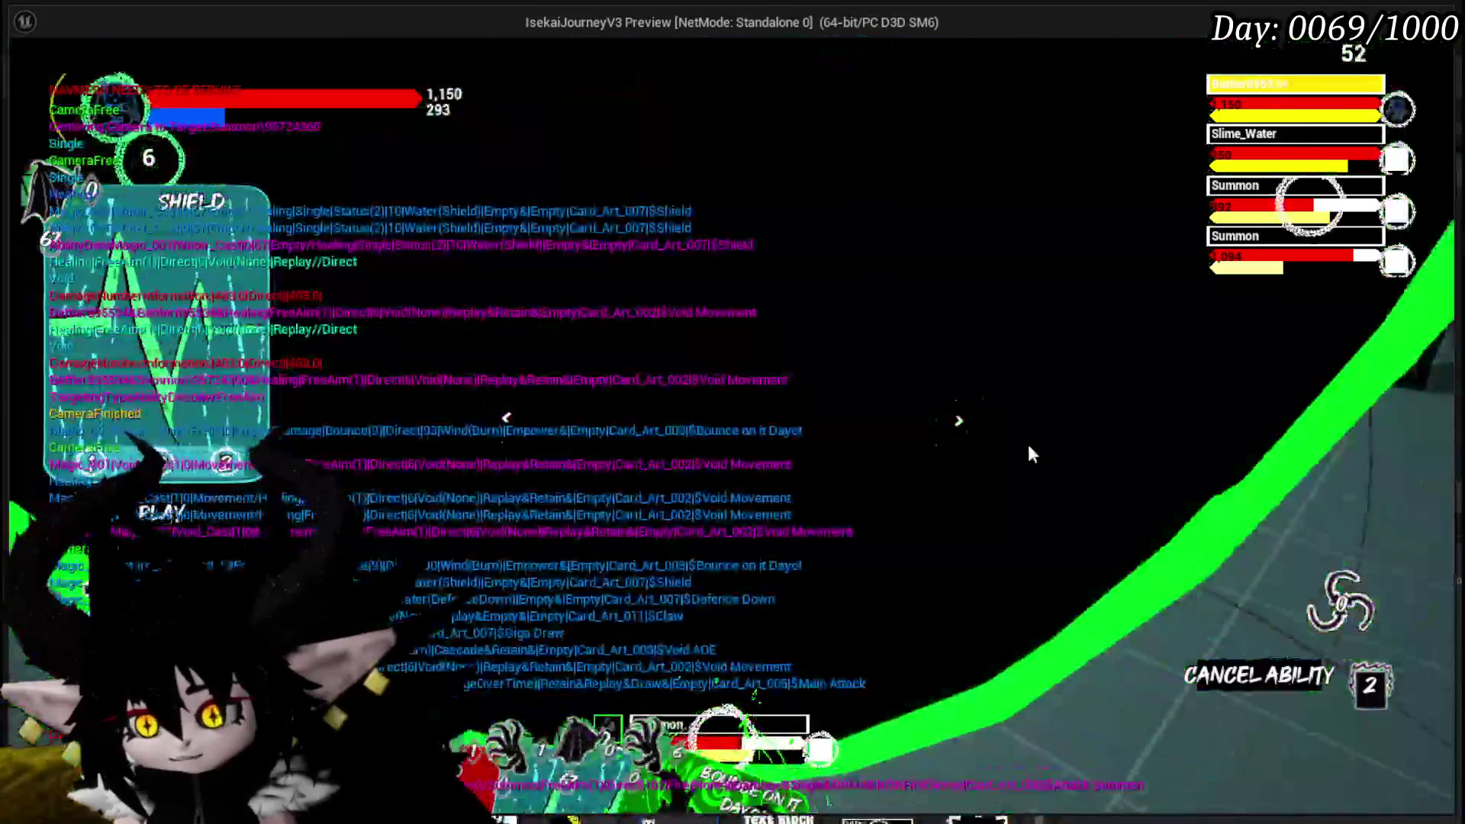
left_click(1029, 454)
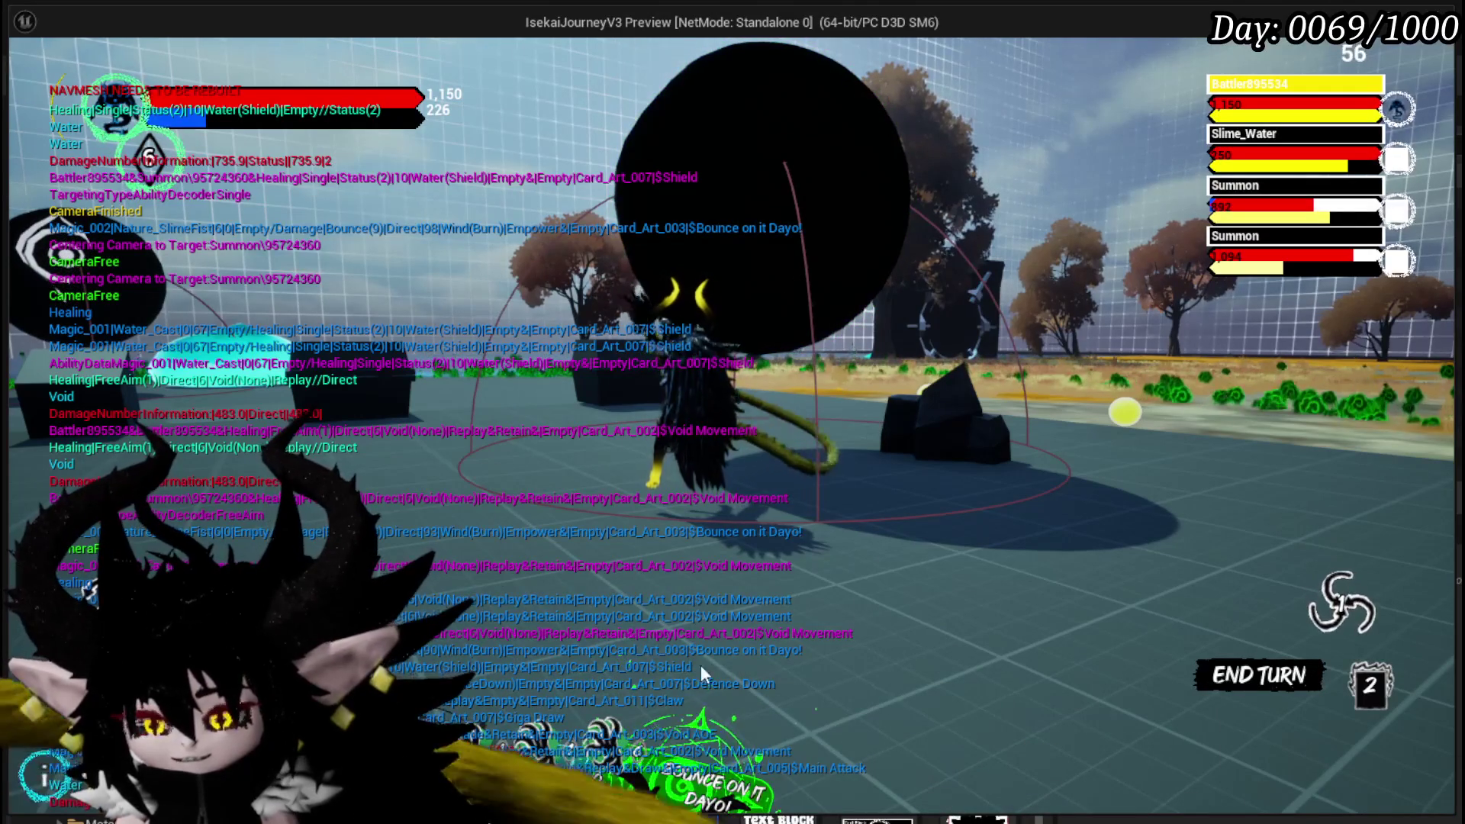
- Play Giga Draw to draw more cards, then fire another Attack Summon
mouse_move(784, 584)
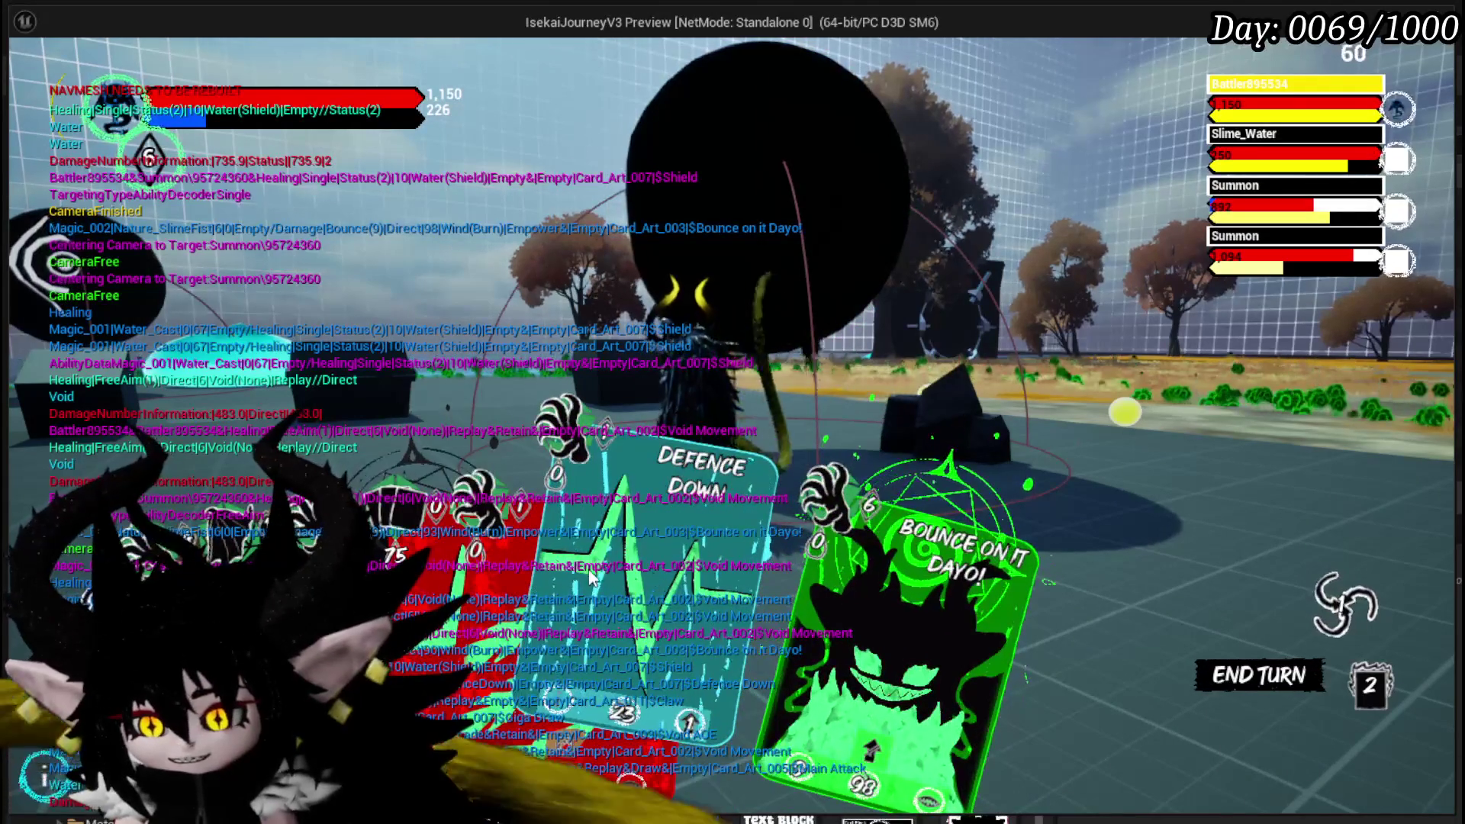
left_click(490, 566)
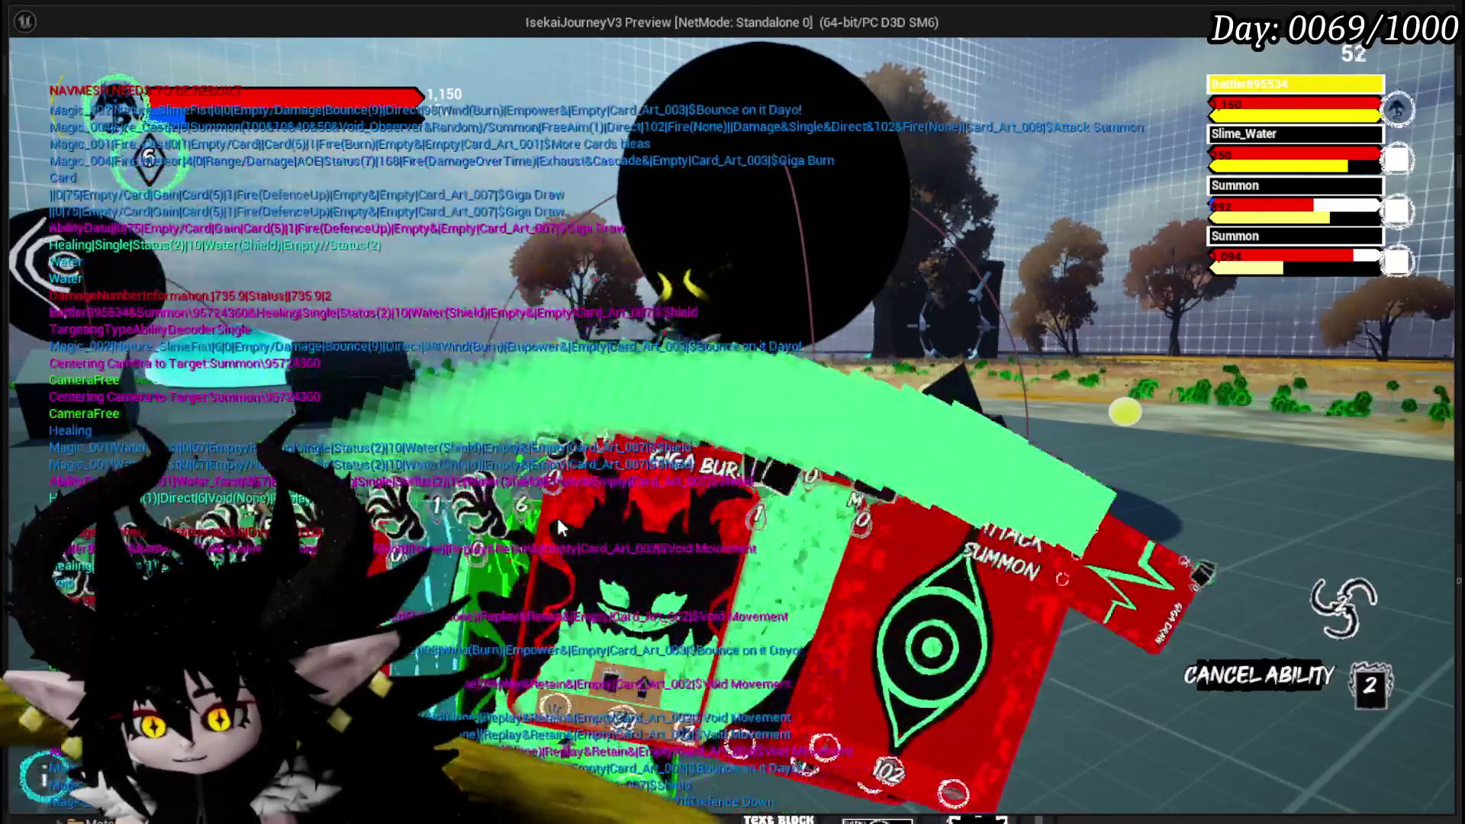
left_click(881, 562)
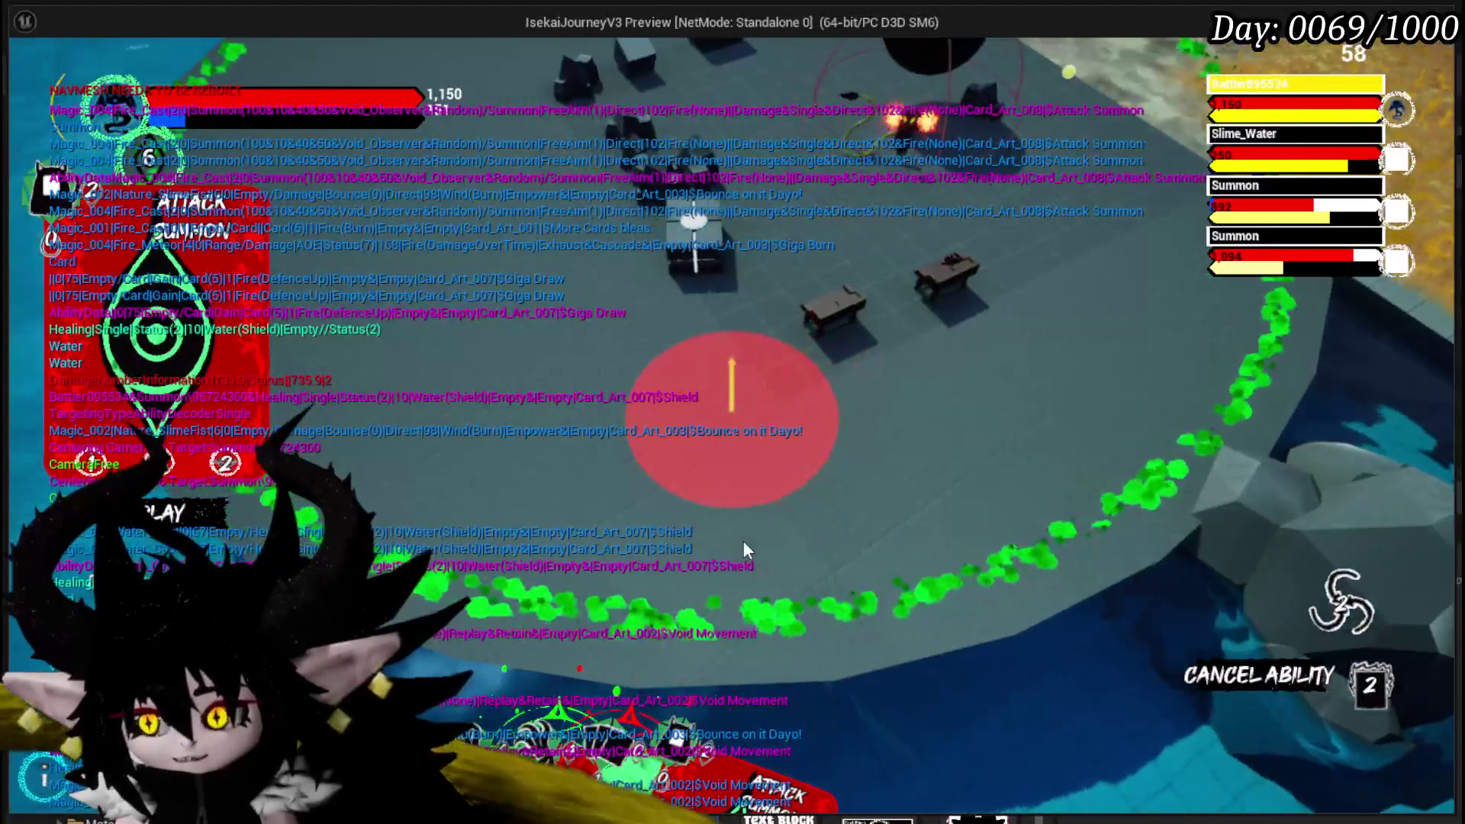
left_click(739, 540)
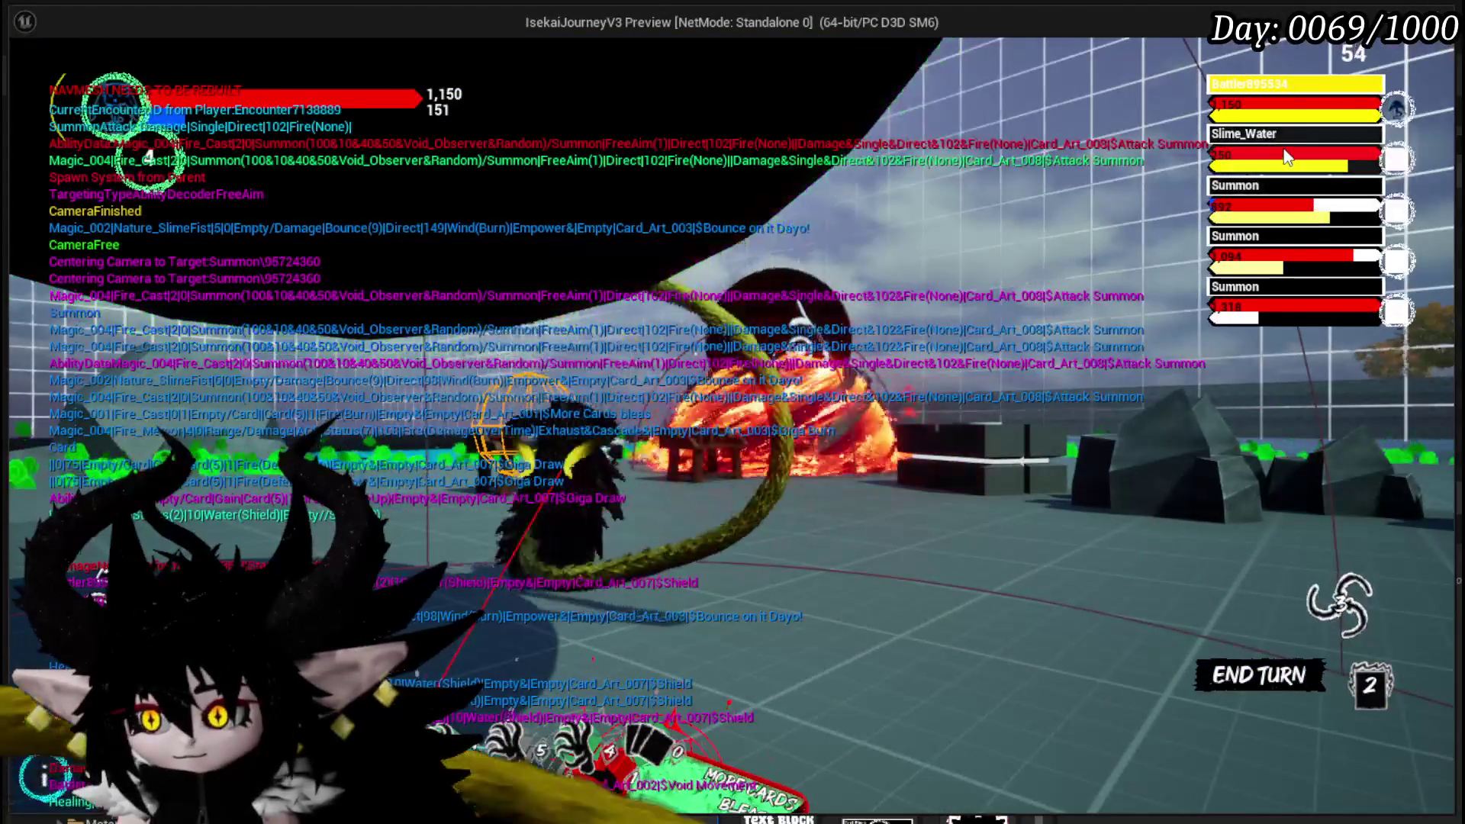
- Target the water slime and land a Claw hit on it for 2,476 damage
left_click(1289, 157)
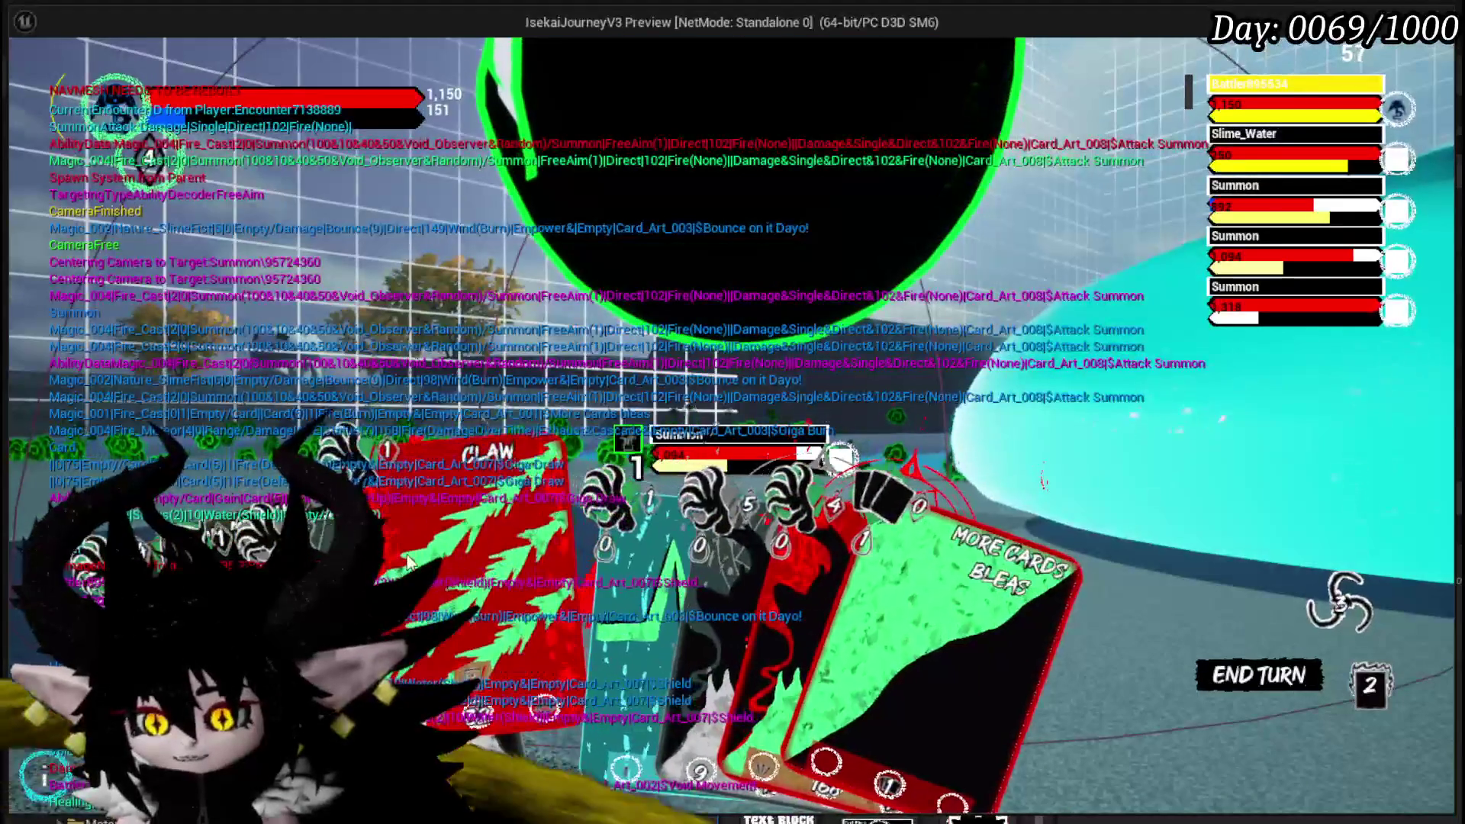
left_click(621, 504)
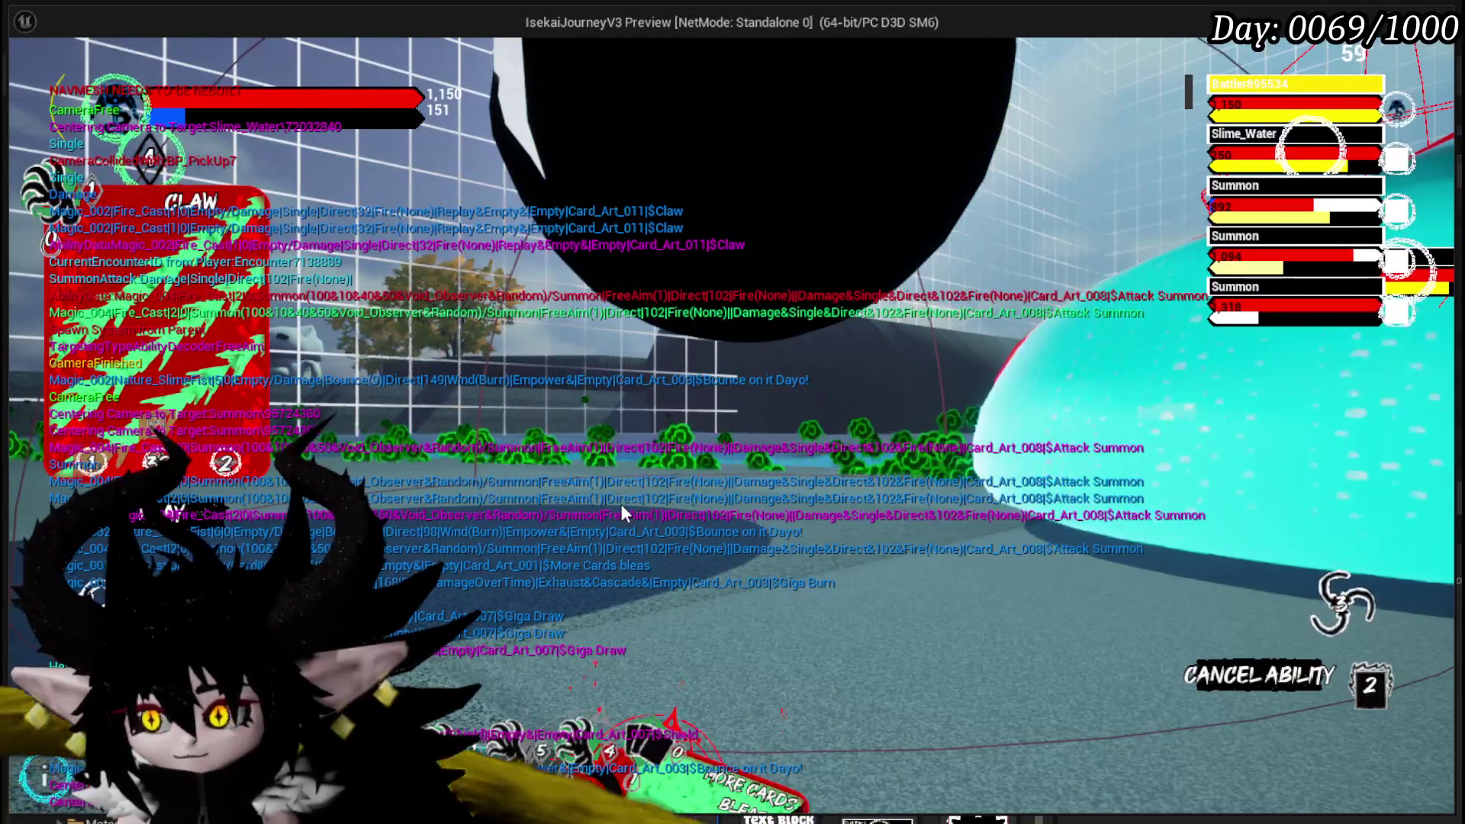
left_click(1314, 150)
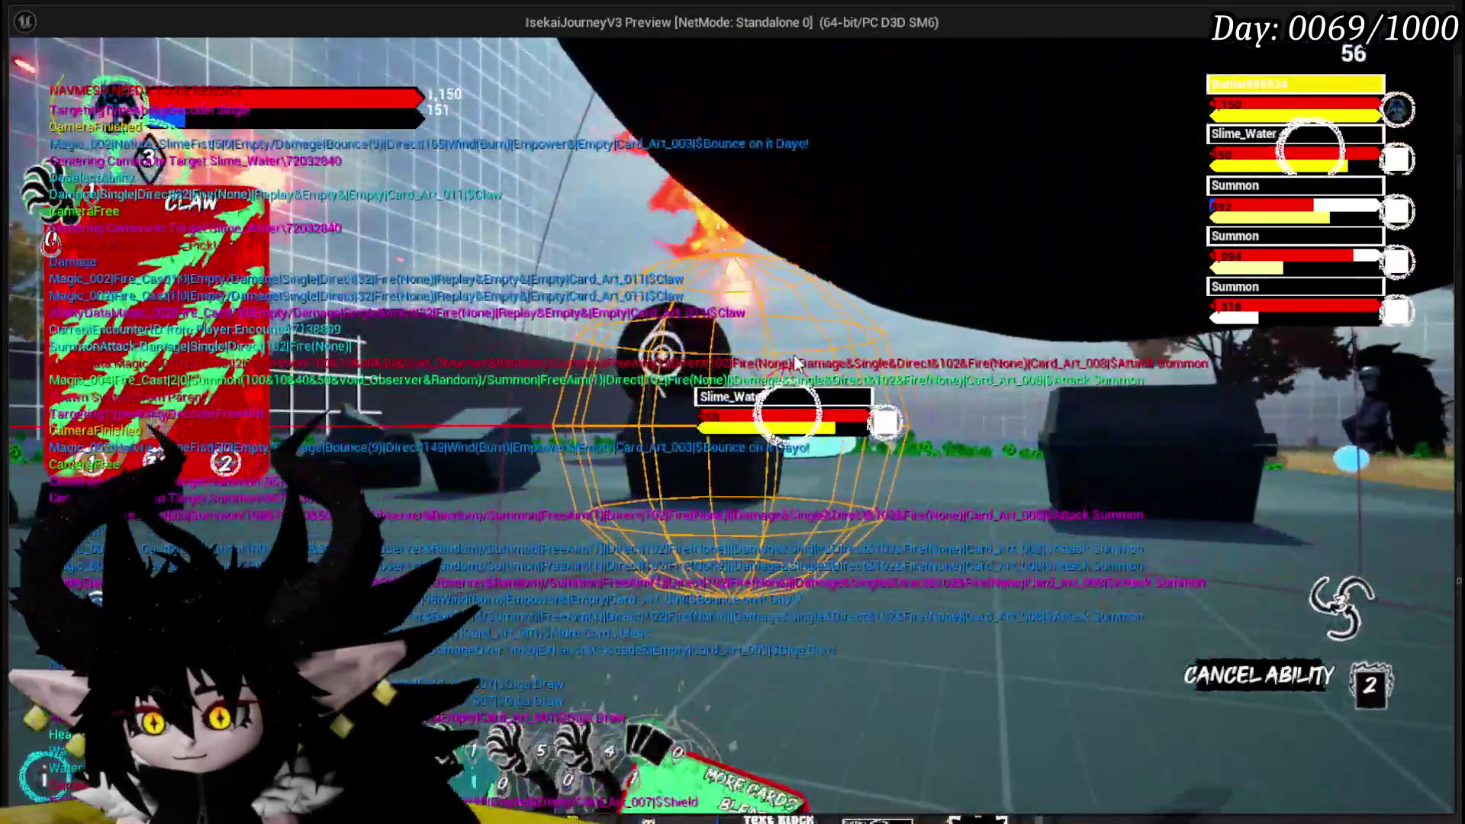
left_click(796, 360)
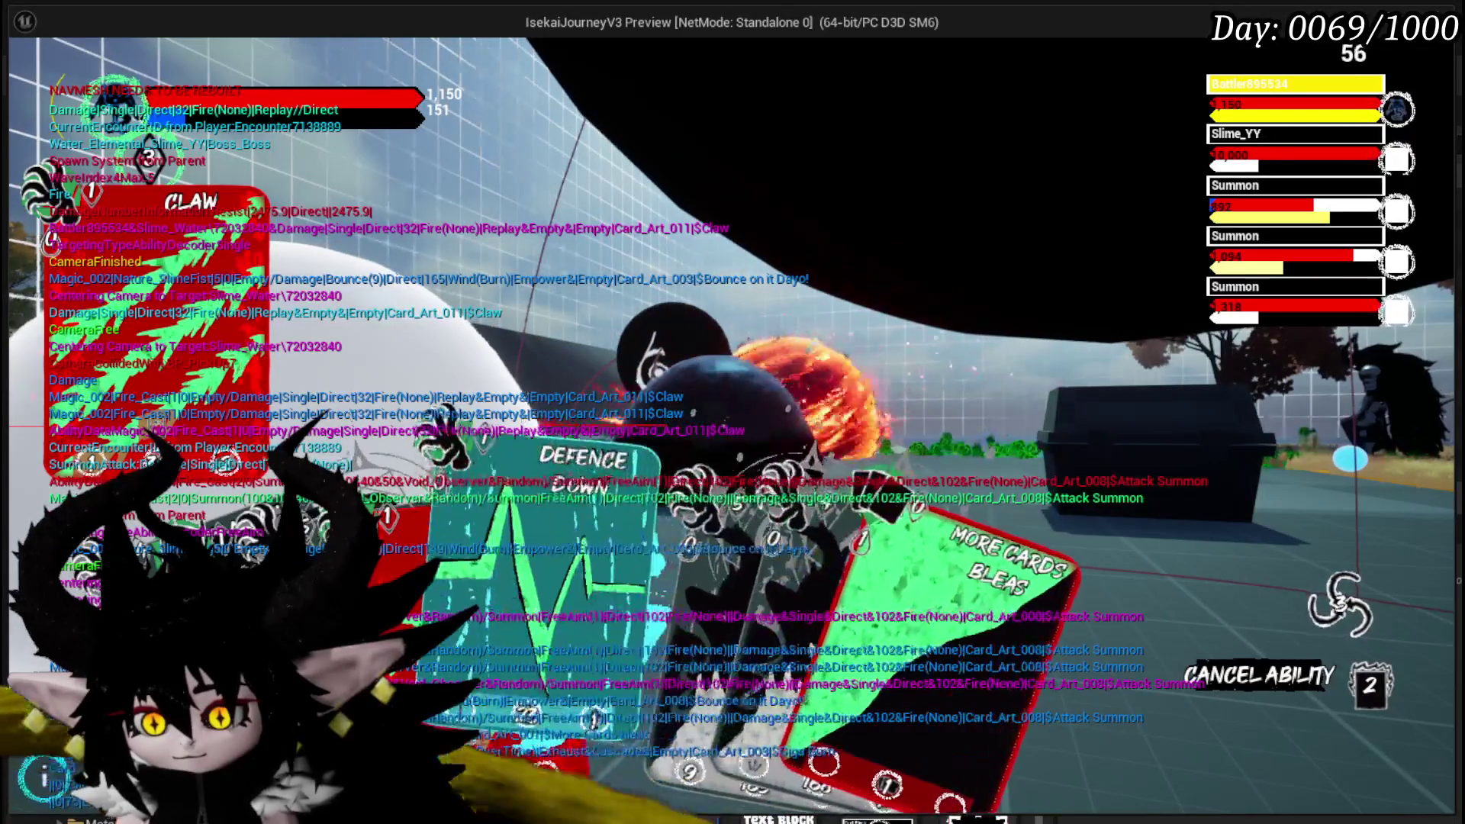
- Cast Defence Down on the slime and finish it with Claw, reaching the 11-enemies-defeated results screen
left_click(513, 585)
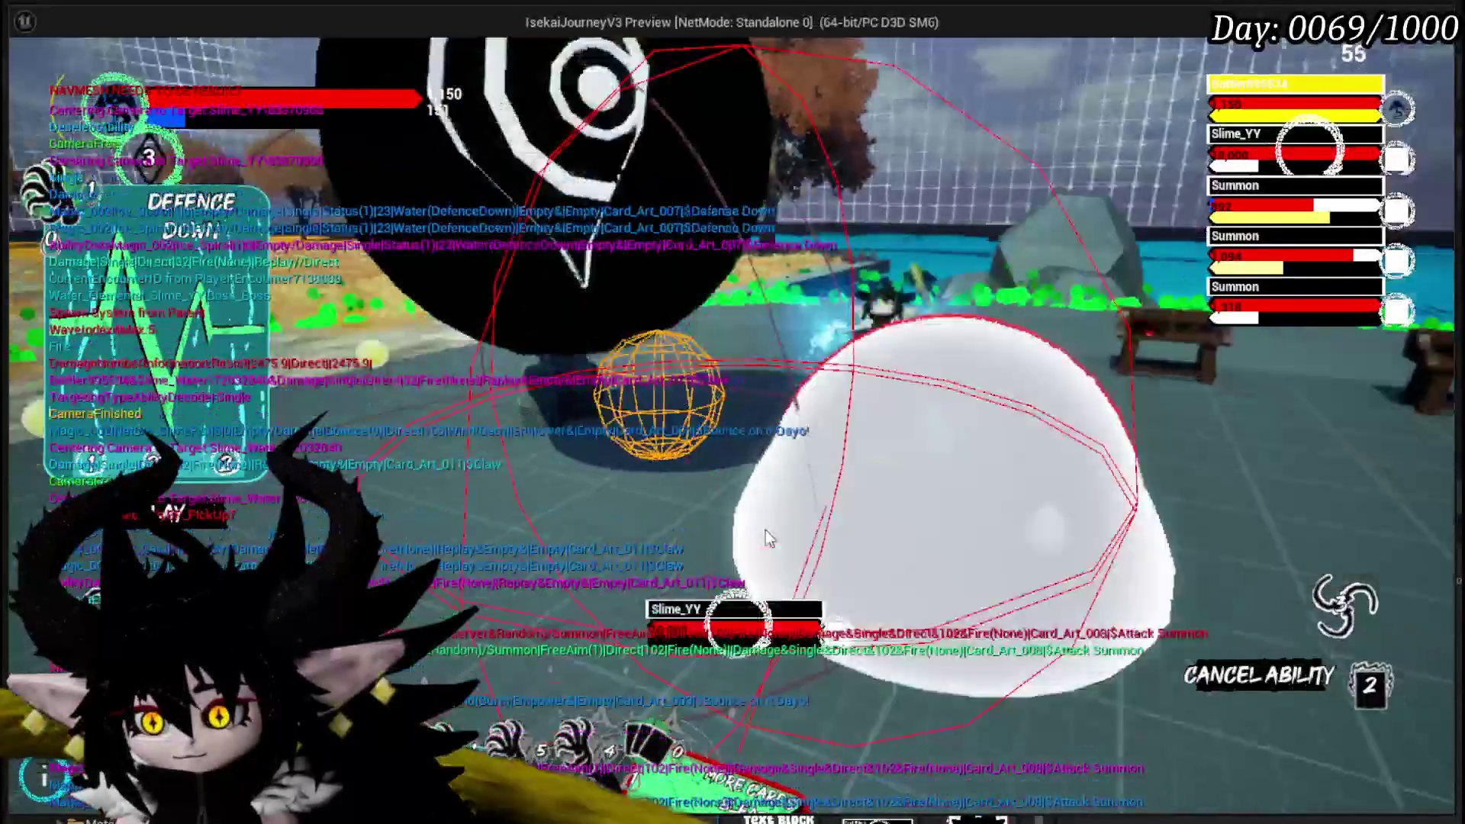
left_click(767, 532)
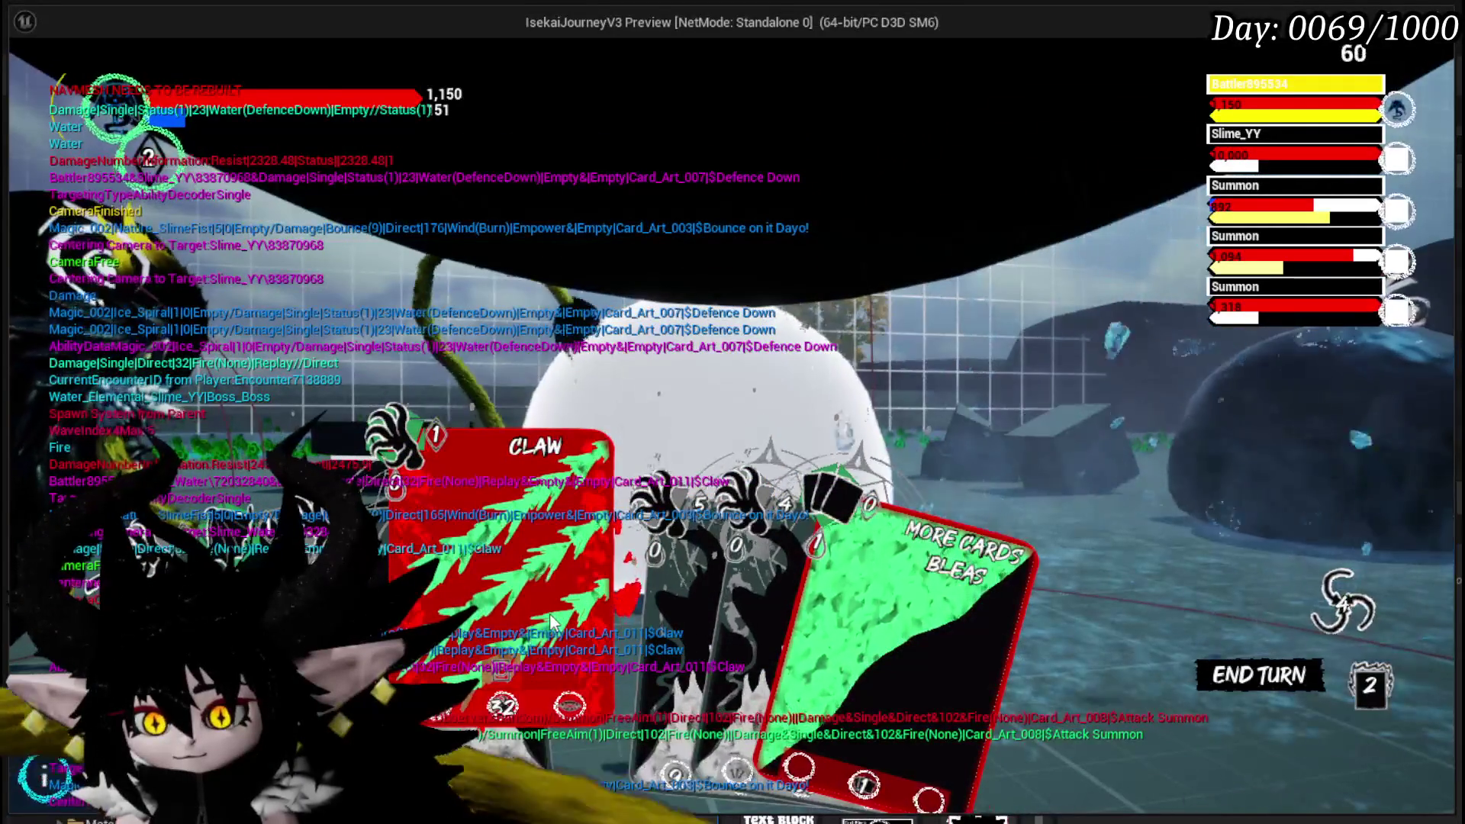
left_click(551, 619)
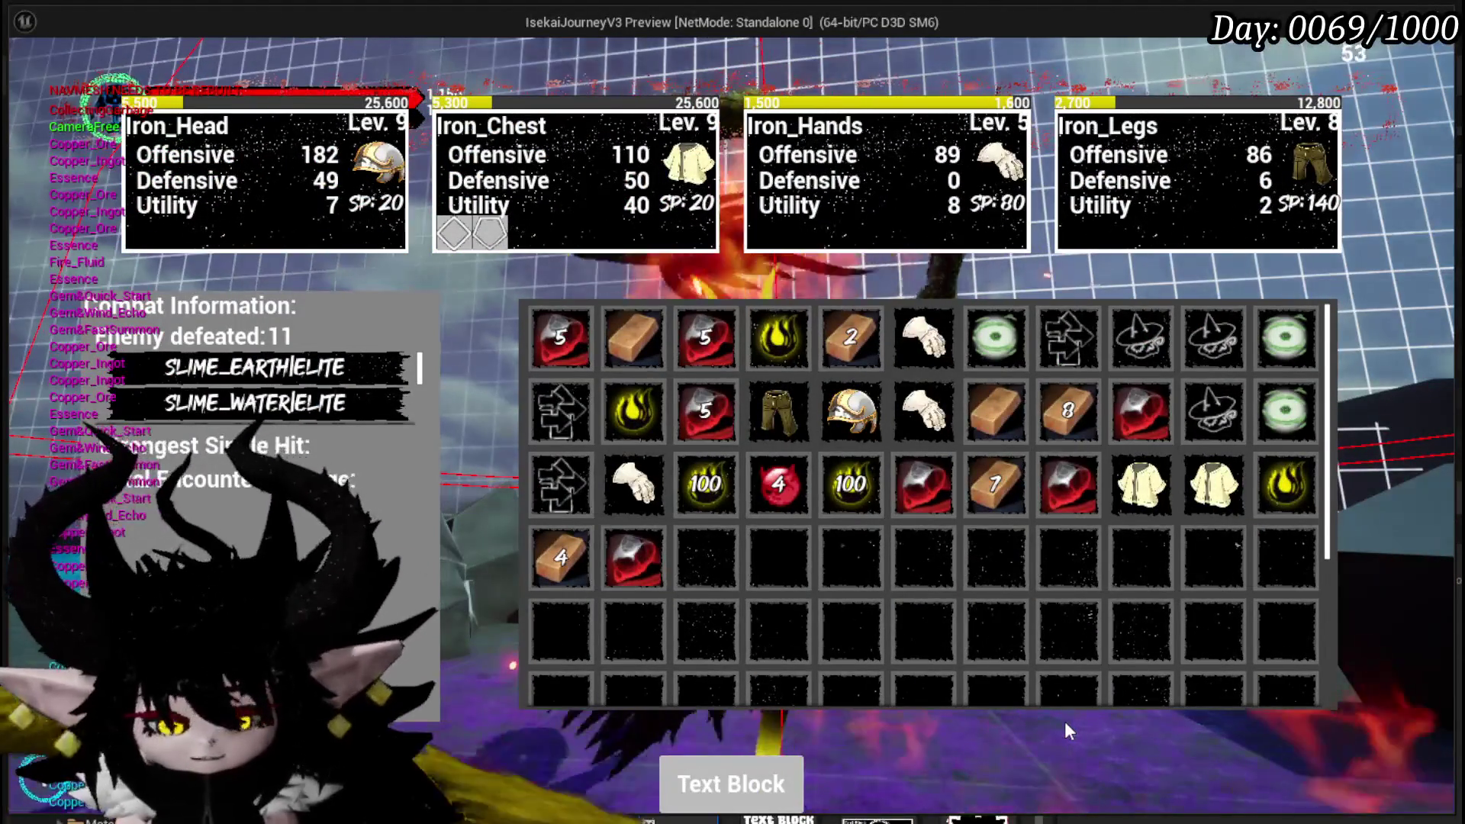
- Stop the preview, select the Get Encounter node in BP_ThirdPersonCharacter's EventGraph, save, and relaunch Play
key("Escape")
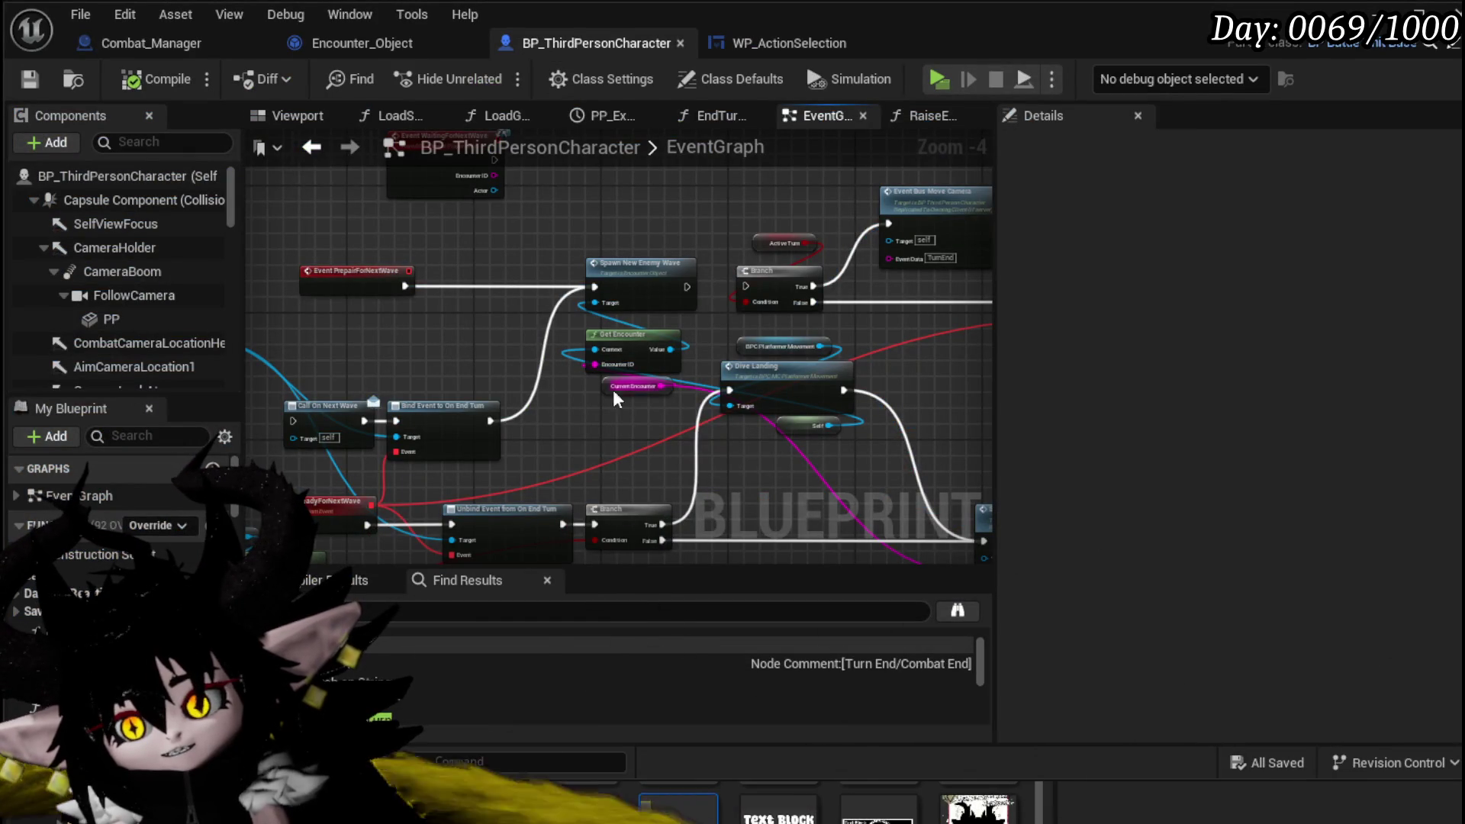
left_click_drag(615, 398, 504, 405)
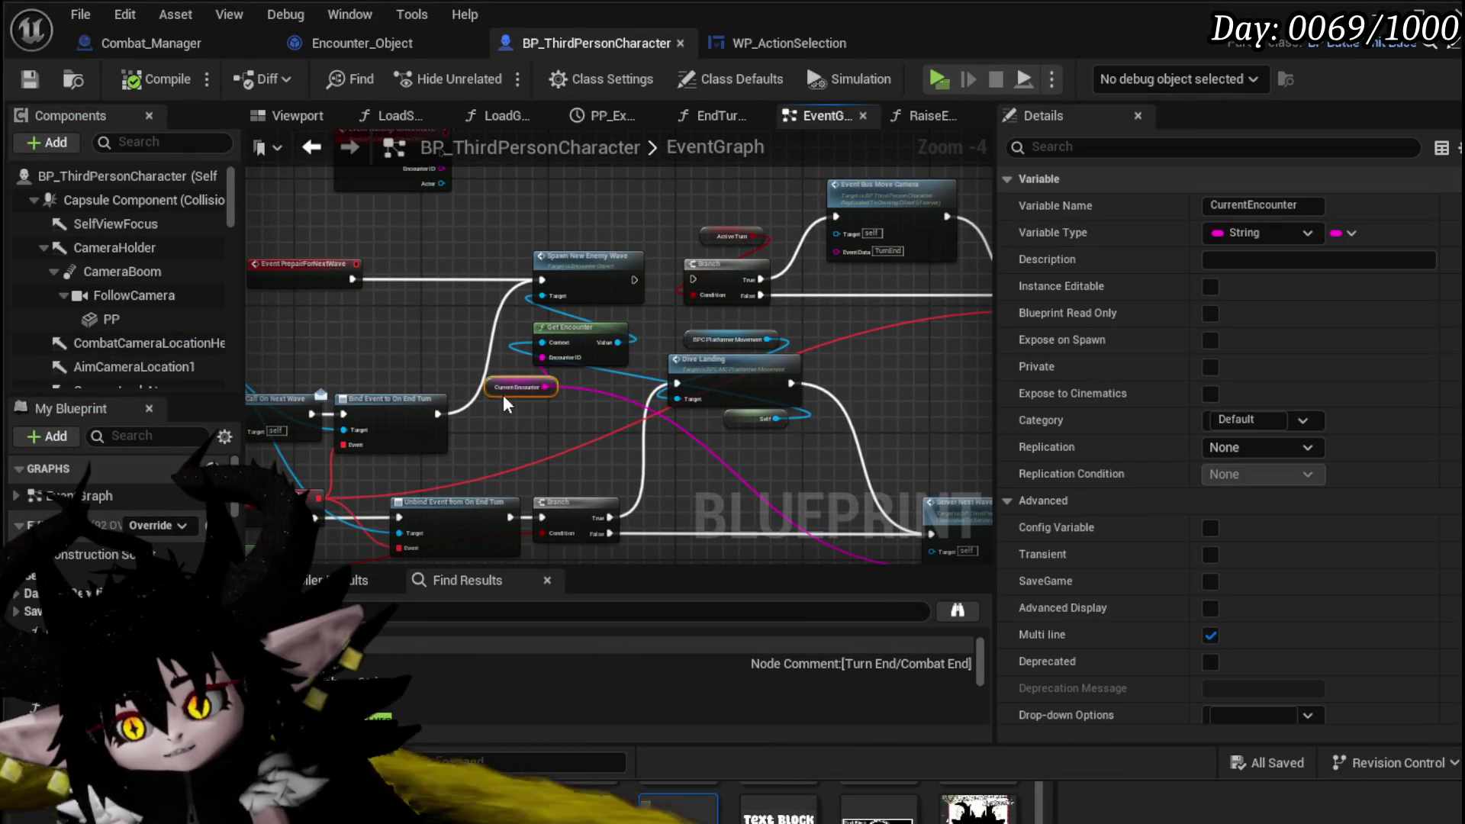
left_click(590, 336)
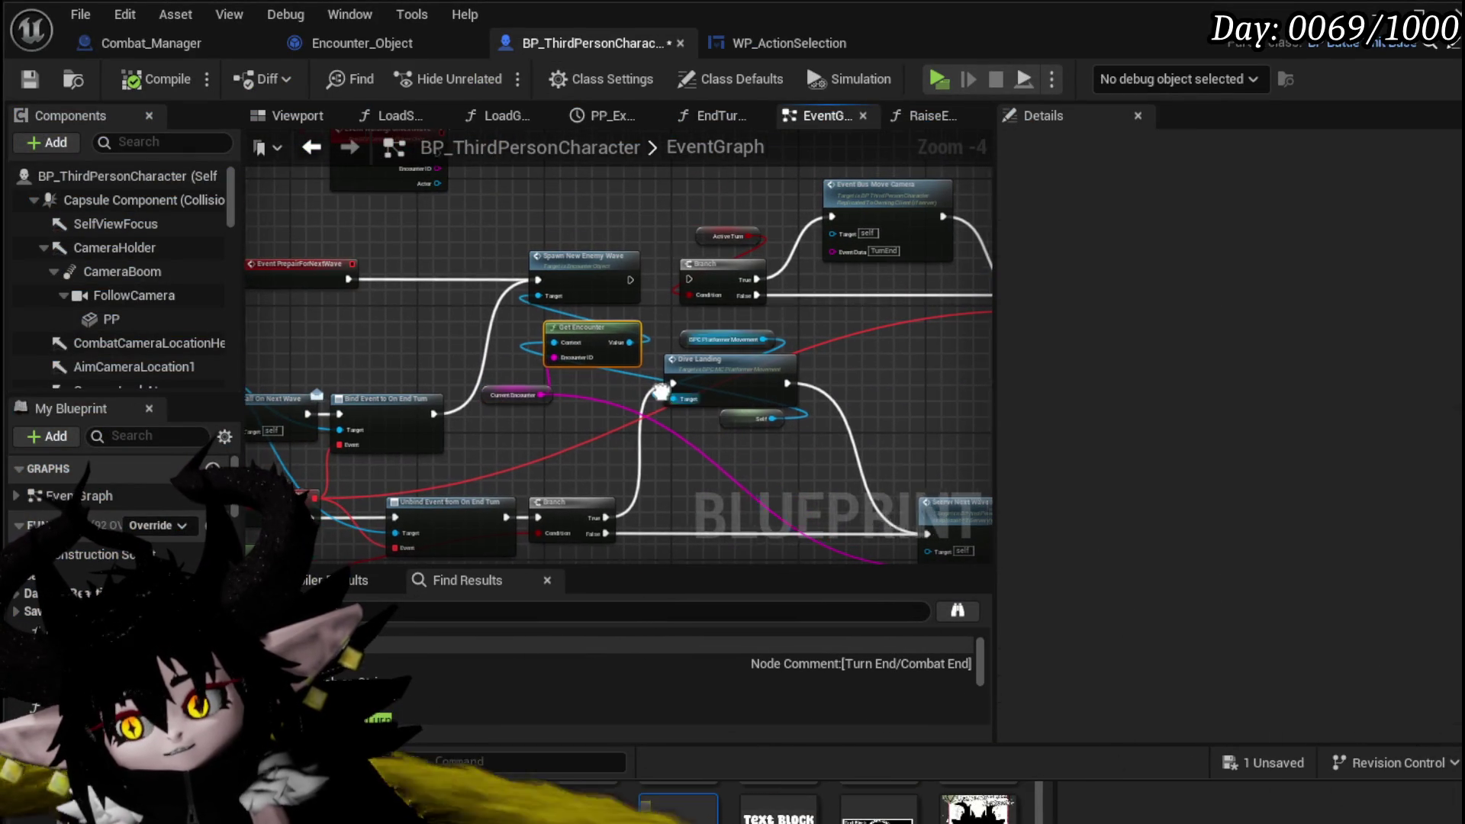
left_click_drag(661, 391, 518, 388)
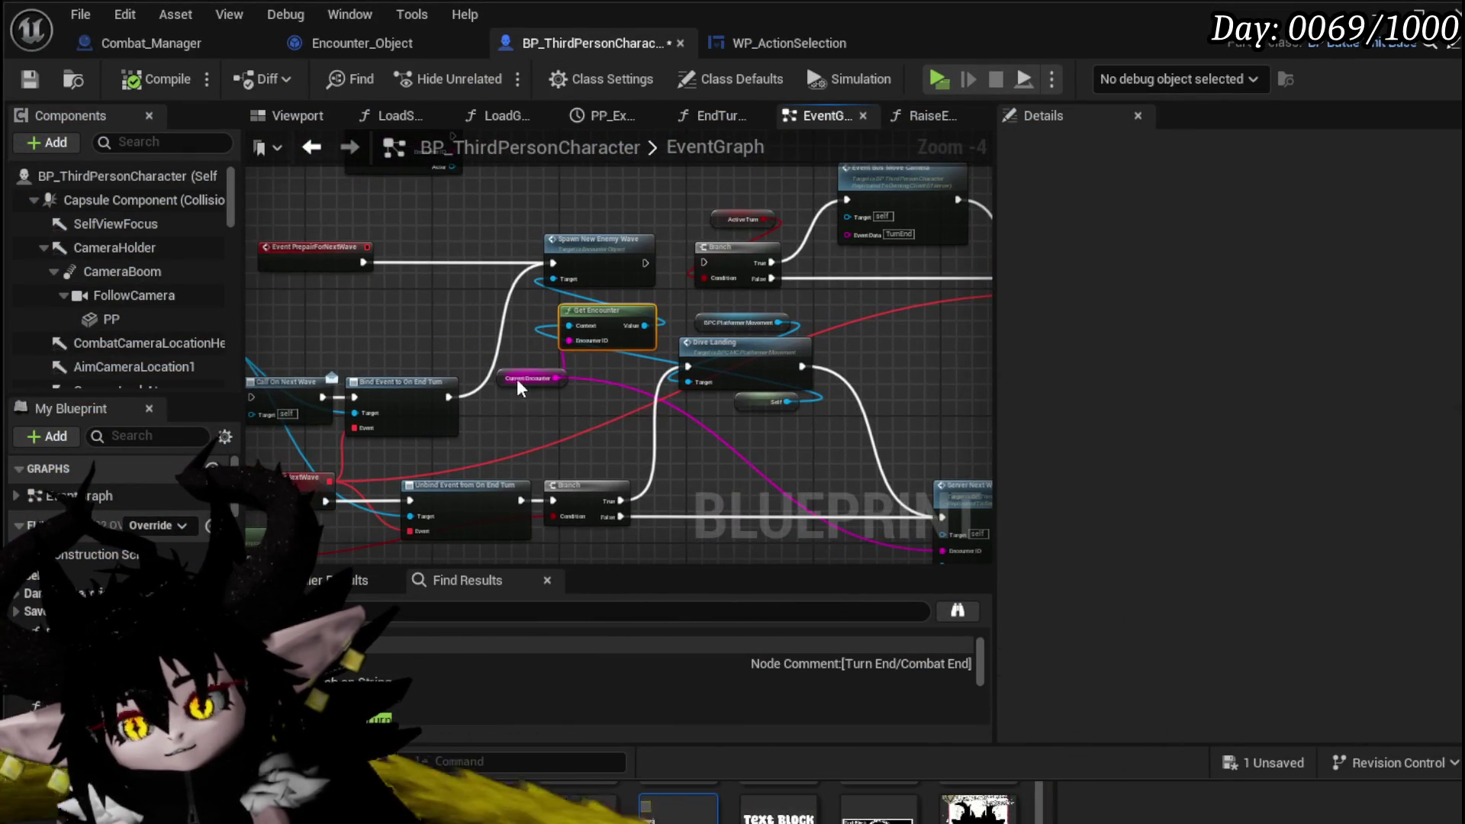
left_click(29, 78)
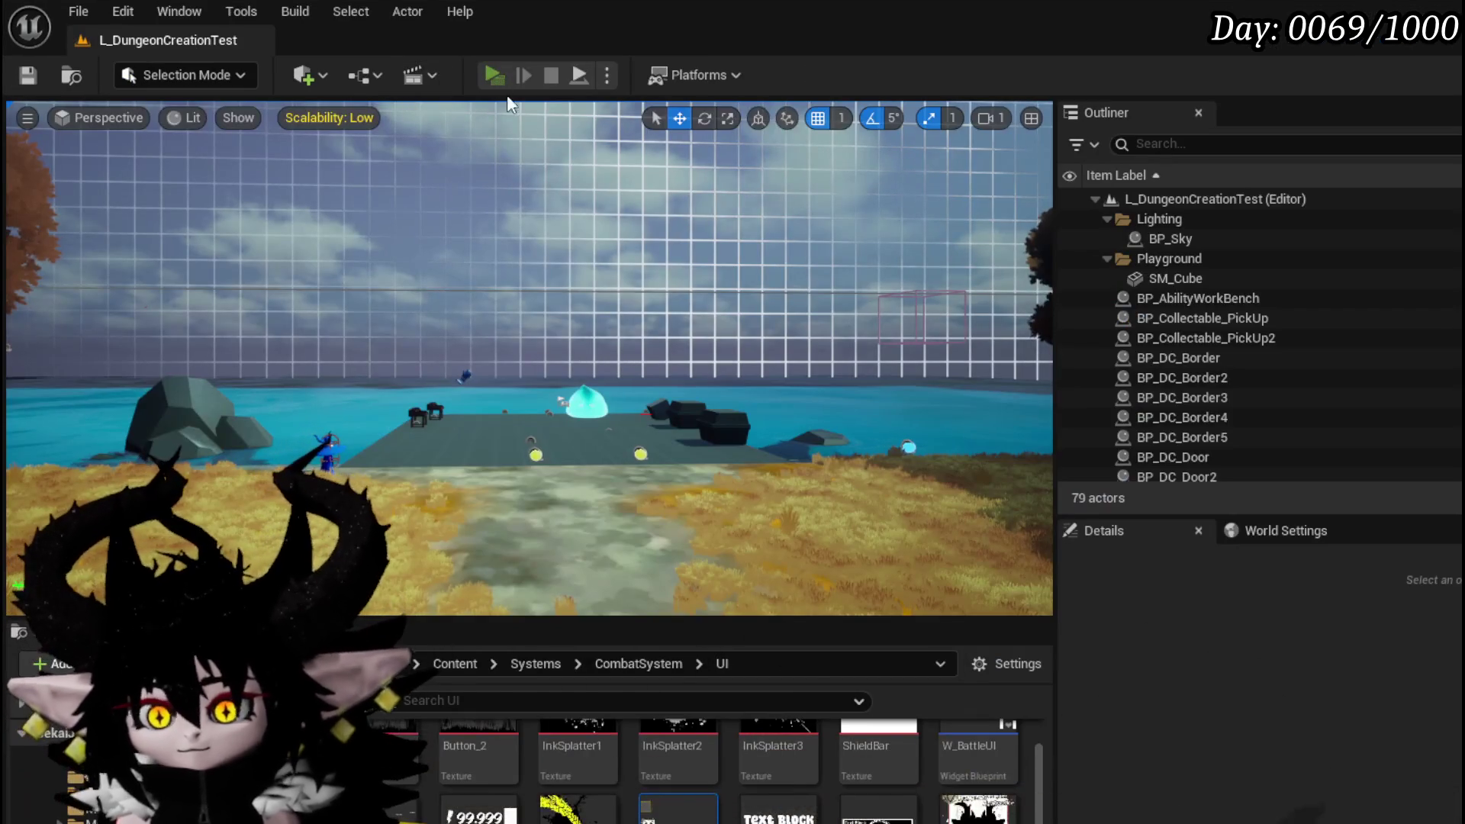
left_click(493, 75)
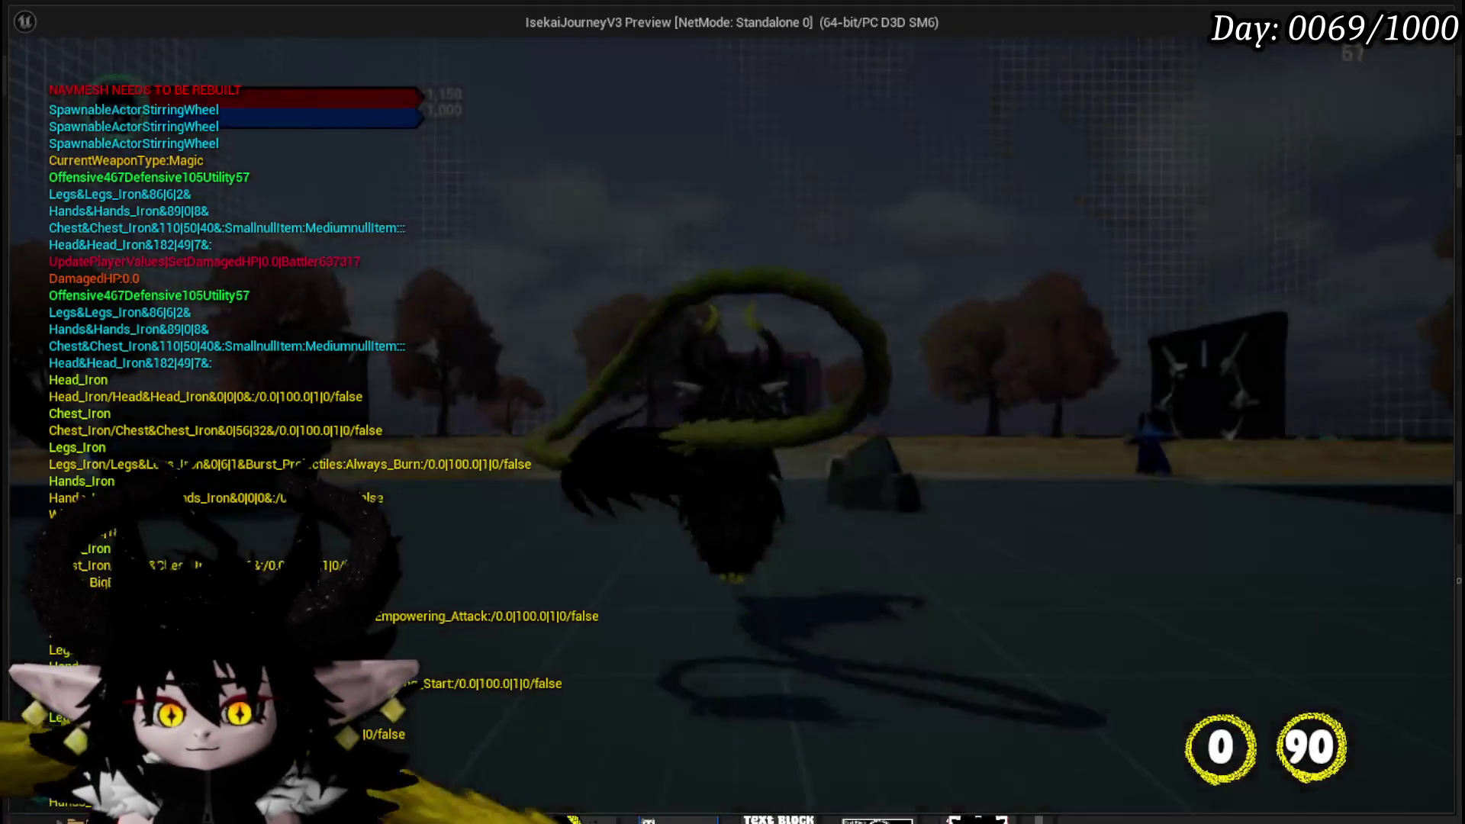
- Run the character forward with W into the cyan slime dome to start combat with Slime_Earth
key("w")
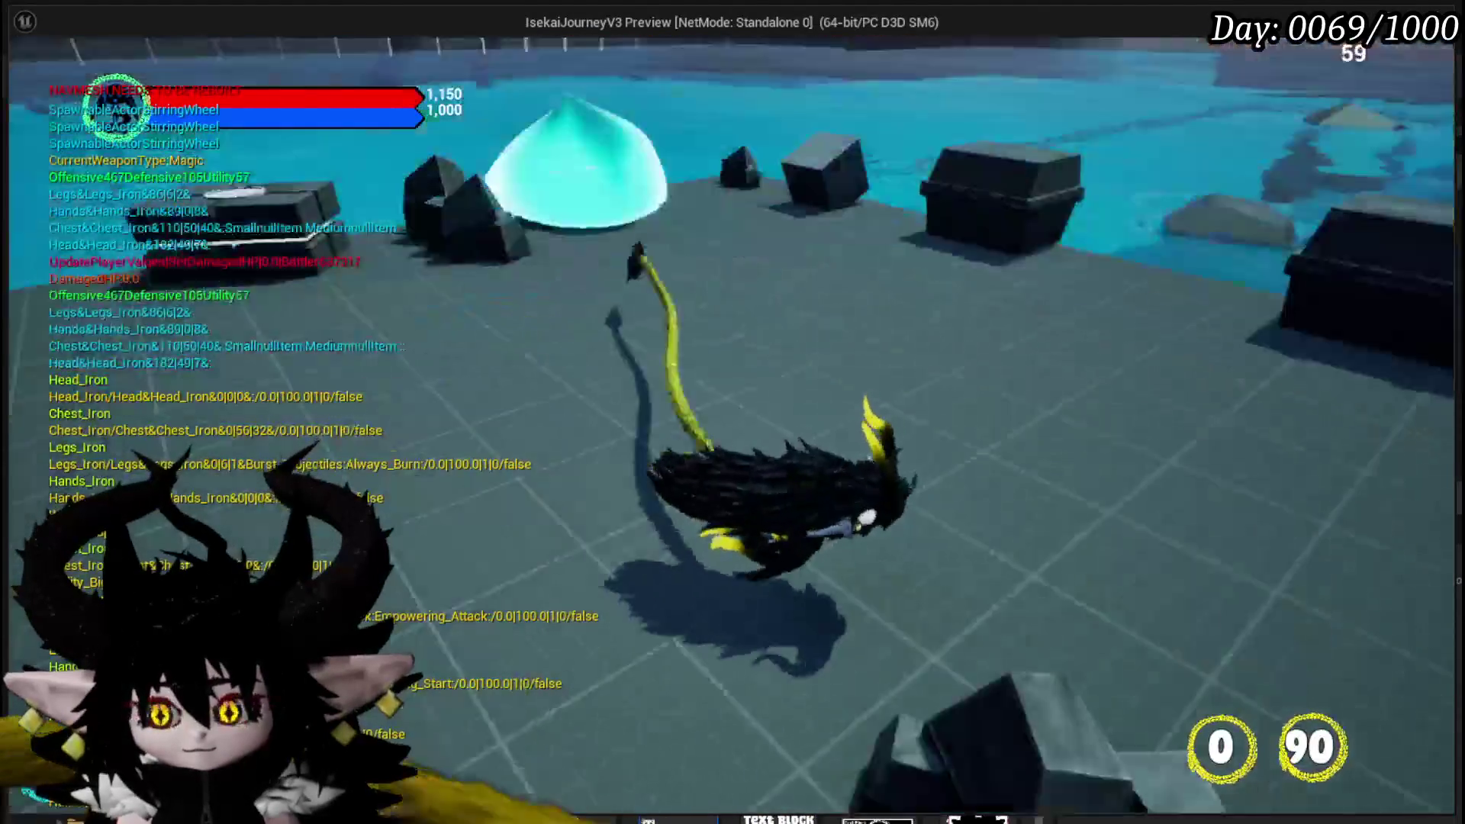
key("w")
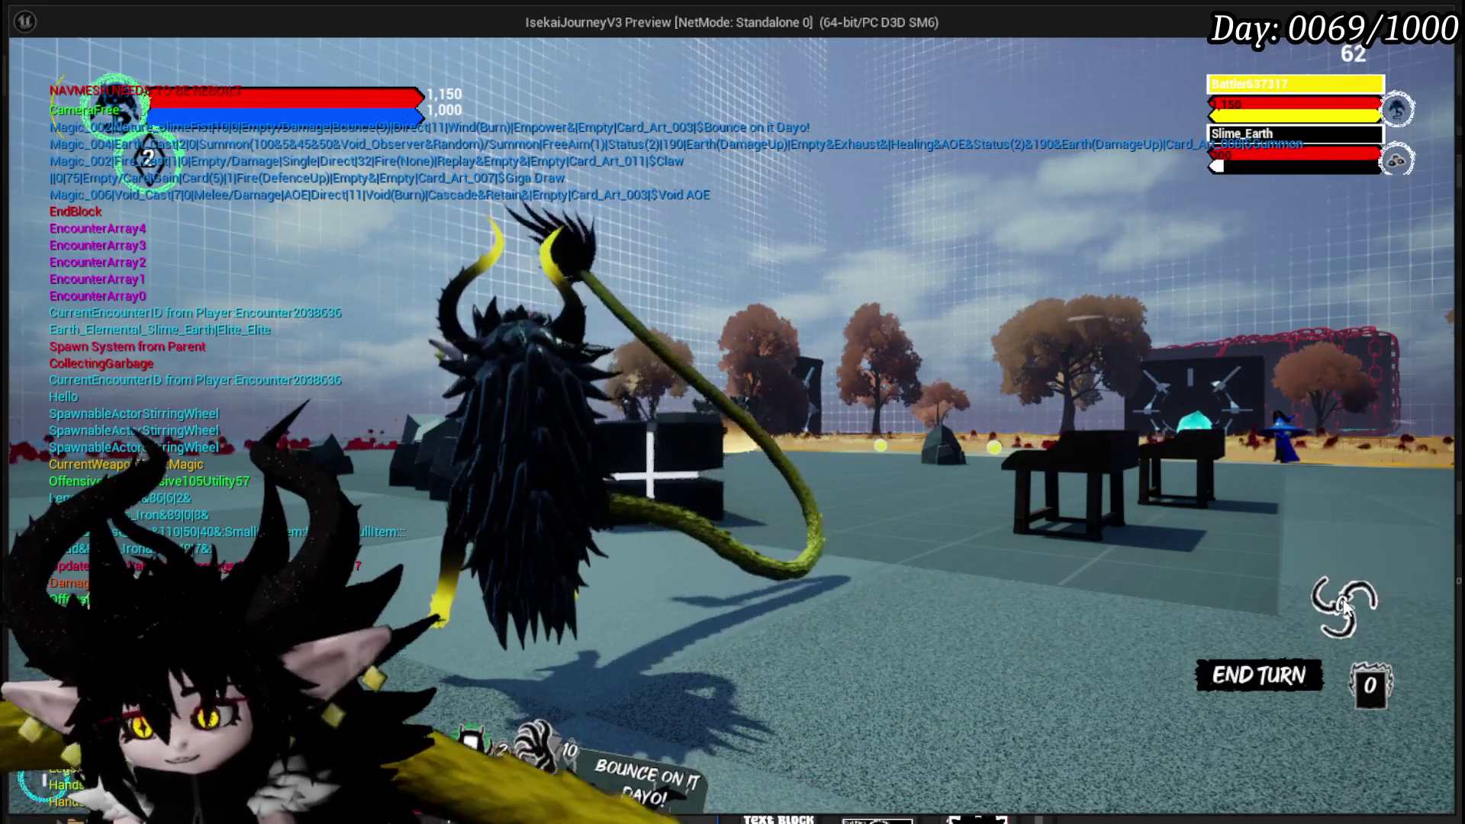
- Play Giga Draw and Haste, fire Attack Summon, and cast Summon at the target circle
mouse_move(444, 649)
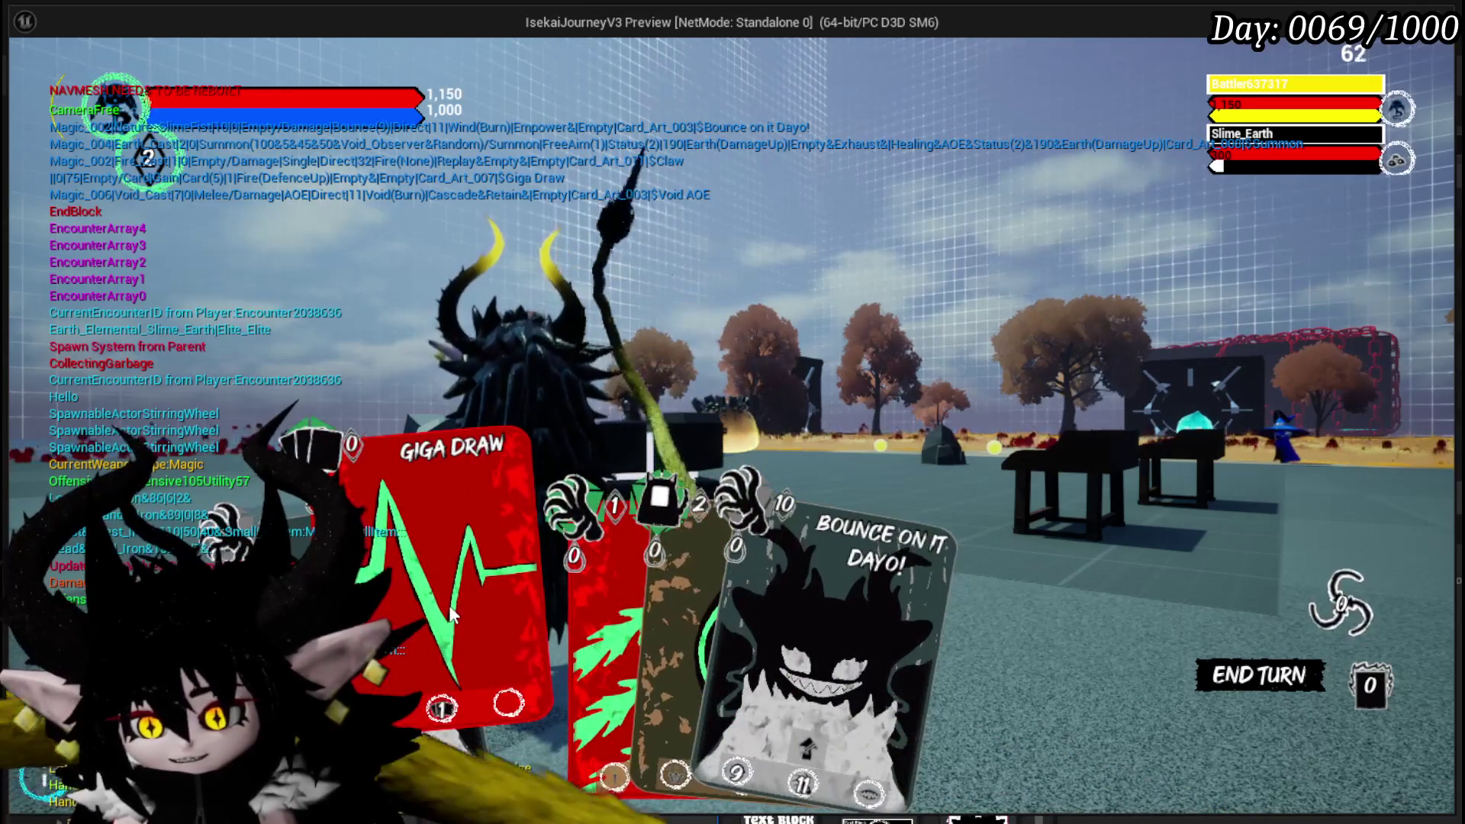
left_click(449, 606)
left_click(518, 644)
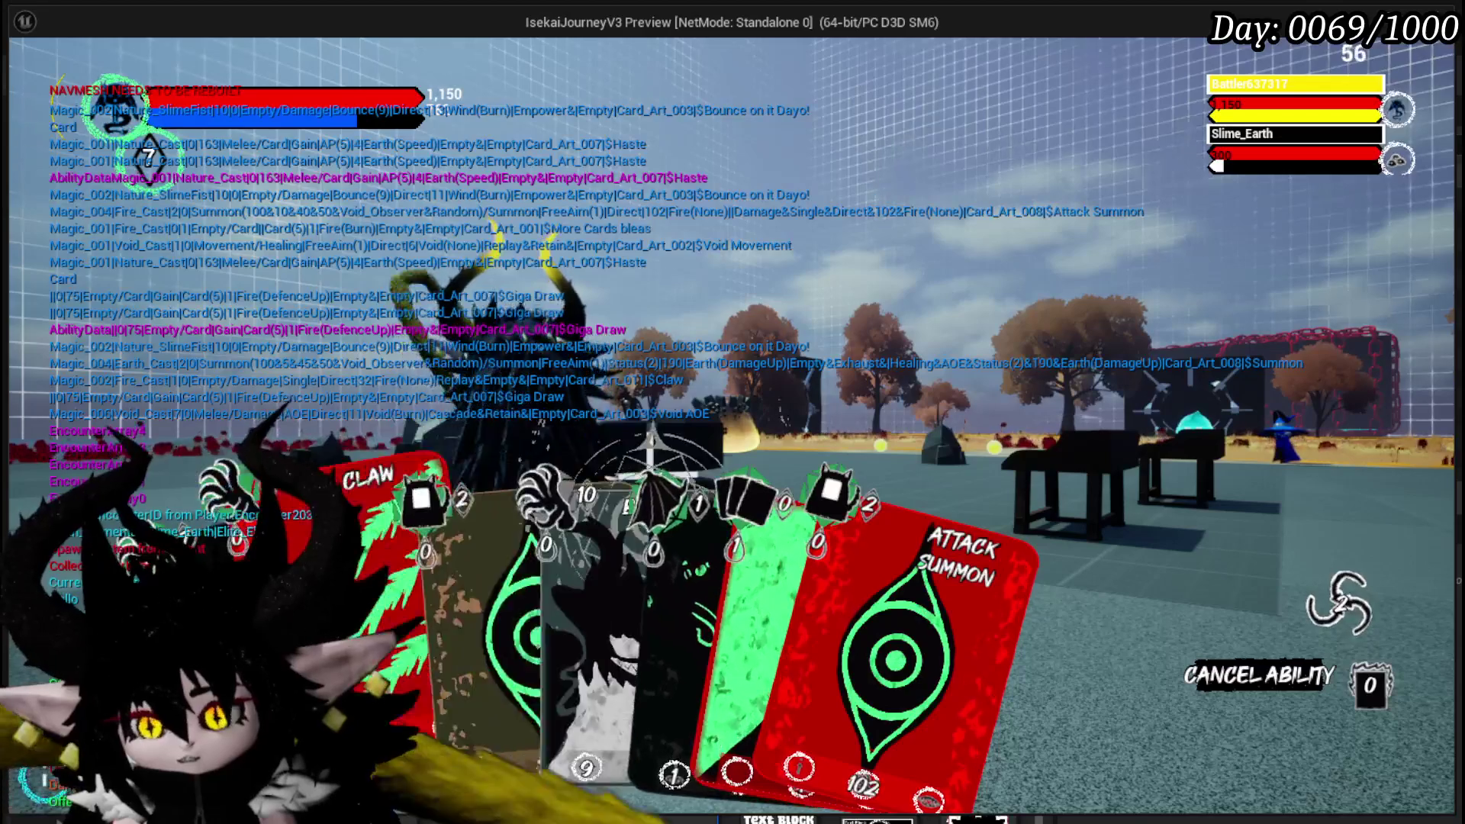
left_click(823, 574)
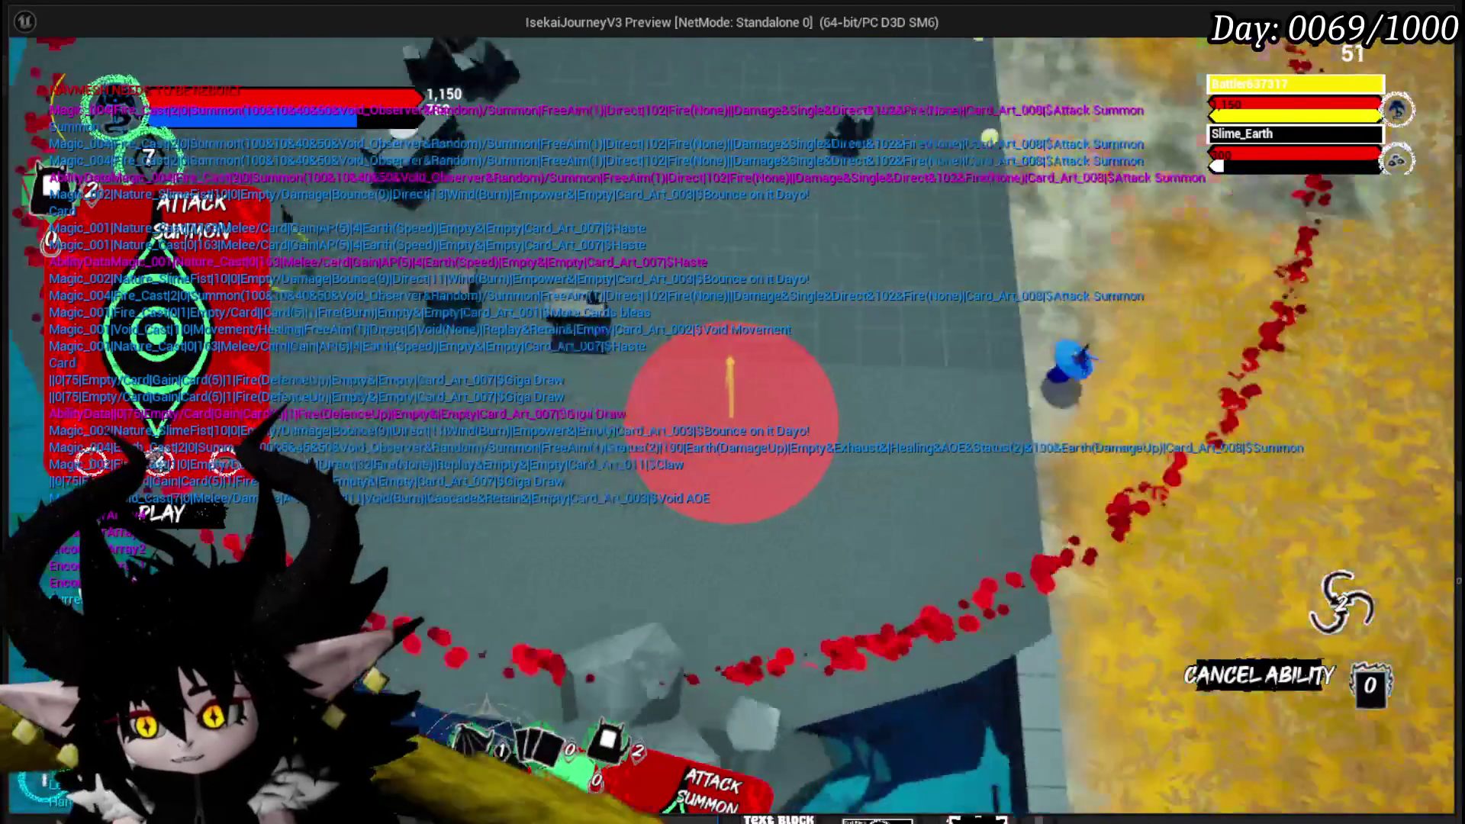
left_click(857, 551)
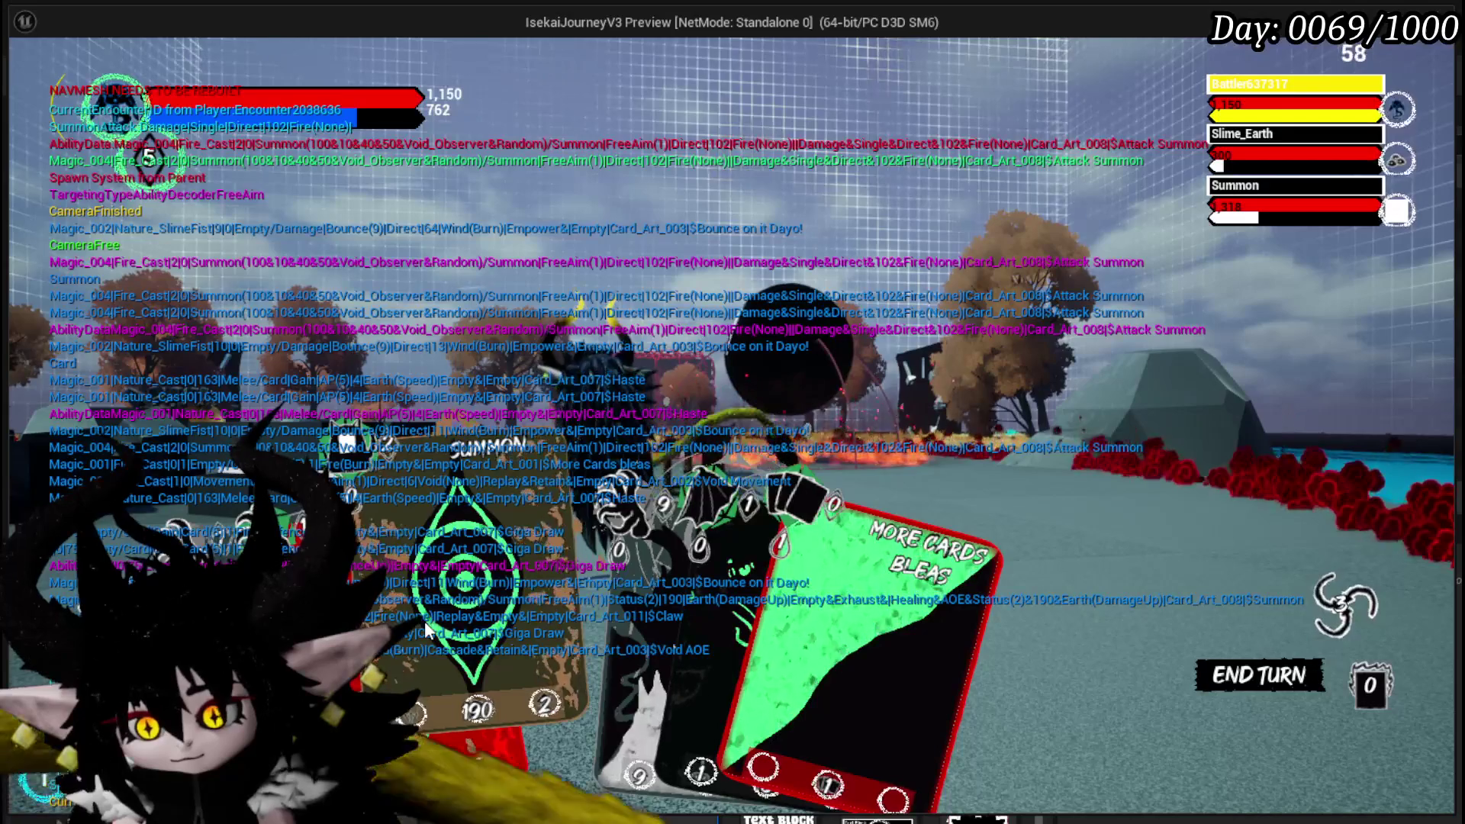
left_click(427, 629)
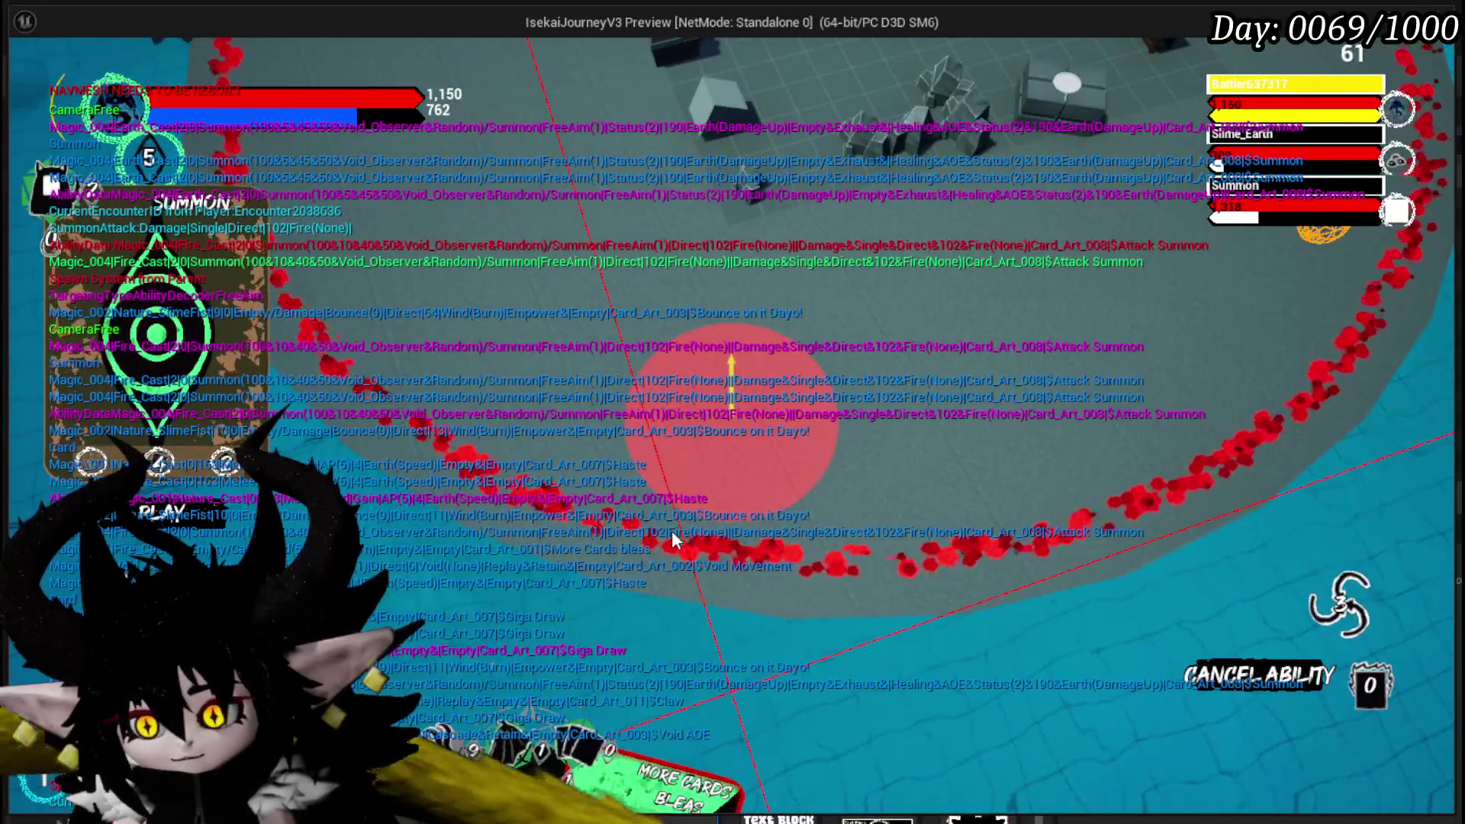
left_click(672, 537)
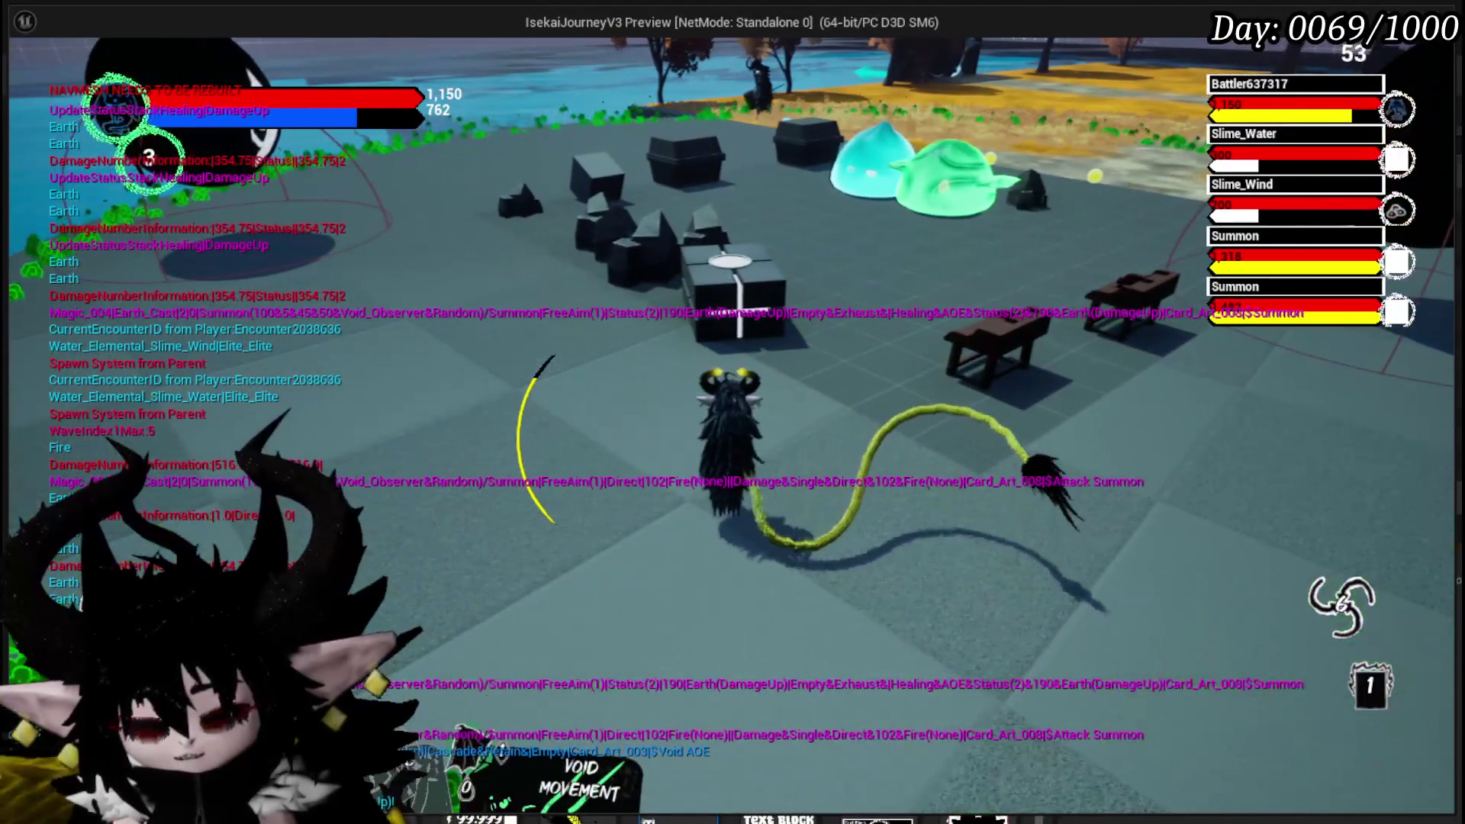
- Stop the preview, save, and move the loop and reset nodes lower in Encounter_Object's graph
key("Escape")
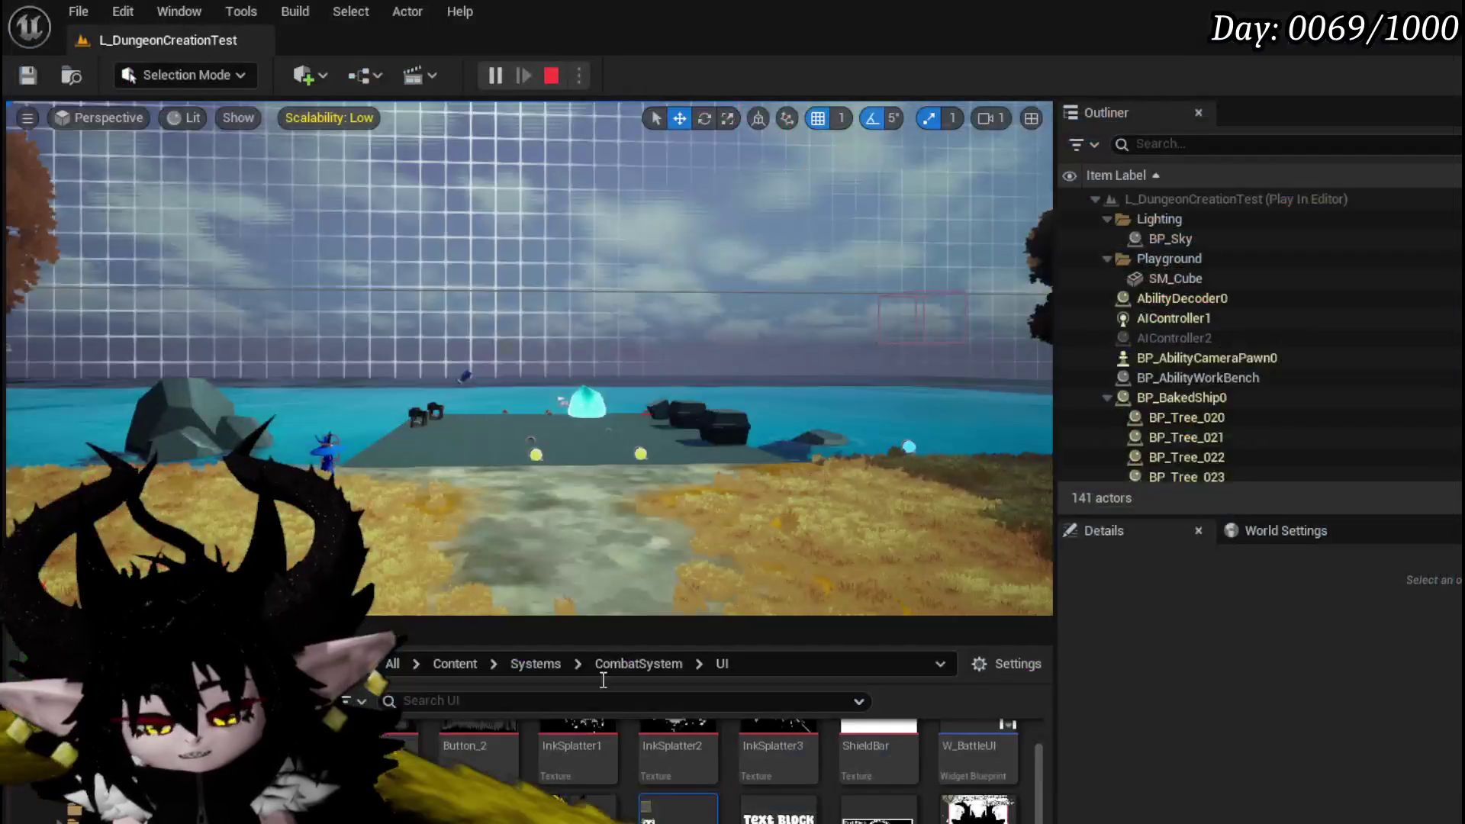
left_click(28, 76)
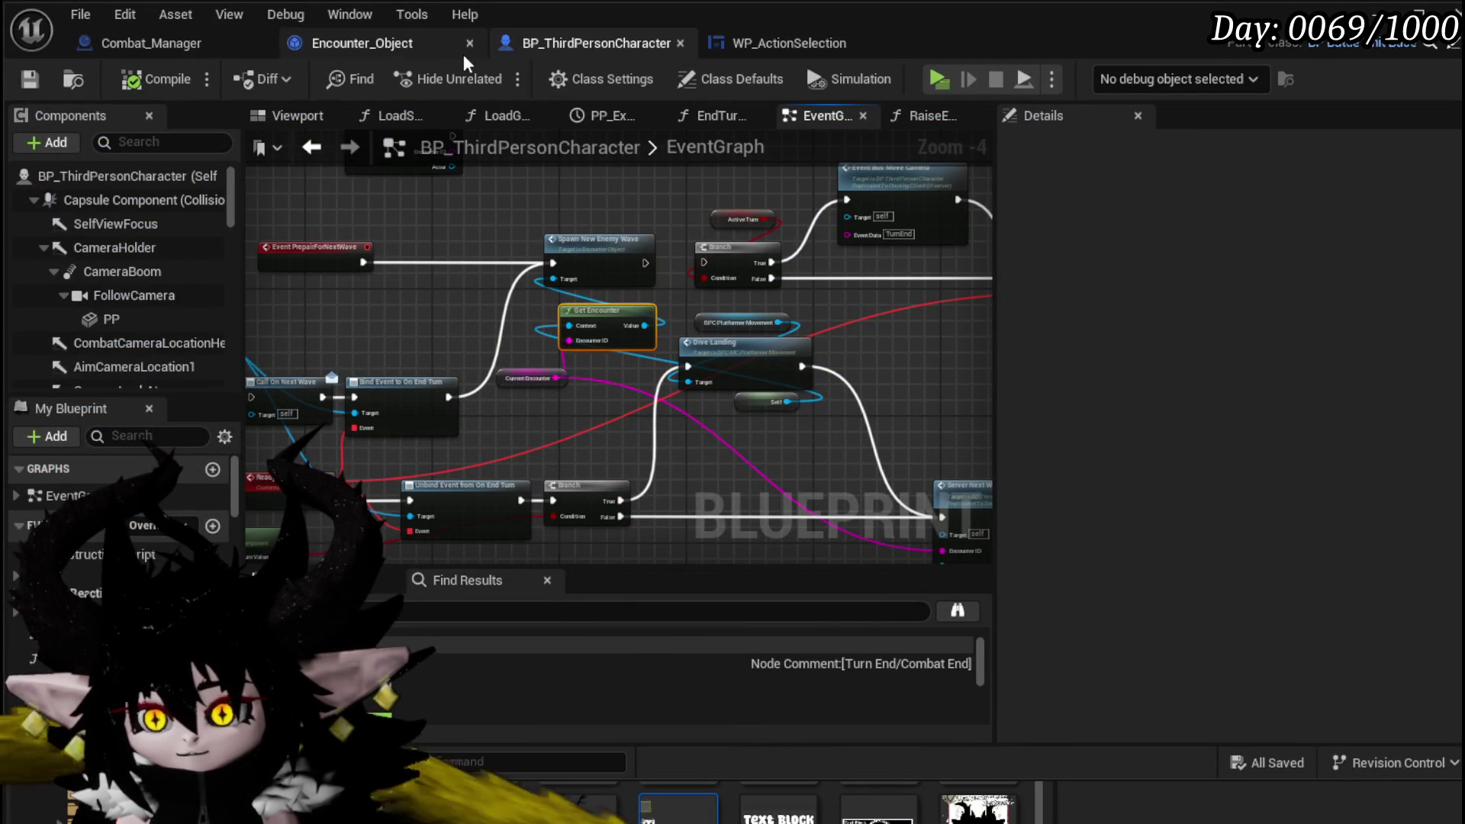
left_click(367, 53)
scroll(515, 279, "up", 2)
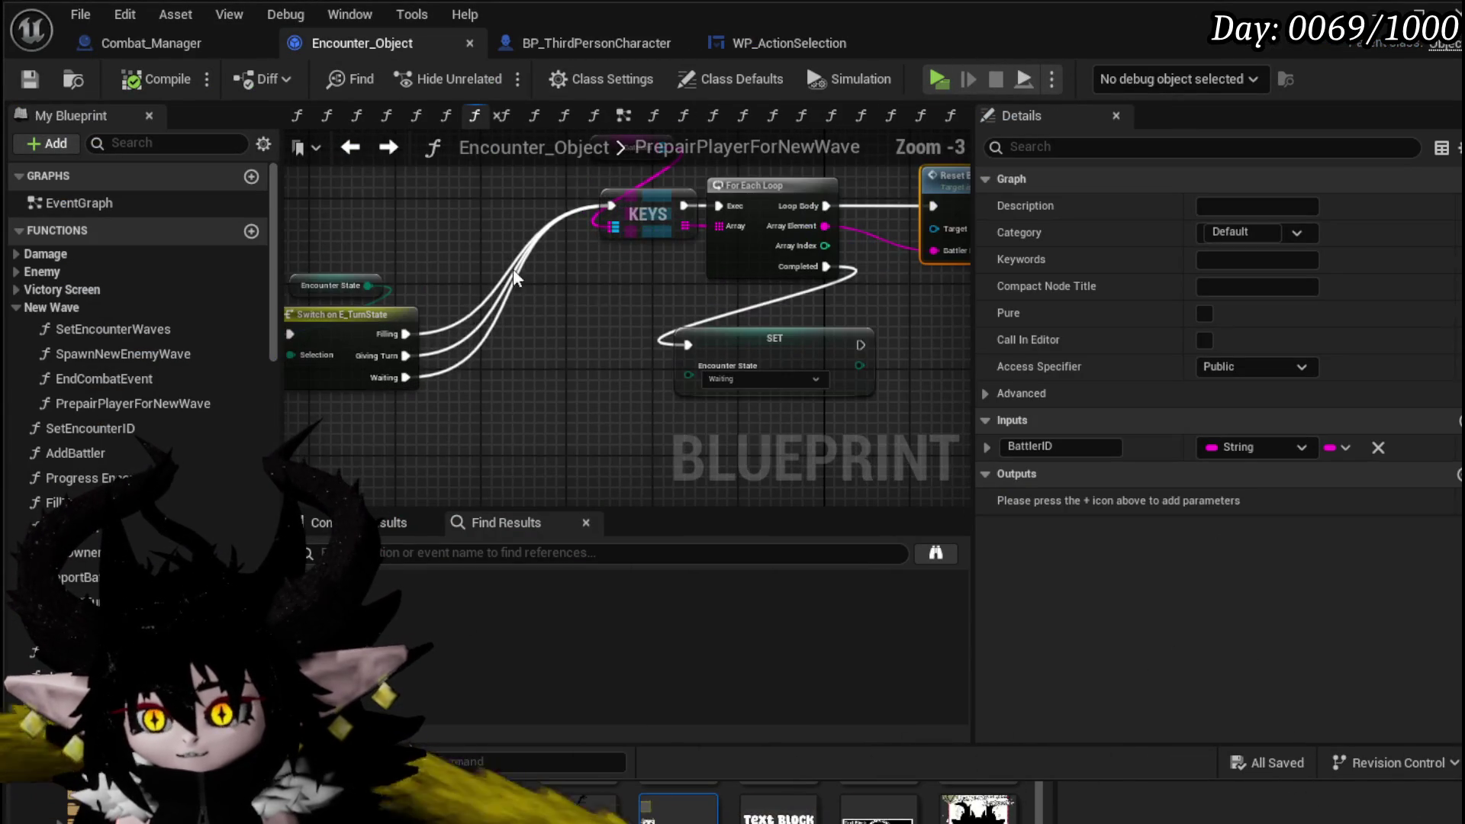
scroll(465, 384, "down", 1)
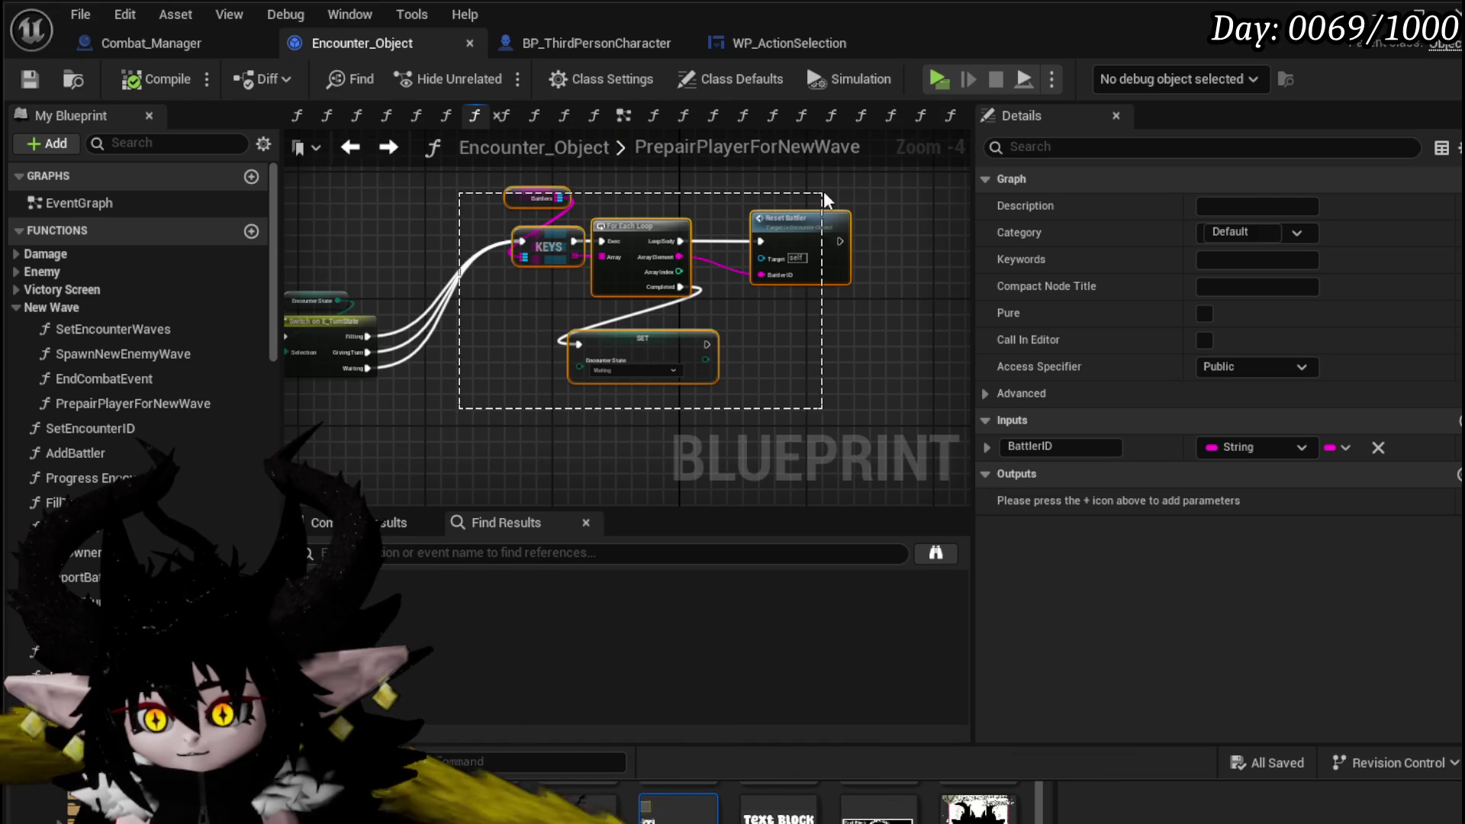
left_click_drag(825, 195, 788, 205)
mouse_move(635, 226)
left_mouse_down()
mouse_move(633, 349)
mouse_move(630, 313)
mouse_move(632, 328)
left_mouse_up()
left_click_drag(572, 438, 601, 331)
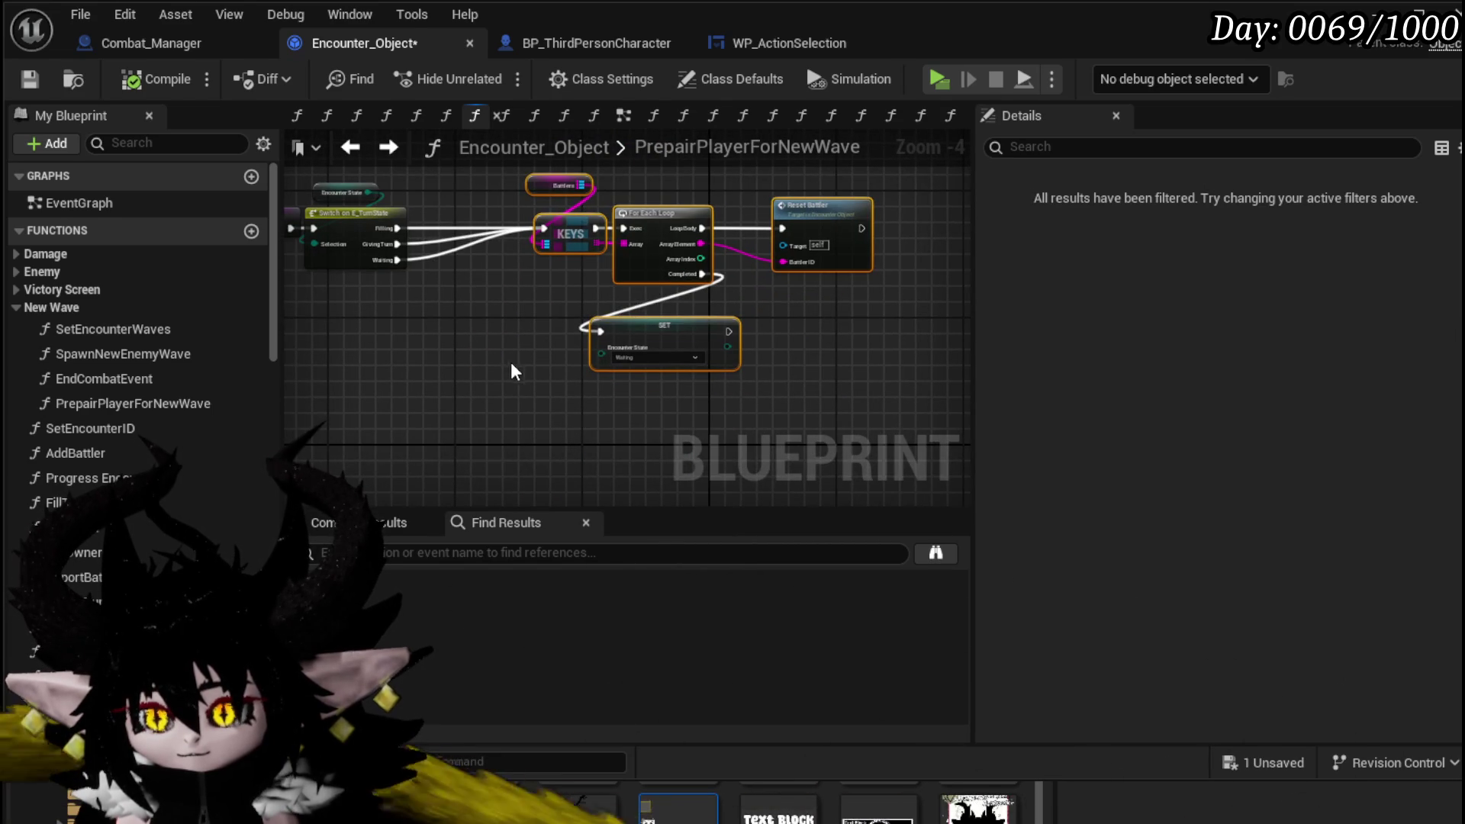
- Add a Spawn New Enemy Wave node via a 'pawn' search, then return to BP_ThirdPersonCharacter
scroll(786, 305, "up", 2)
left_click_drag(785, 305, 754, 355)
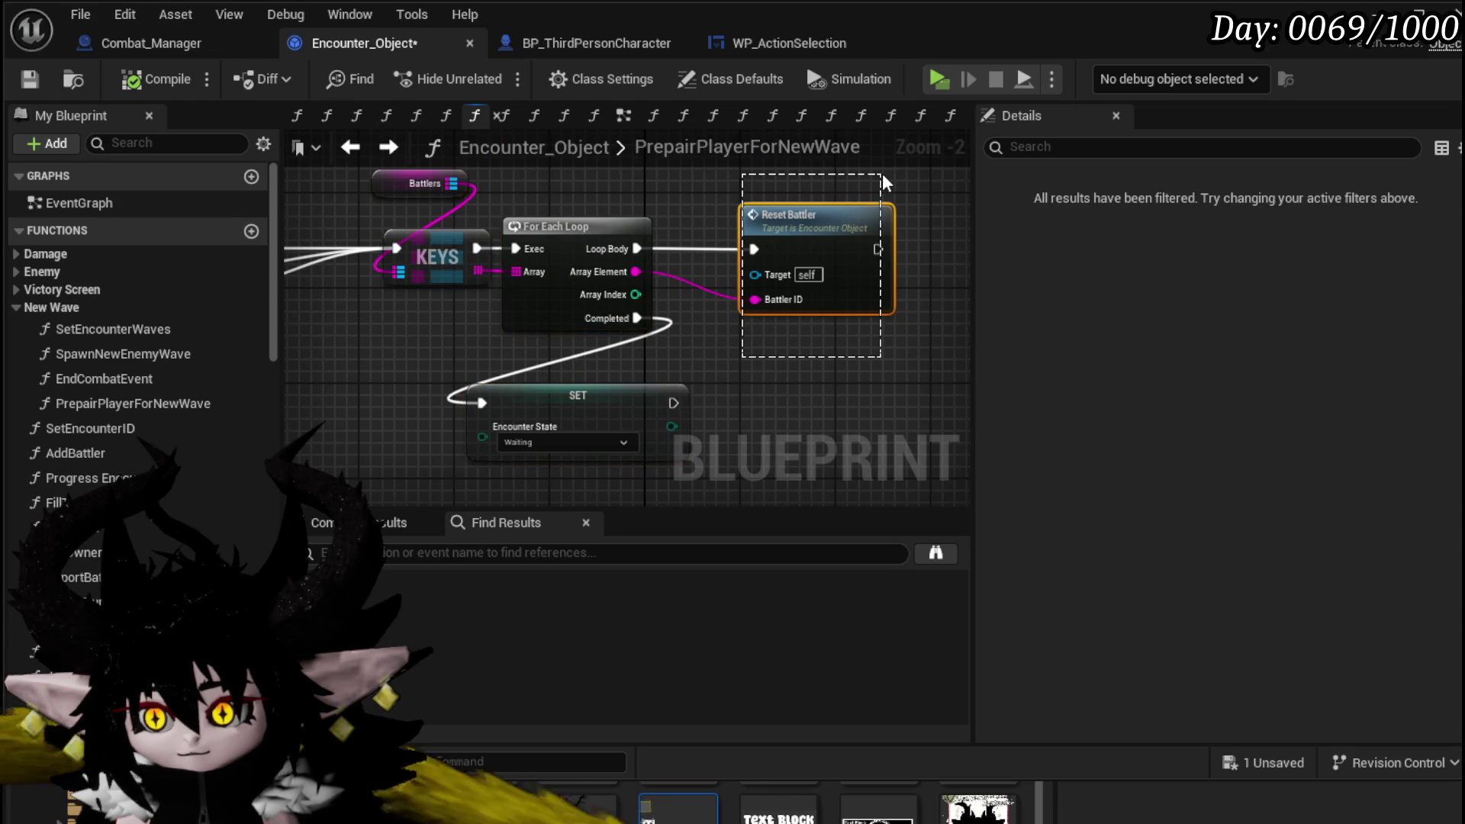
left_click_drag(886, 183, 884, 184)
left_click_drag(711, 346, 879, 185)
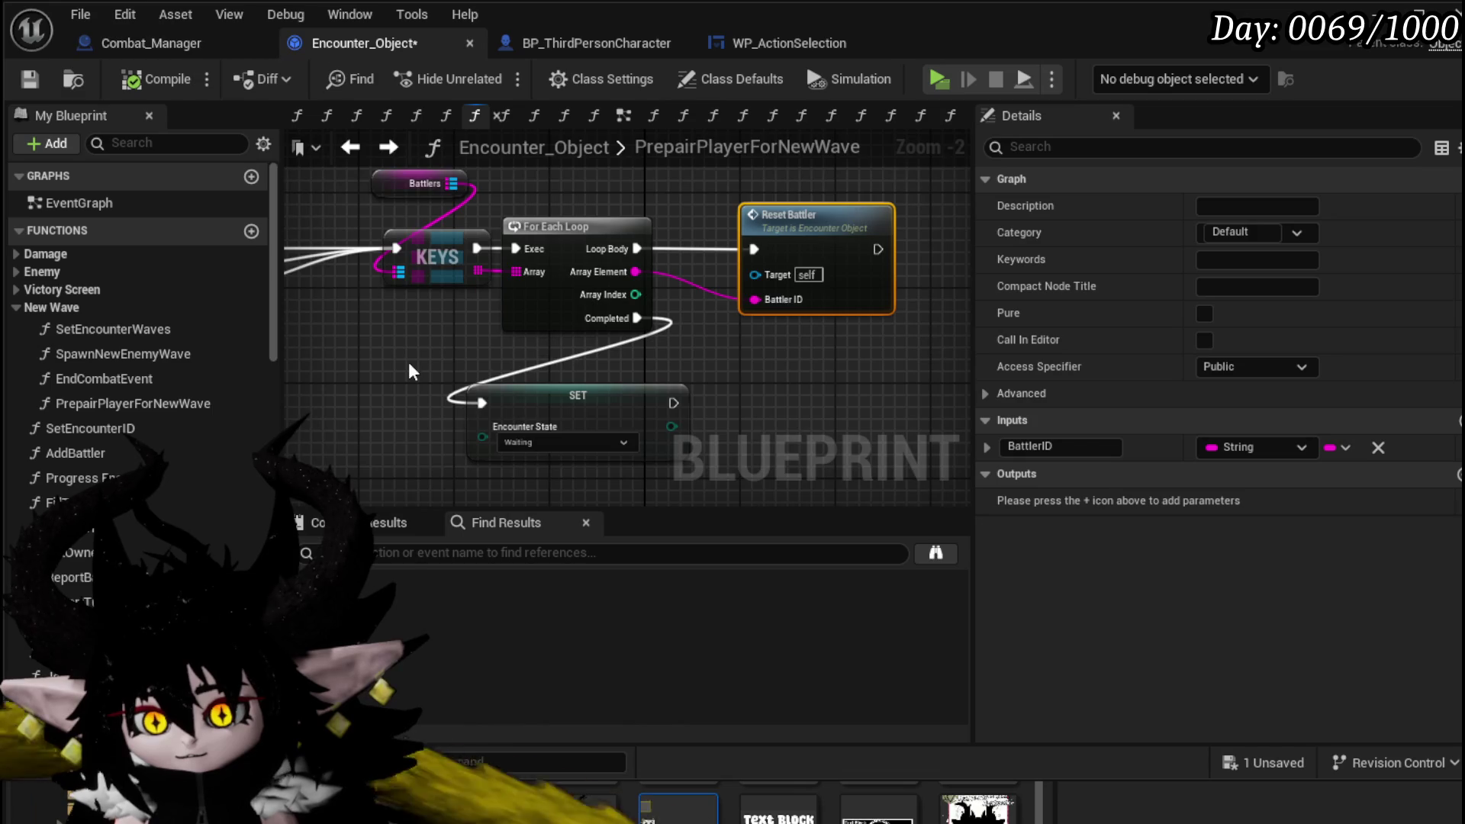
right_click(457, 325)
type("pawn")
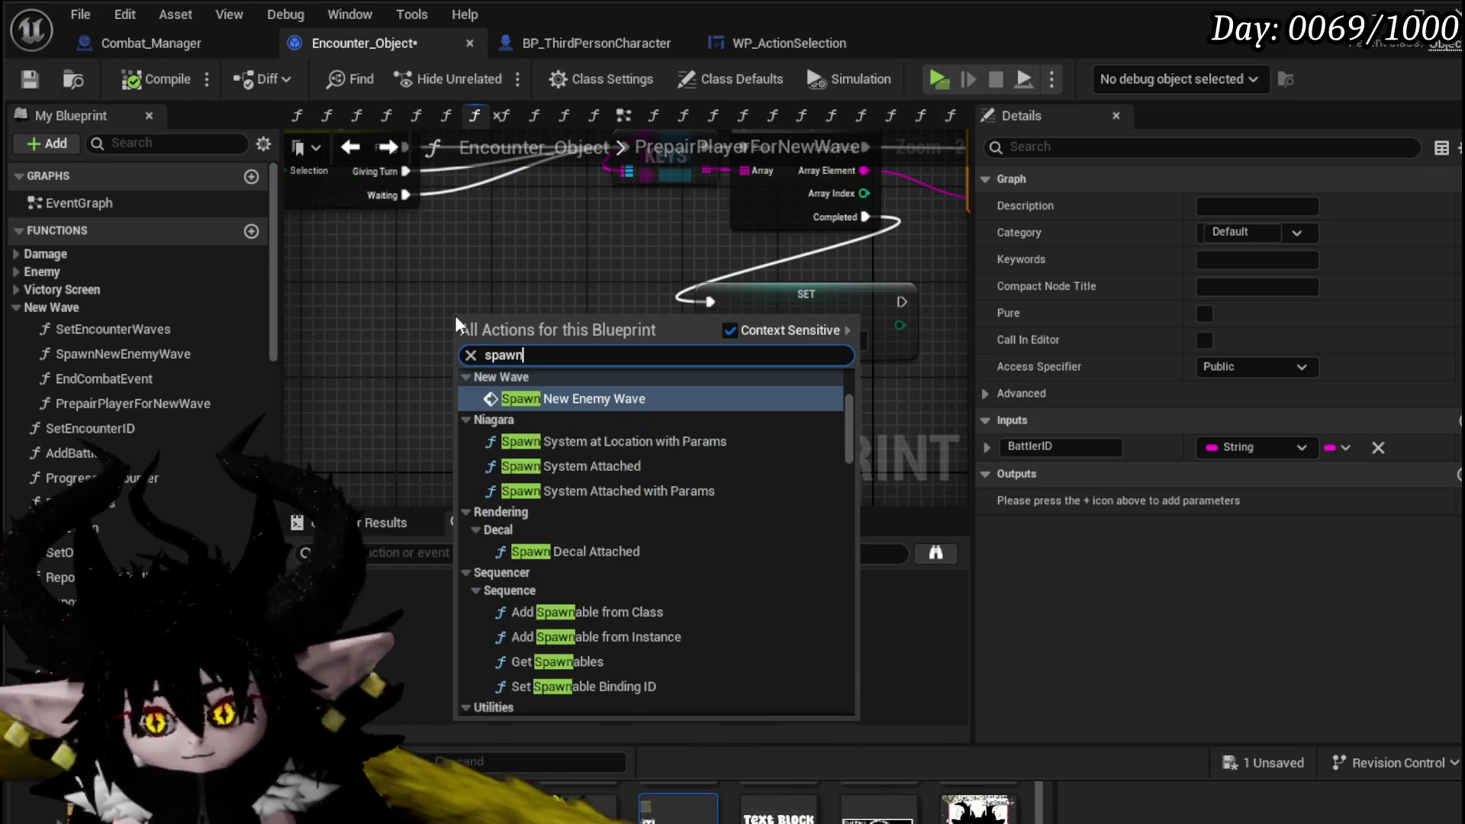
left_click(565, 401)
left_click(575, 44)
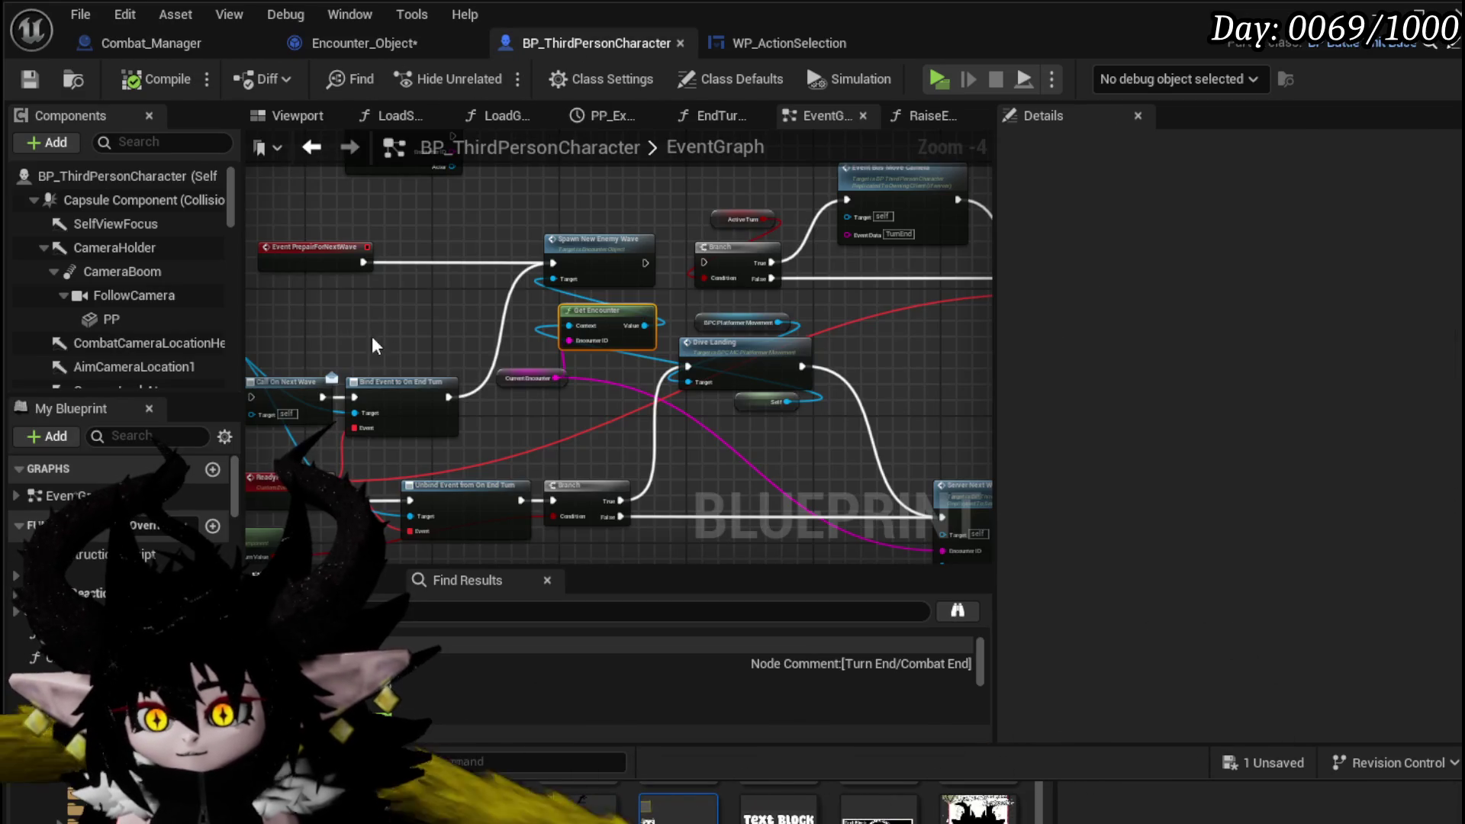
scroll(454, 316, "up", 3)
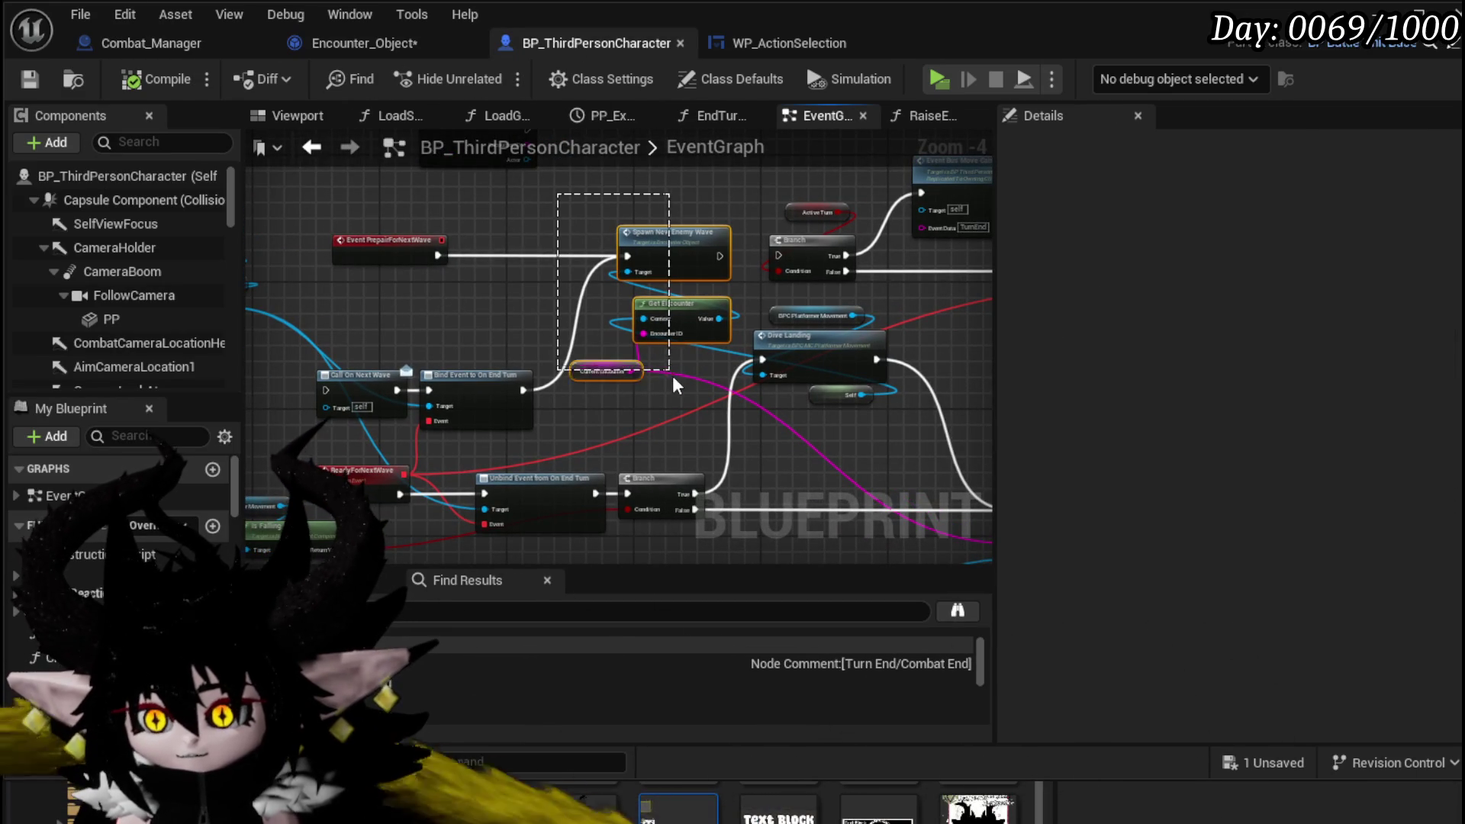
- Select the Spawn New Enemy Wave and encounter nodes, then return to the Encounter_Object blueprint
left_click_drag(558, 193, 676, 386)
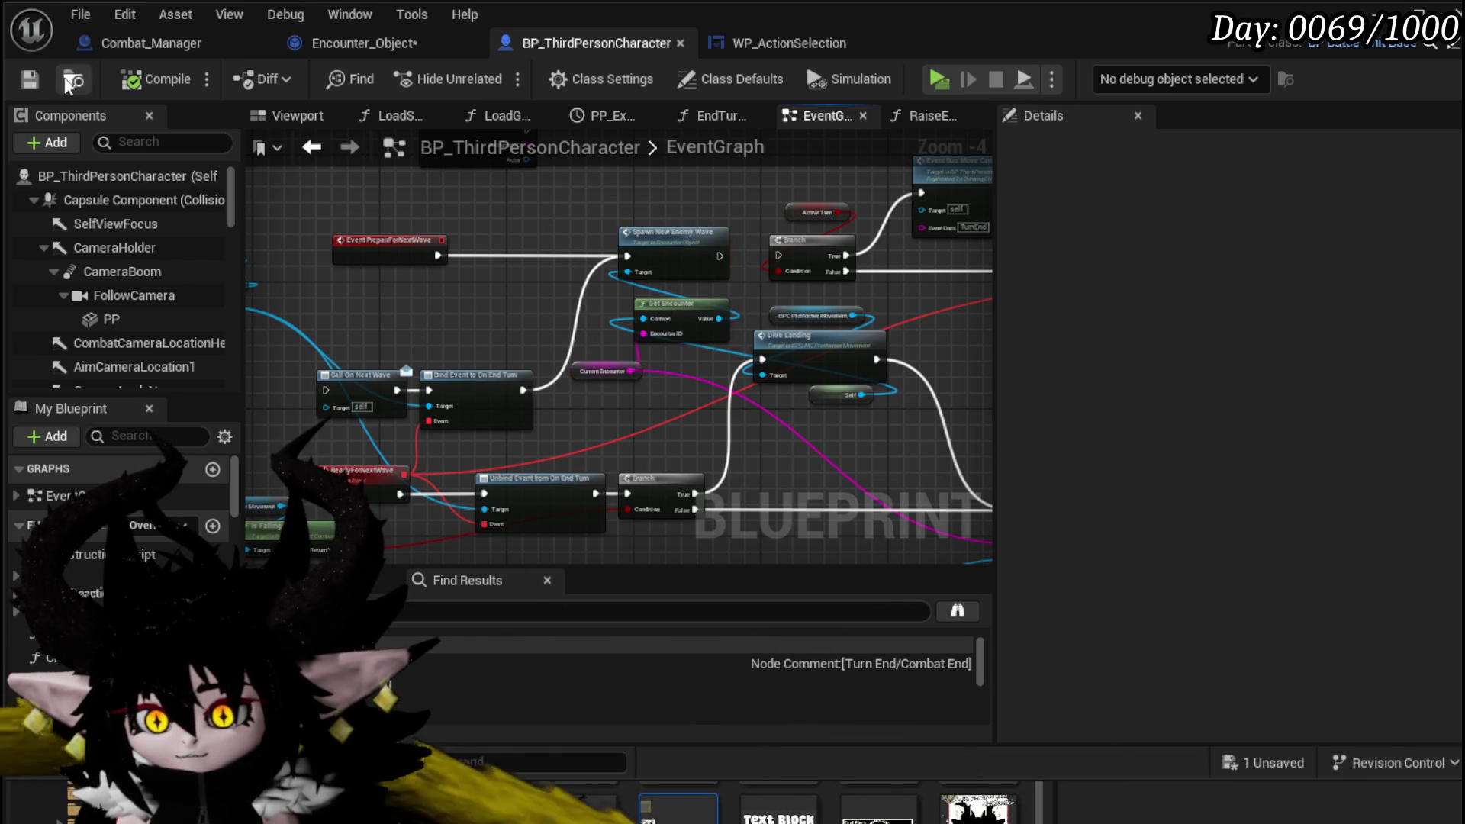
scroll(689, 358, "down", 3)
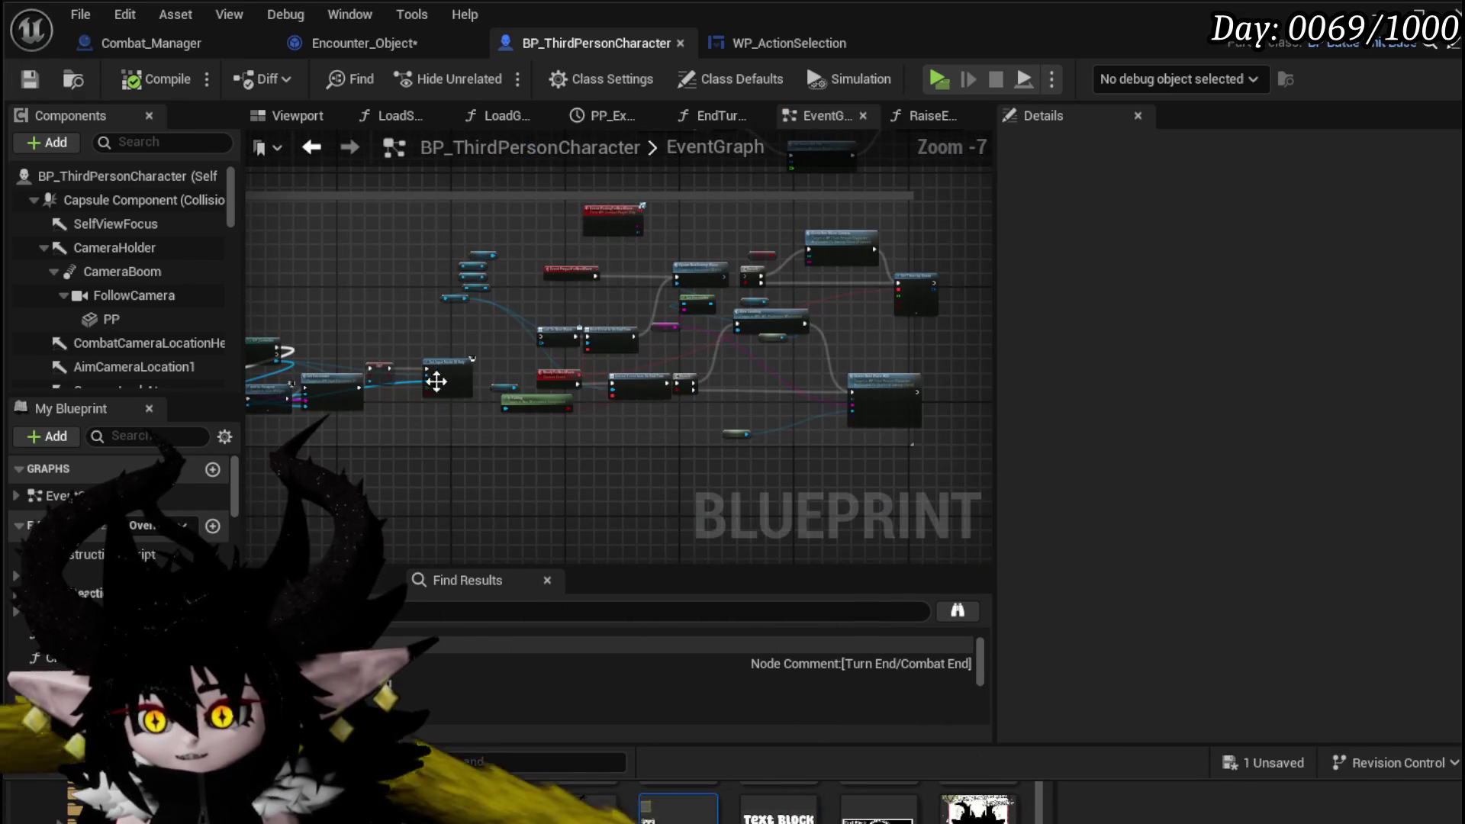
scroll(717, 248, "up", 3)
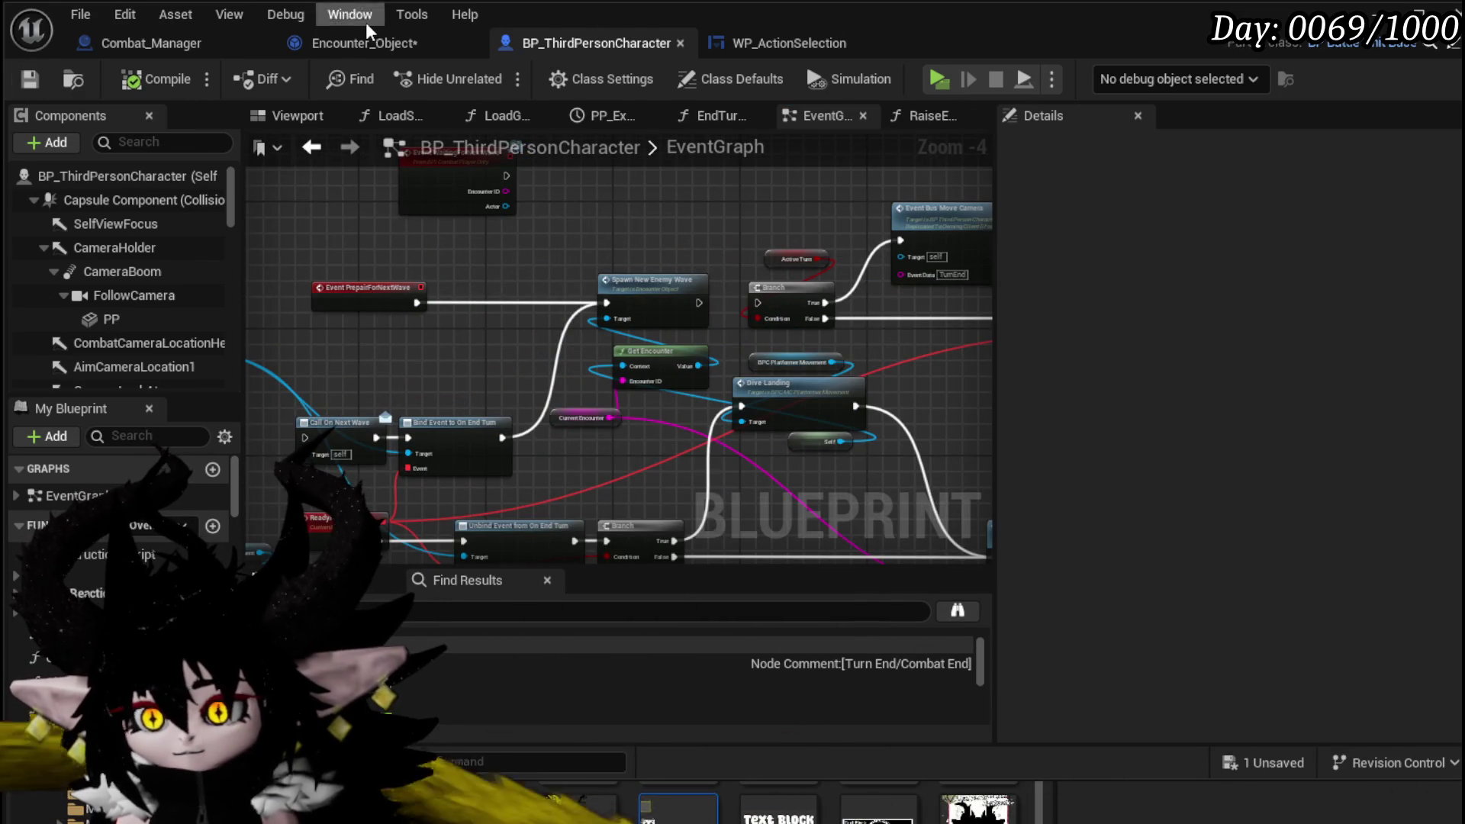
left_click(376, 44)
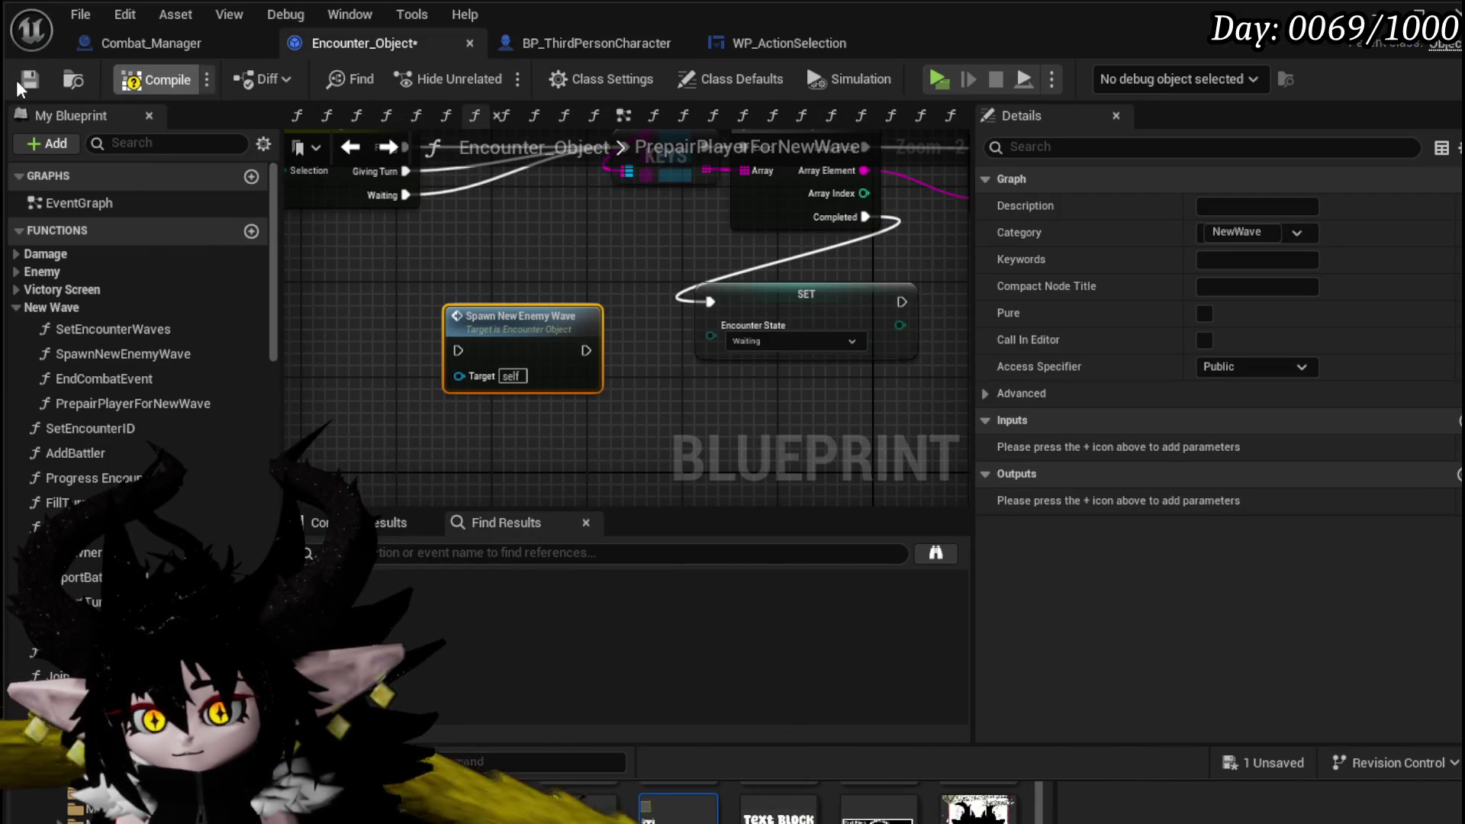
- Shift the SET node right, place Spawn New Enemy Wave beside the PrepairPlayerForNewWave entry, and save
left_click(29, 79)
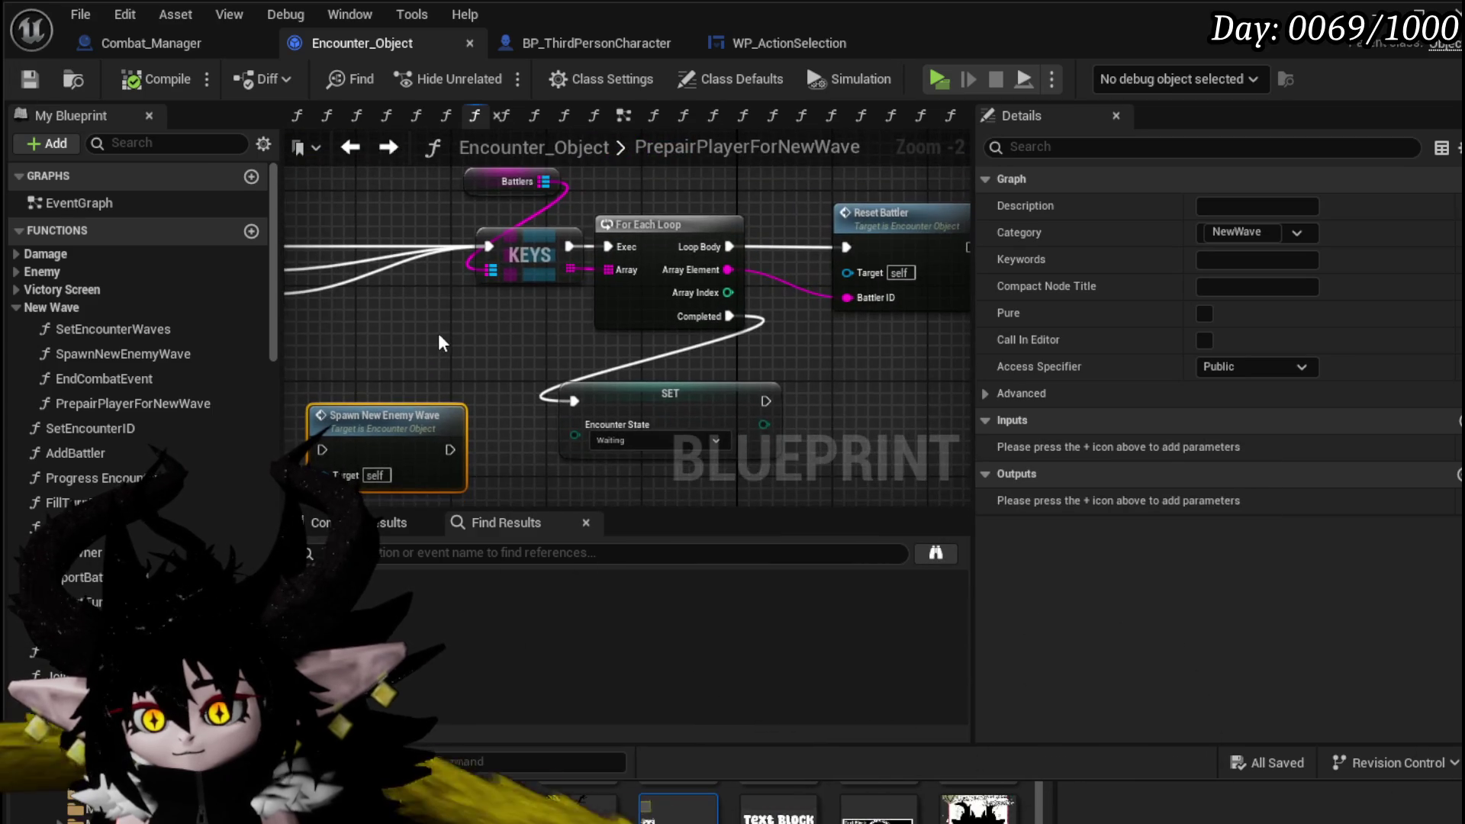
mouse_move(441, 343)
left_mouse_down()
mouse_move(500, 327)
mouse_move(491, 305)
left_mouse_up()
left_click_drag(675, 365, 762, 357)
scroll(496, 413, "down", 1)
left_click_drag(496, 413, 680, 397)
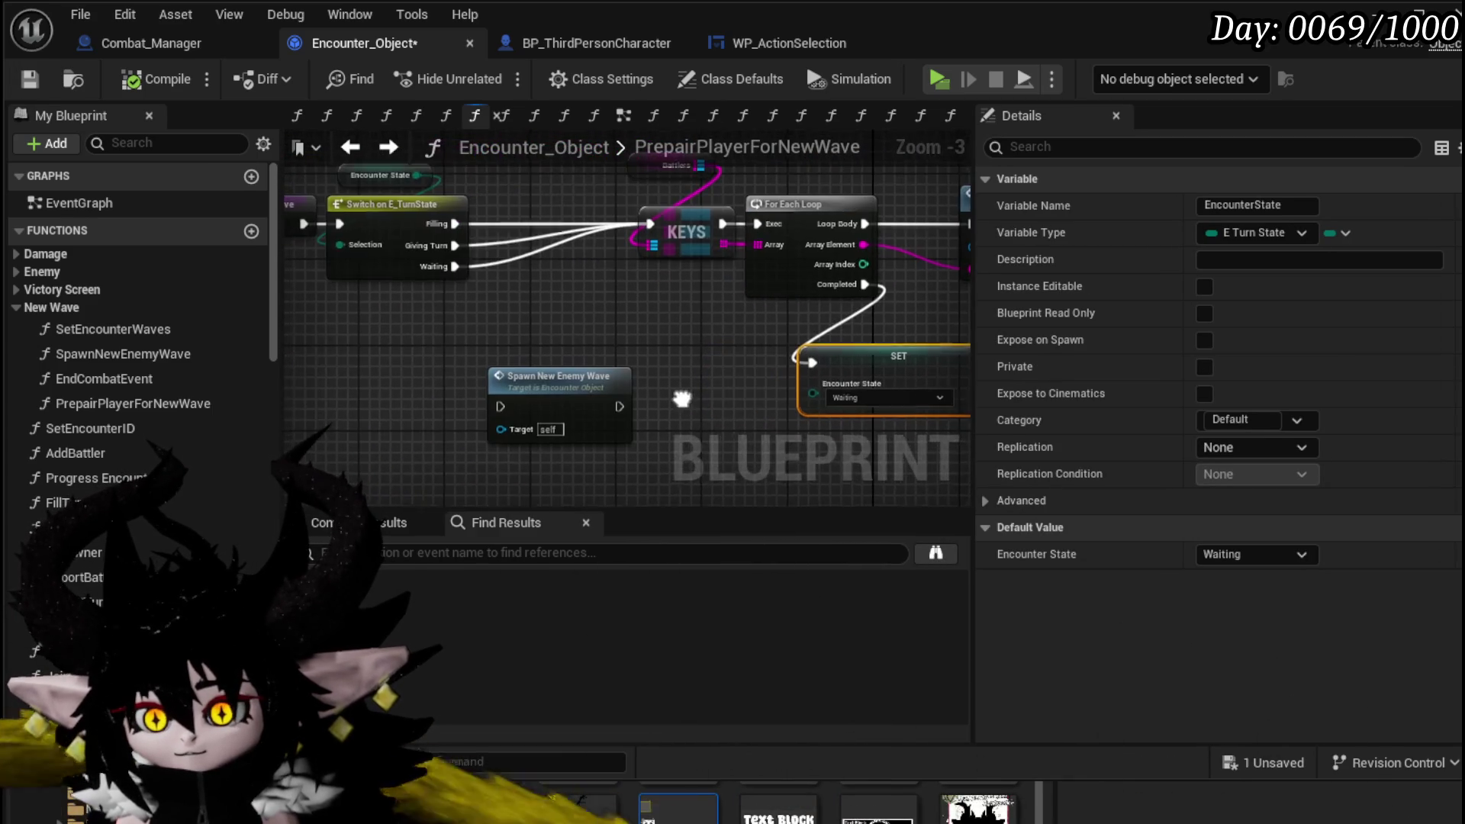
left_click_drag(524, 321, 745, 324)
left_click(396, 371)
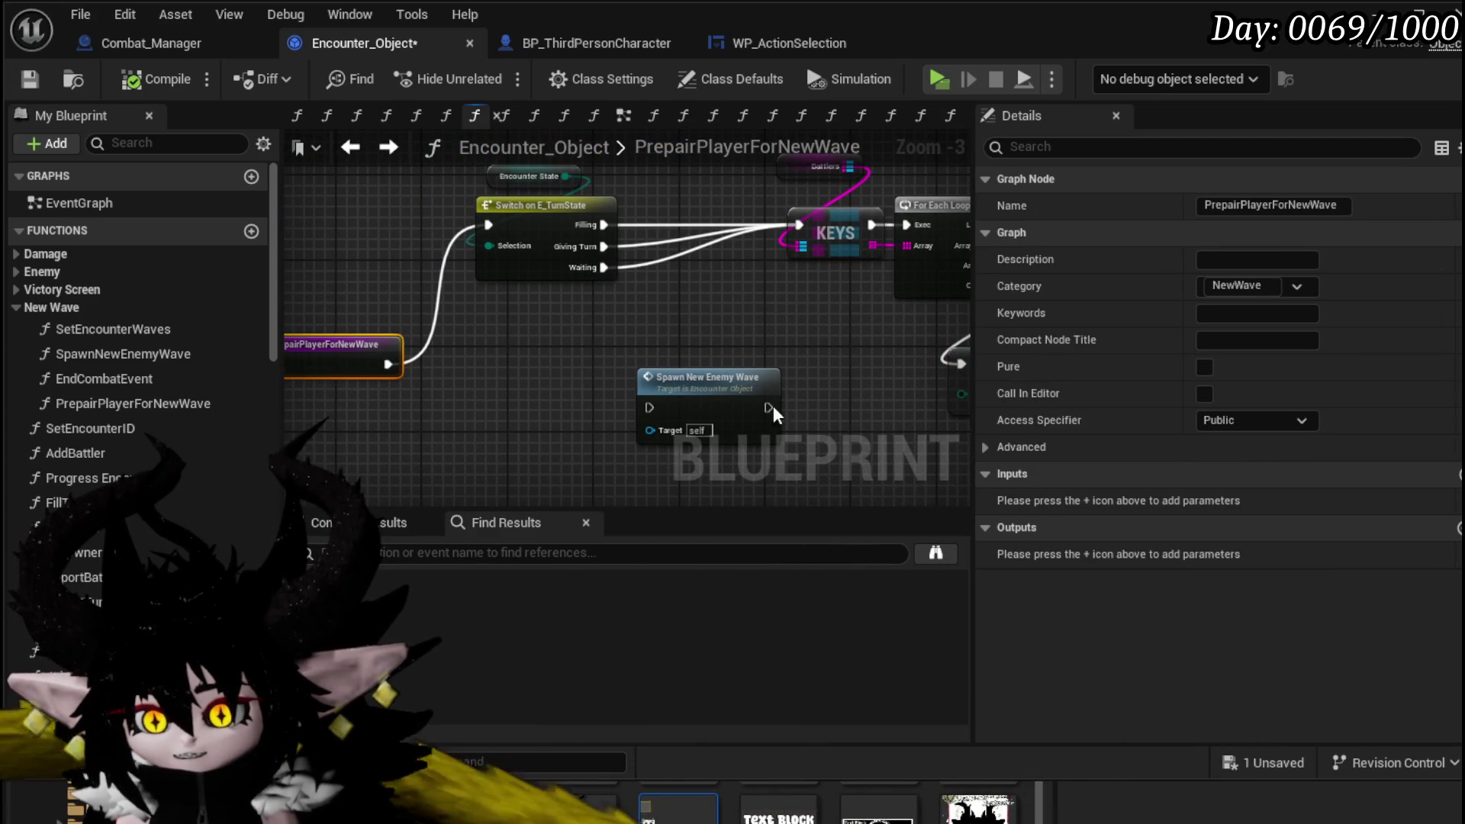
left_click_drag(695, 399, 489, 356)
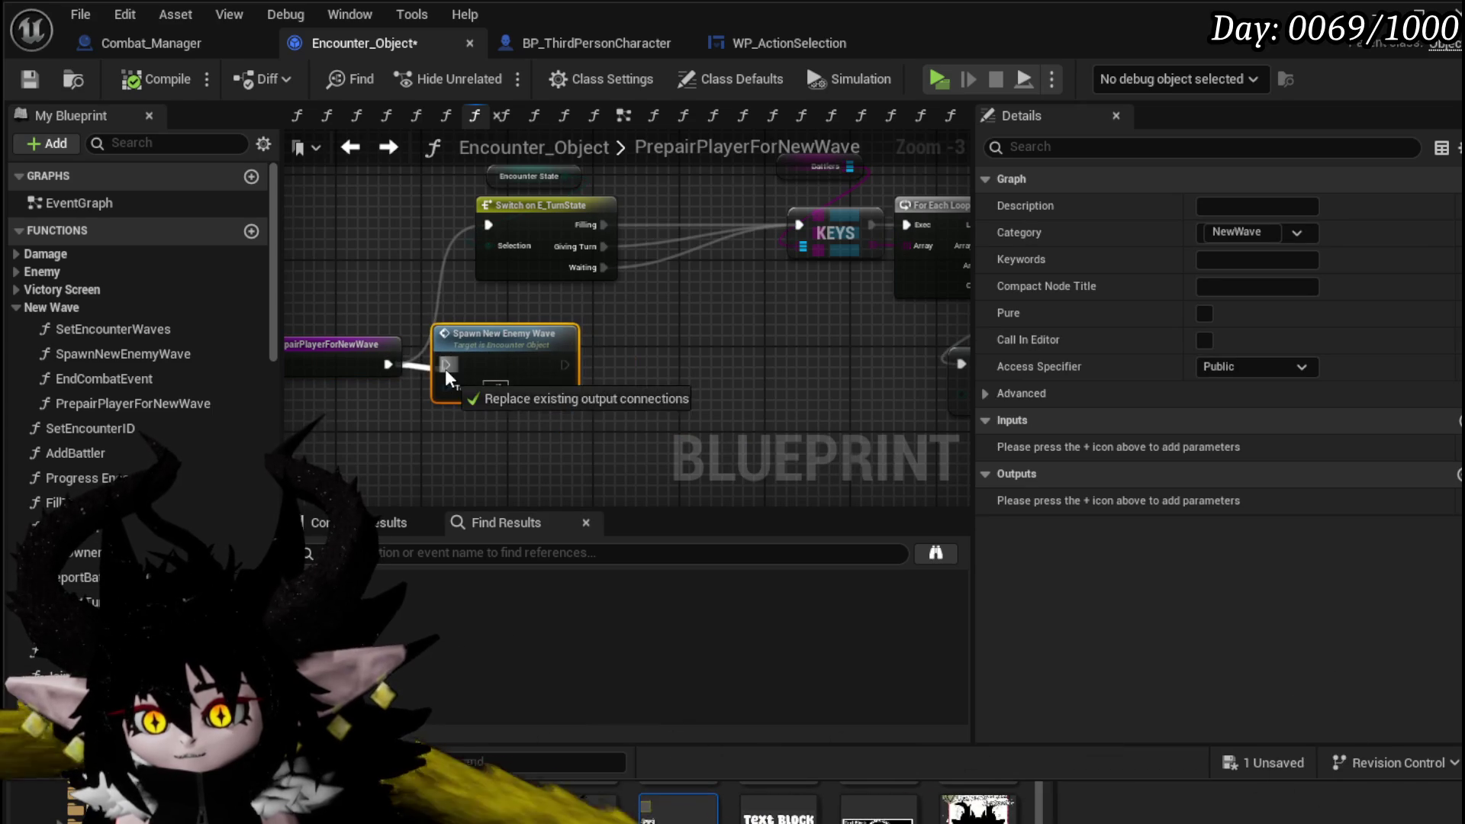
left_click(376, 309)
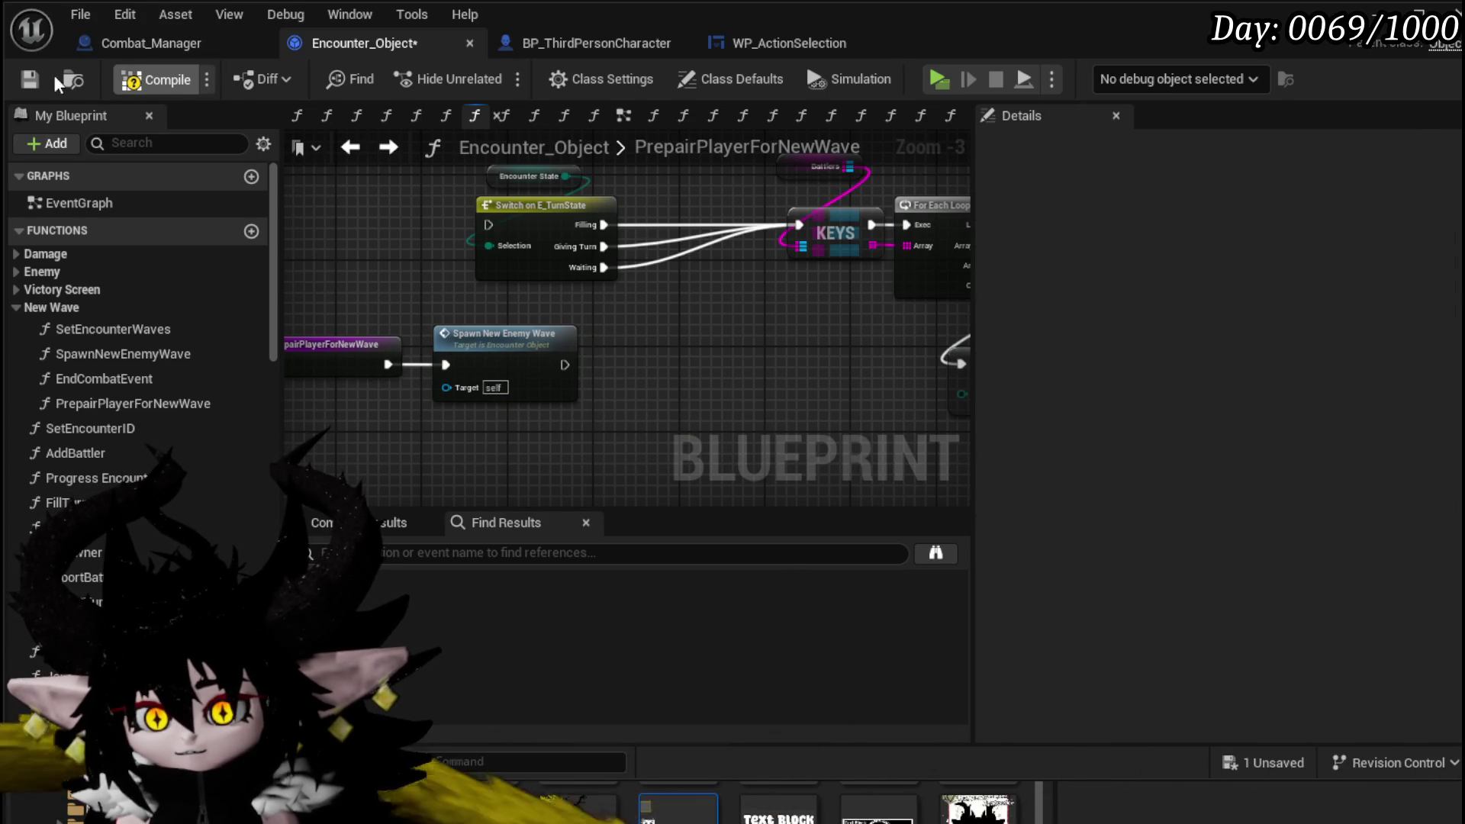
left_click(30, 79)
- Start a play-test of the level and walk the character toward the enemies
left_click(1446, 10)
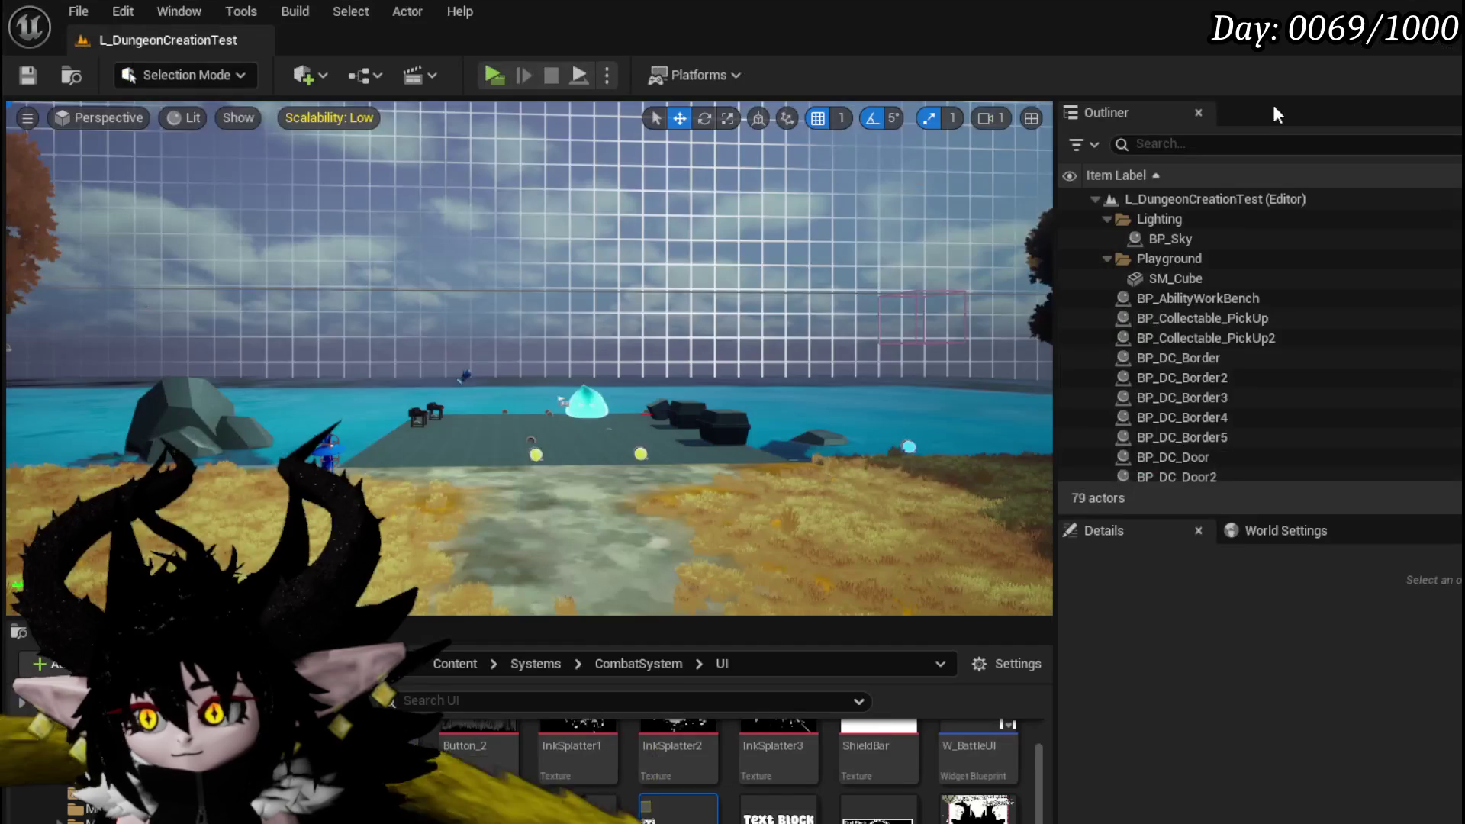
left_click(493, 76)
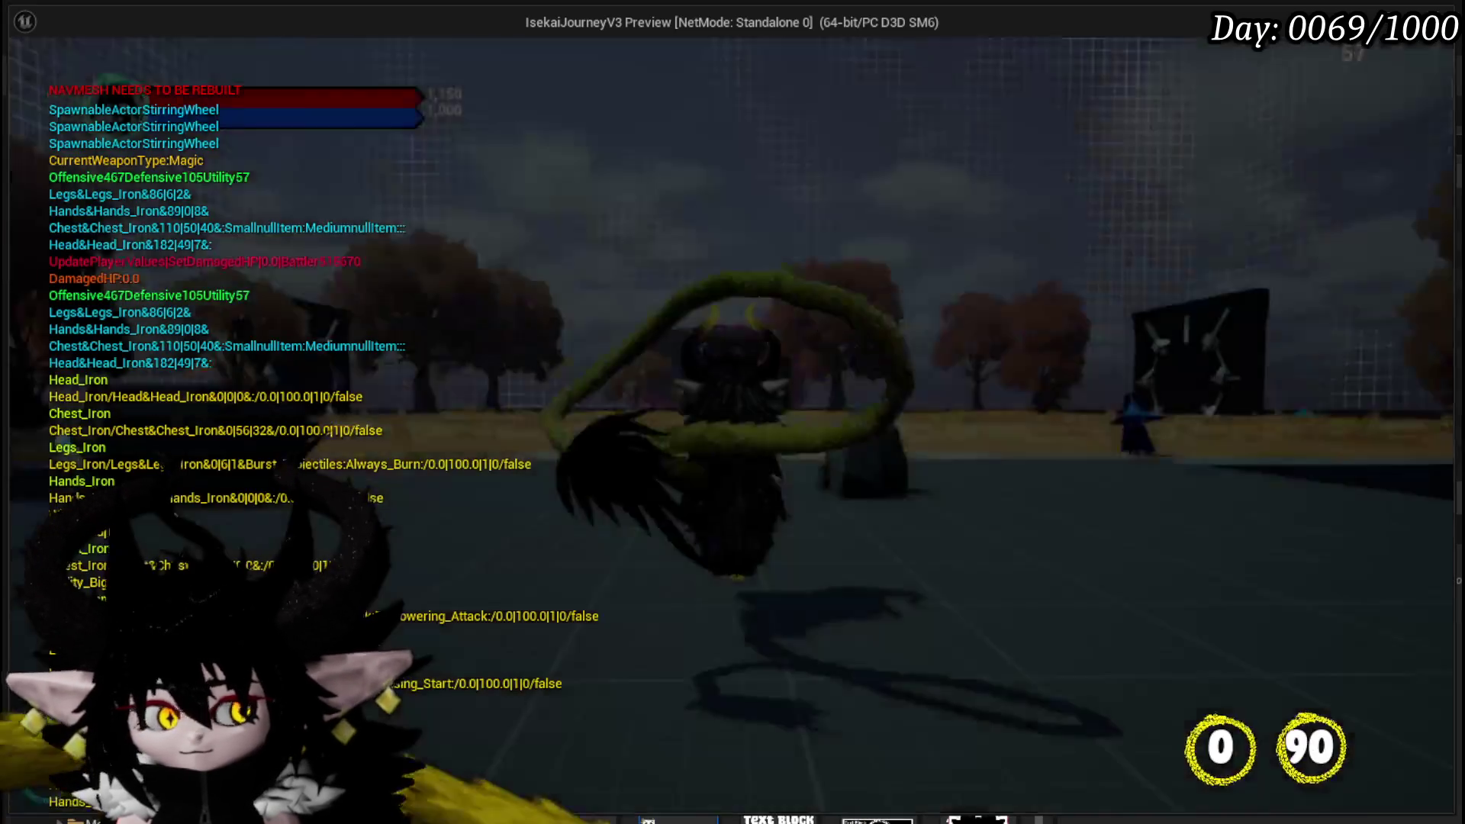
key("w")
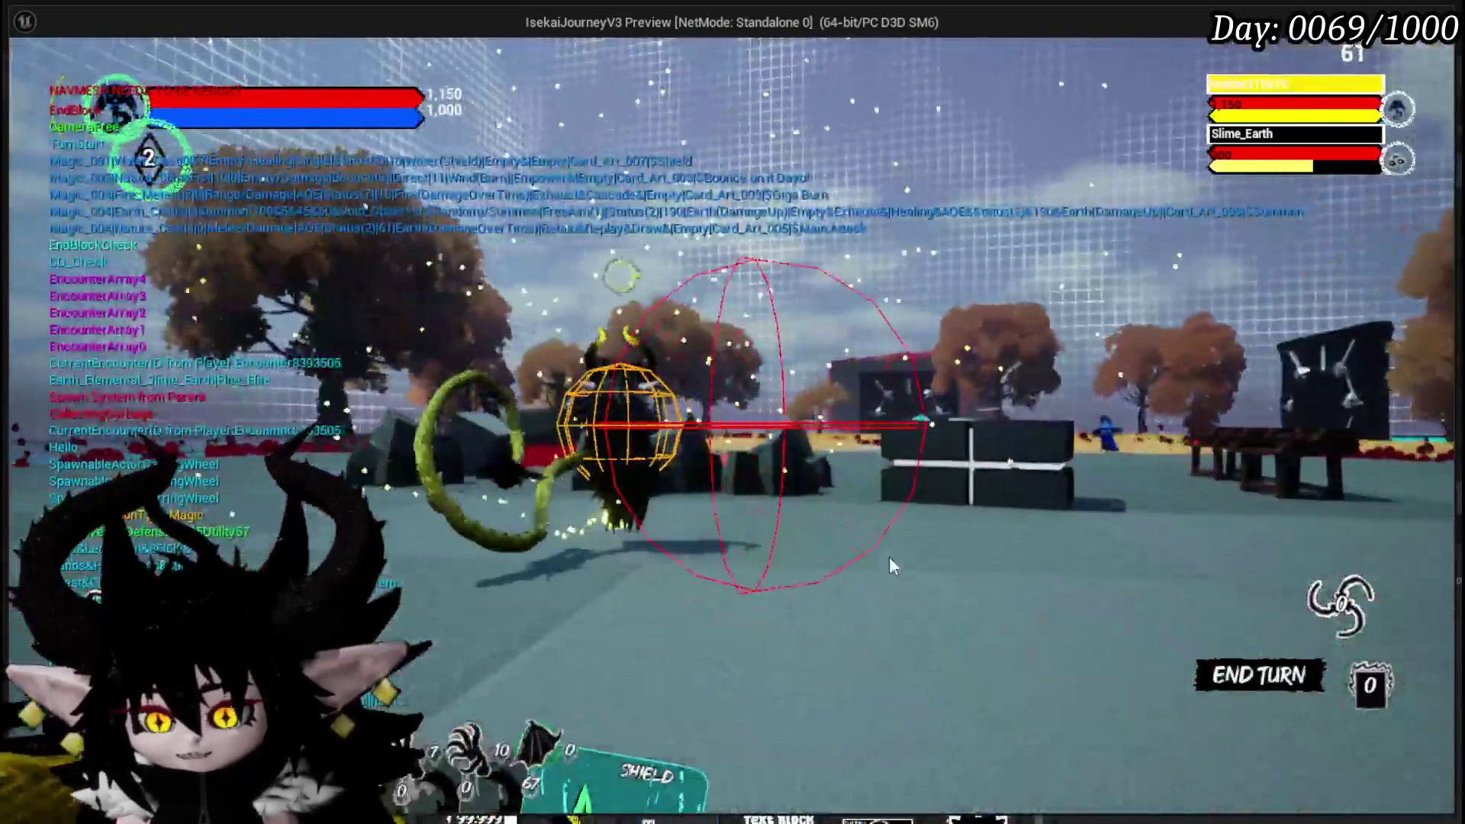
- Play the Summon card and two Giga Draw cards, then stop the play-test
mouse_move(733, 641)
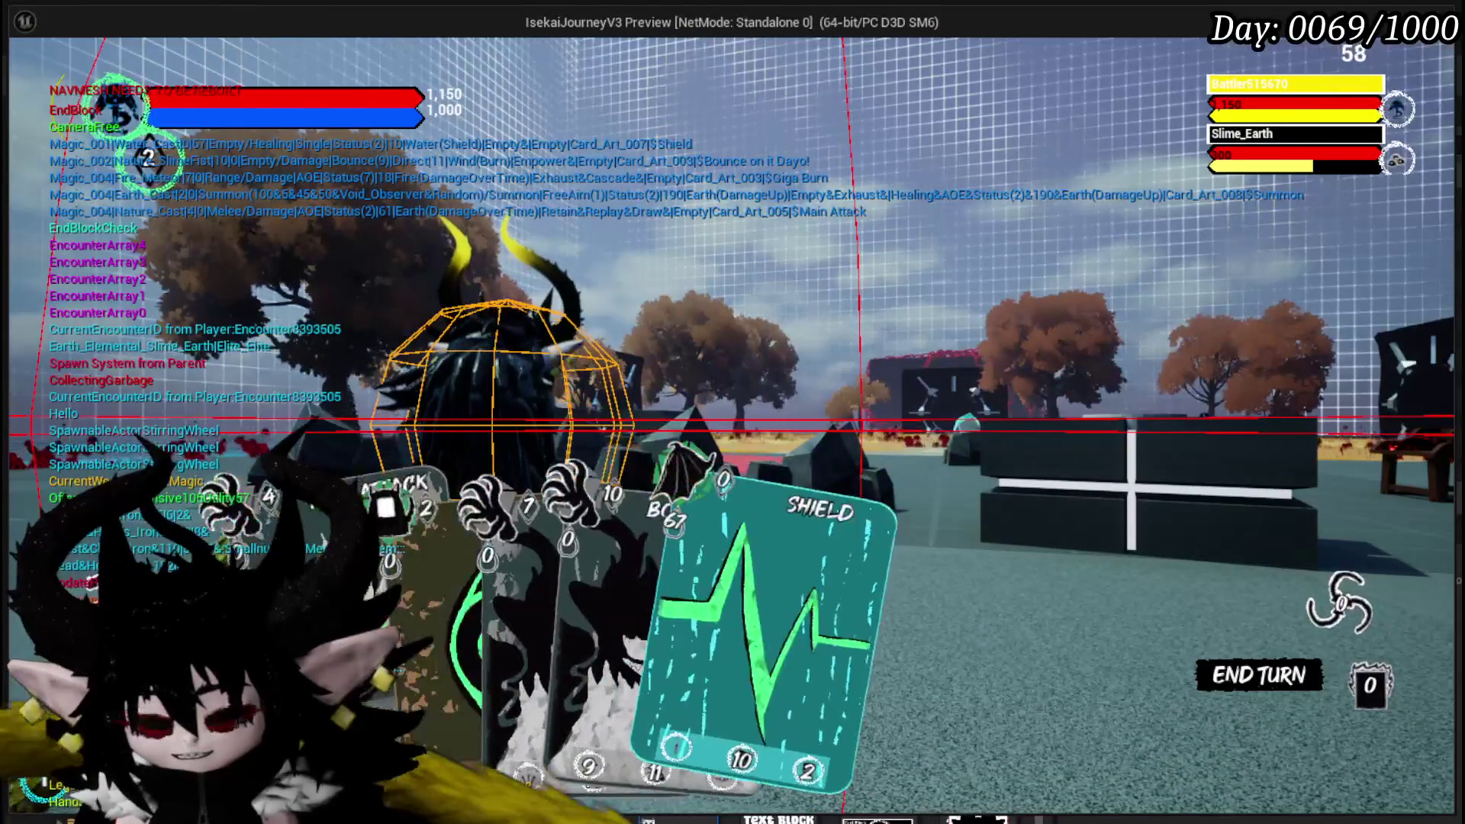
left_click(450, 580)
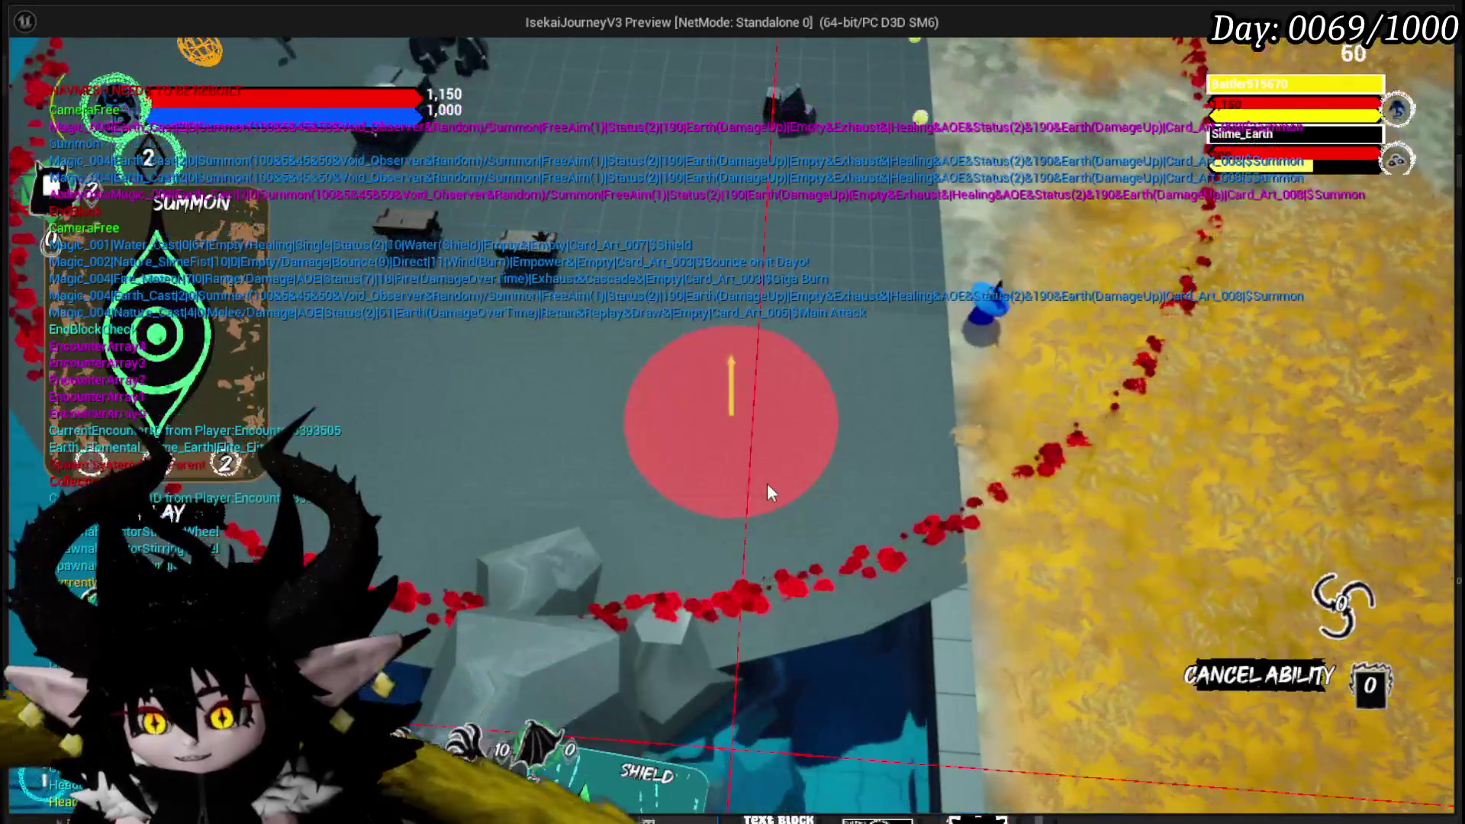
left_click(767, 483)
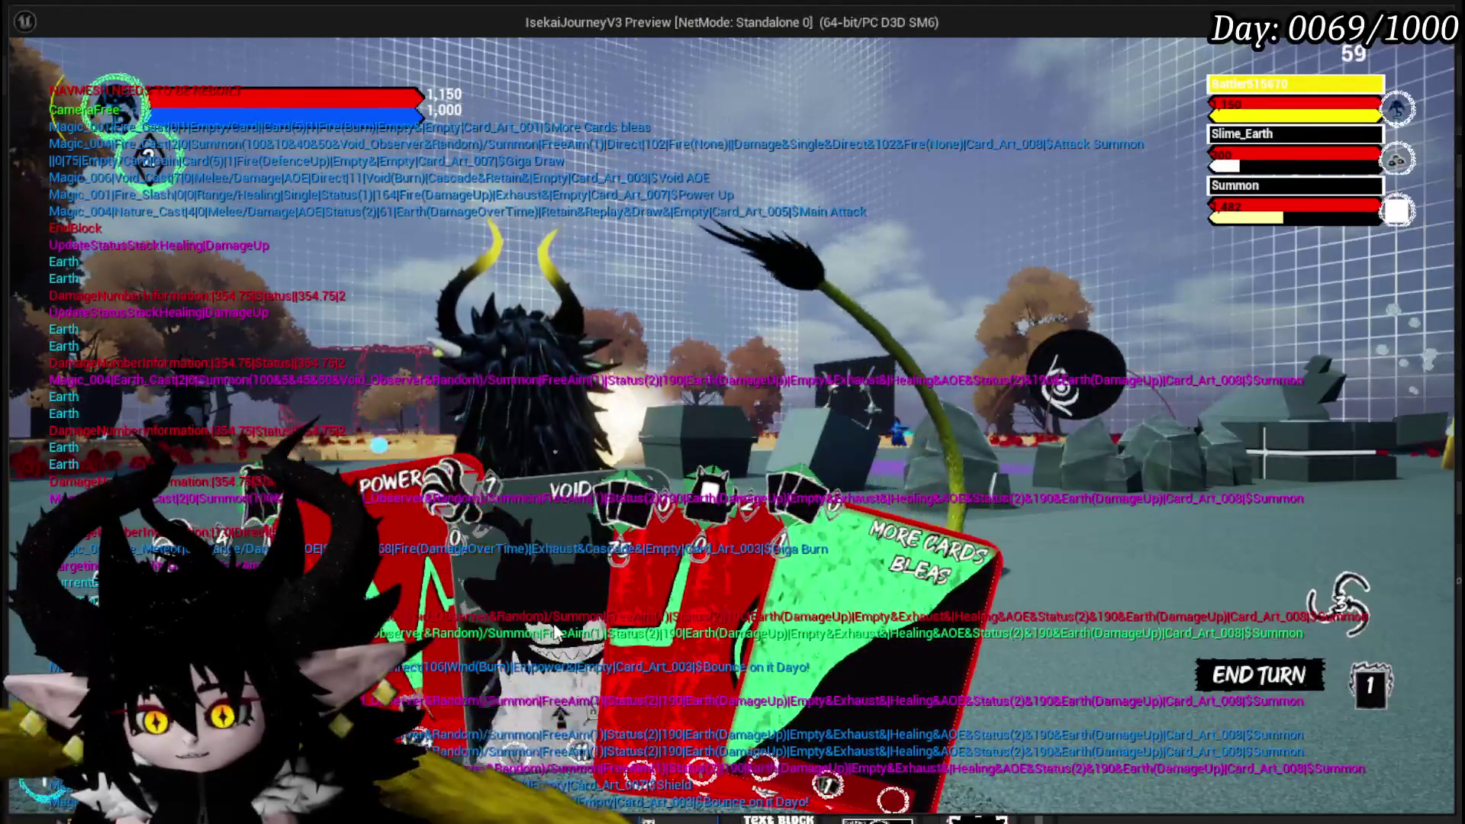
left_click(569, 630)
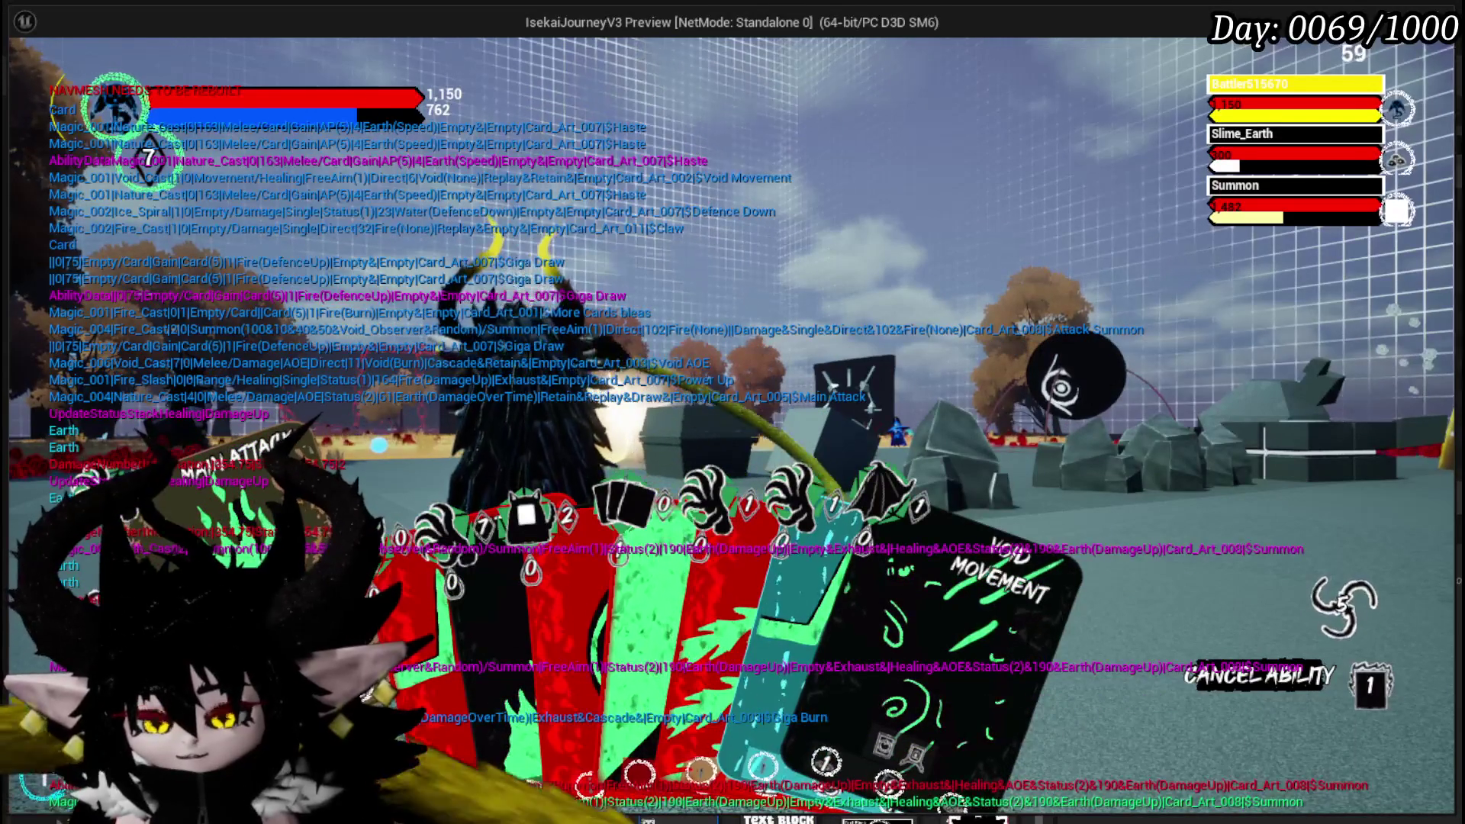
left_click(606, 437)
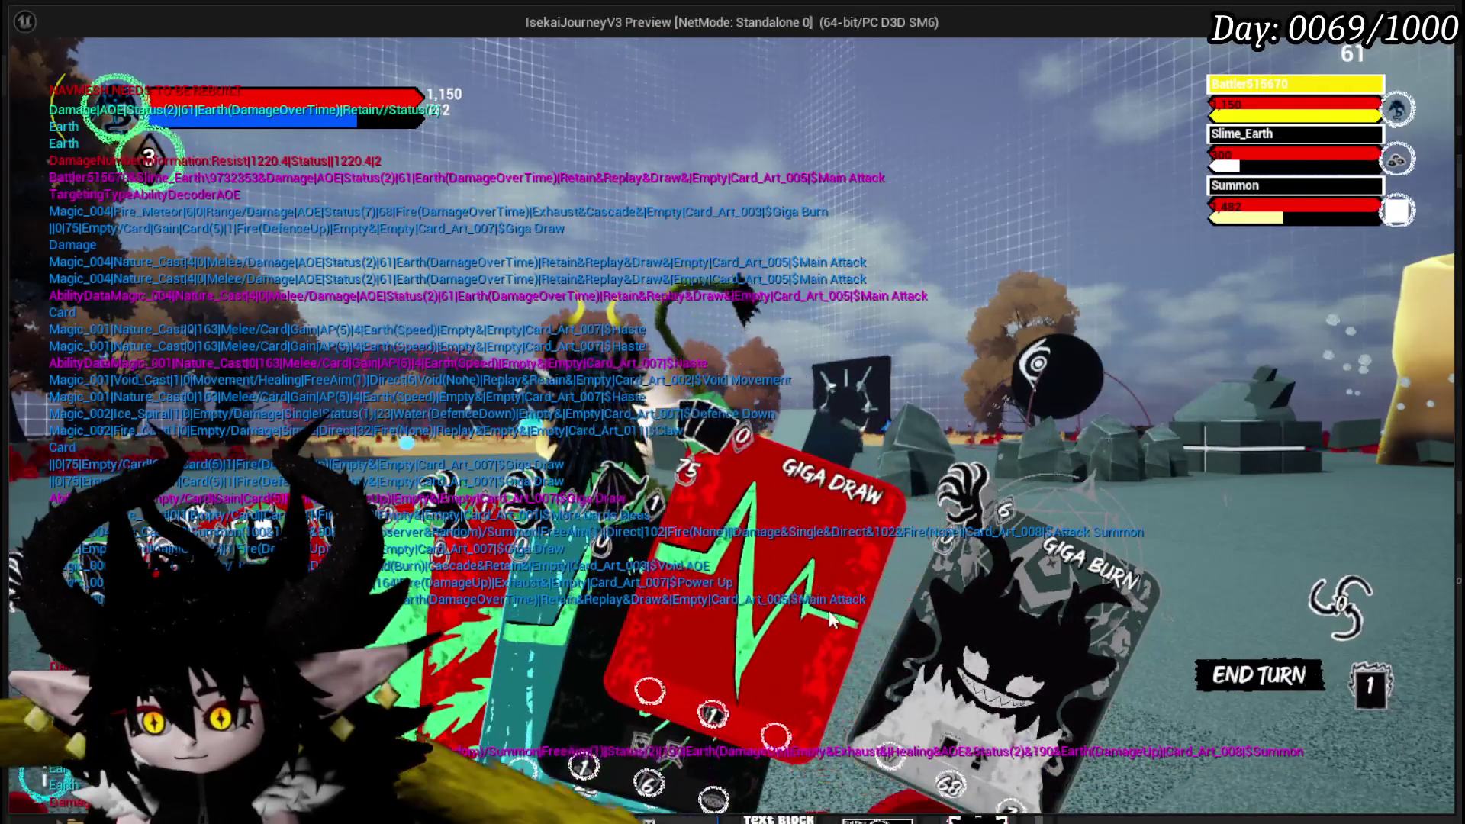
left_click(674, 419)
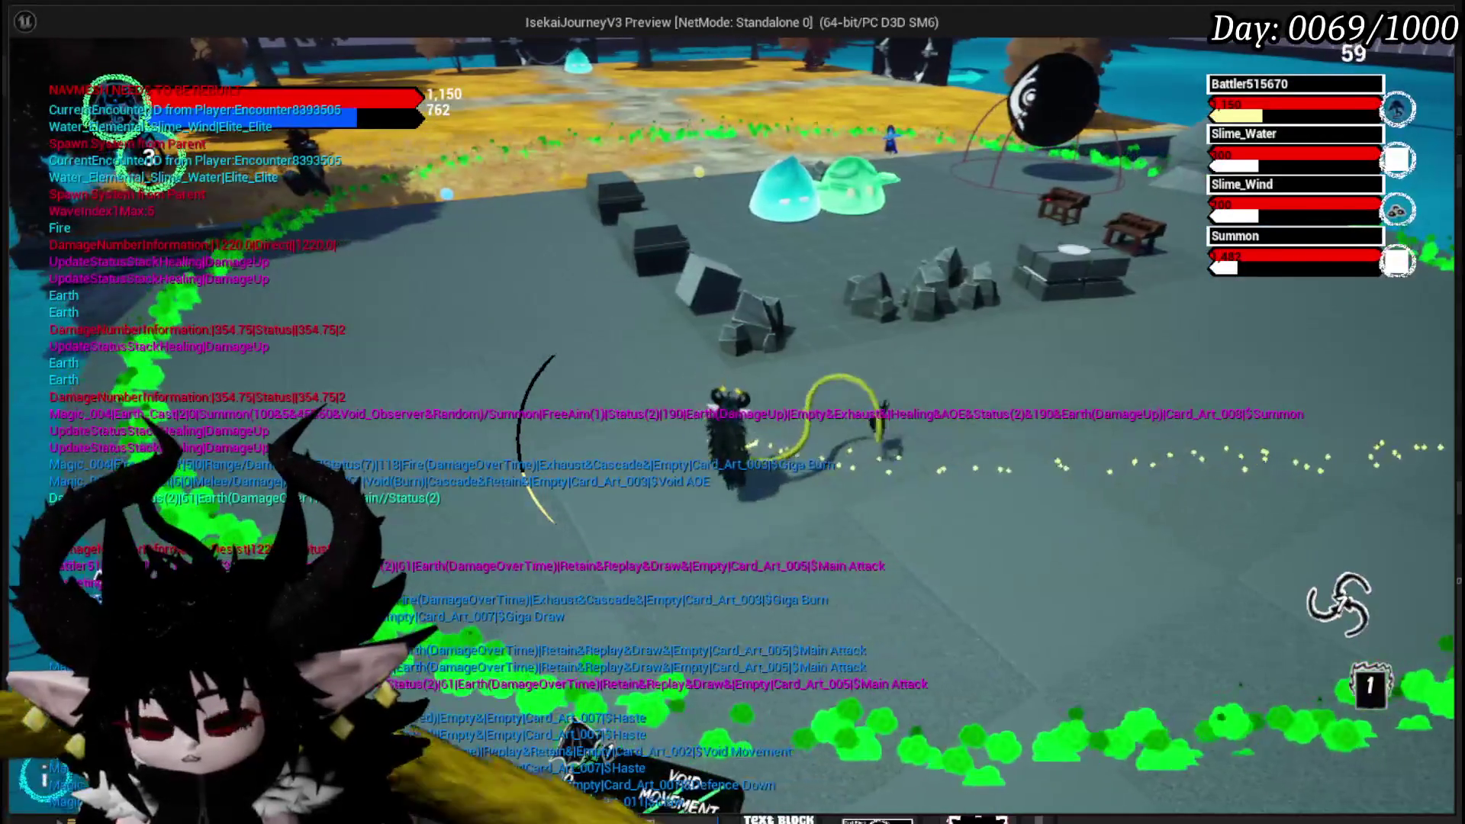
key("Escape")
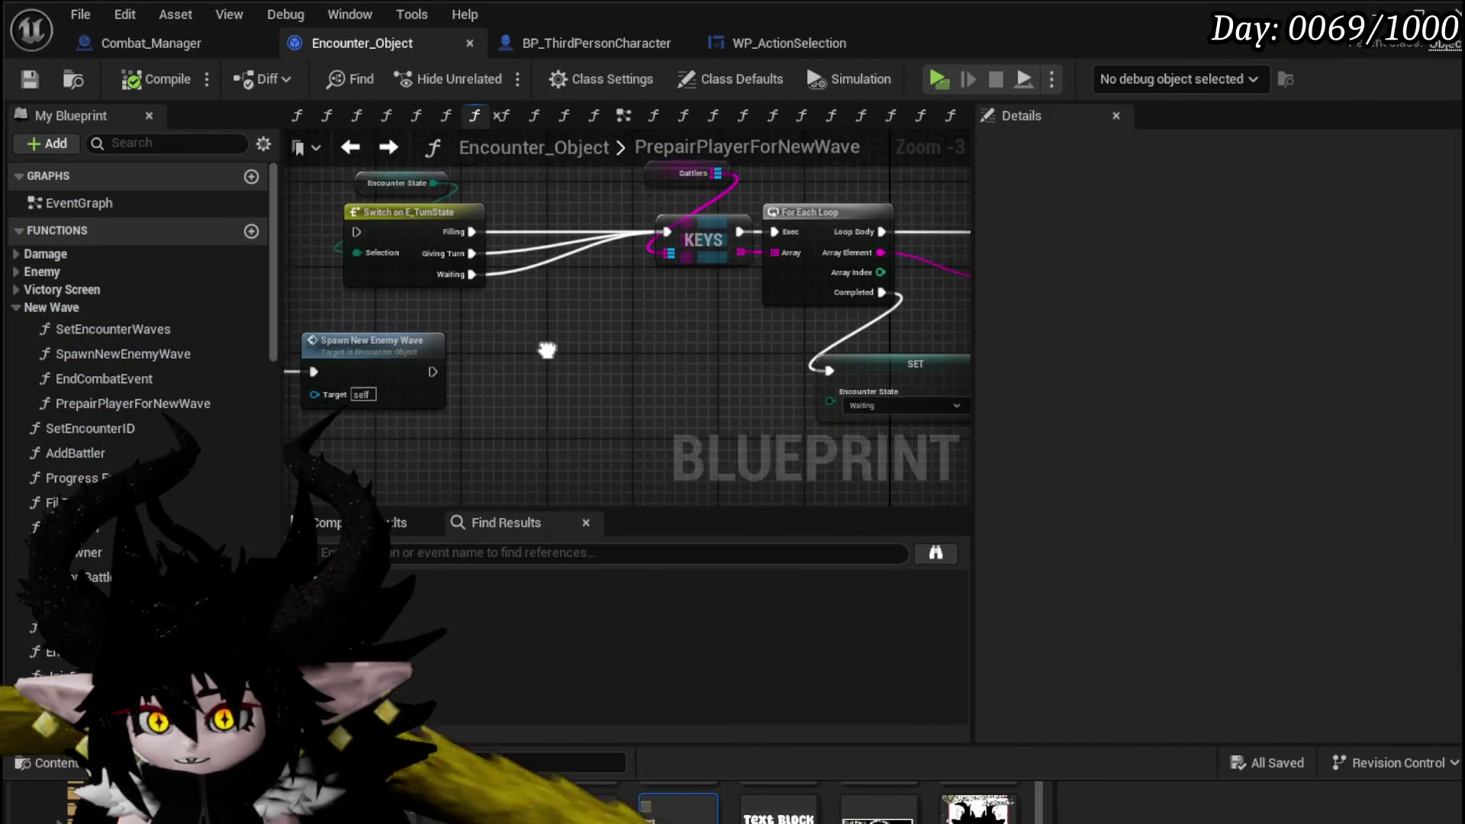
- Open the SpawnNewEnemyWave function and select its SET node
mouse_move(393, 335)
left_mouse_down()
mouse_move(742, 337)
mouse_move(433, 361)
mouse_move(662, 354)
mouse_move(484, 379)
mouse_move(542, 258)
left_mouse_up()
double_click(467, 370)
scroll(674, 329, "down", 2)
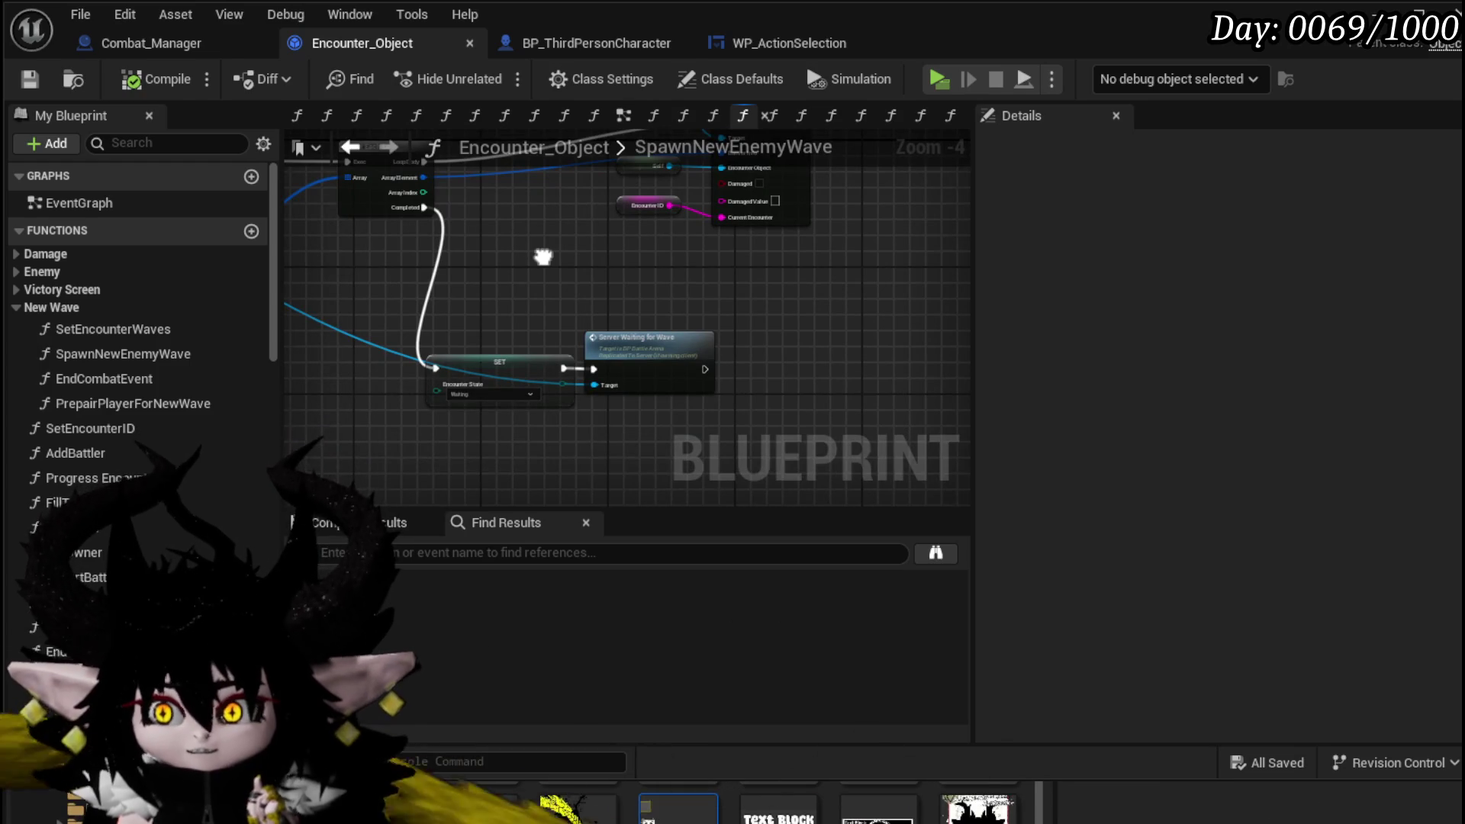
scroll(506, 294, "up", 3)
left_click(527, 379)
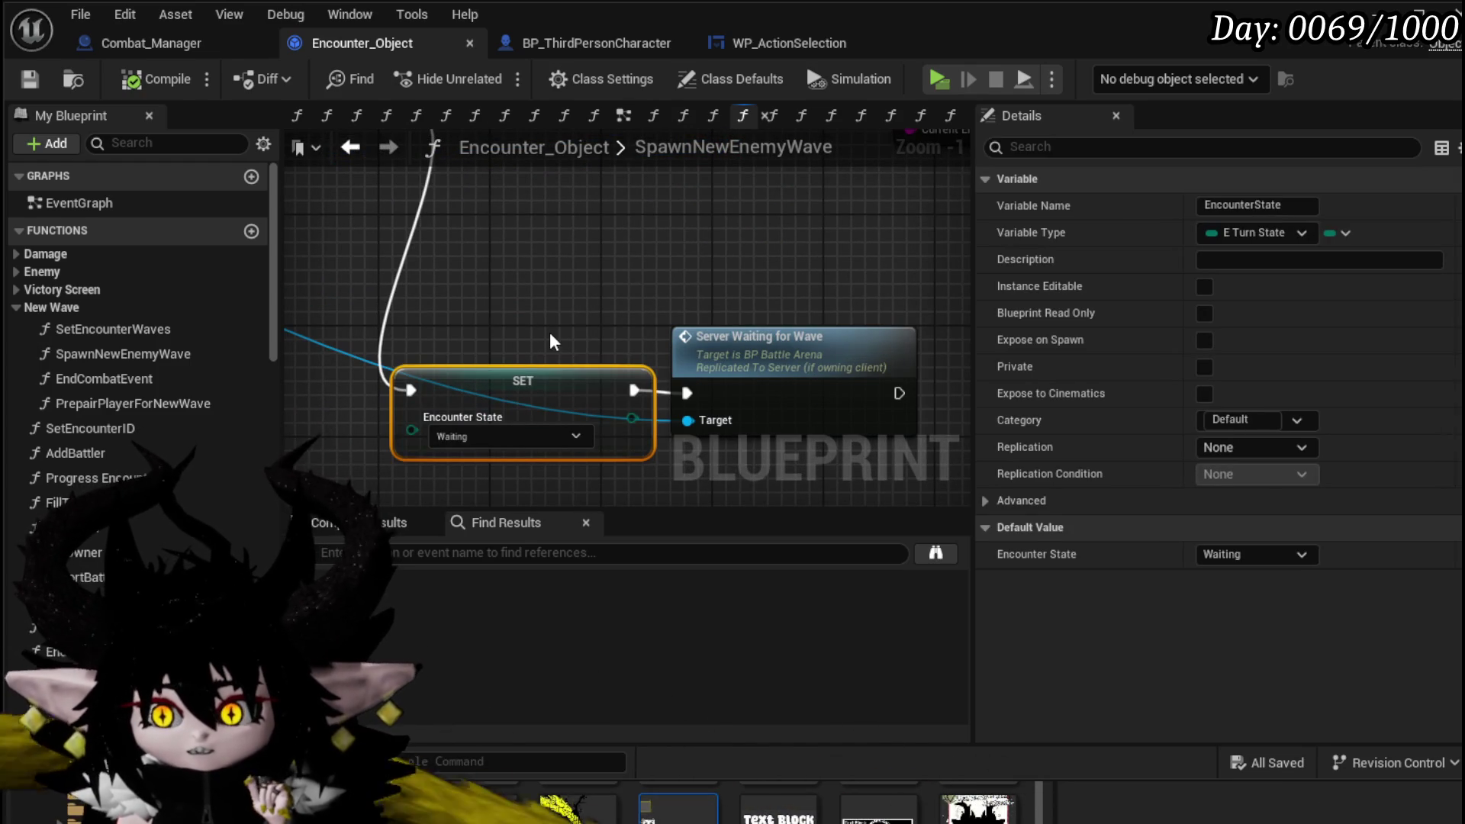
scroll(555, 317, "down", 2)
- Open Server Waiting for Wave's definition in BP_BattleArena and frame the Server_WaitingForWave event
mouse_move(555, 318)
left_mouse_down()
mouse_move(490, 419)
mouse_move(474, 297)
left_mouse_up()
left_click(697, 334)
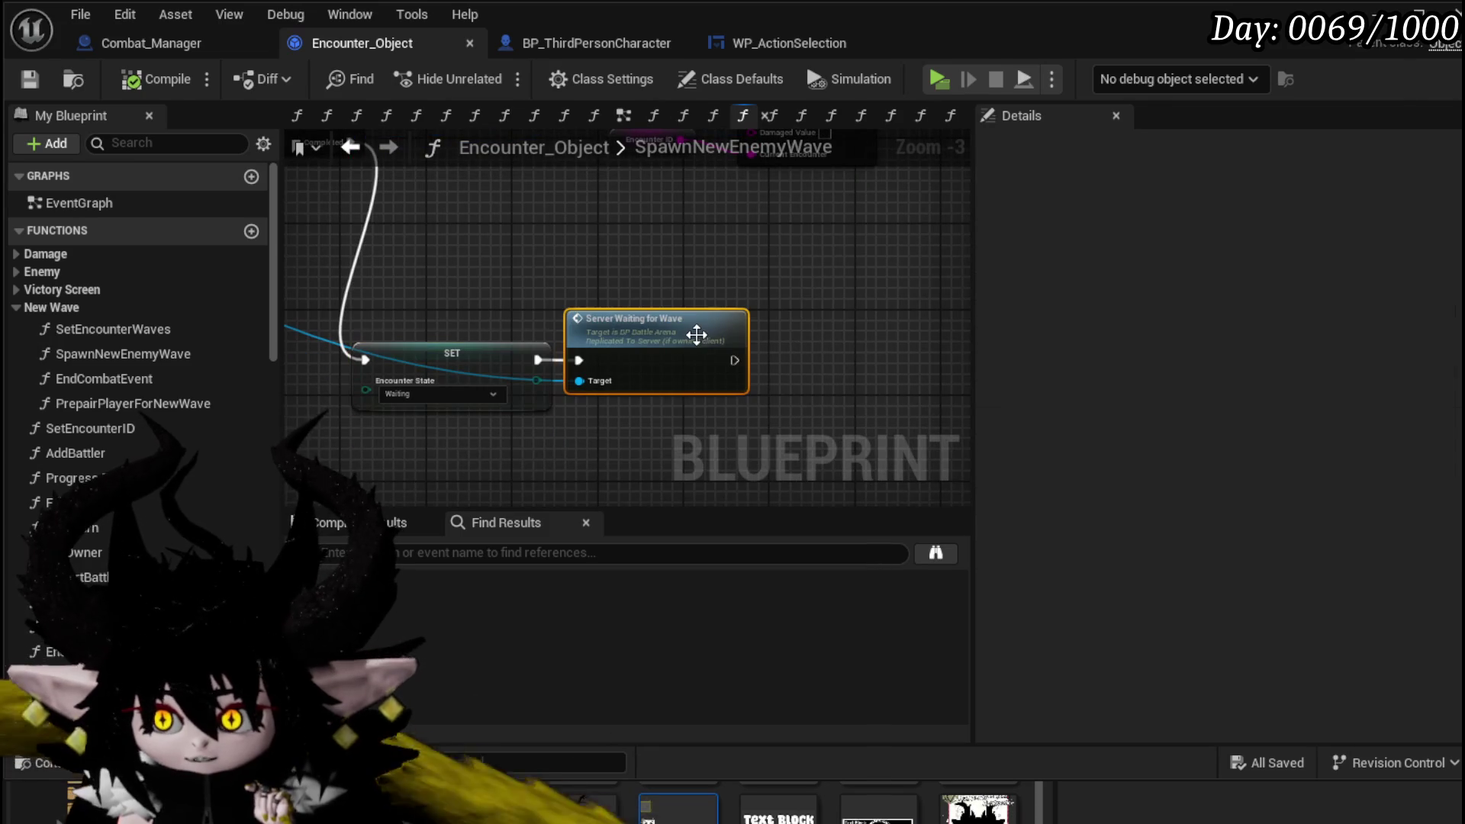
double_click(697, 334)
scroll(697, 340, "up", 1)
left_click_drag(697, 370, 286, 380)
left_click_drag(274, 324, 445, 301)
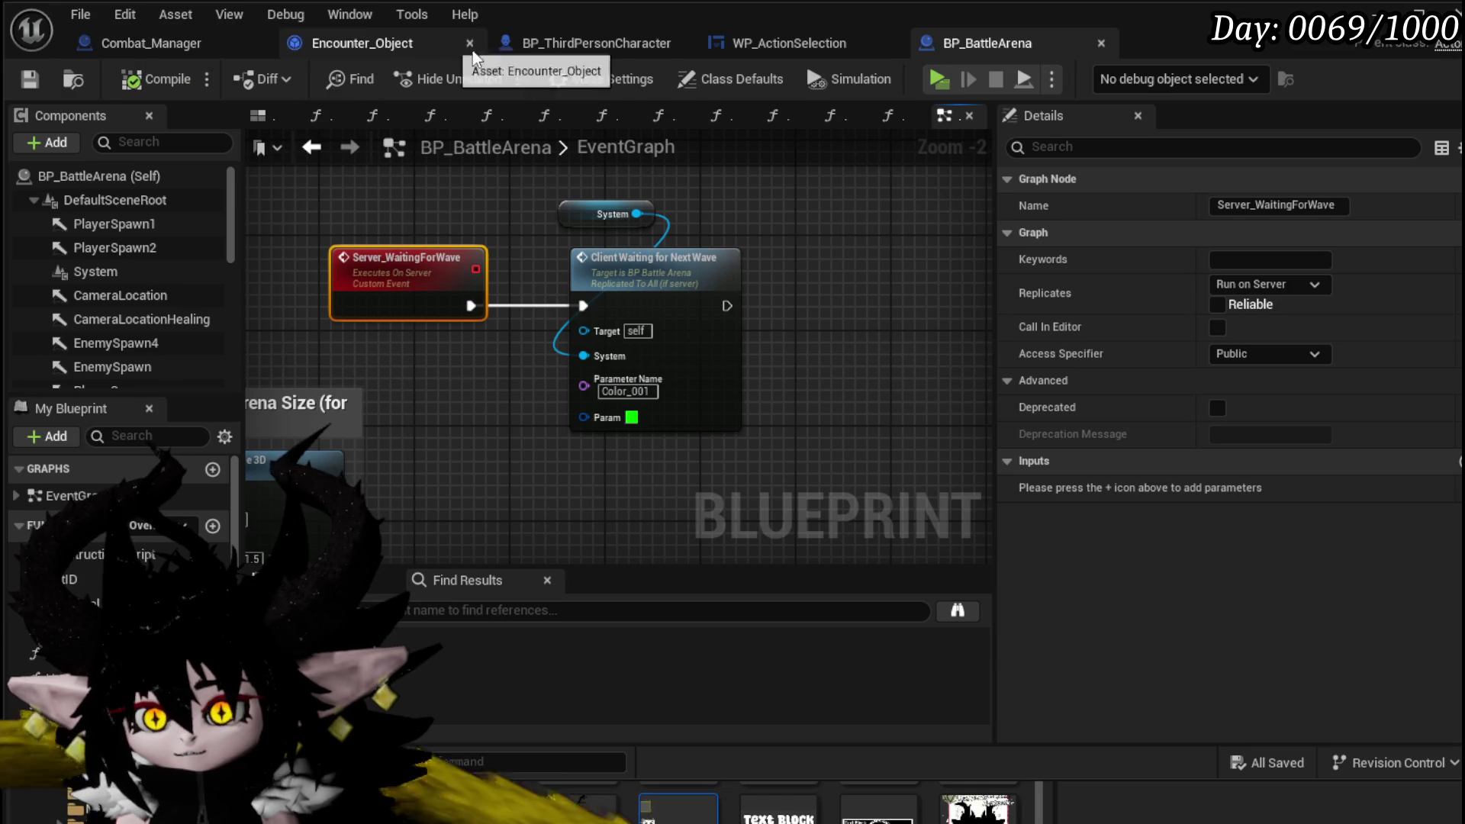
left_click_drag(748, 187, 412, 468)
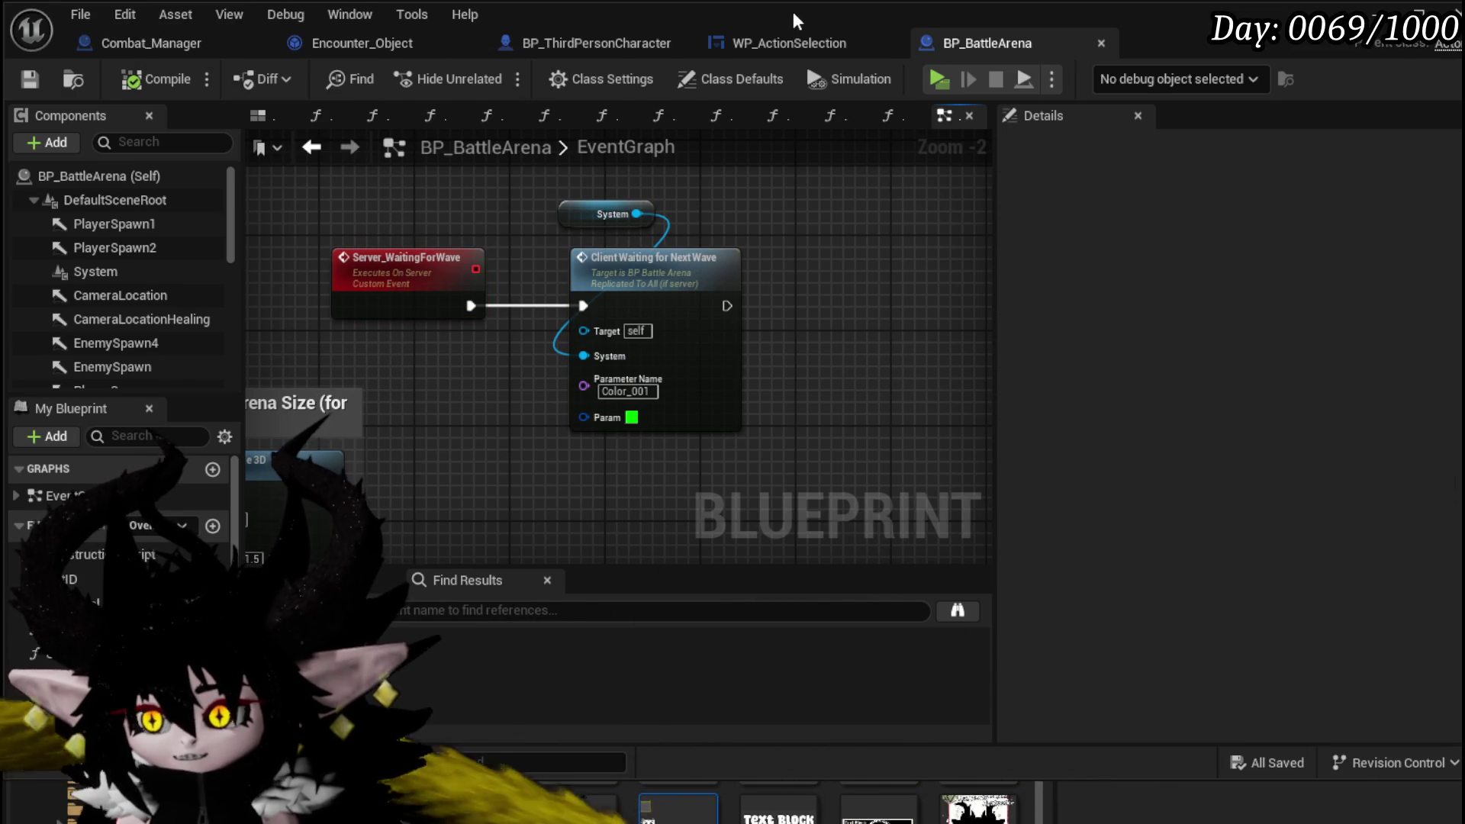
- Select the four enemy-spawning nodes in Encounter_Object, save the blueprint, and start a new play-test
left_click(432, 43)
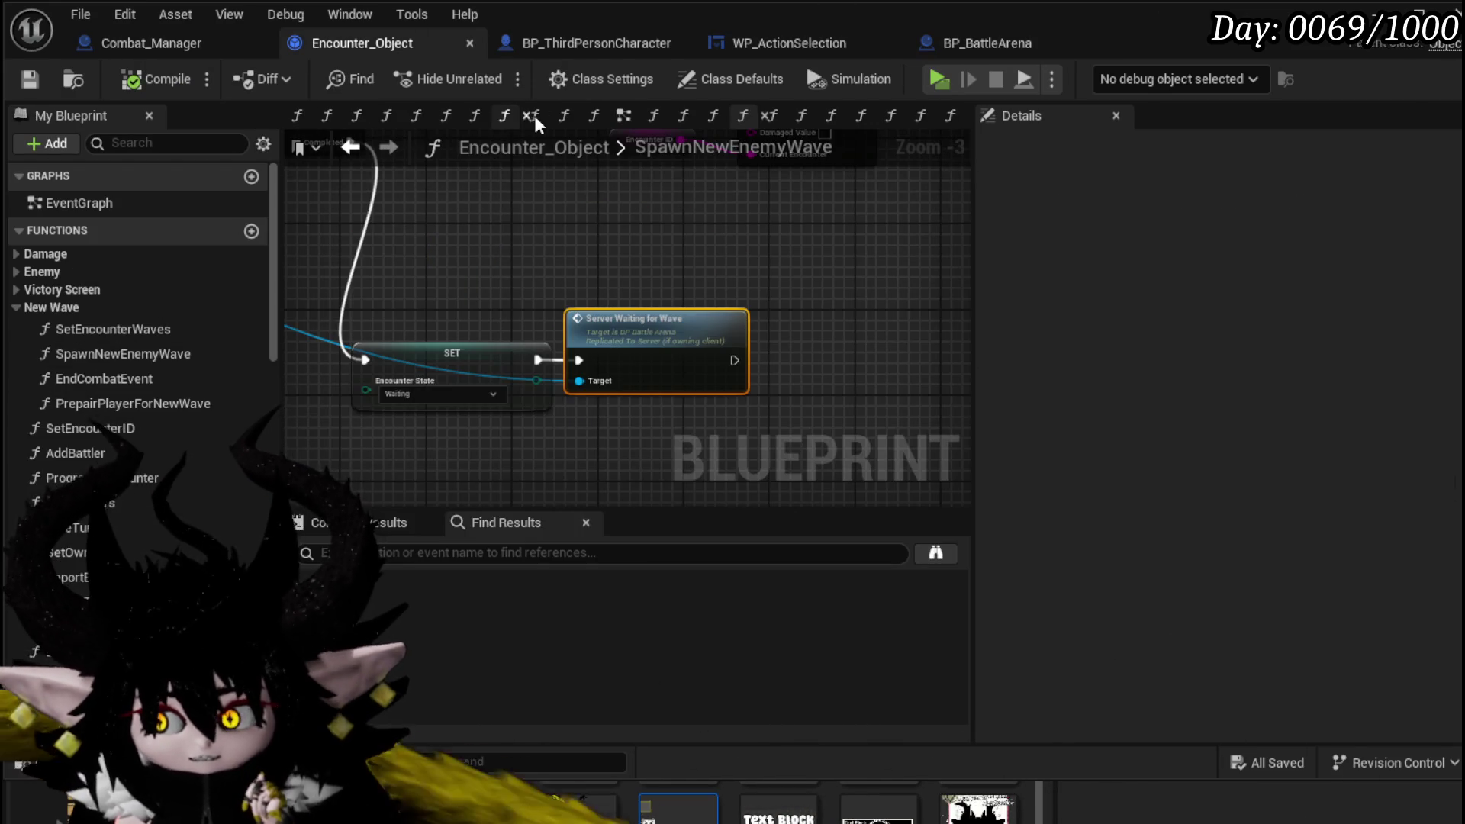
left_click_drag(735, 315, 754, 330)
left_click_drag(551, 267, 453, 434)
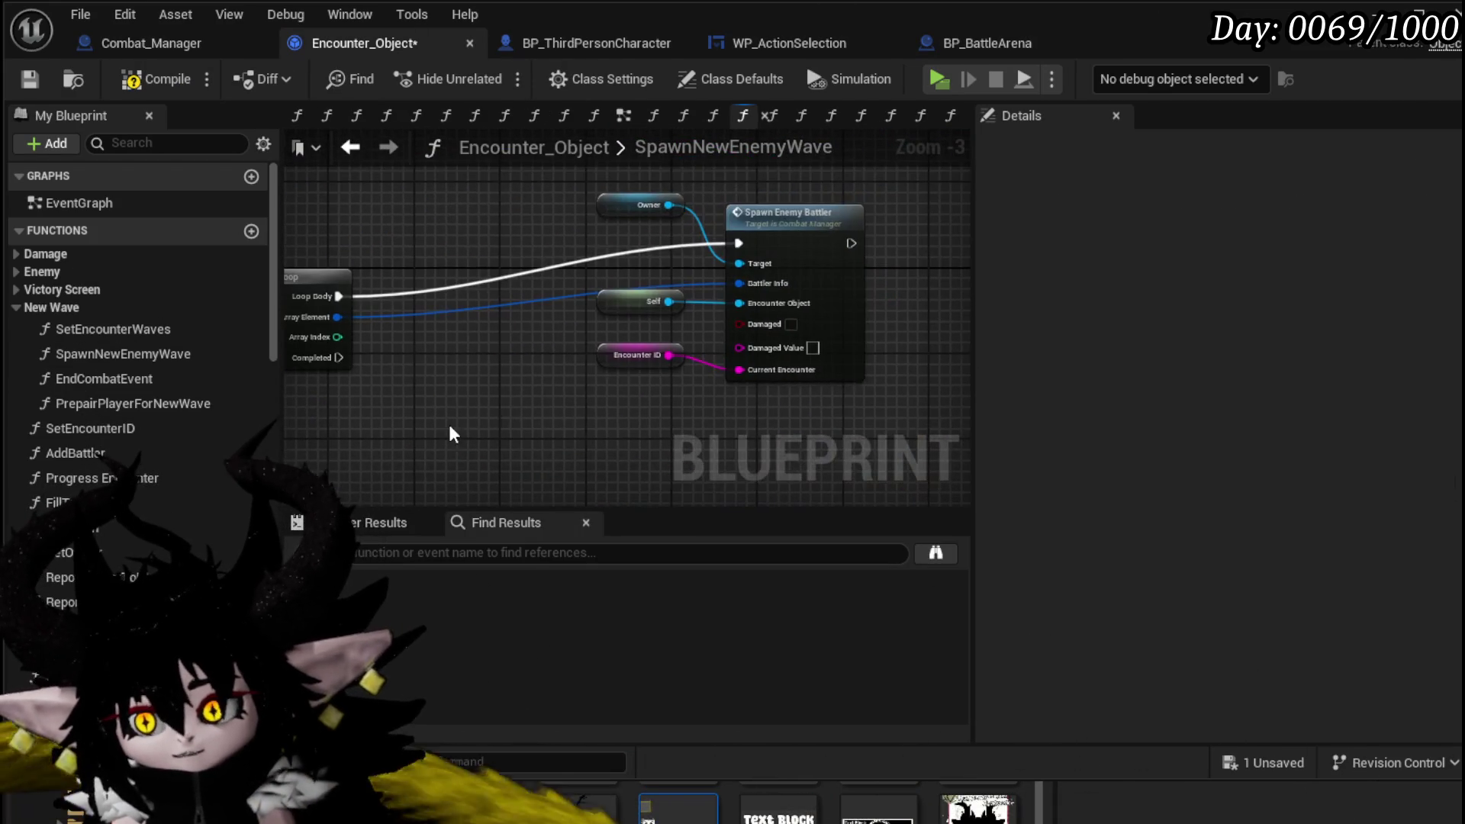
left_click_drag(849, 193, 847, 195)
scroll(763, 229, "down", 1)
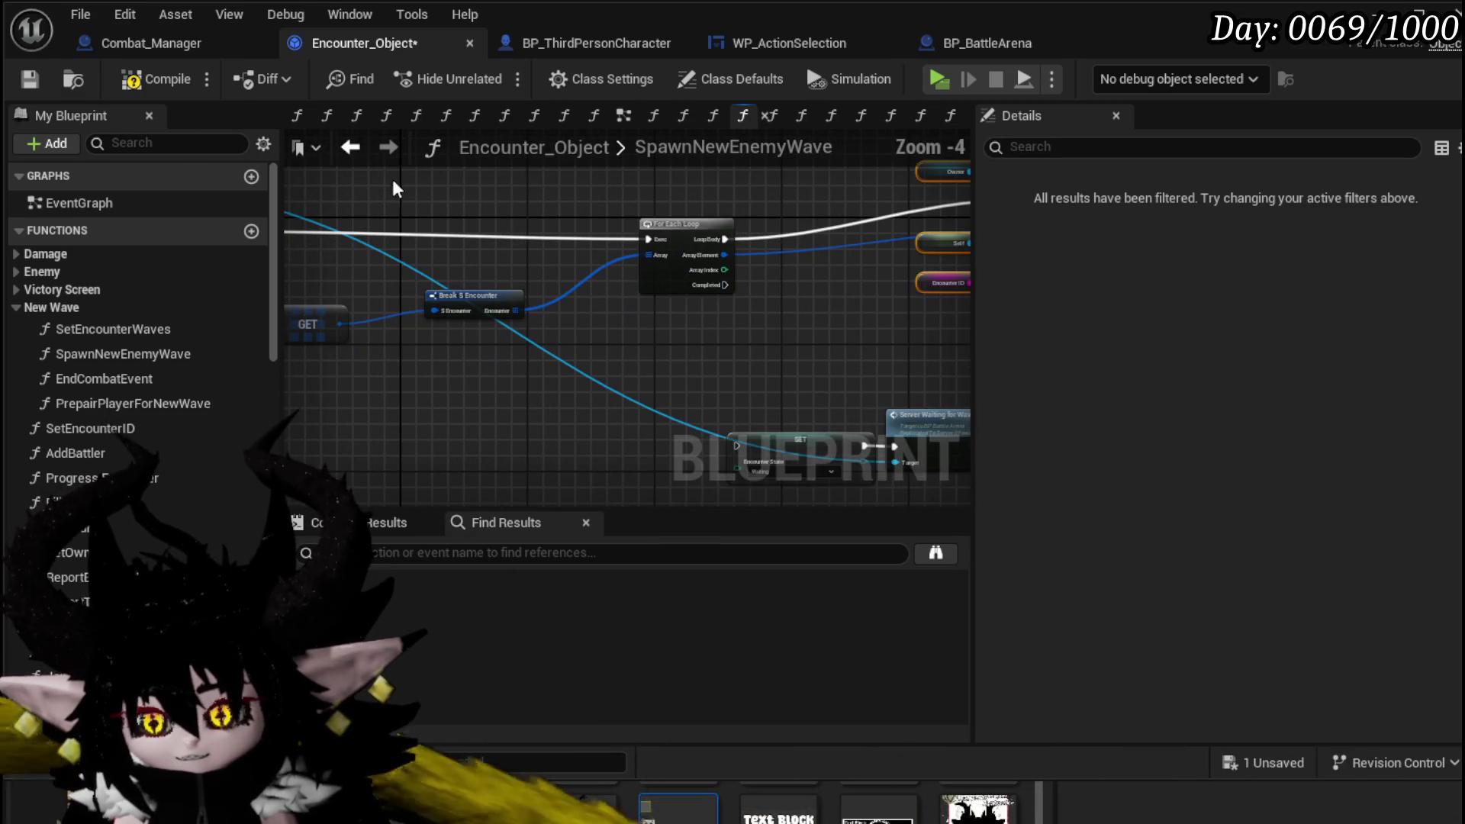
left_click(29, 80)
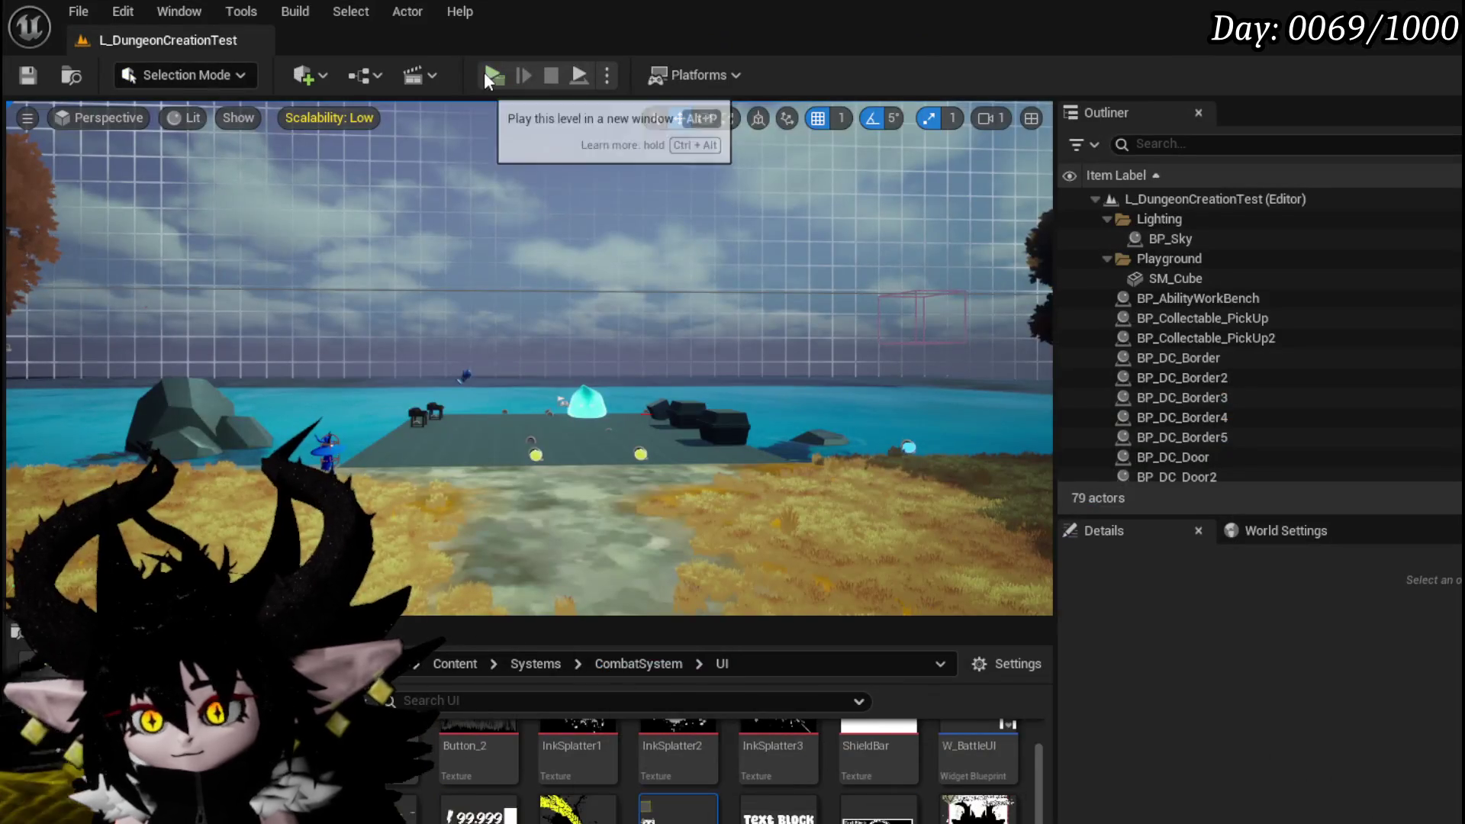
left_click(489, 76)
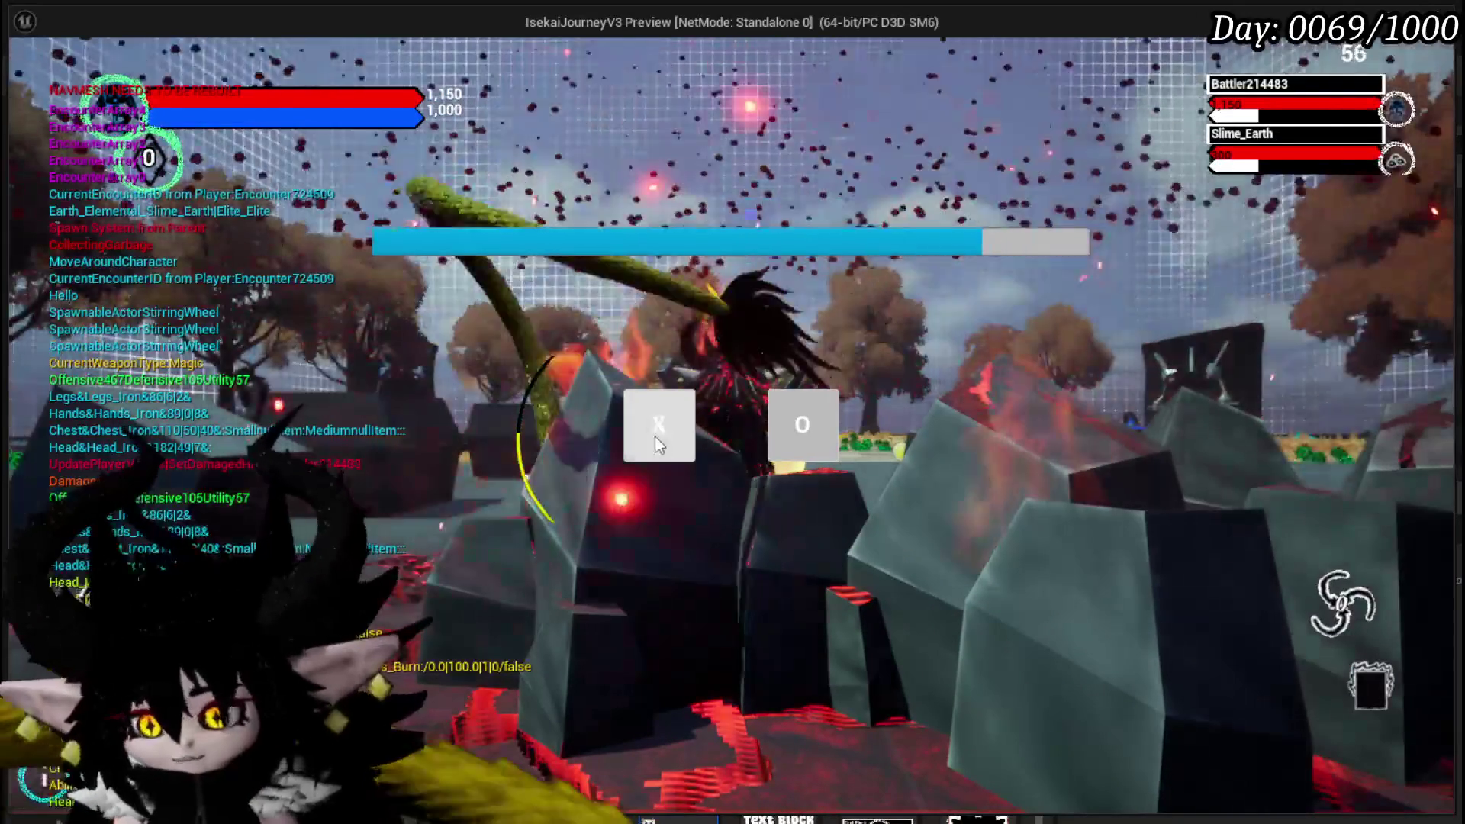
- Dismiss the X/O prompt, cast Haste, then play Main Attack and fire it at the slimes
left_click(656, 431)
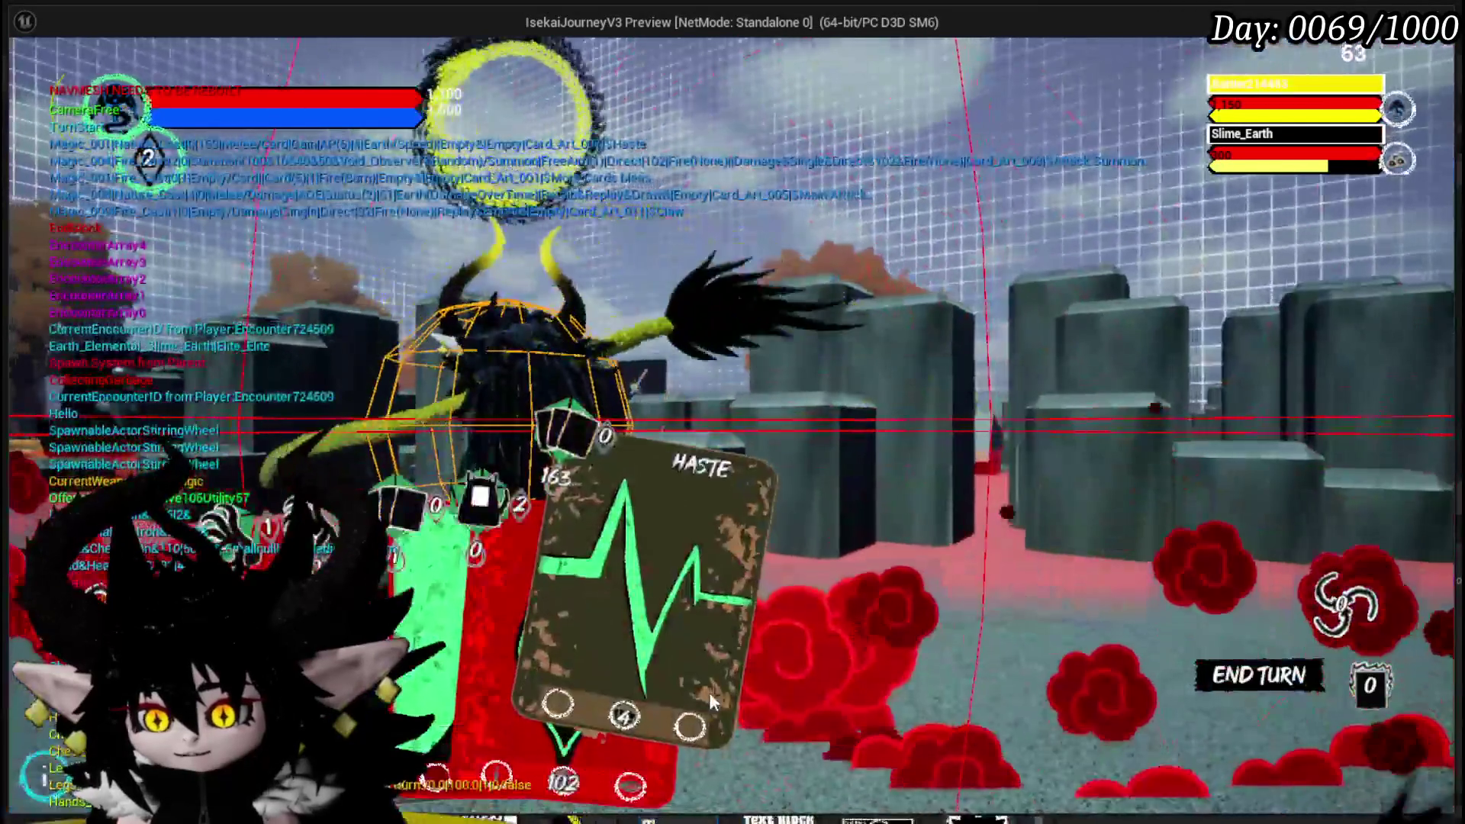
left_click(708, 693)
left_click(694, 652)
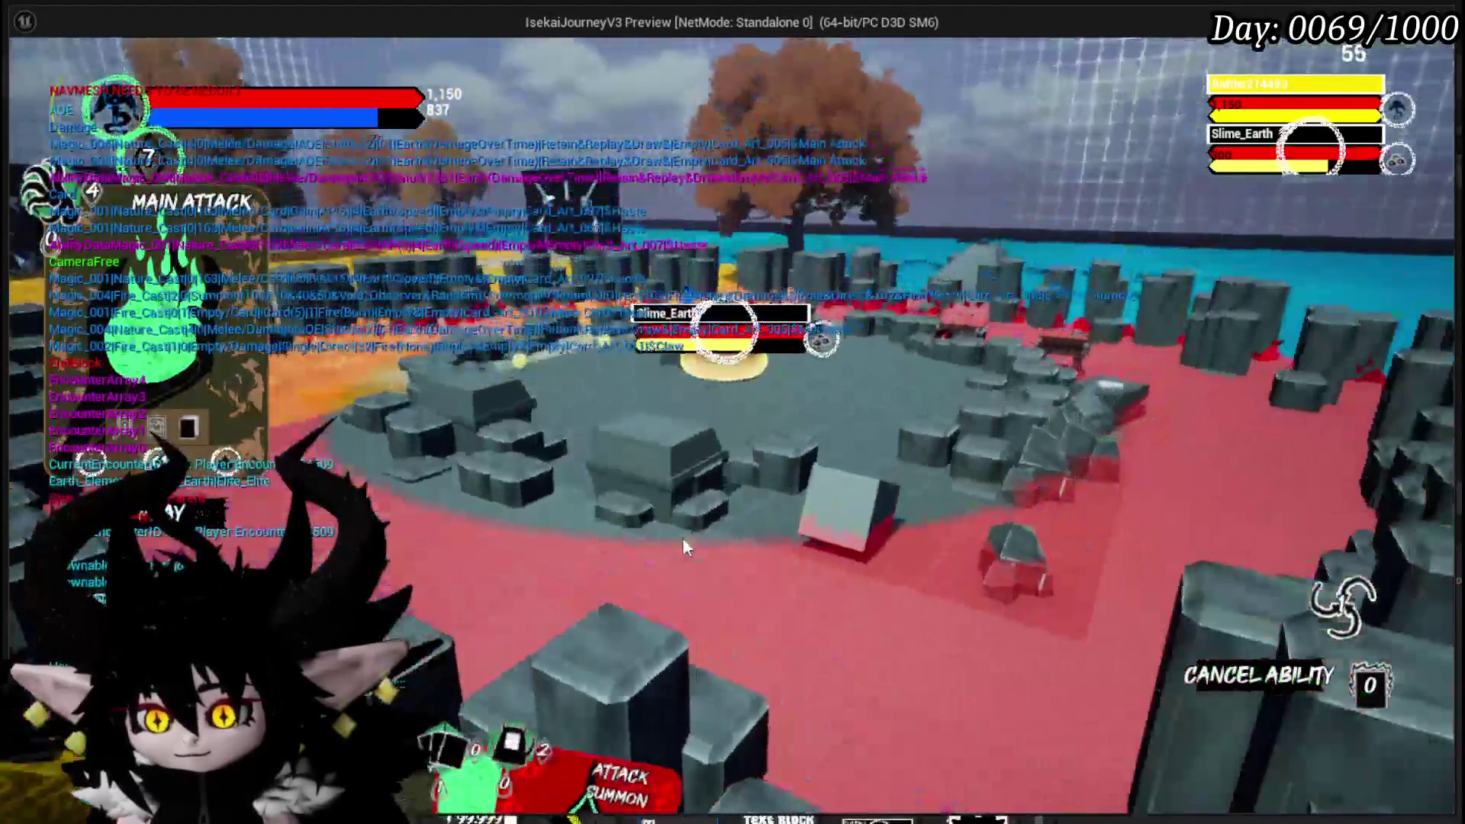
left_click(682, 548)
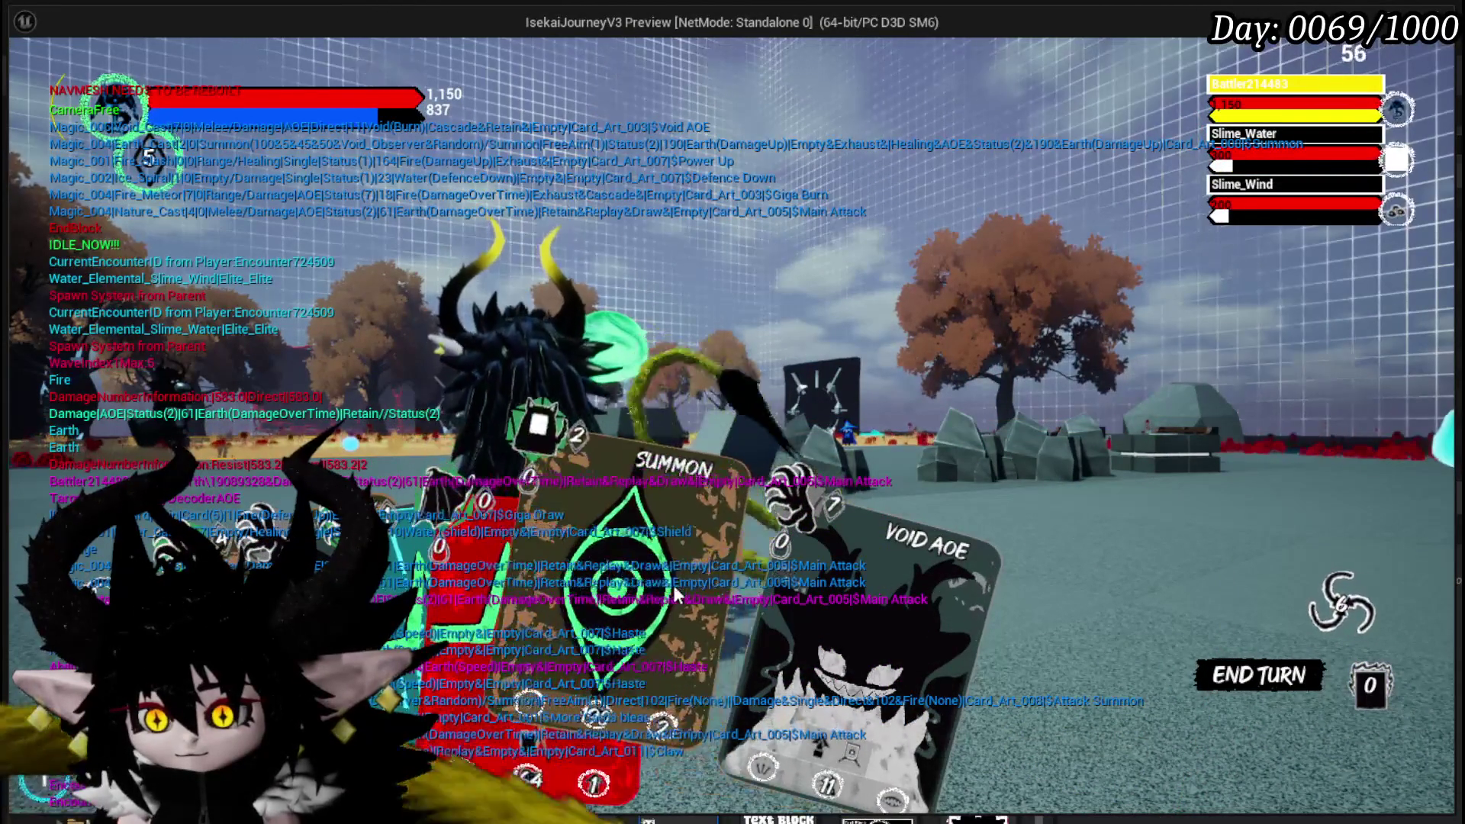
left_click(763, 611)
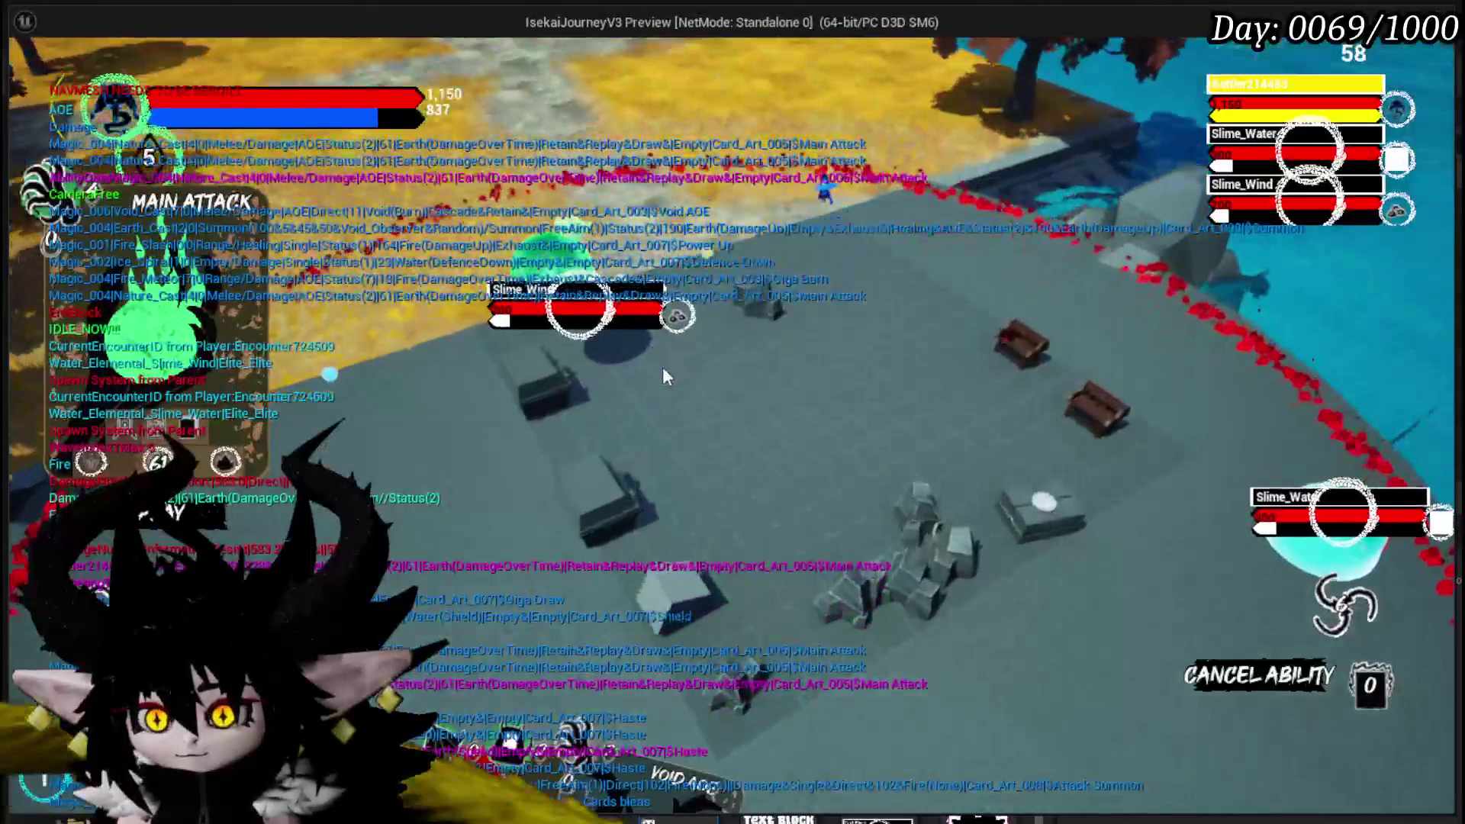
left_click(664, 370)
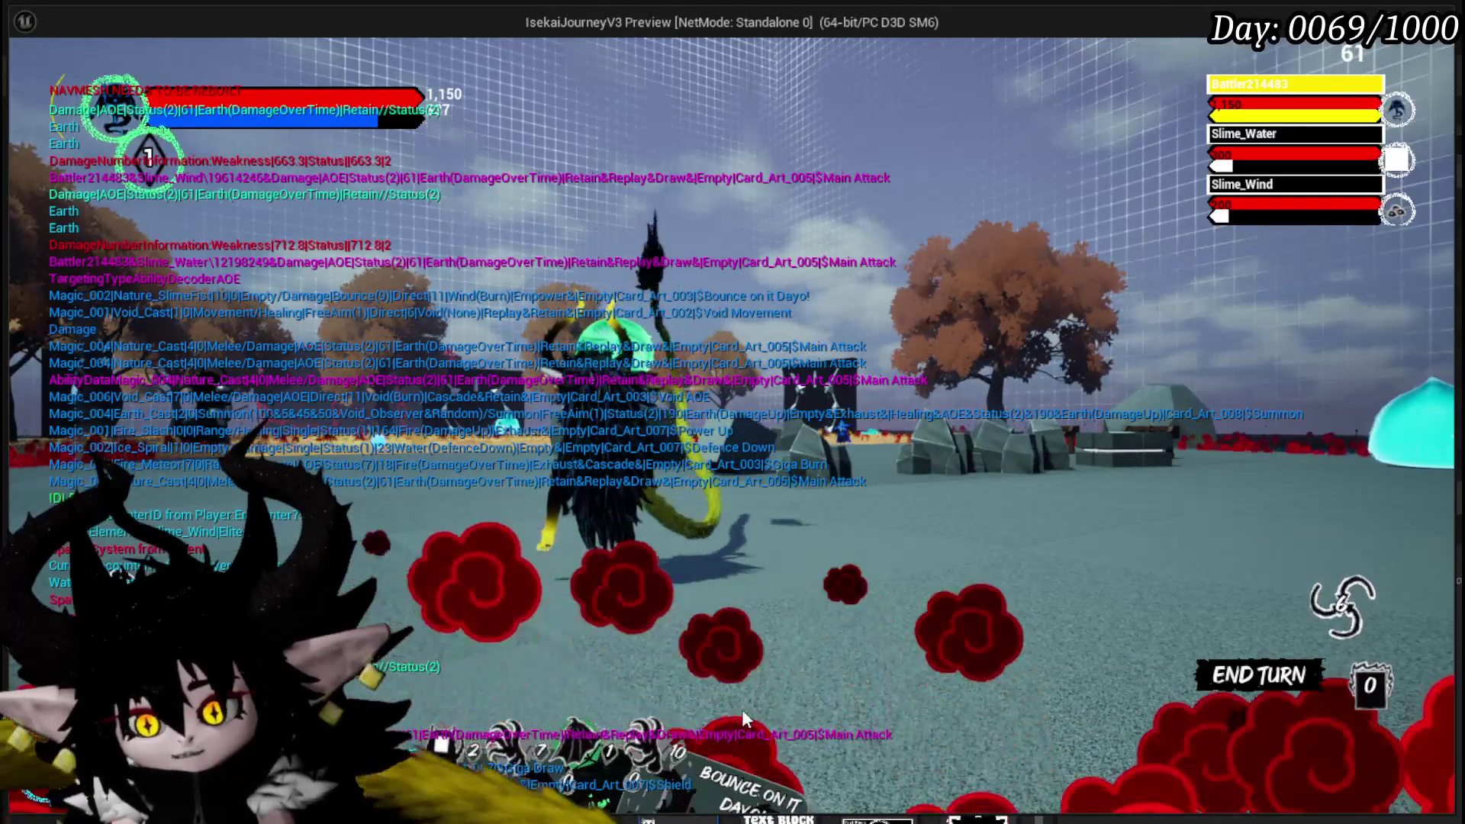
mouse_move(764, 658)
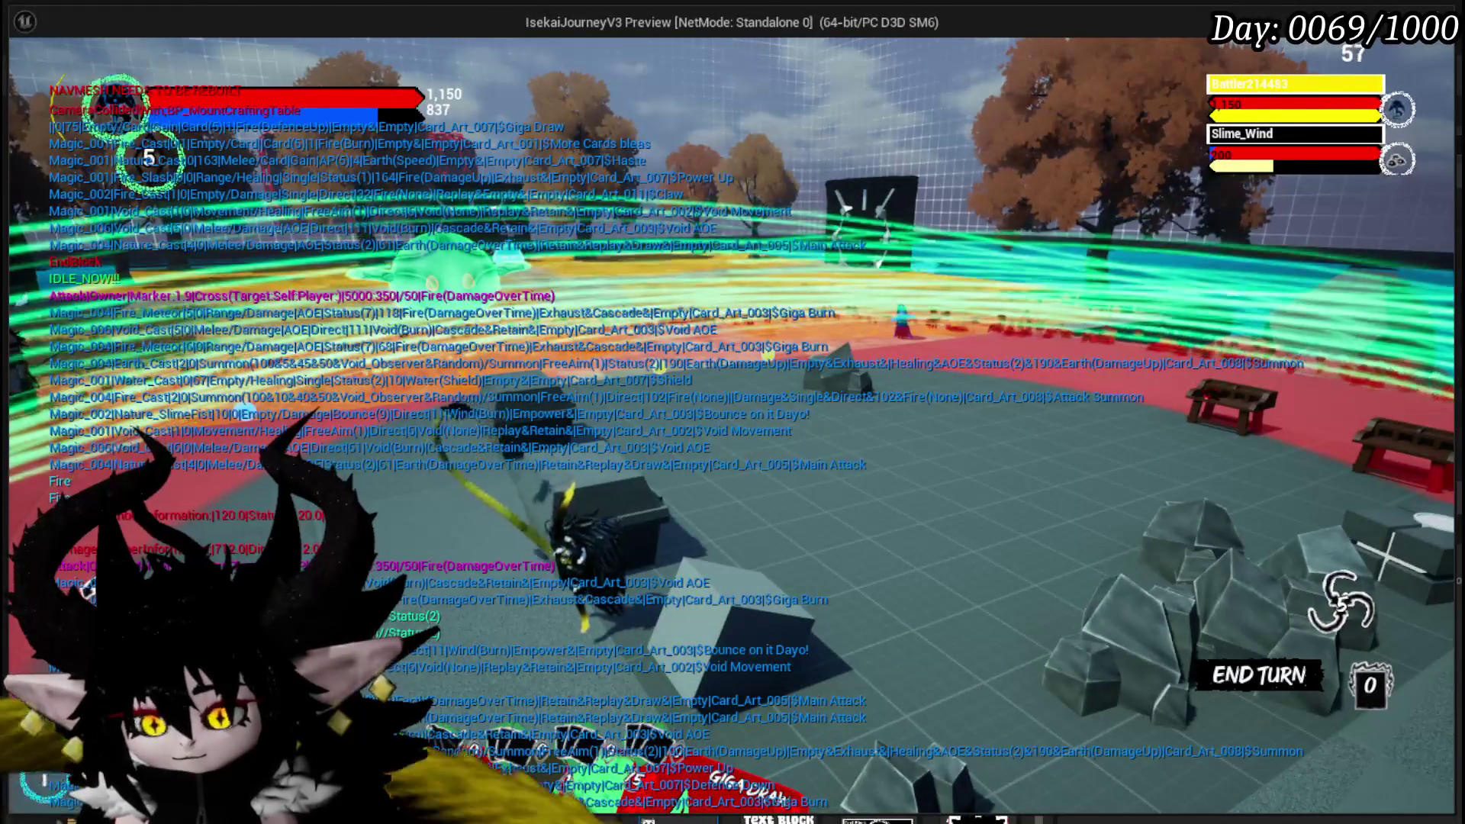
mouse_move(534, 732)
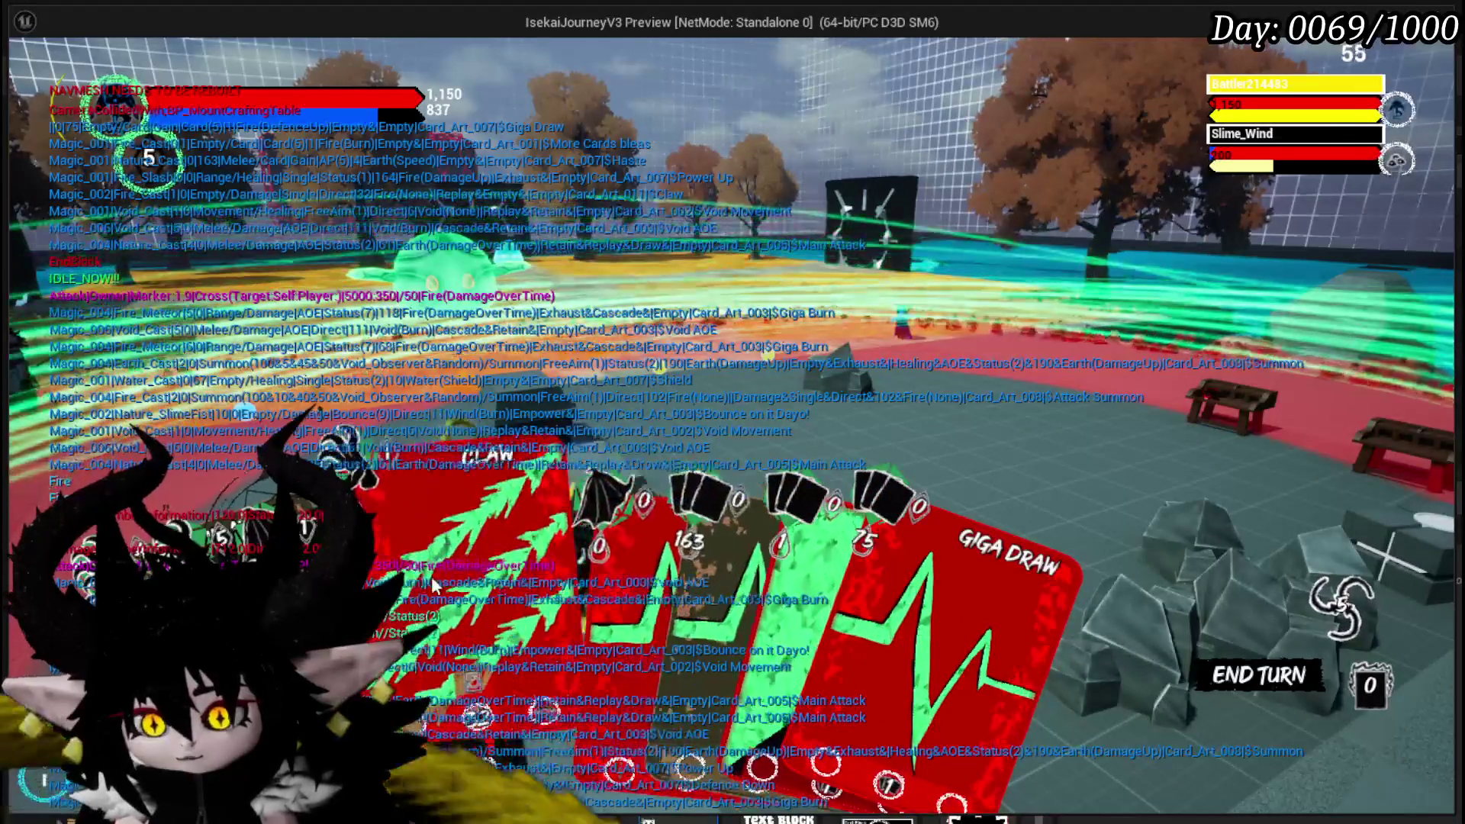
- Play Claw on Slime_Wind, then Haste, Giga Draw, and Claw again from the hand
left_click(451, 580)
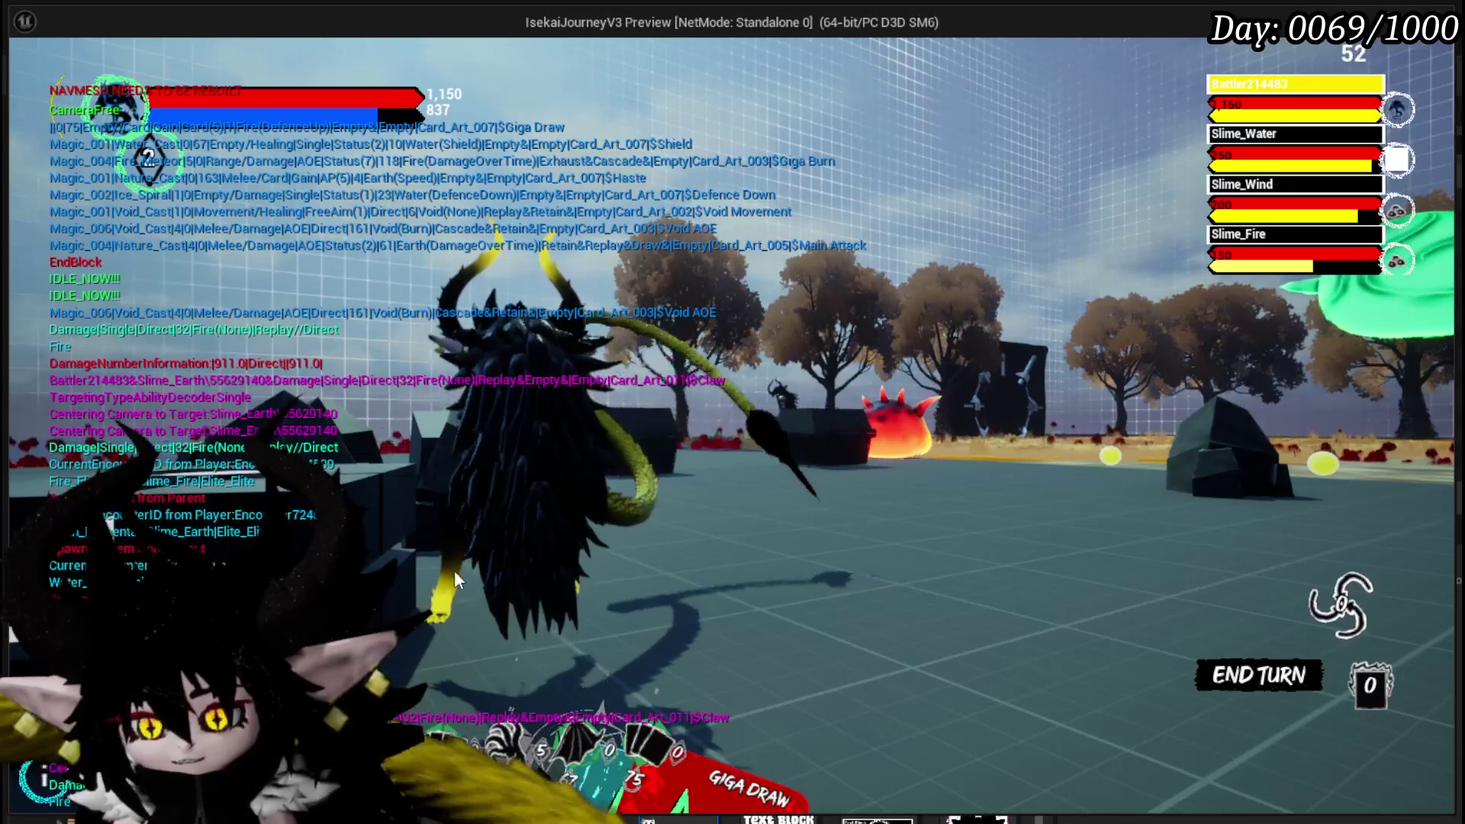
mouse_move(488, 755)
left_click(622, 488)
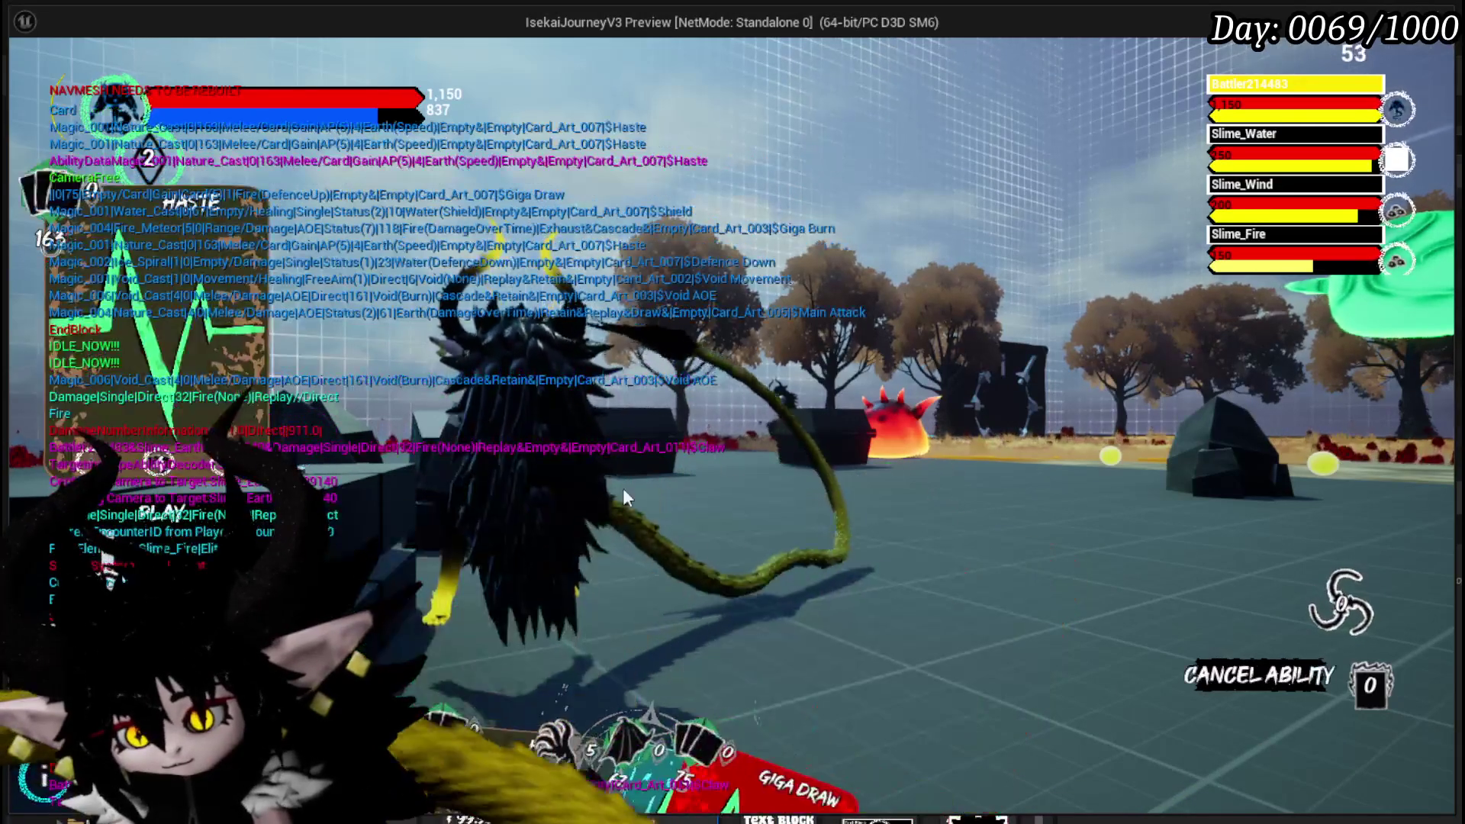
mouse_move(580, 756)
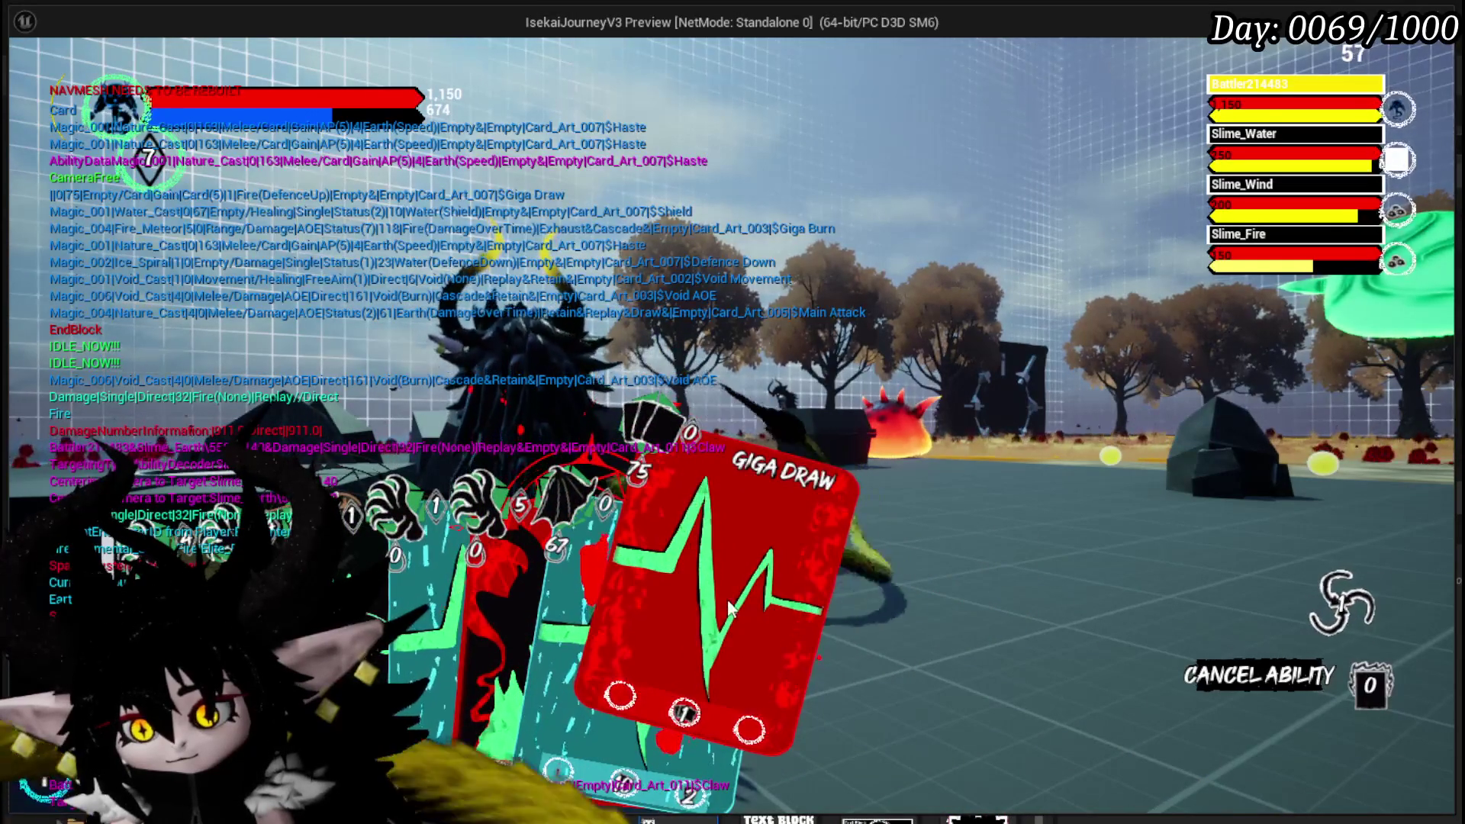
left_click(729, 607)
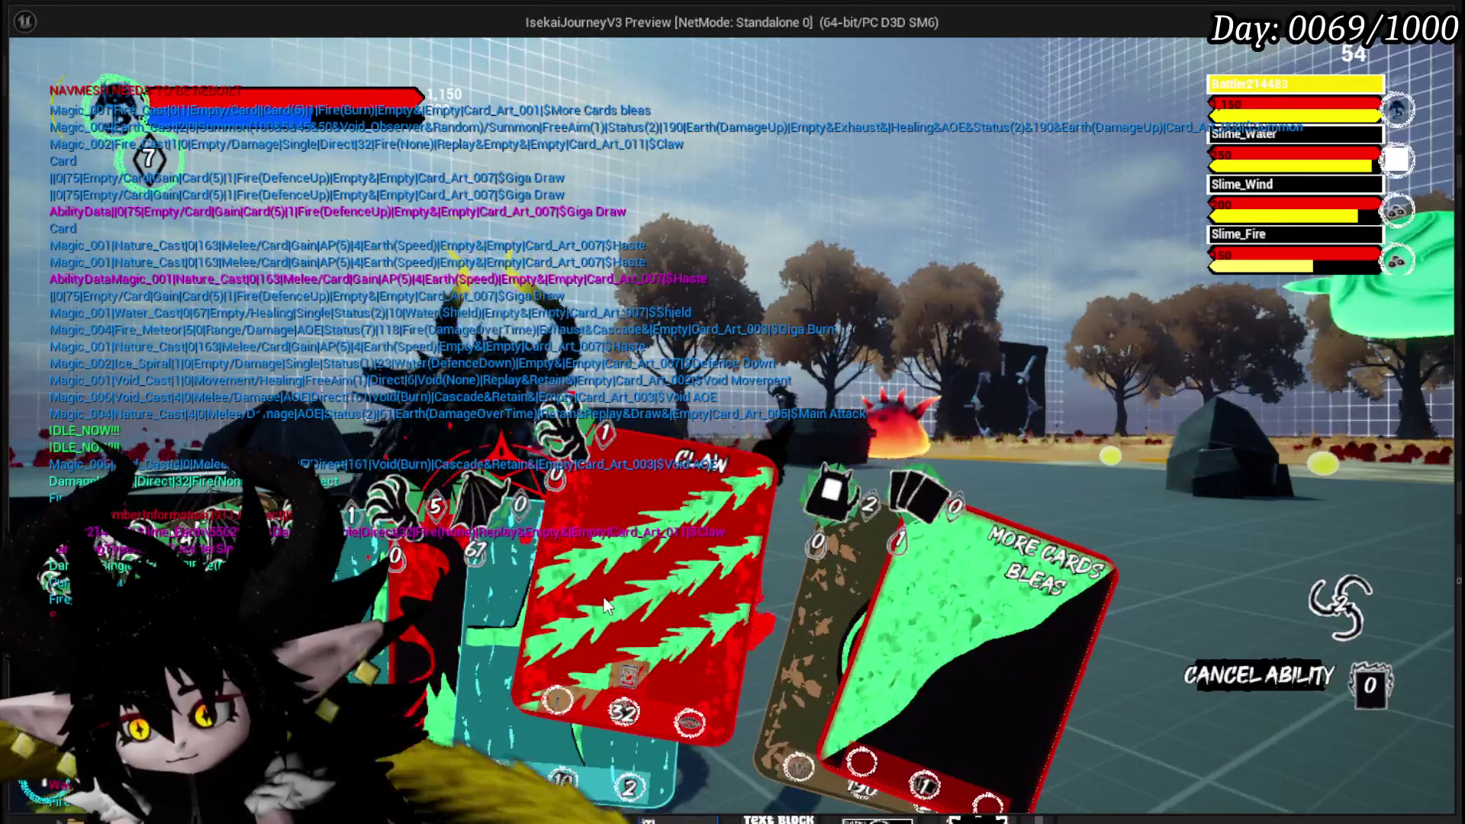
left_click(675, 569)
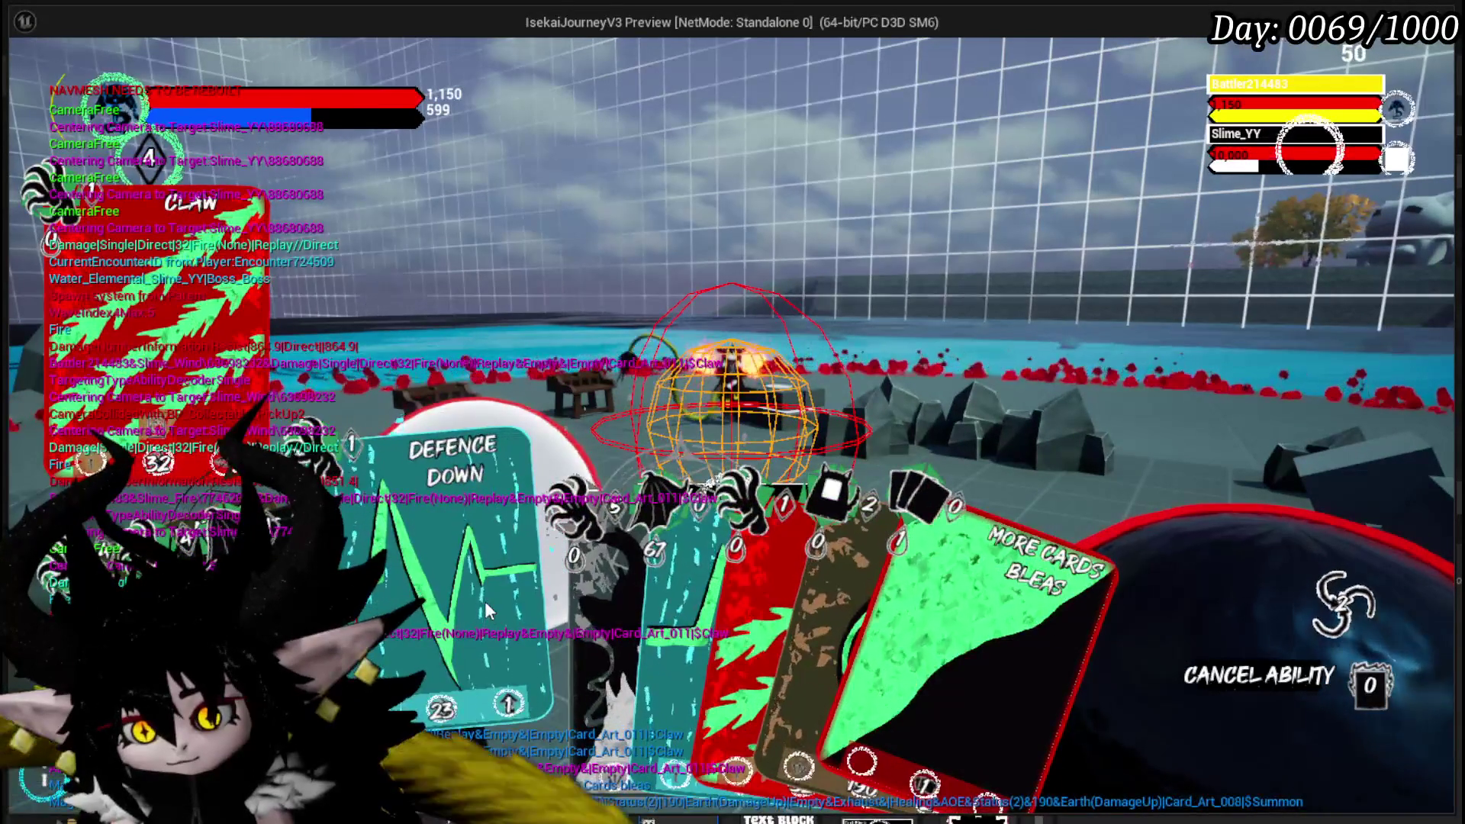
- Cast Defence Down on Slime_YY, attack with Claw, then end the play session
left_click(484, 601)
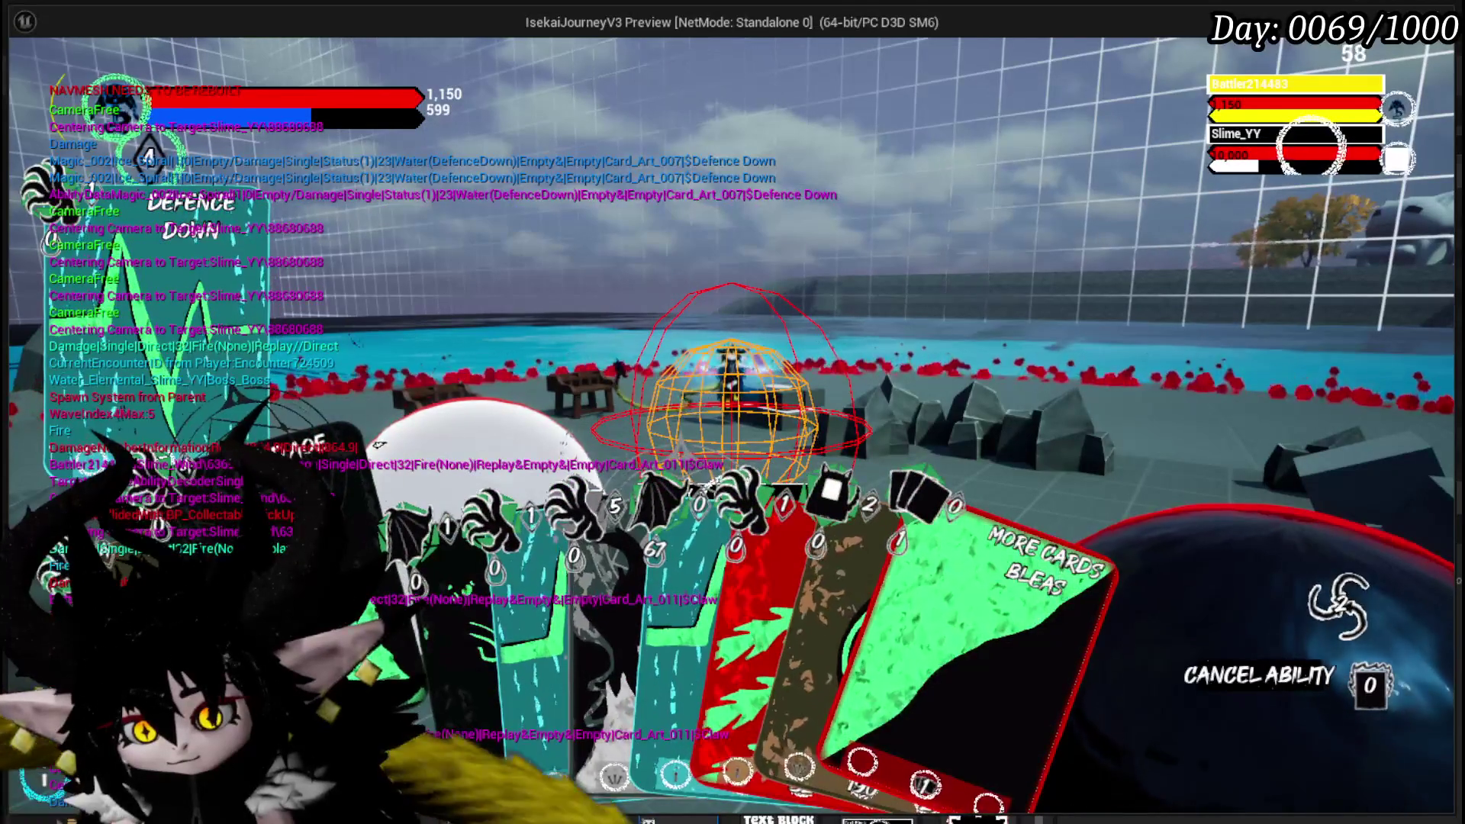
left_click(646, 296)
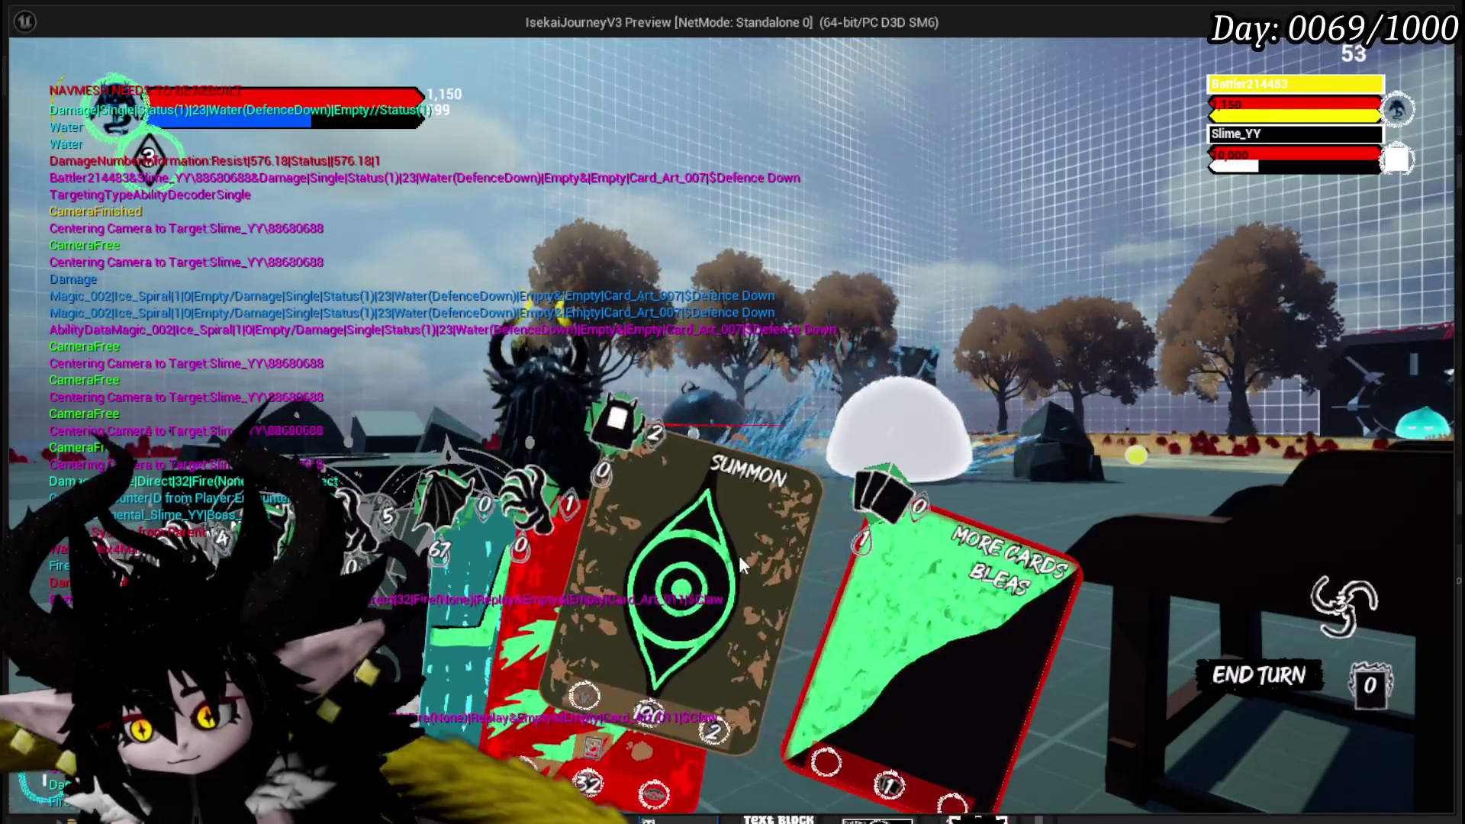
left_click(643, 542)
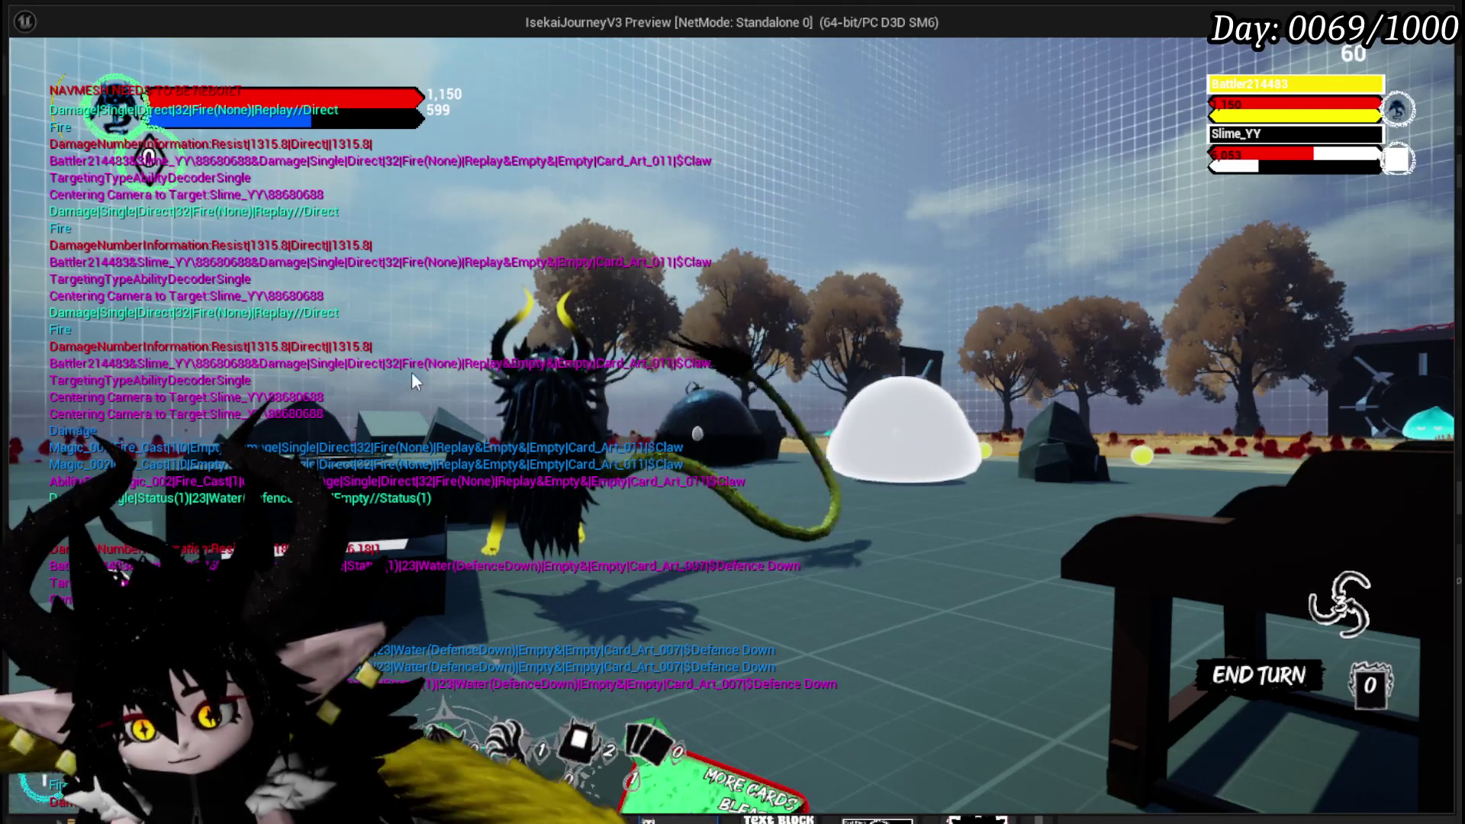
key("Escape")
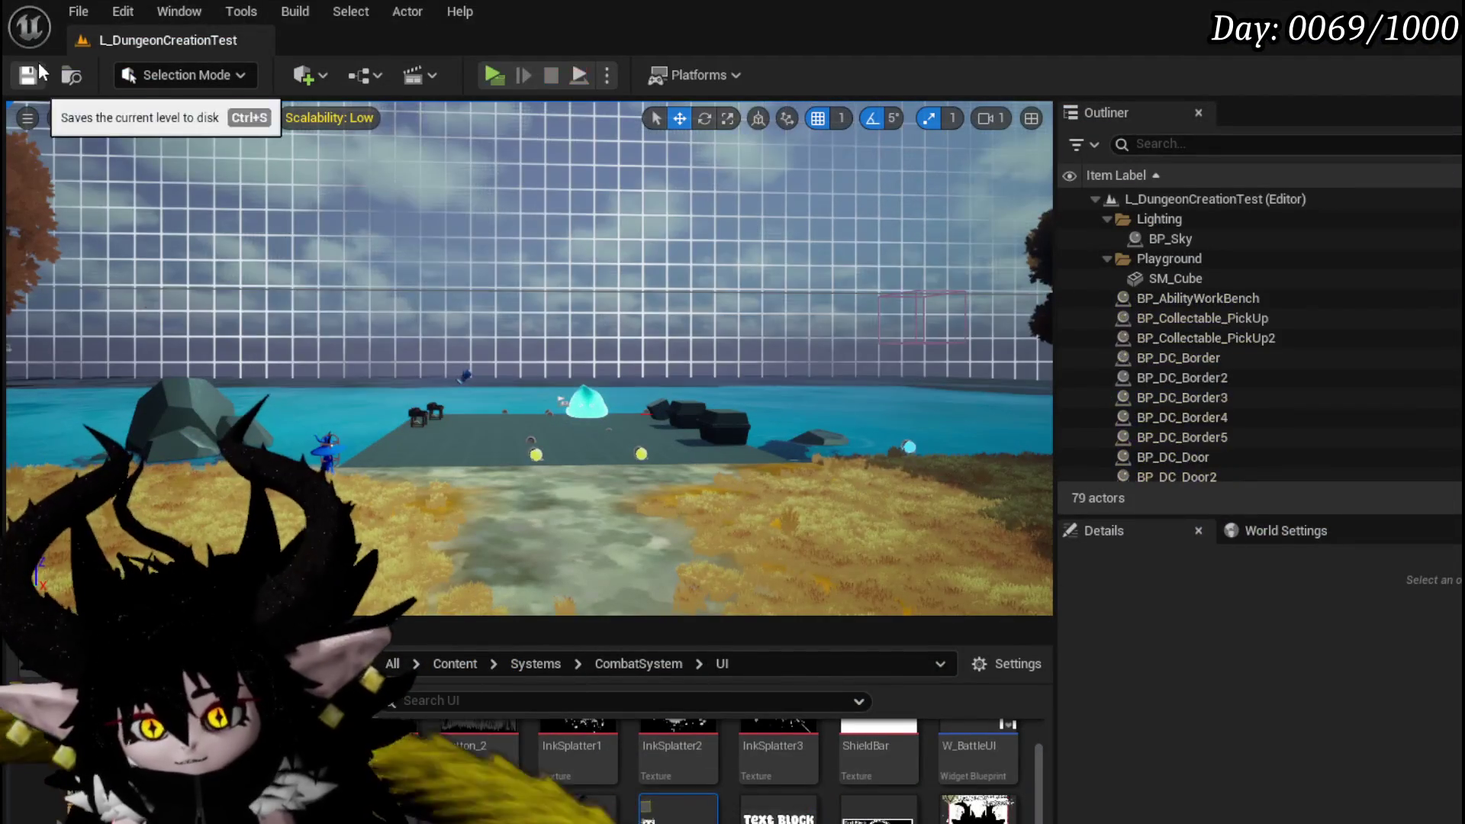
- Save the level, browse the BPC folder, and return to the Encounter_Object Blueprint editor
left_click(27, 76)
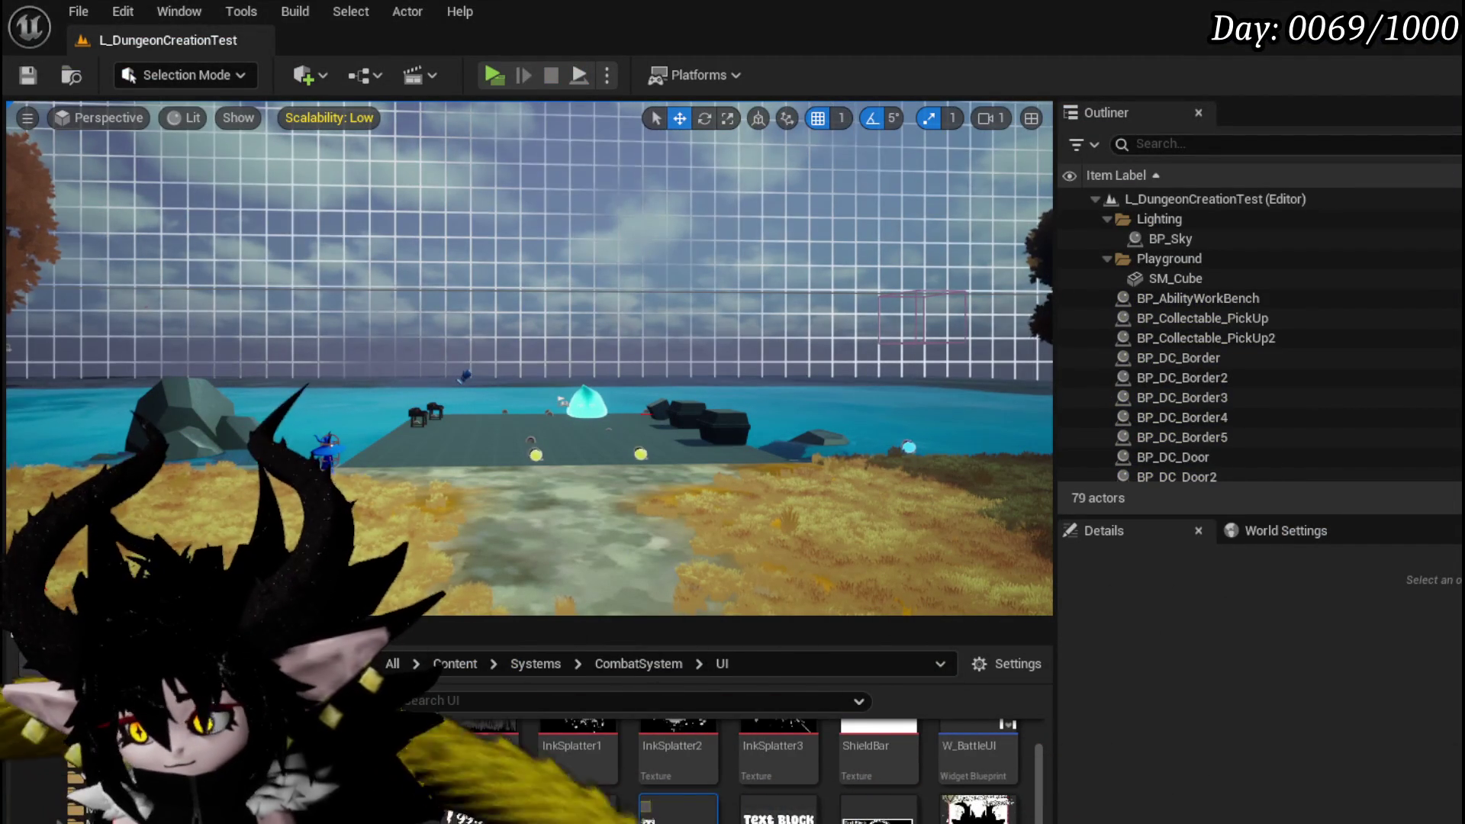
left_click(12, 73)
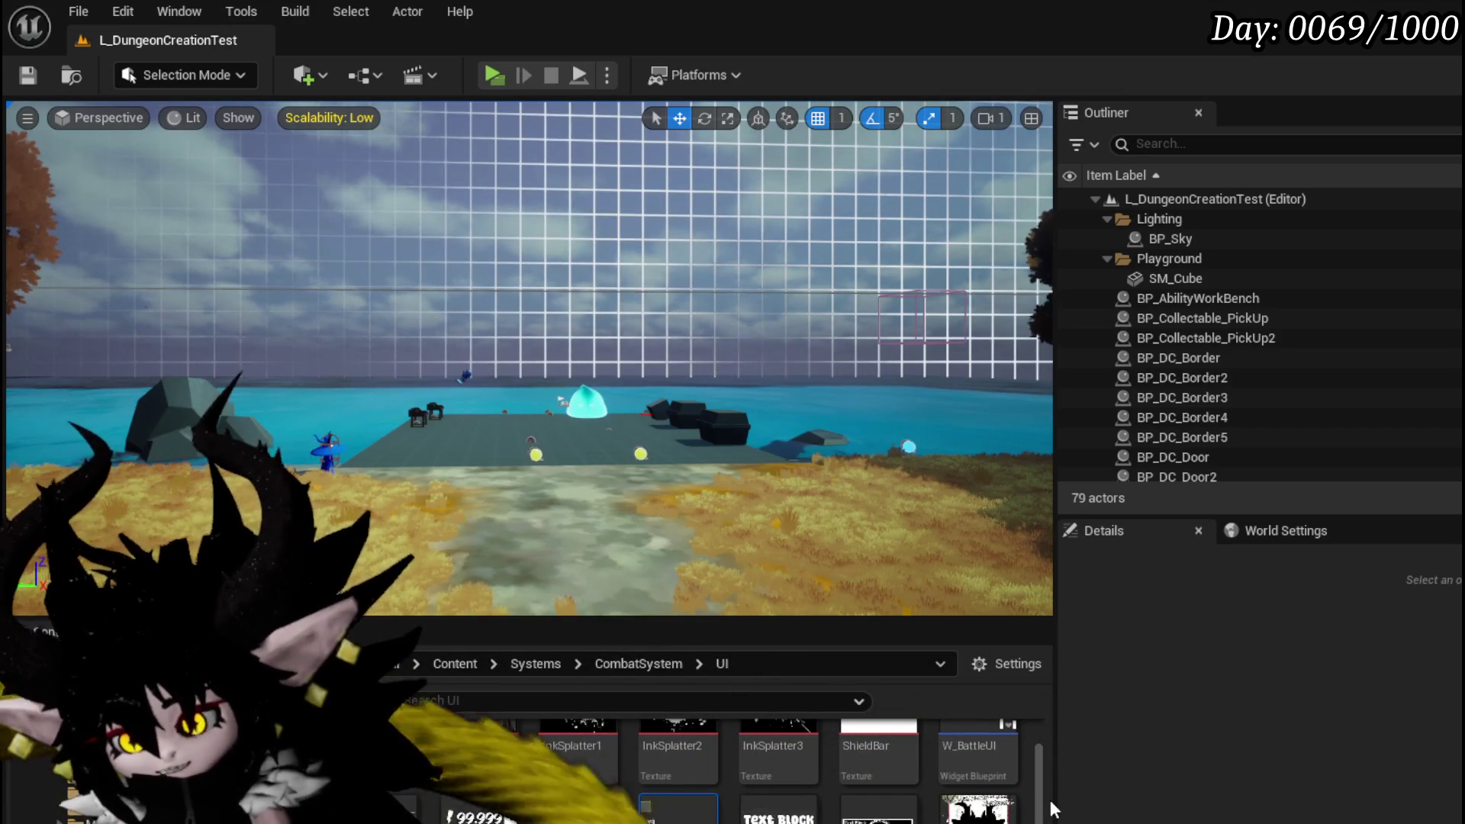
scroll(1031, 797, "up", 1)
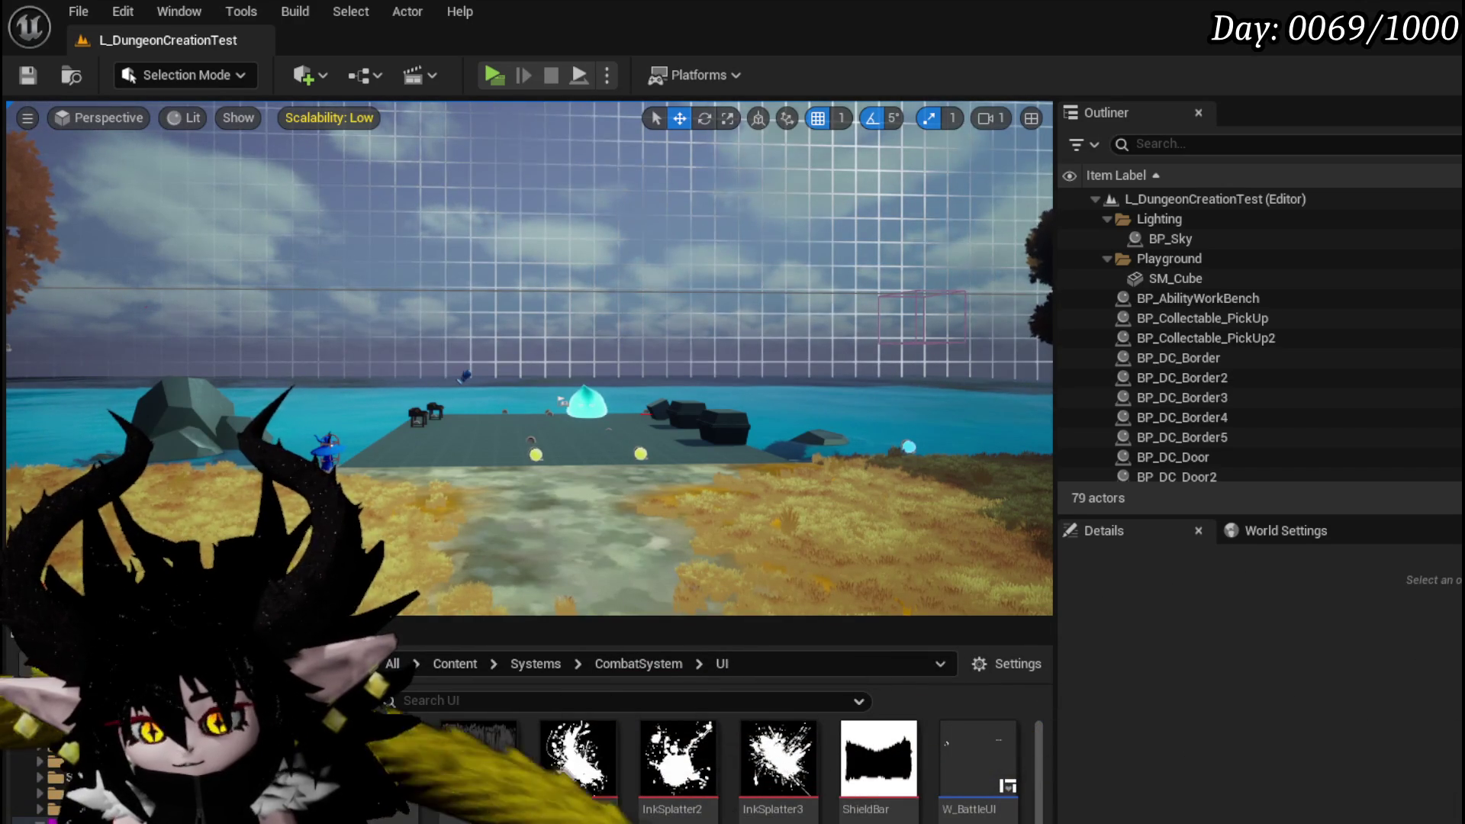
left_click(61, 763)
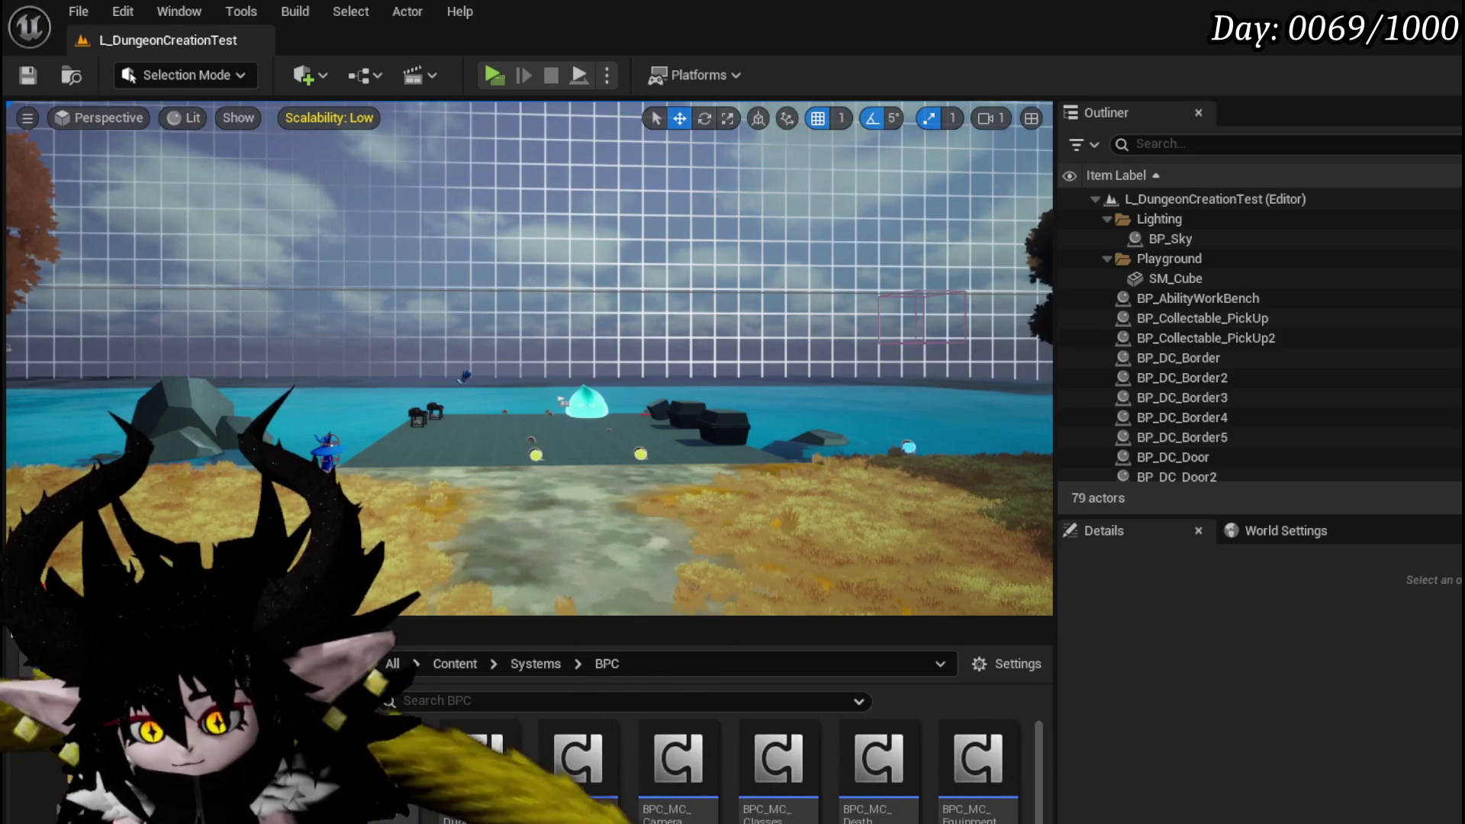
key("alt+Left")
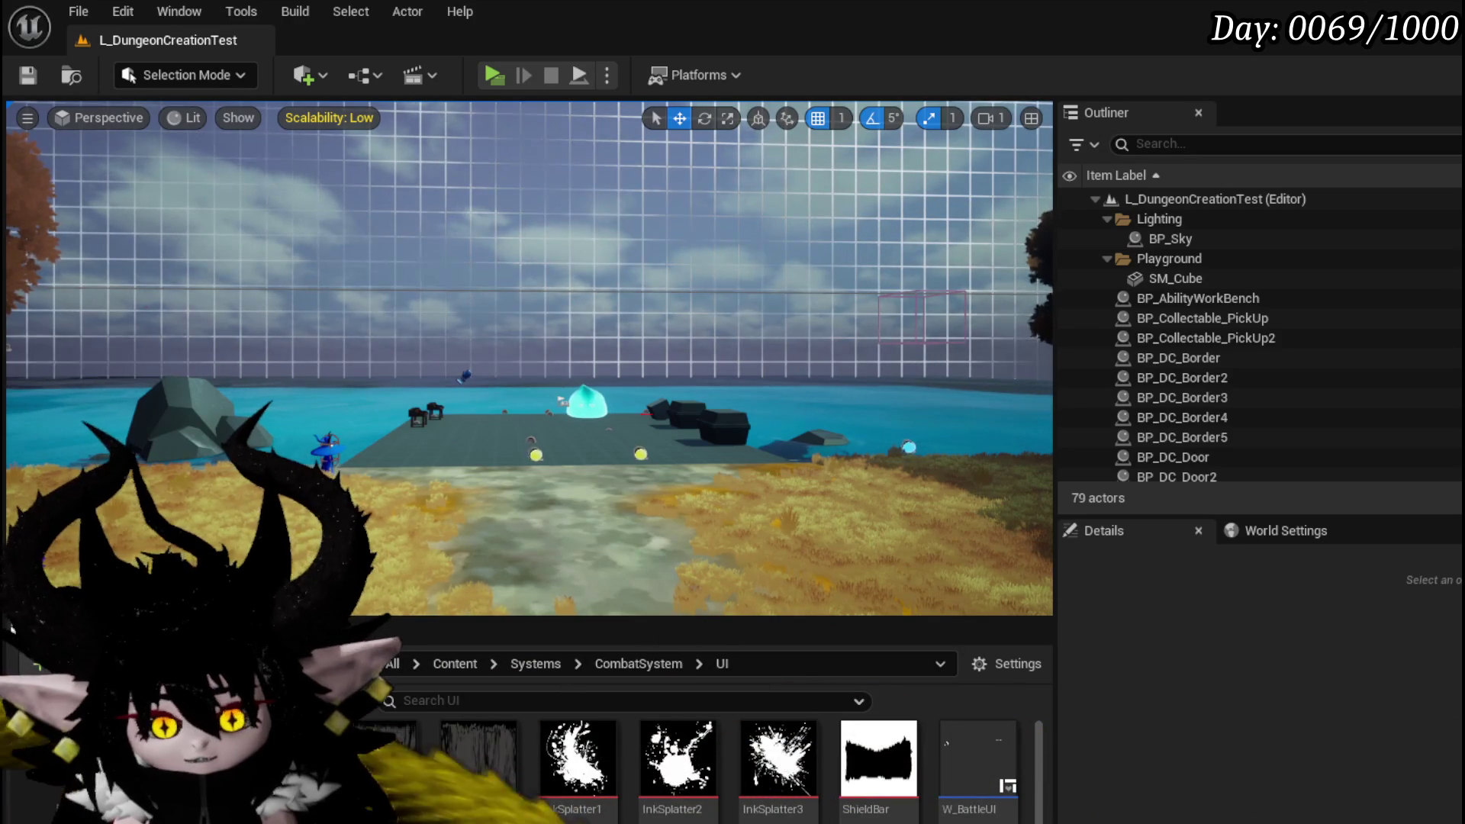
key("alt+Tab")
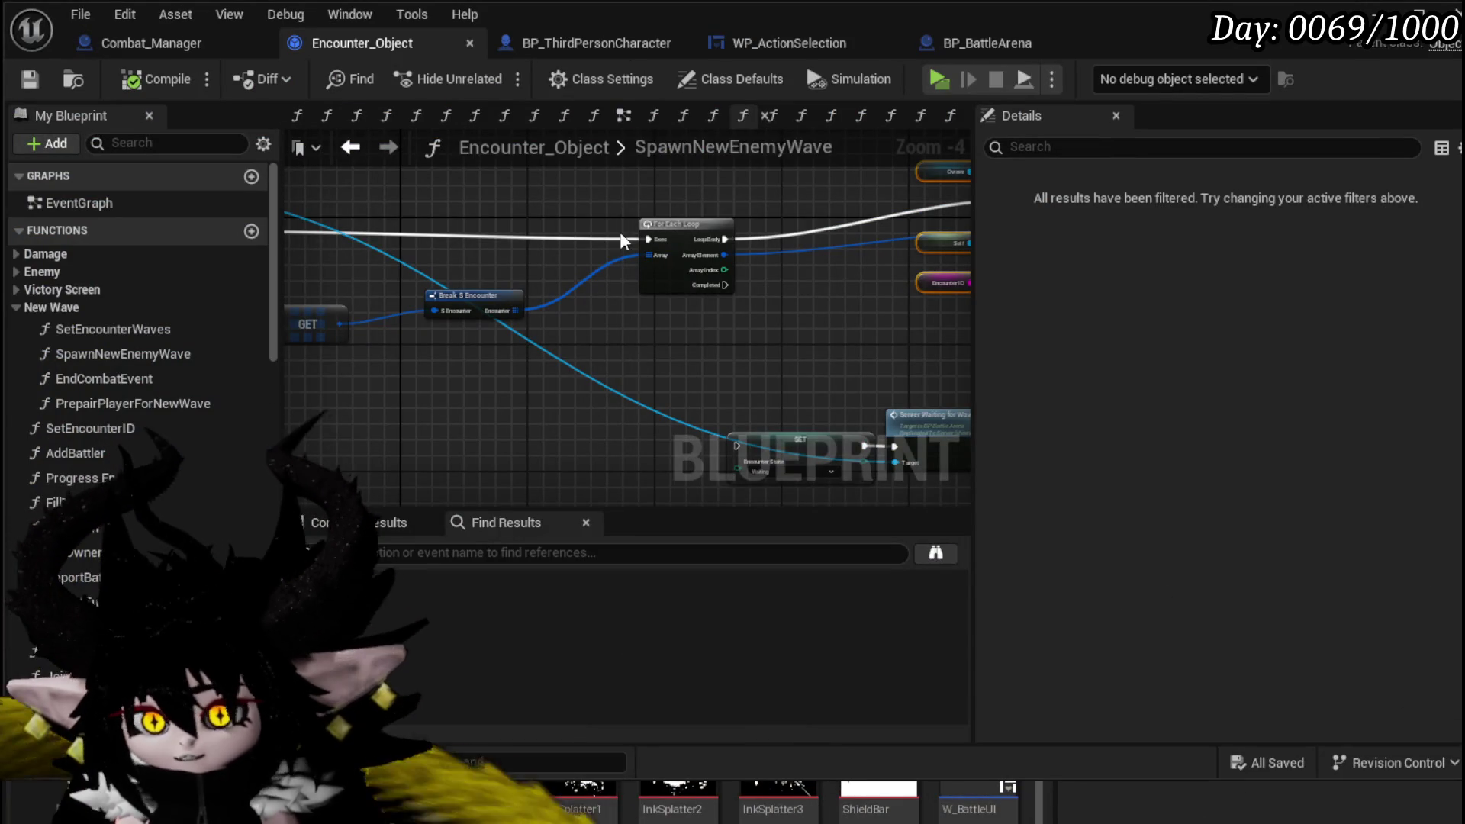
left_click(788, 48)
scroll(678, 273, "down", 3)
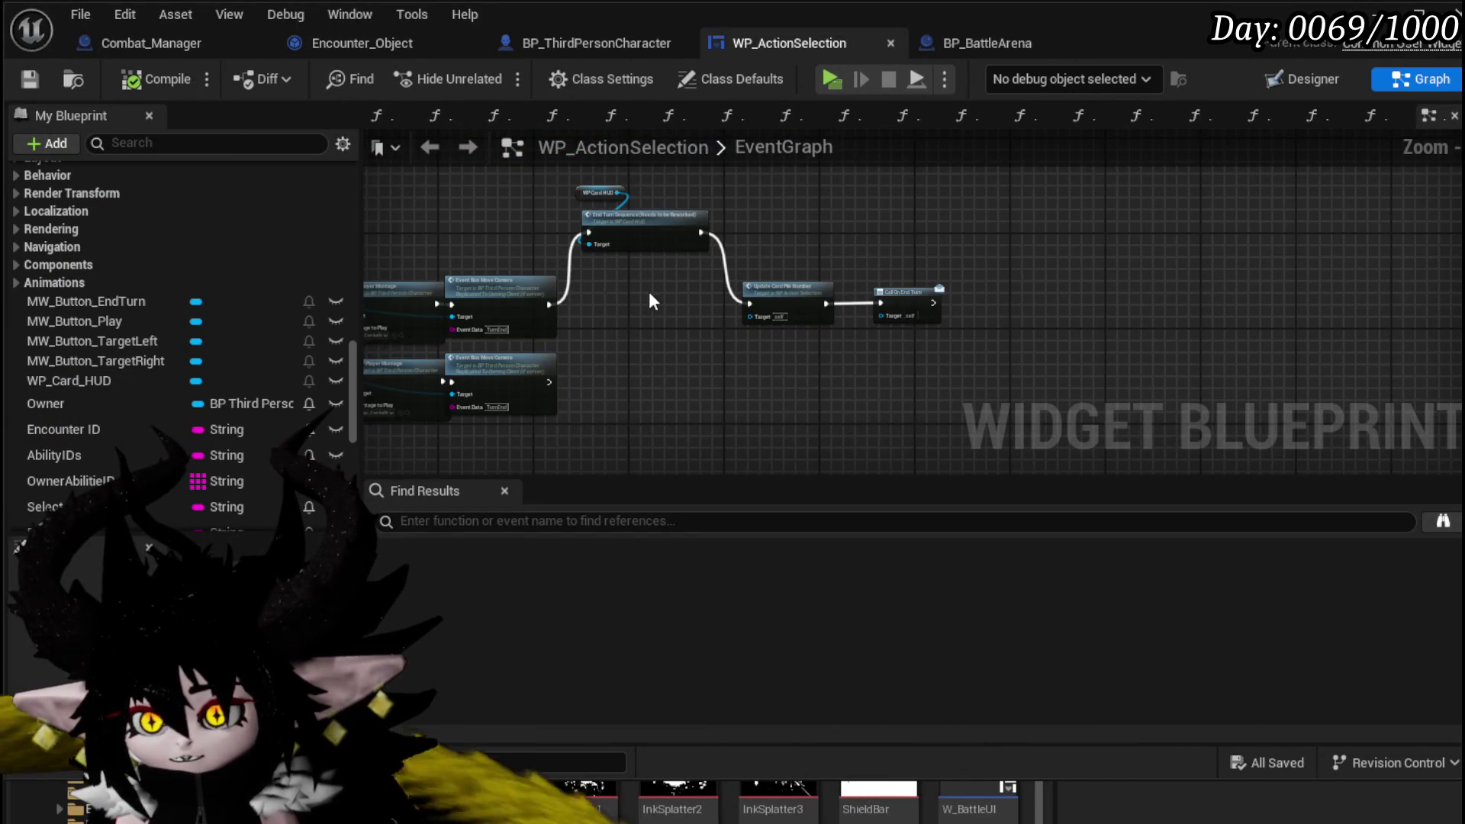
scroll(653, 290, "up", 3)
left_click_drag(652, 290, 893, 389)
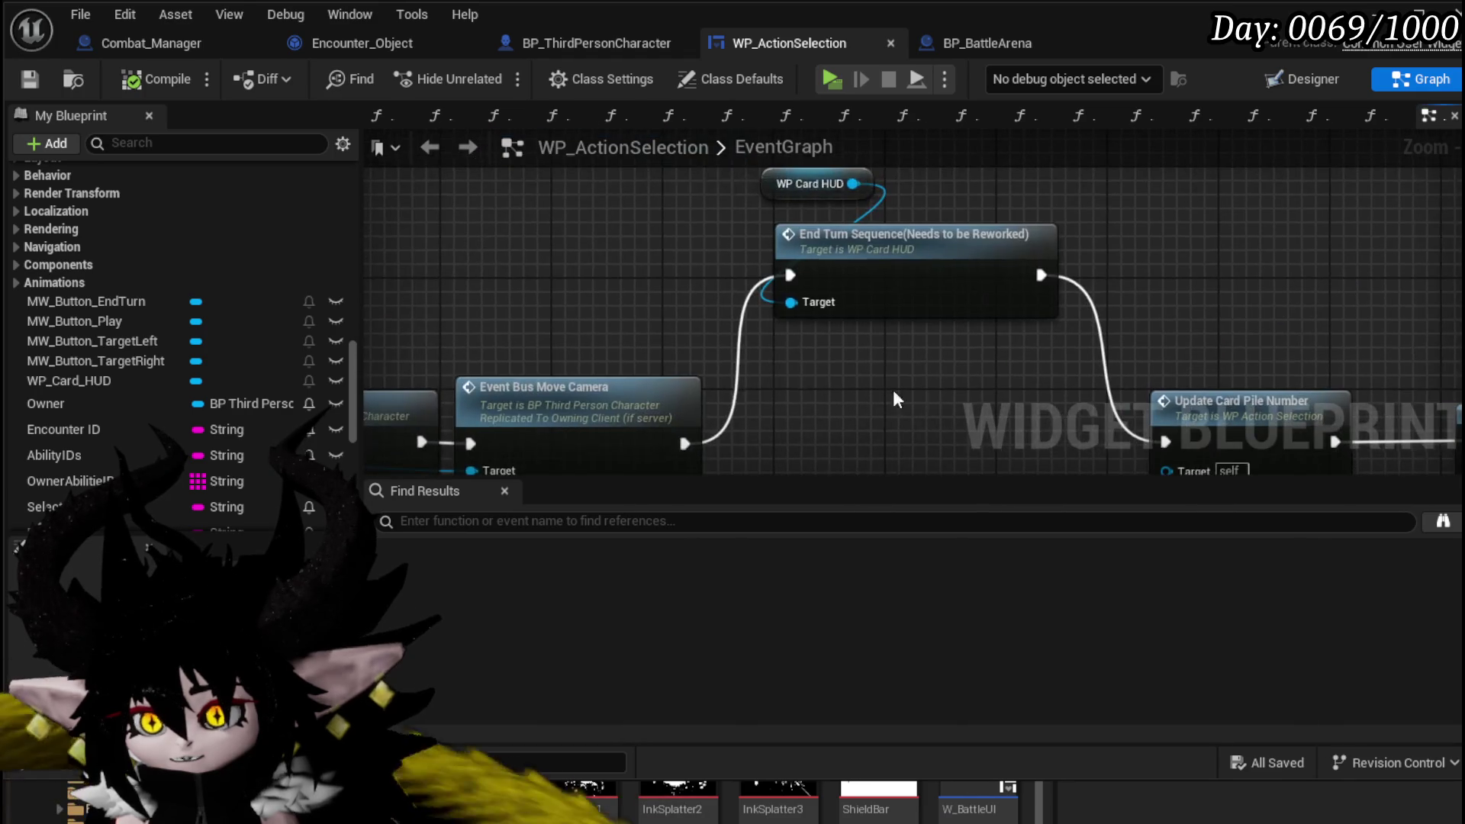
scroll(578, 277, "down", 3)
scroll(577, 278, "down", 4)
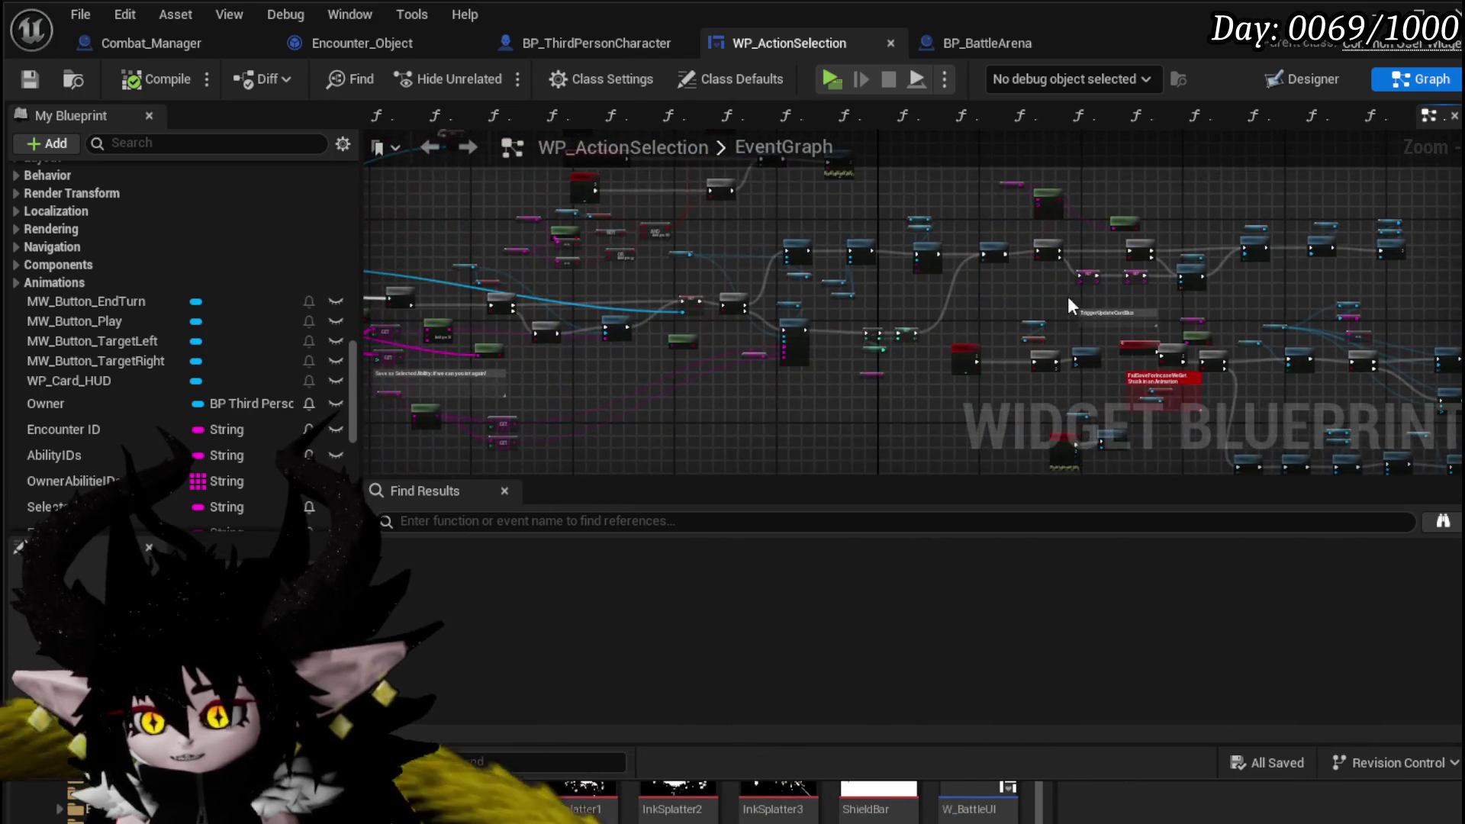
scroll(840, 281, "up", 4)
scroll(808, 267, "down", 3)
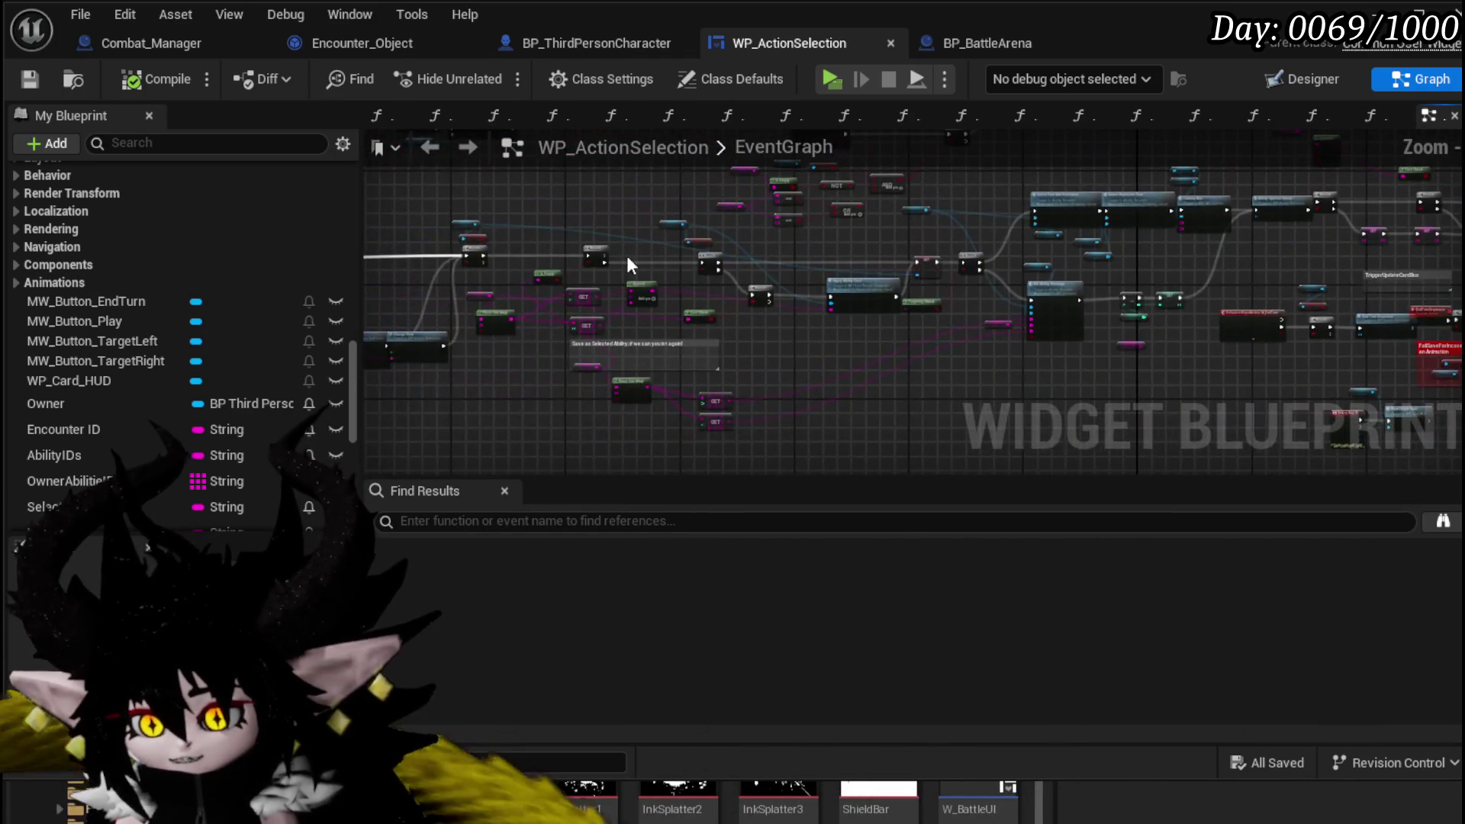
scroll(780, 257, "up", 4)
left_click_drag(779, 256, 609, 220)
scroll(656, 221, "down", 2)
scroll(690, 295, "up", 4)
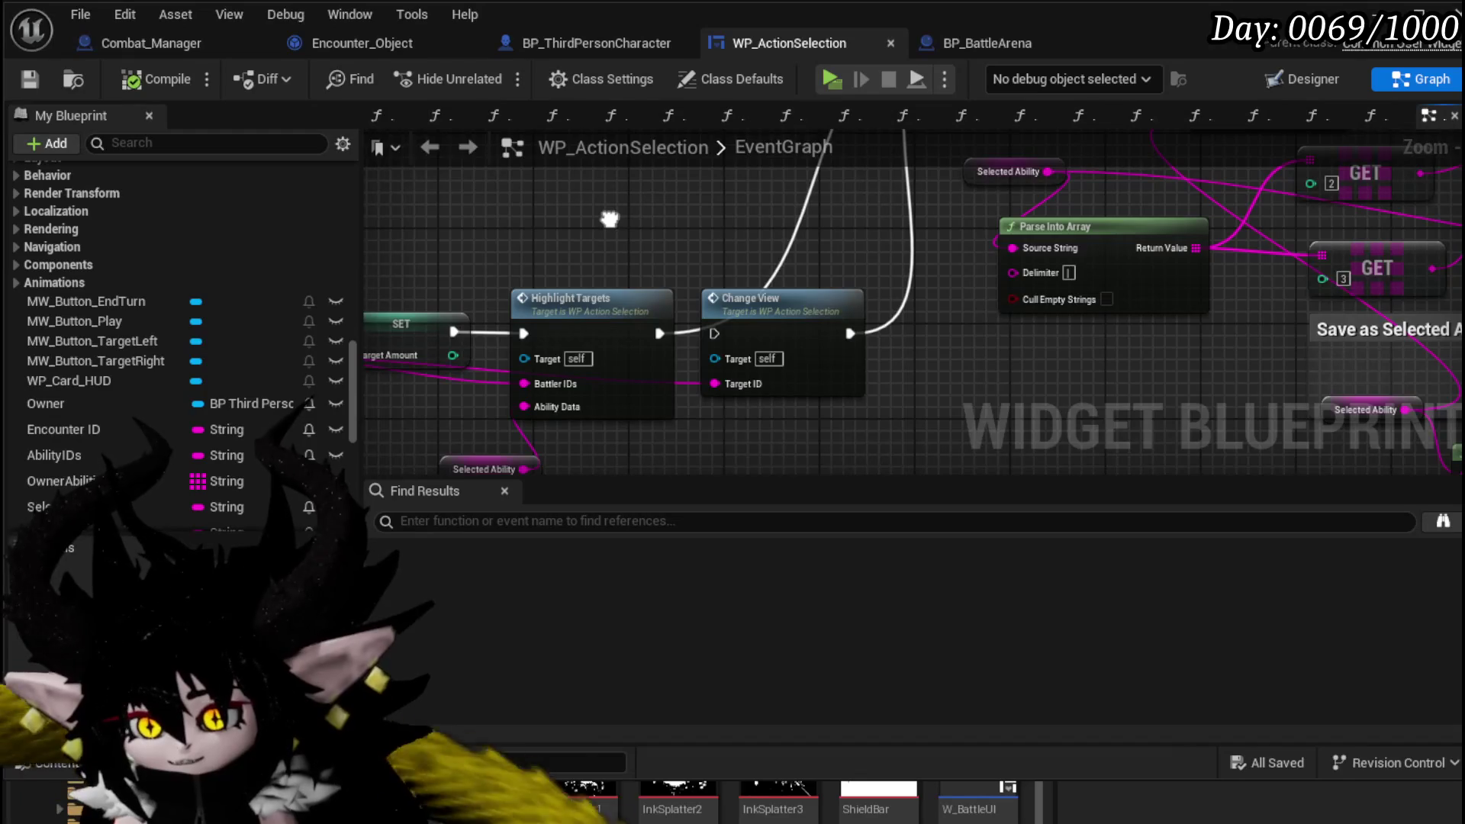
scroll(609, 219, "down", 4)
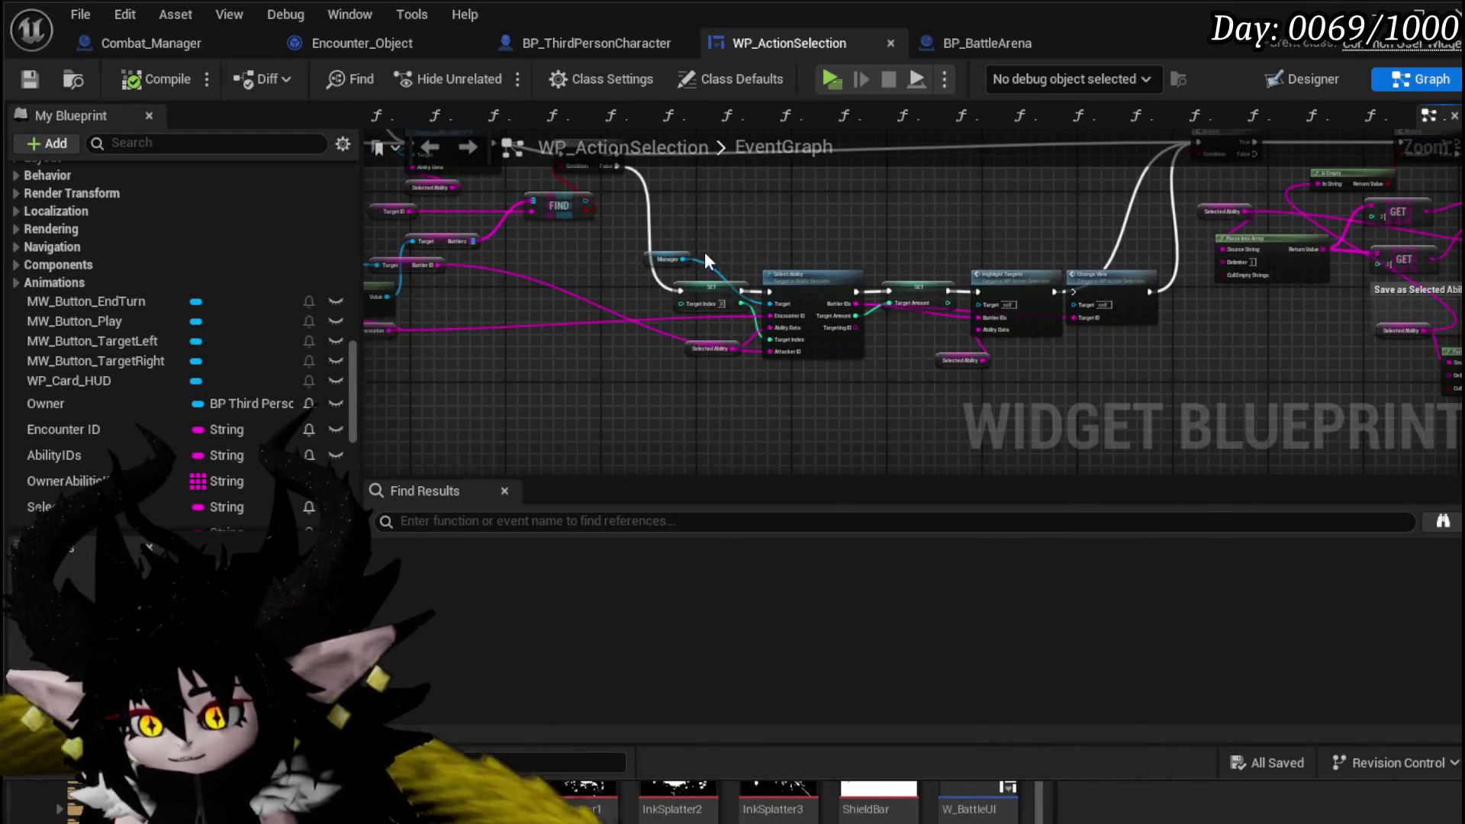
mouse_move(670, 255)
left_mouse_down()
mouse_move(536, 275)
mouse_move(652, 336)
mouse_move(488, 252)
left_mouse_up()
scroll(537, 278, "up", 2)
scroll(672, 308, "down", 3)
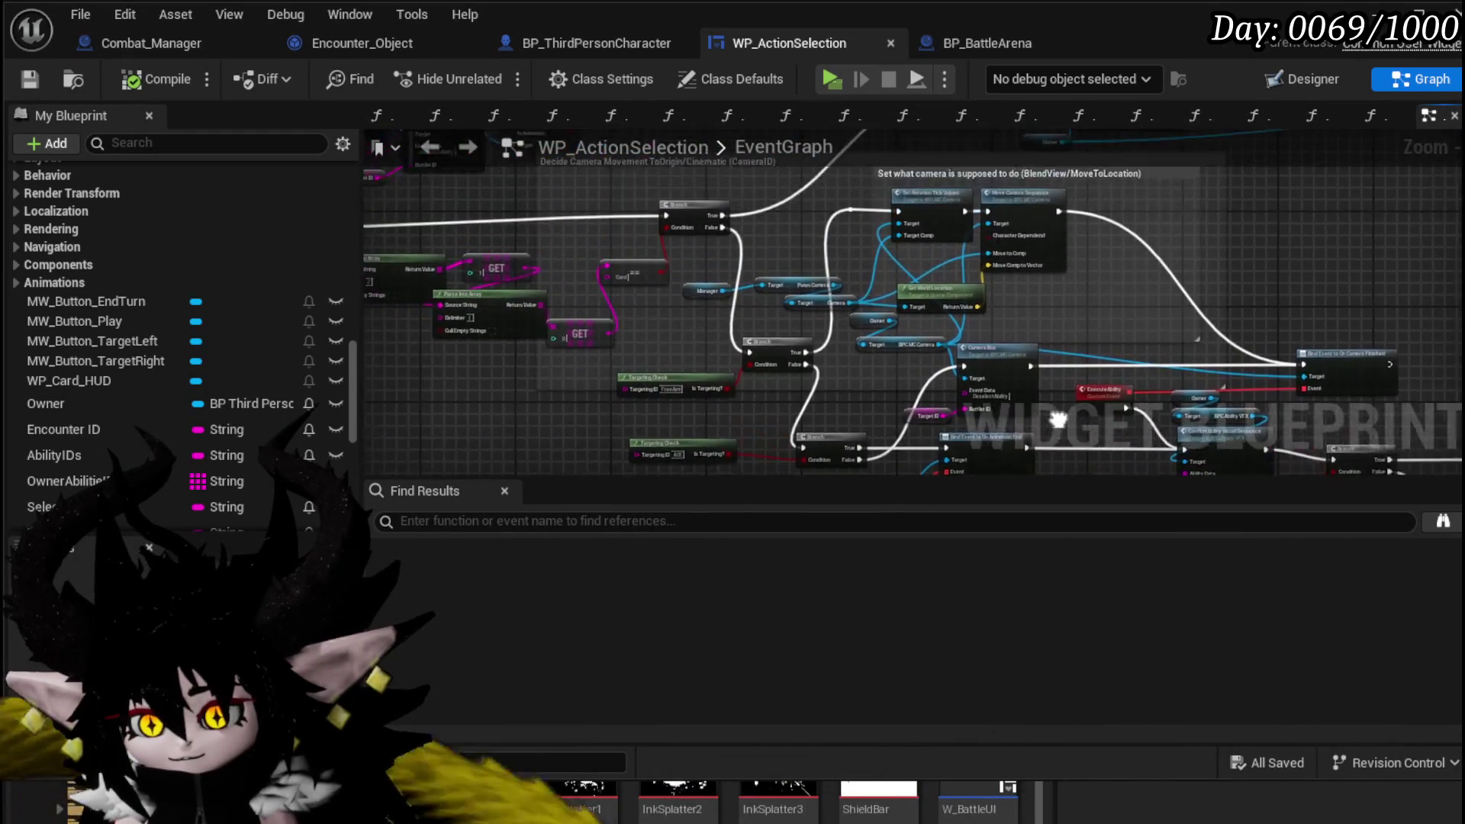
scroll(489, 252, "up", 3)
left_click_drag(689, 291, 606, 234)
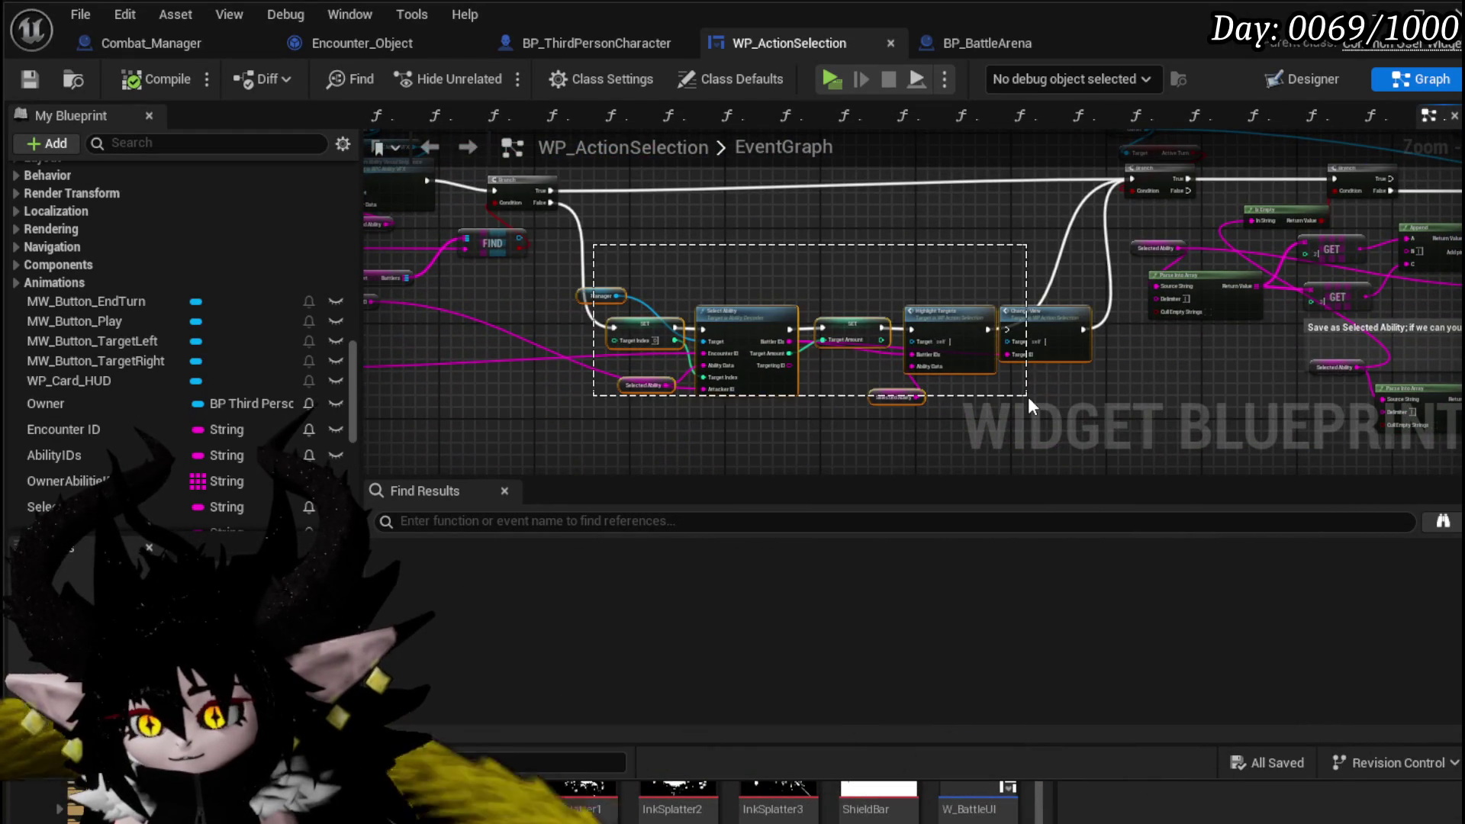
left_click_drag(1028, 396, 1030, 397)
mouse_move(810, 289)
left_mouse_down()
mouse_move(631, 294)
mouse_move(1115, 295)
left_mouse_up()
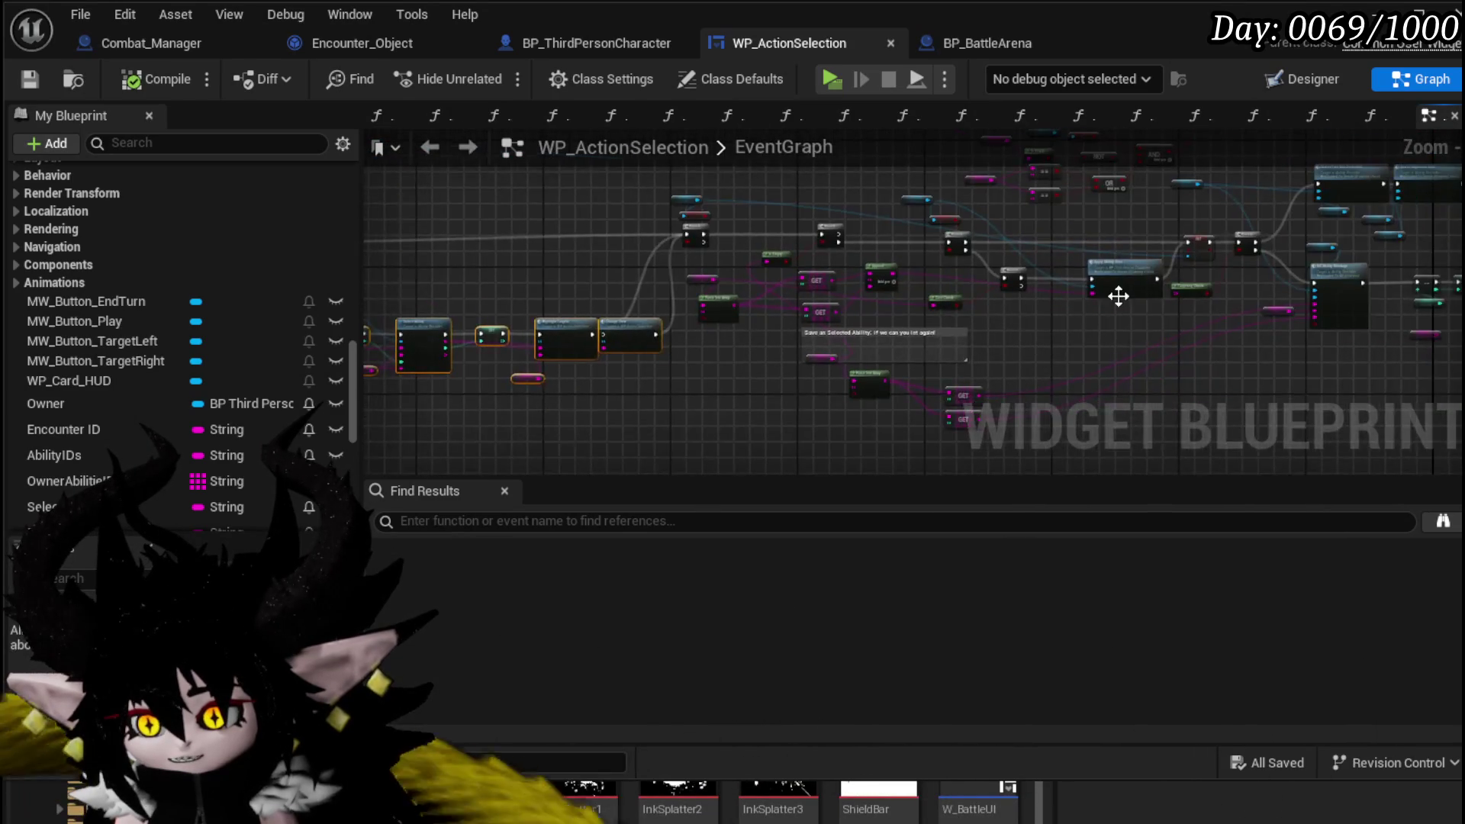
scroll(1086, 309, "up", 2)
scroll(884, 374, "down", 5)
mouse_move(883, 374)
left_mouse_down()
mouse_move(792, 427)
mouse_move(519, 420)
left_mouse_up()
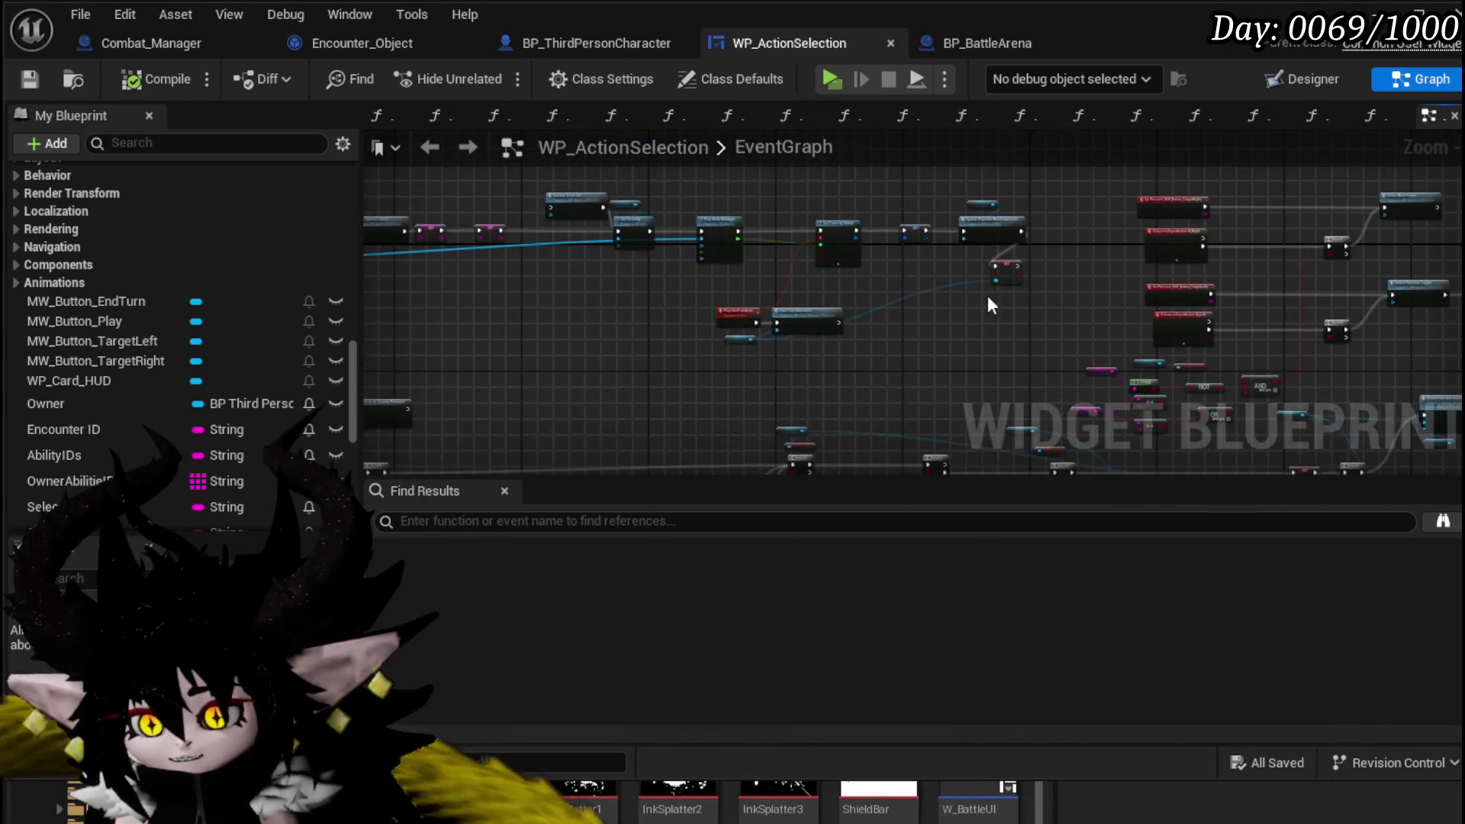
scroll(625, 259, "up", 1)
left_click_drag(996, 362, 870, 232)
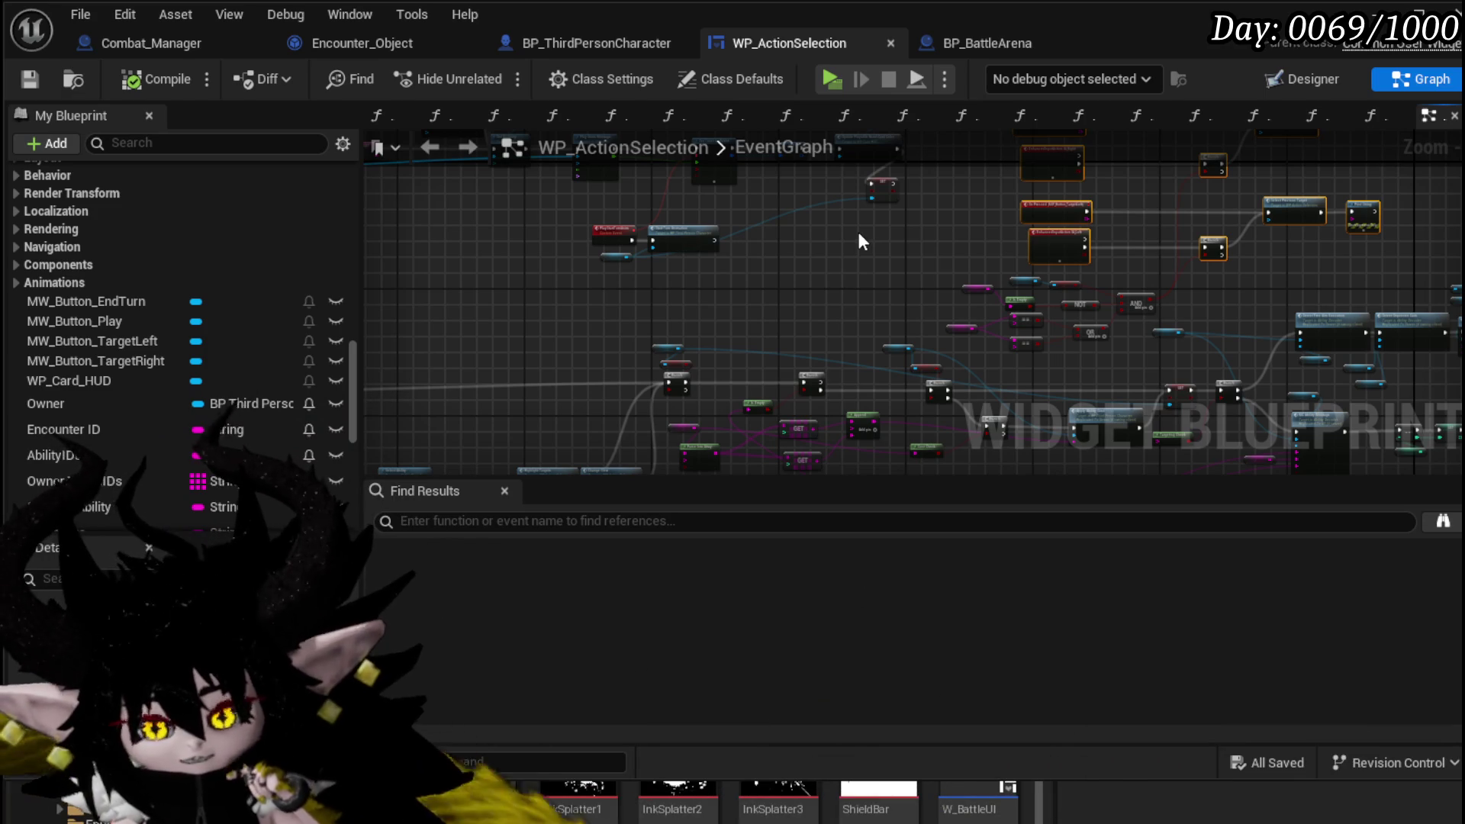
left_click_drag(814, 235, 883, 129)
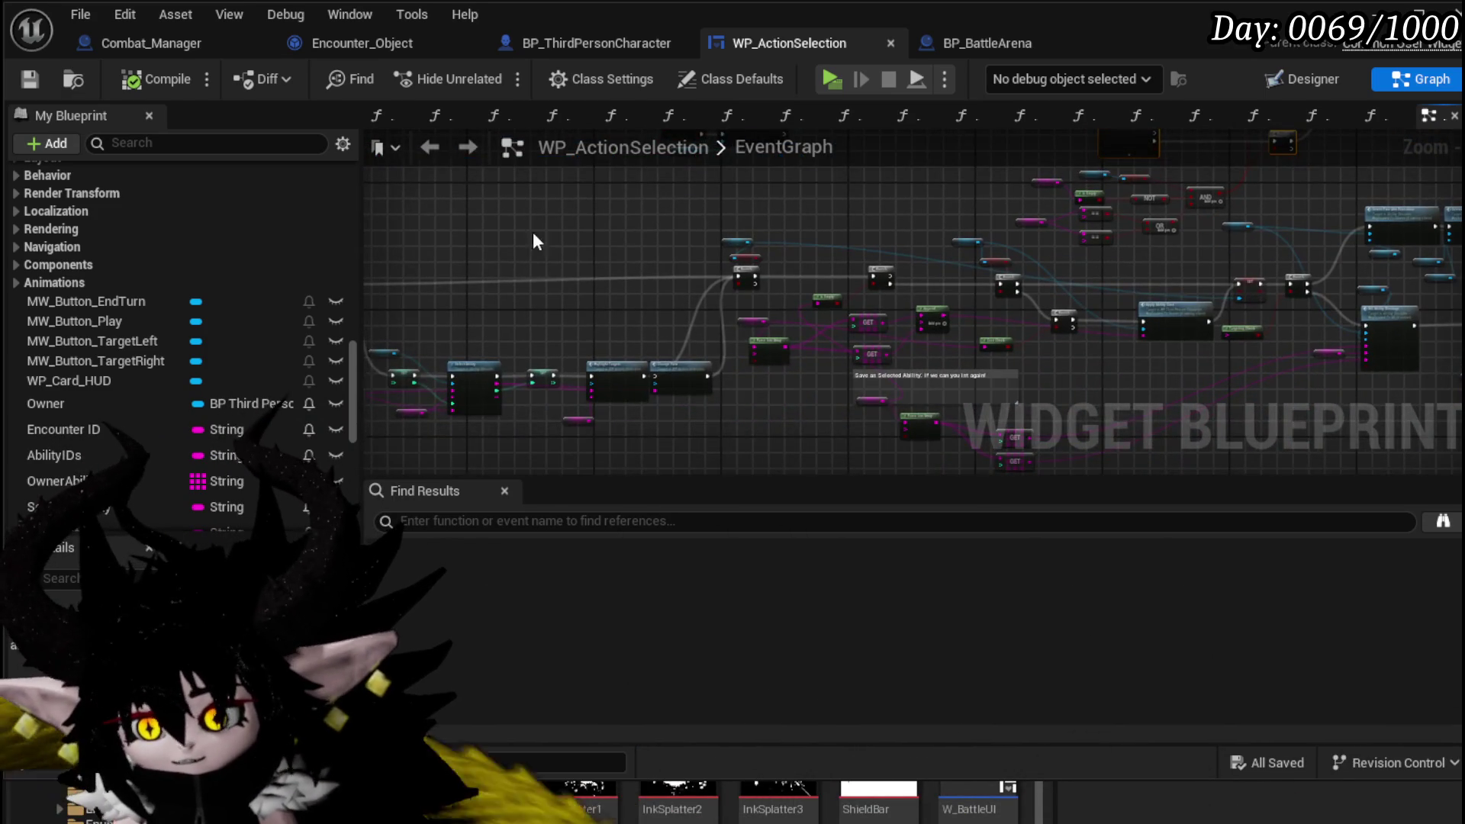
scroll(534, 252, "up", 8)
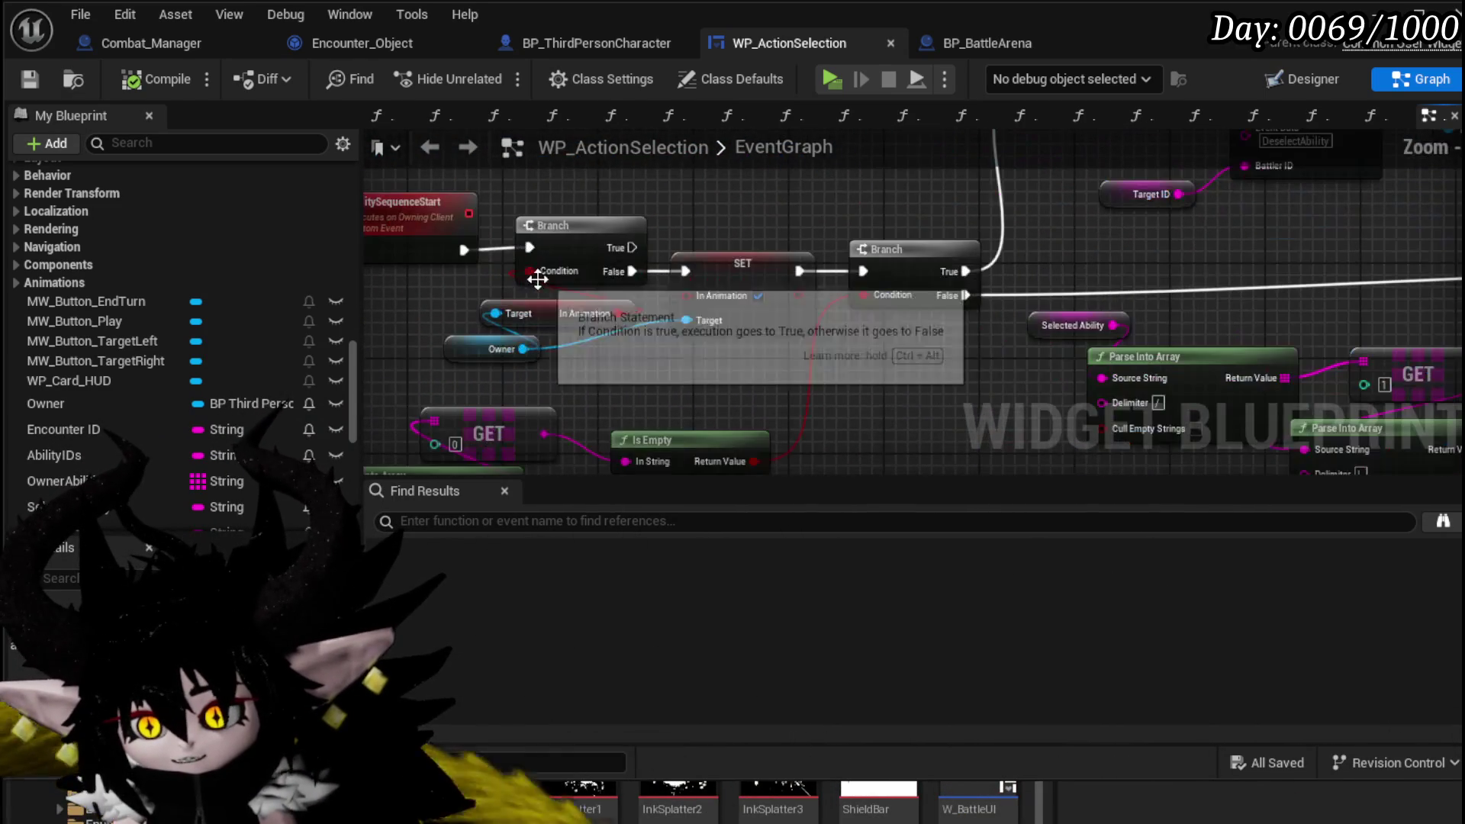
left_click_drag(699, 203, 496, 290)
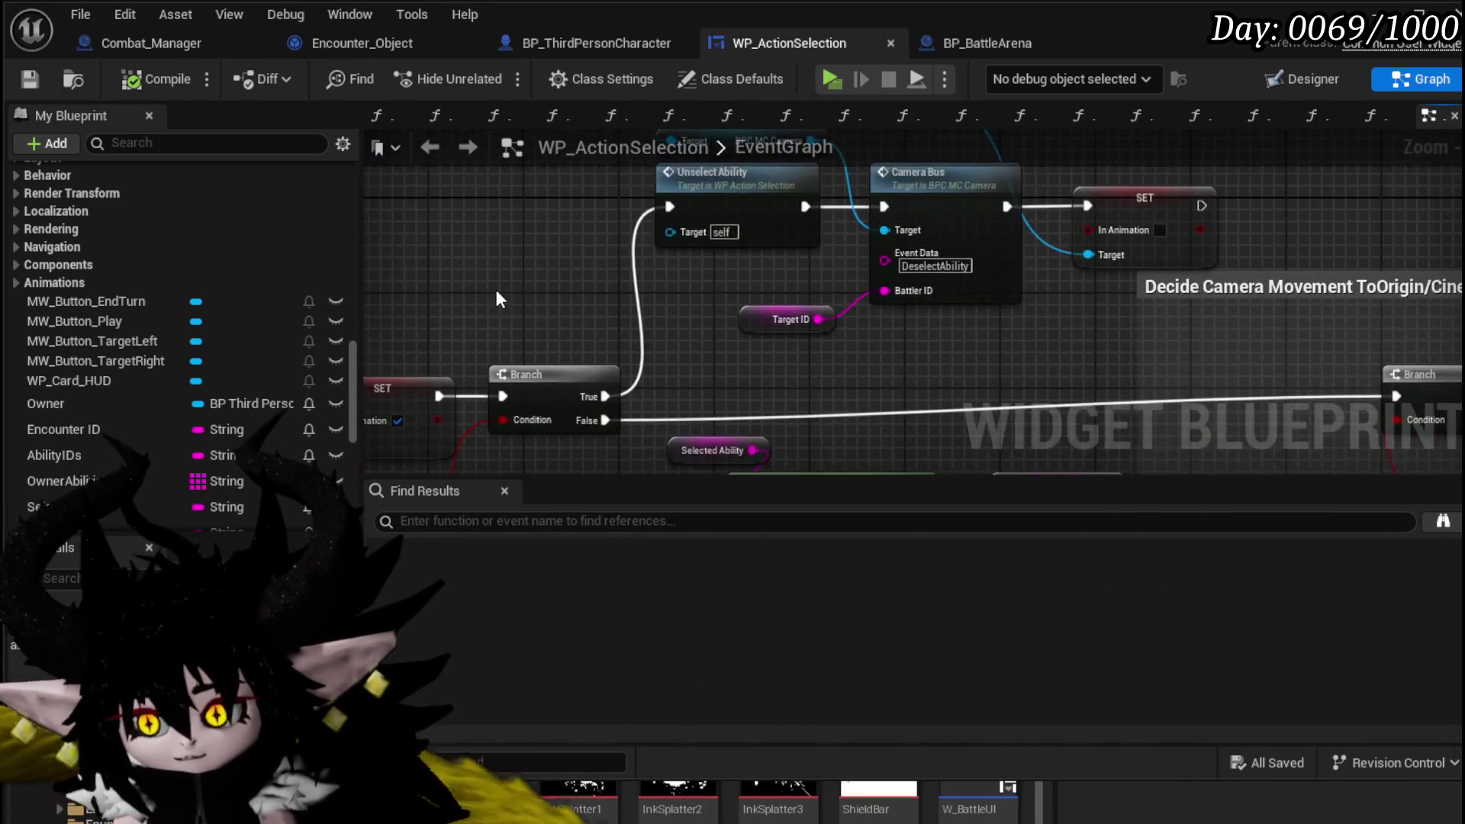
scroll(497, 298, "down", 4)
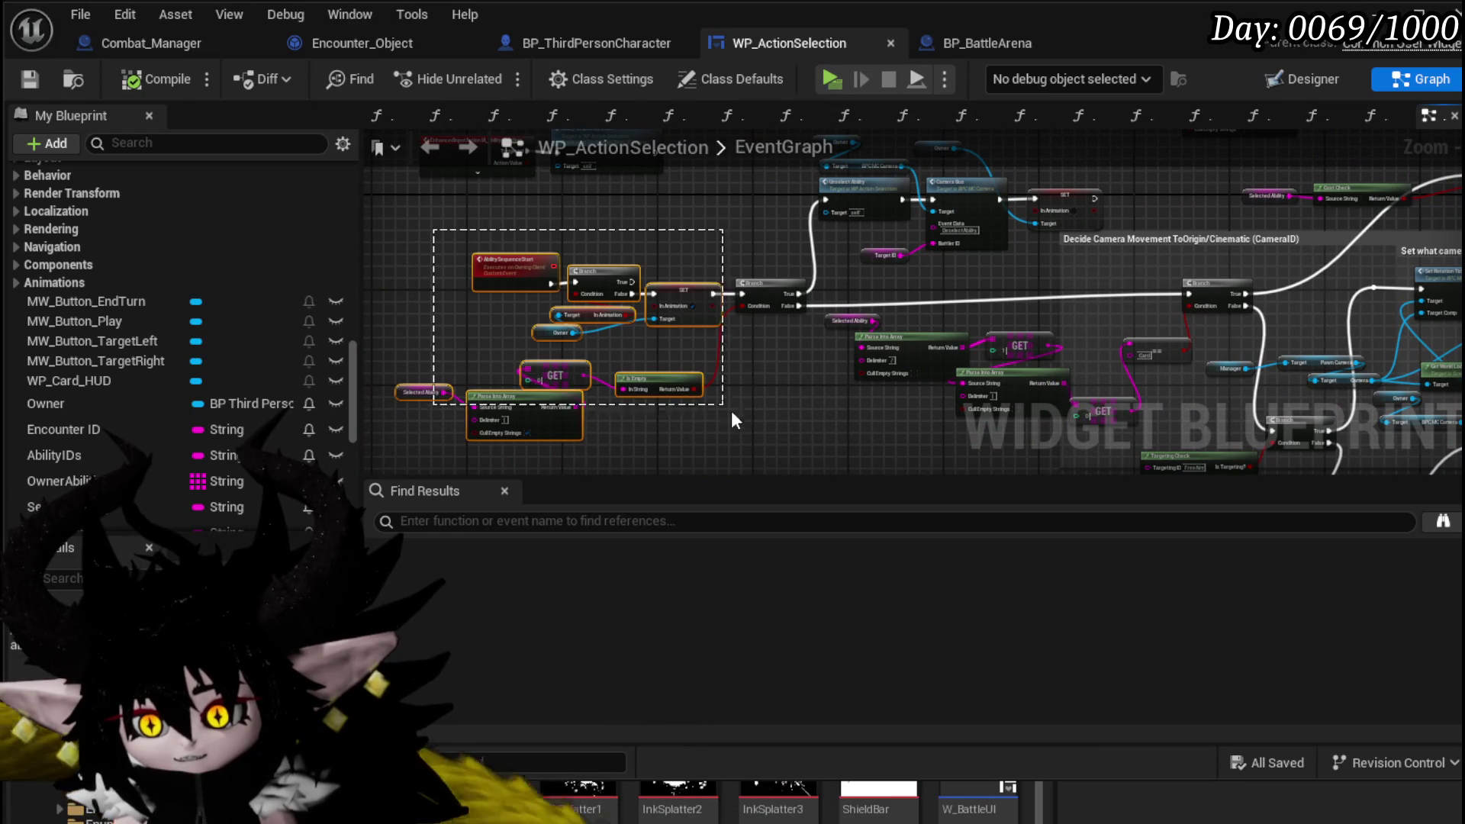
- Shift the ability-sequence start nodes slightly left, deselect them, and save WP_ActionSelection
left_click_drag(745, 267, 686, 256)
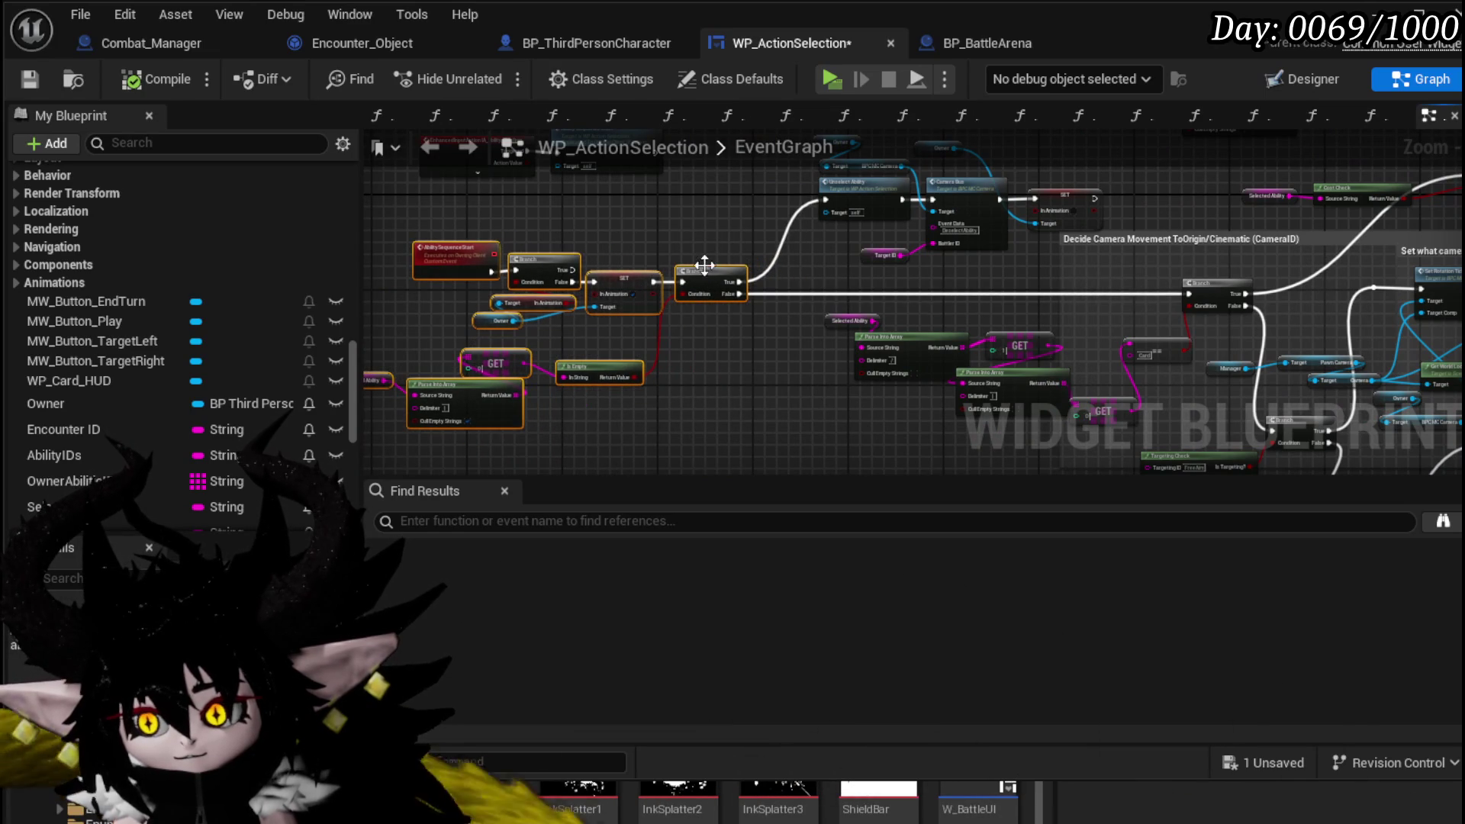
left_click(736, 211)
mouse_move(736, 211)
left_mouse_down()
mouse_move(745, 370)
mouse_move(543, 323)
left_mouse_up()
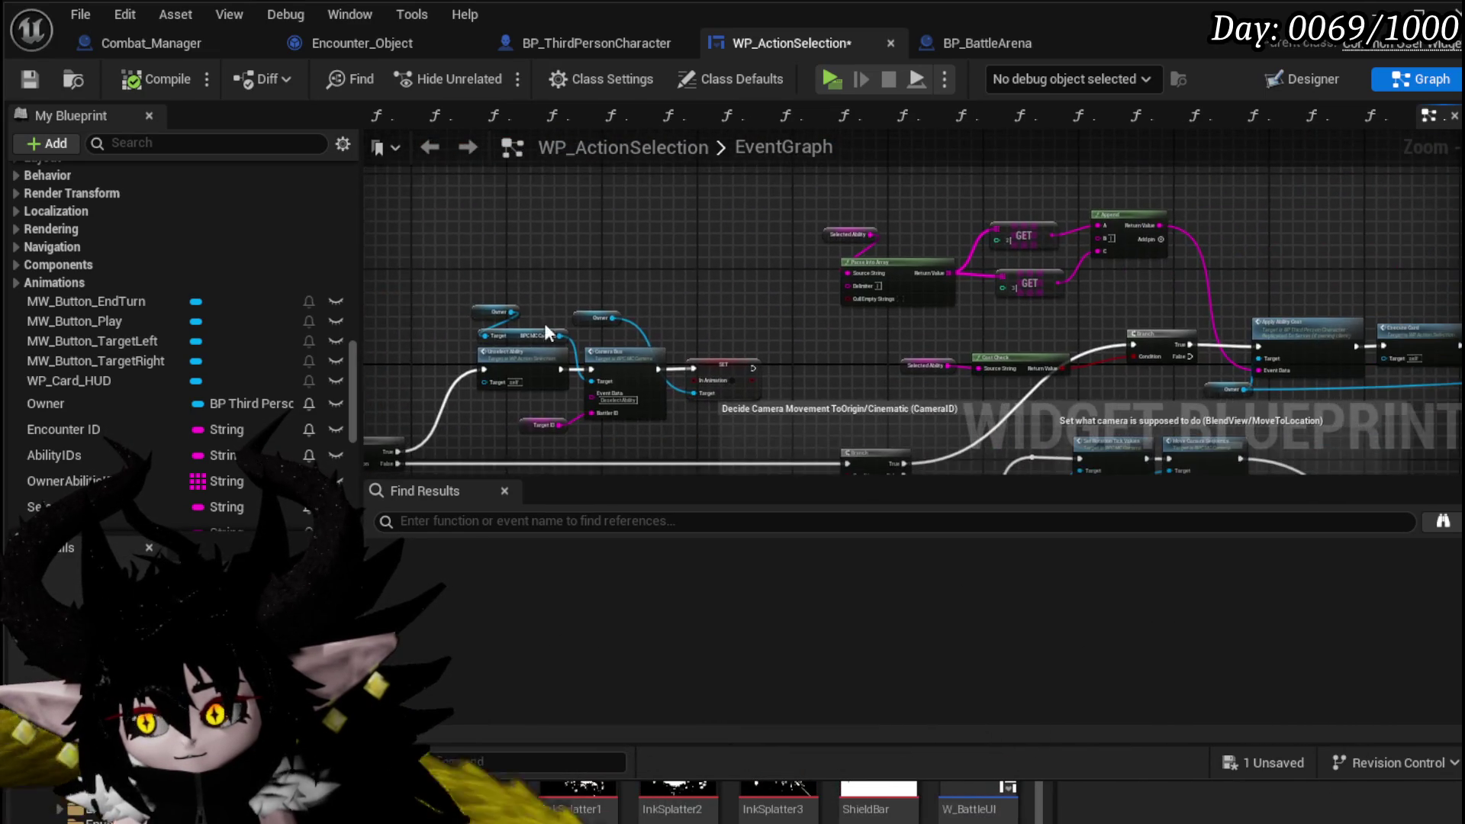
mouse_move(780, 324)
left_mouse_down()
mouse_move(427, 290)
mouse_move(366, 122)
left_mouse_up()
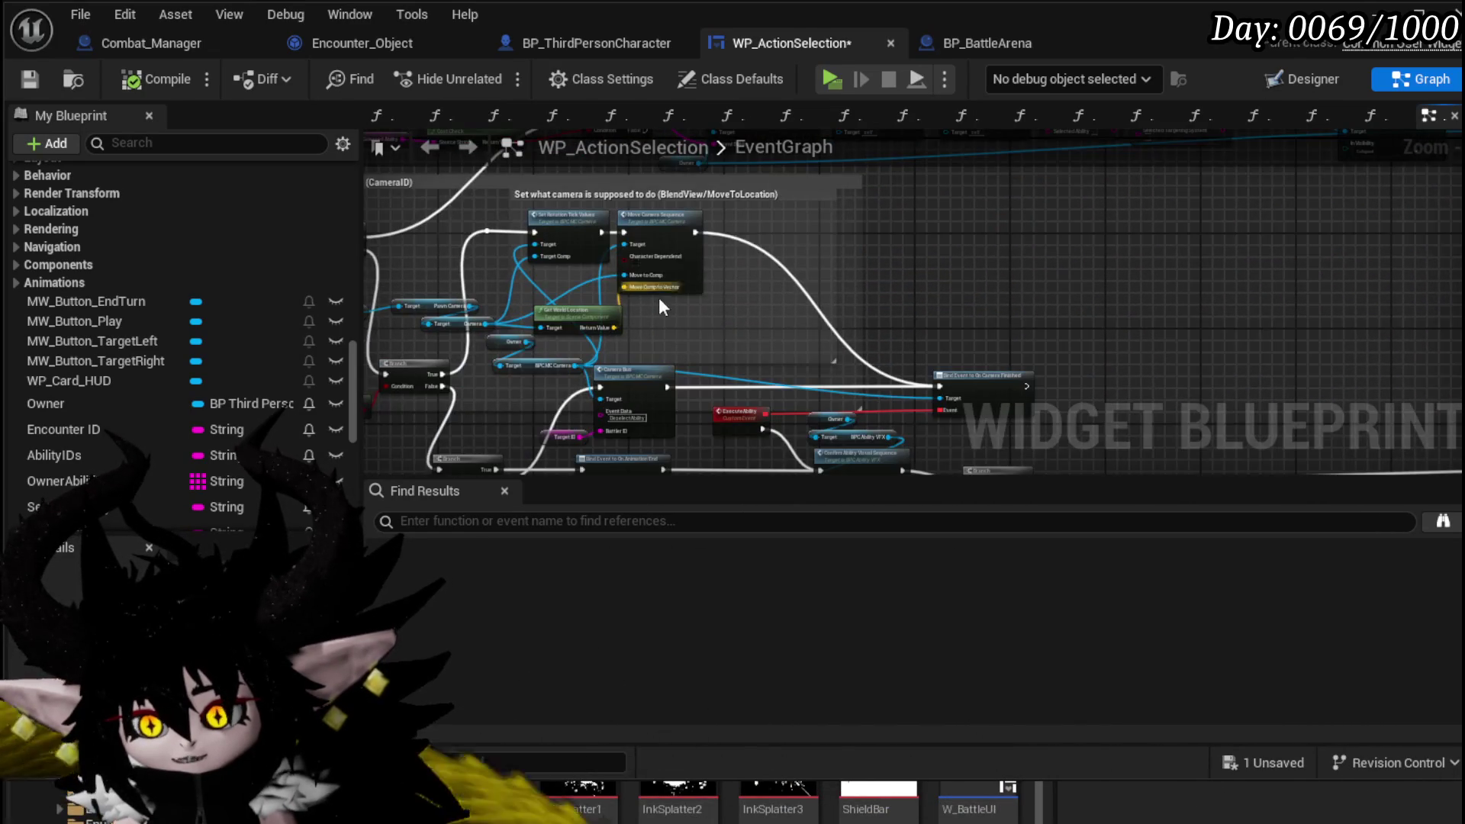
scroll(960, 350, "up", 3)
mouse_move(960, 349)
left_mouse_down()
mouse_move(841, 207)
mouse_move(1039, 454)
left_mouse_up()
scroll(1038, 452, "down", 3)
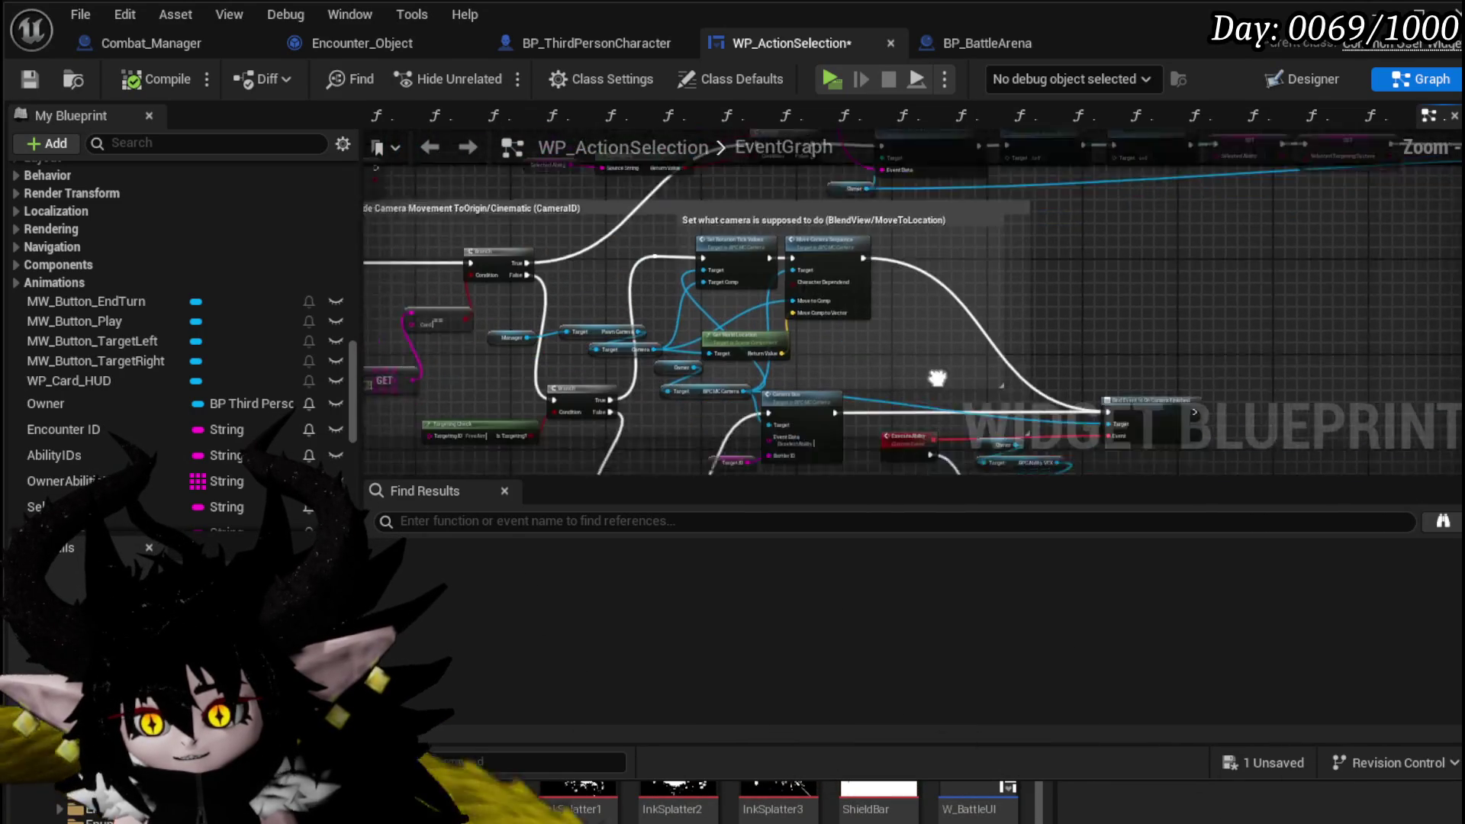
left_click(29, 79)
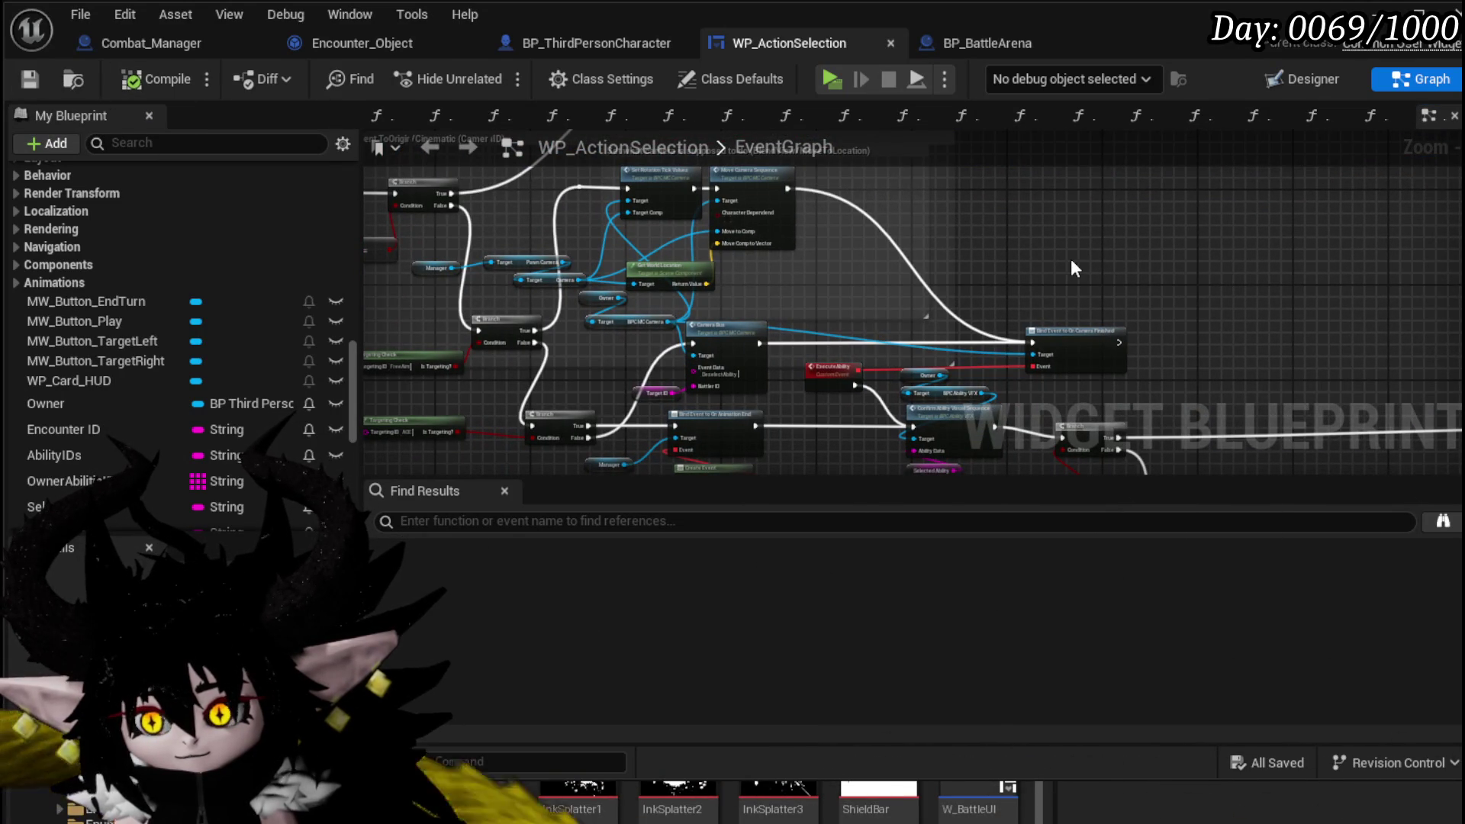
- Pan past the Play Anim Montage and Server Free Aim Execution rows to Ability Special Check
scroll(1070, 259, "down", 3)
mouse_move(1061, 271)
left_mouse_down()
mouse_move(1063, 314)
mouse_move(790, 306)
mouse_move(793, 329)
left_mouse_up()
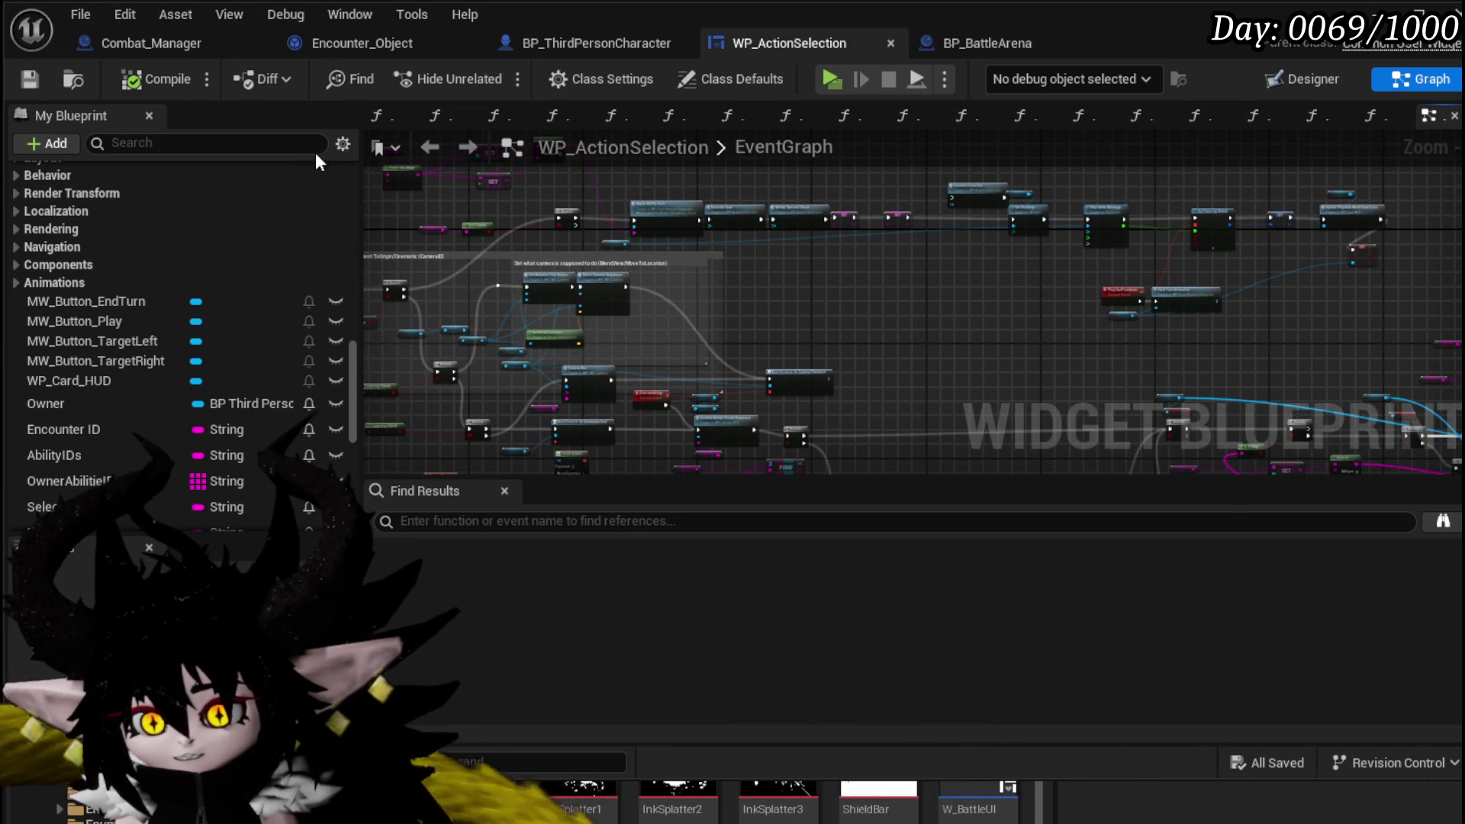
scroll(1035, 289, "up", 5)
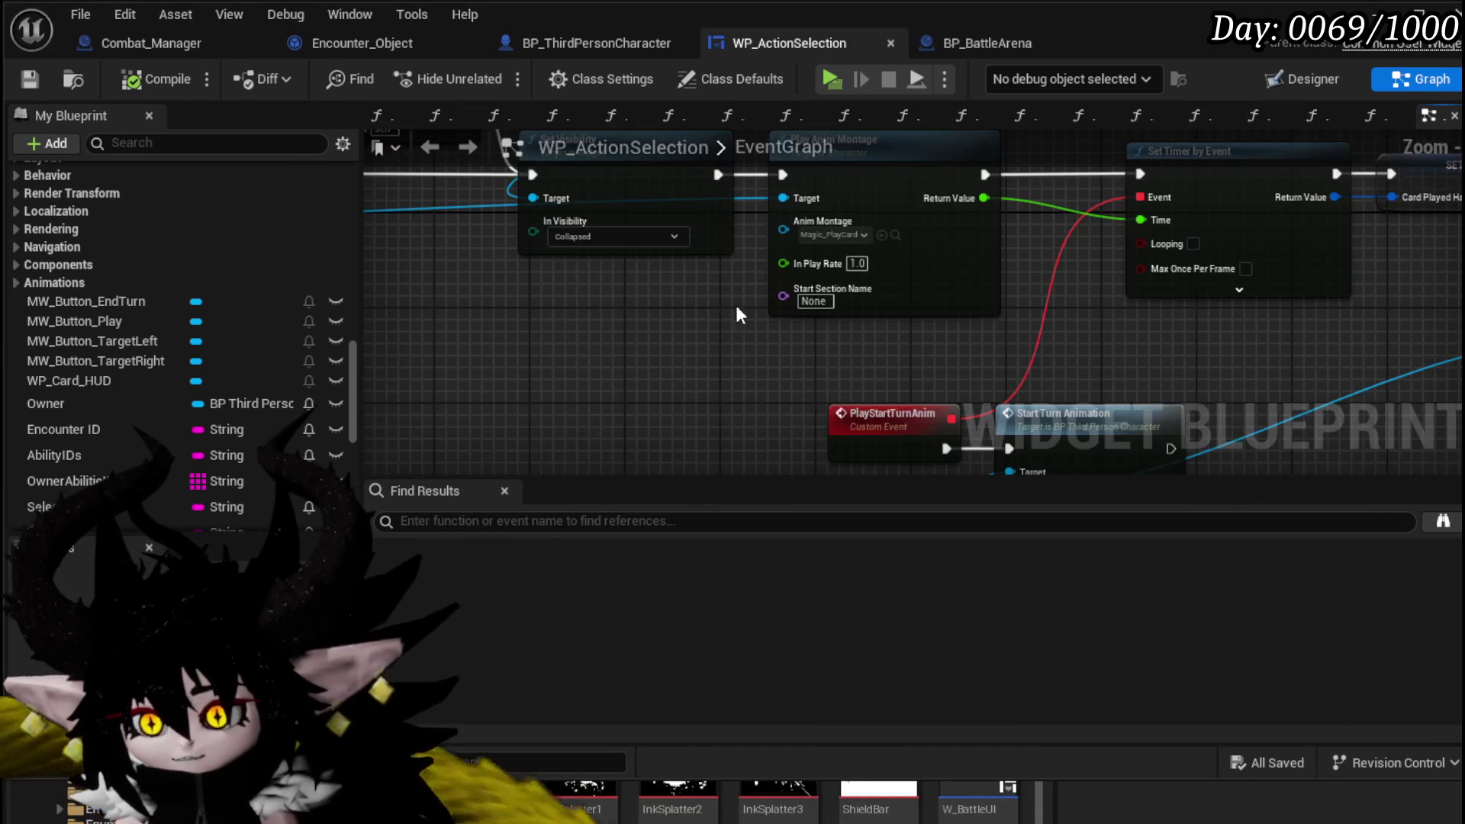
mouse_move(735, 302)
left_mouse_down()
mouse_move(747, 418)
mouse_move(729, 271)
mouse_move(428, 191)
left_mouse_up()
scroll(729, 271, "down", 3)
scroll(763, 259, "up", 4)
left_click_drag(970, 229, 624, 200)
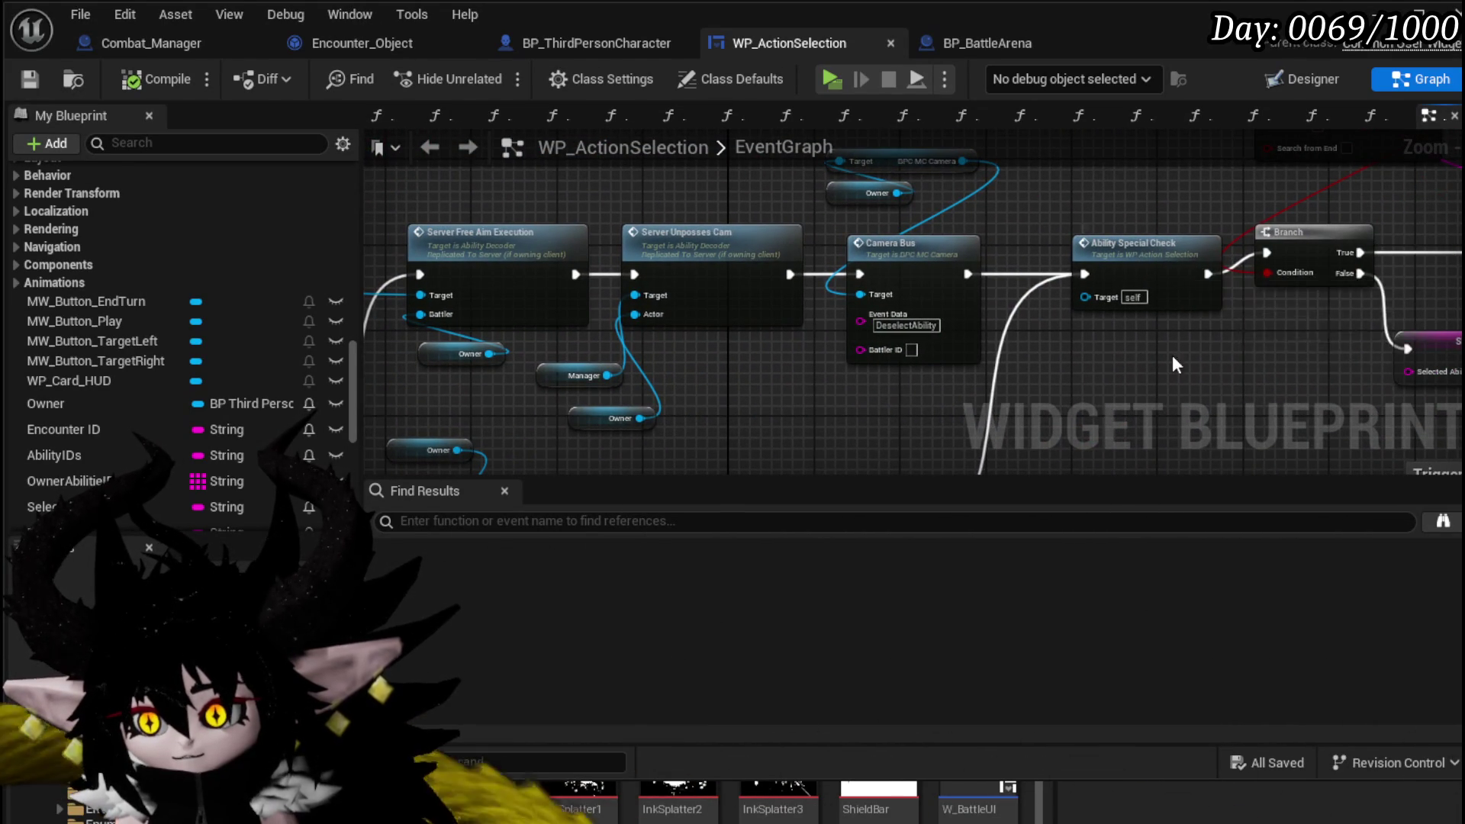
scroll(992, 321, "down", 3)
- Open AbilitySpecialCheck and center its Trigger Play Special and Update Card Pile Number nodes
double_click(697, 236)
scroll(775, 313, "up", 2)
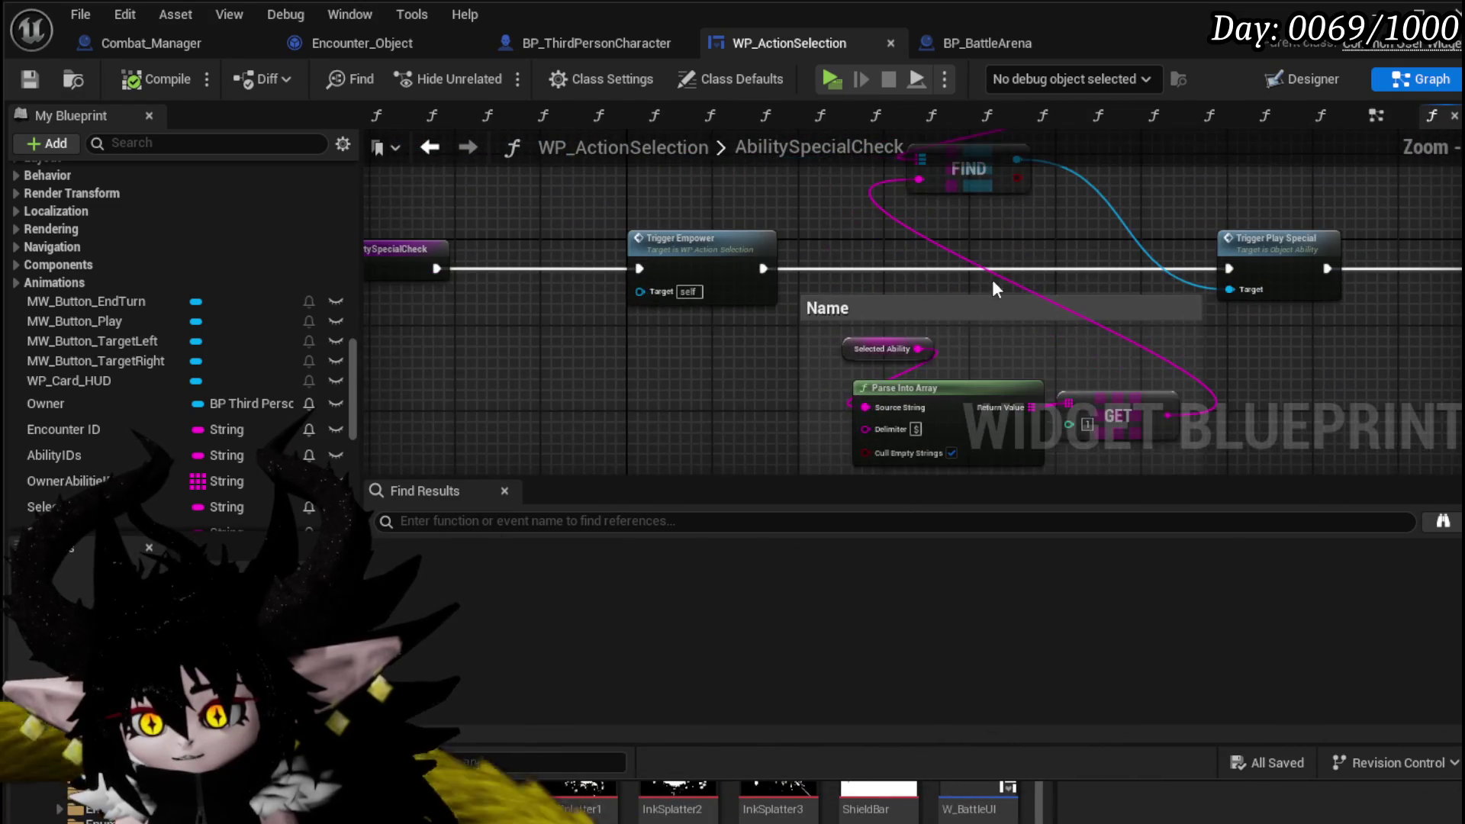
left_click_drag(992, 289, 610, 250)
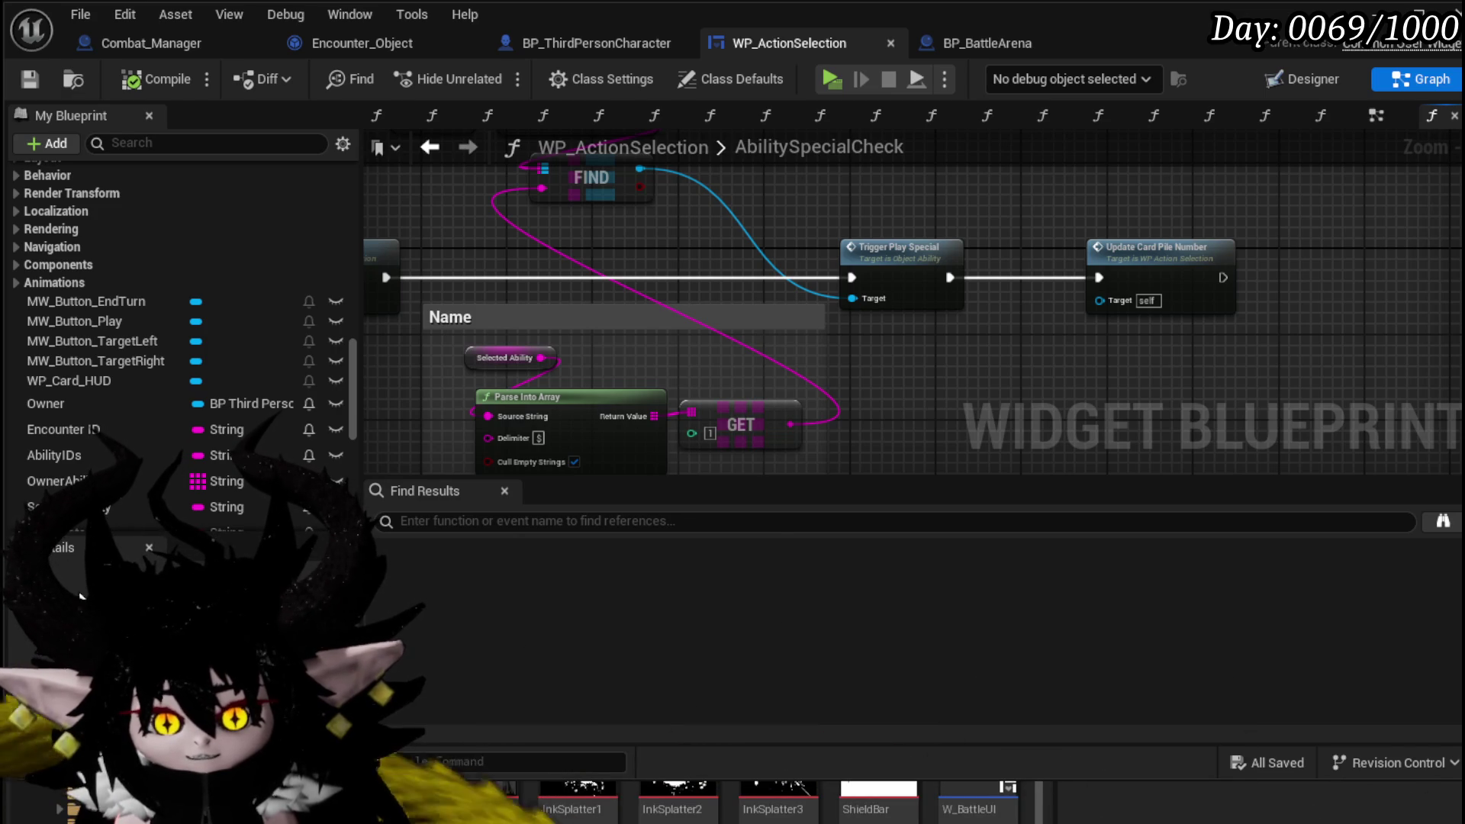
scroll(870, 332, "up", 3)
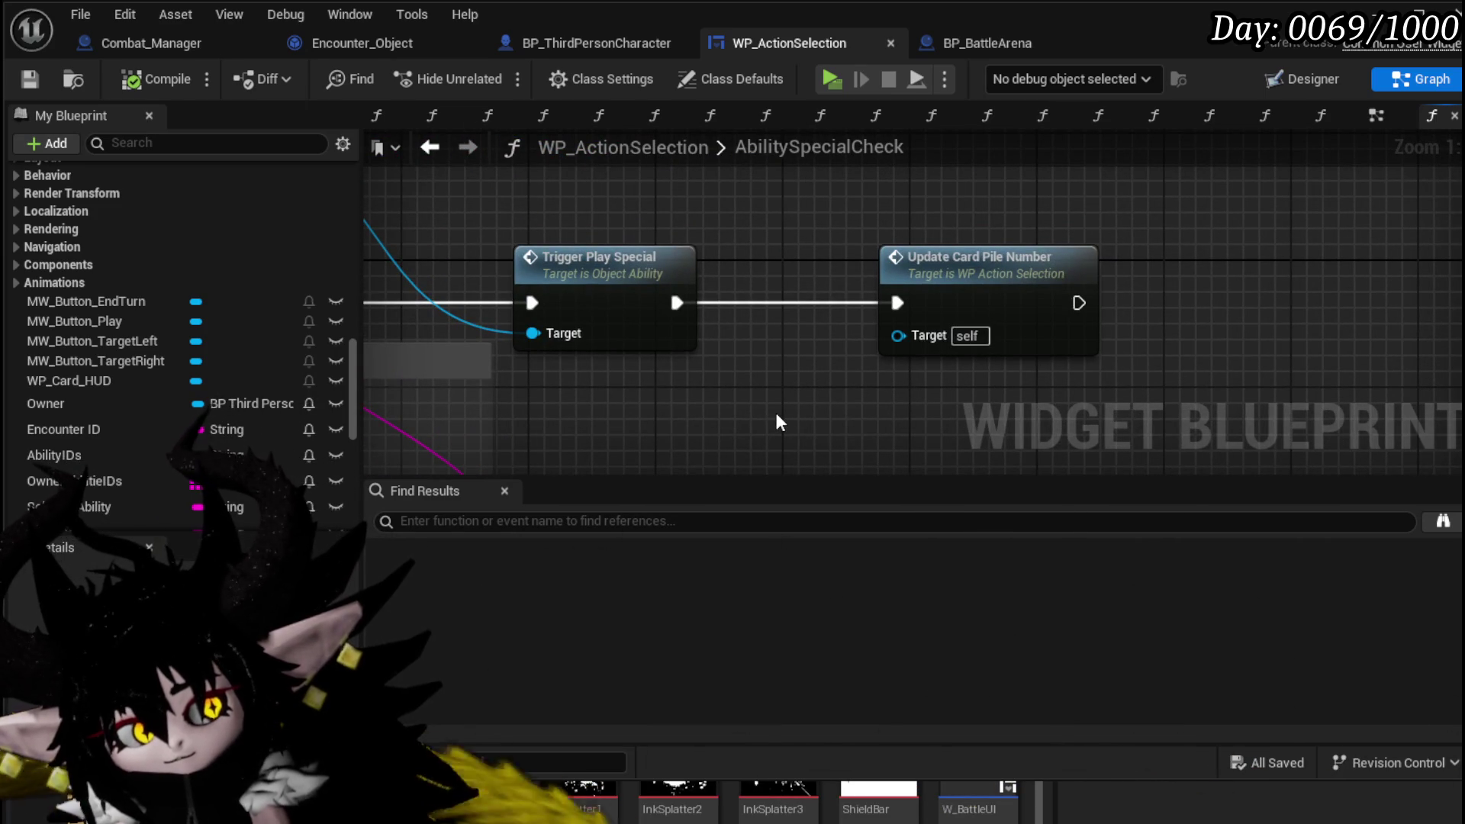
left_click_drag(777, 415, 852, 392)
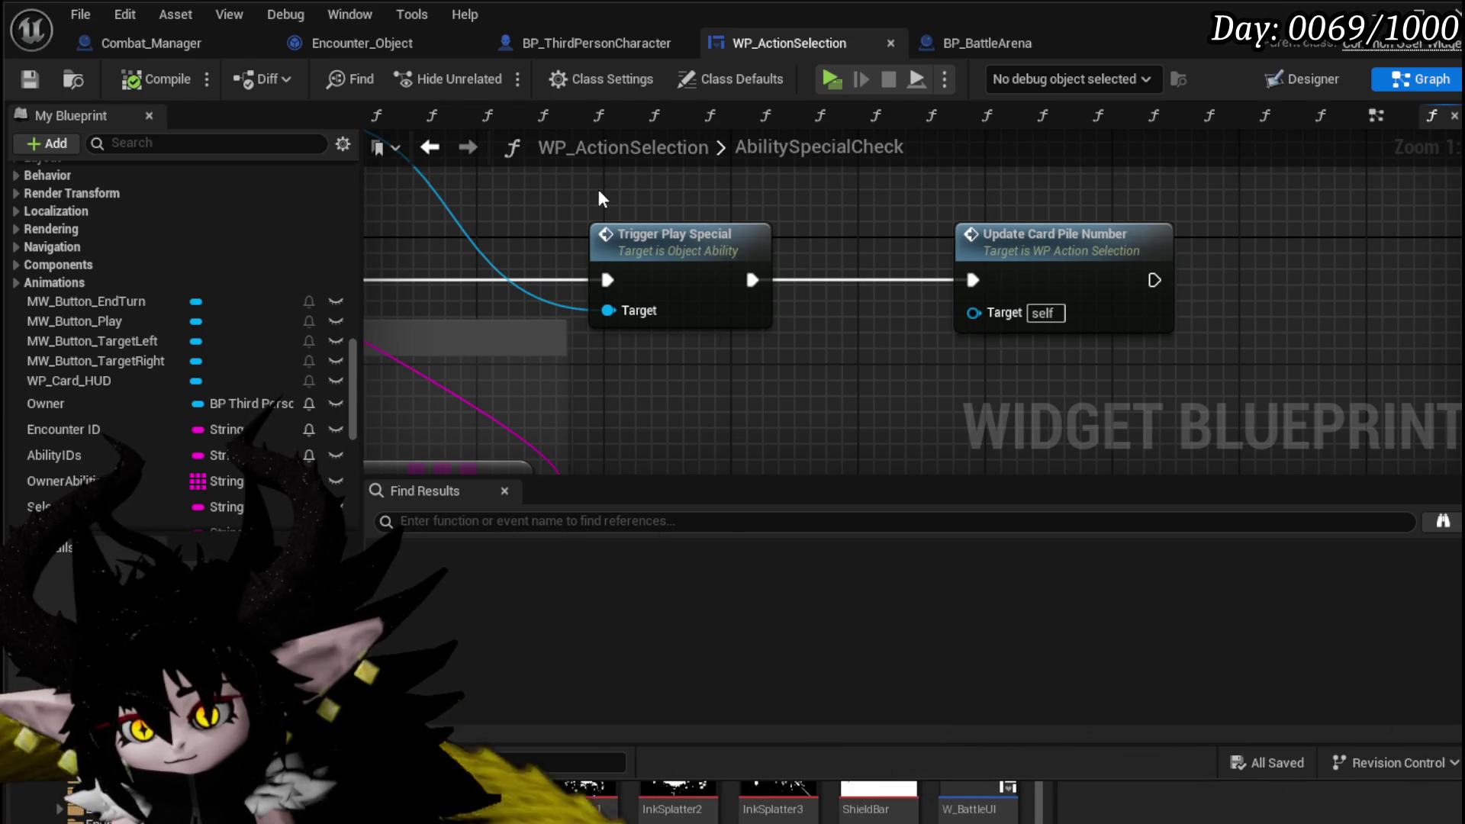
double_click(649, 236)
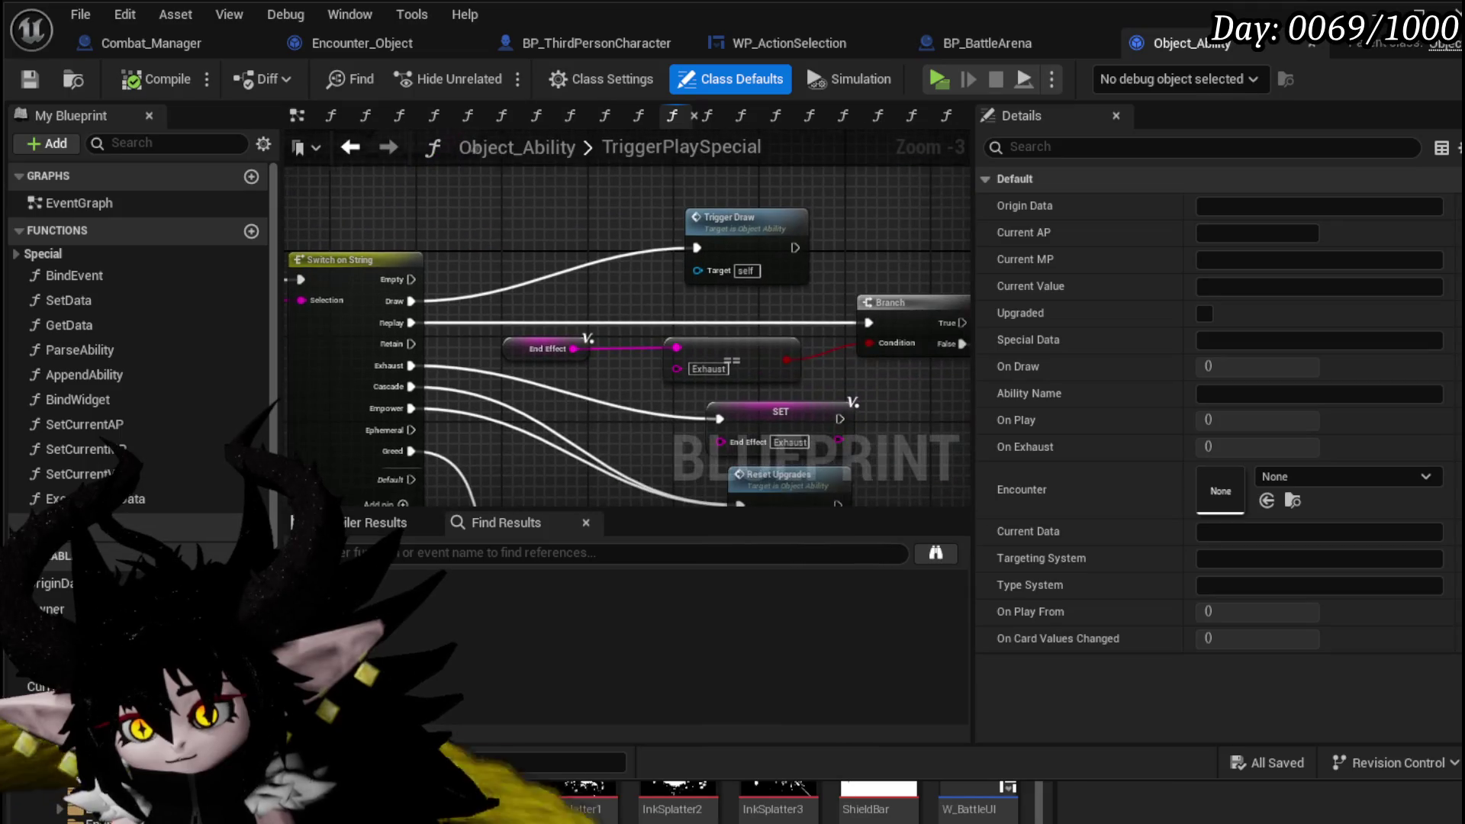
mouse_move(689, 181)
left_mouse_down()
mouse_move(458, 214)
mouse_move(787, 235)
mouse_move(771, 218)
mouse_move(472, 246)
mouse_move(639, 366)
mouse_move(504, 244)
left_mouse_up()
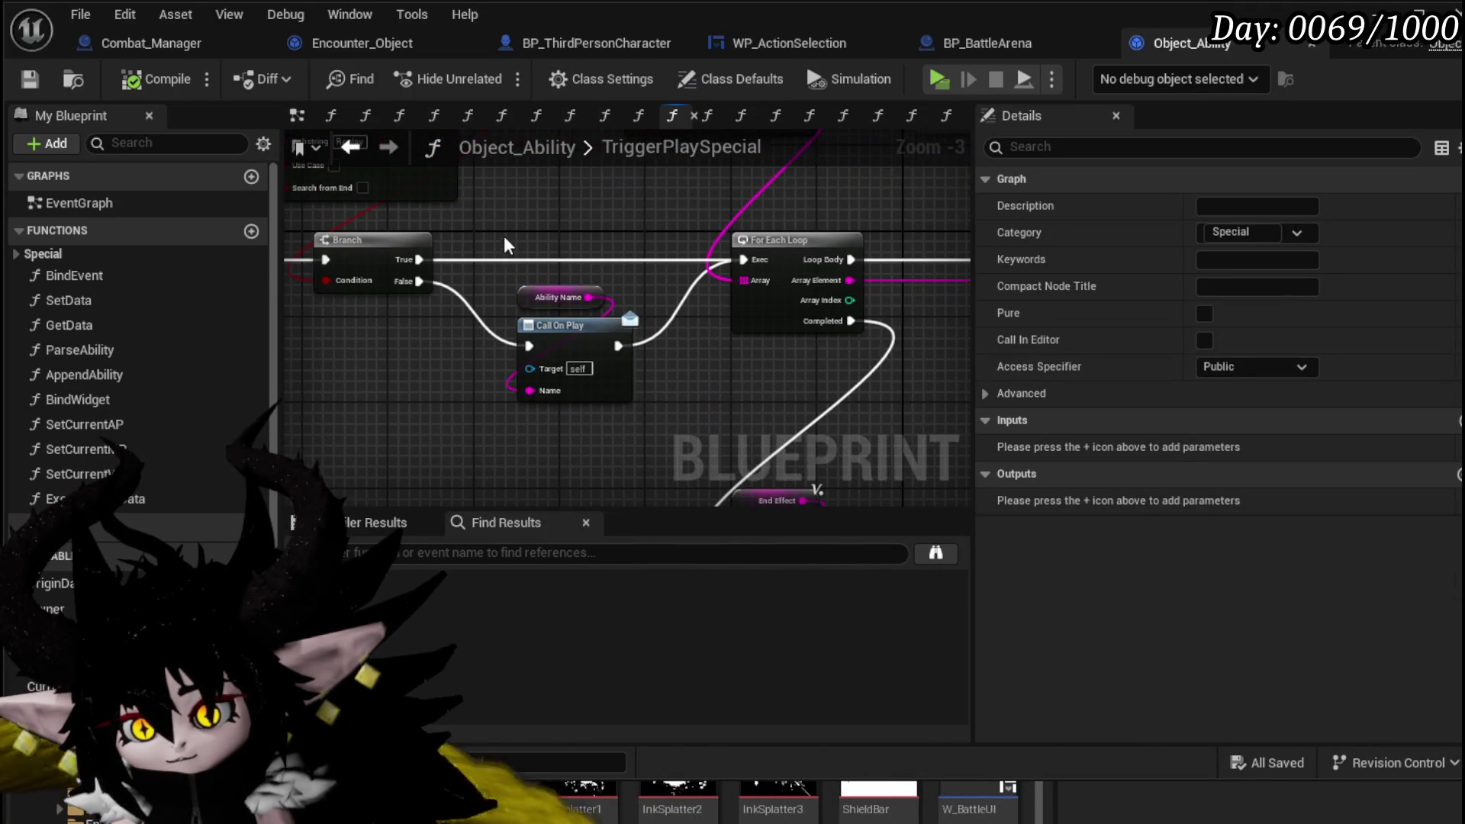
left_click_drag(609, 393, 556, 425)
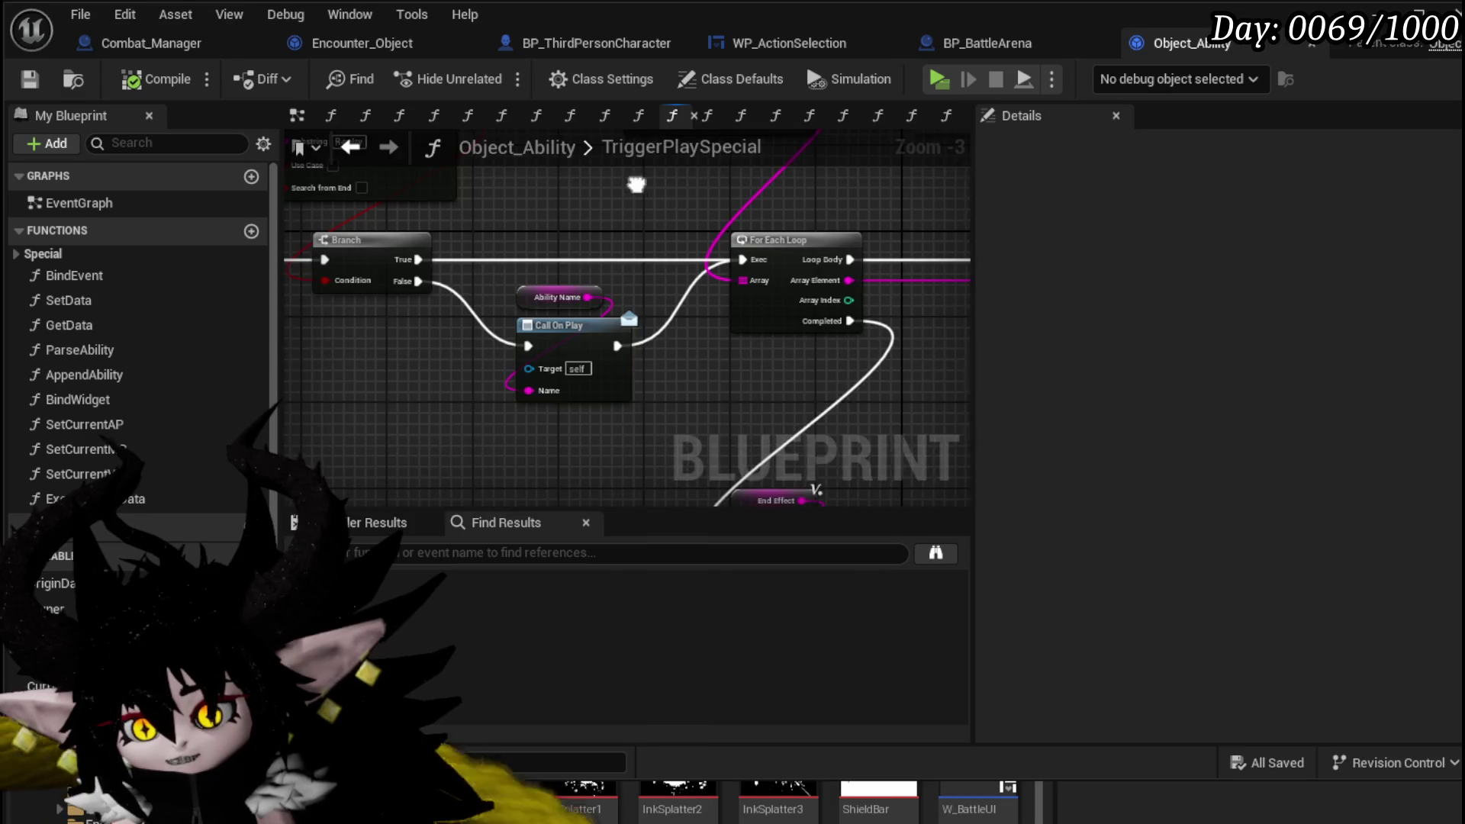
mouse_move(644, 191)
left_mouse_down()
mouse_move(286, 257)
mouse_move(762, 262)
mouse_move(797, 332)
mouse_move(484, 288)
mouse_move(572, 334)
mouse_move(557, 397)
mouse_move(548, 344)
left_mouse_up()
scroll(572, 334, "down", 2)
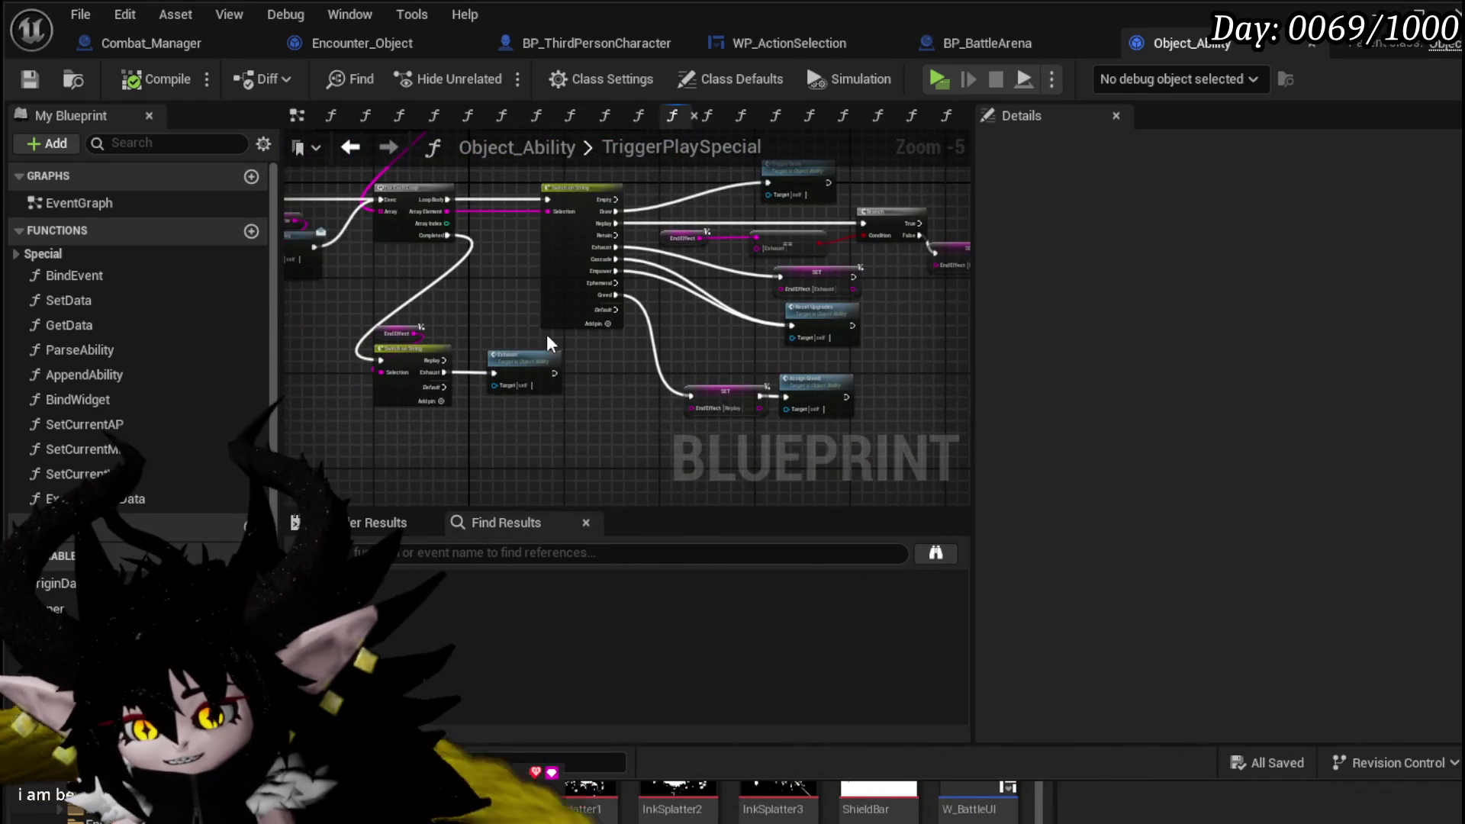
scroll(548, 343, "up", 2)
mouse_move(589, 216)
left_mouse_down()
mouse_move(650, 348)
mouse_move(438, 317)
mouse_move(588, 343)
mouse_move(415, 336)
mouse_move(351, 359)
mouse_move(605, 365)
left_mouse_up()
mouse_move(483, 243)
left_mouse_down()
mouse_move(696, 309)
mouse_move(881, 436)
left_mouse_up()
mouse_move(468, 285)
left_mouse_down()
mouse_move(491, 330)
mouse_move(654, 295)
mouse_move(433, 190)
left_mouse_up()
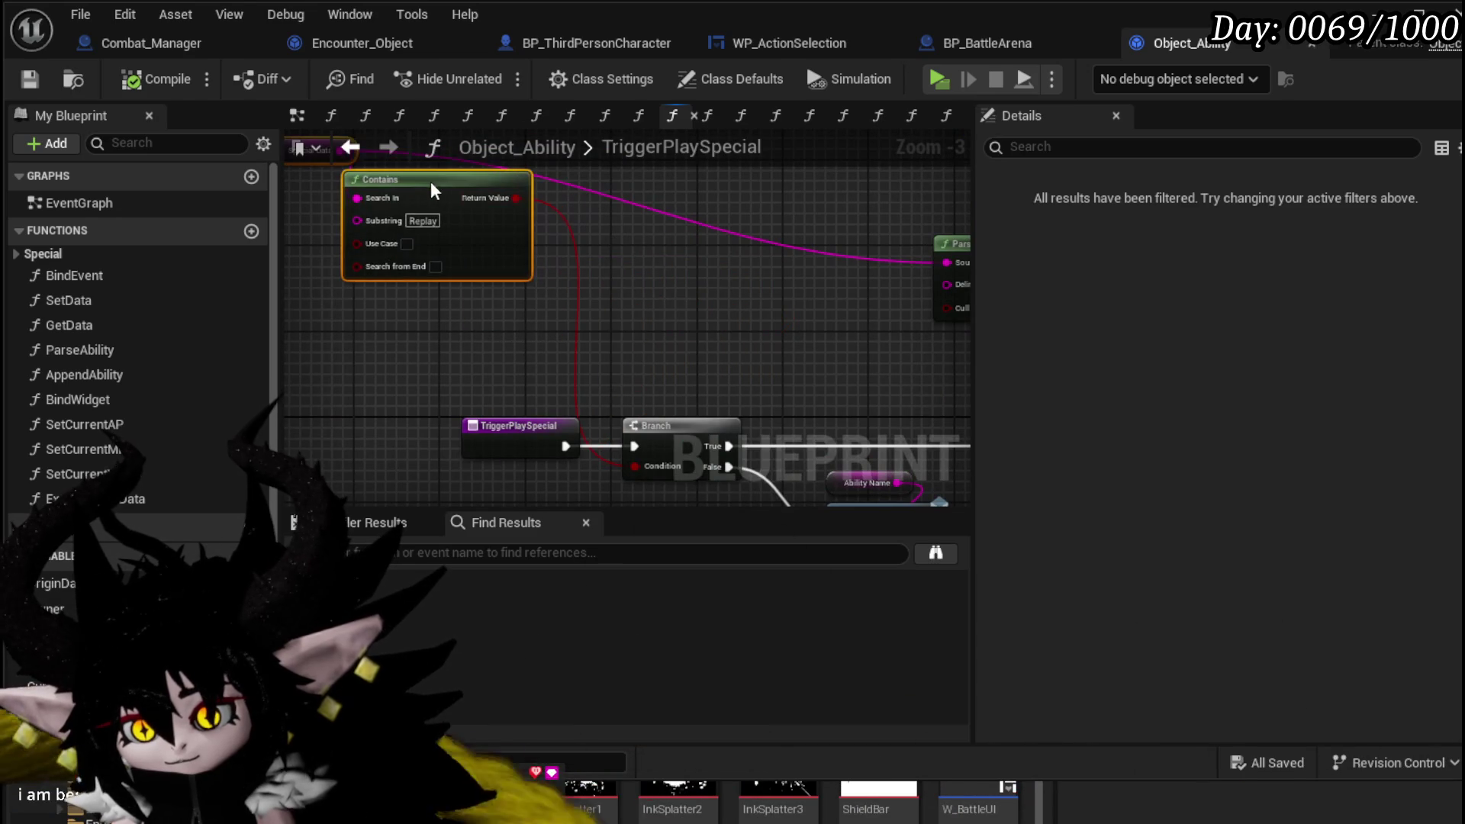
- Move Parse Into Array aside and add an OR node wired to the Replay Contains result
mouse_move(952, 245)
left_mouse_down()
mouse_move(777, 301)
mouse_move(719, 185)
mouse_move(664, 204)
mouse_move(693, 242)
mouse_move(732, 245)
left_mouse_up()
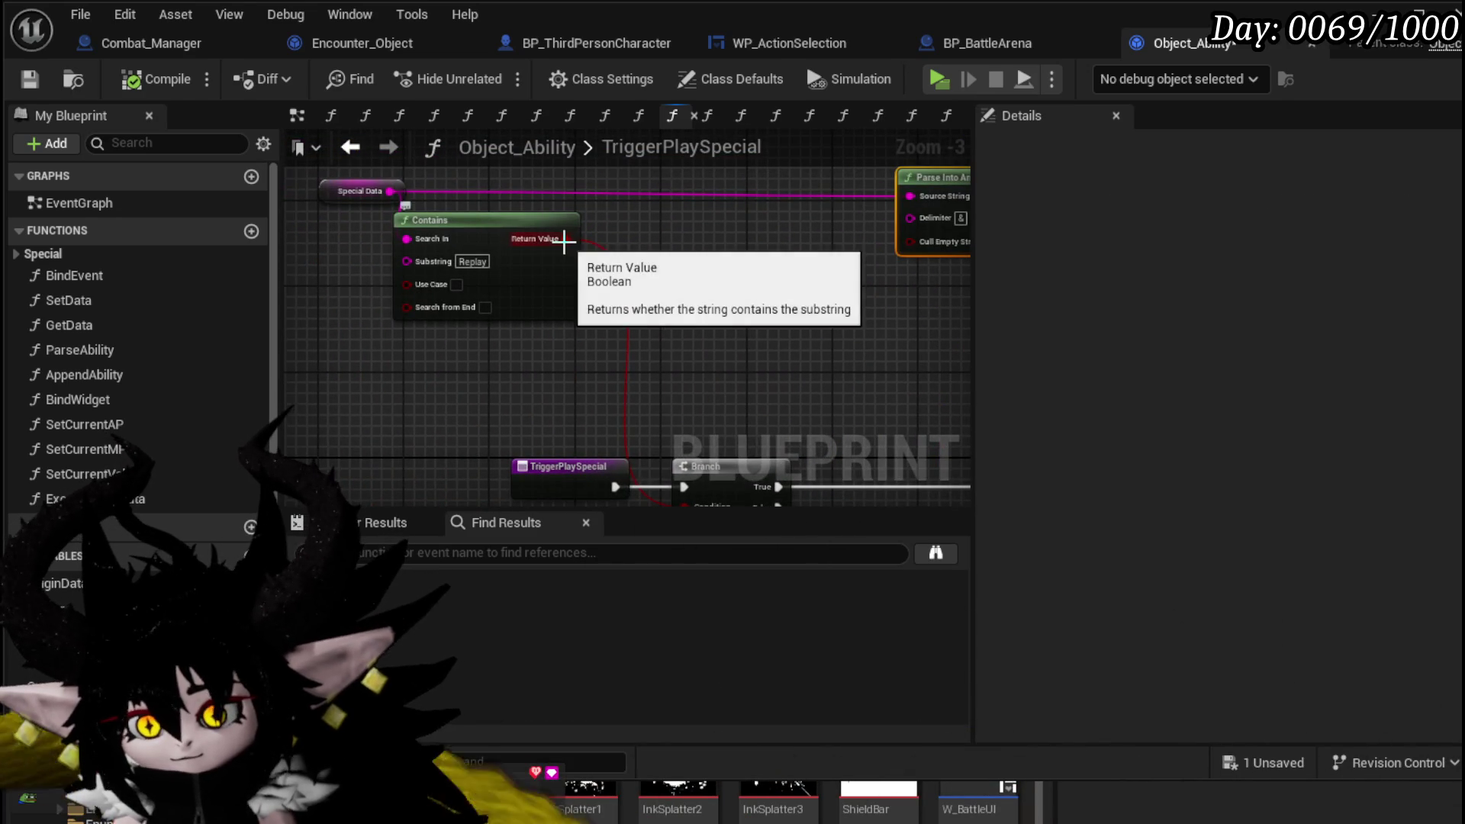
left_click_drag(566, 239, 722, 313)
type("or")
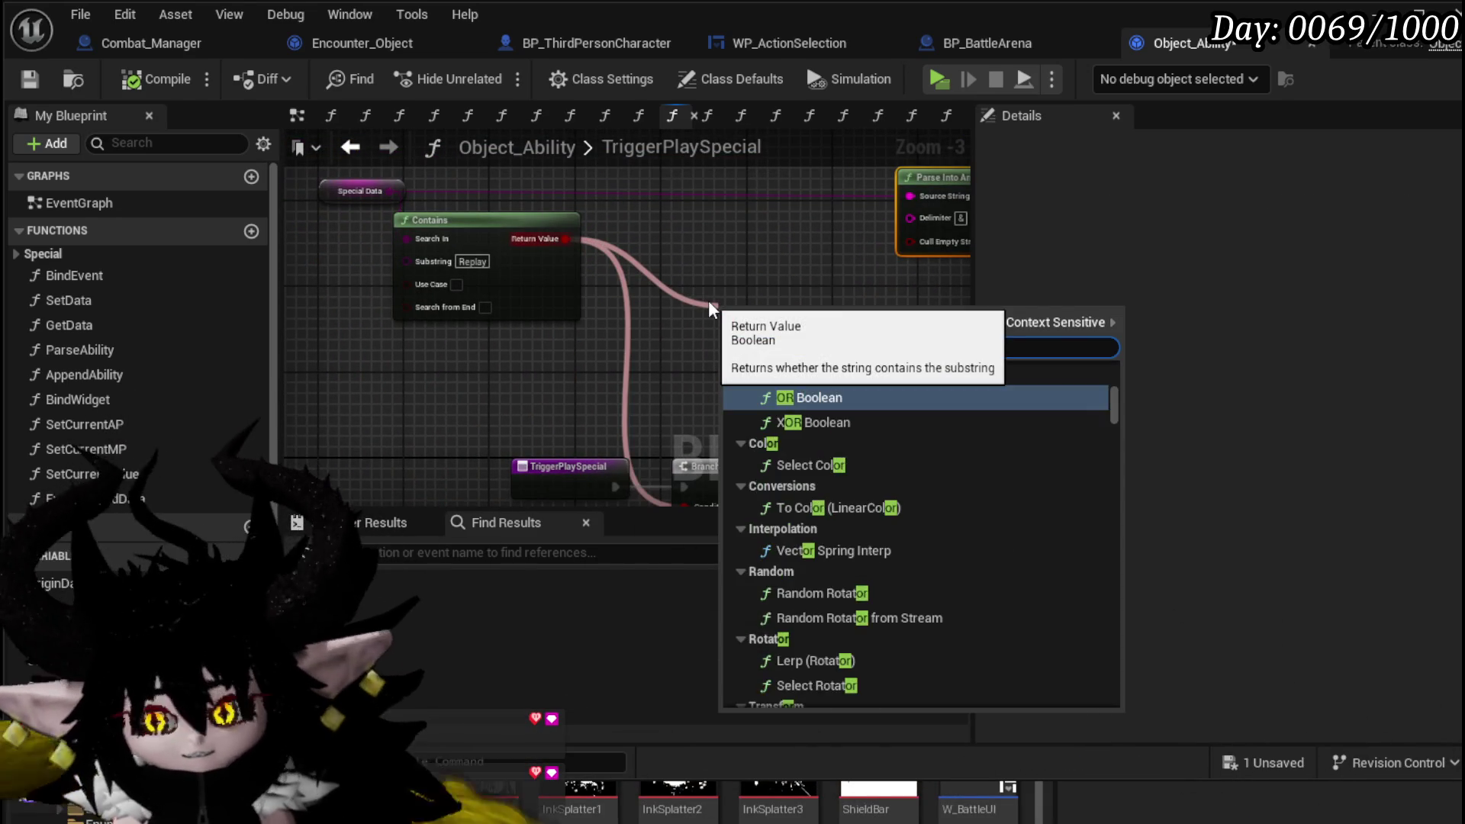
key("Return")
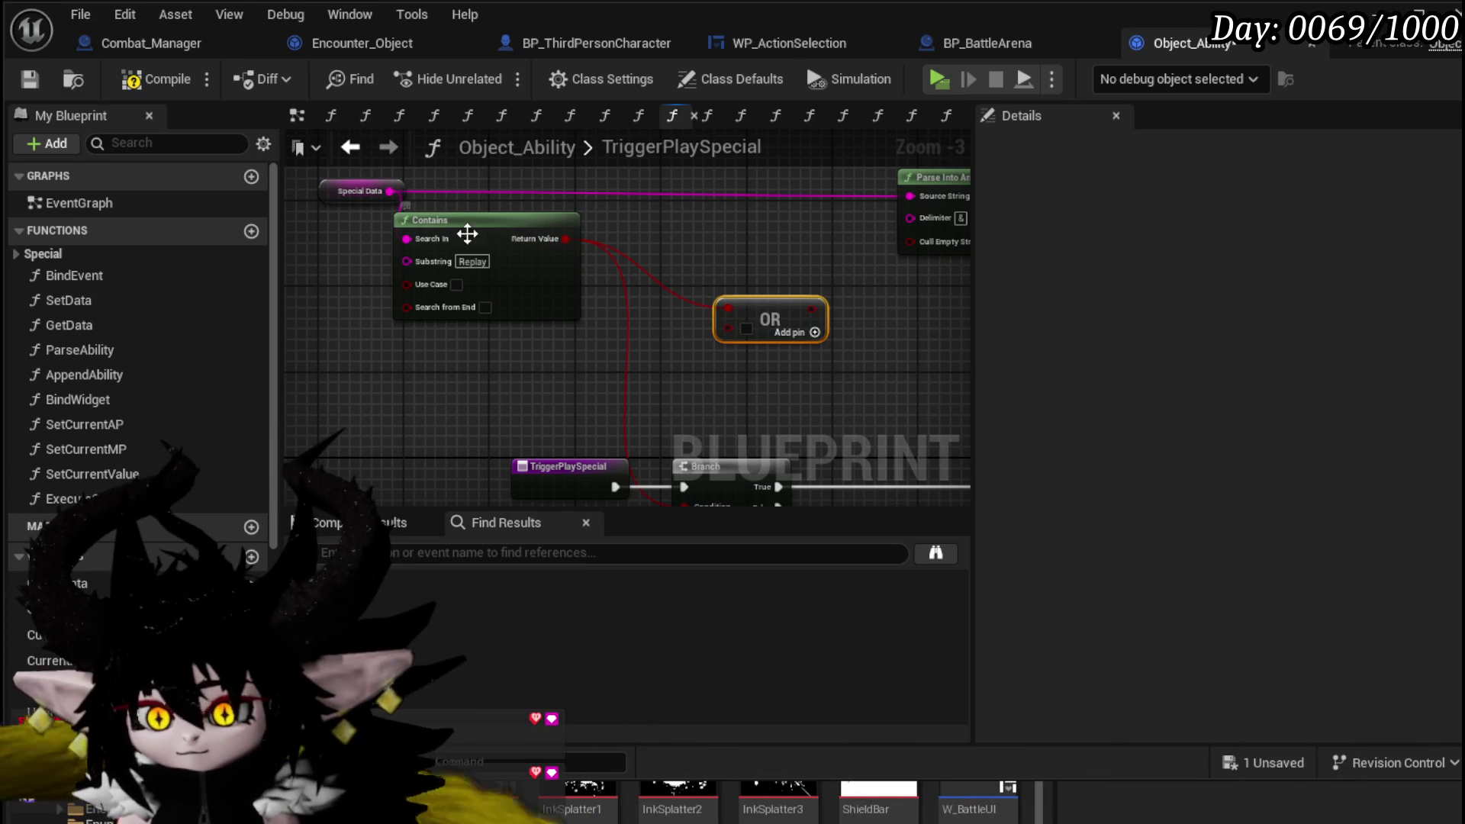
- Duplicate Contains with Special Data and substring Draw, feed it into OR, and connect OR to the Branch
key("ctrl+w")
left_click_drag(507, 366, 501, 325)
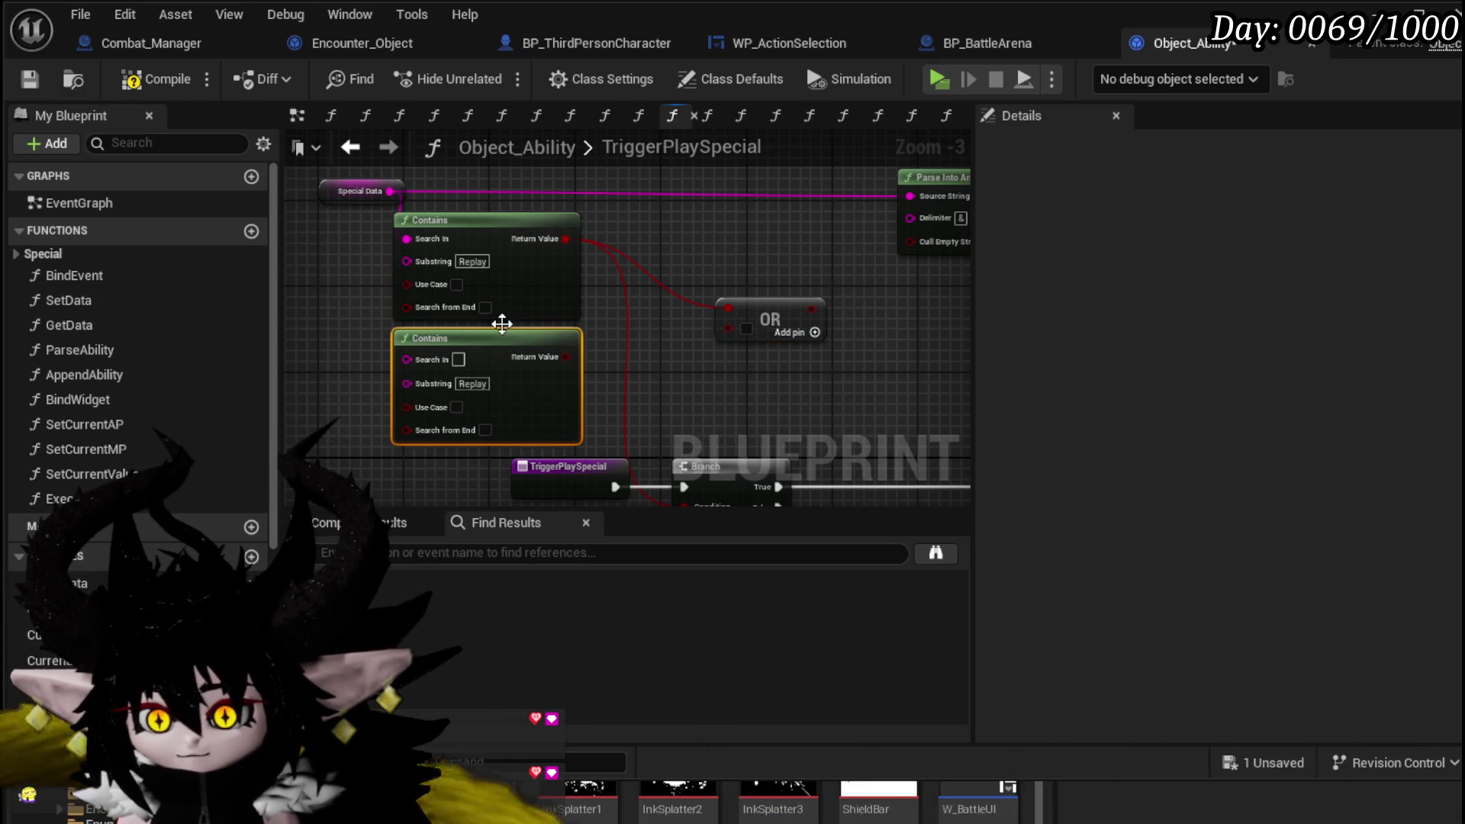
mouse_move(389, 197)
left_mouse_down()
mouse_move(404, 386)
mouse_move(413, 361)
left_mouse_up()
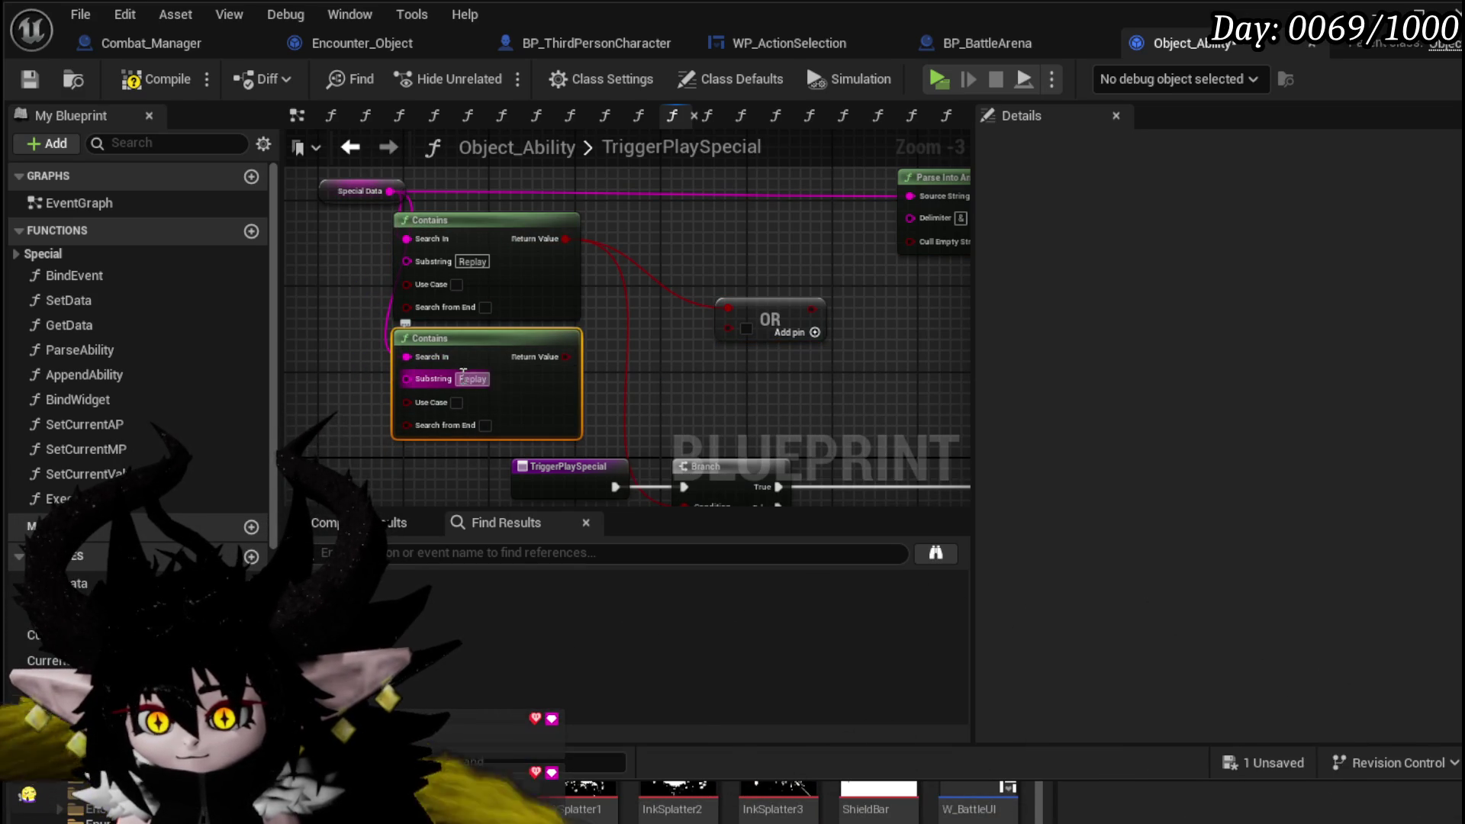
type("Draw")
key("Return")
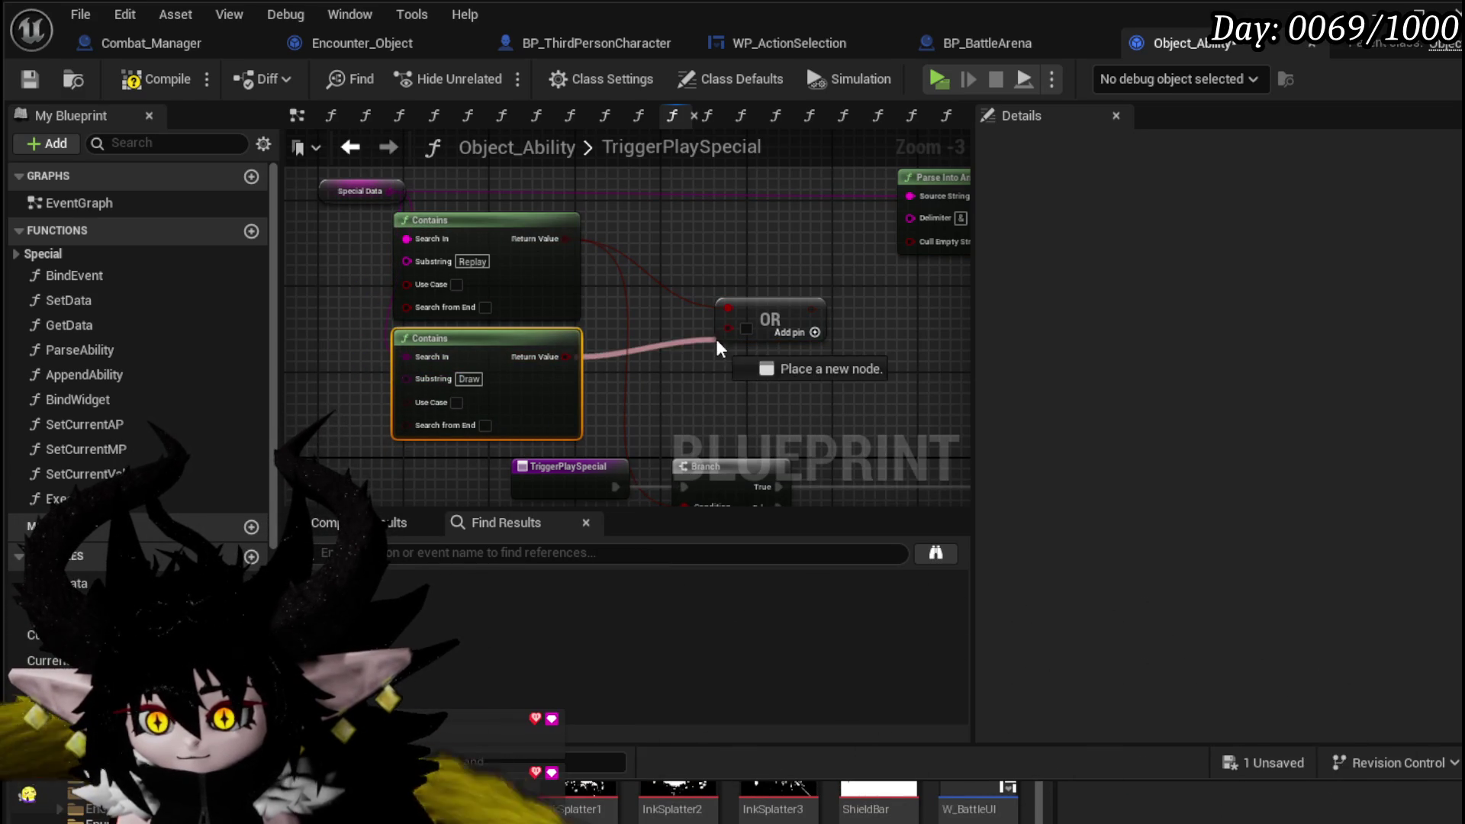
left_click_drag(754, 324, 688, 355)
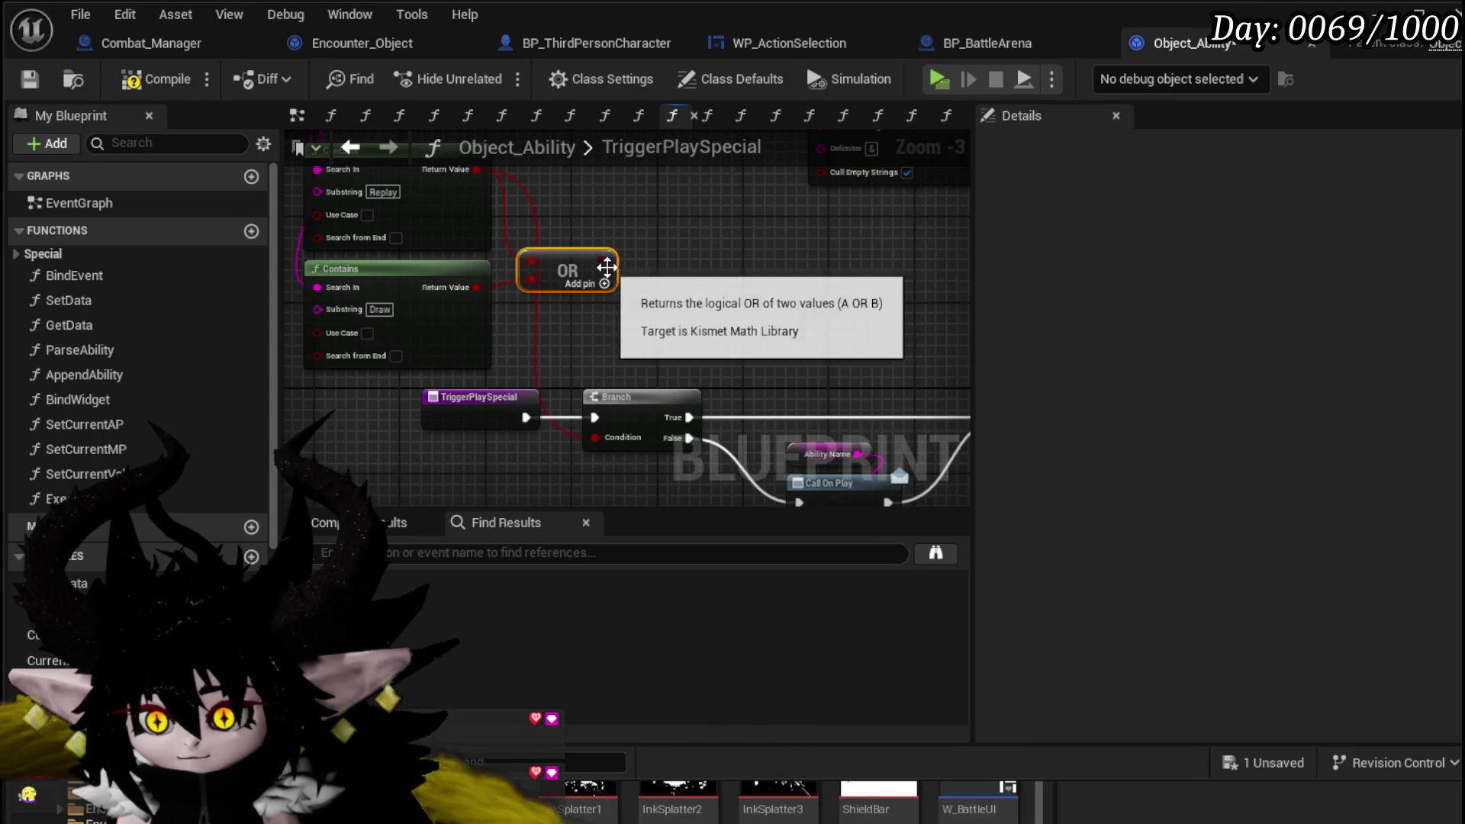
left_click_drag(603, 261, 596, 439)
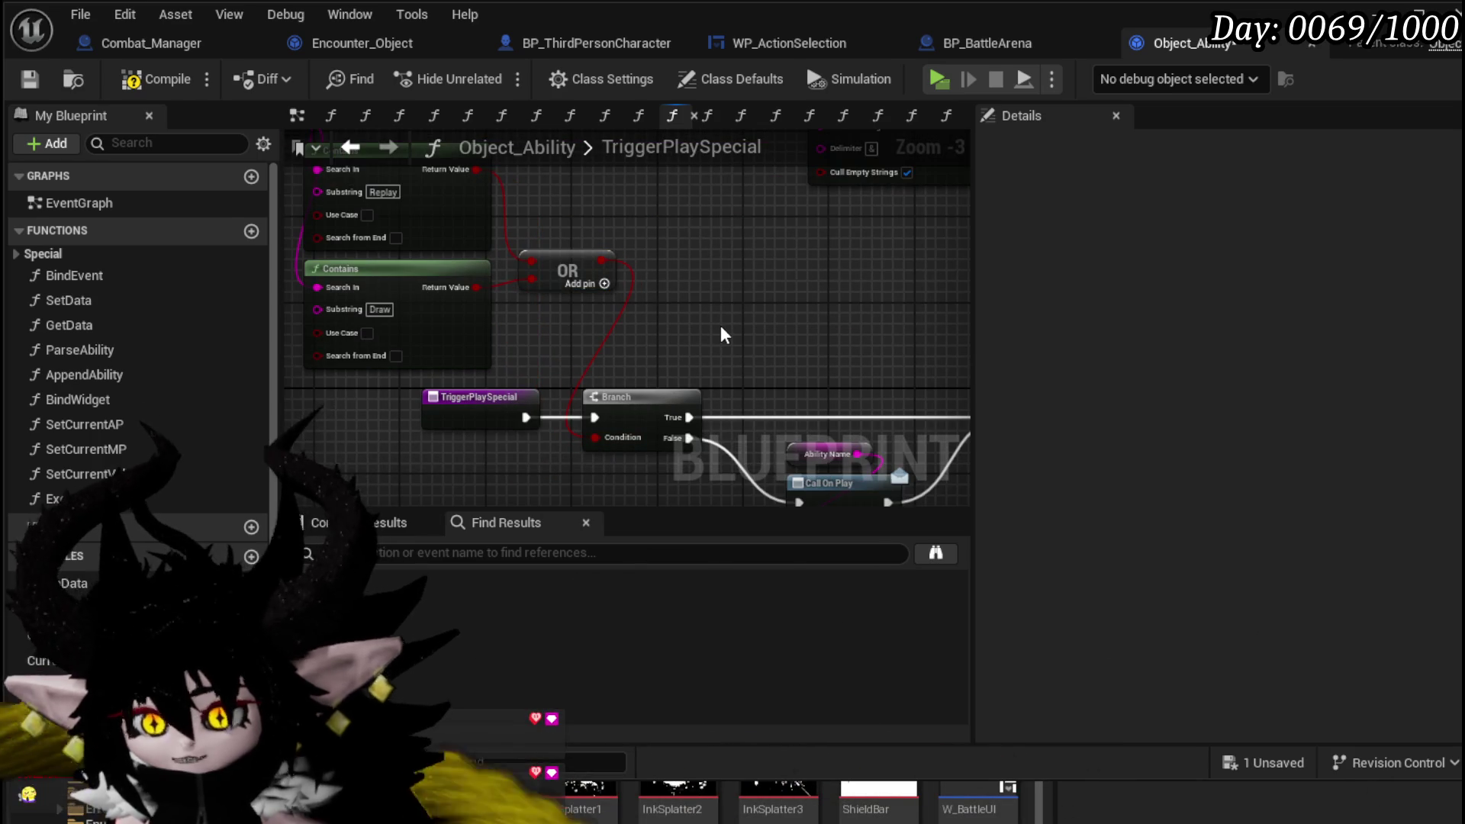
- Review the Switch on String branches, SET, Reset Upgrades, Branch and Assign Greed nodes in TriggerPlaySpecial
mouse_move(805, 317)
left_mouse_down()
mouse_move(1007, 443)
mouse_move(821, 353)
left_mouse_up()
scroll(710, 222, "down", 2)
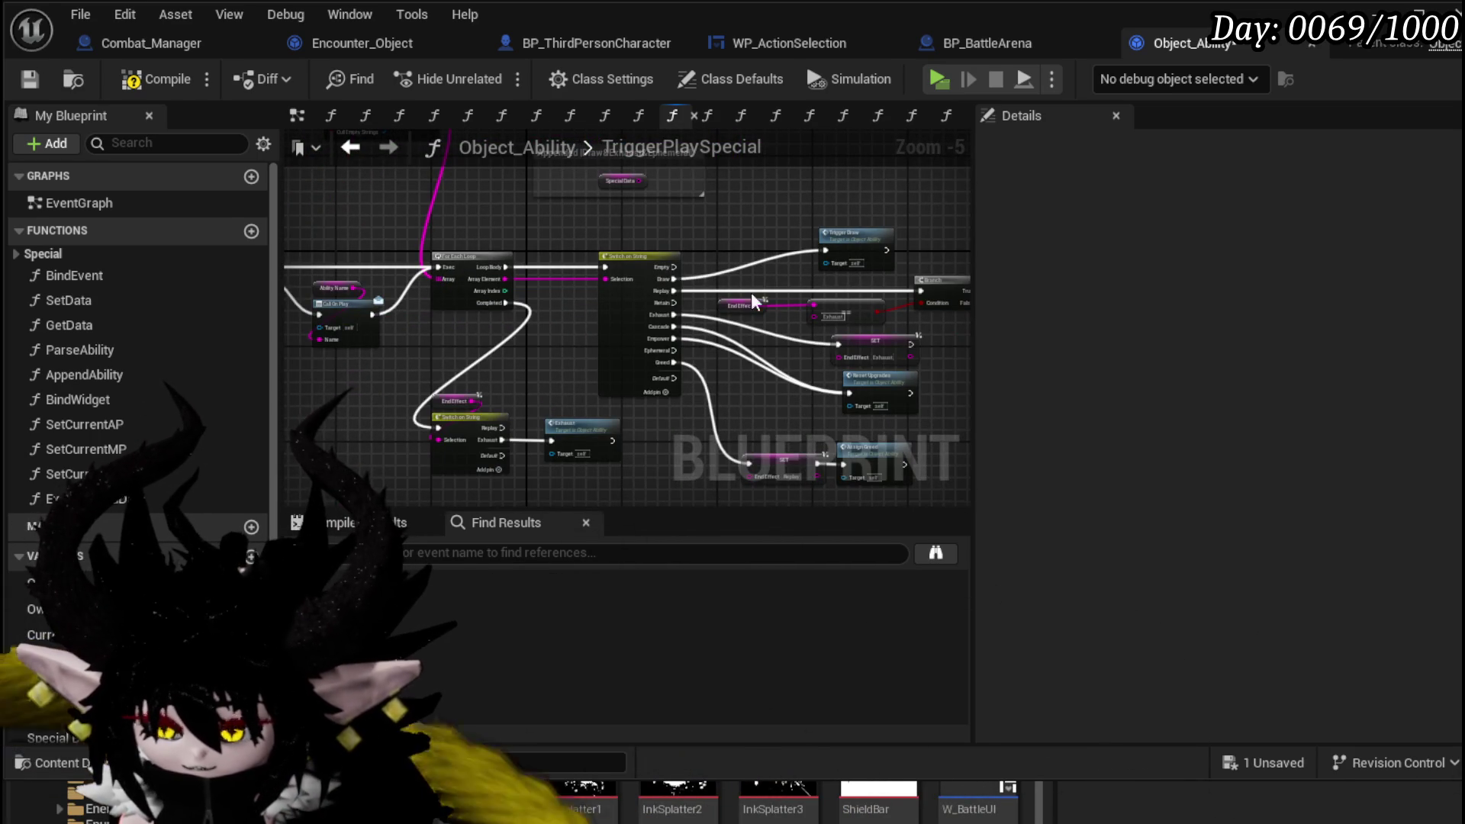
scroll(562, 248, "up", 3)
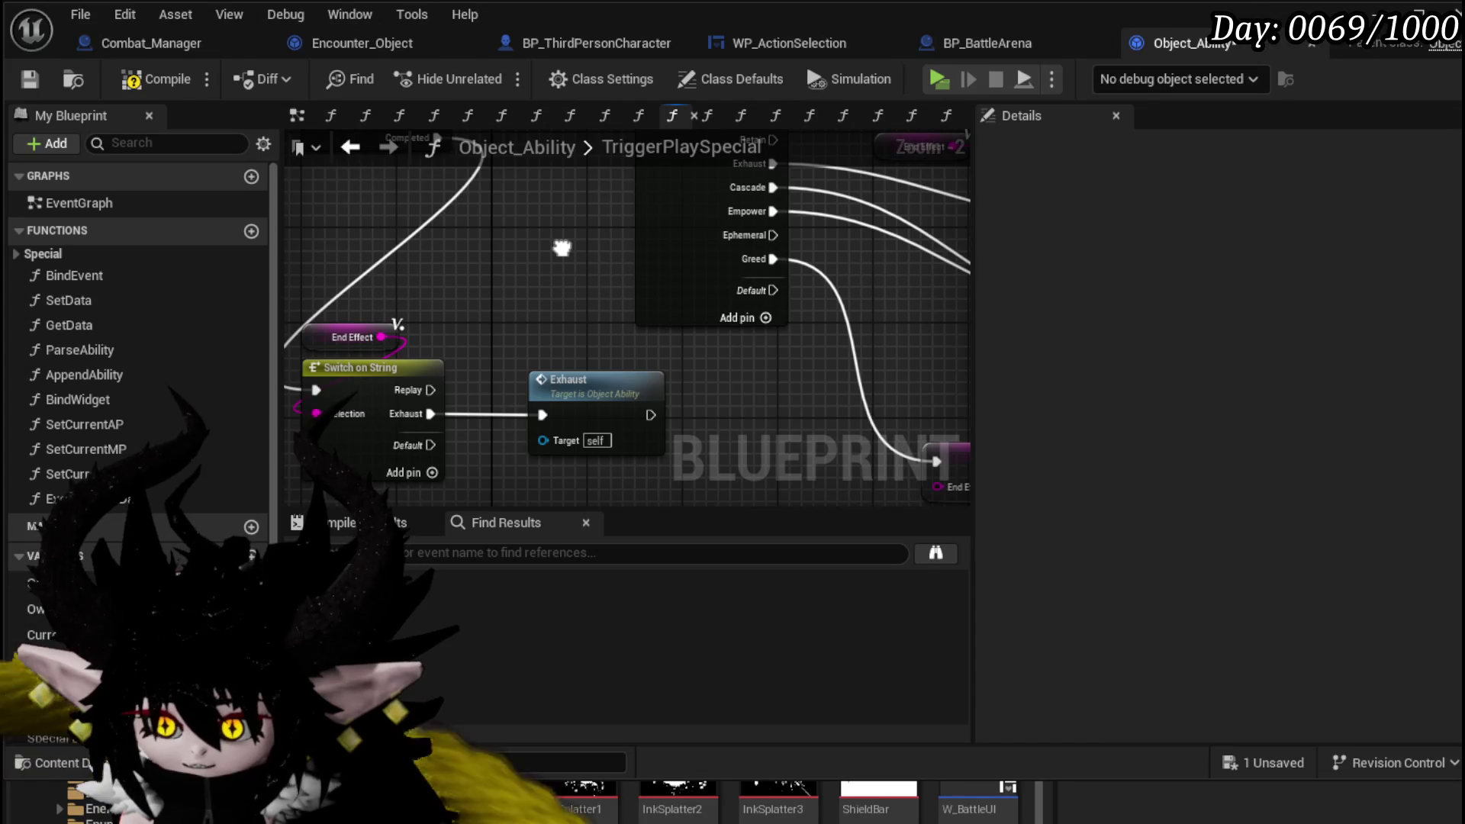
scroll(562, 248, "down", 2)
left_click_drag(901, 358, 851, 324)
scroll(852, 325, "up", 1)
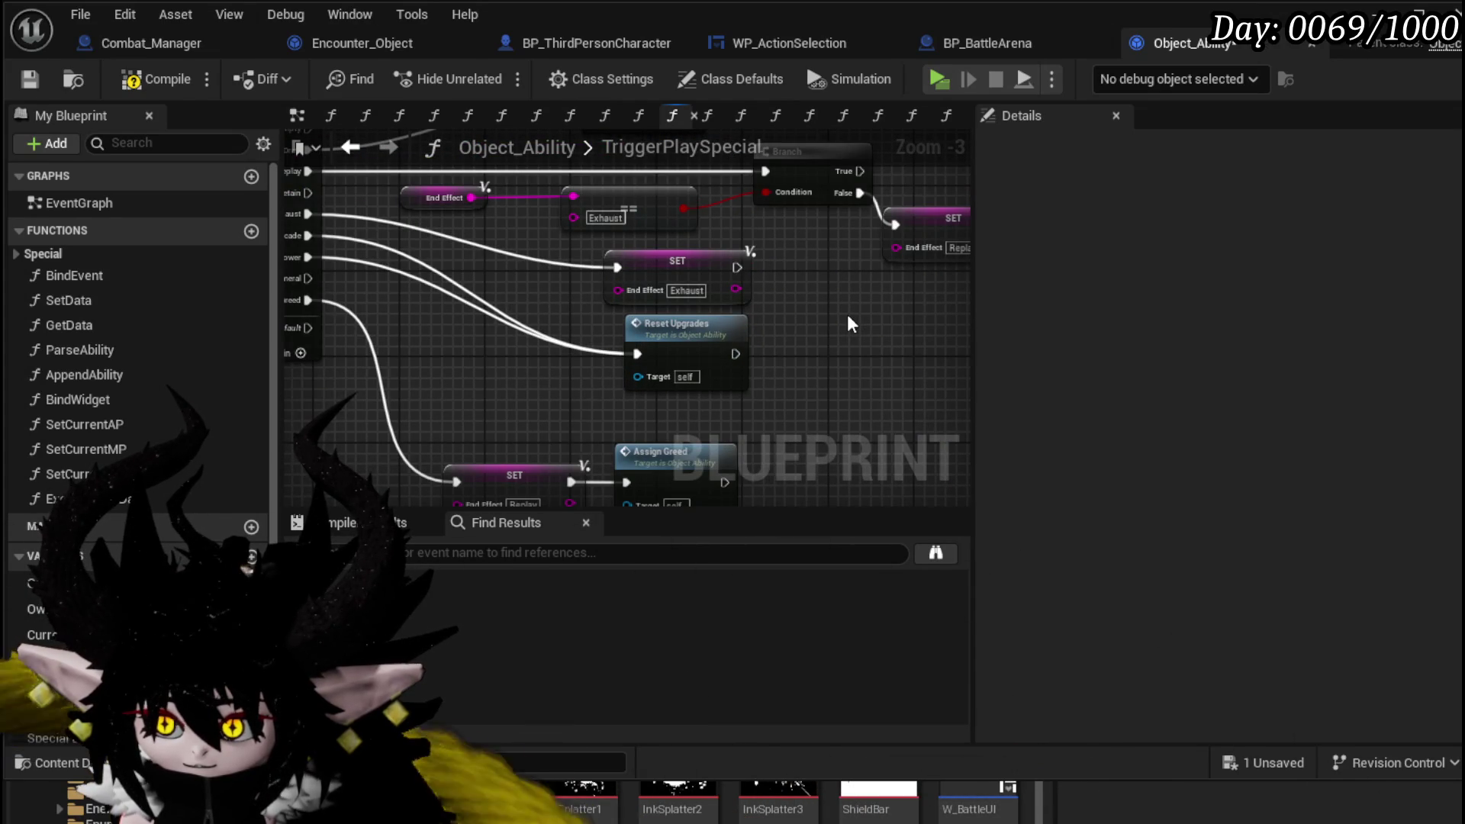
scroll(851, 325, "down", 3)
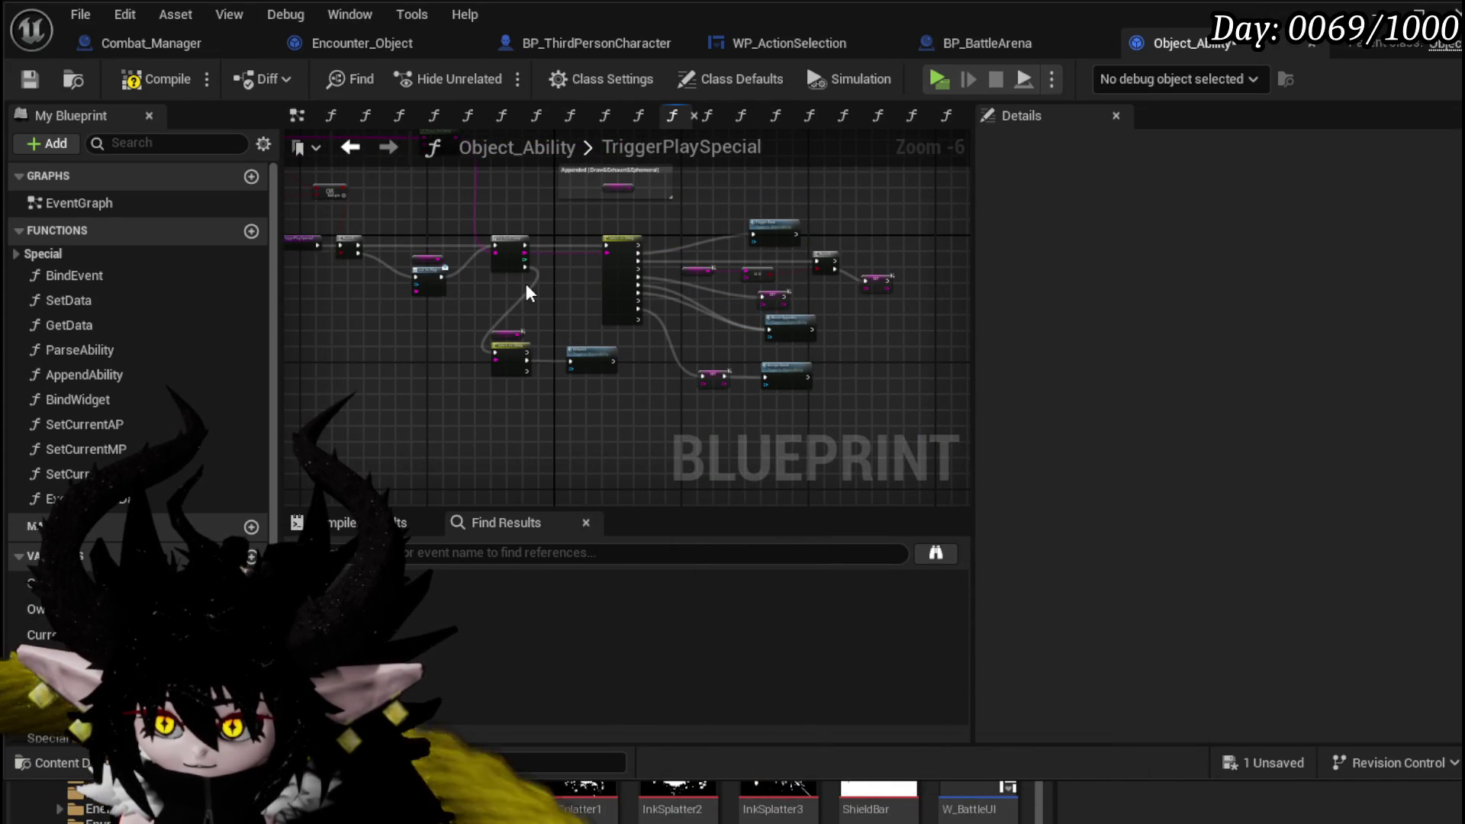
scroll(830, 343, "up", 3)
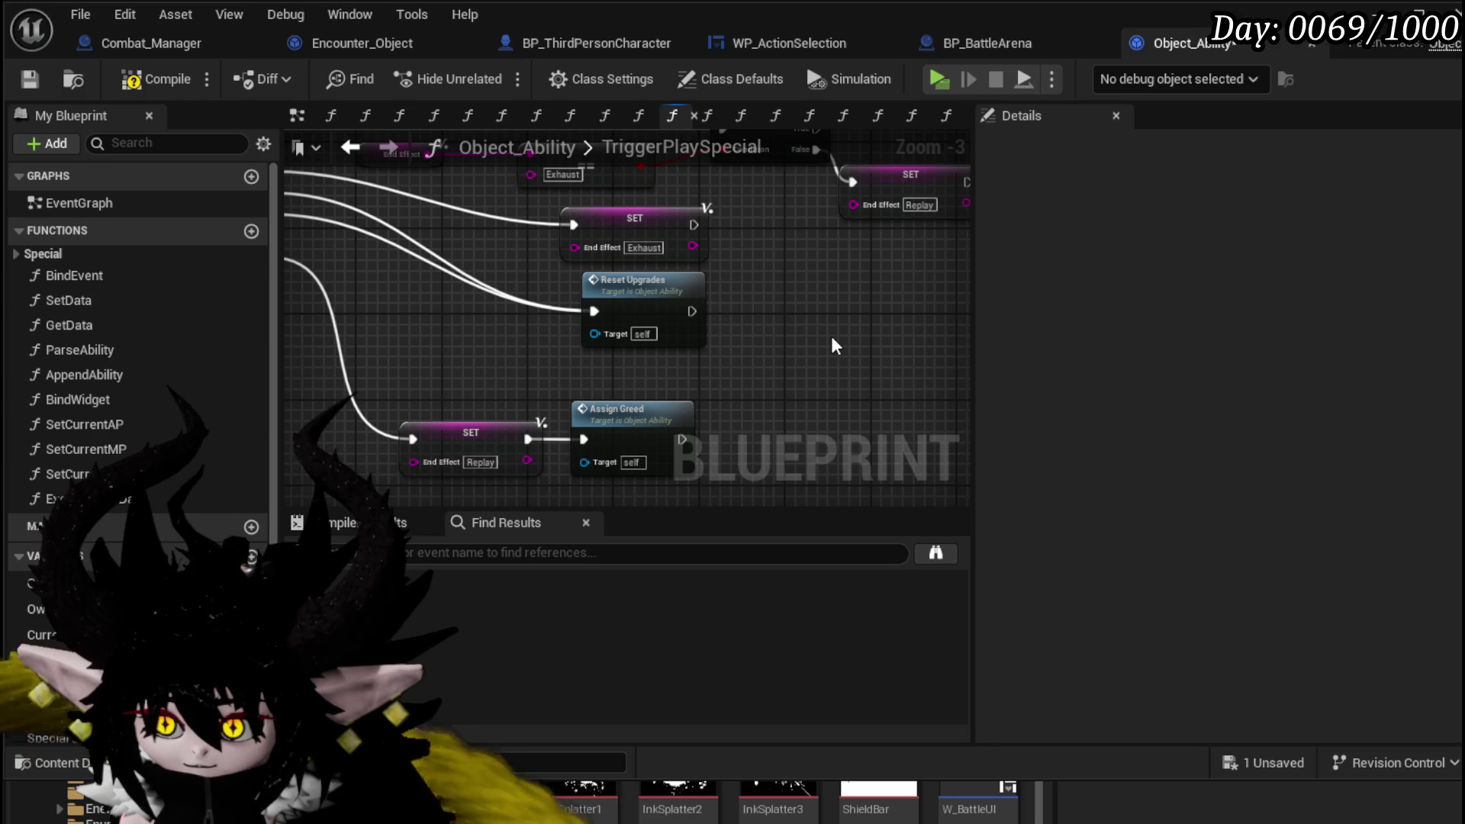
scroll(834, 344, "down", 1)
mouse_move(798, 337)
left_mouse_down()
mouse_move(575, 419)
mouse_move(857, 369)
mouse_move(860, 405)
left_mouse_up()
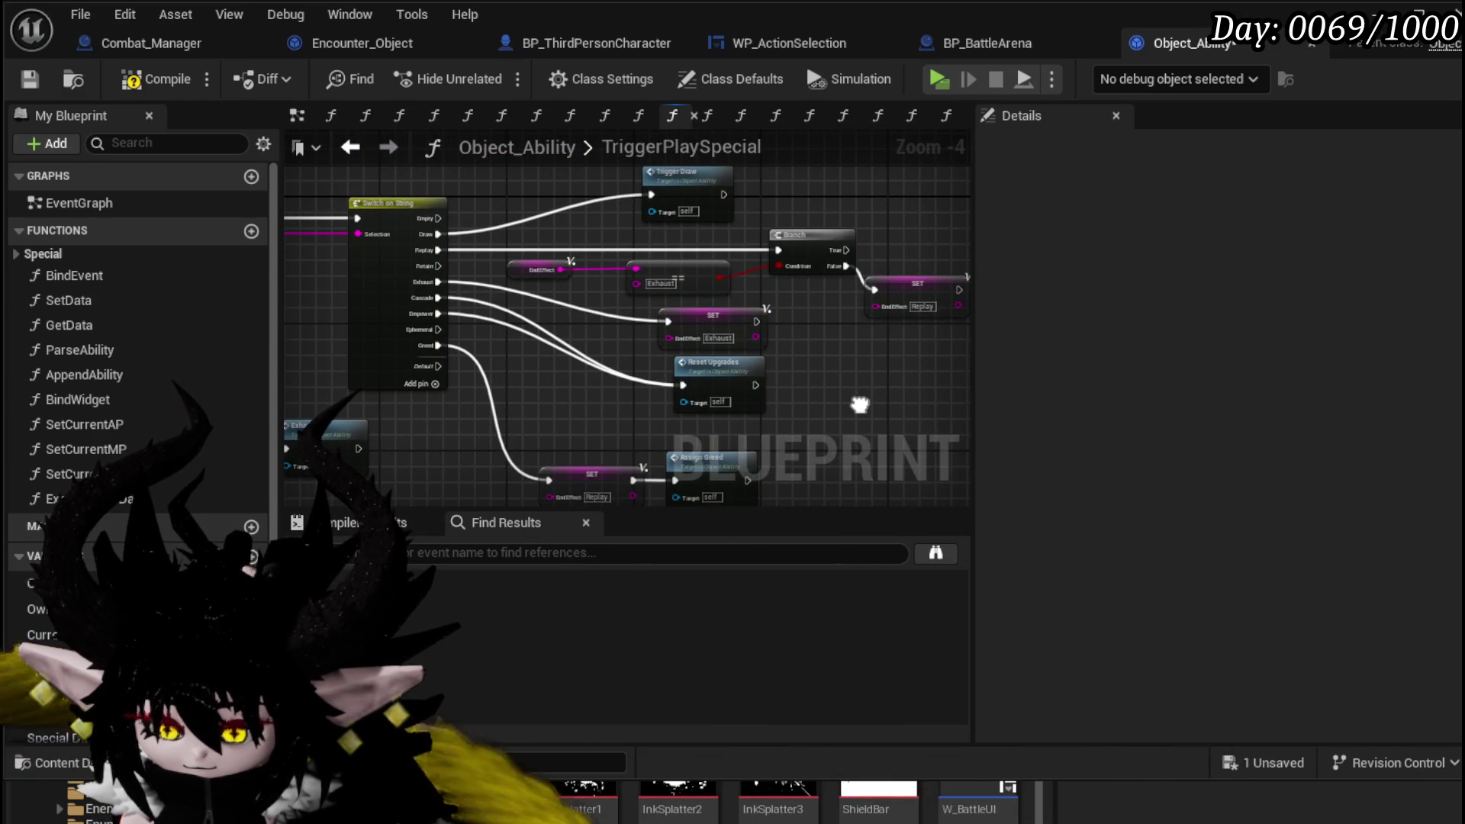
scroll(860, 405, "up", 1)
mouse_move(860, 405)
left_mouse_down()
mouse_move(916, 251)
mouse_move(703, 390)
mouse_move(914, 458)
mouse_move(1099, 459)
left_mouse_up()
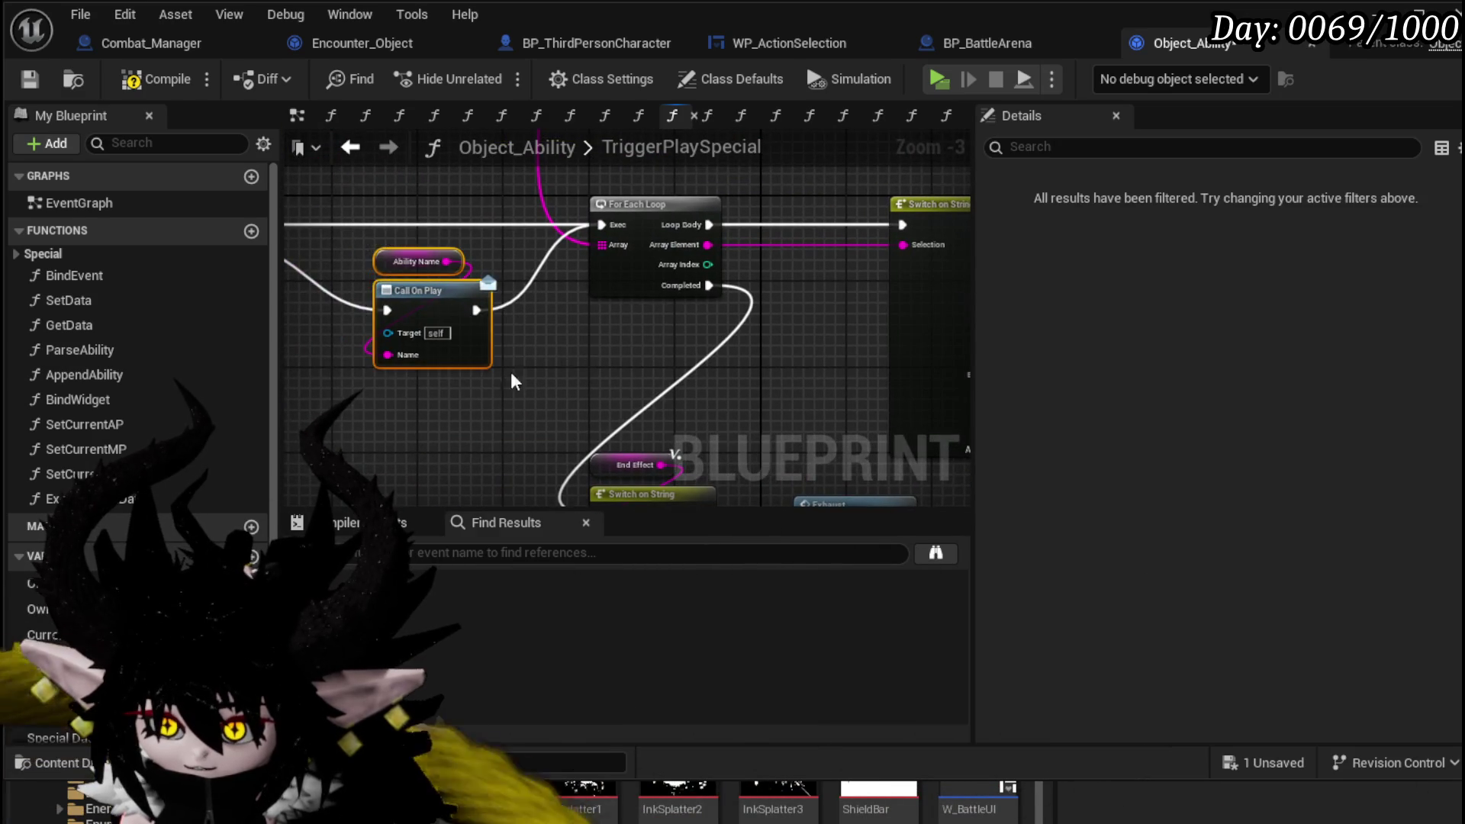
mouse_move(515, 382)
left_mouse_down()
mouse_move(745, 420)
mouse_move(687, 321)
mouse_move(550, 184)
left_mouse_up()
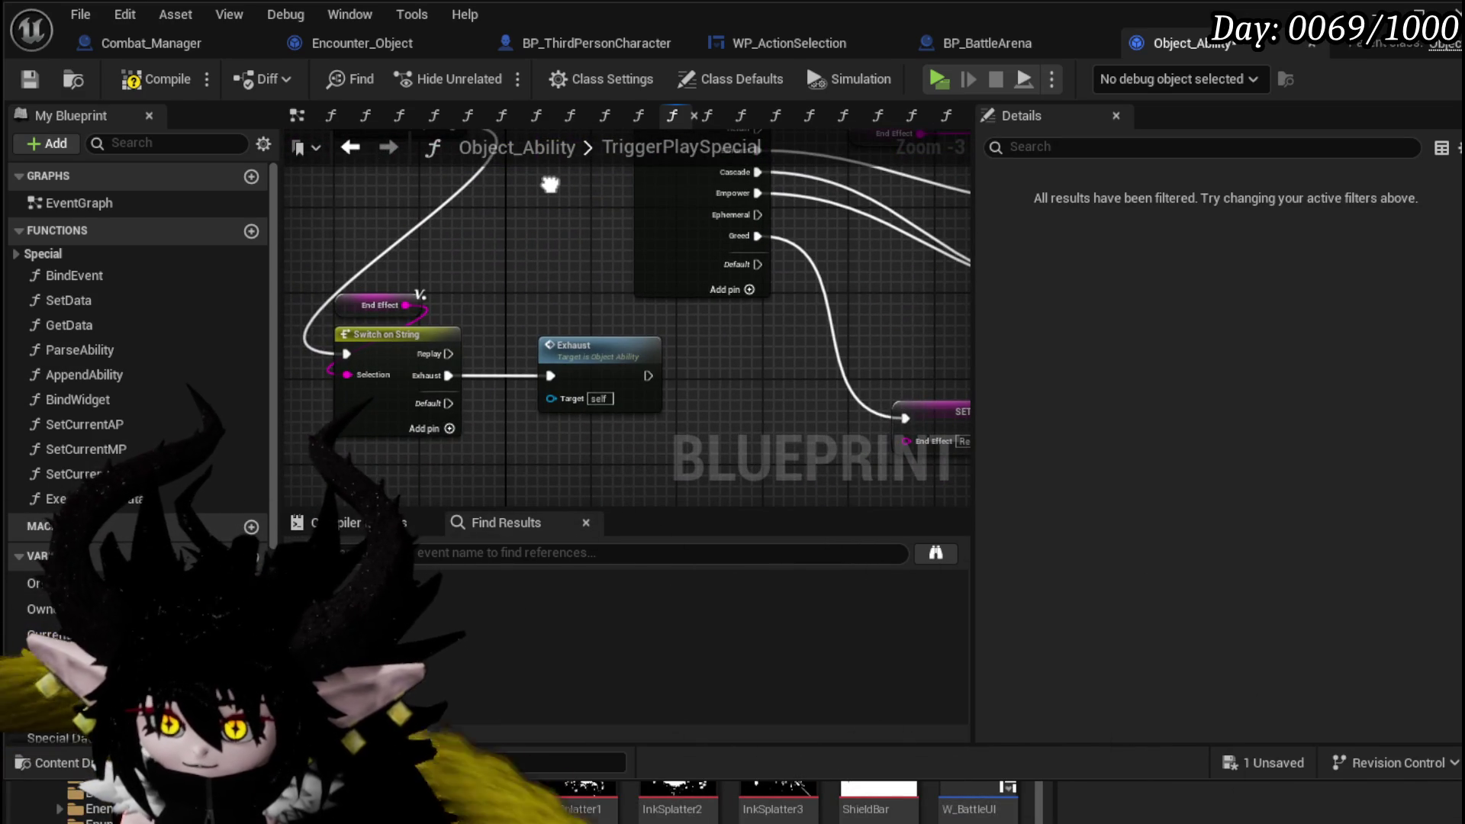
left_click_drag(550, 184, 237, 322)
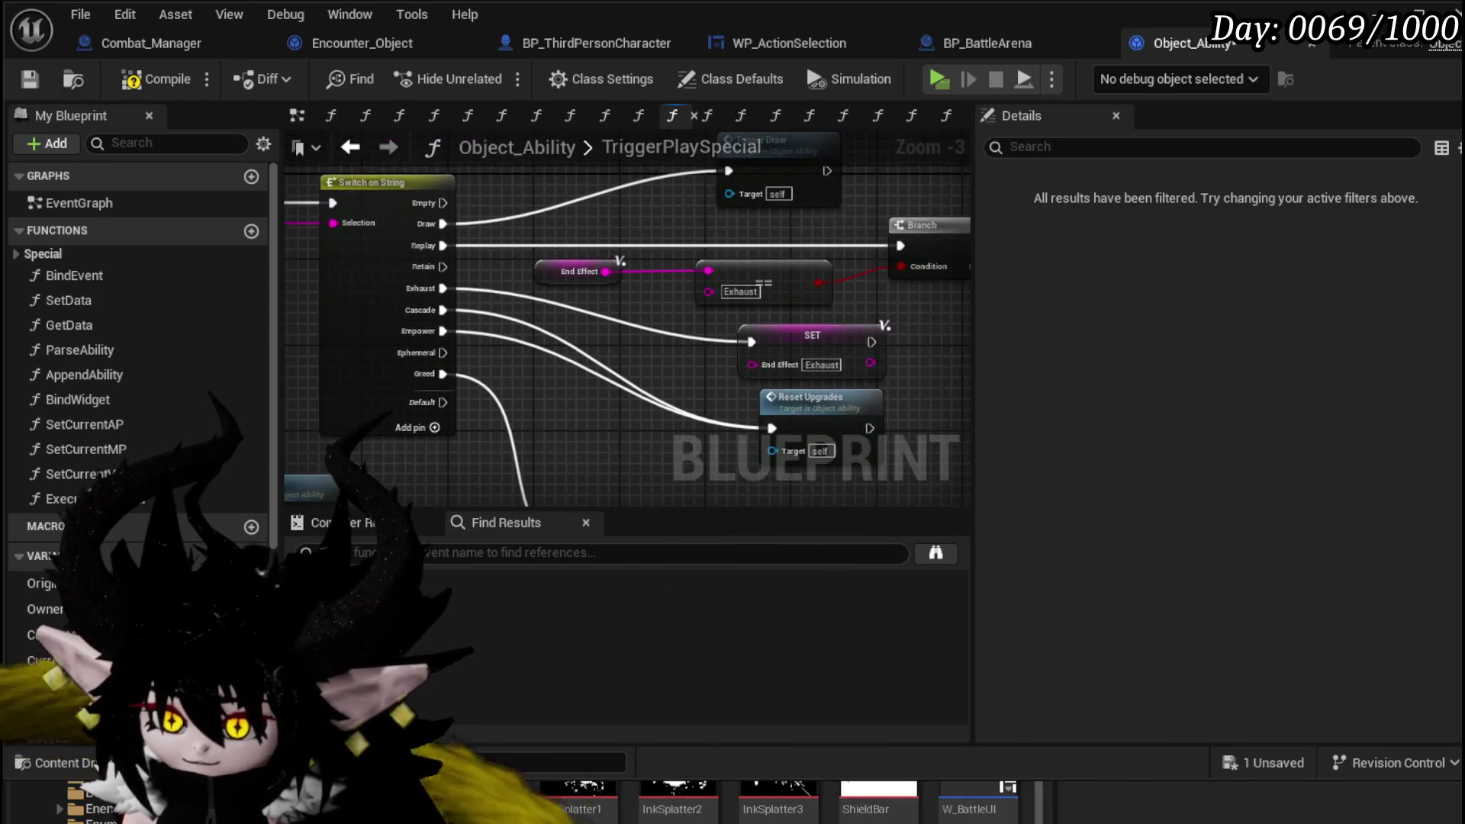
scroll(644, 309, "down", 1)
mouse_move(549, 257)
left_mouse_down()
mouse_move(519, 223)
mouse_move(527, 296)
left_mouse_up()
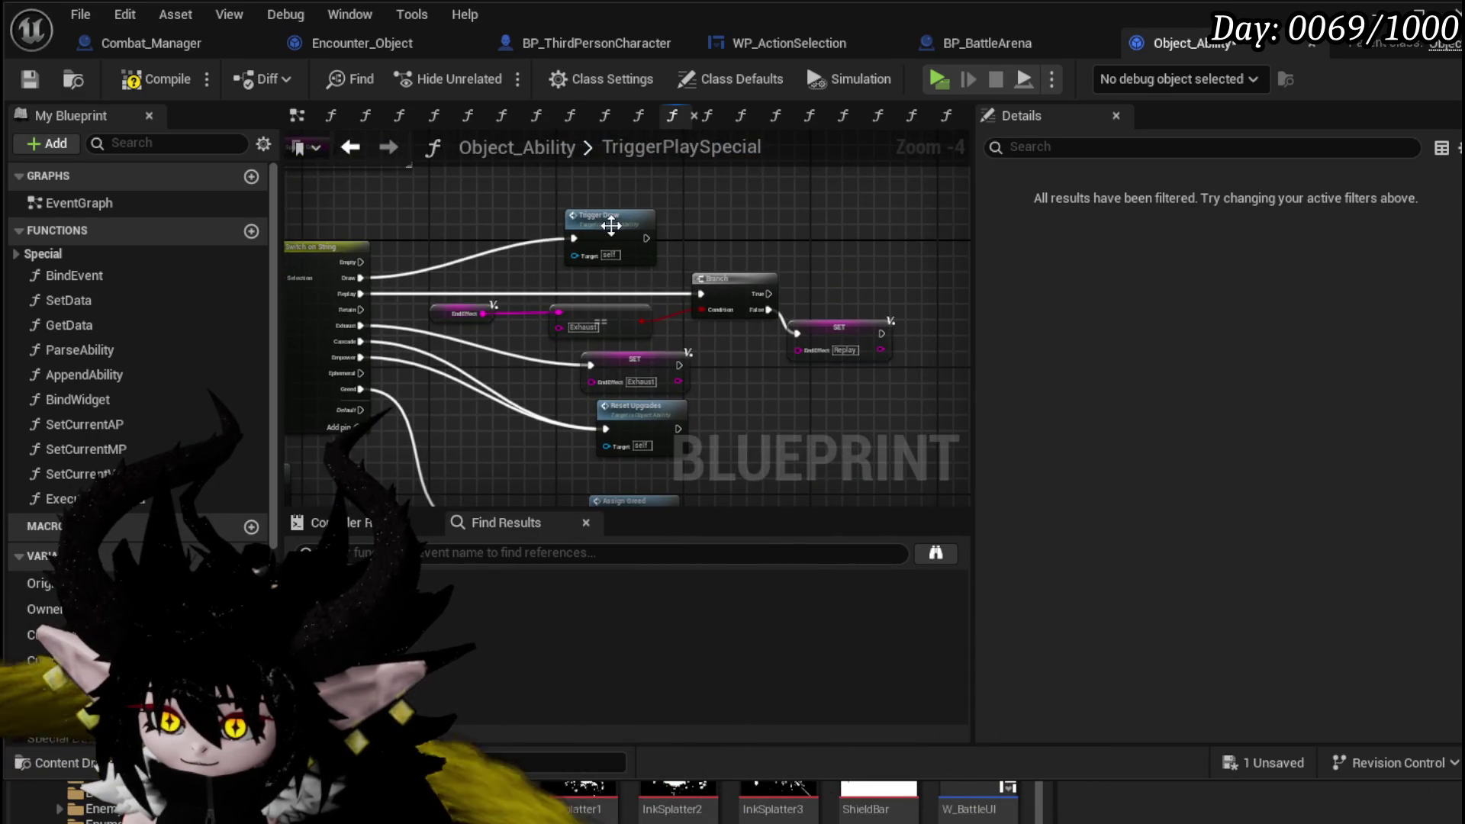
- Inspect the TriggerDraw function graph, then return to TriggerPlaySpecial
double_click(615, 233)
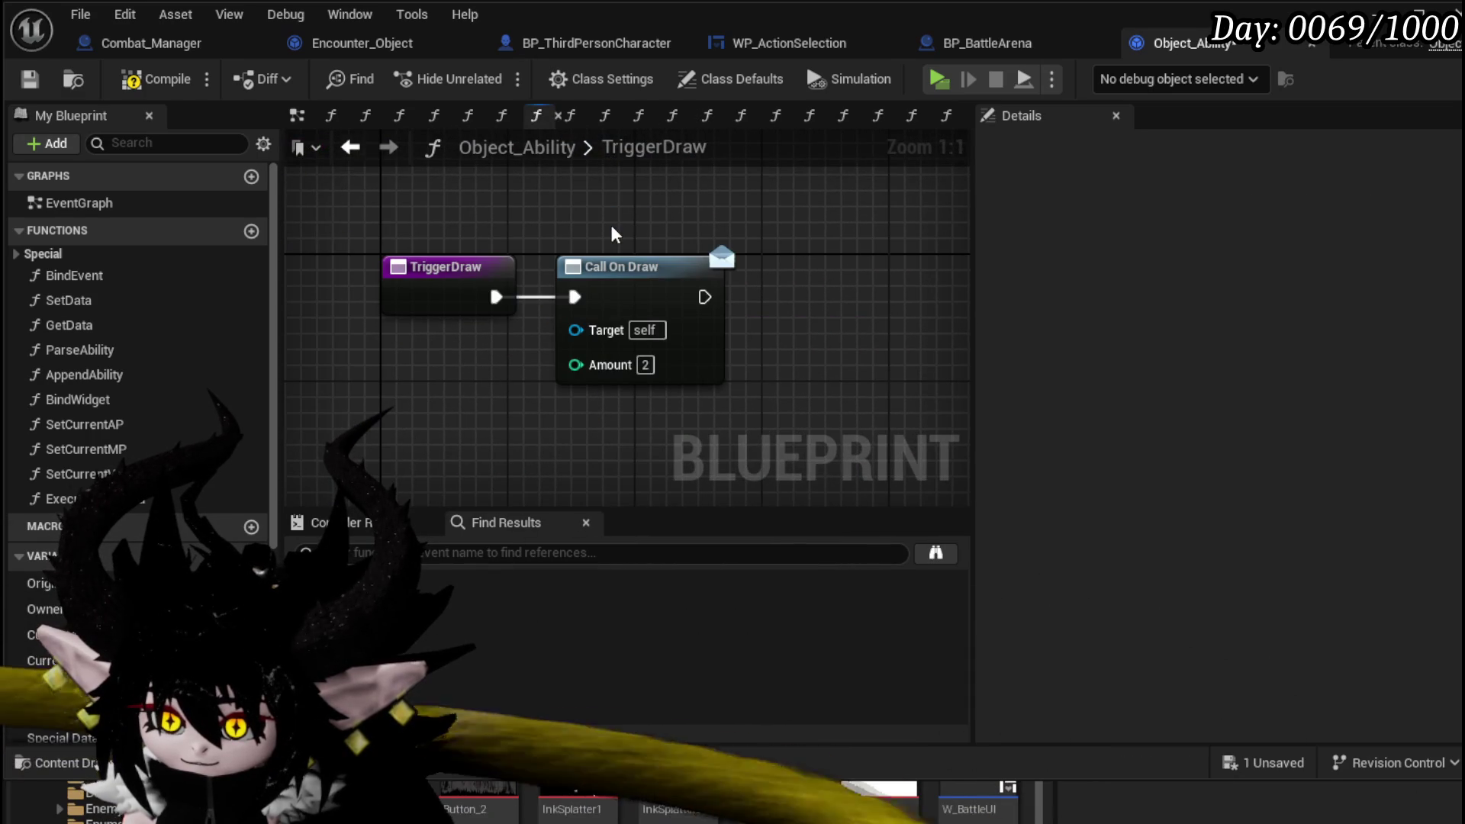
left_click(298, 147)
left_click(350, 147)
left_click(351, 147)
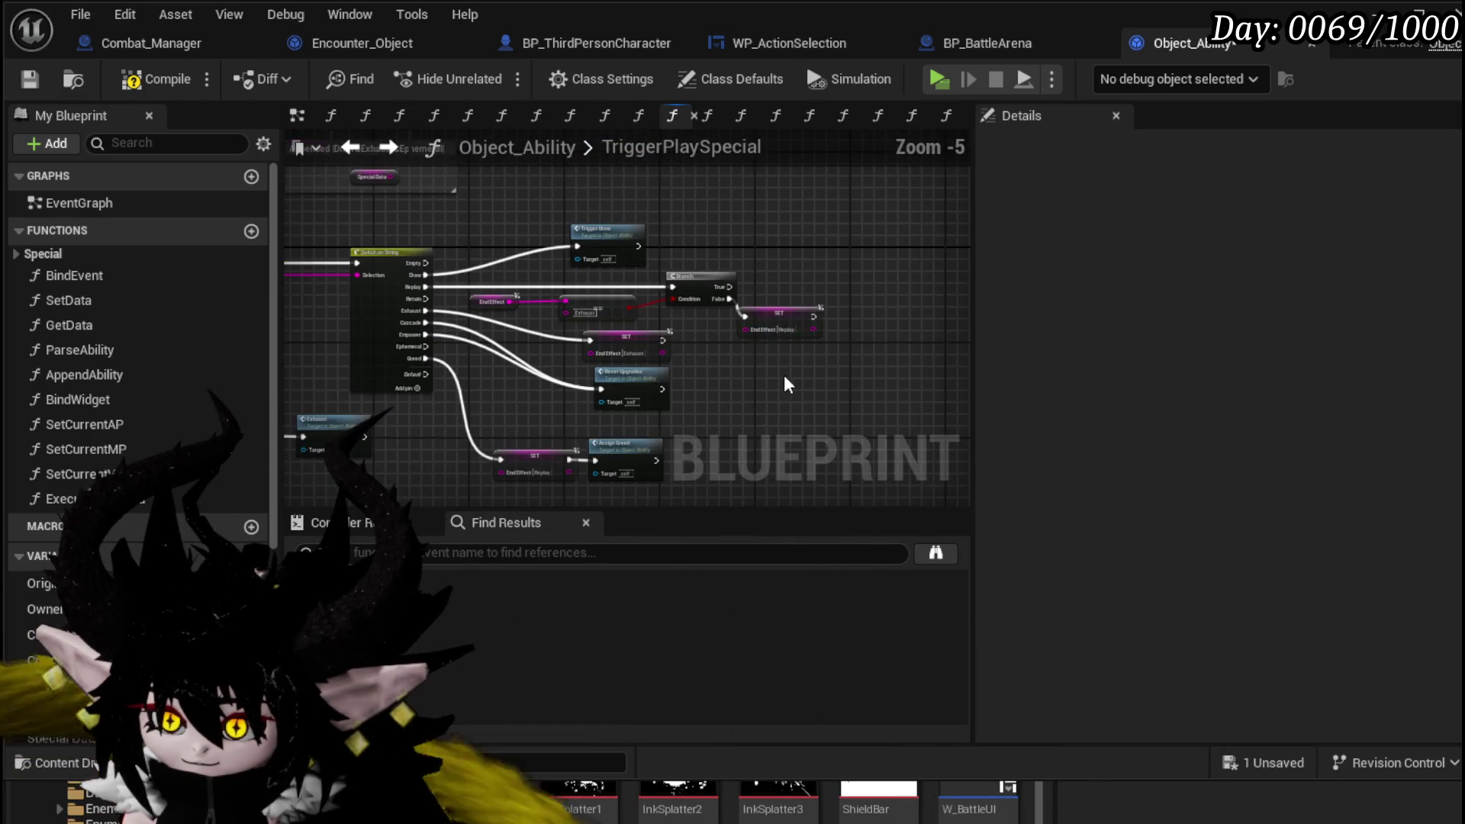
- Recheck the switch pins and For Each Loop, then select the Ability Name and Call On Play nodes
scroll(555, 271, "up", 3)
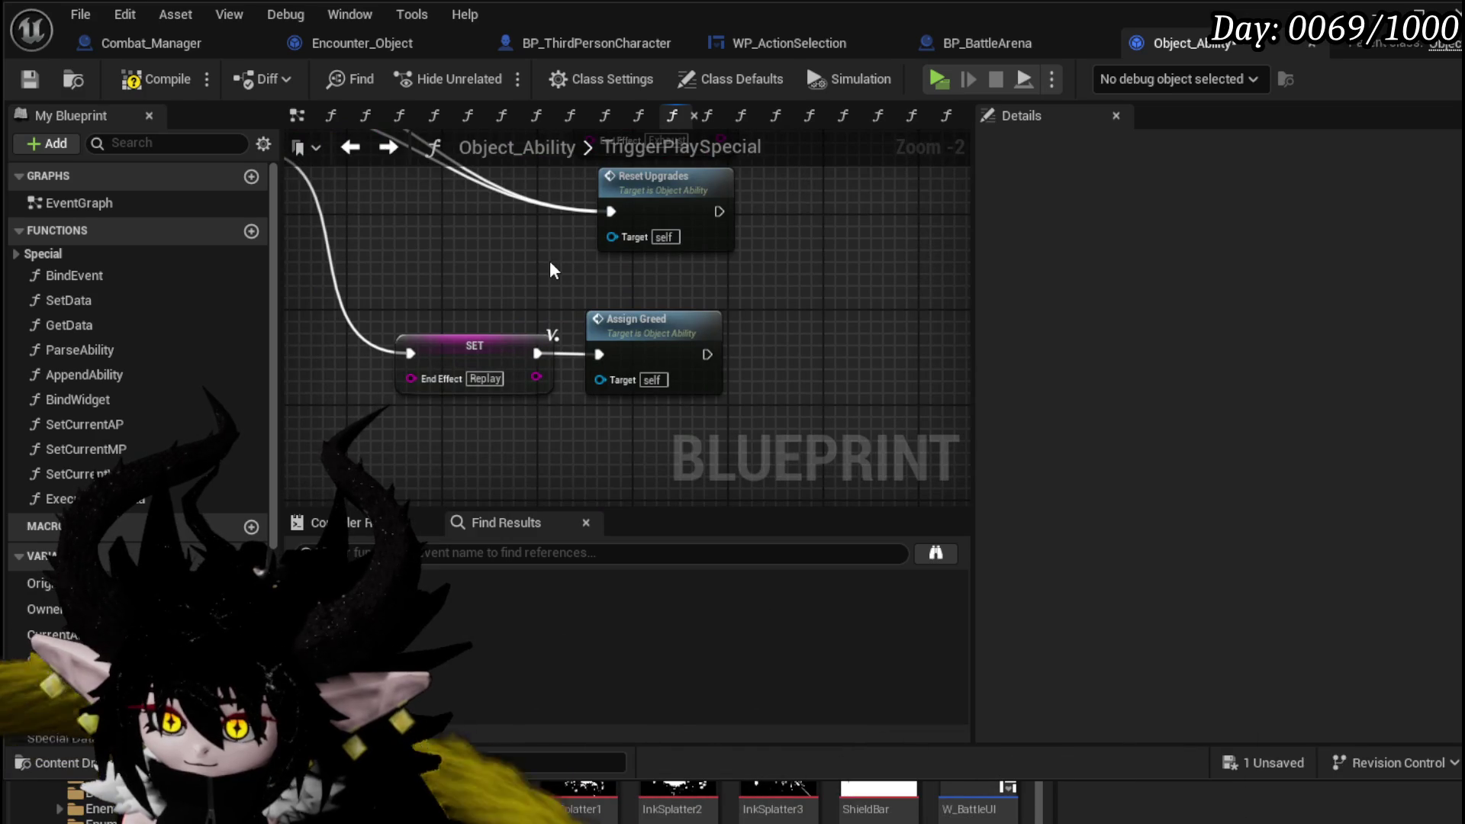
left_click_drag(555, 271, 662, 343)
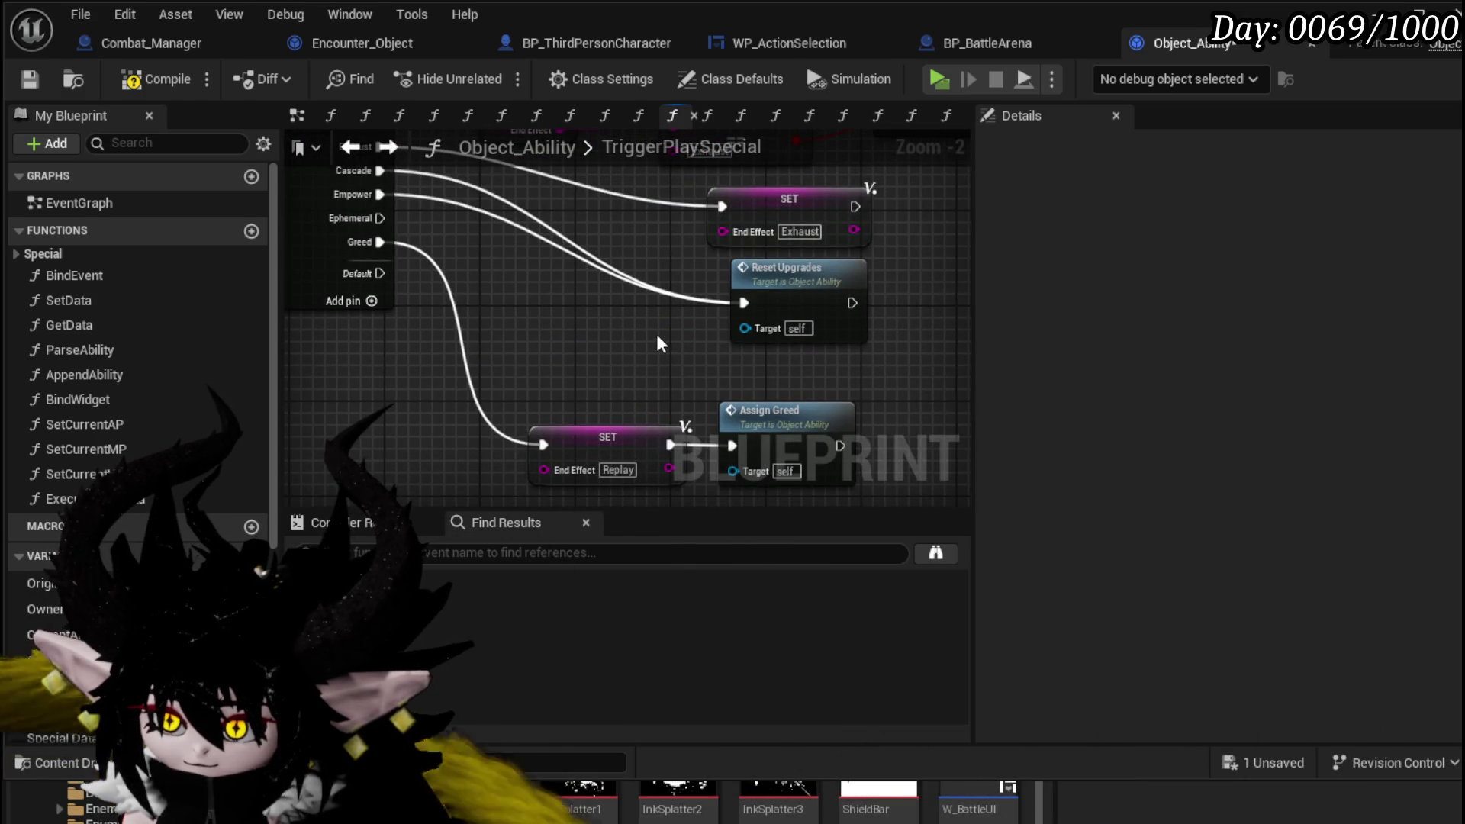
scroll(662, 344, "down", 3)
mouse_move(654, 350)
left_mouse_down()
mouse_move(534, 397)
mouse_move(433, 383)
mouse_move(411, 337)
left_mouse_up()
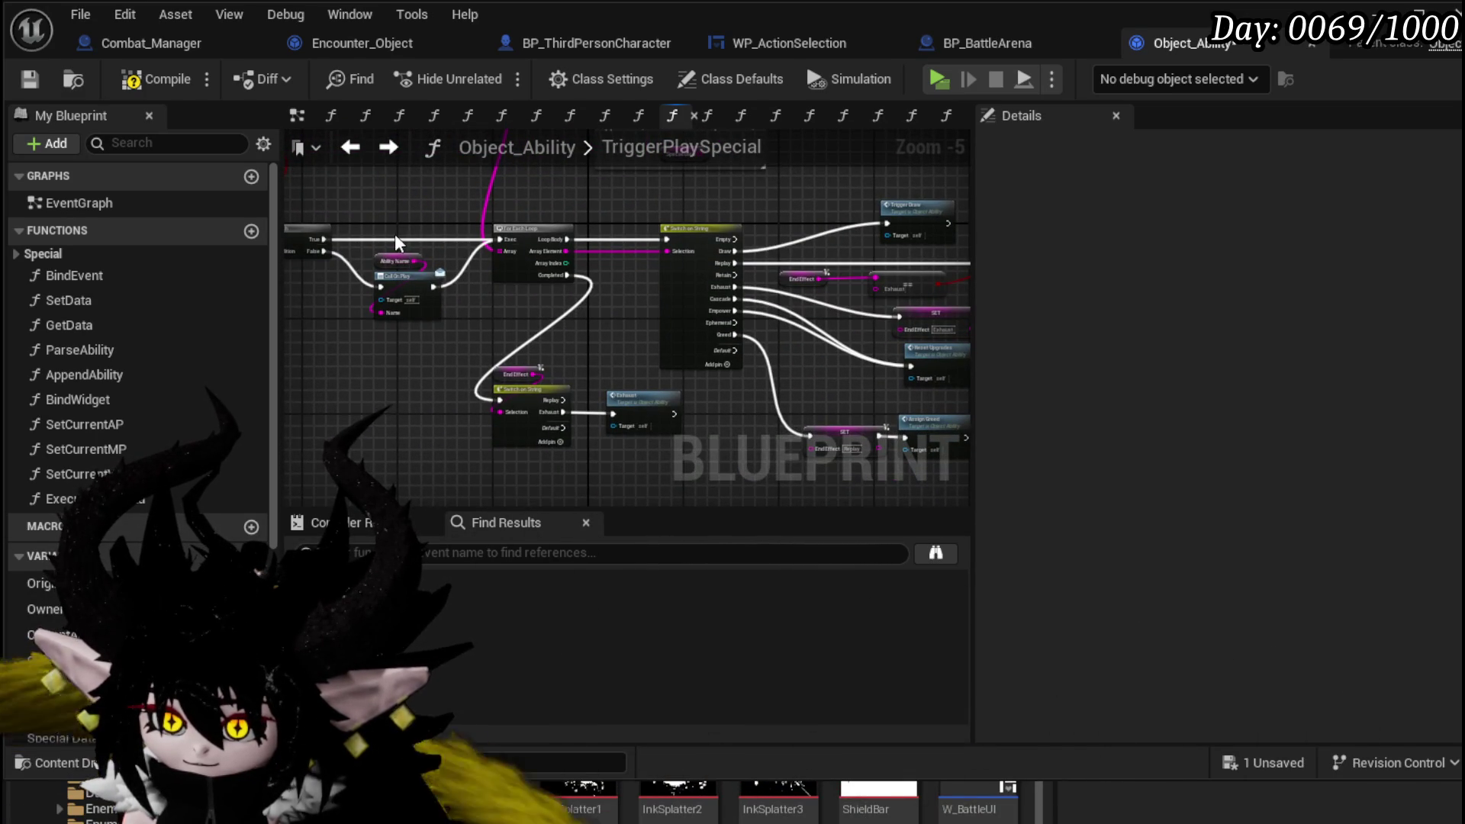
left_click_drag(396, 243, 382, 305)
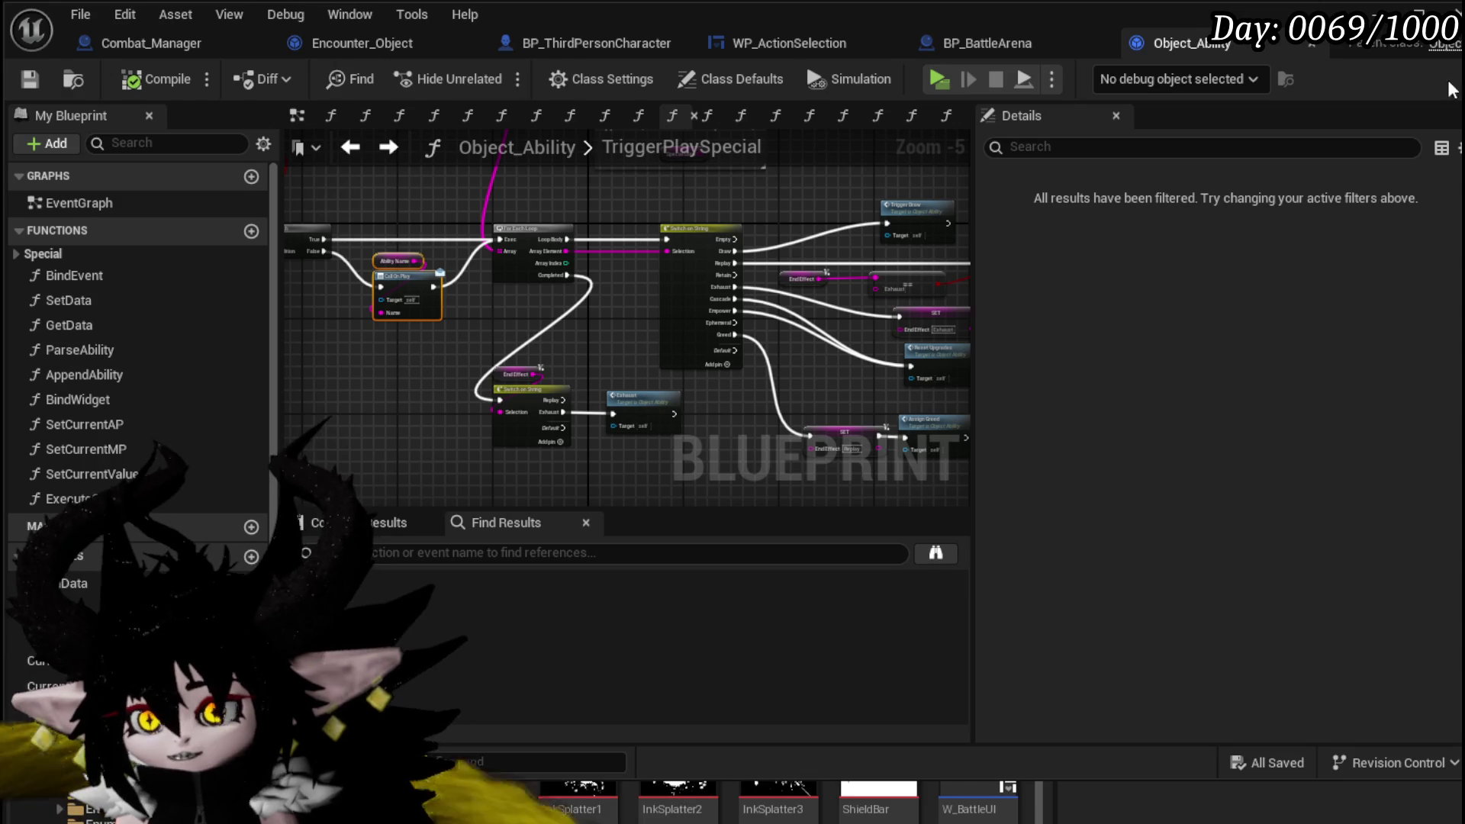
- Start the game preview, walk to the bench and interact with it
key("alt+Tab")
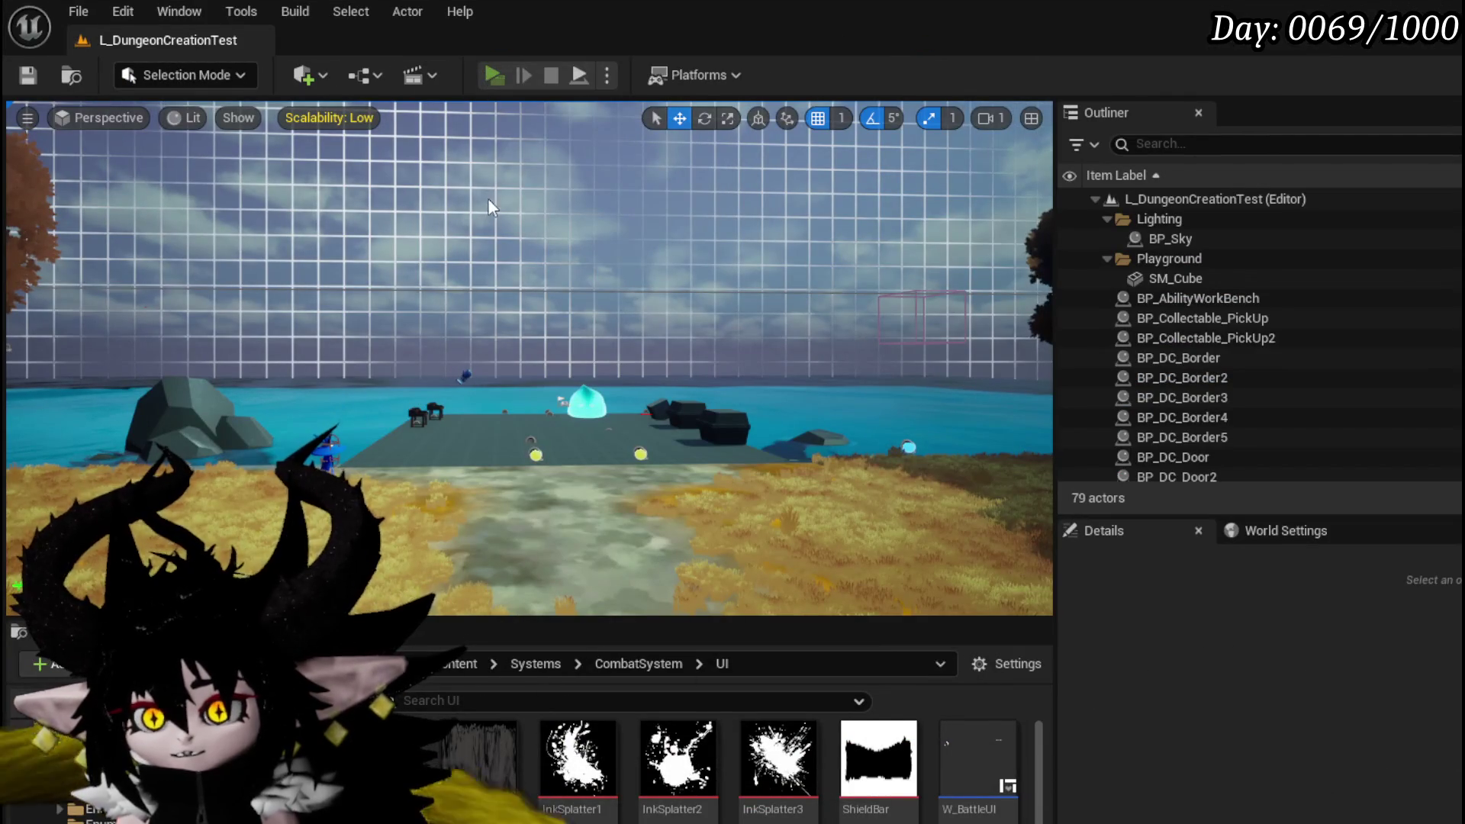
key("alt+Tab")
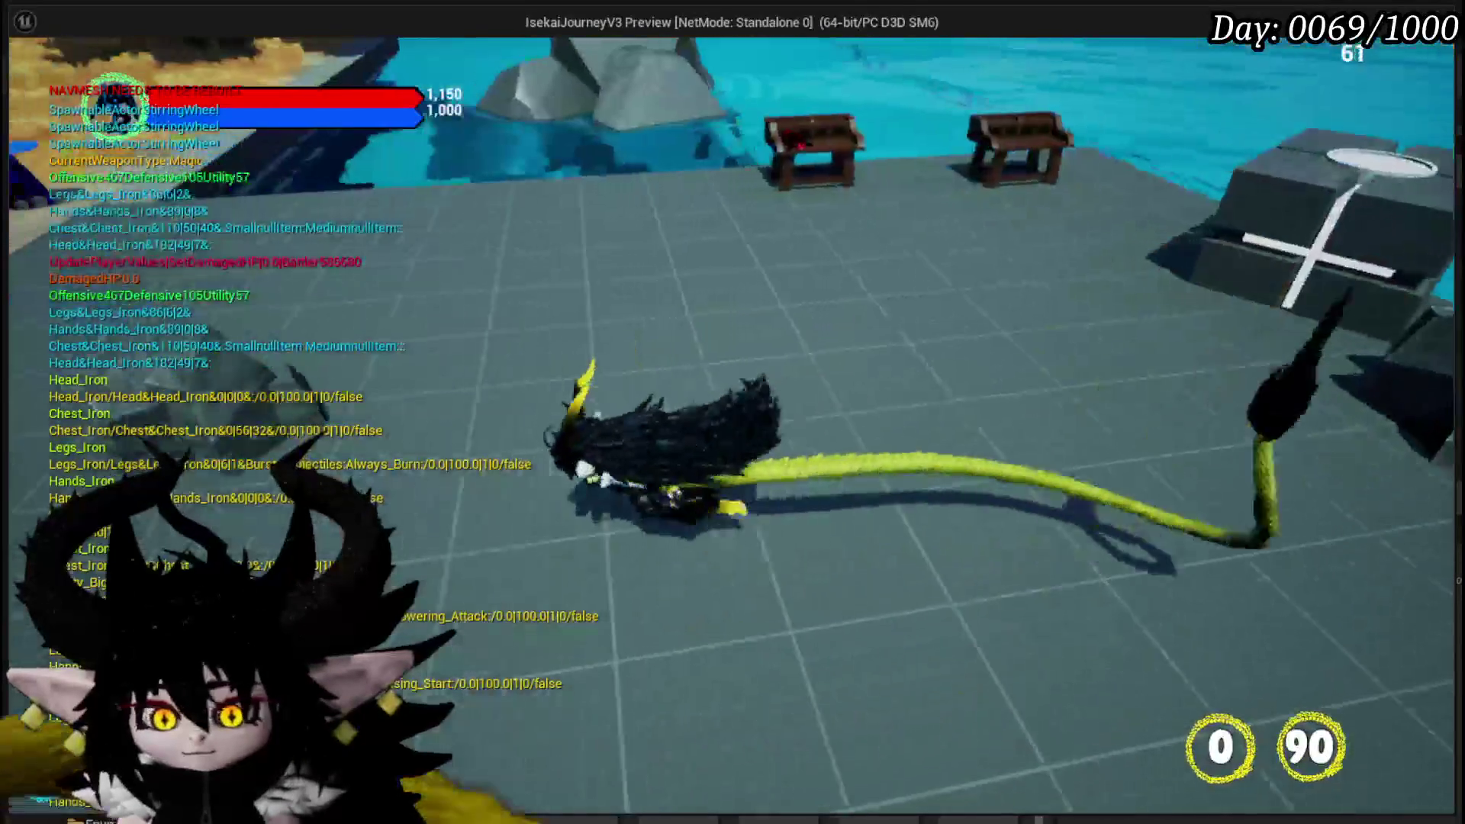
key("w")
key("e")
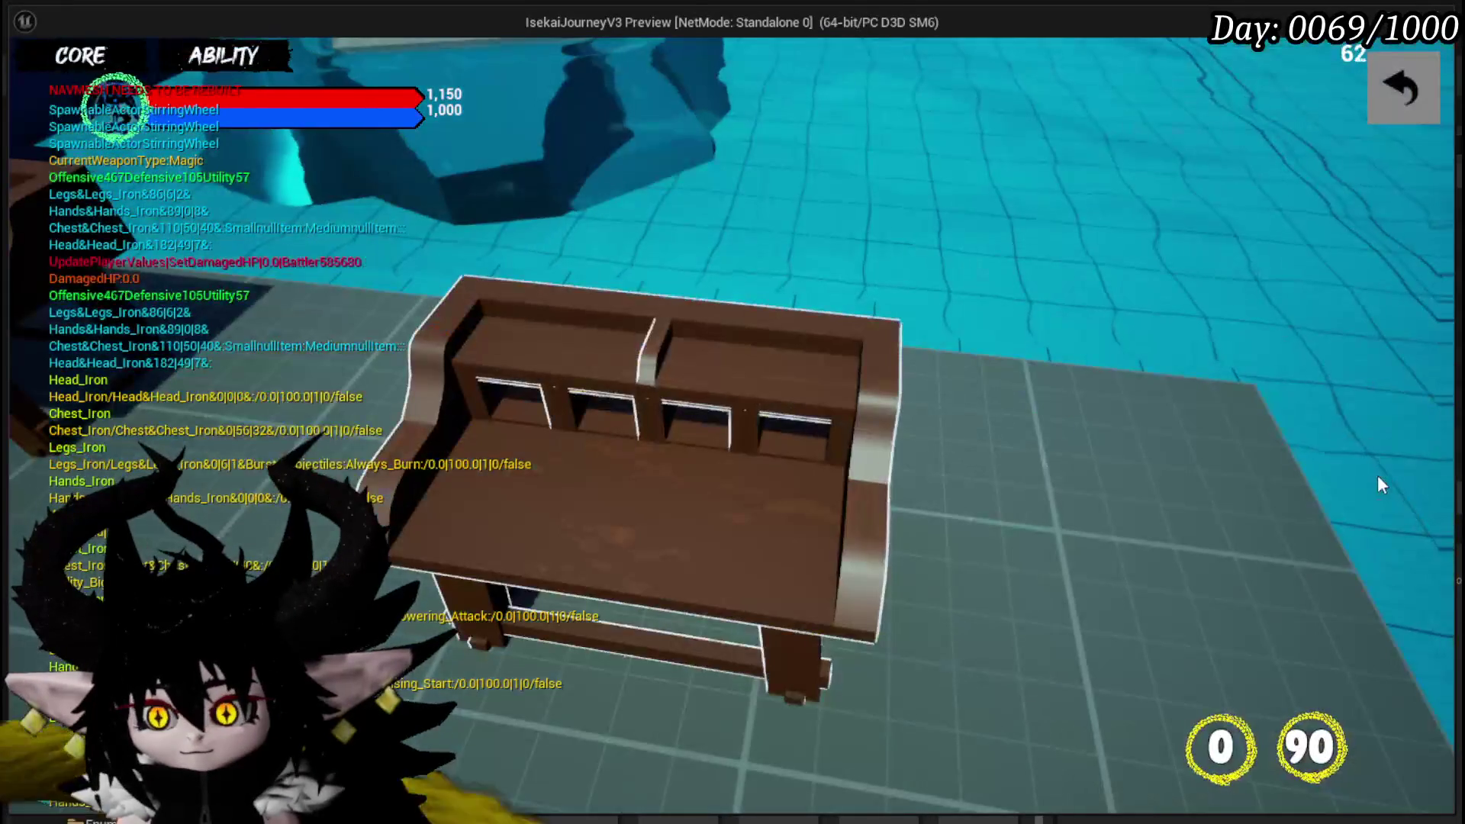
- Show the full core card deck and open the Giga Draw card for editing
left_click(226, 67)
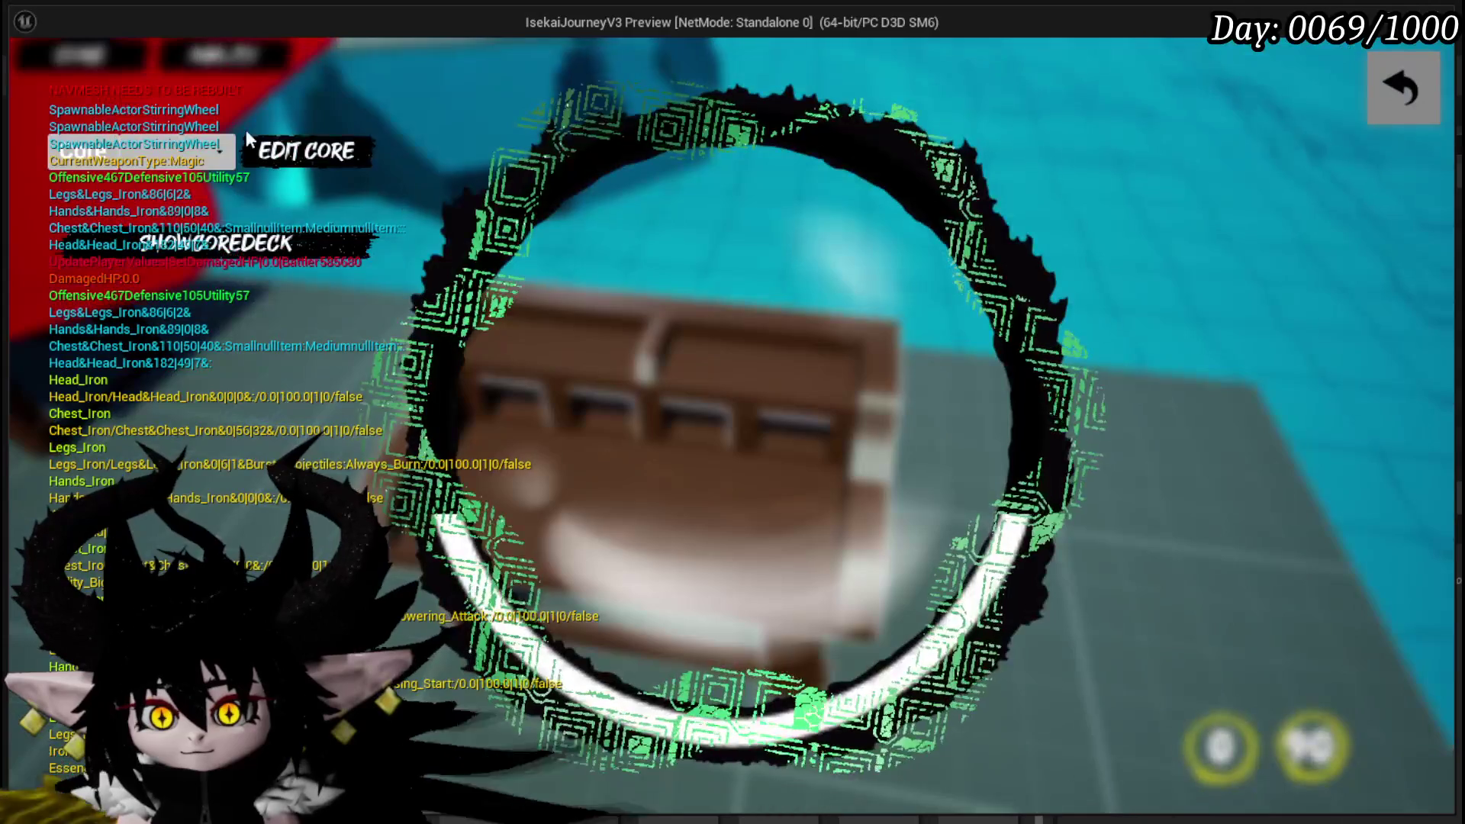
left_click(184, 157)
left_click(157, 251)
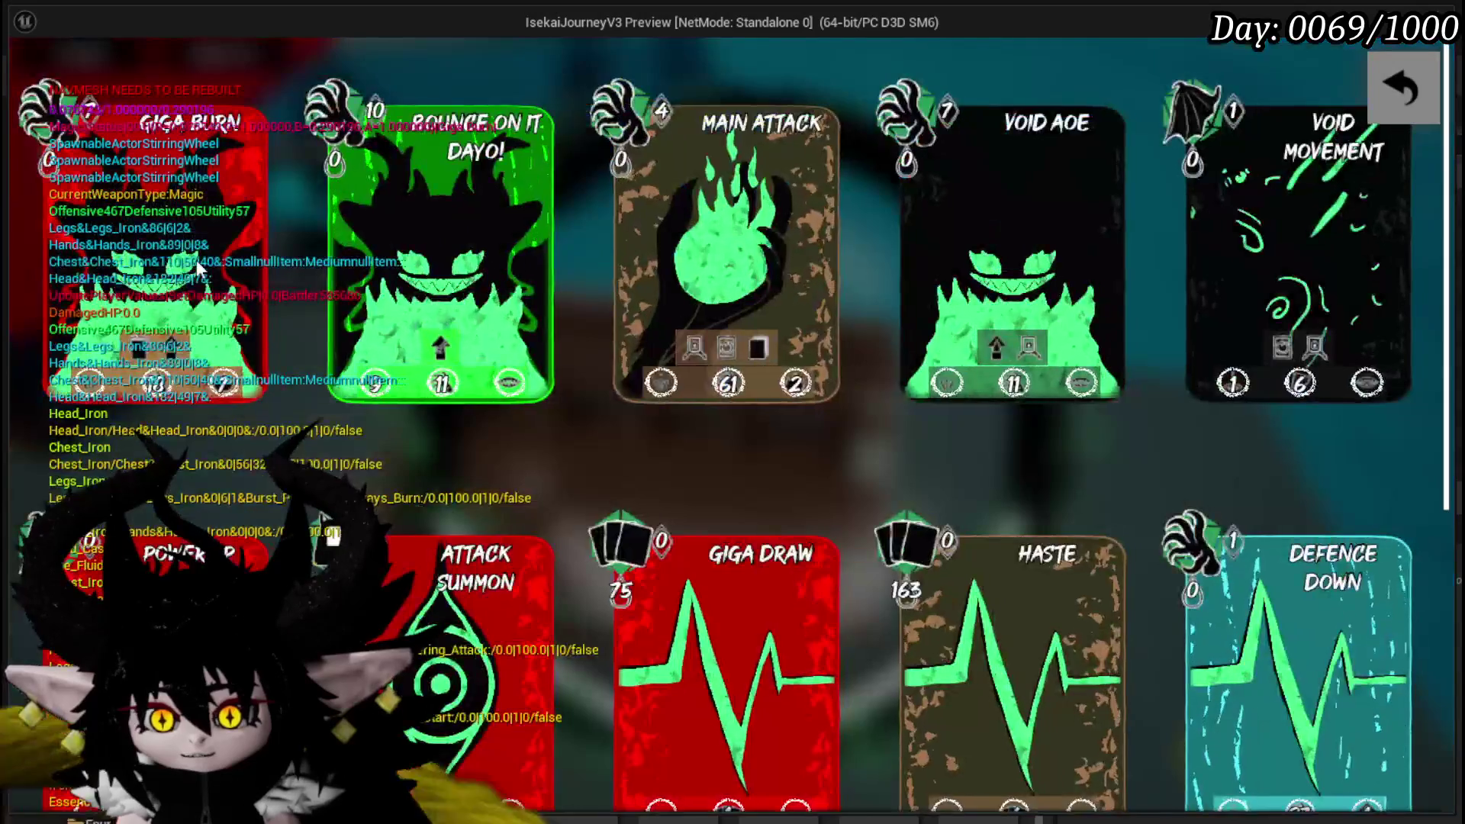
scroll(744, 380, "down", 3)
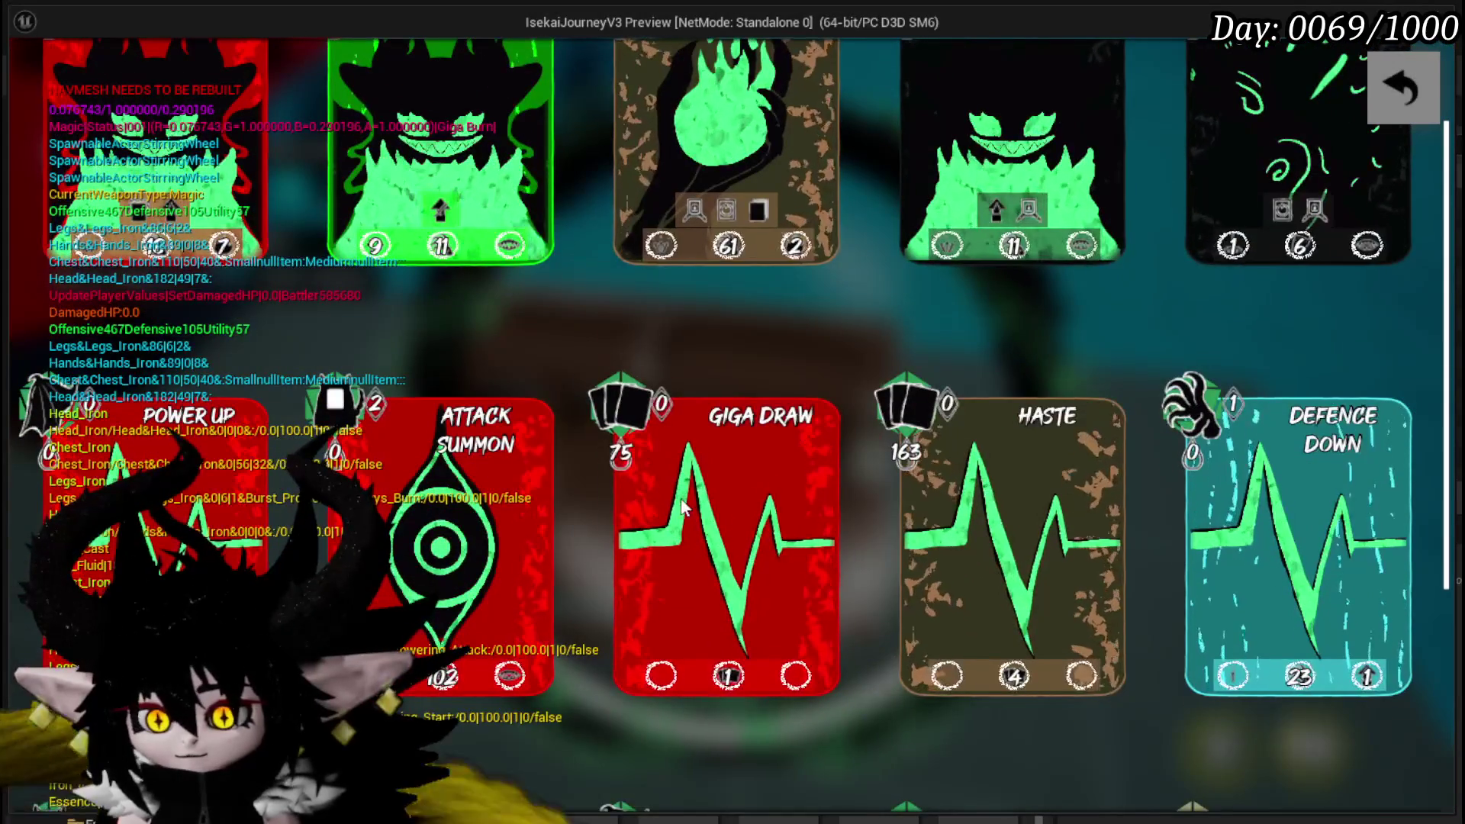
left_click(697, 521)
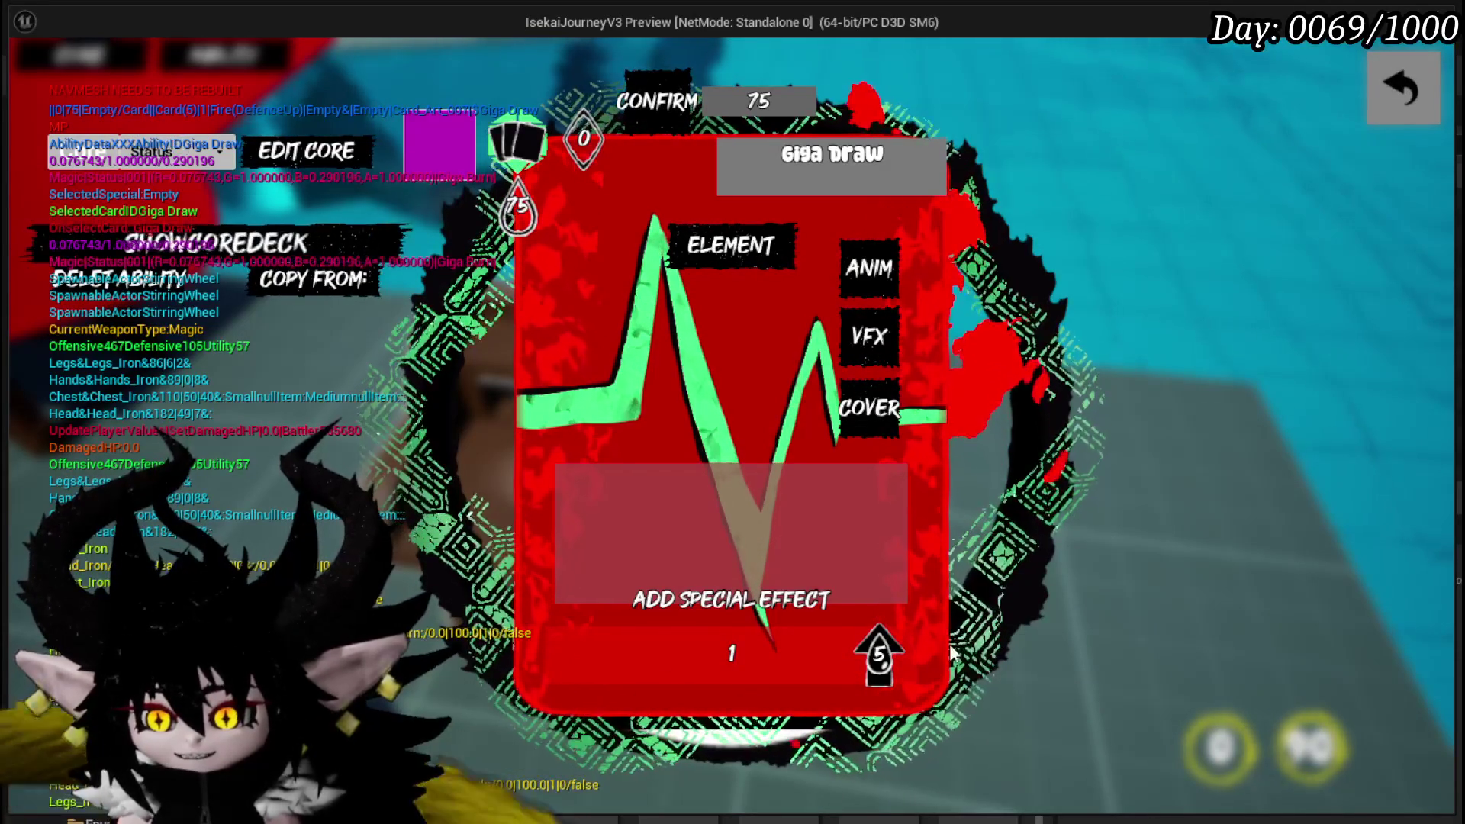
- Switch the card editor to the More cards bleas card
mouse_move(879, 655)
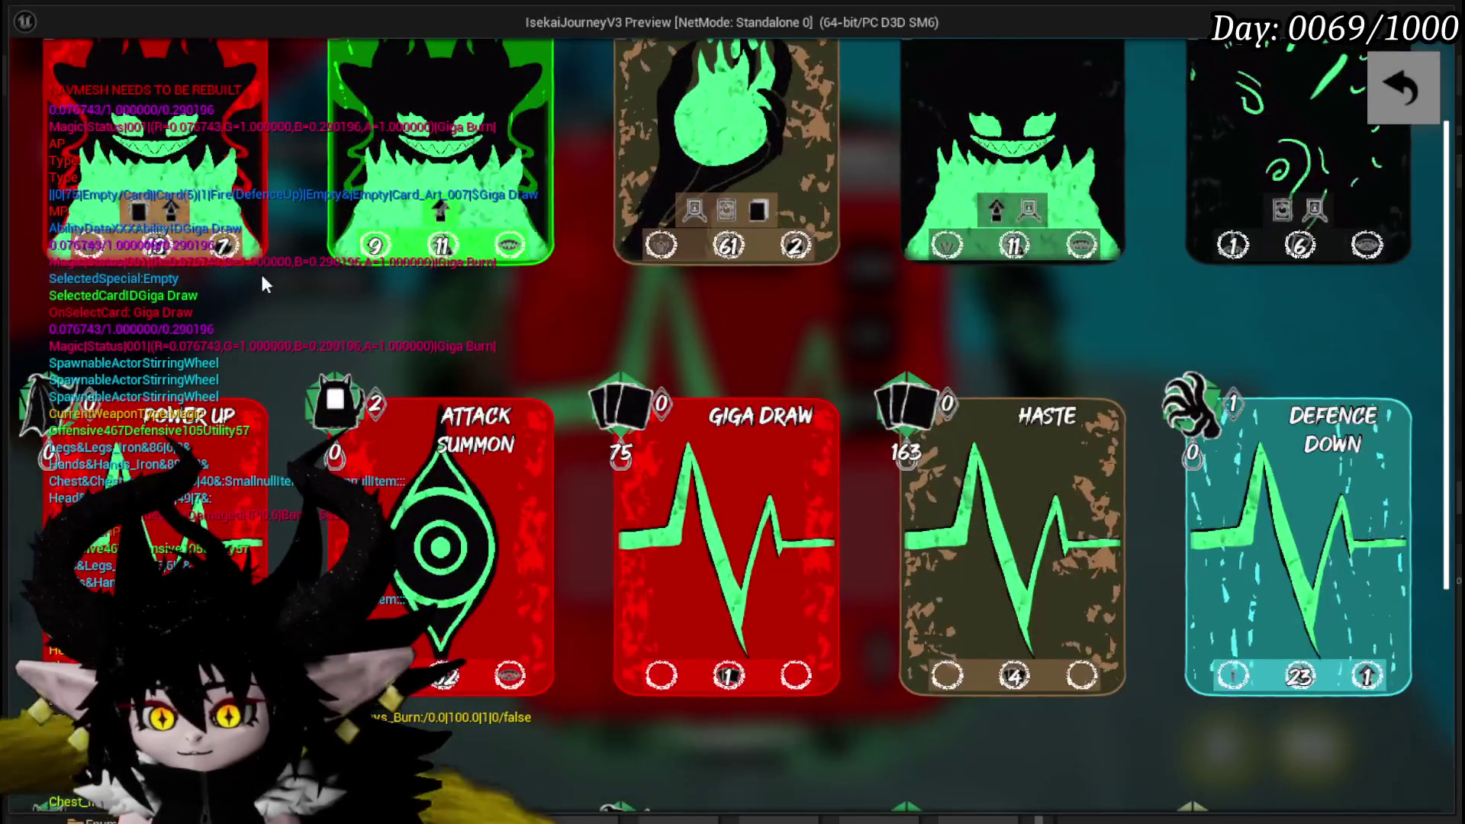
scroll(719, 339, "down", 5)
left_click(977, 599)
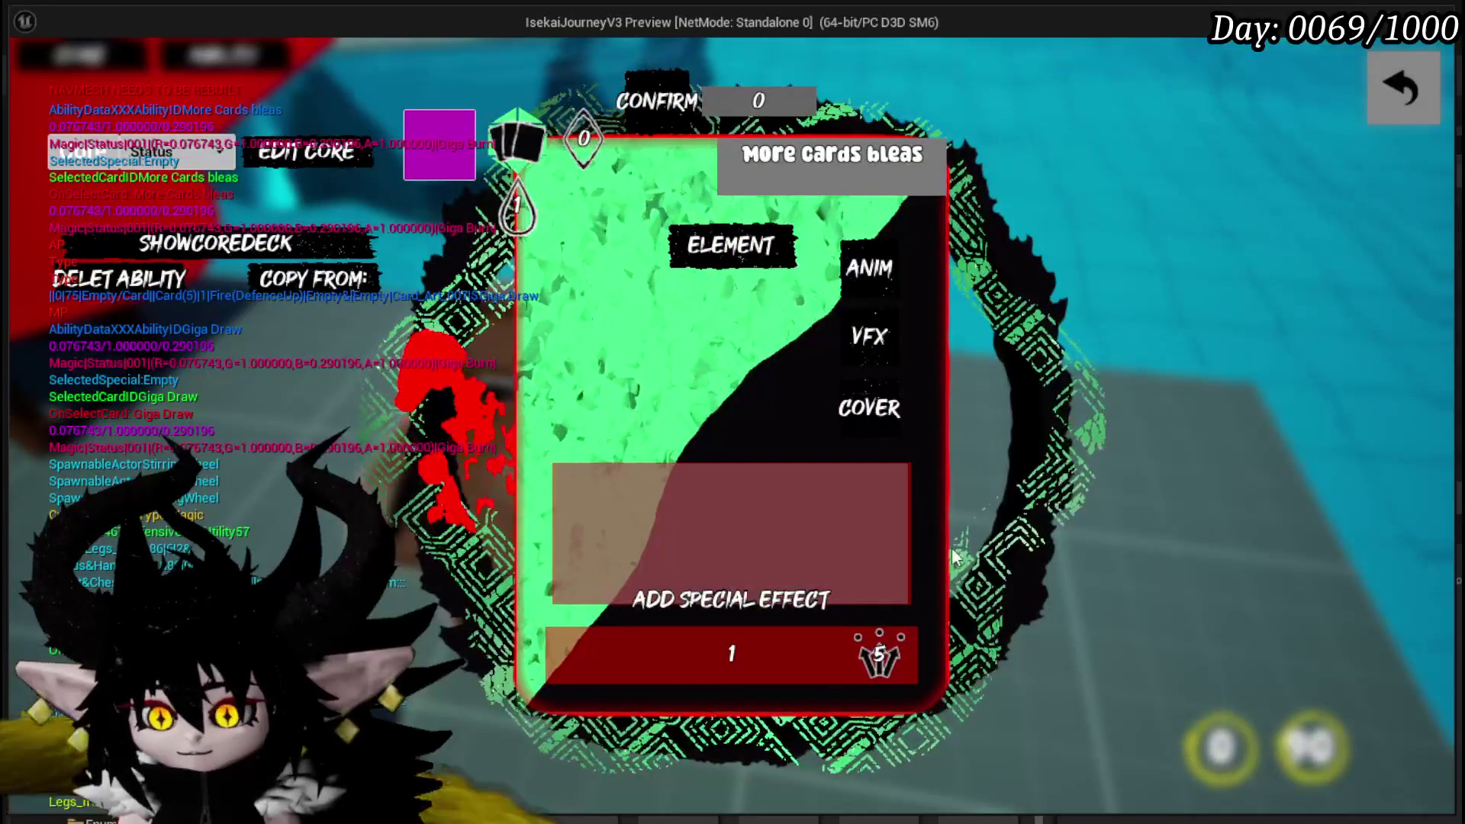
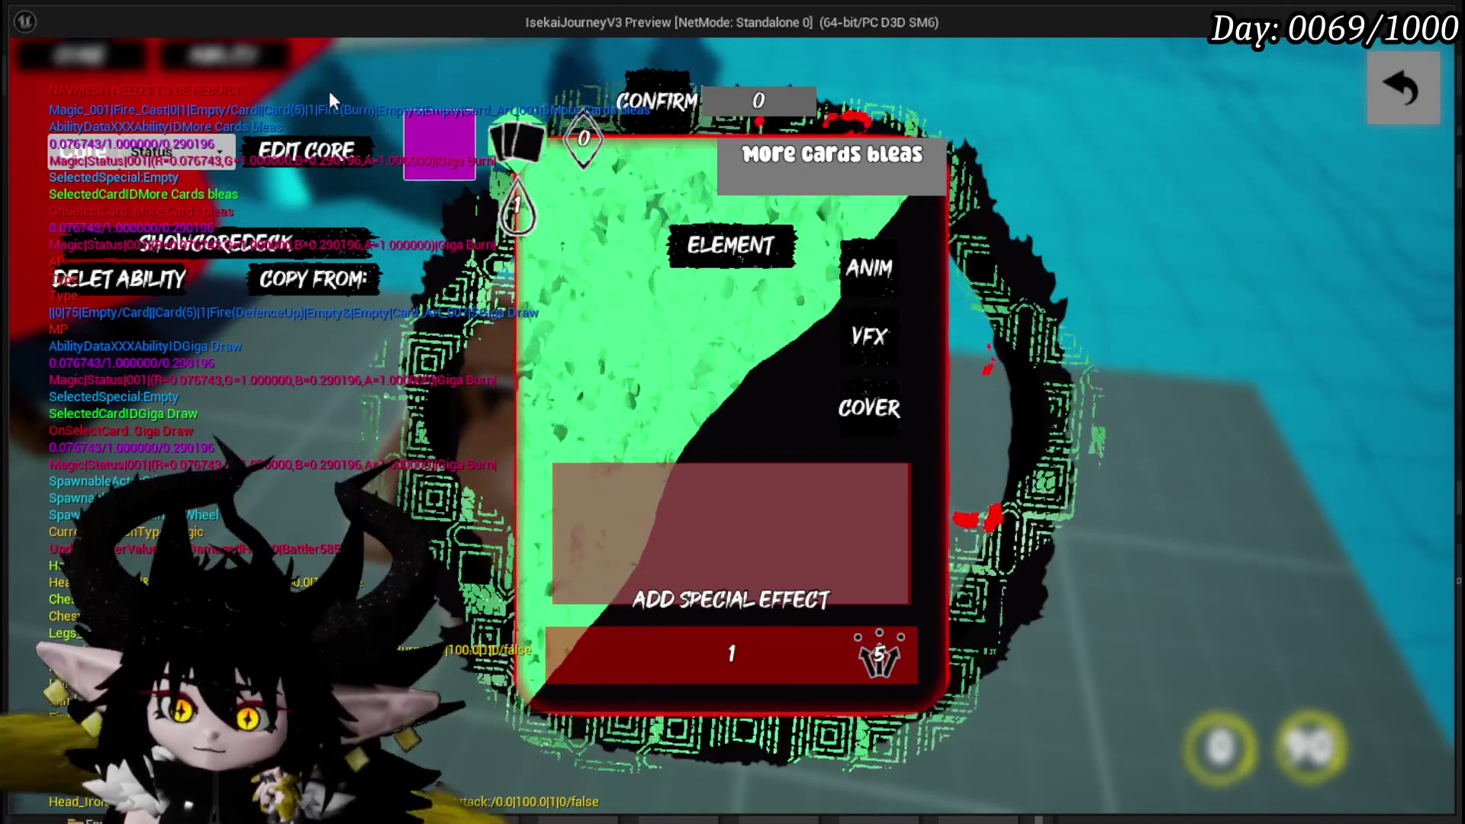
- Open More Cards bleas, then check Giga Draw's settings (value 75) in the core deck grid
left_click(237, 246)
scroll(943, 547, "down", 1)
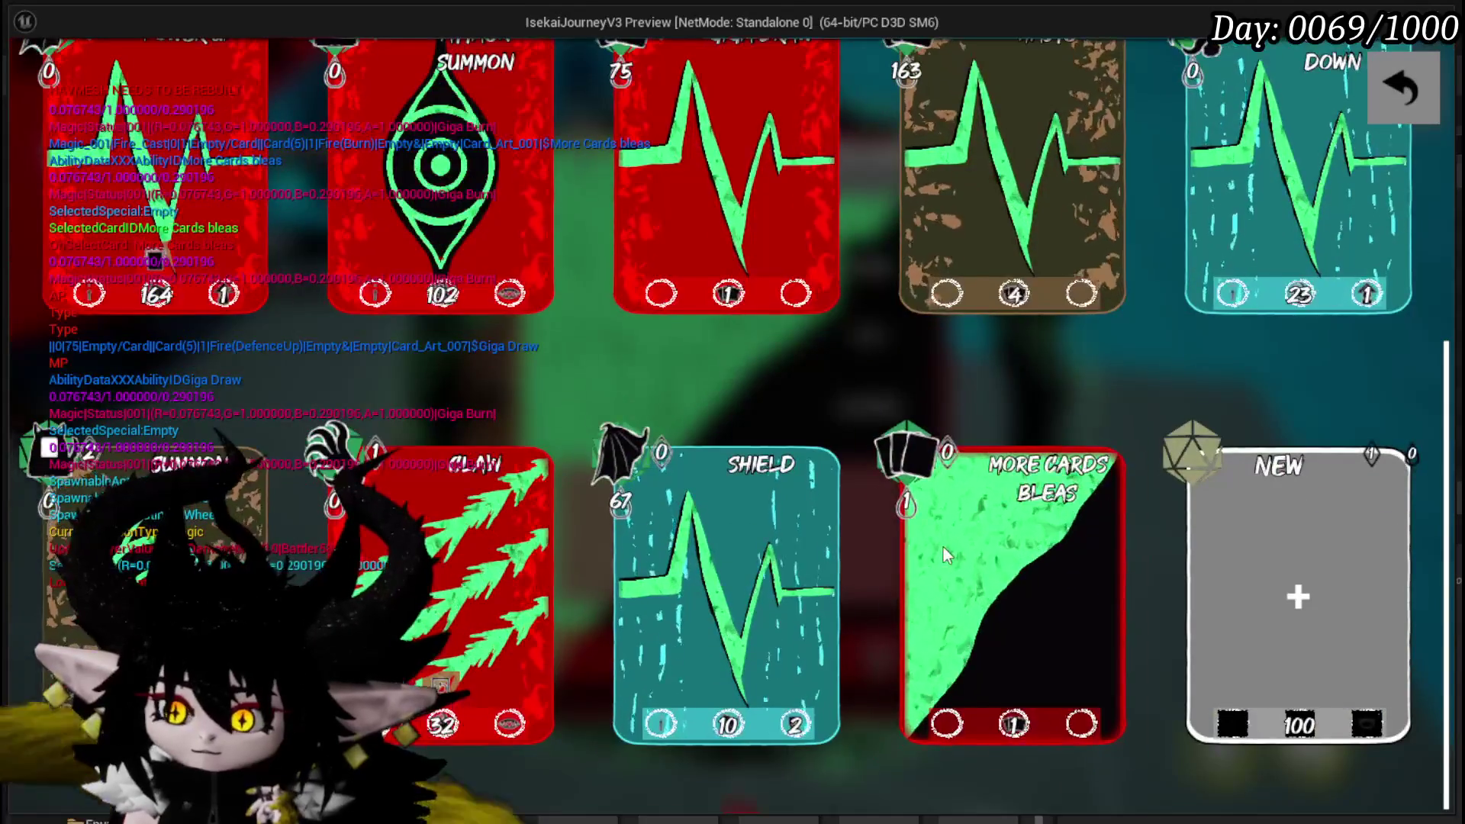
left_click(944, 547)
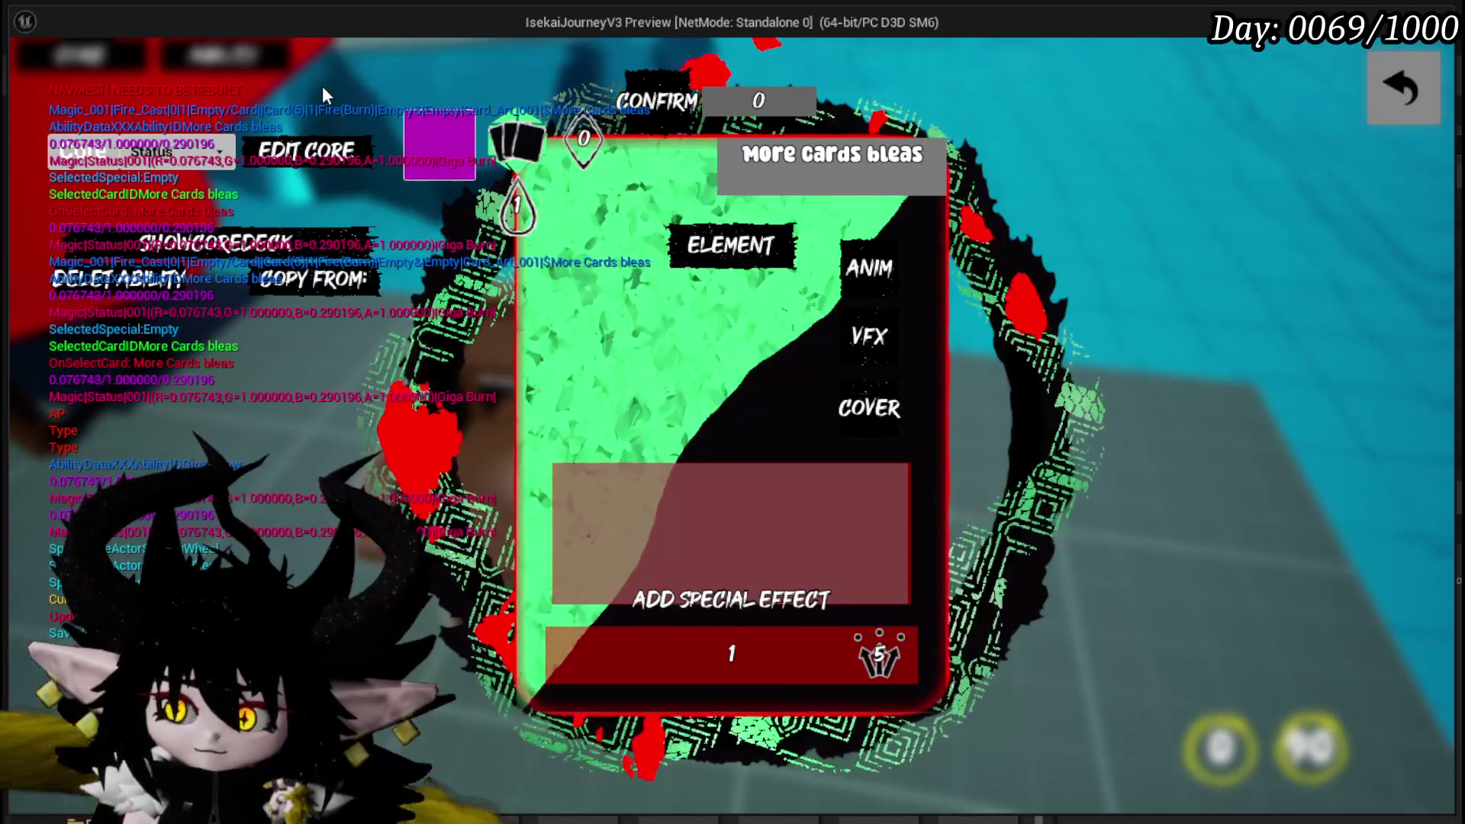
left_click(297, 243)
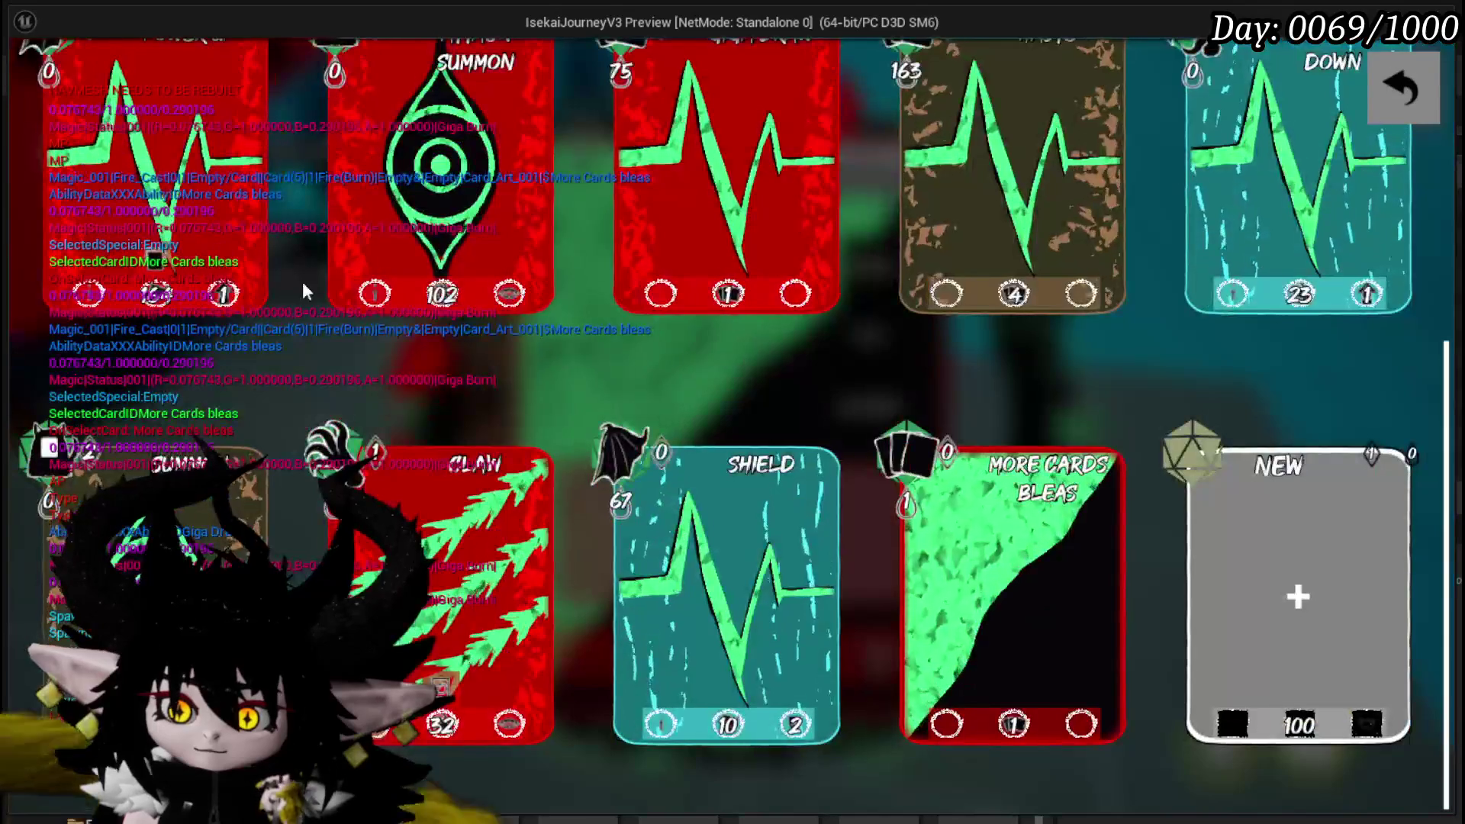
left_click(767, 220)
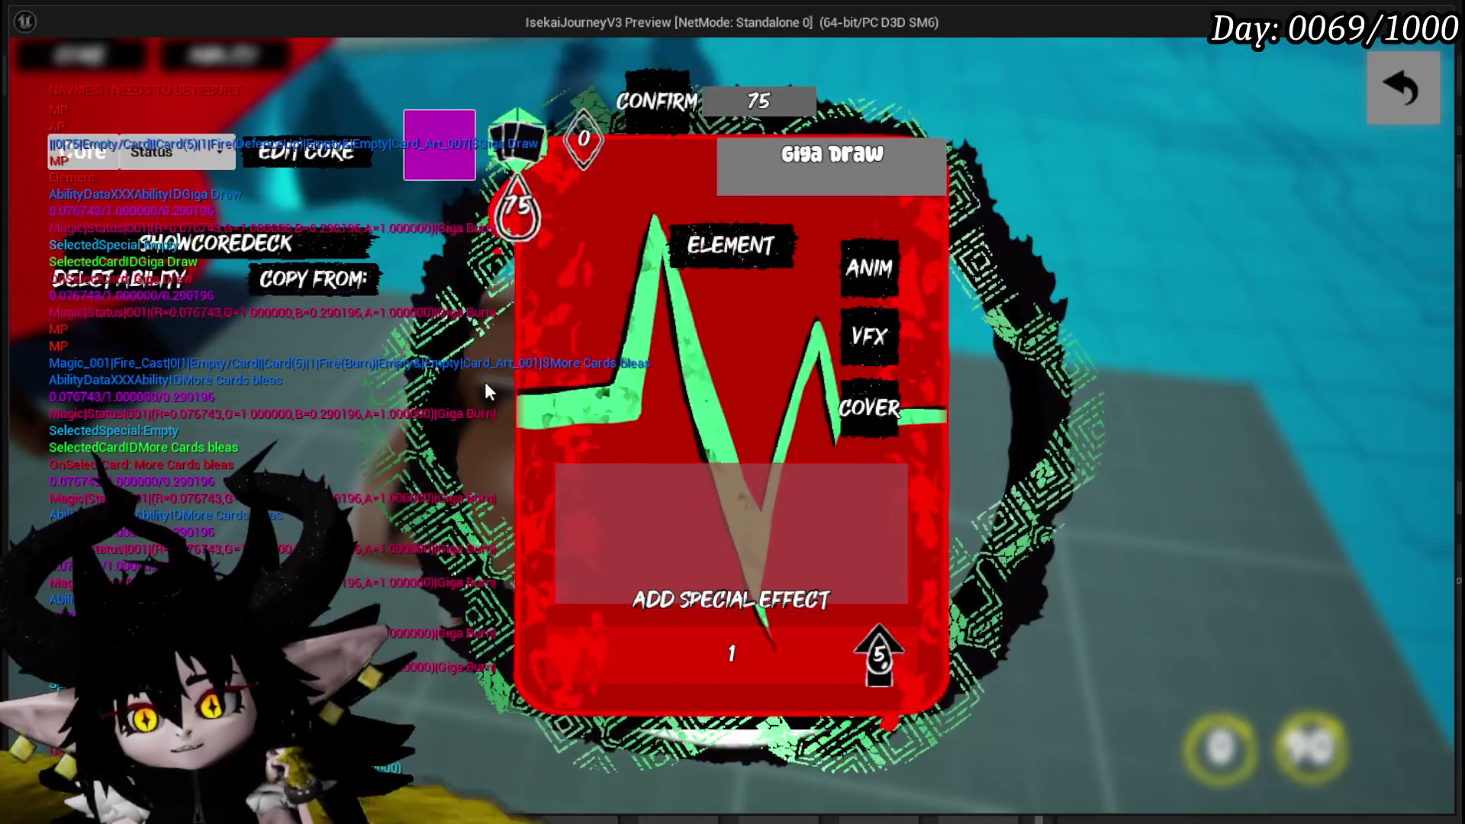
key("Escape")
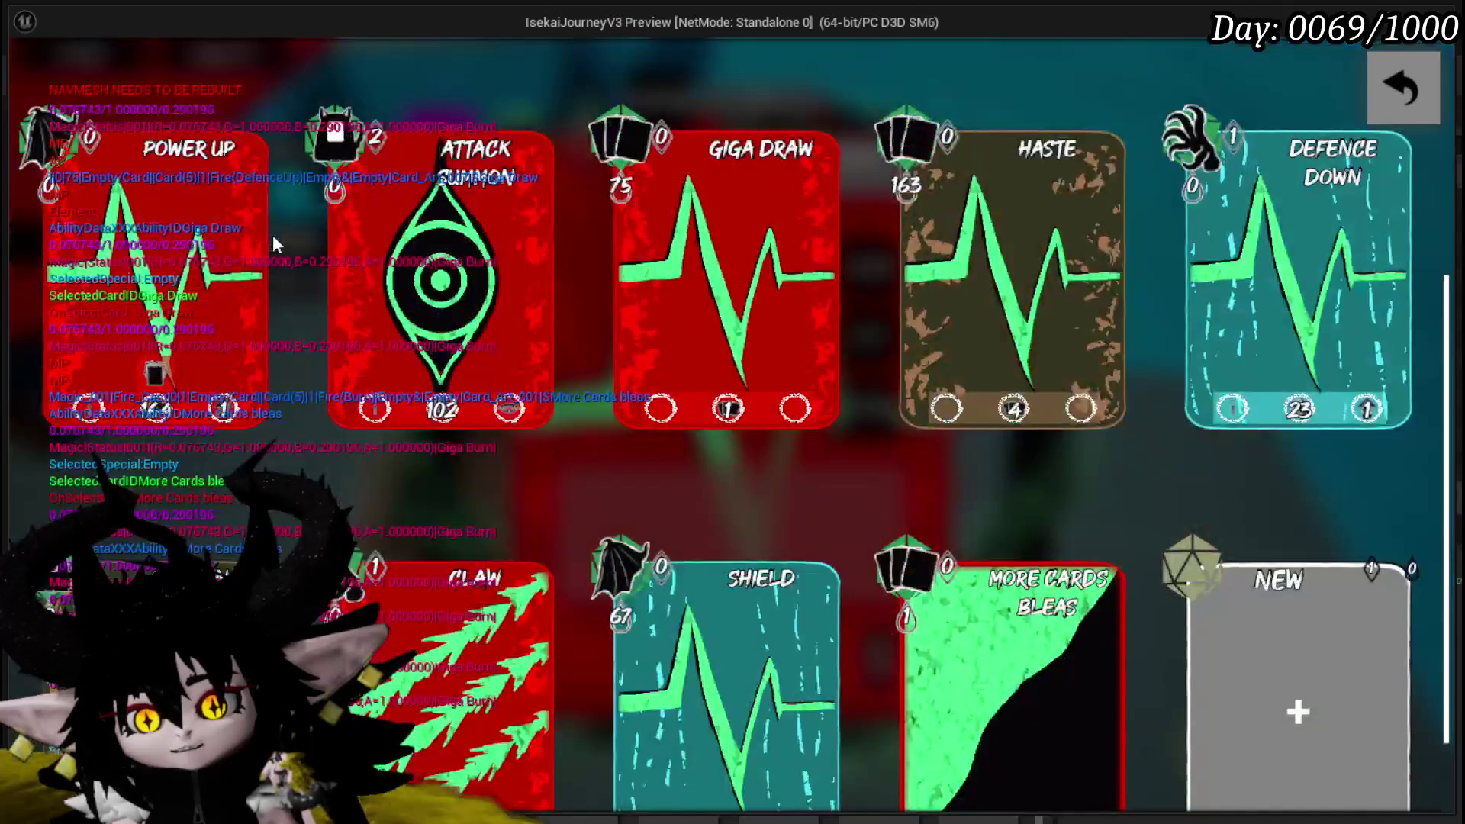
- On the More Cards bleas card, choose the eye targeting option and enter a value of 5
scroll(748, 466, "down", 2)
left_click(931, 519)
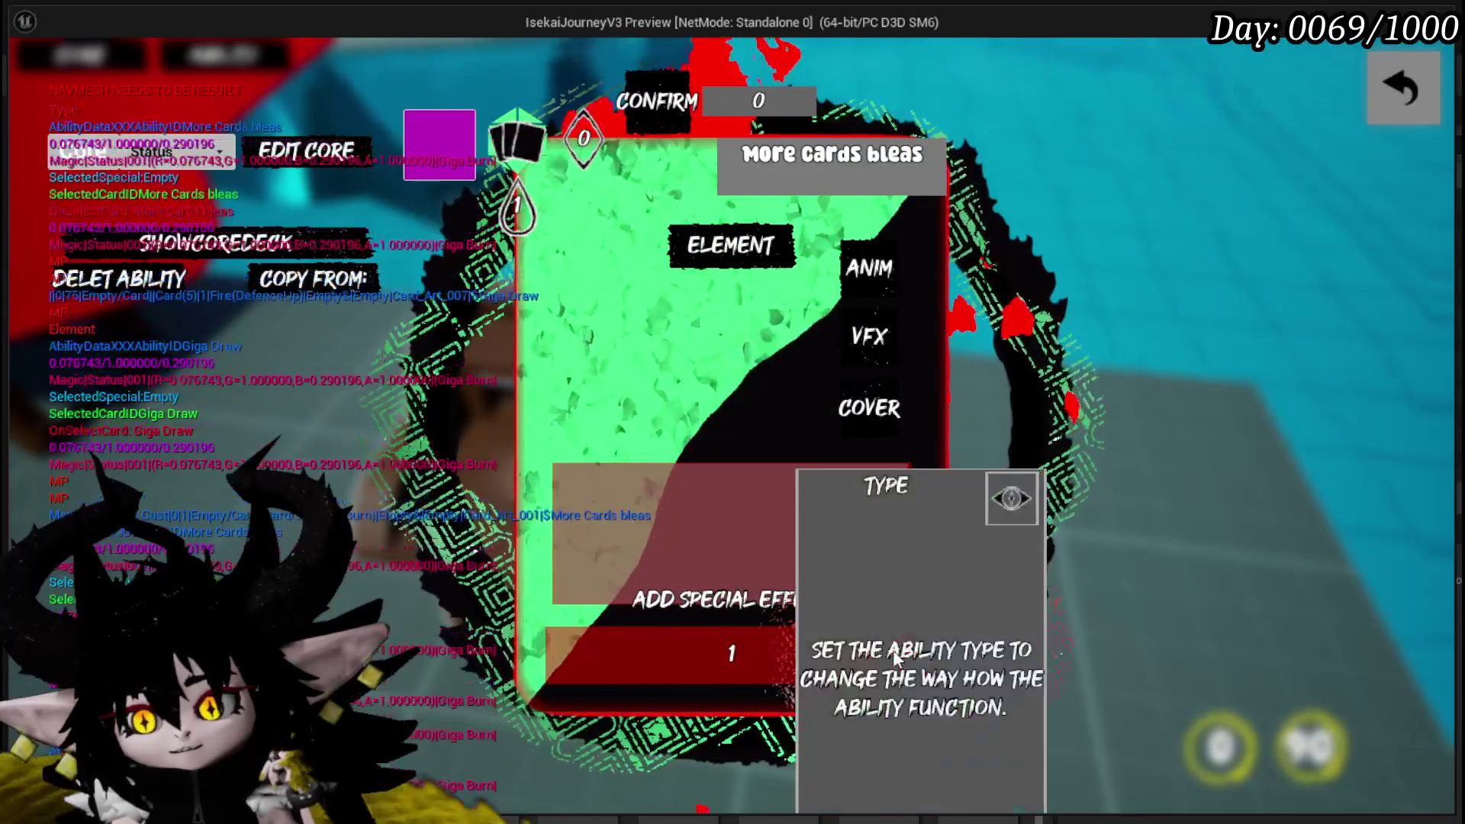
left_click(731, 656)
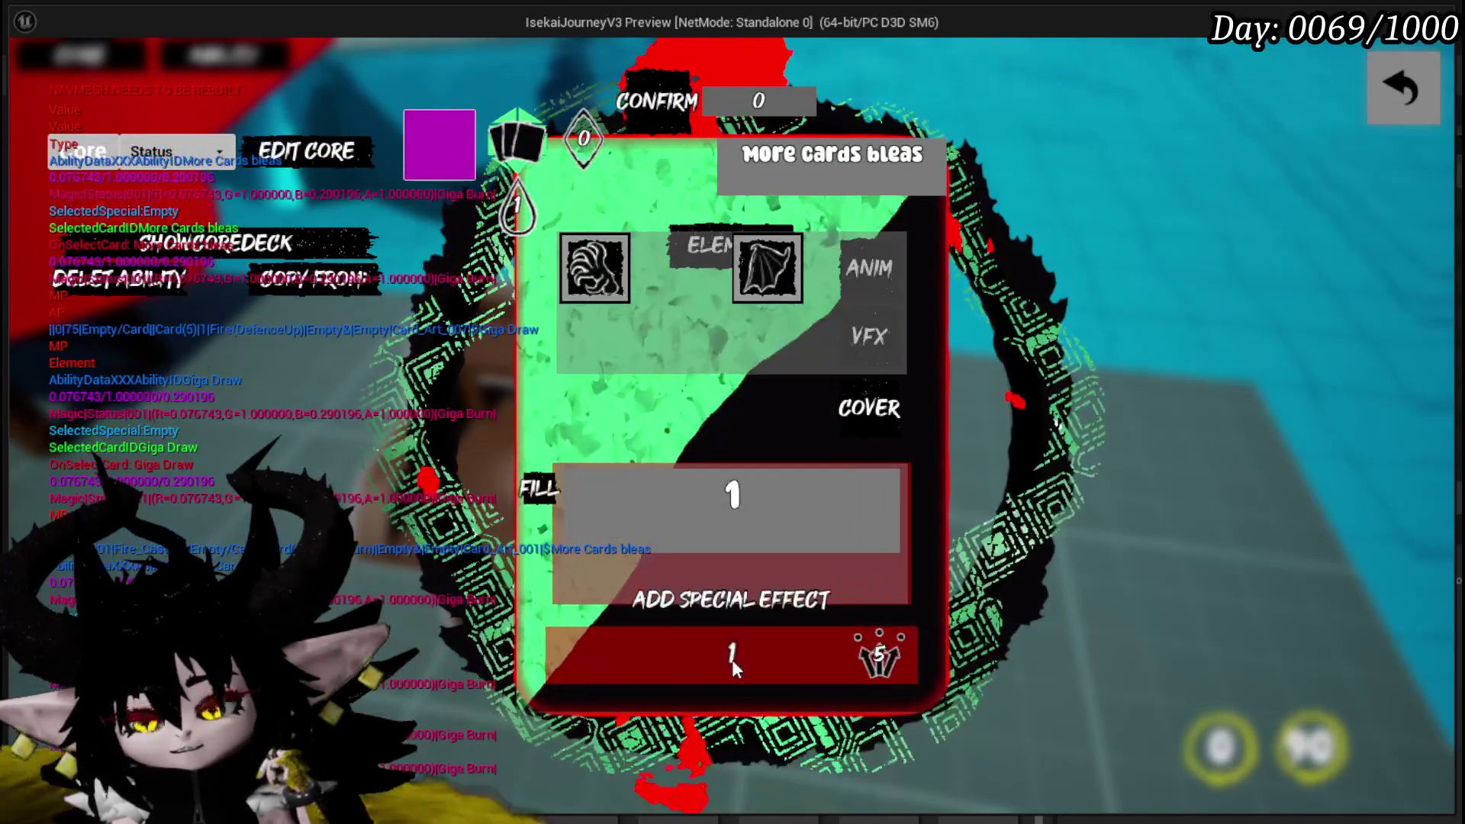
left_click(624, 649)
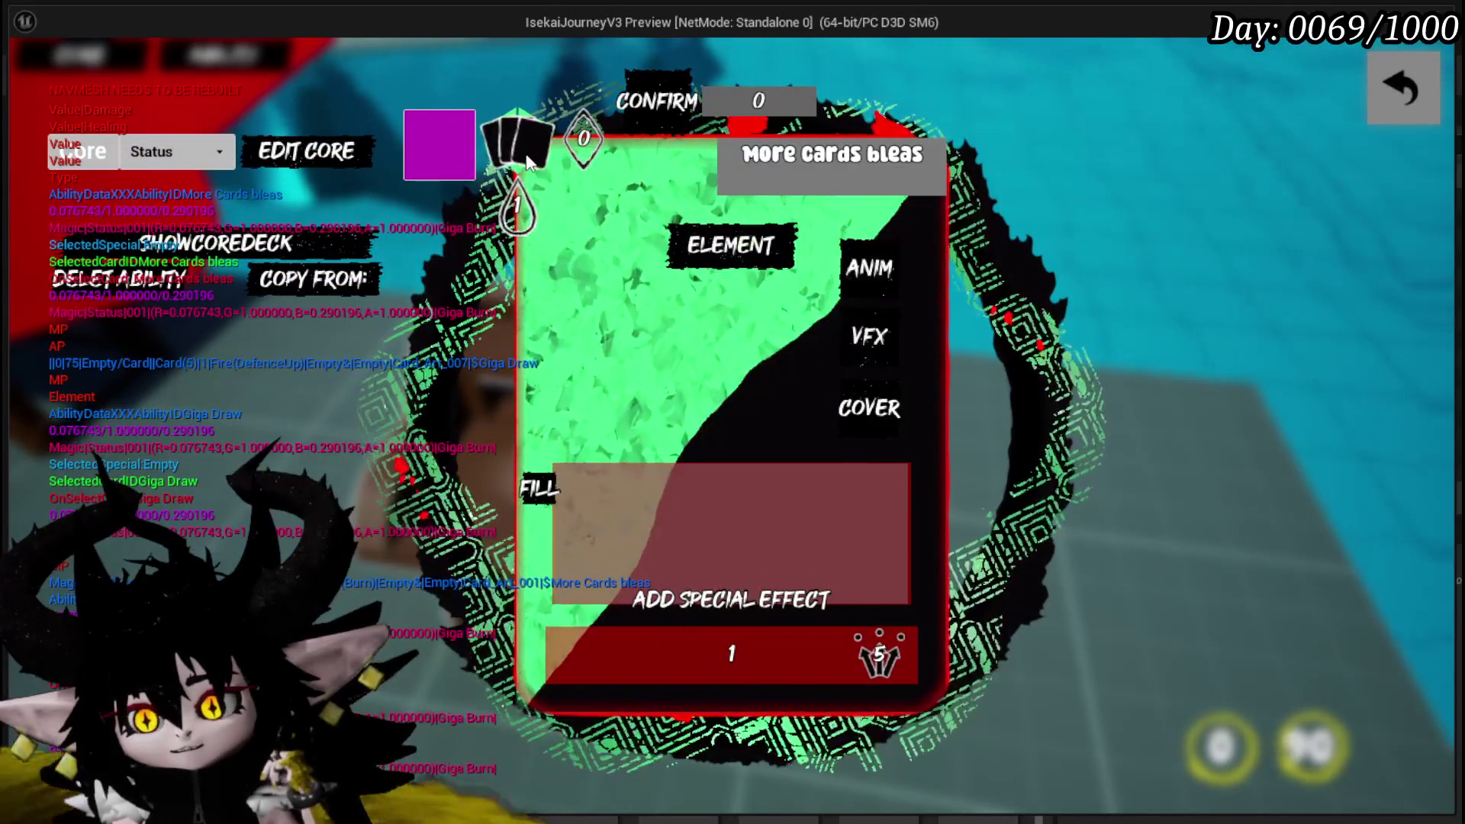
left_click(625, 649)
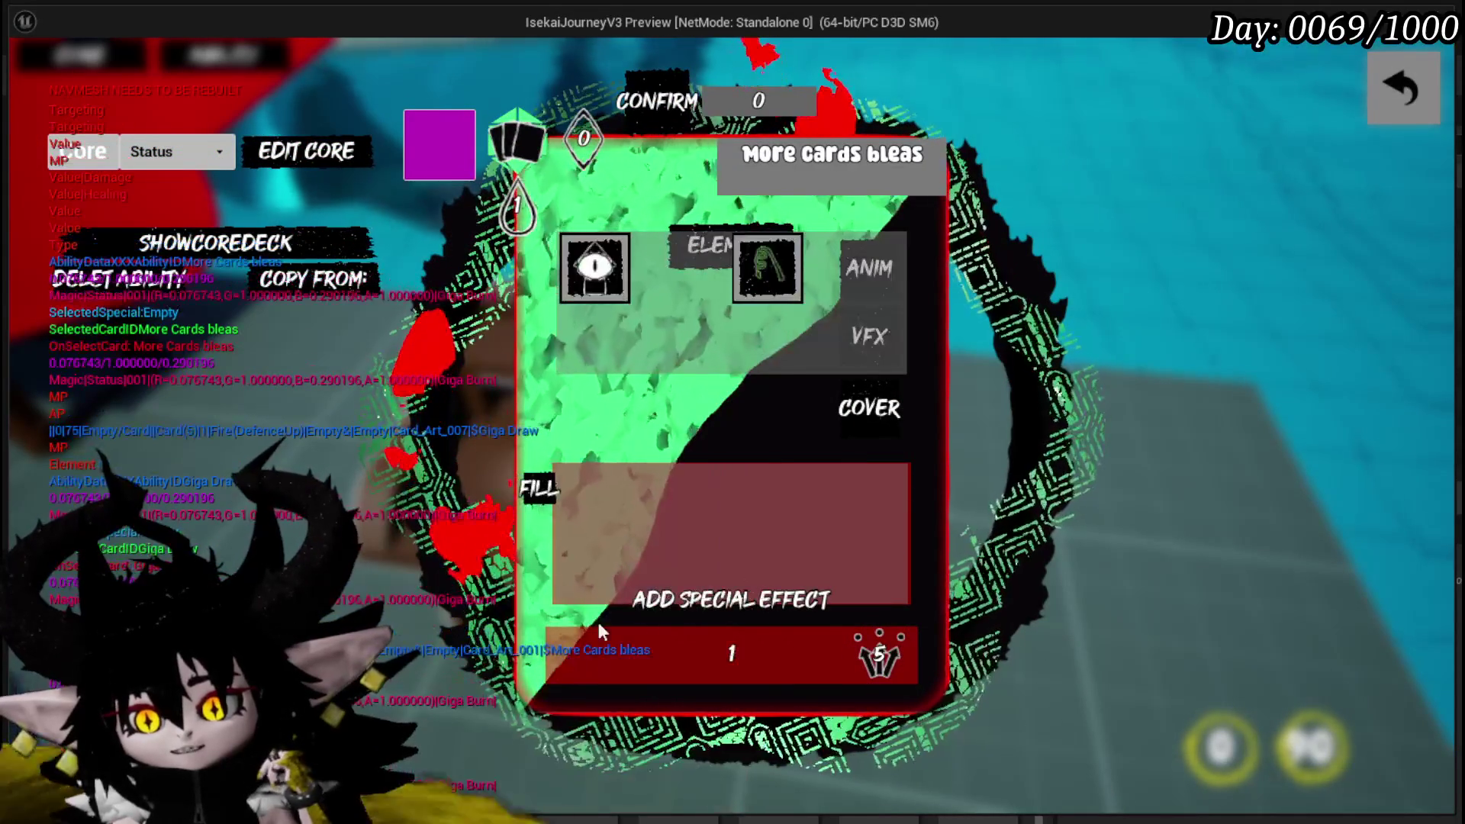
left_click(600, 265)
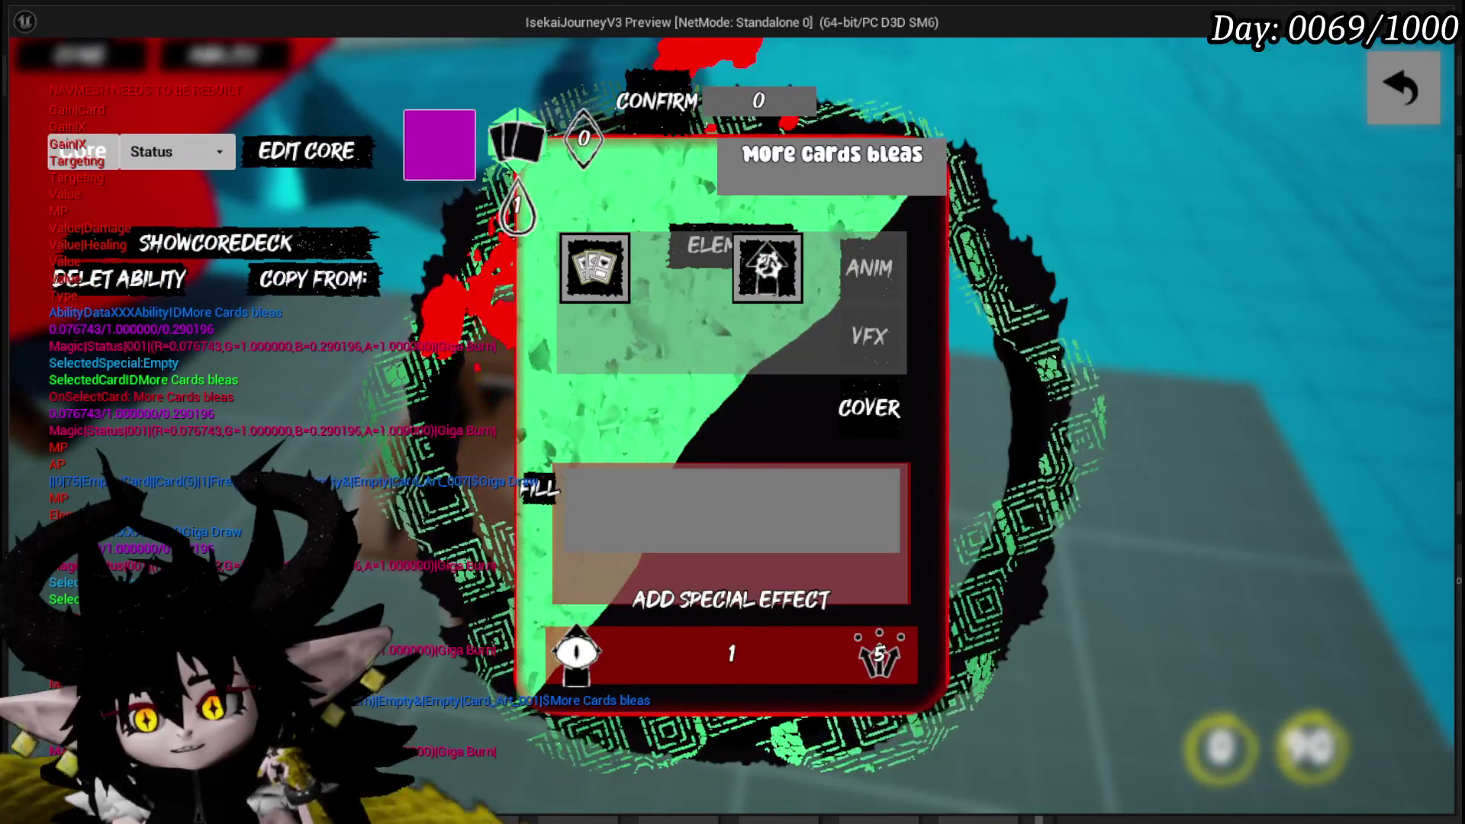
left_click(770, 308)
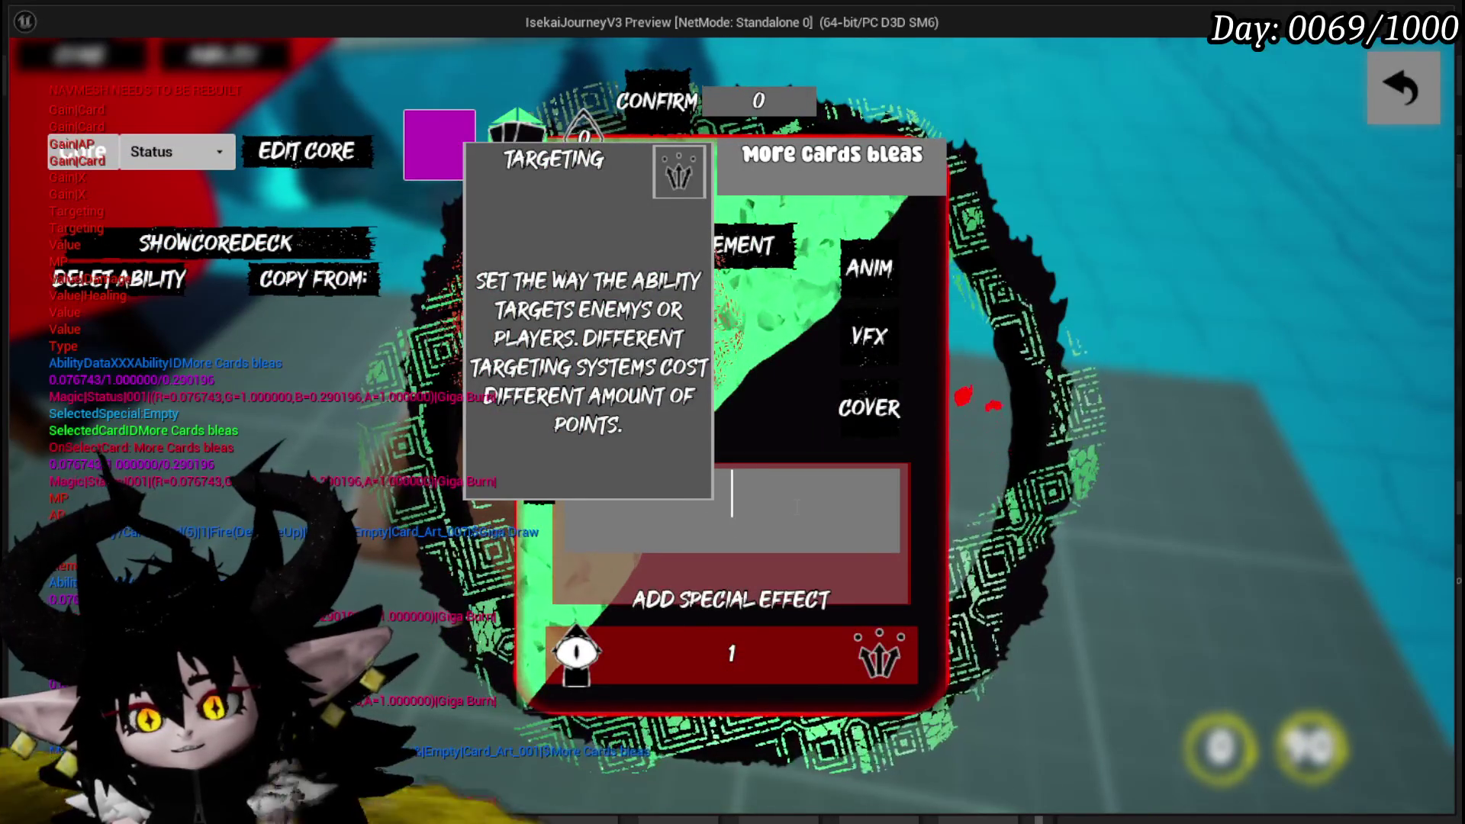
type("5")
key("Return")
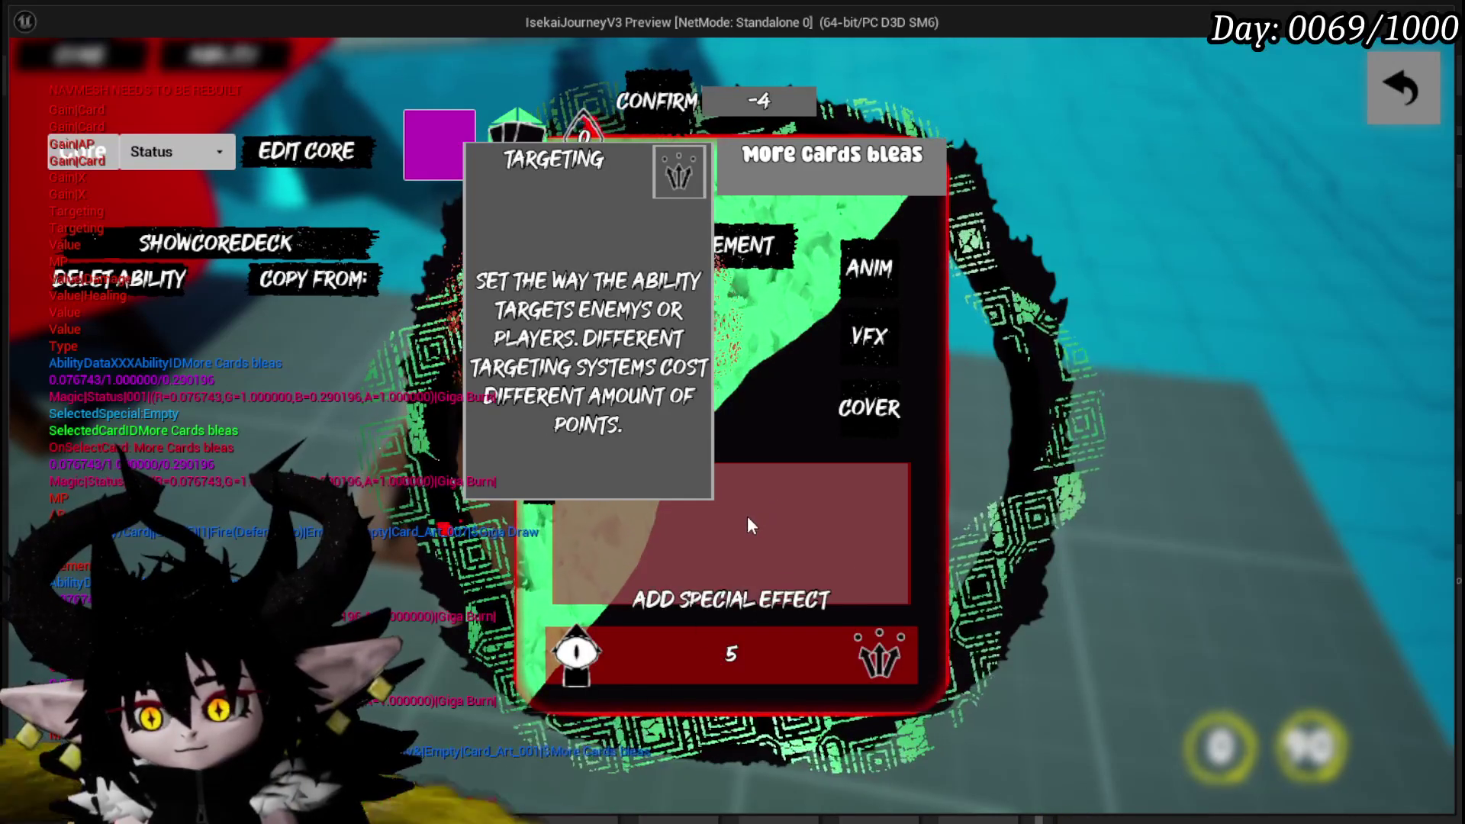
left_click(732, 424)
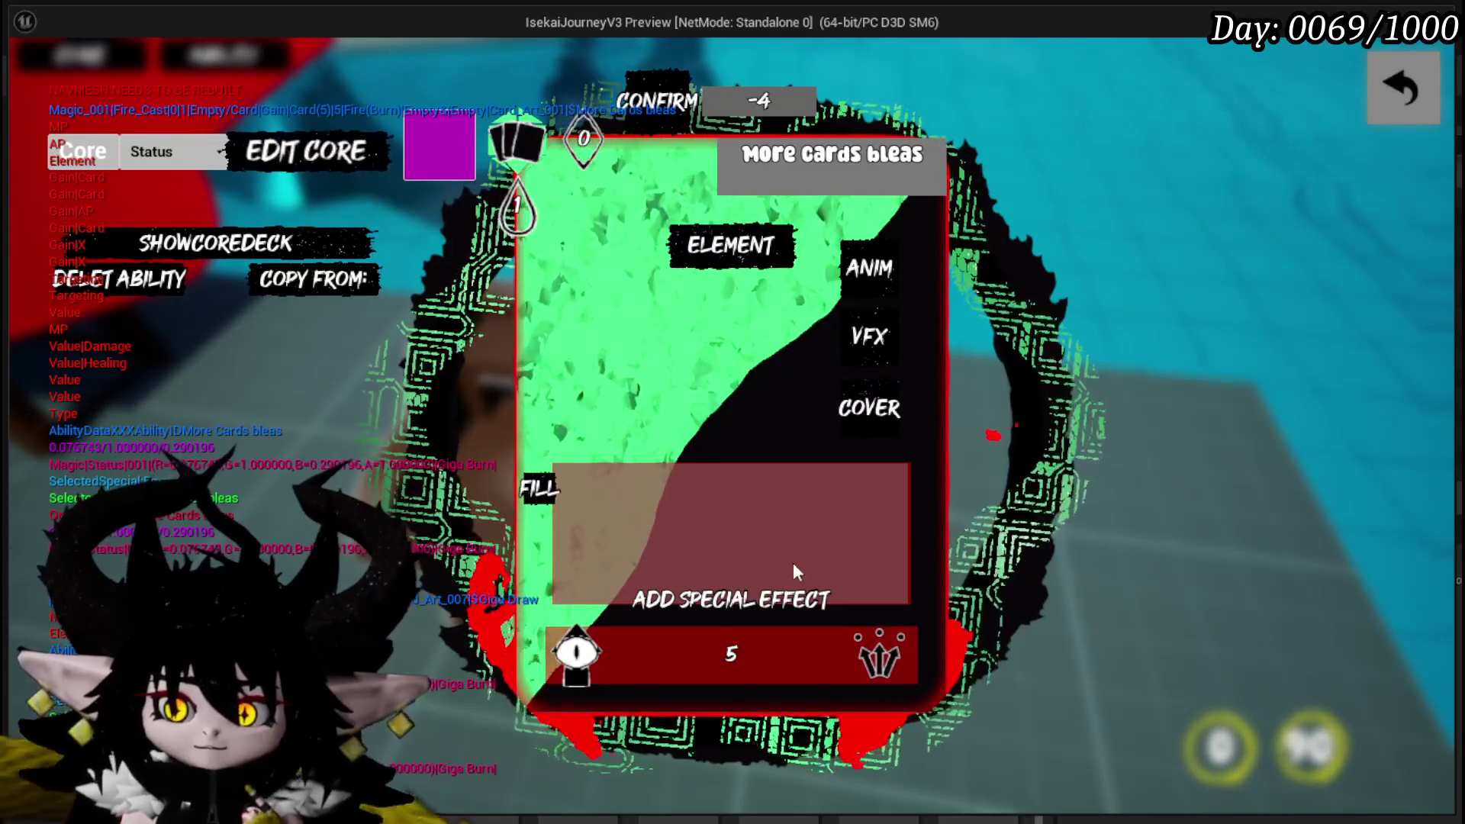
- Enter a mana cost of 148 for More Cards bleas and confirm to close the editor
mouse_move(909, 683)
mouse_move(584, 265)
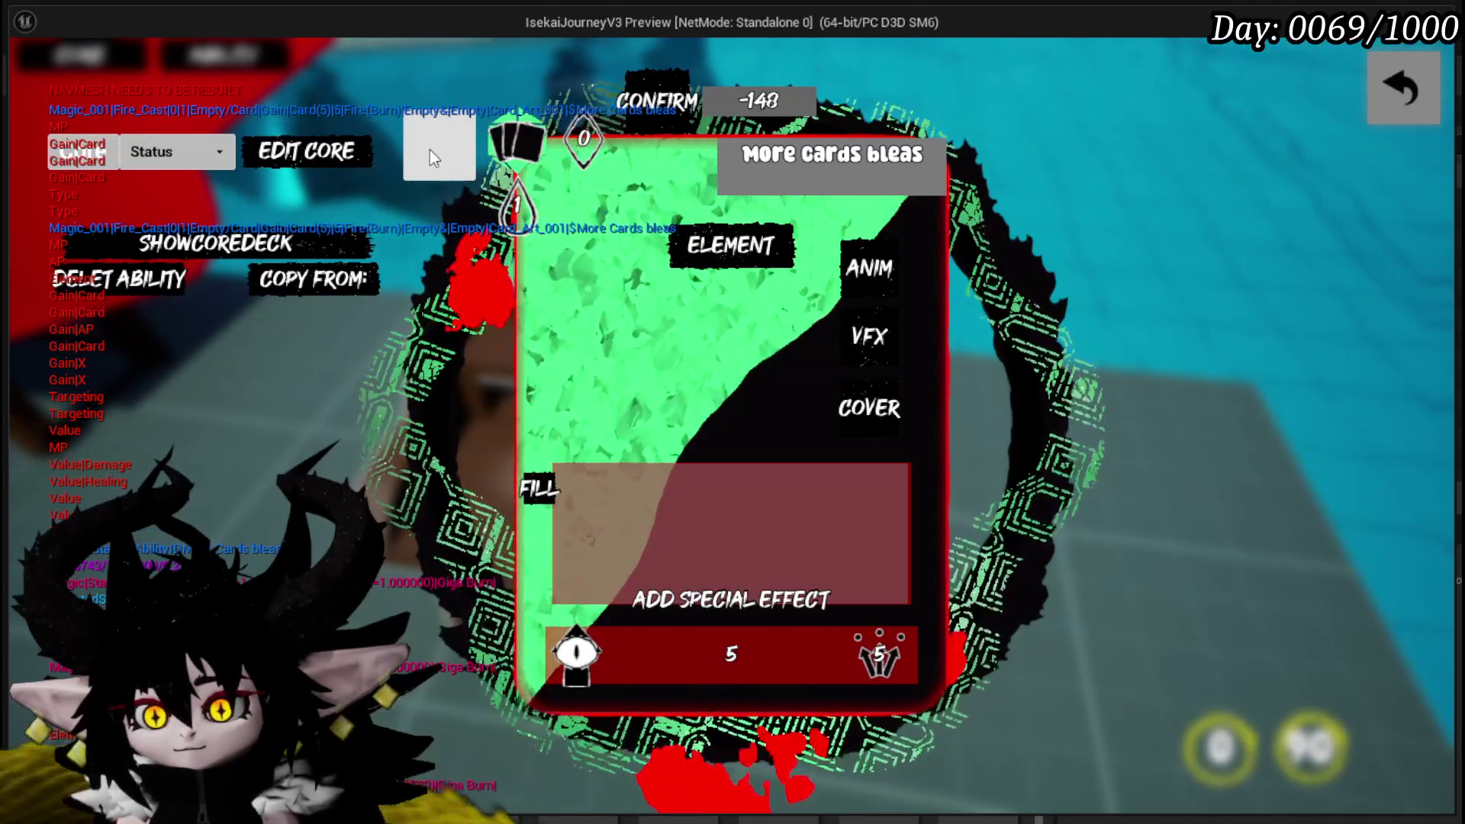
mouse_move(532, 226)
left_click(524, 493)
type("148")
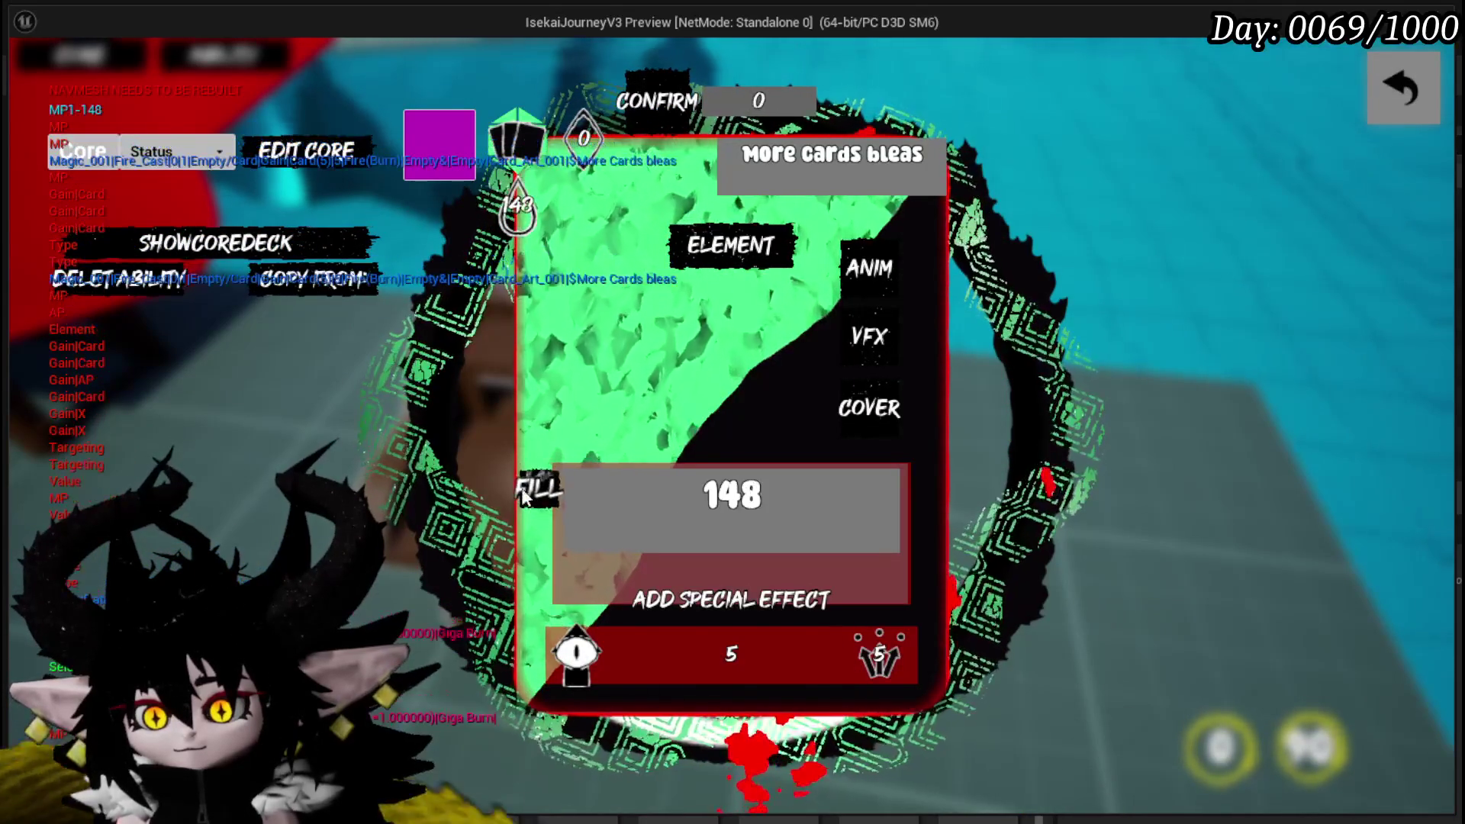
key("Return")
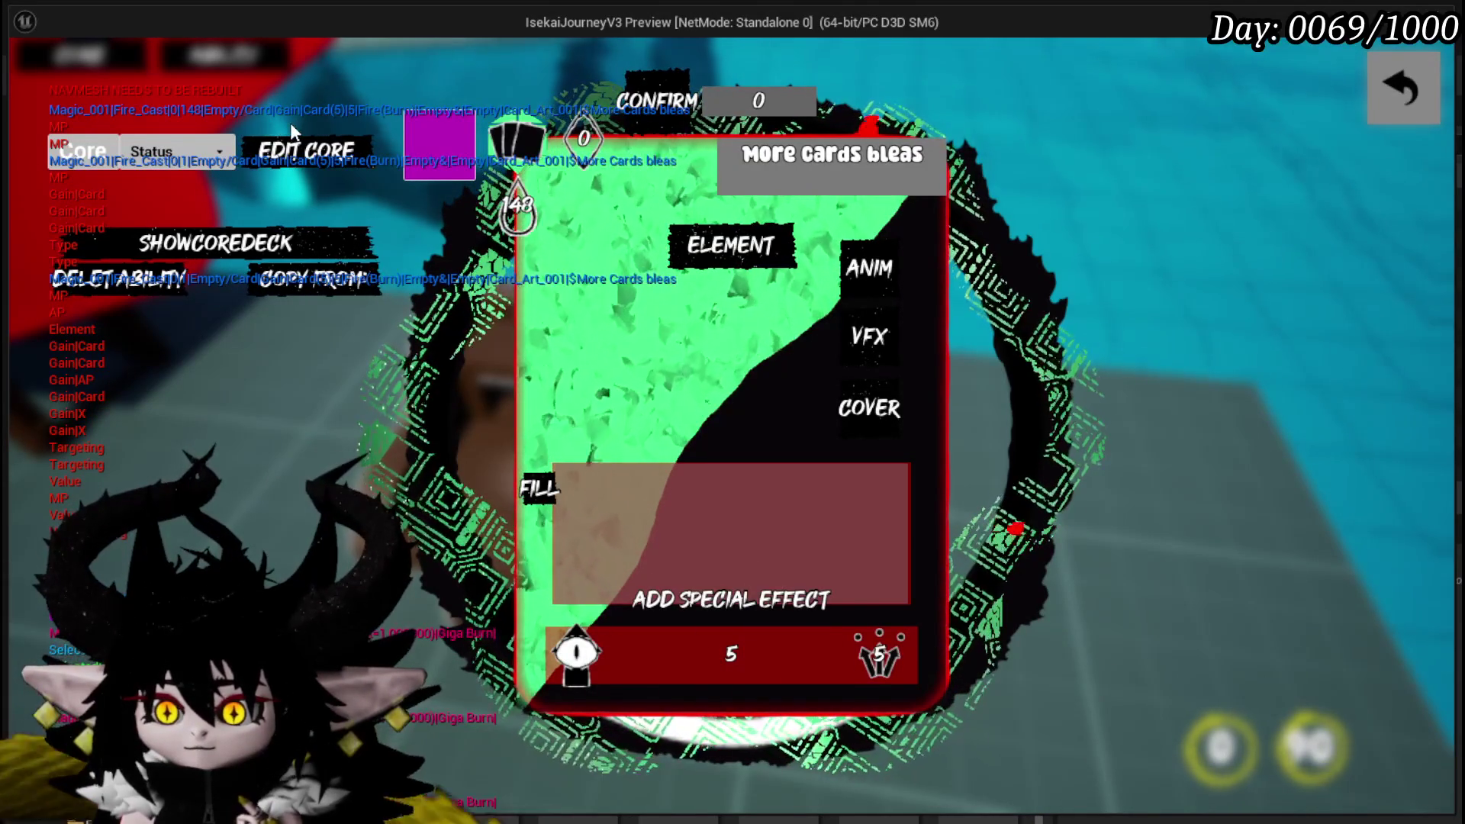
left_click(649, 100)
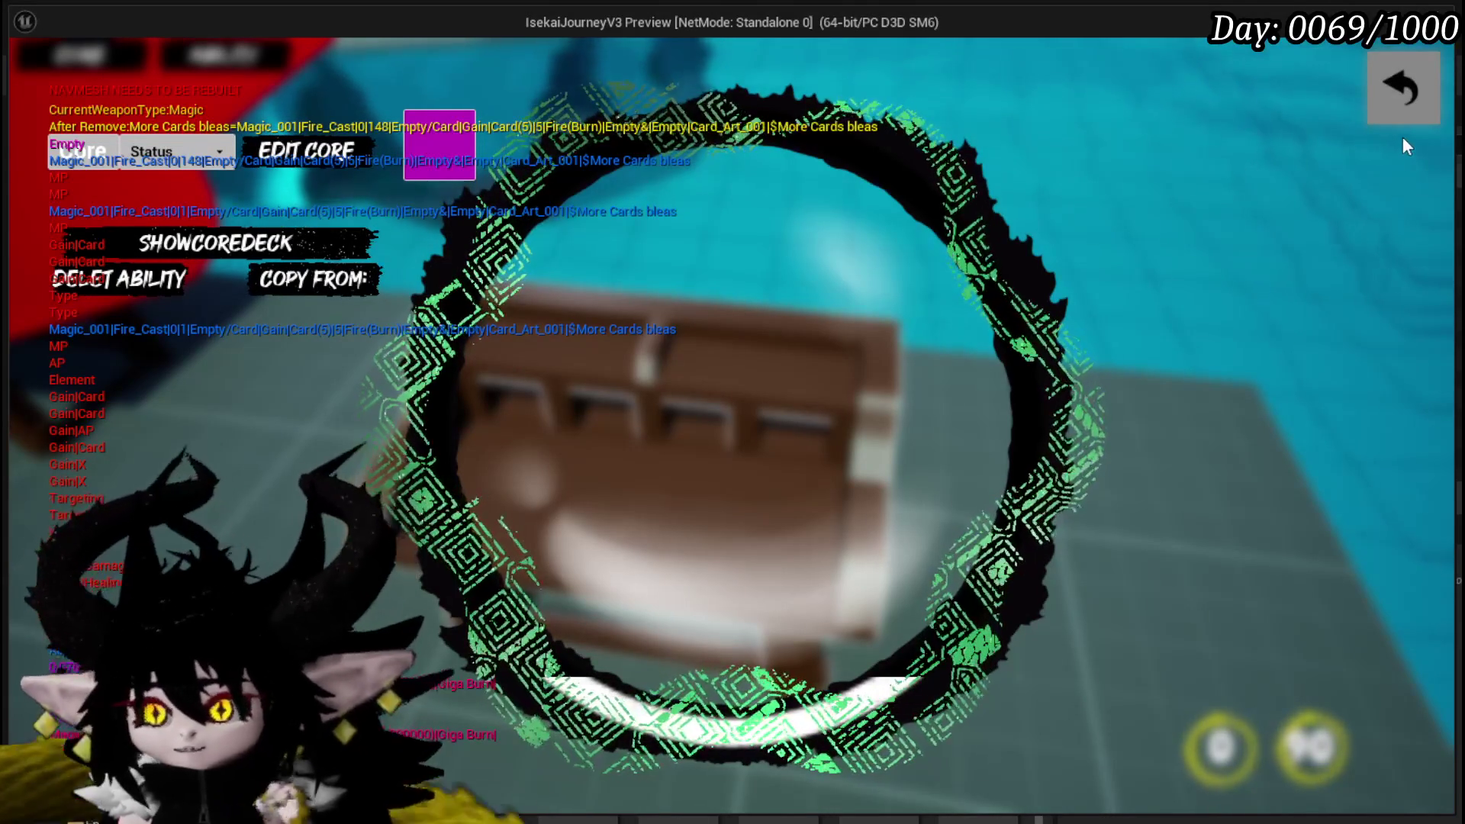
- Close the card editors, save from the pause menu, and walk into the Slime_Earth enemy
left_click(1389, 113)
left_click(1384, 112)
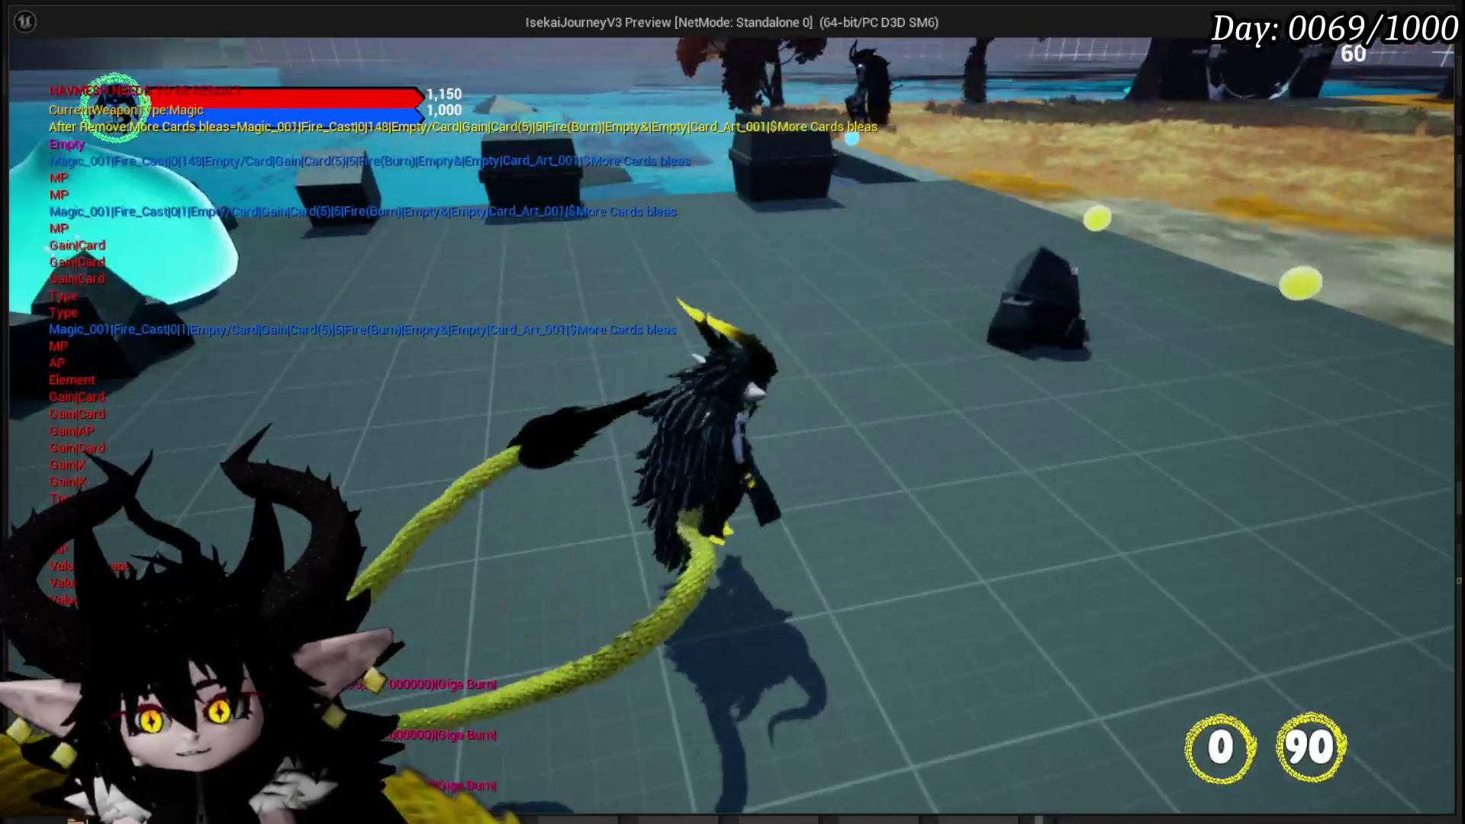
key("Escape")
left_click(654, 396)
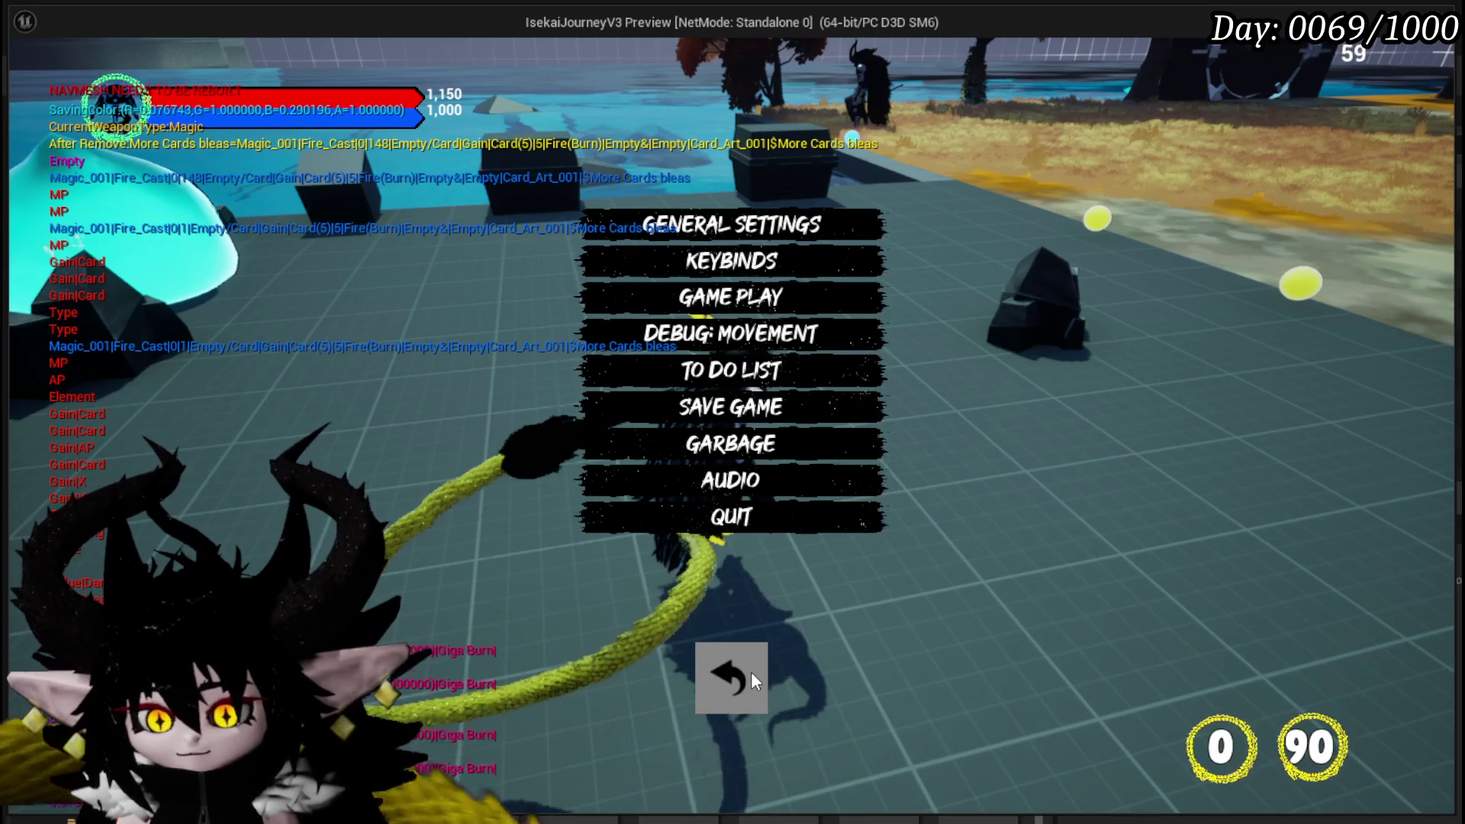
left_click(751, 672)
key("w")
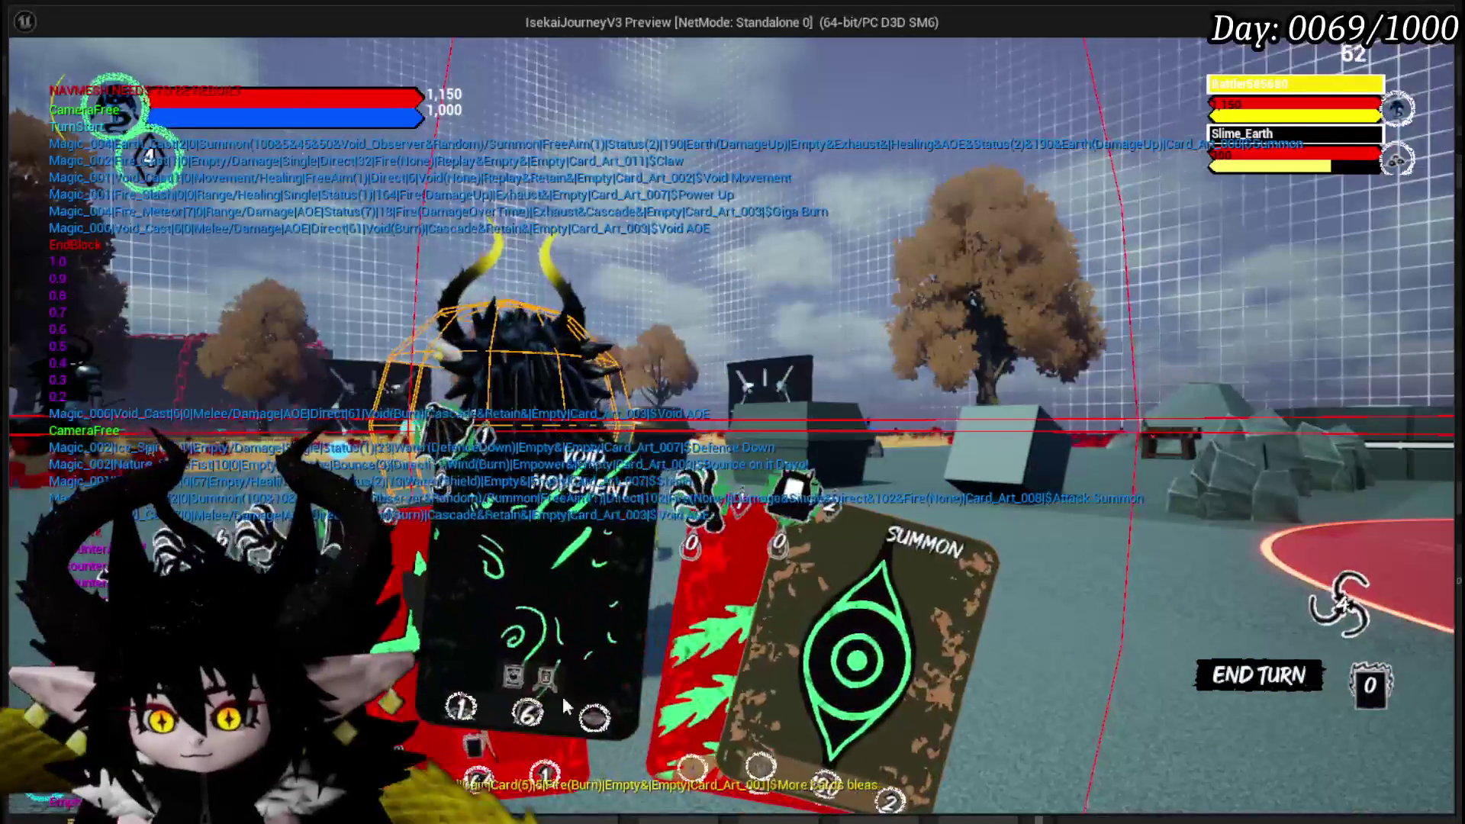
- Cast Power Up on a target and Void Movement, then select the More Cards bleas card
left_click(510, 576)
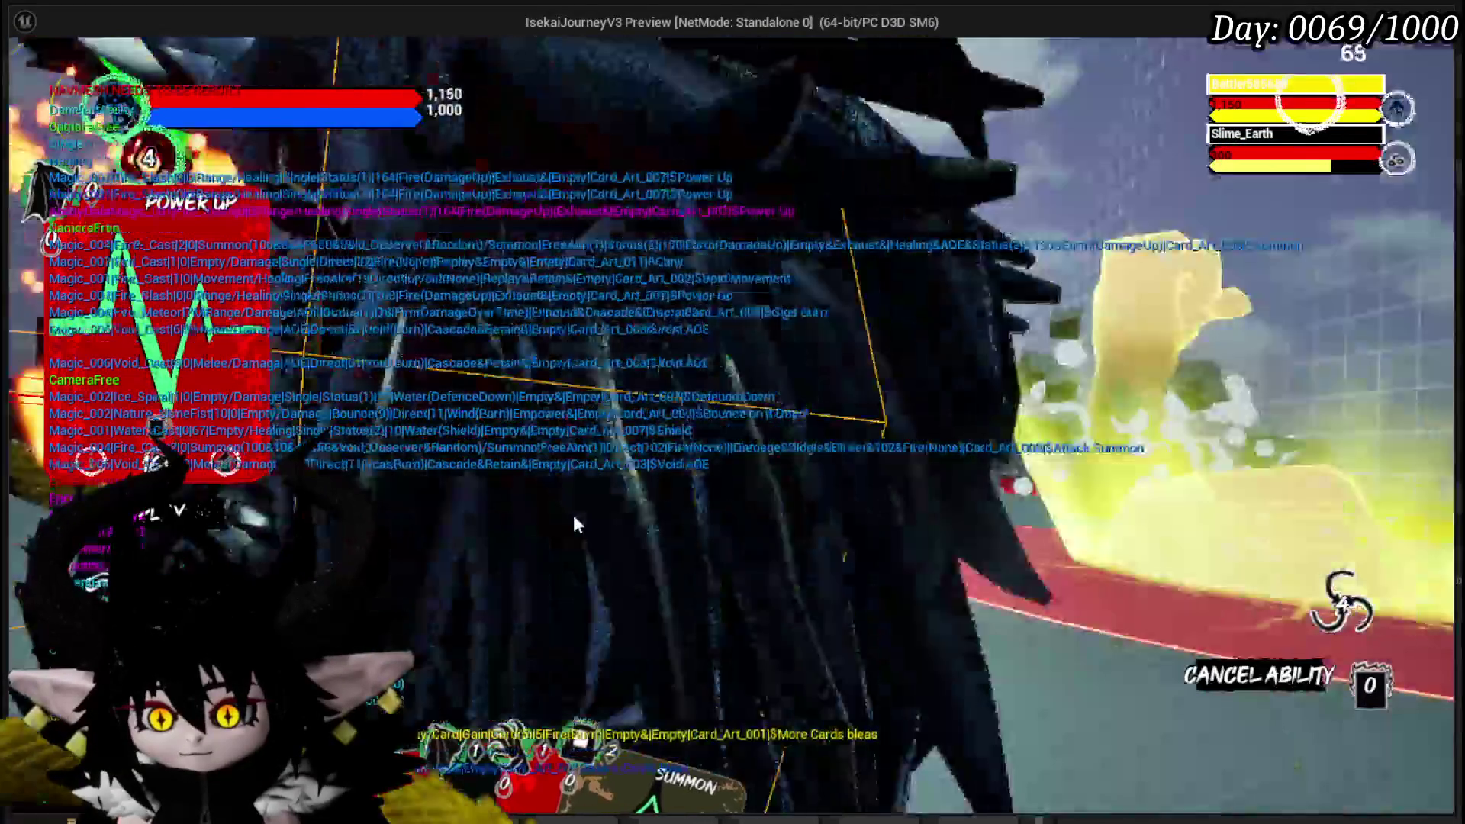
left_click(574, 514)
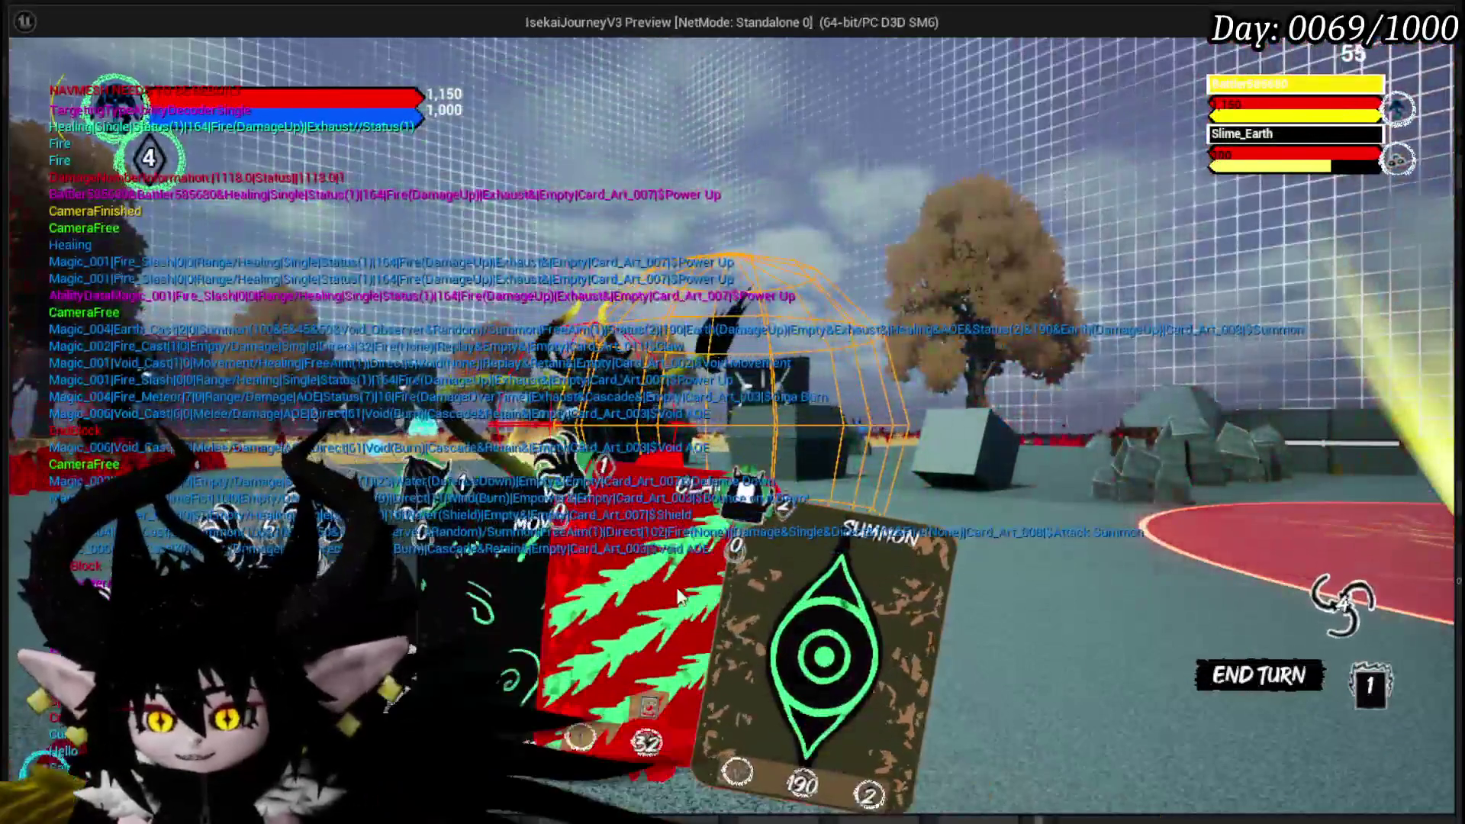
left_click(679, 595)
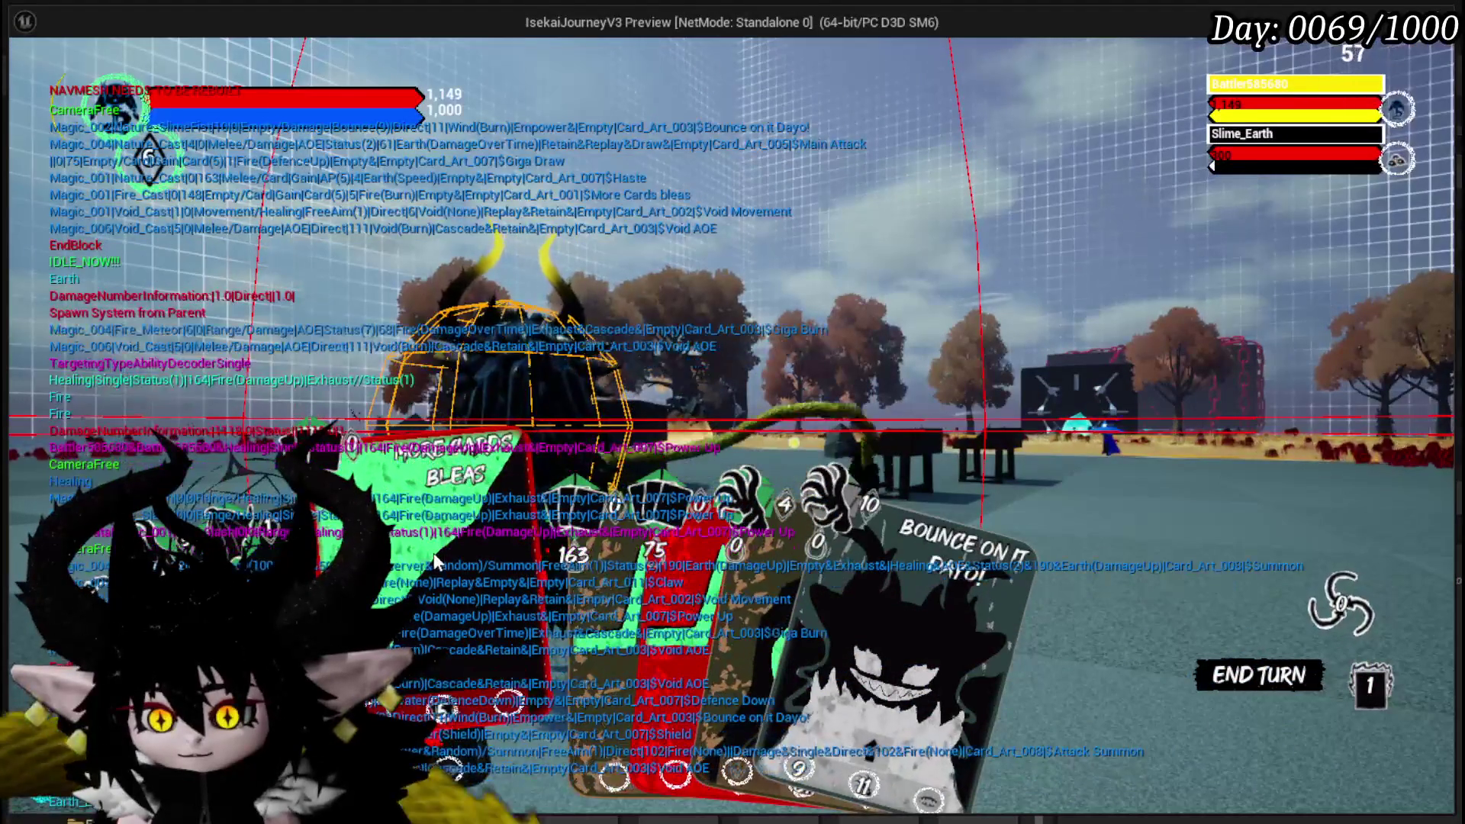
left_click(434, 557)
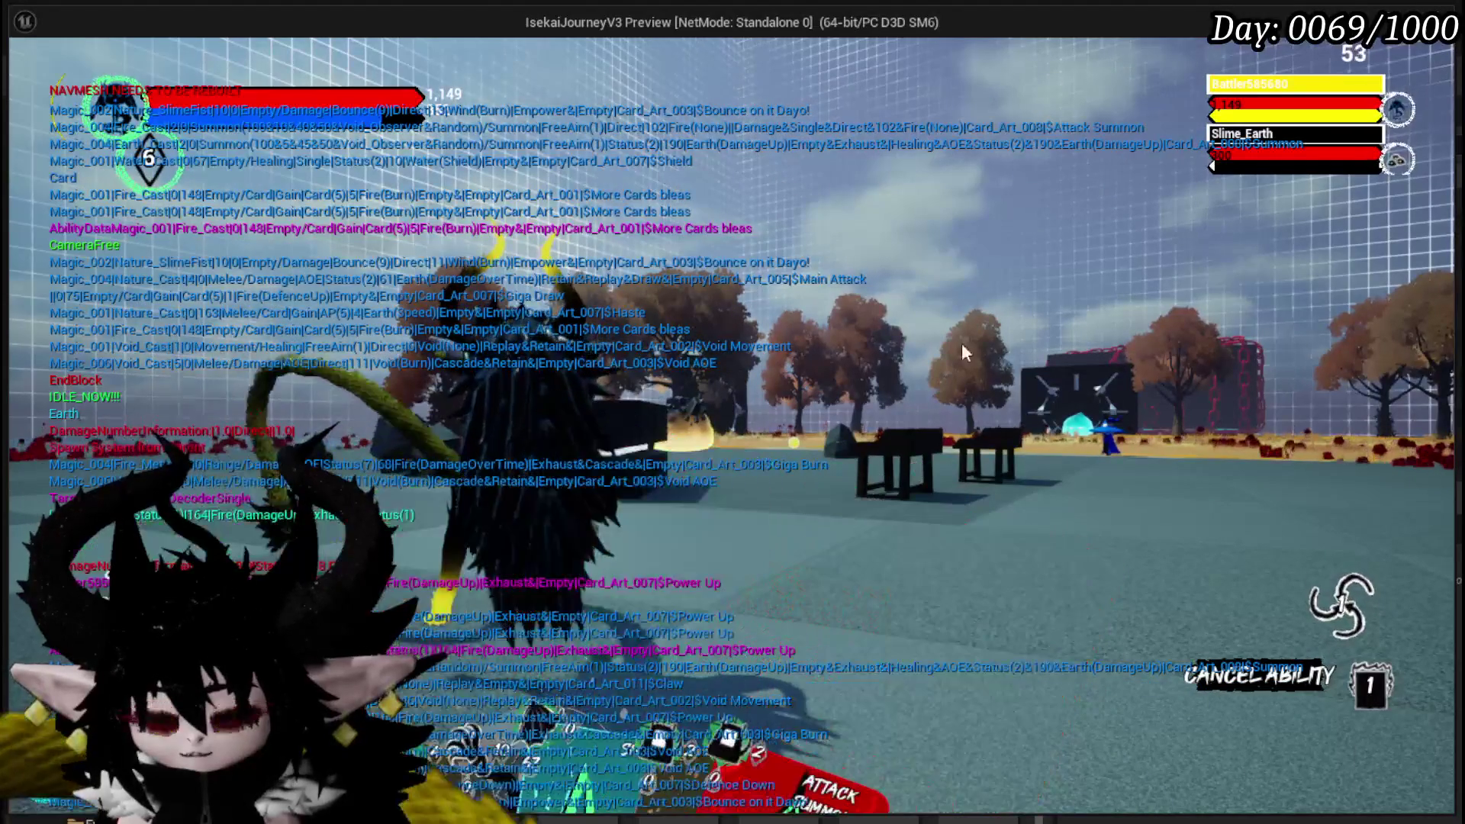
mouse_move(802, 771)
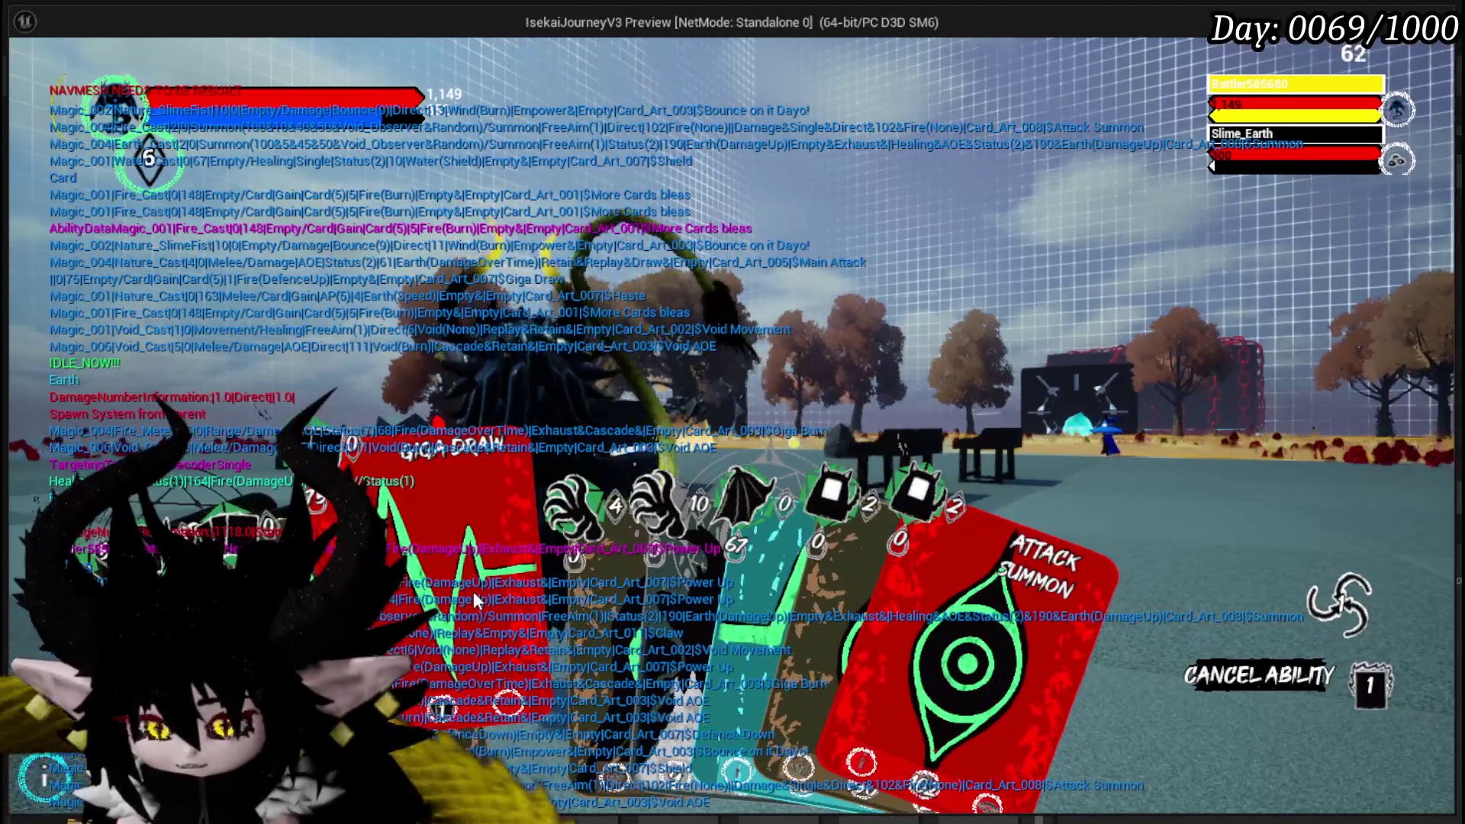
- Play Giga Draw from the hand, followed by the Main Attack card
left_click(464, 592)
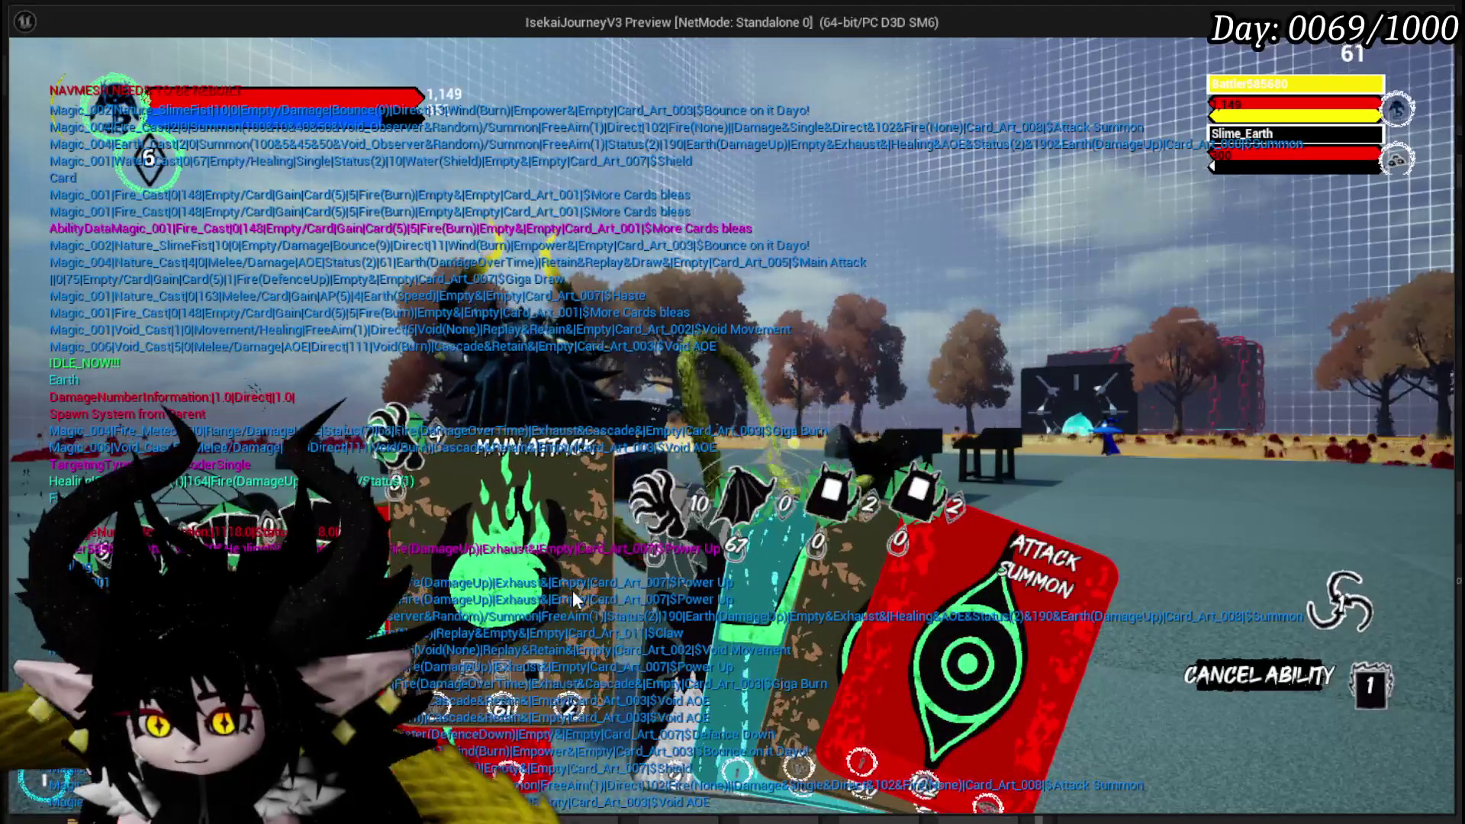
mouse_move(508, 679)
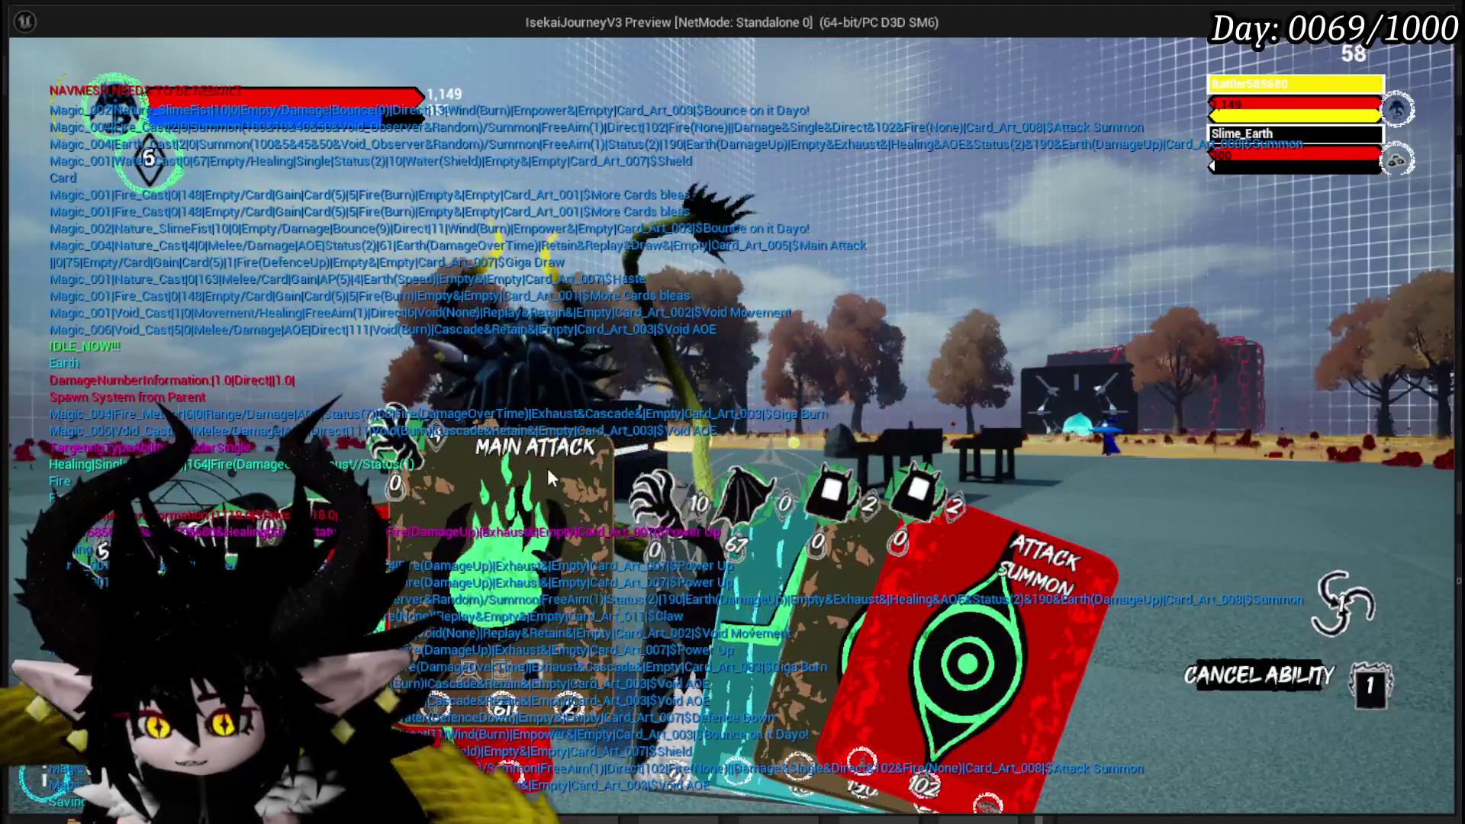
left_click(513, 486)
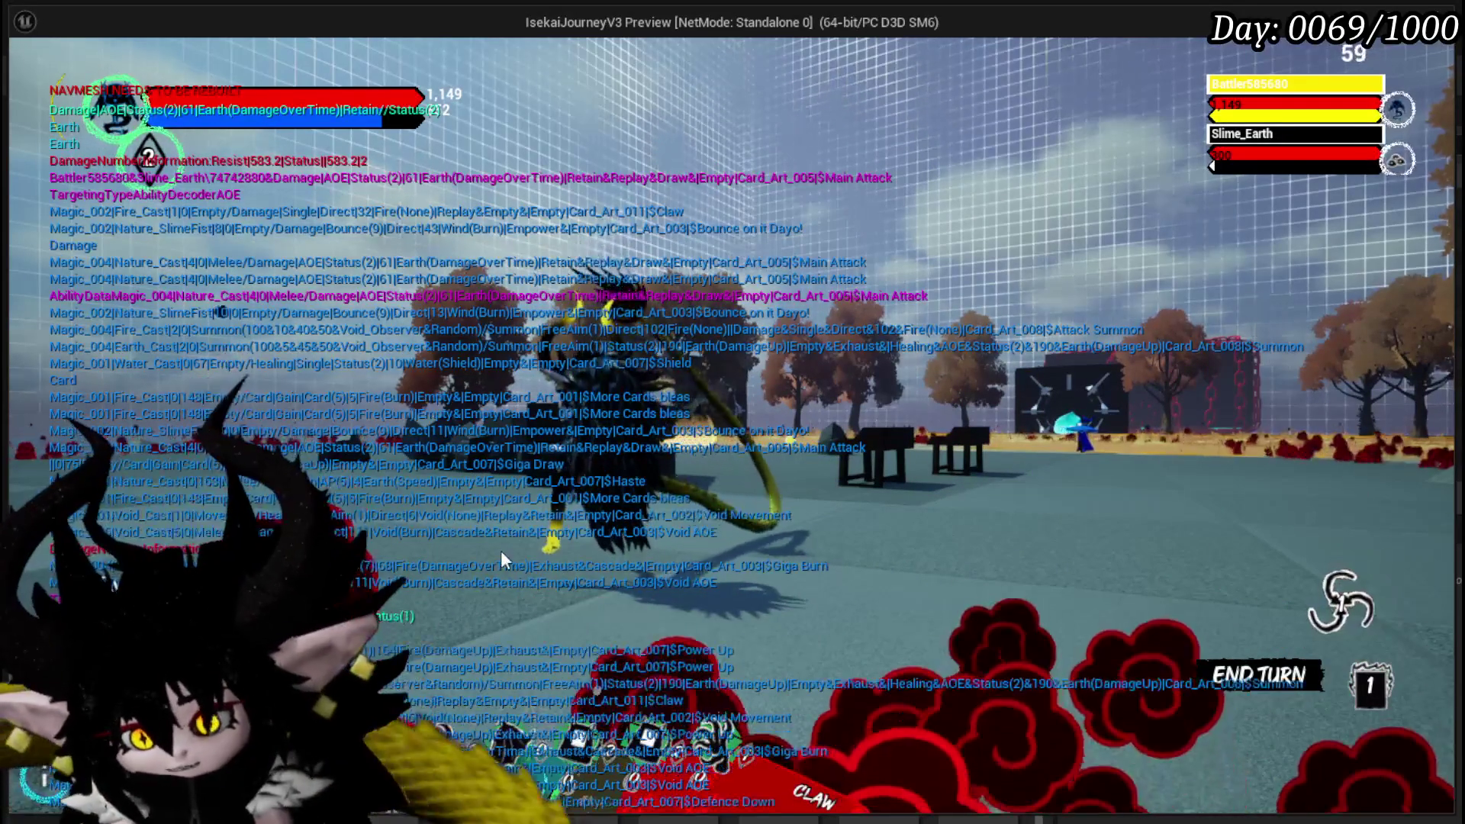
- Play the Summon card and a Claw attack, then end the turn with the E key
mouse_move(501, 551)
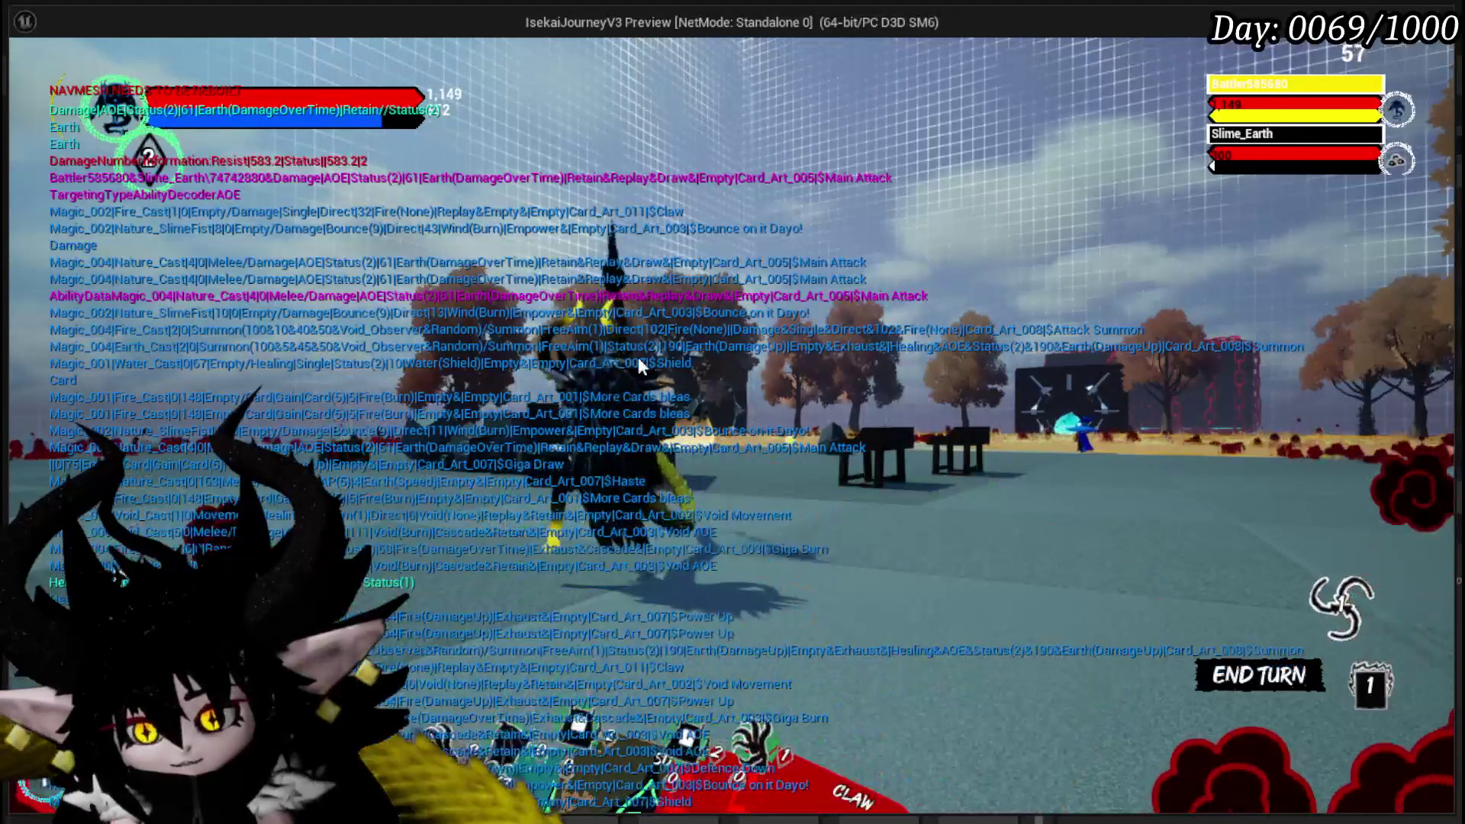
mouse_move(382, 672)
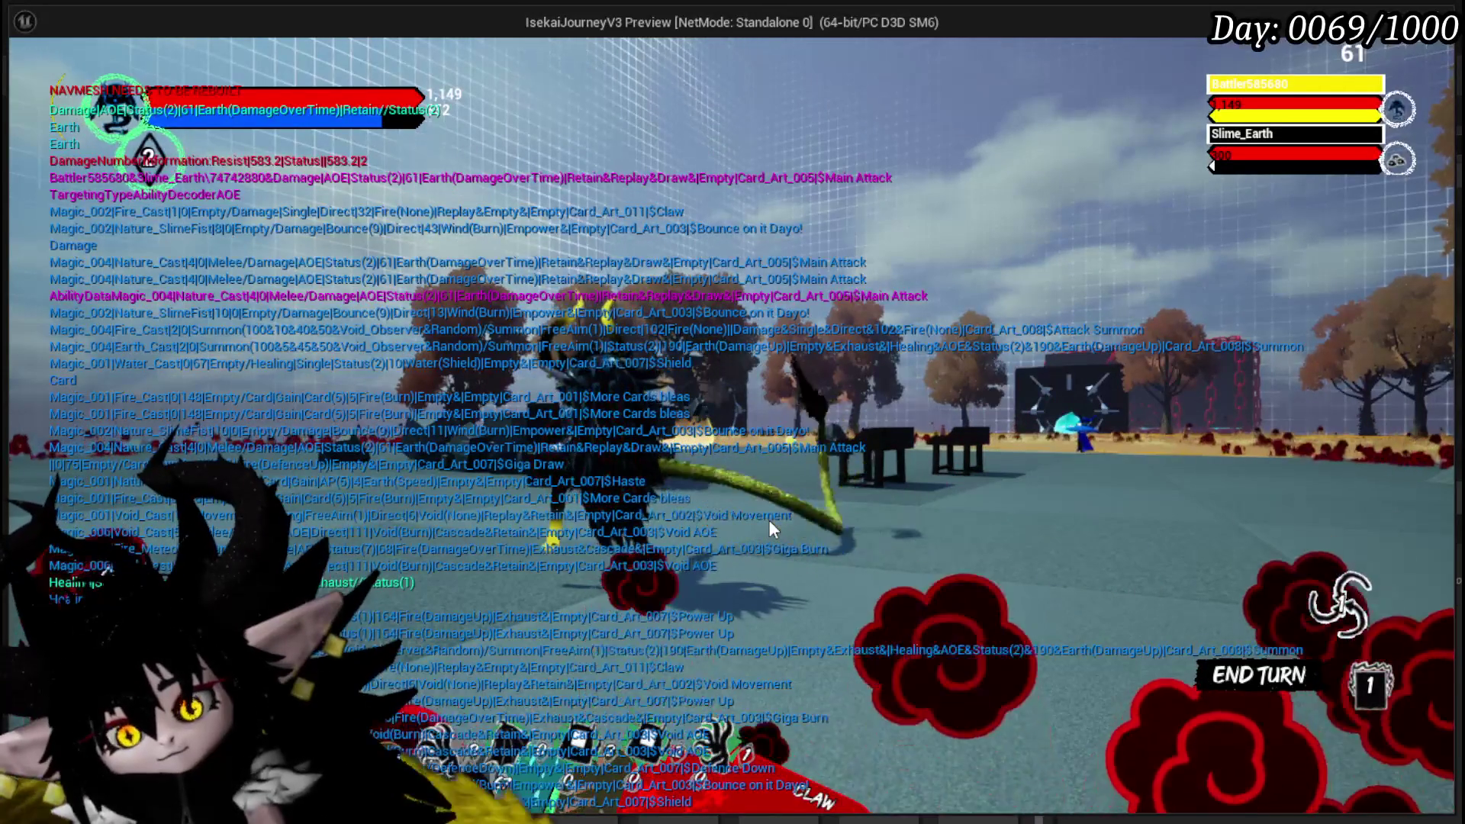
mouse_move(820, 685)
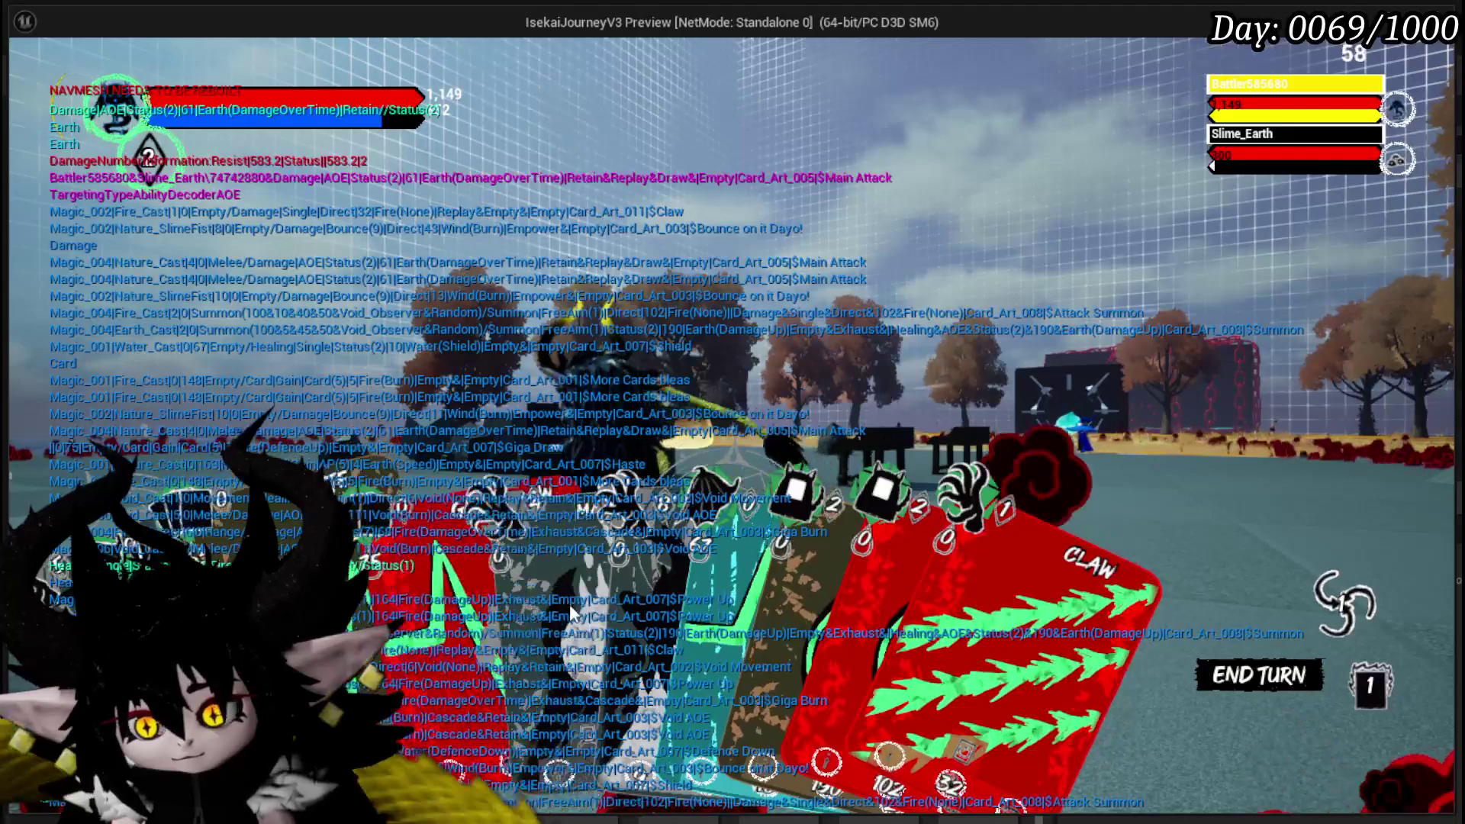
left_click(757, 585)
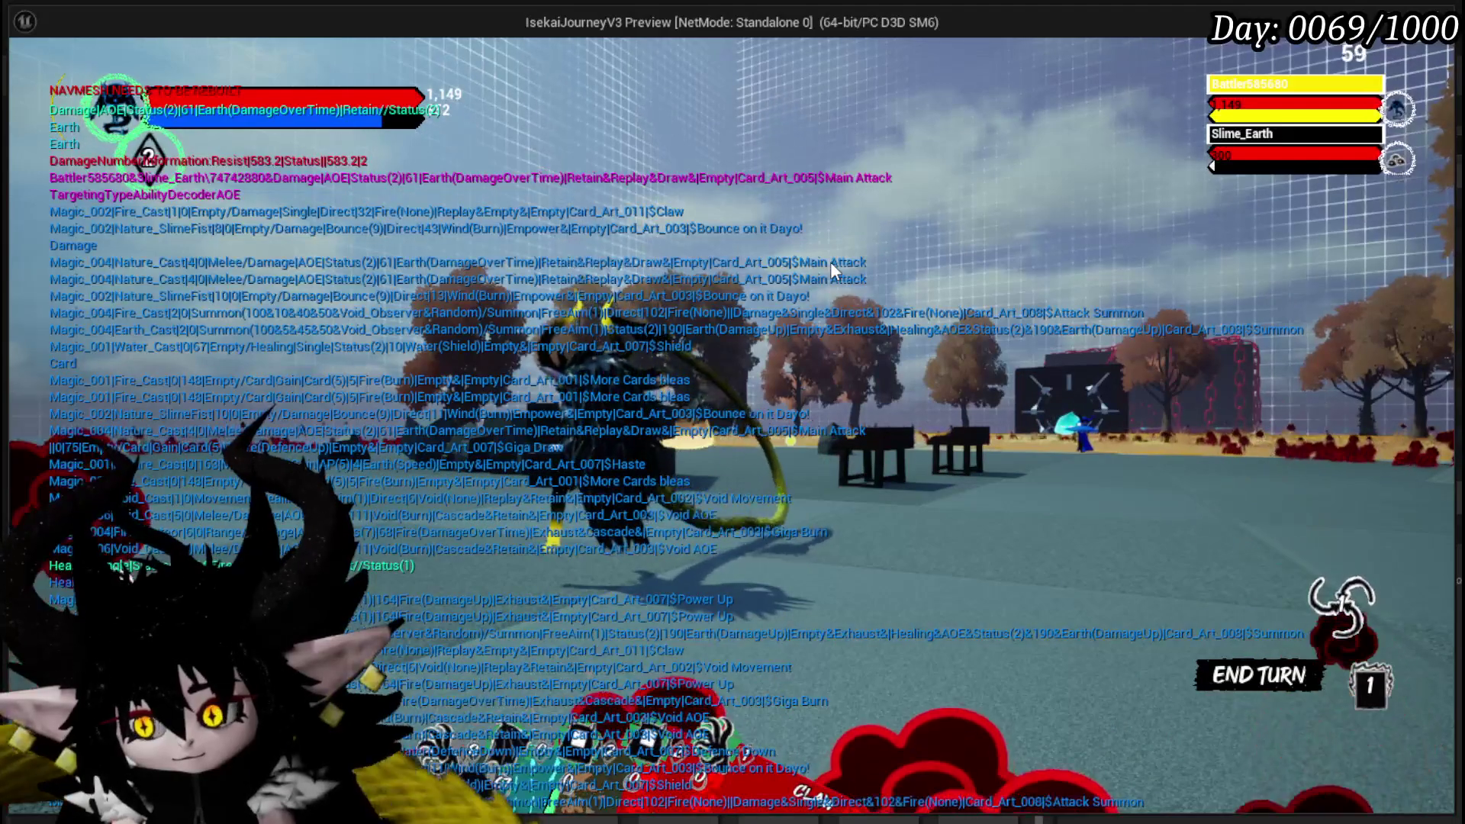
left_click(789, 663)
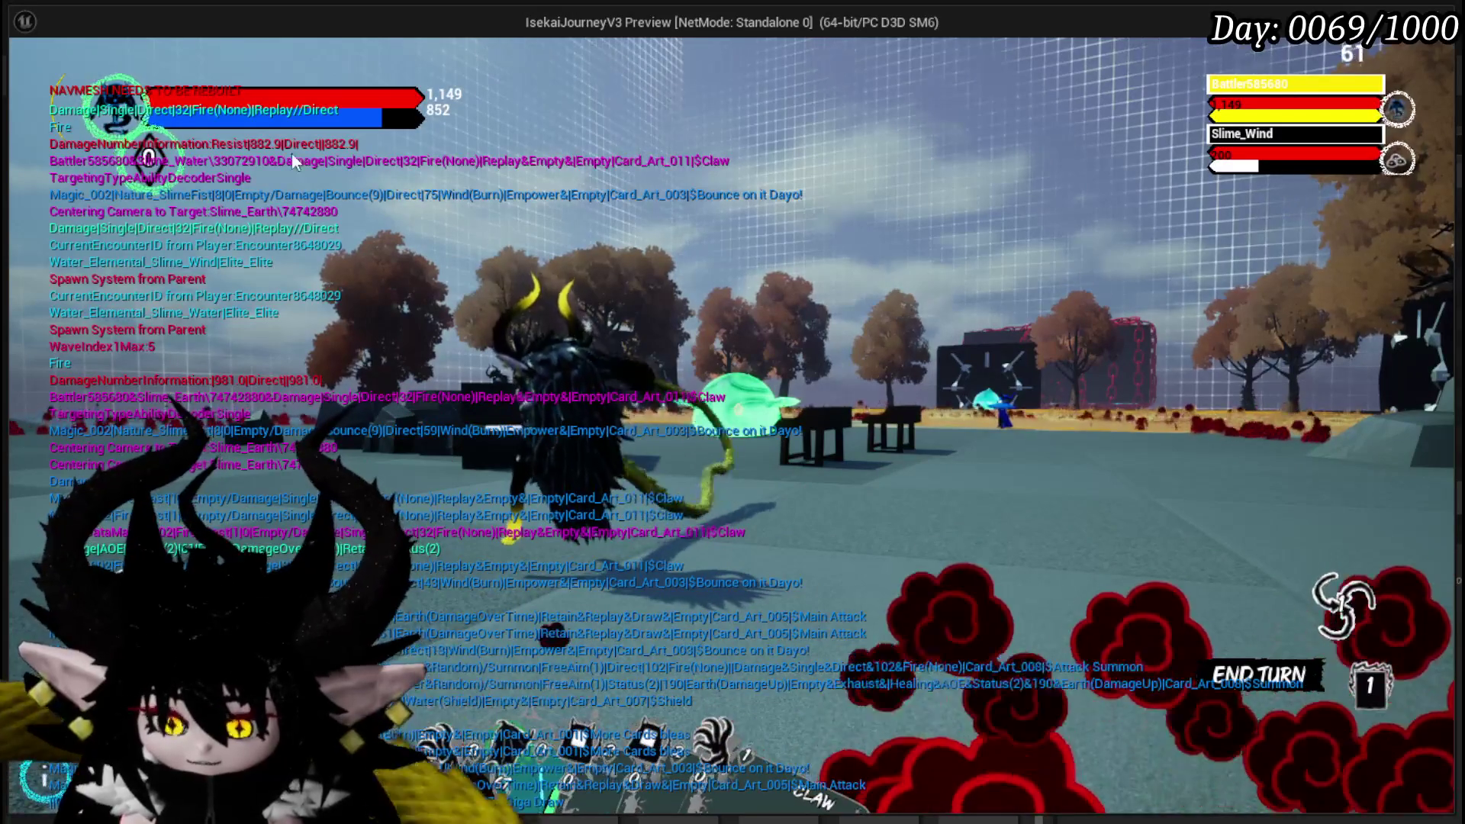
key("e")
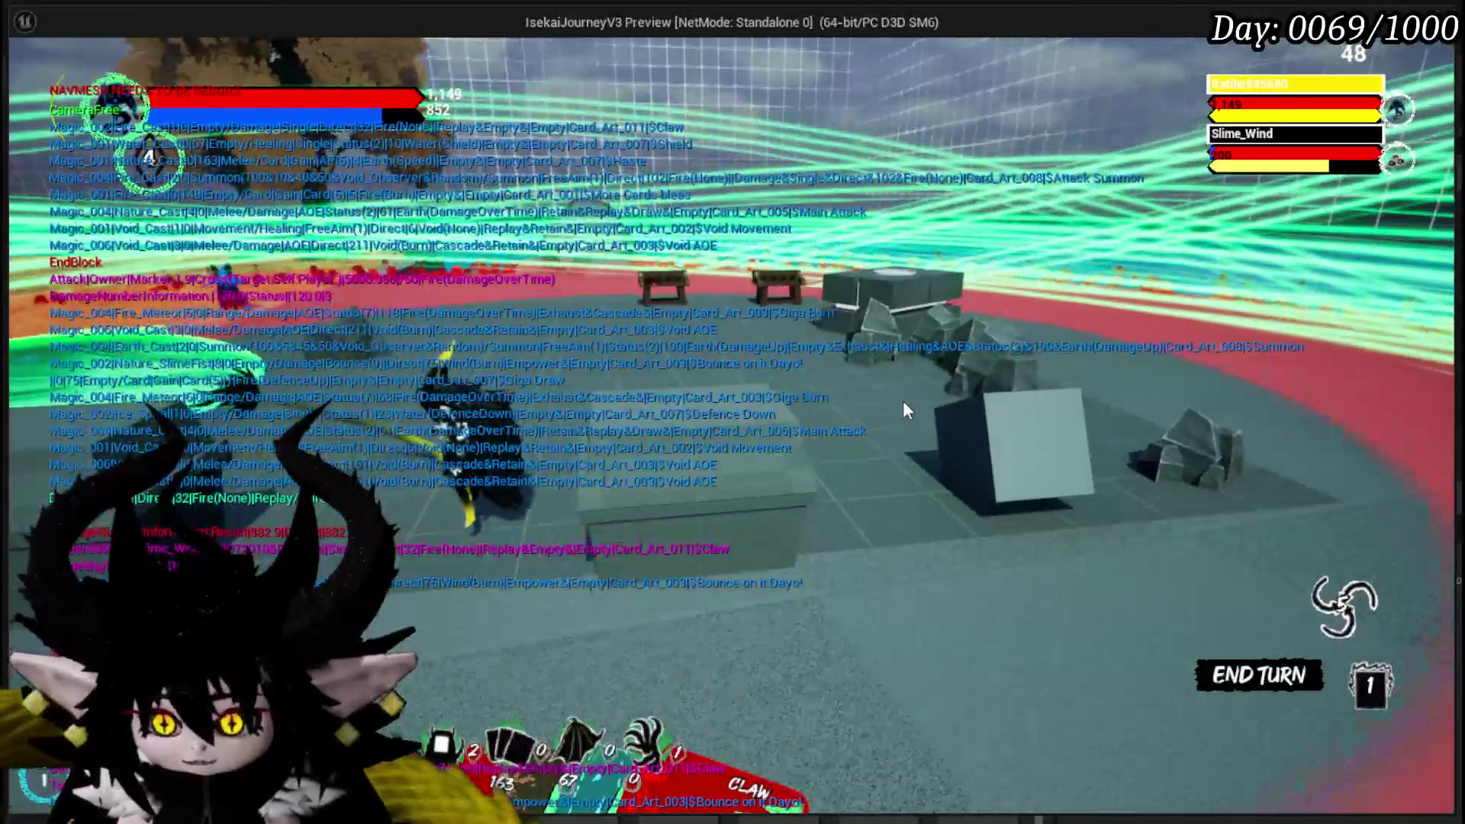
- Play Haste and More Cards, then hit Slime_Wind with Claw
mouse_move(637, 744)
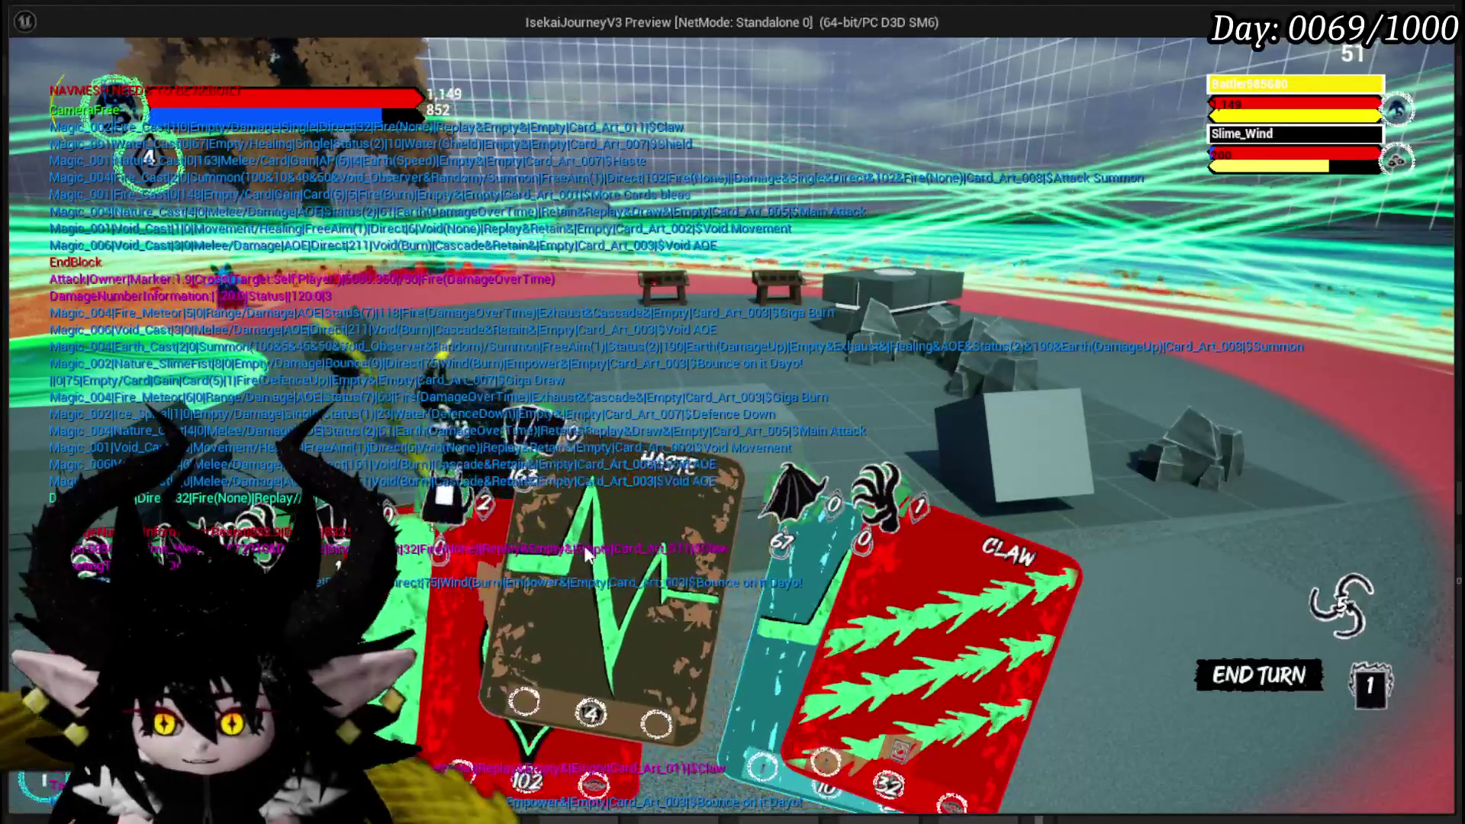
left_click(713, 487)
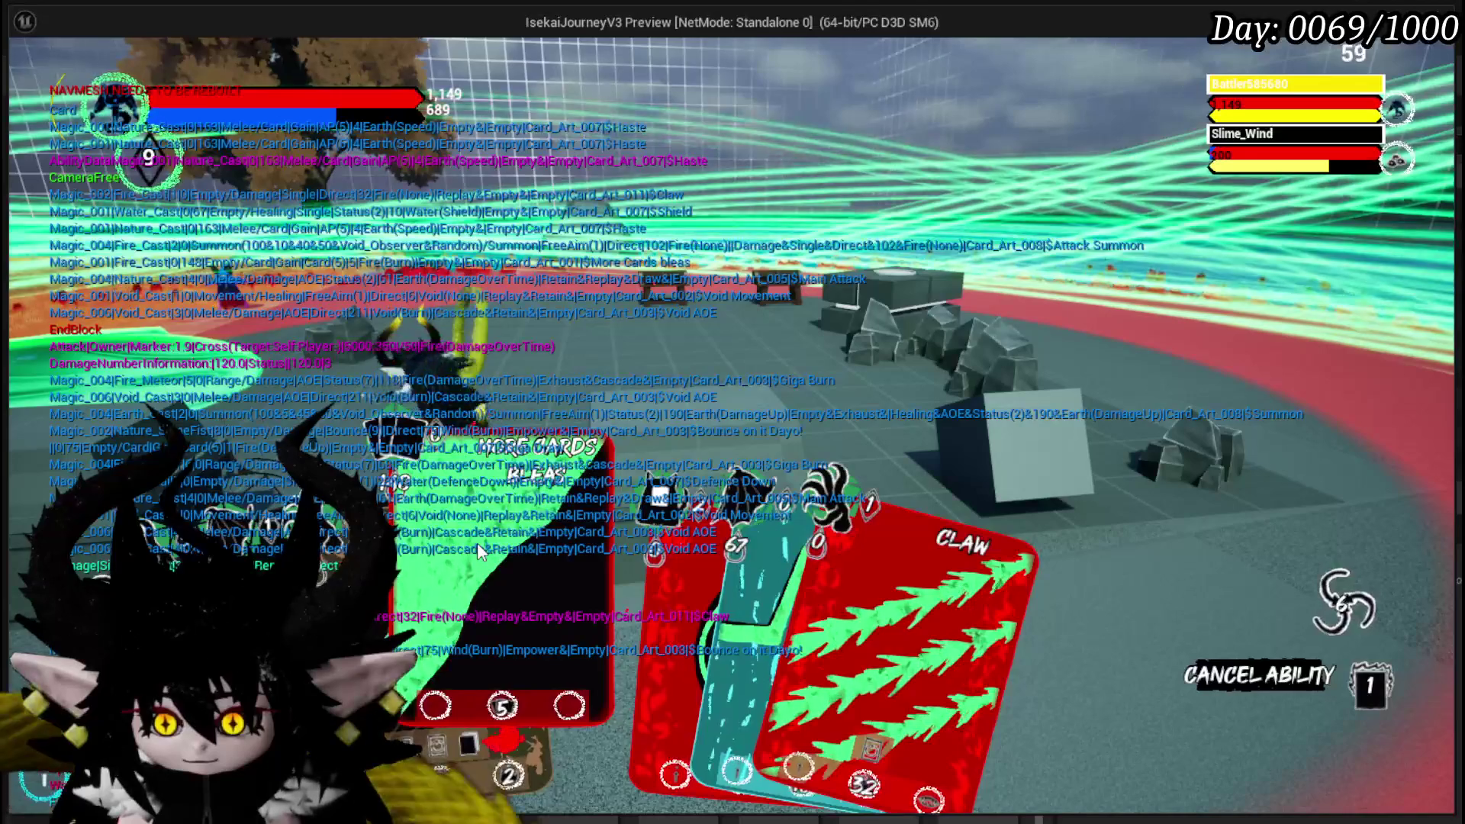
left_click(478, 544)
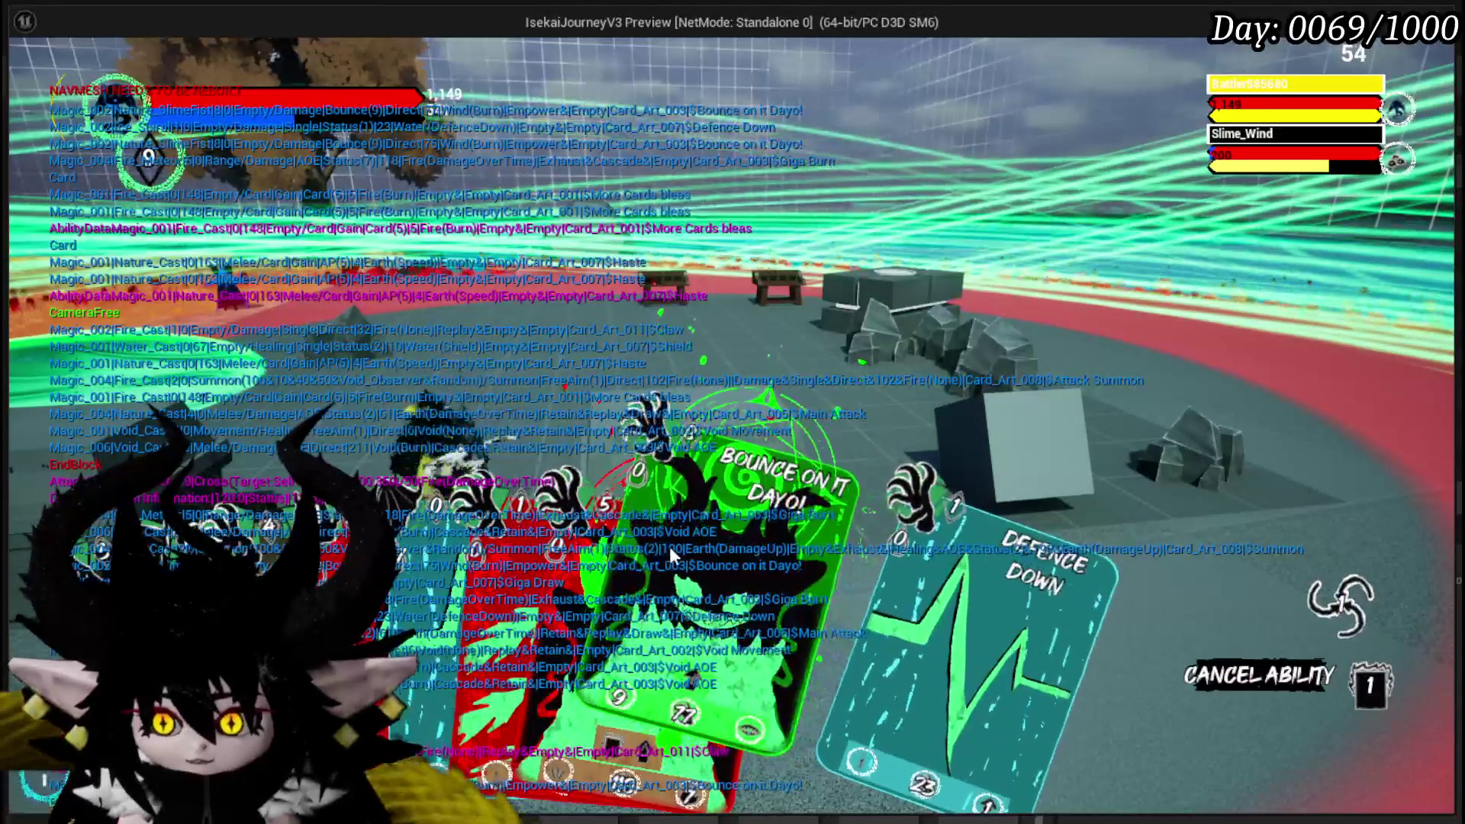
left_click(526, 555)
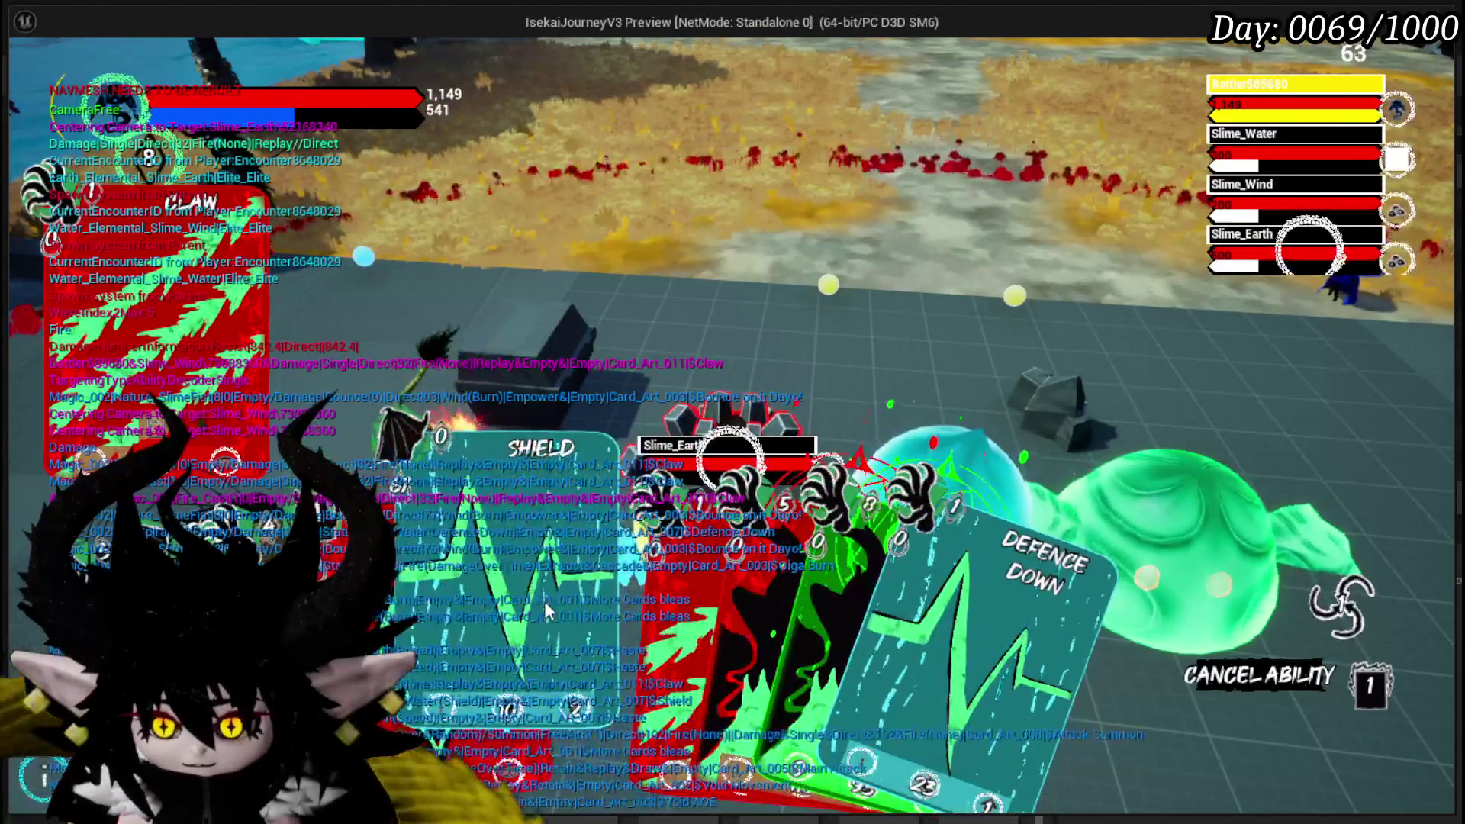
- Cast Shield on the player and attack Slime_Earth with Claw, twice over
left_click(544, 601)
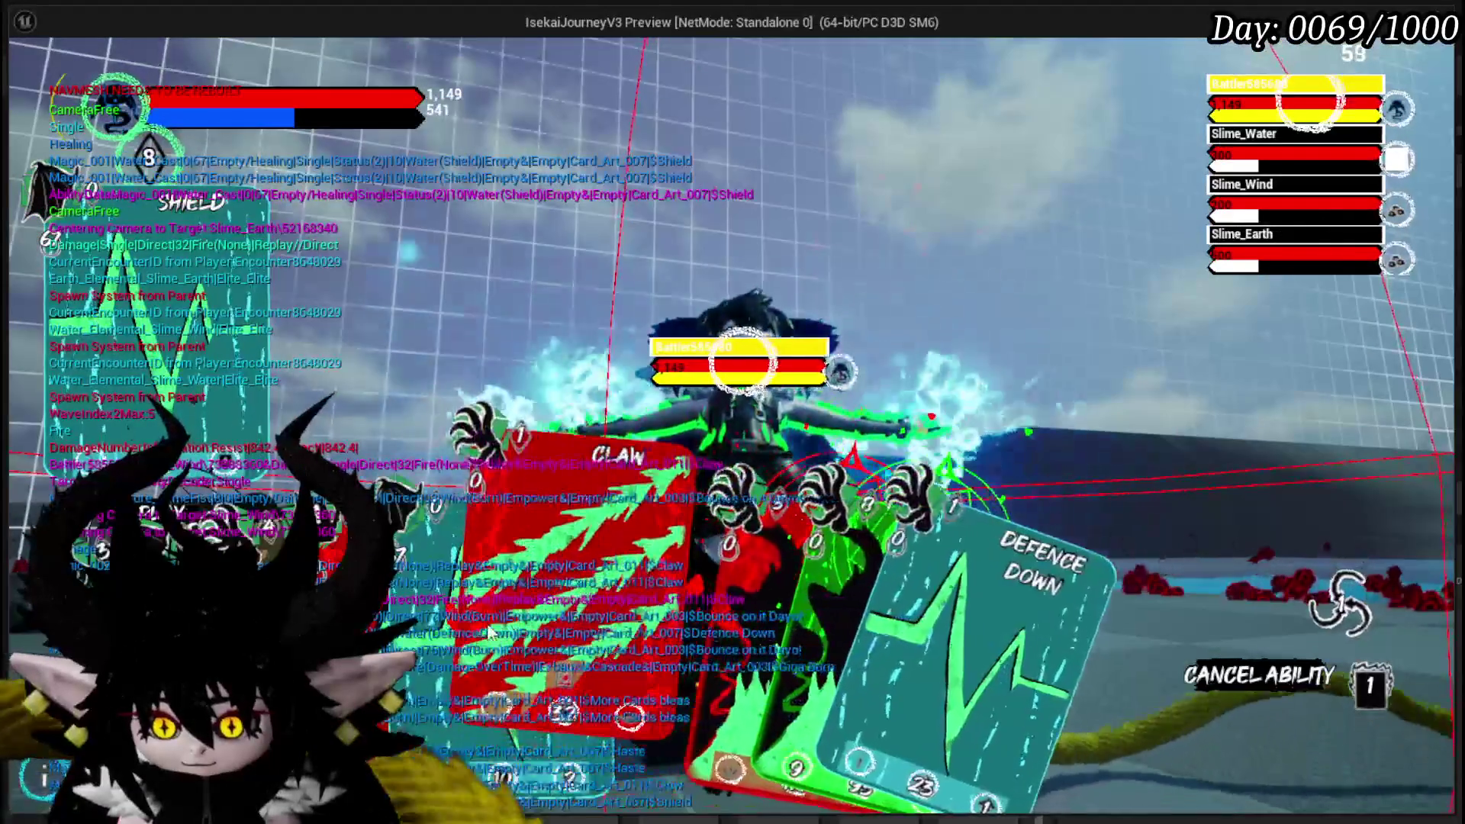
left_click(544, 602)
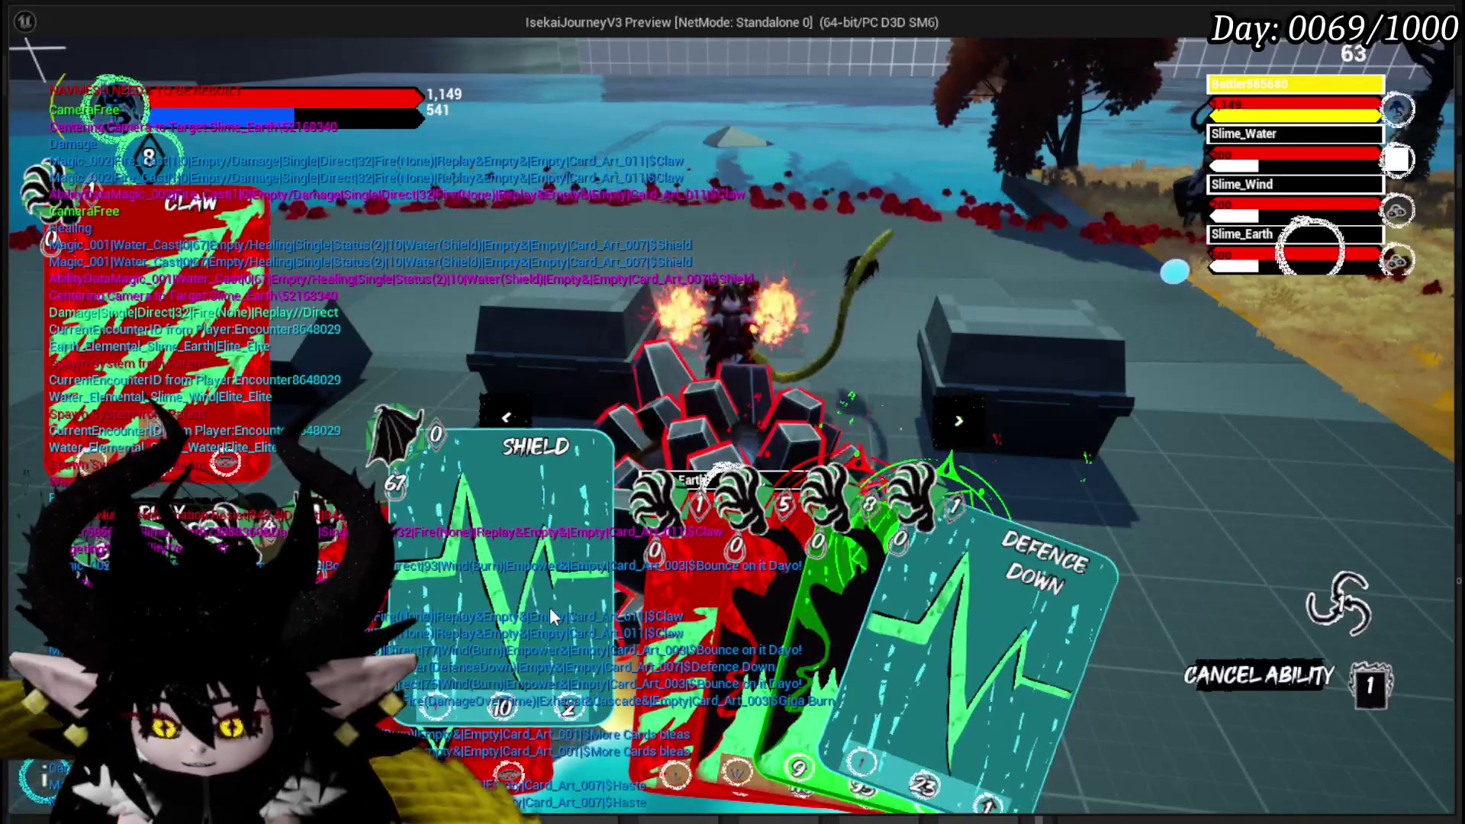
left_click(556, 612)
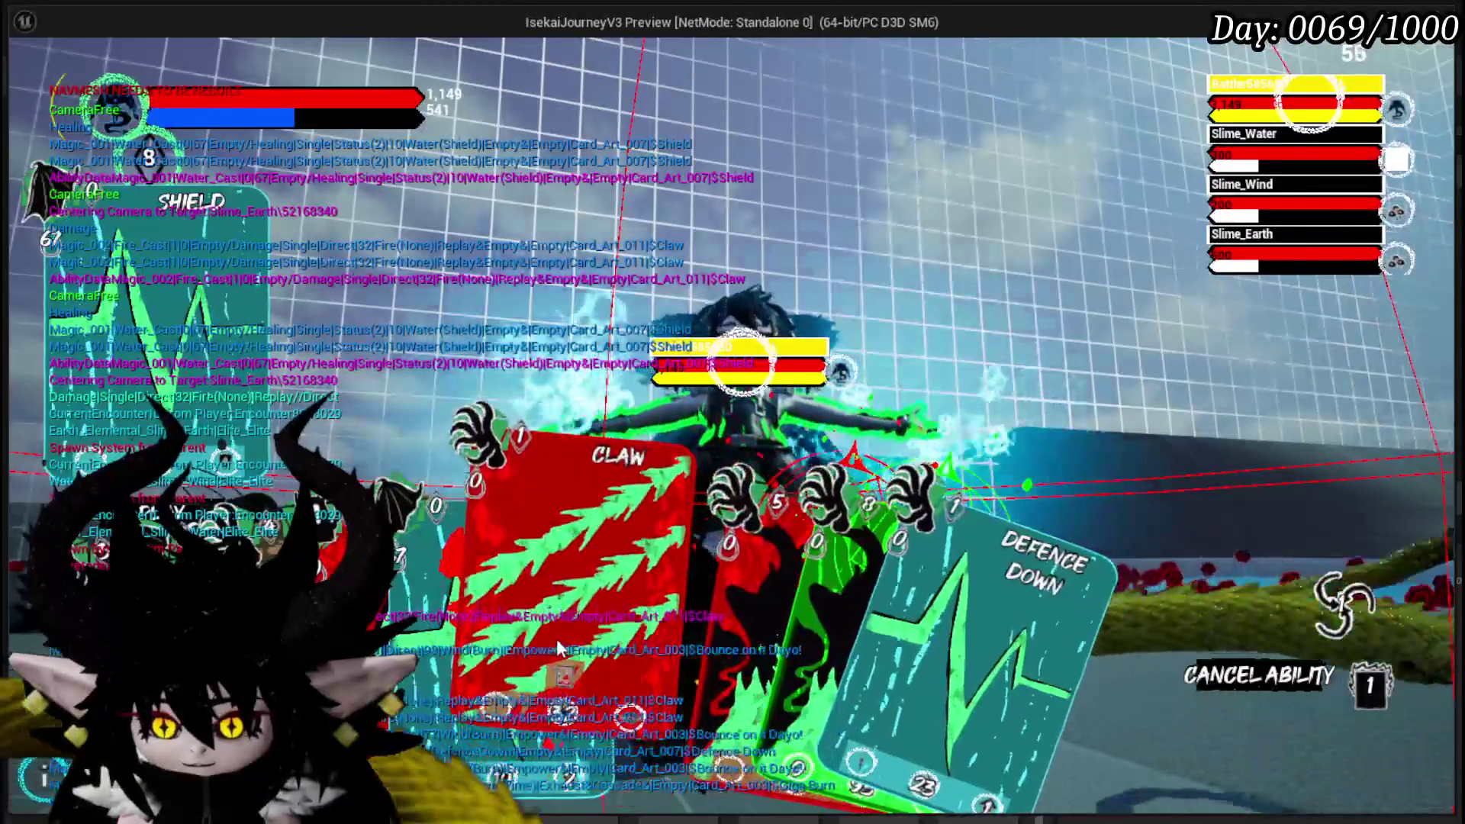
left_click(630, 600)
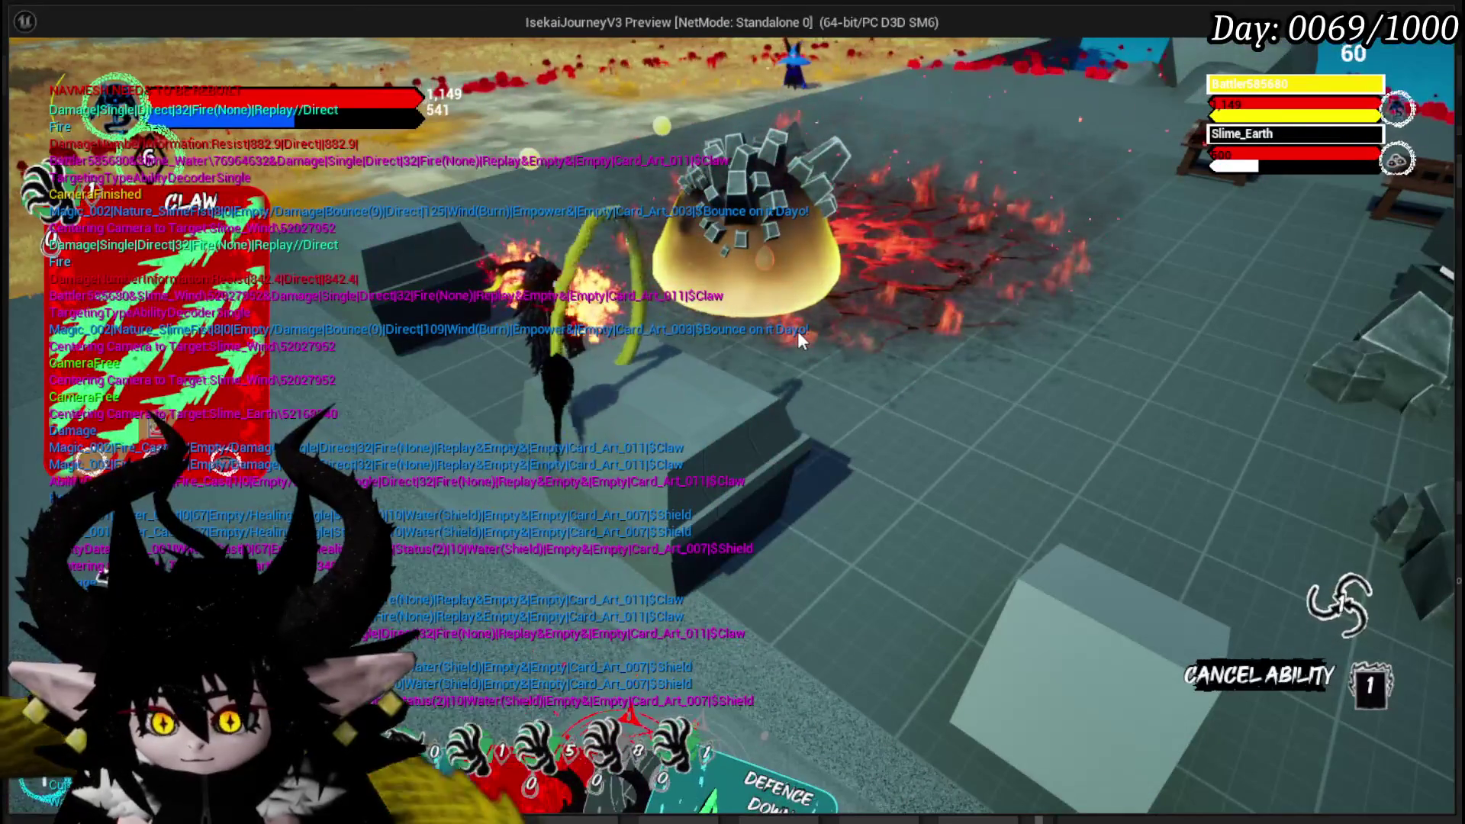
- Cancel the selected ability, cast Shield once more, and leave the game window
mouse_move(534, 584)
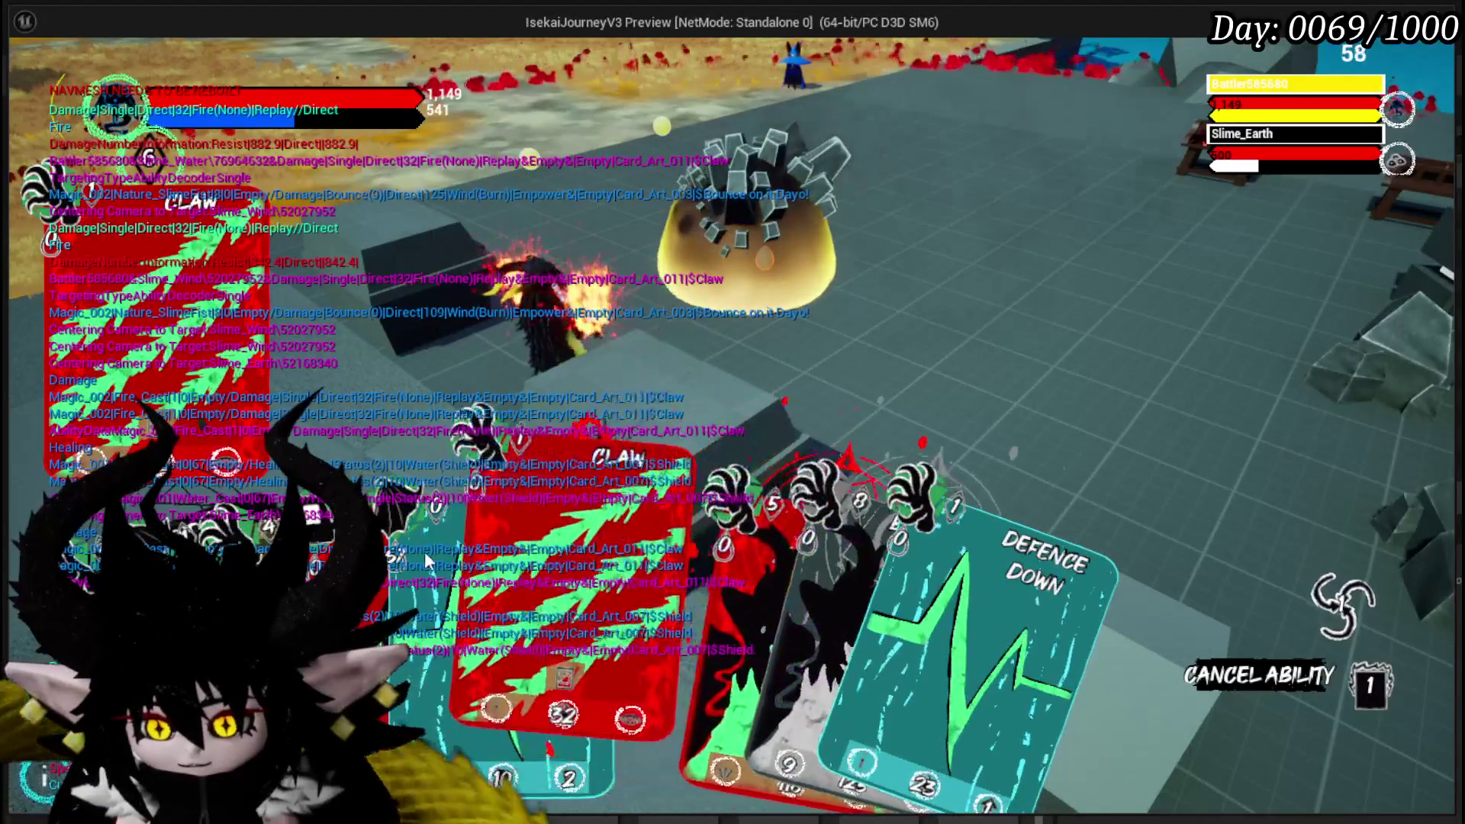
right_click(978, 245)
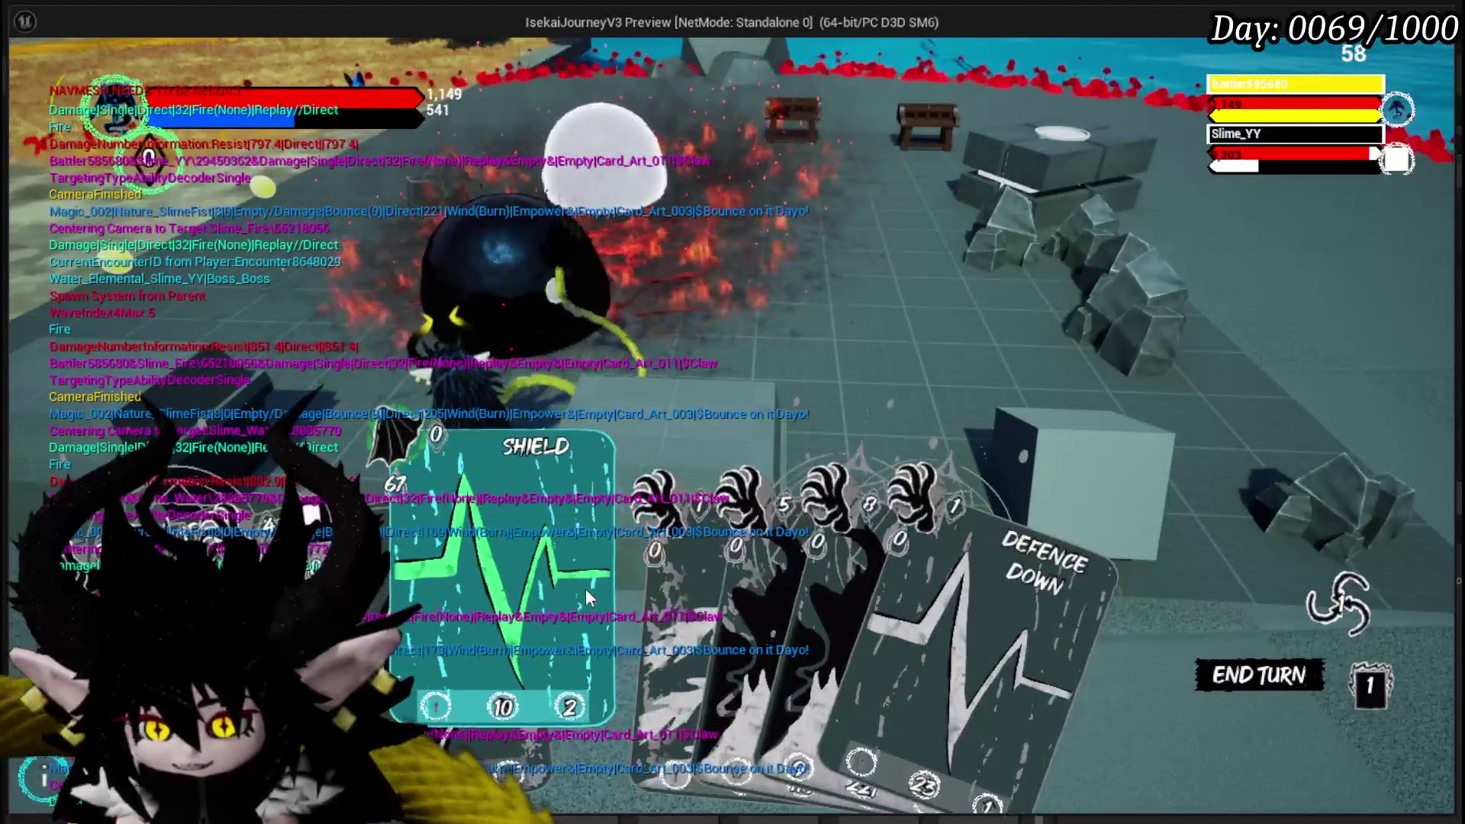
left_click(586, 586)
left_click(586, 584)
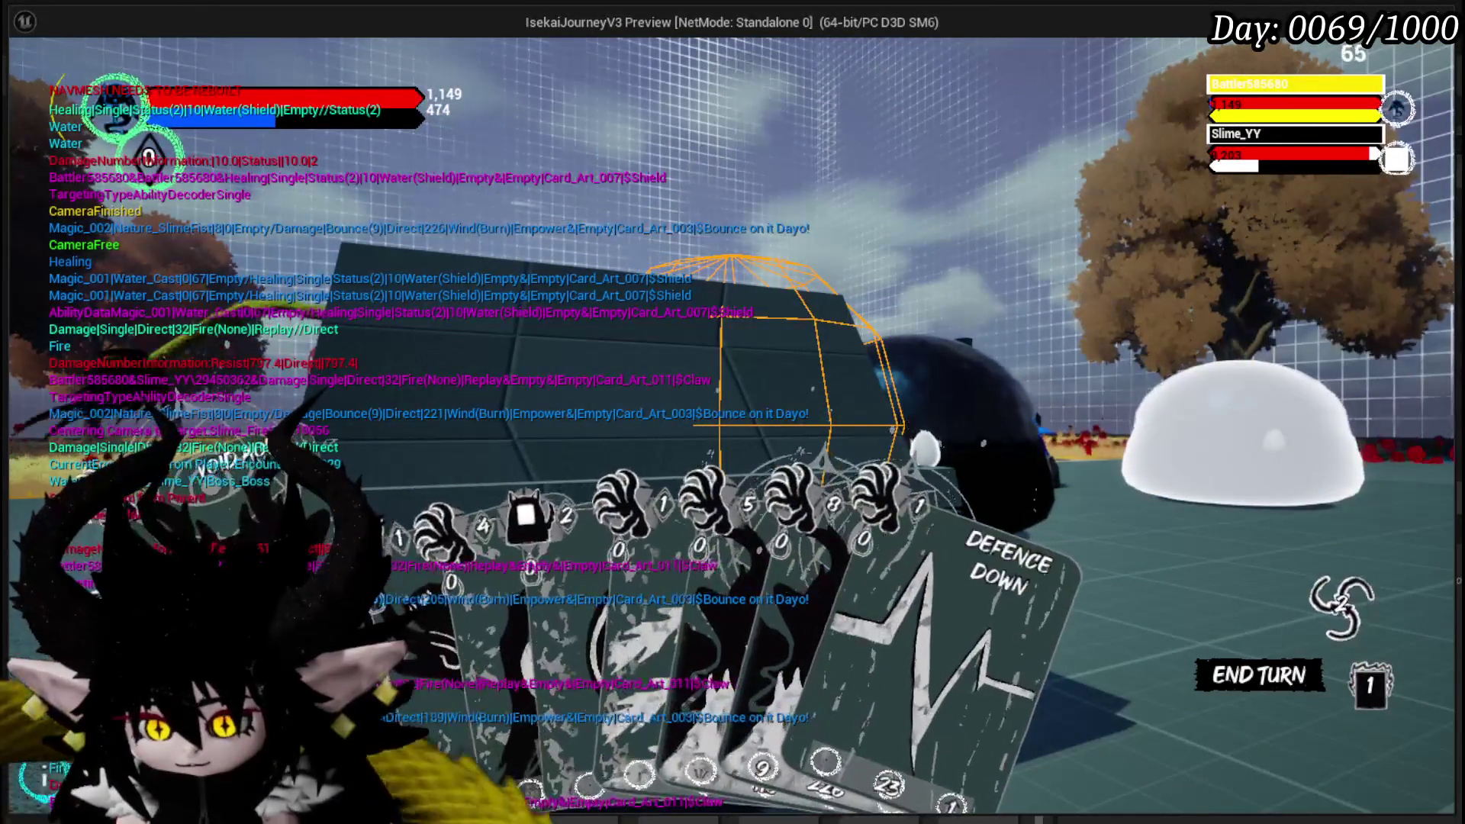
key("alt+Tab")
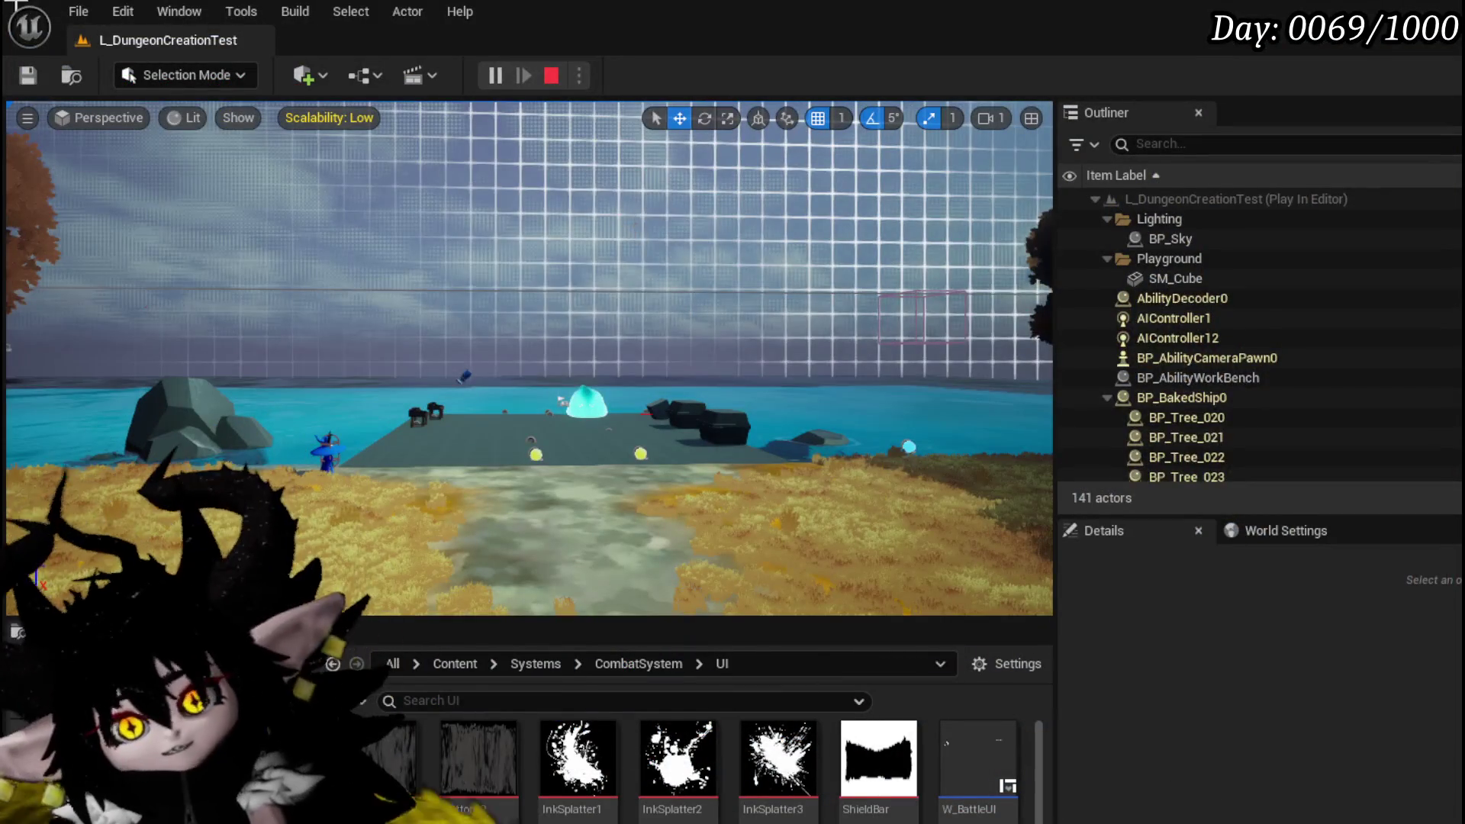
- Stop Play In Editor, view WP_ActionSelection's Trigger Empower nodes, then return to L_DungeonCreationTest
key("Escape")
key("ctrl+s")
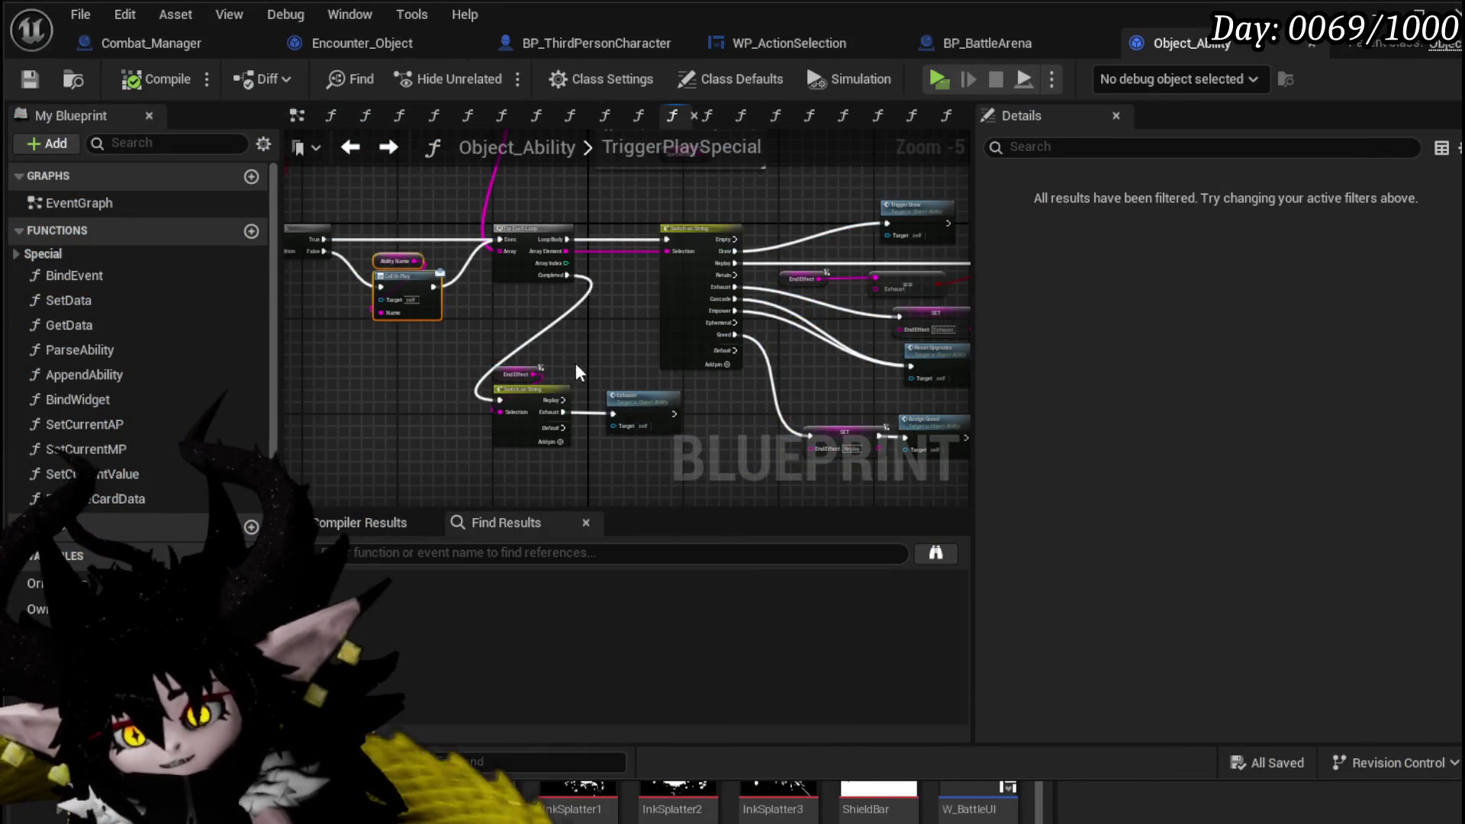
scroll(578, 372, "up", 3)
scroll(687, 412, "down", 2)
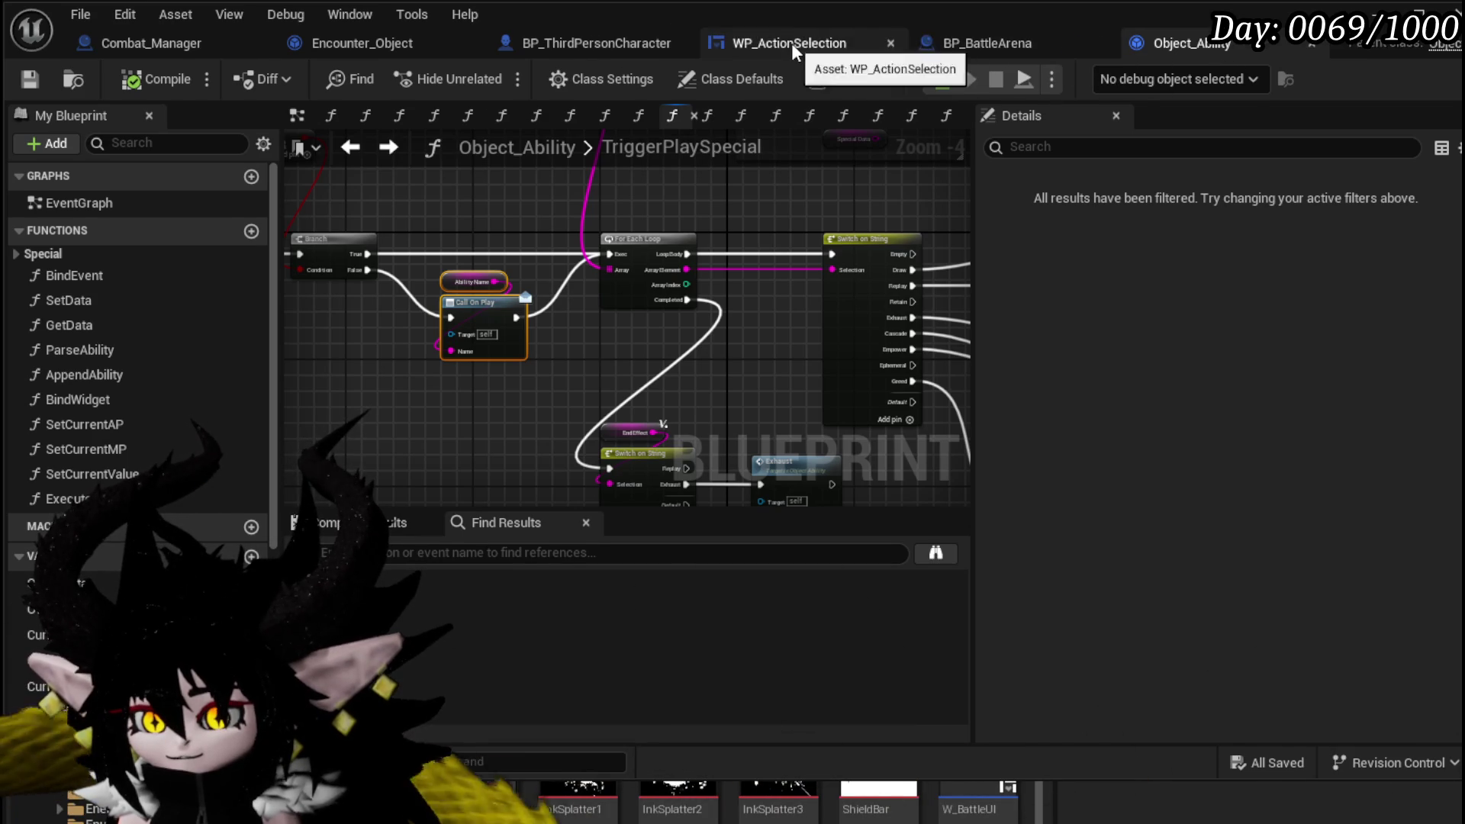
left_click(791, 43)
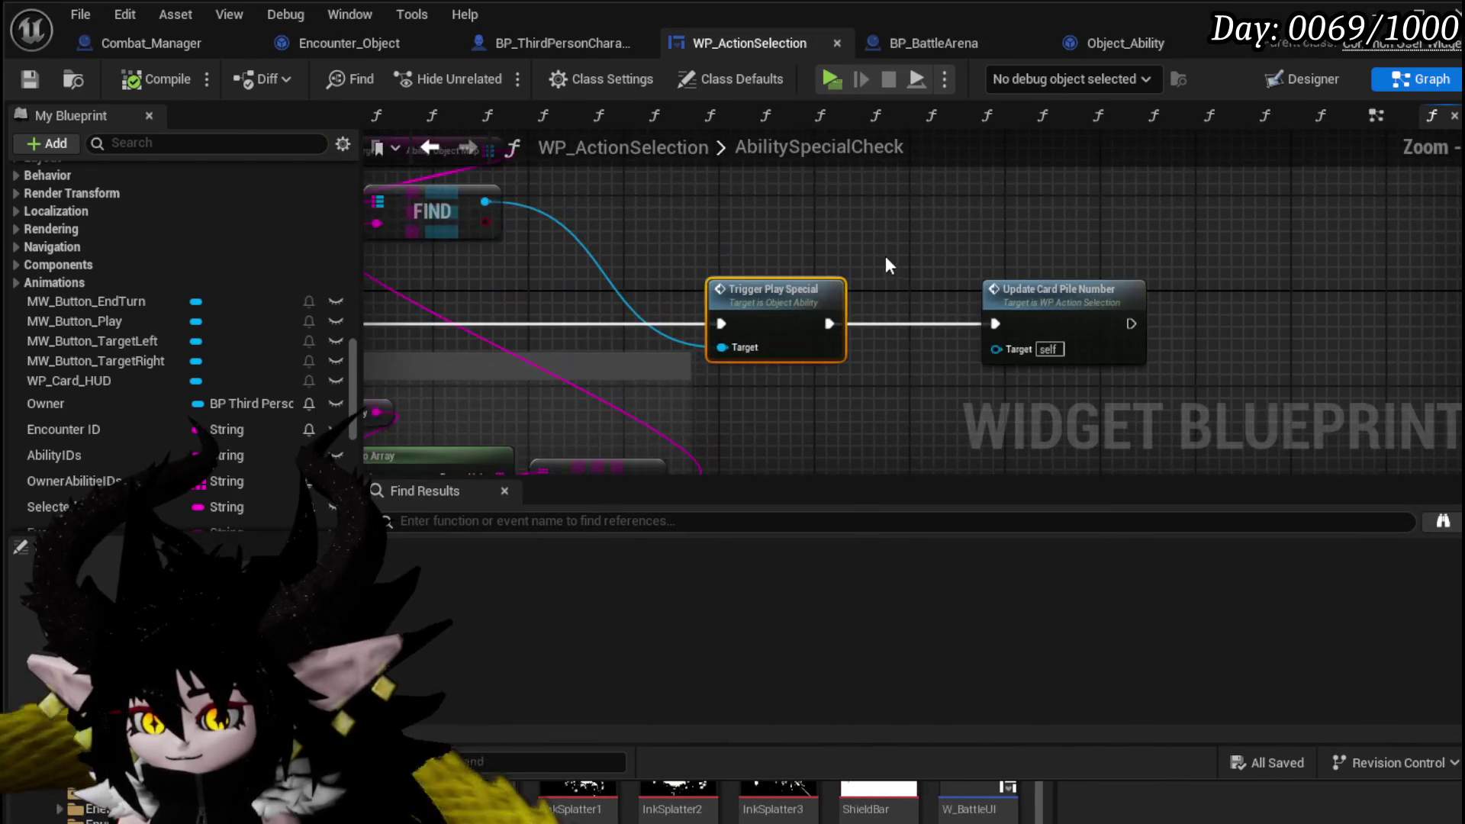
left_click_drag(884, 257, 881, 228)
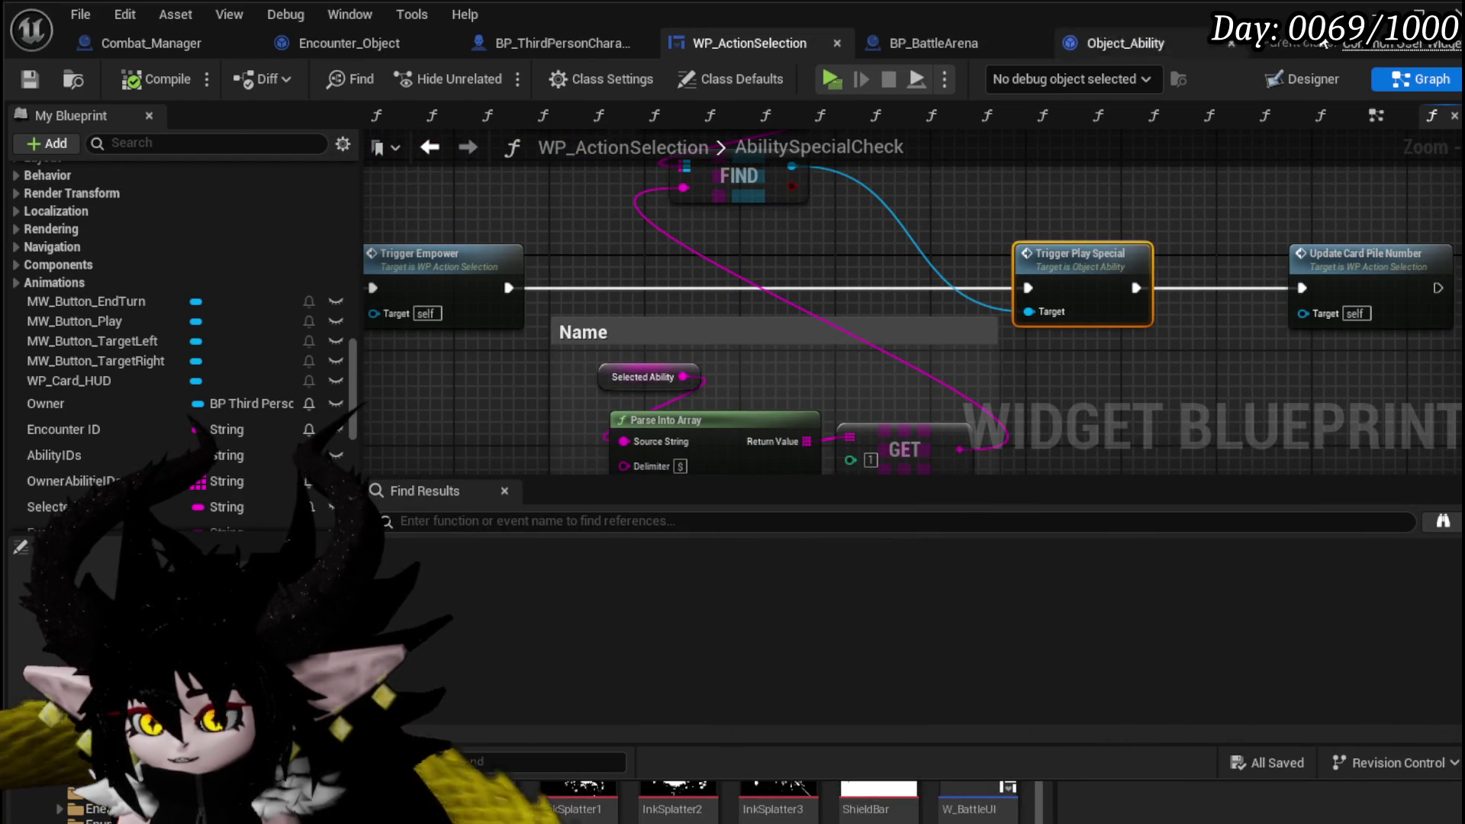
key("alt+Tab")
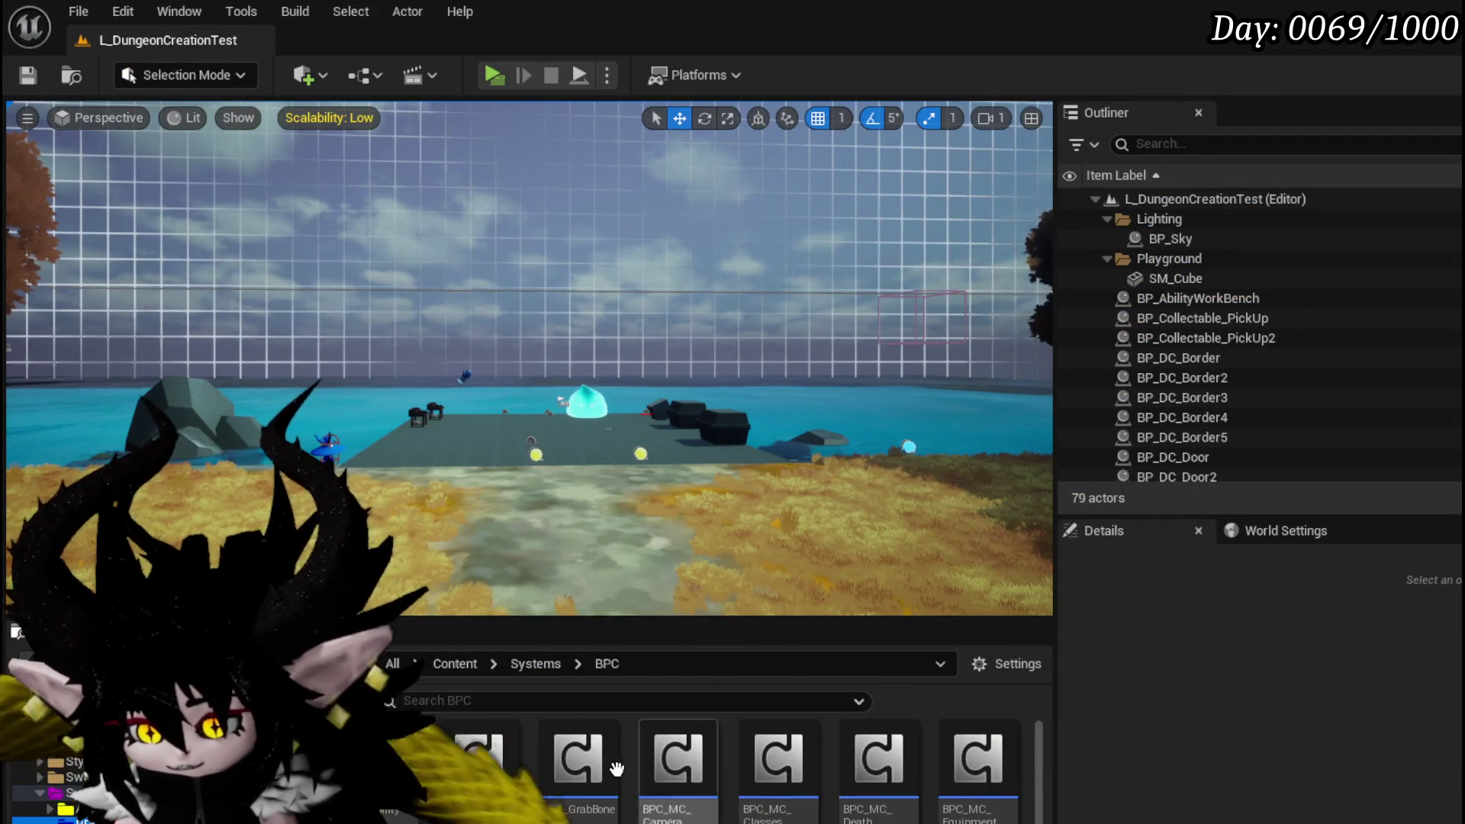
- Open BPC_MC_Camera, move TPS_View below LockAt_View, then compile and save
double_click(661, 763)
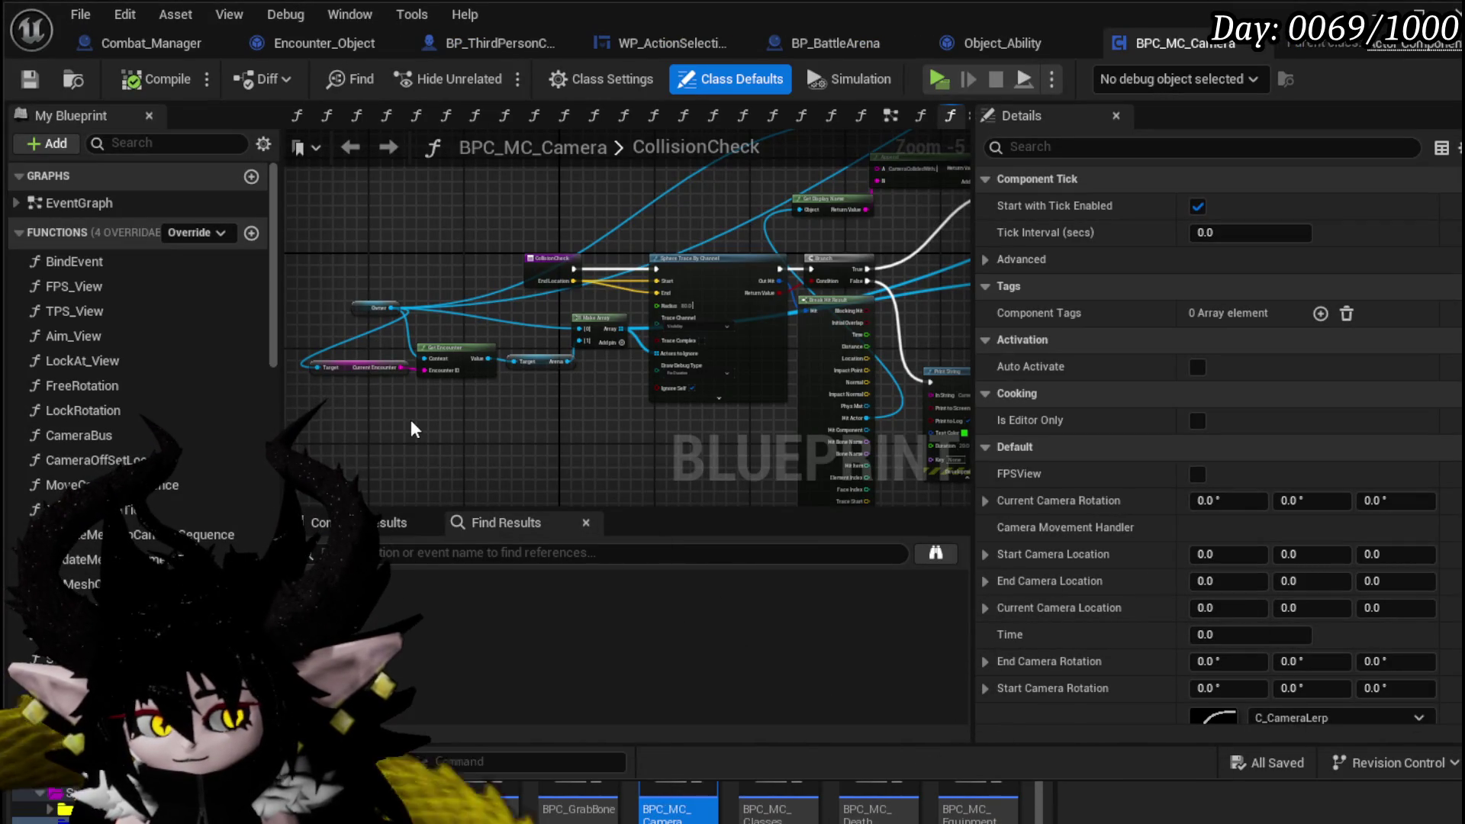
mouse_move(264, 311)
left_mouse_down()
mouse_move(271, 437)
mouse_move(263, 382)
left_mouse_up()
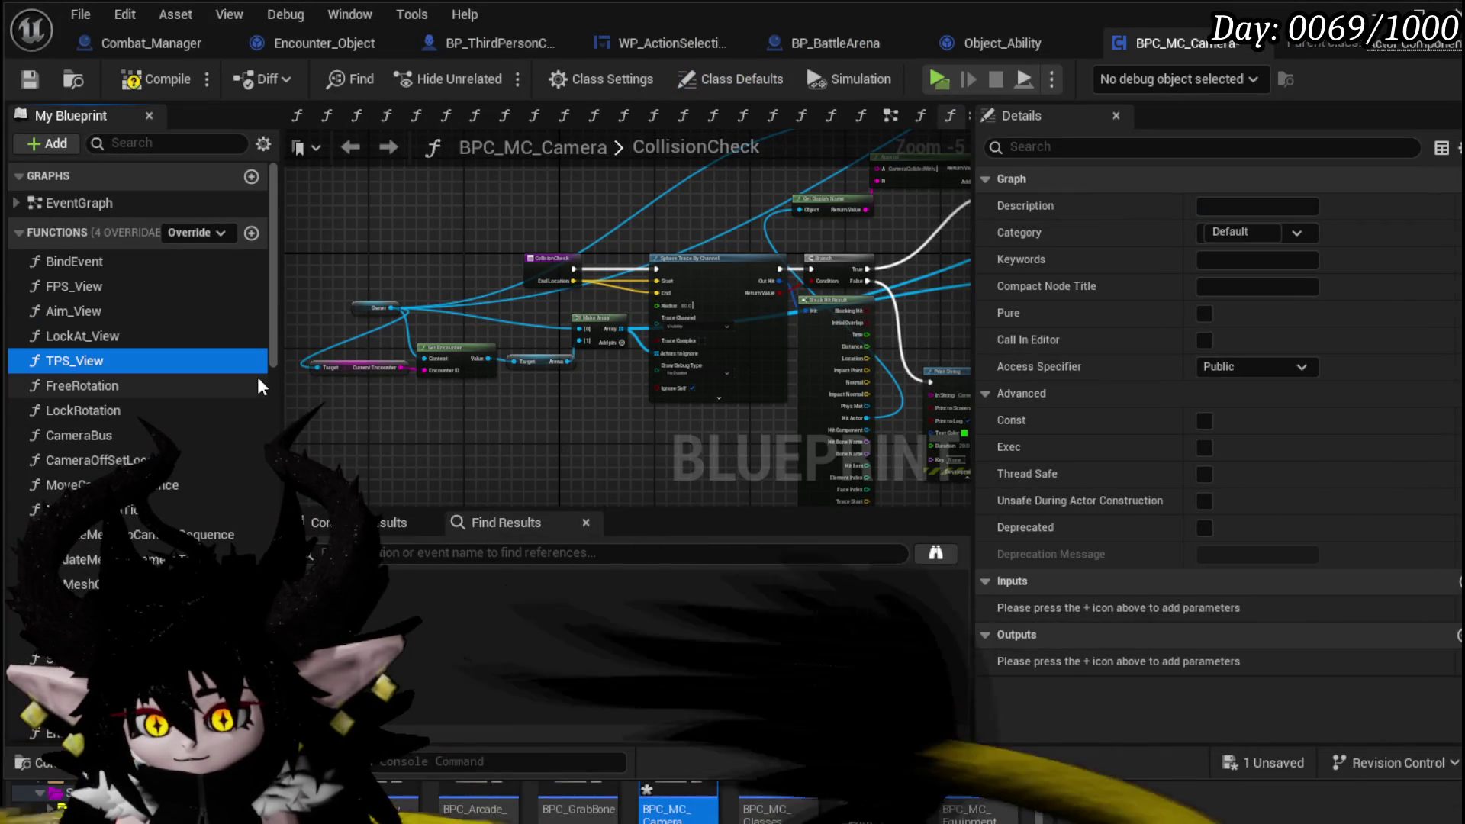
left_click(392, 404)
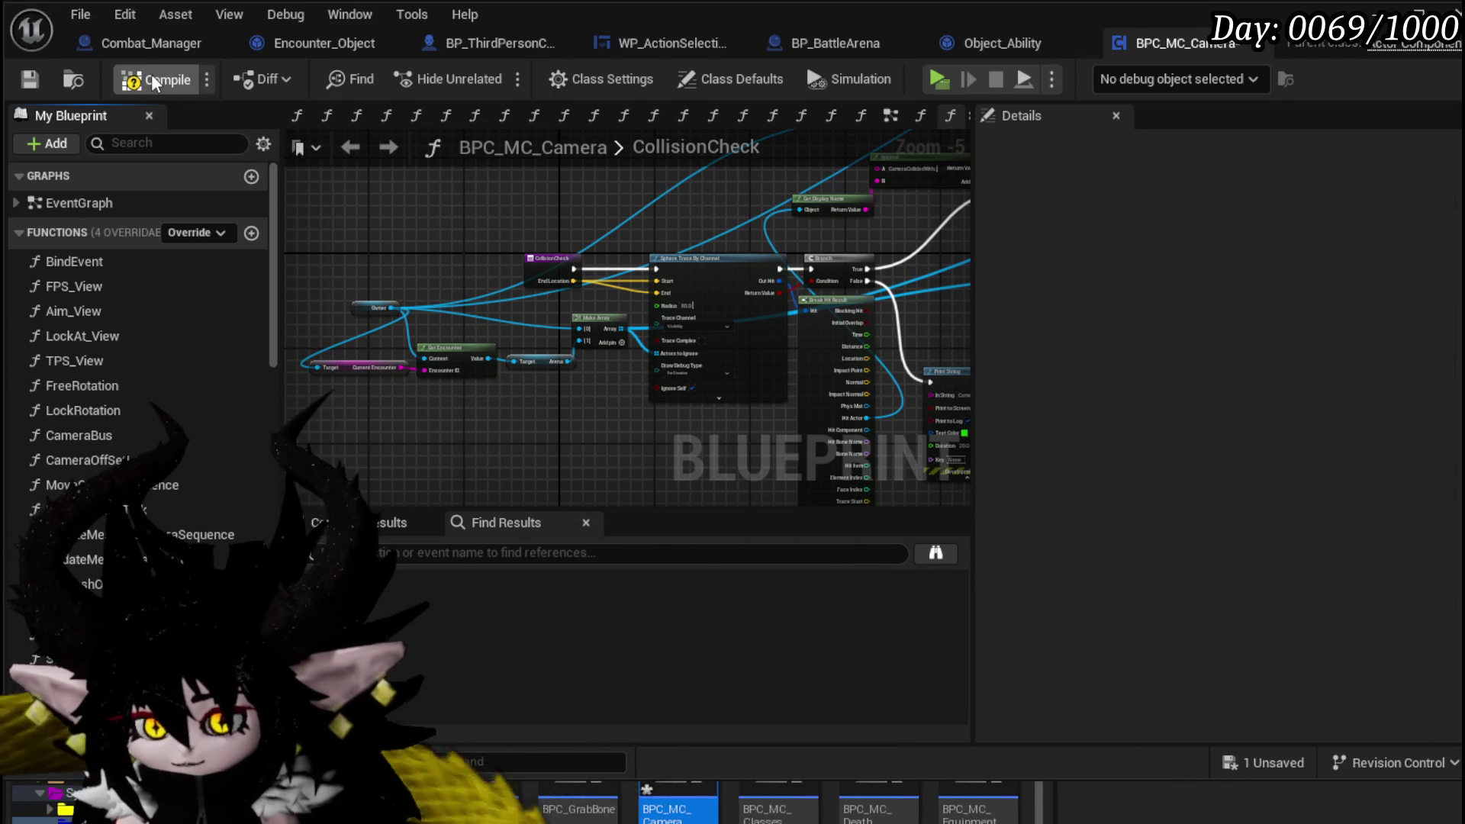
left_click(30, 79)
- Drag an item in the My Blueprint list, enter 'CaCategory', and review the function list
scroll(497, 295, "down", 3)
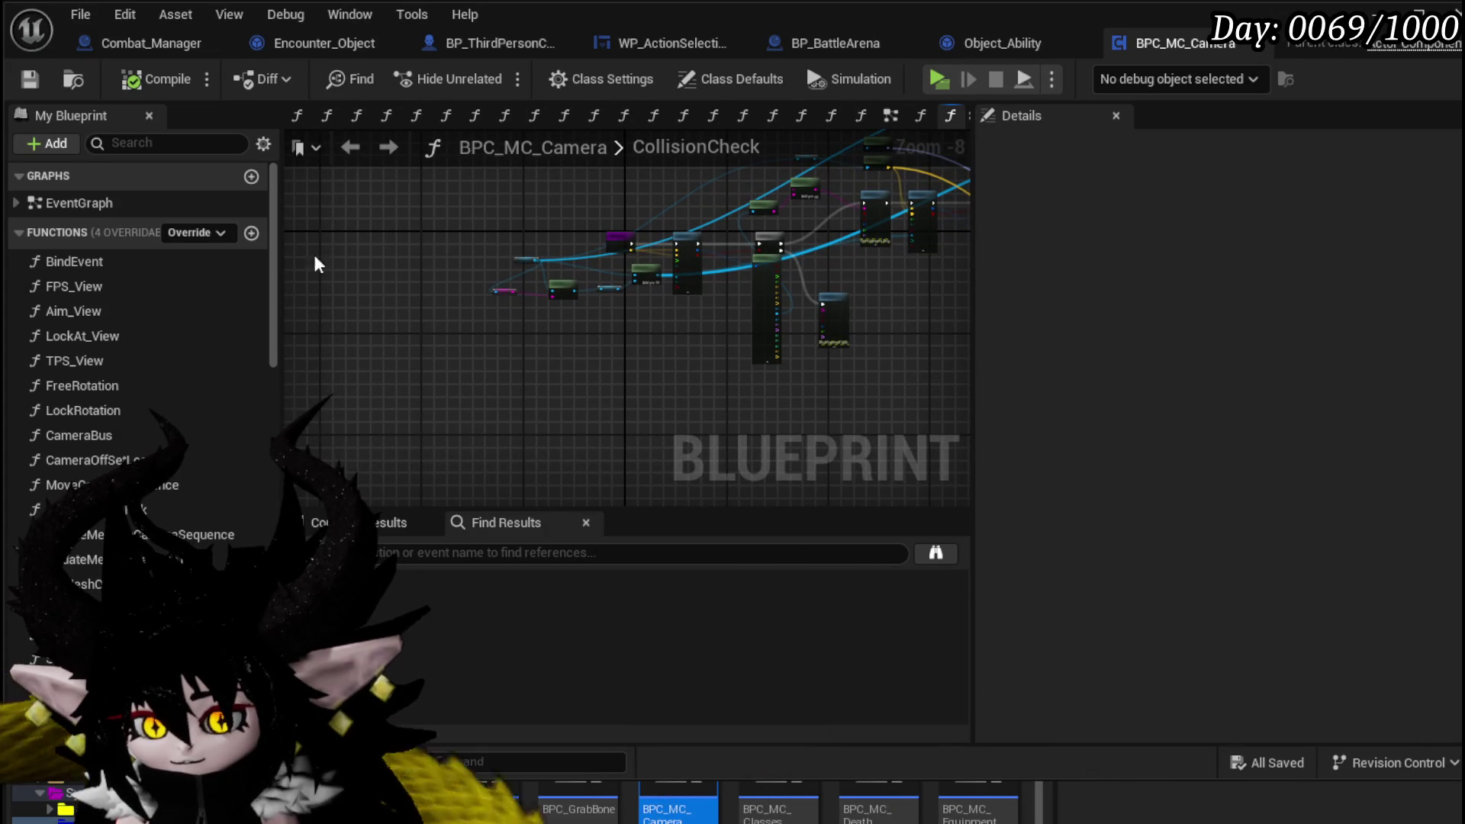
mouse_move(273, 258)
left_mouse_down()
mouse_move(306, 519)
mouse_move(316, 374)
left_mouse_up()
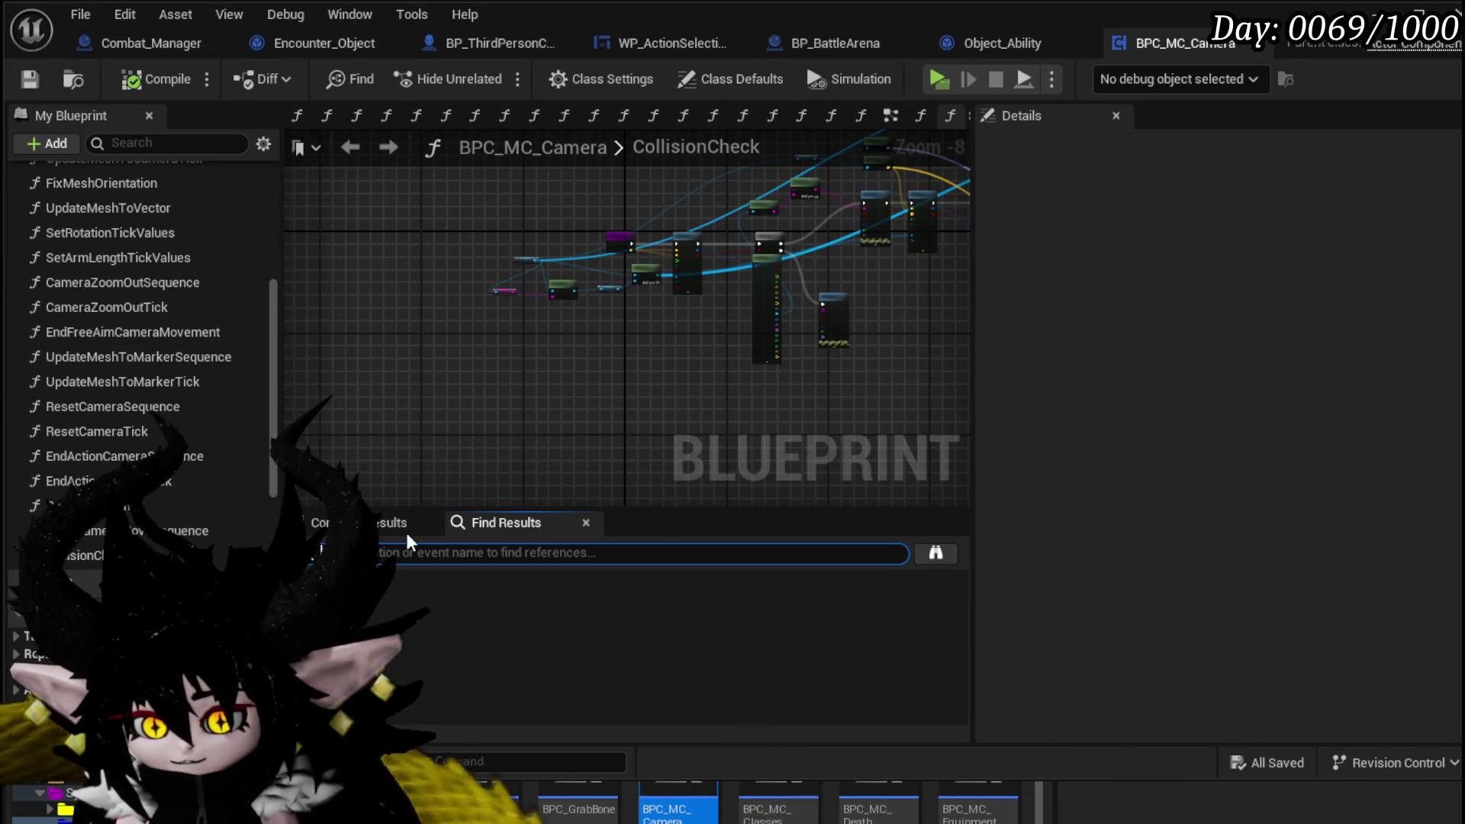
type("Ca")
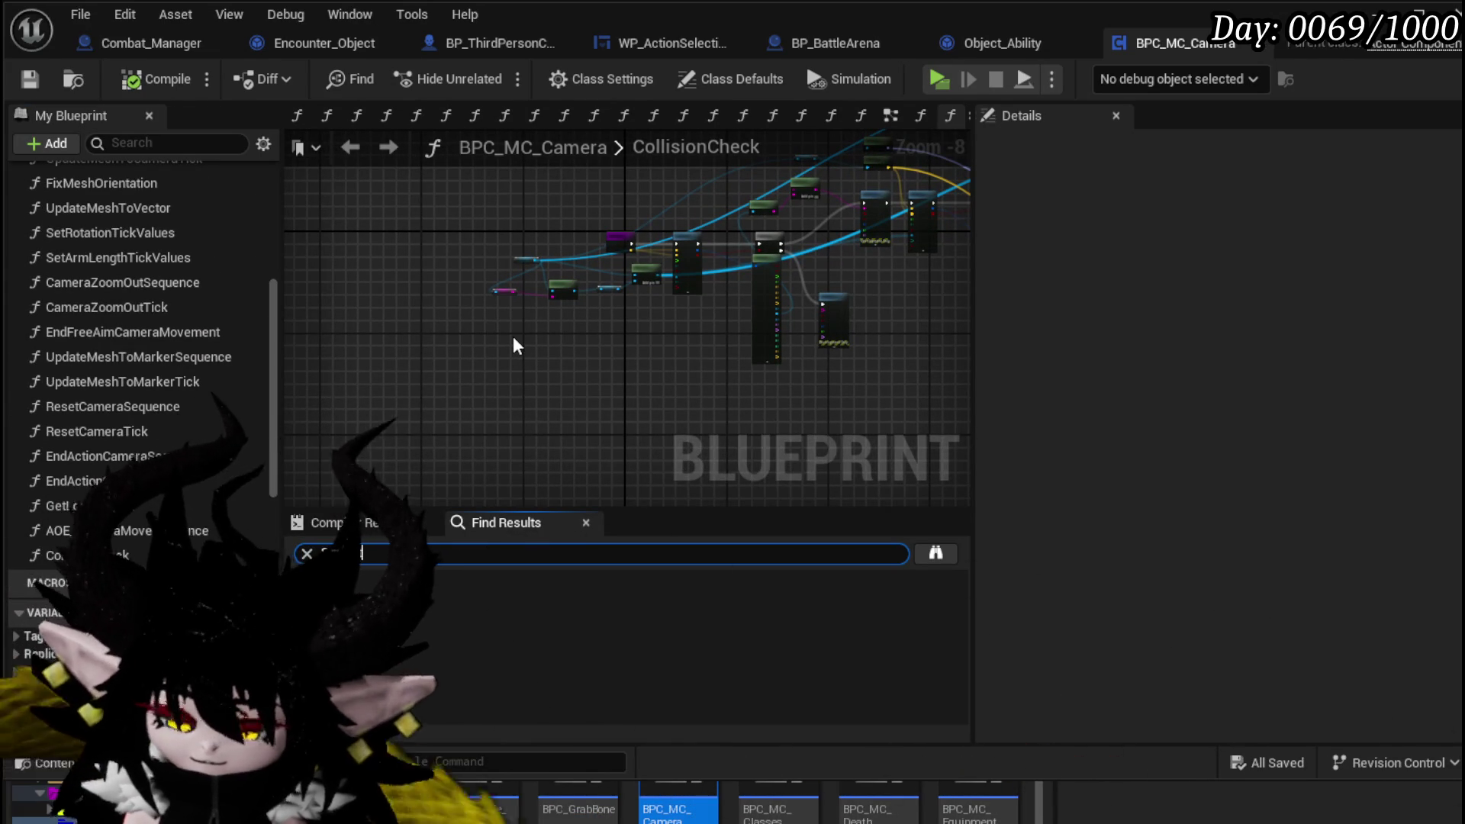
type("Category")
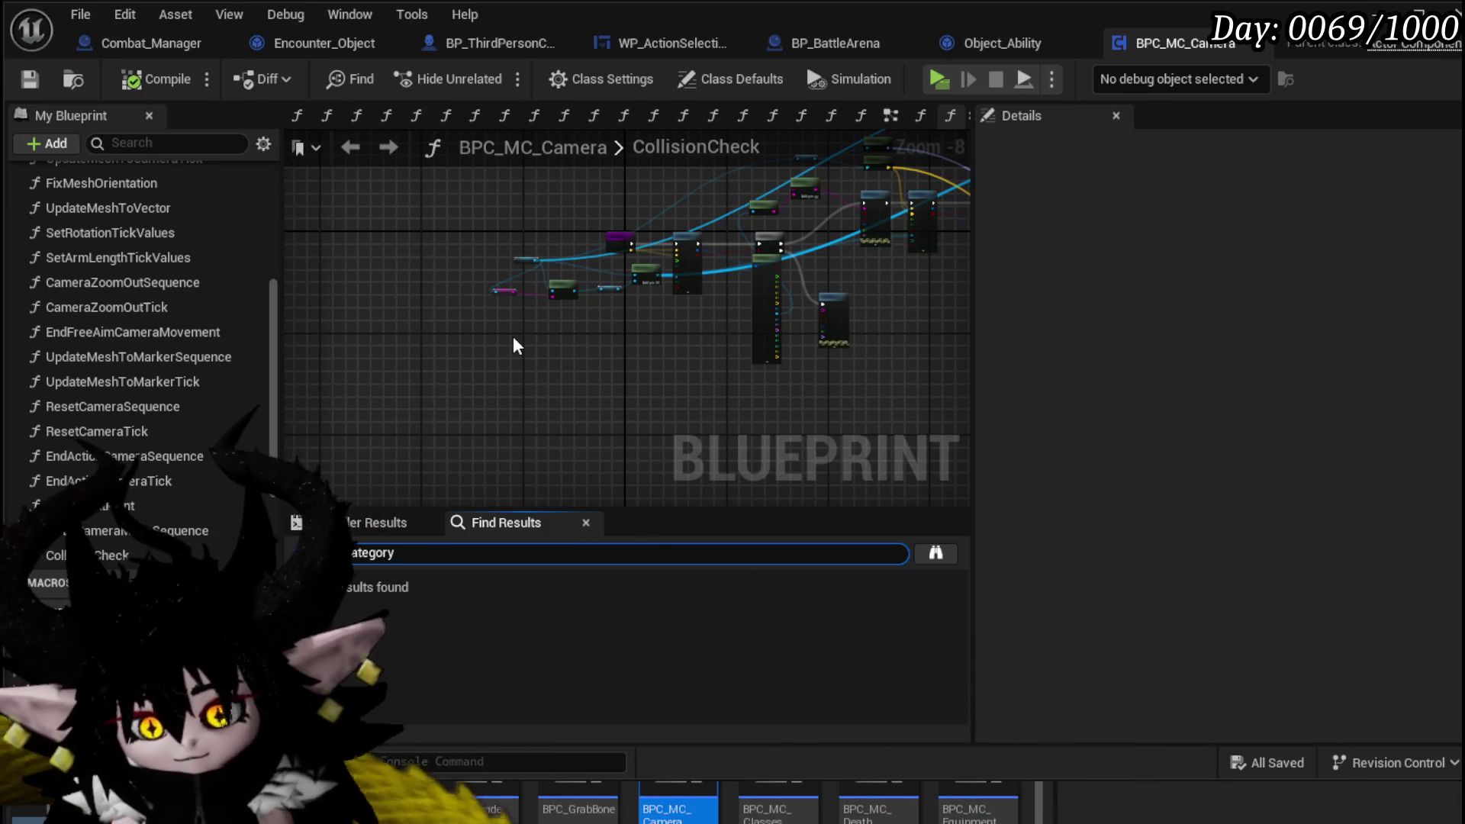
scroll(152, 268, "up", 10)
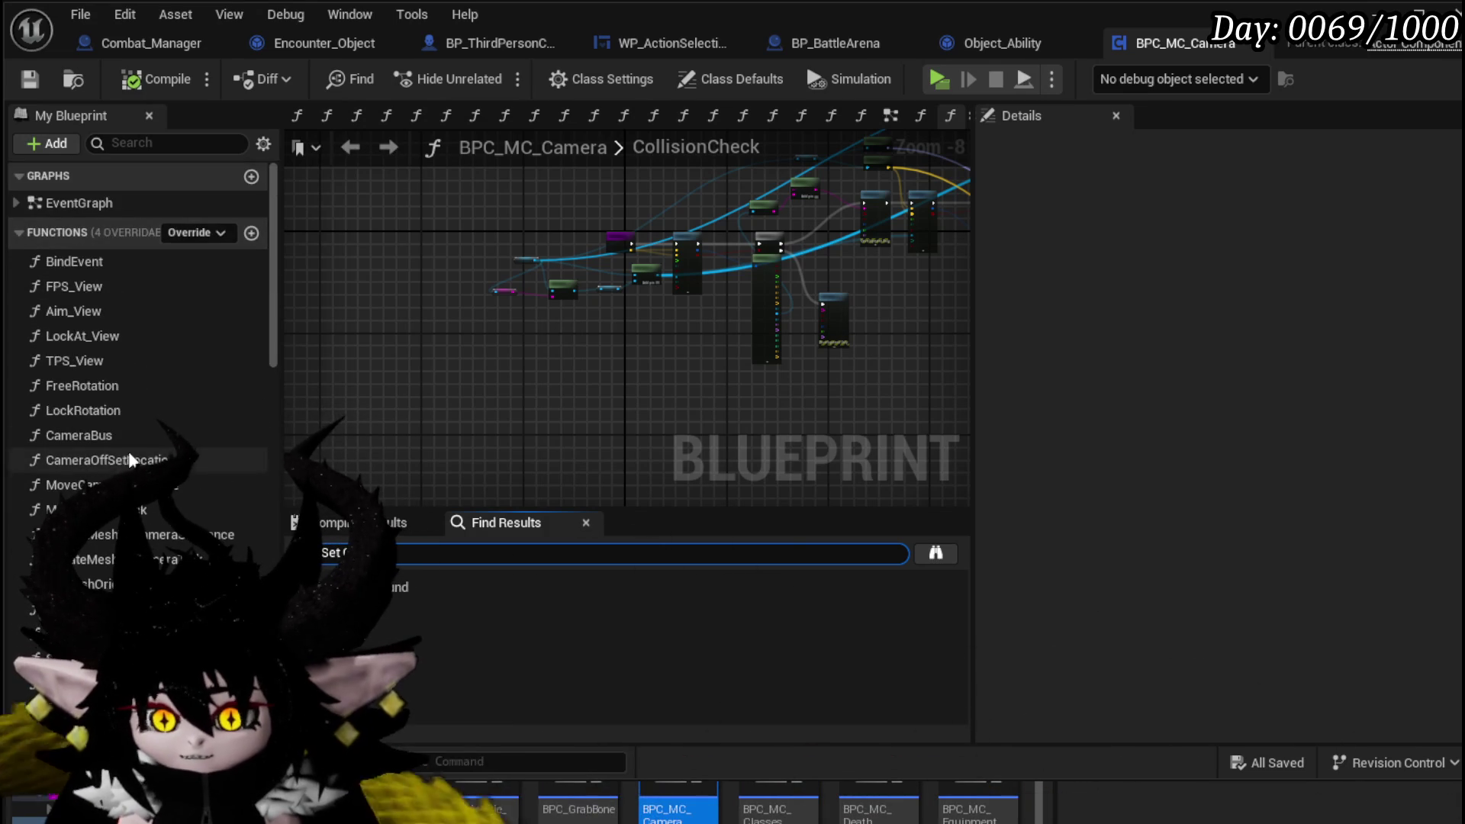
scroll(170, 363, "down", 3)
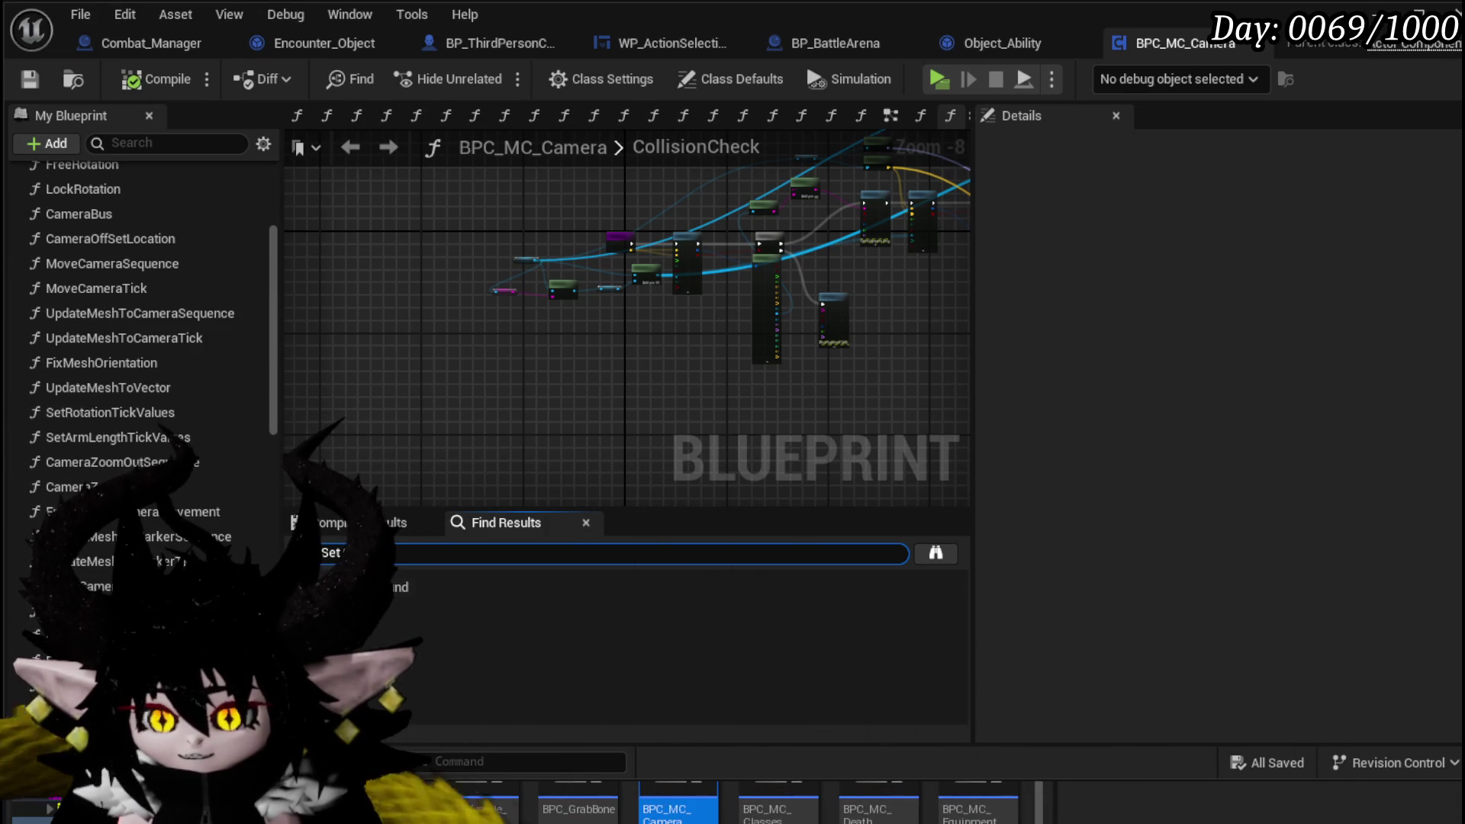
scroll(156, 443, "down", 5)
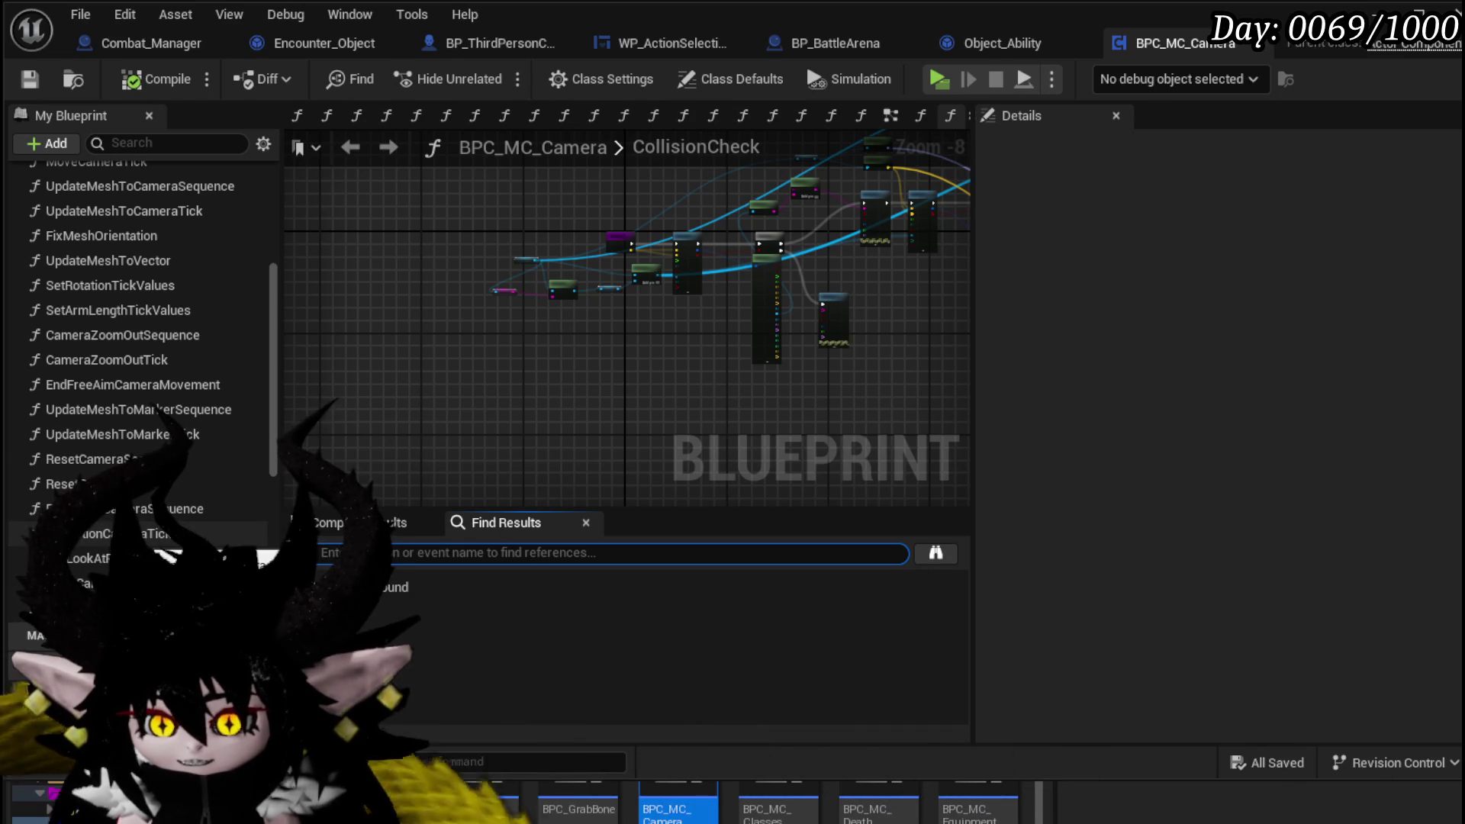
scroll(204, 532, "up", 7)
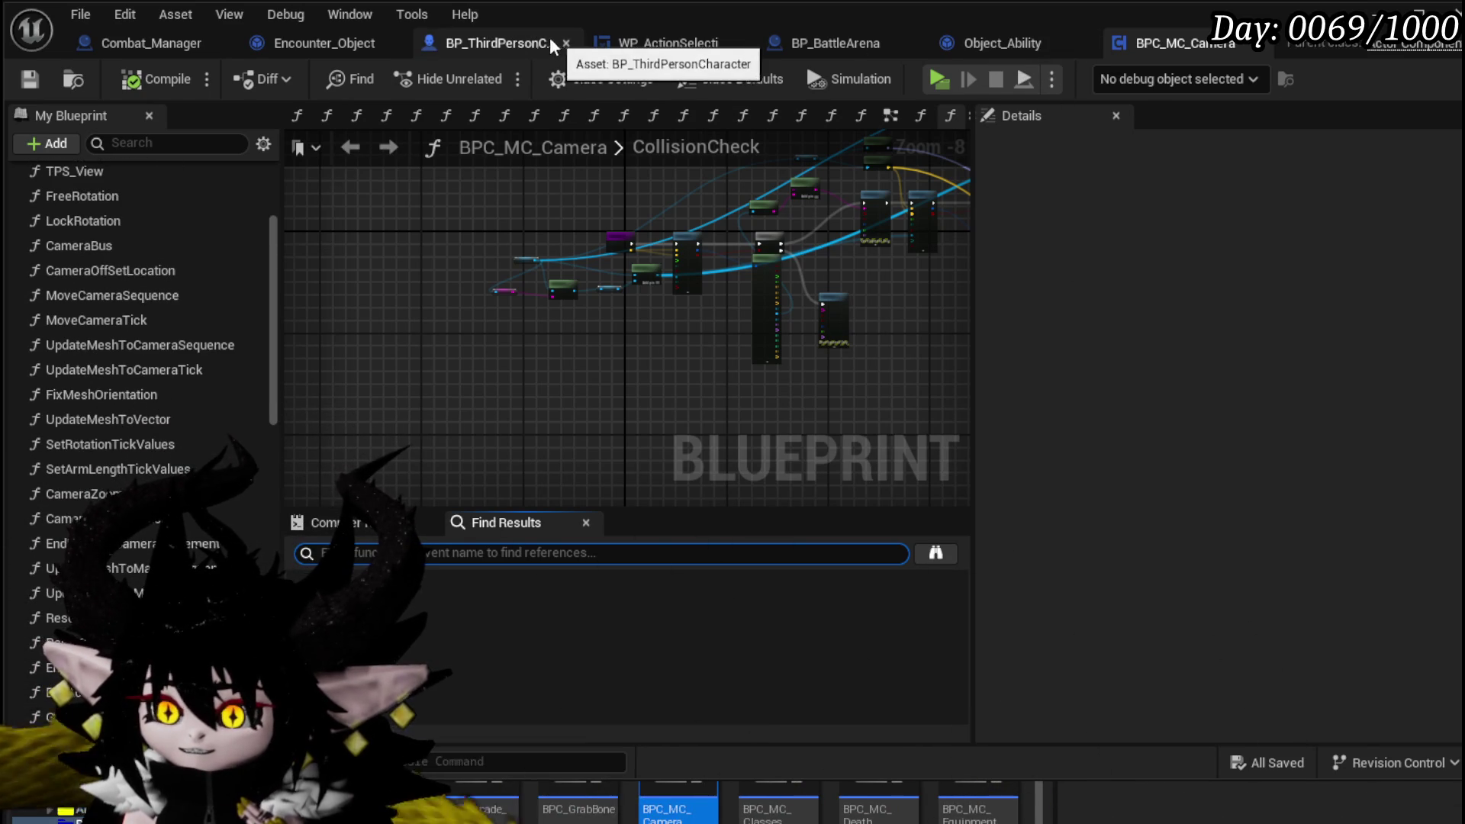
- Check the Encounter_Object and WP_ActionSelection blueprints, then return to BPC_MC_Camera
left_click(324, 46)
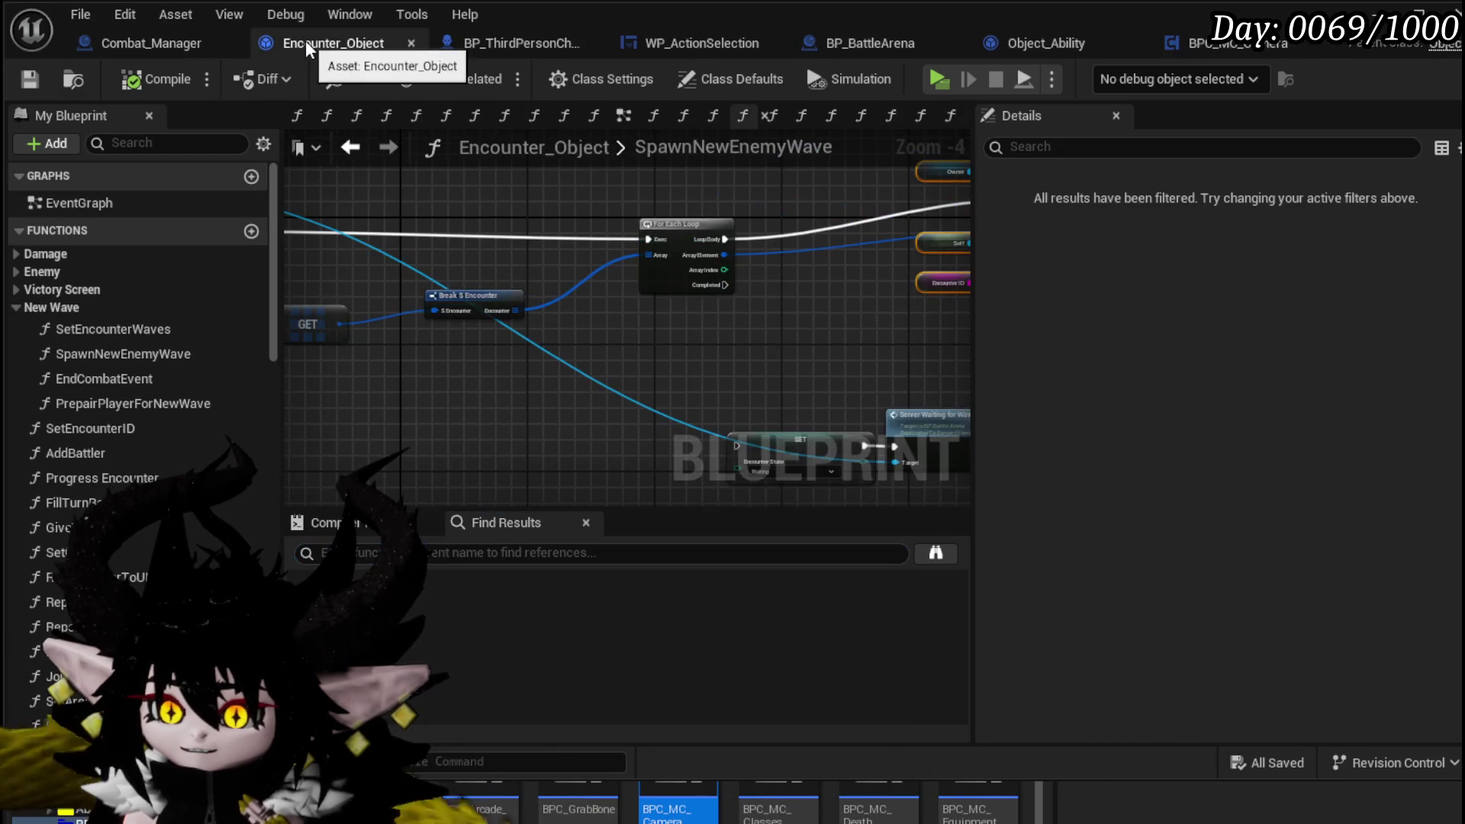
mouse_move(827, 340)
left_mouse_down()
mouse_move(569, 343)
mouse_move(849, 362)
left_mouse_up()
left_click(717, 45)
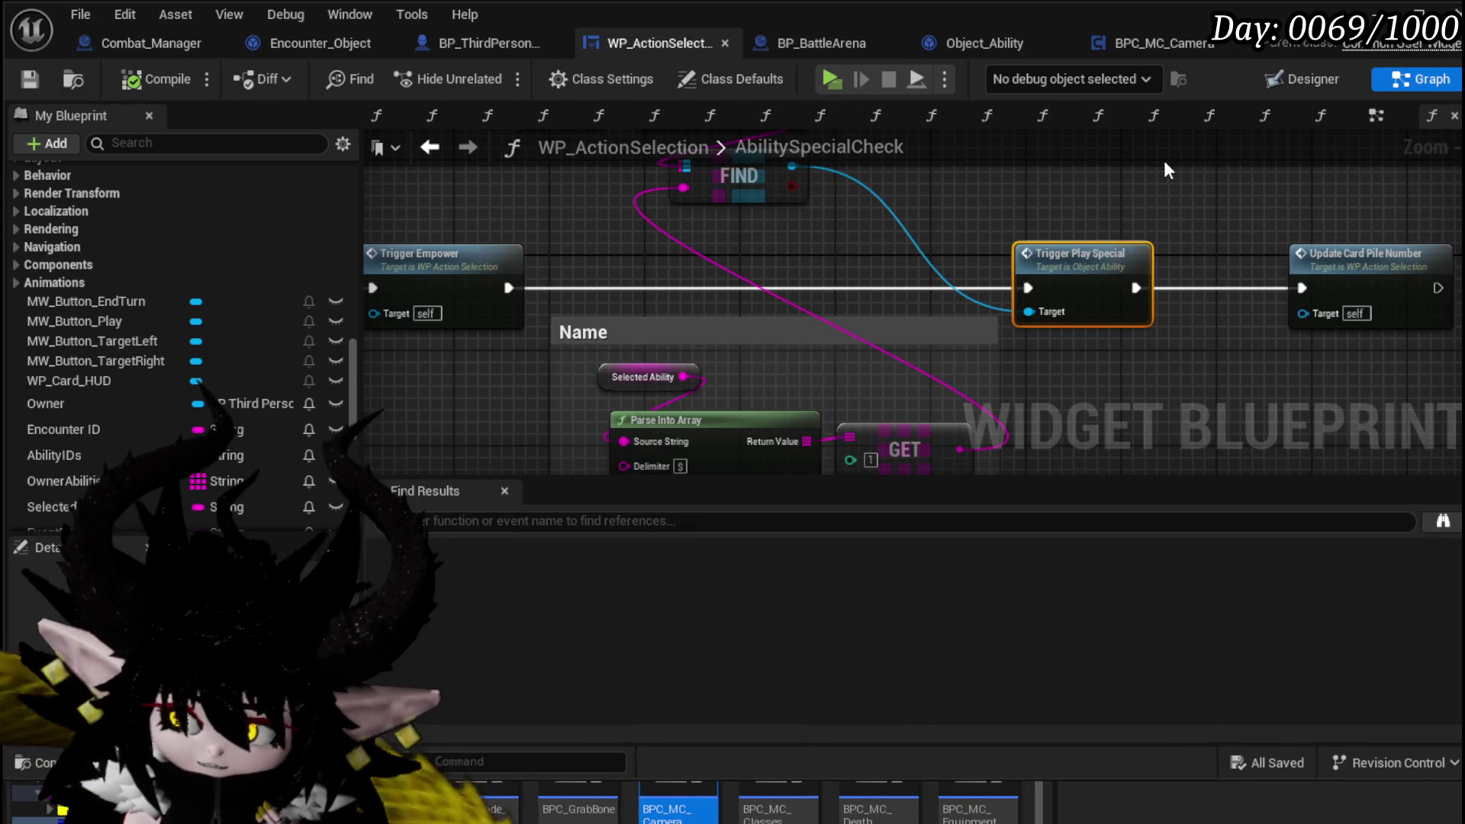
left_click(1140, 45)
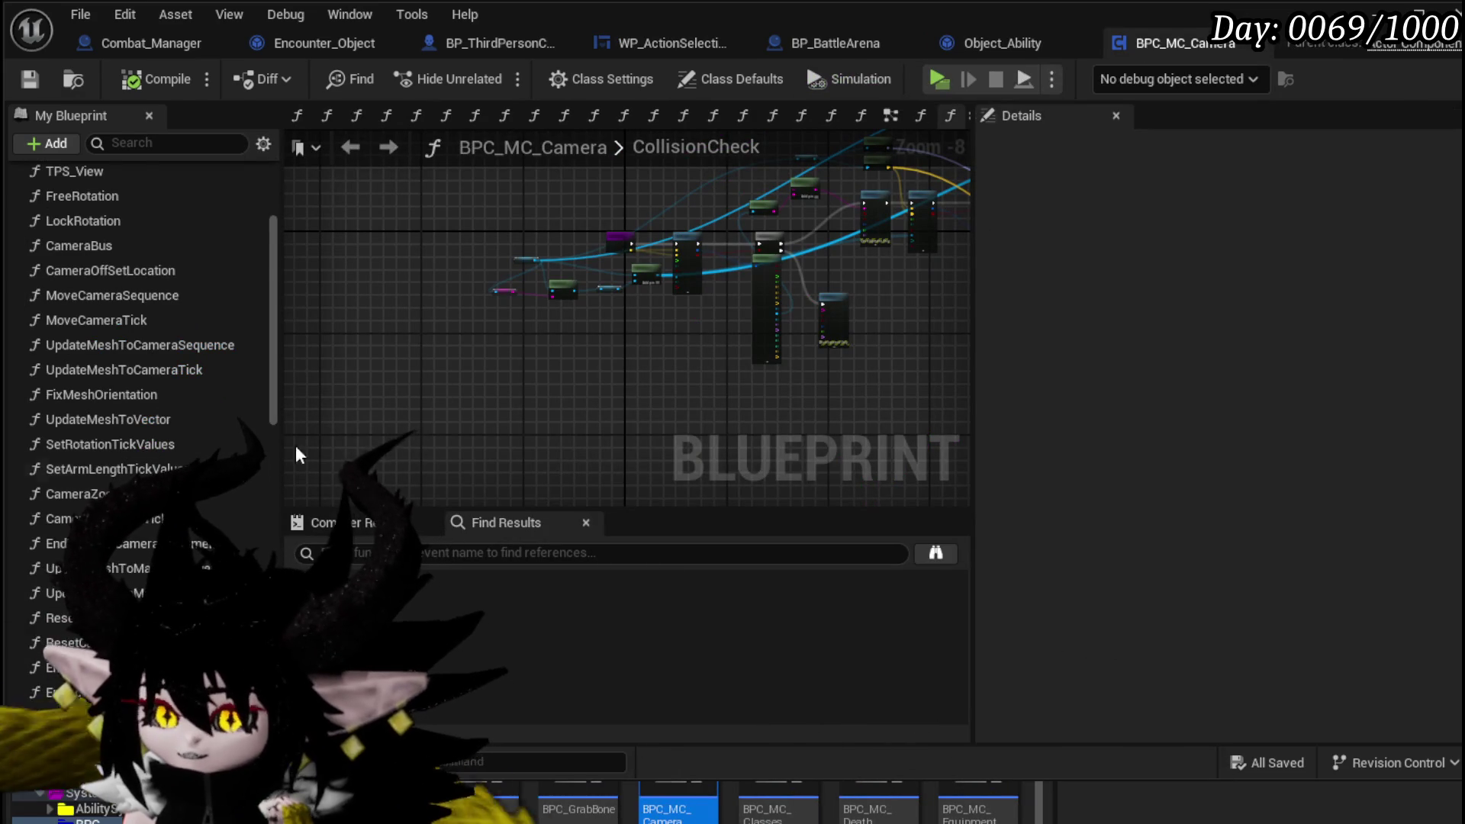
scroll(109, 458, "down", 5)
scroll(109, 465, "up", 4)
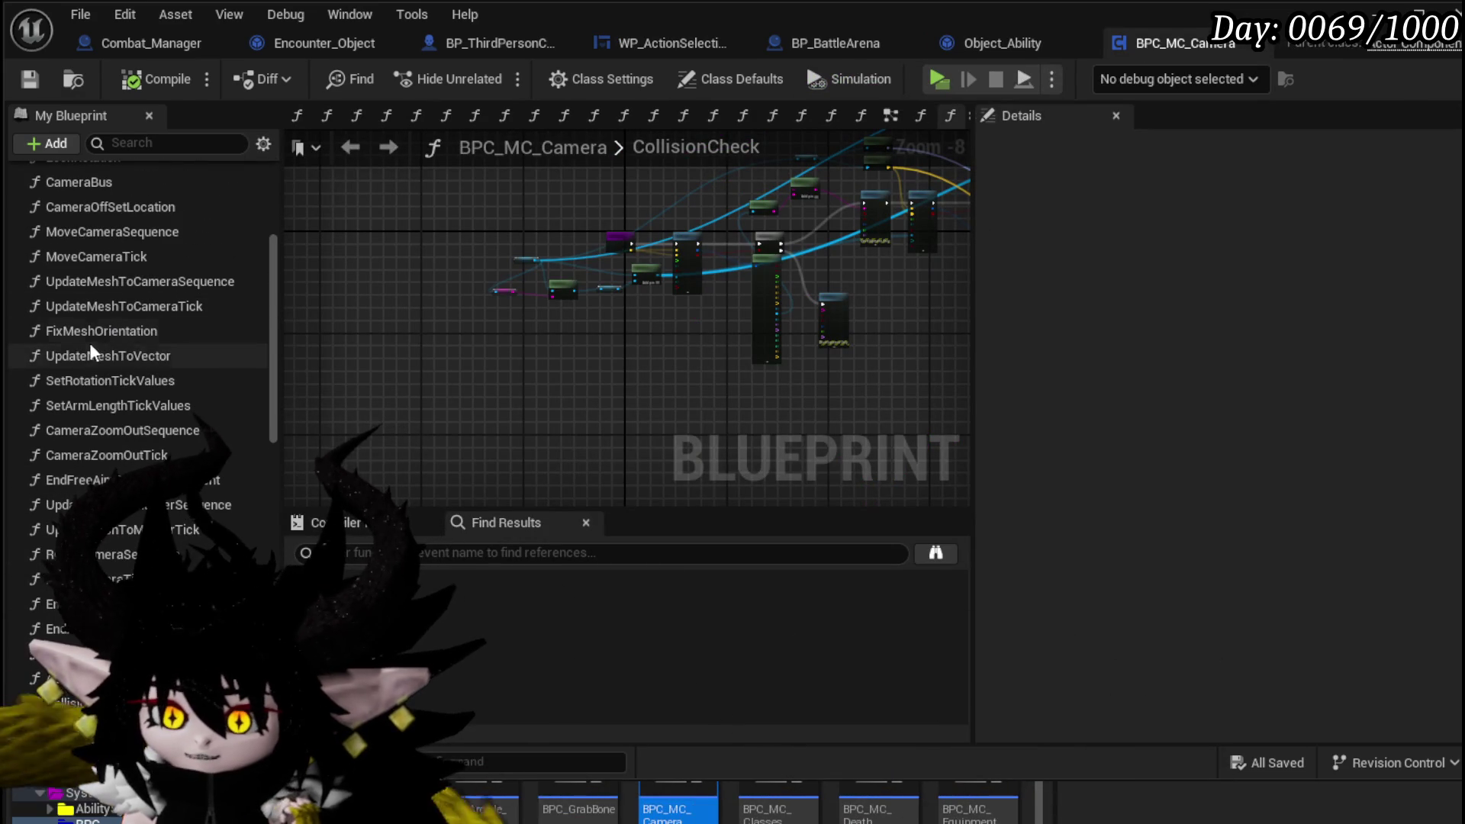
- Open the CameraBus graph and trace the Switch's CombatEnd pin to End Action Camera Sequence
double_click(101, 181)
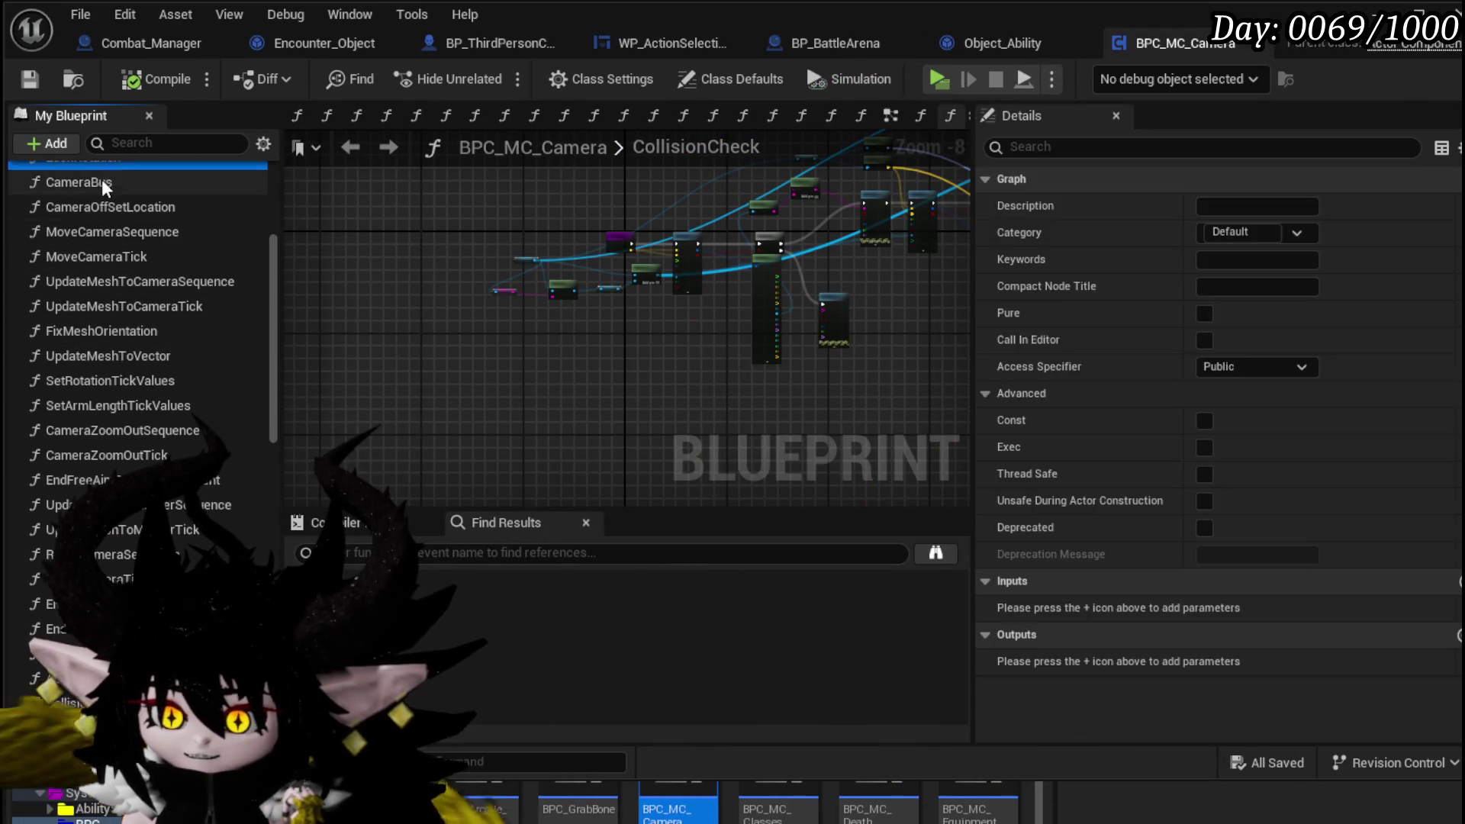
scroll(625, 337, "down", 5)
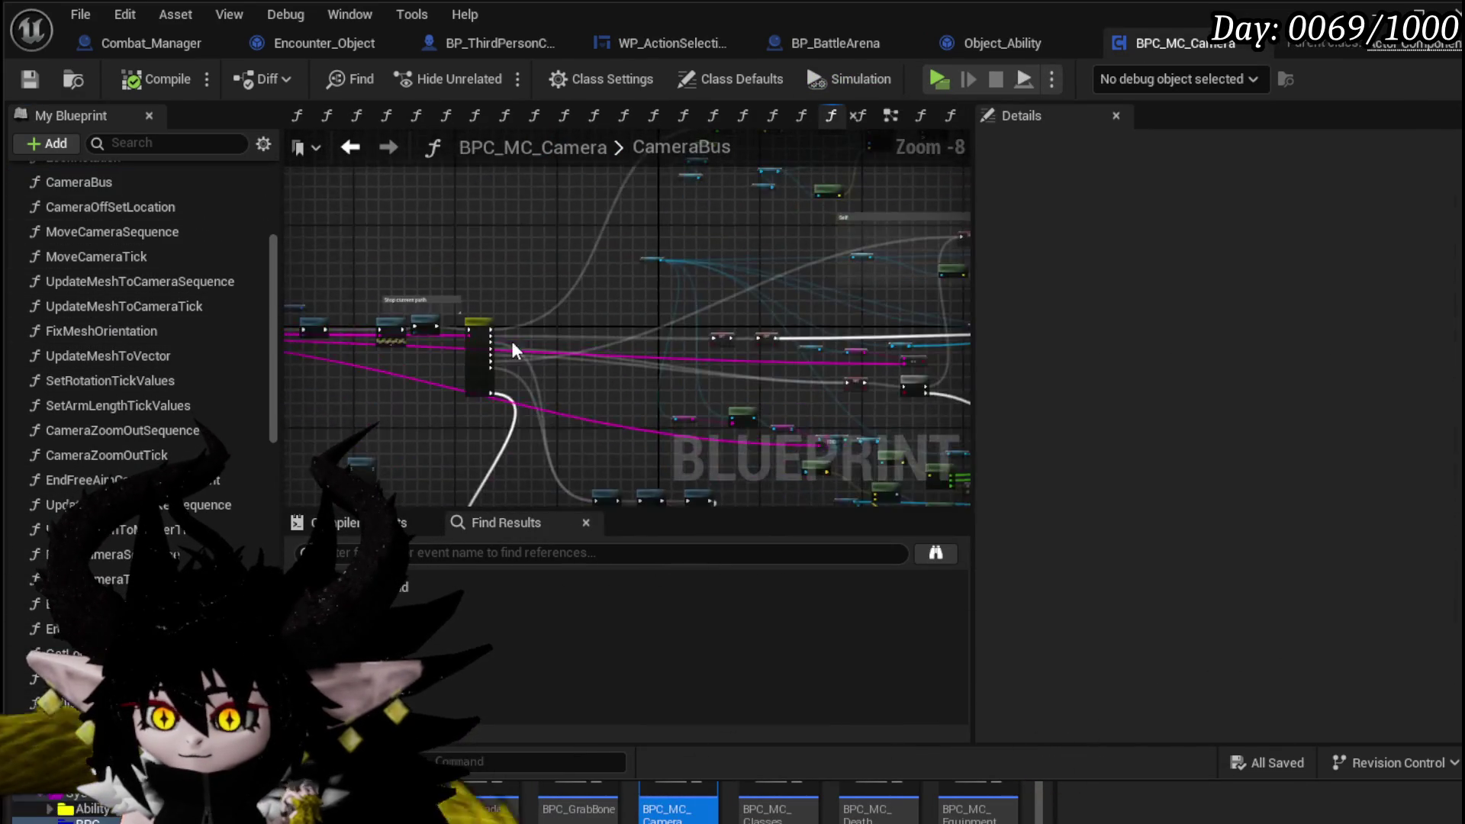
scroll(588, 343, "up", 4)
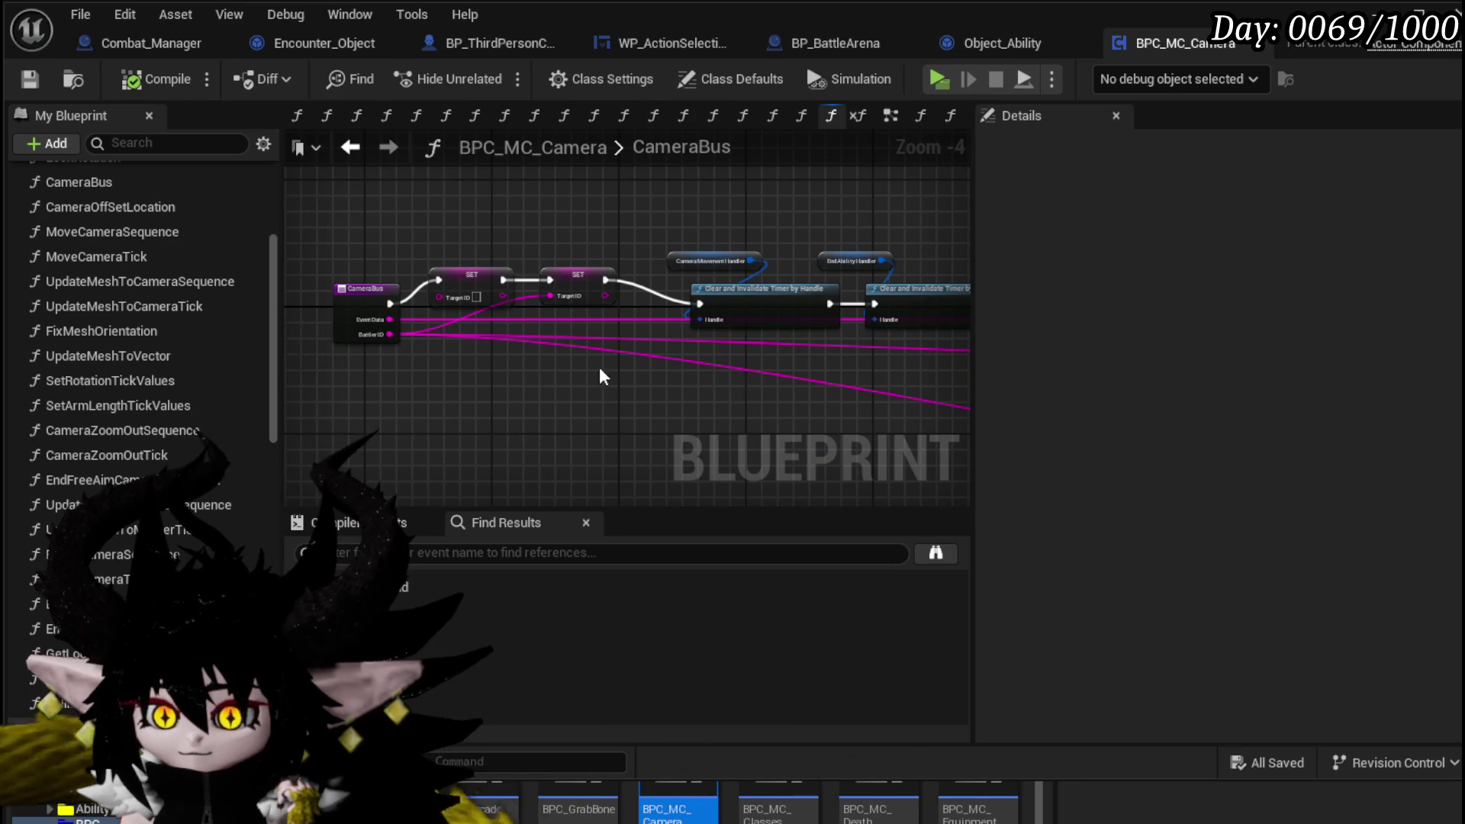
scroll(603, 377, "up", 3)
left_click_drag(683, 340, 339, 256)
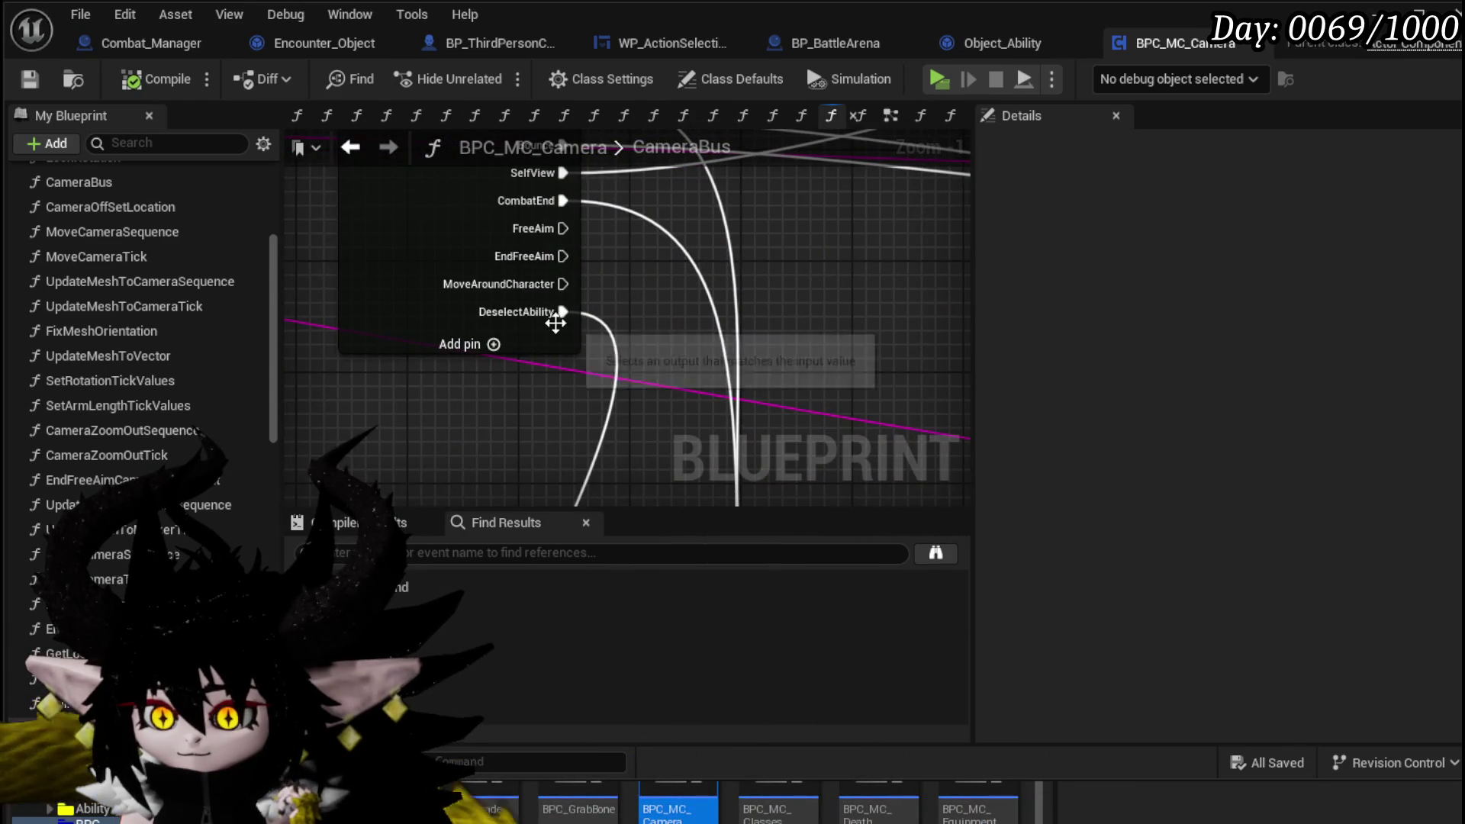
scroll(650, 366, "down", 1)
scroll(580, 242, "up", 1)
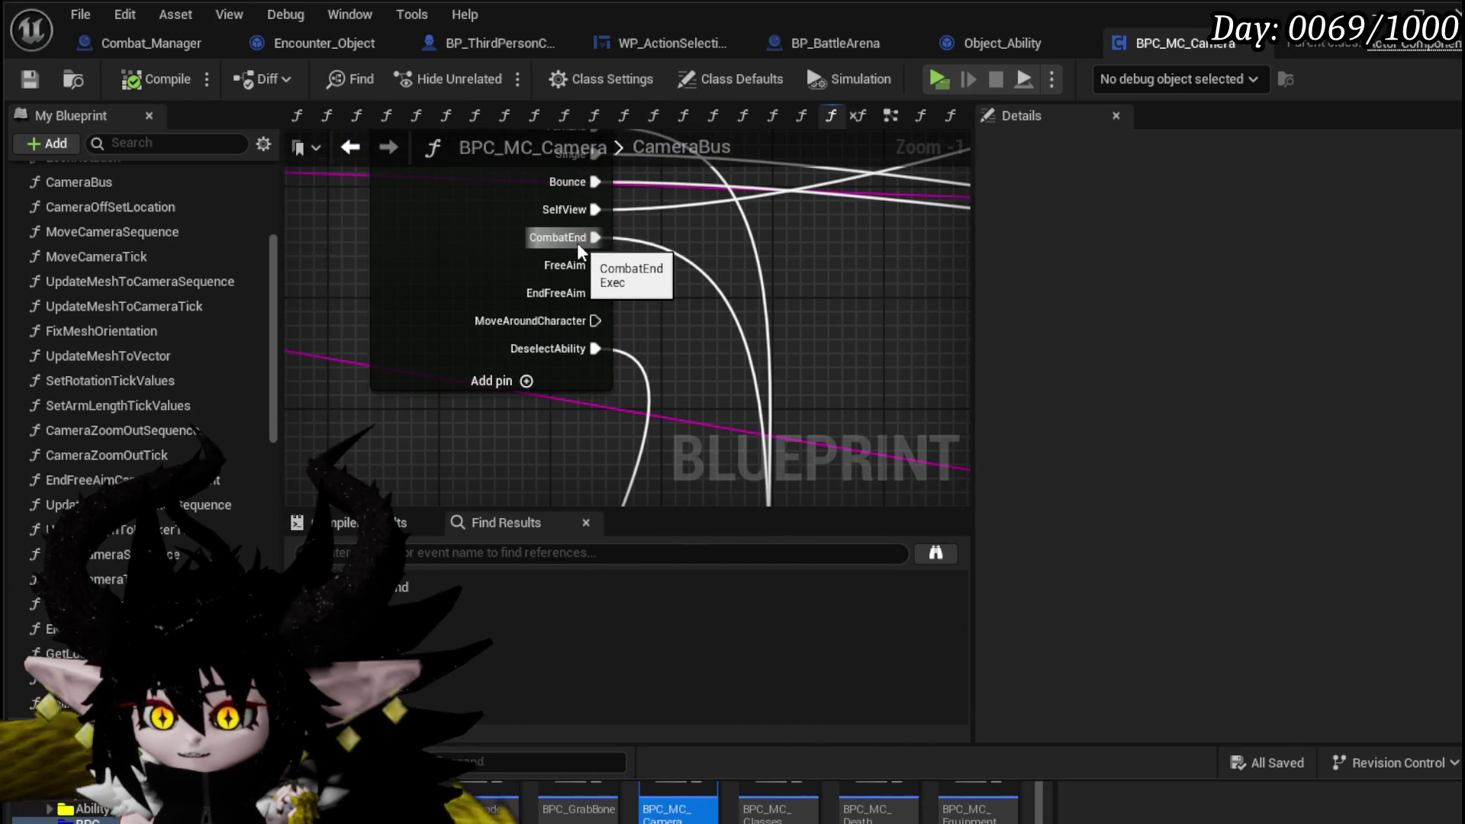
mouse_move(588, 252)
left_mouse_down()
mouse_move(671, 425)
mouse_move(660, 450)
left_mouse_up()
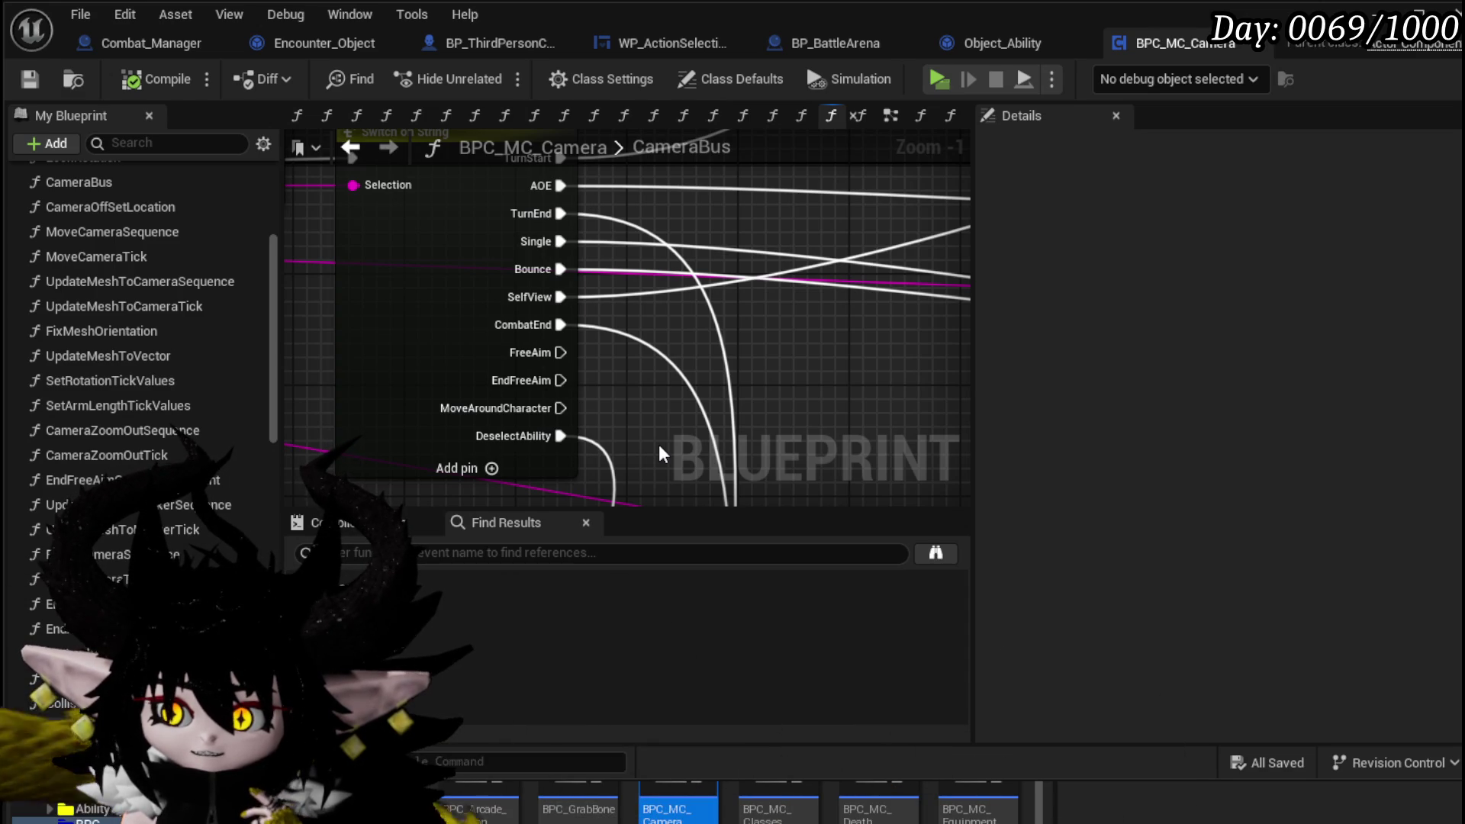
left_click_drag(661, 456, 635, 327)
scroll(589, 341, "down", 2)
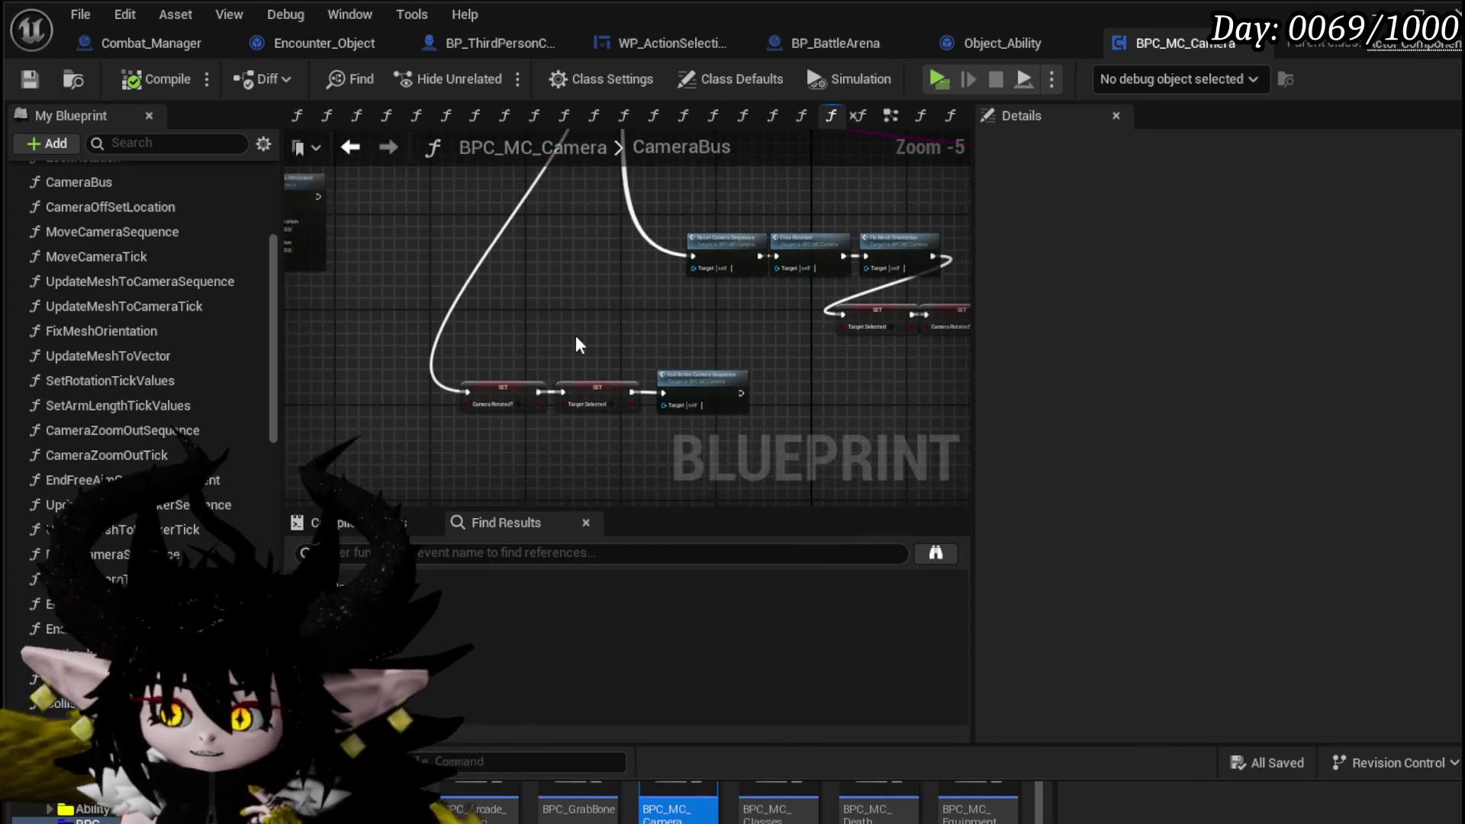
scroll(746, 354, "up", 2)
left_click_drag(786, 234, 616, 252)
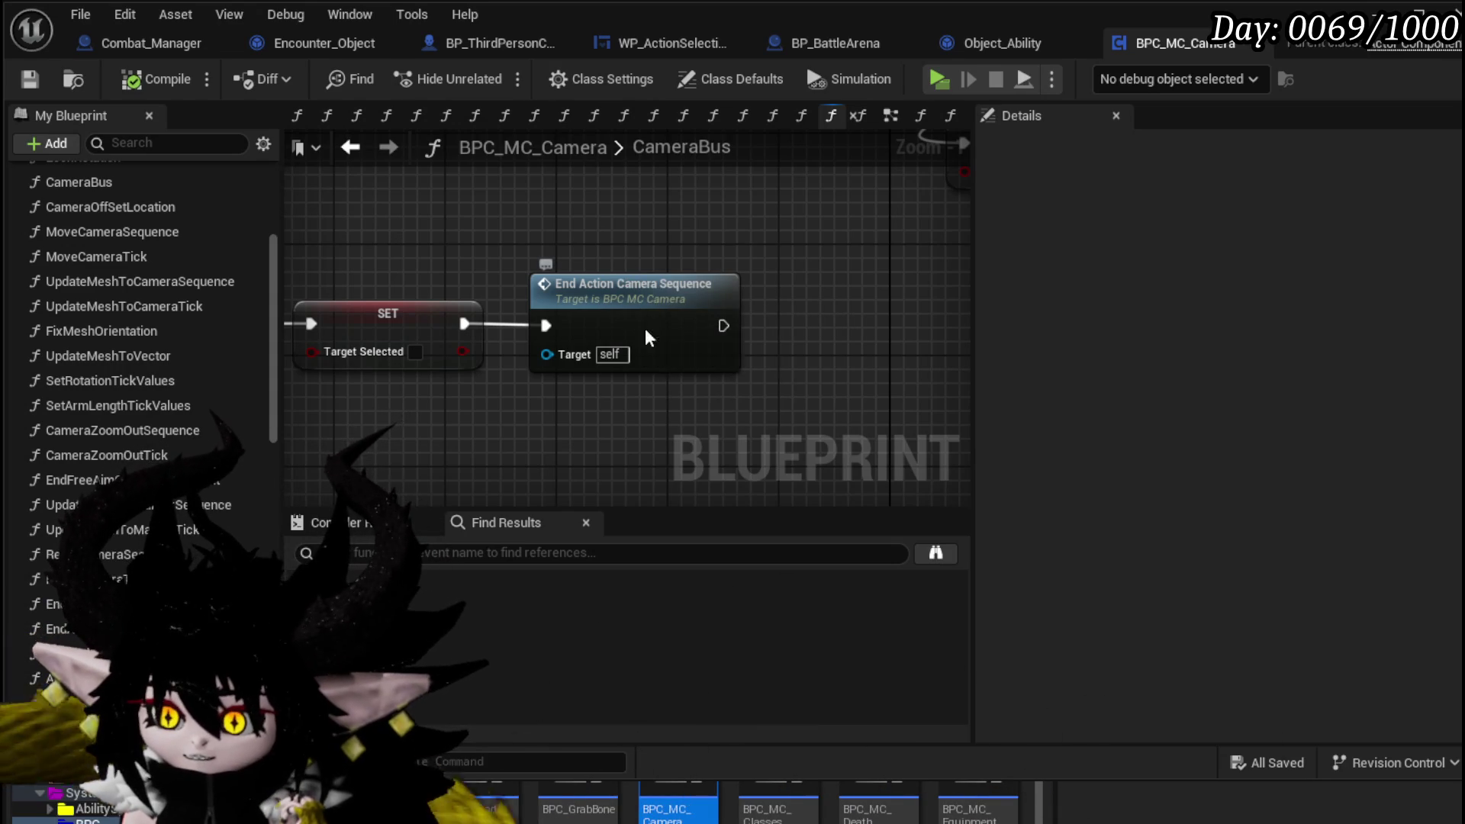
- Open the EndActionCameraSequence graph and add a Collision Check call to it
double_click(649, 338)
scroll(687, 351, "down", 4)
left_click_drag(809, 366, 485, 359)
scroll(484, 359, "up", 4)
scroll(828, 387, "down", 3)
mouse_move(644, 350)
left_mouse_down()
mouse_move(527, 341)
mouse_move(601, 341)
left_mouse_up()
scroll(126, 543, "down", 3)
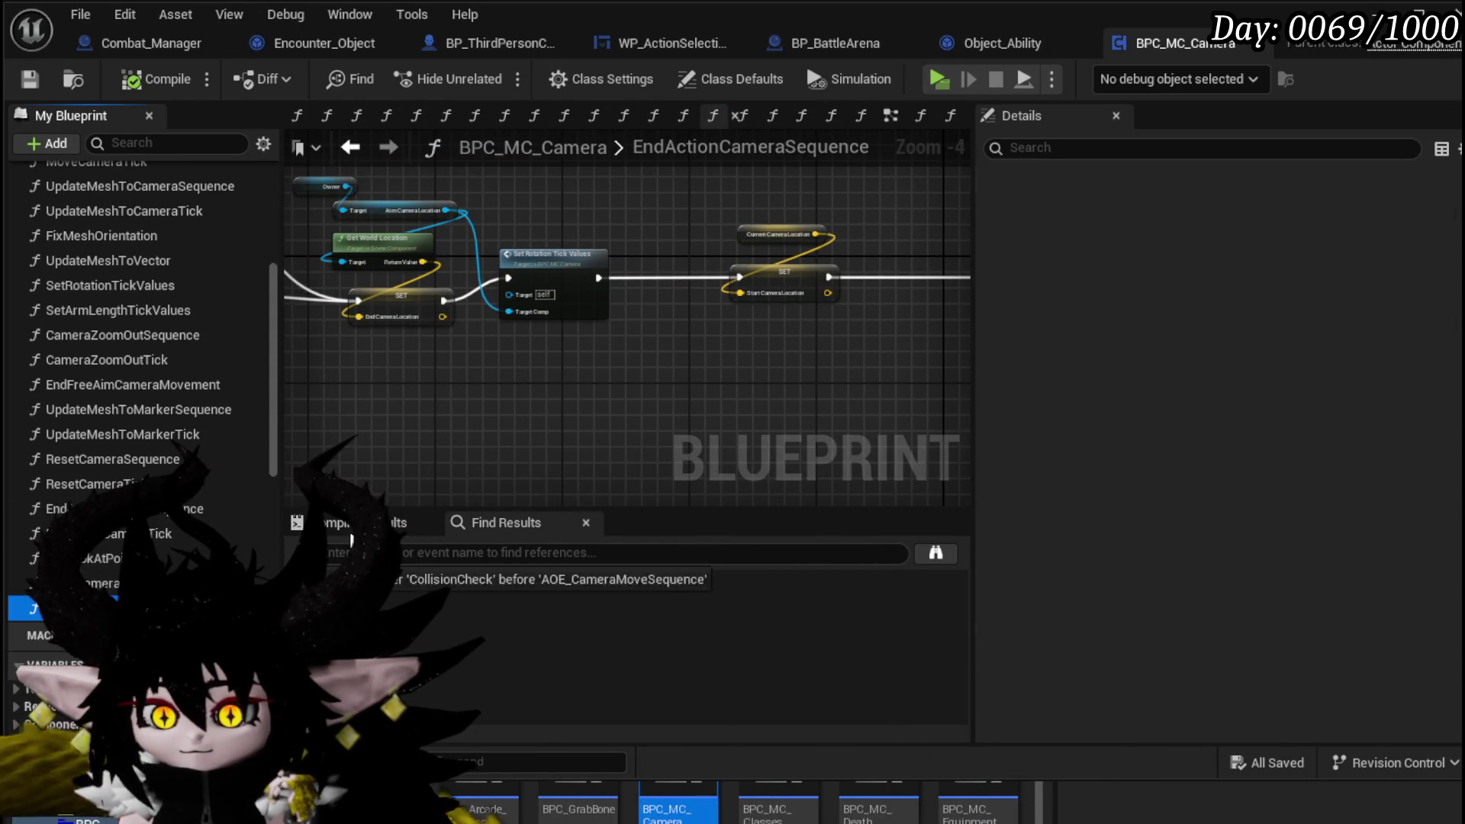
left_click_drag(352, 539, 592, 350)
scroll(640, 373, "up", 4)
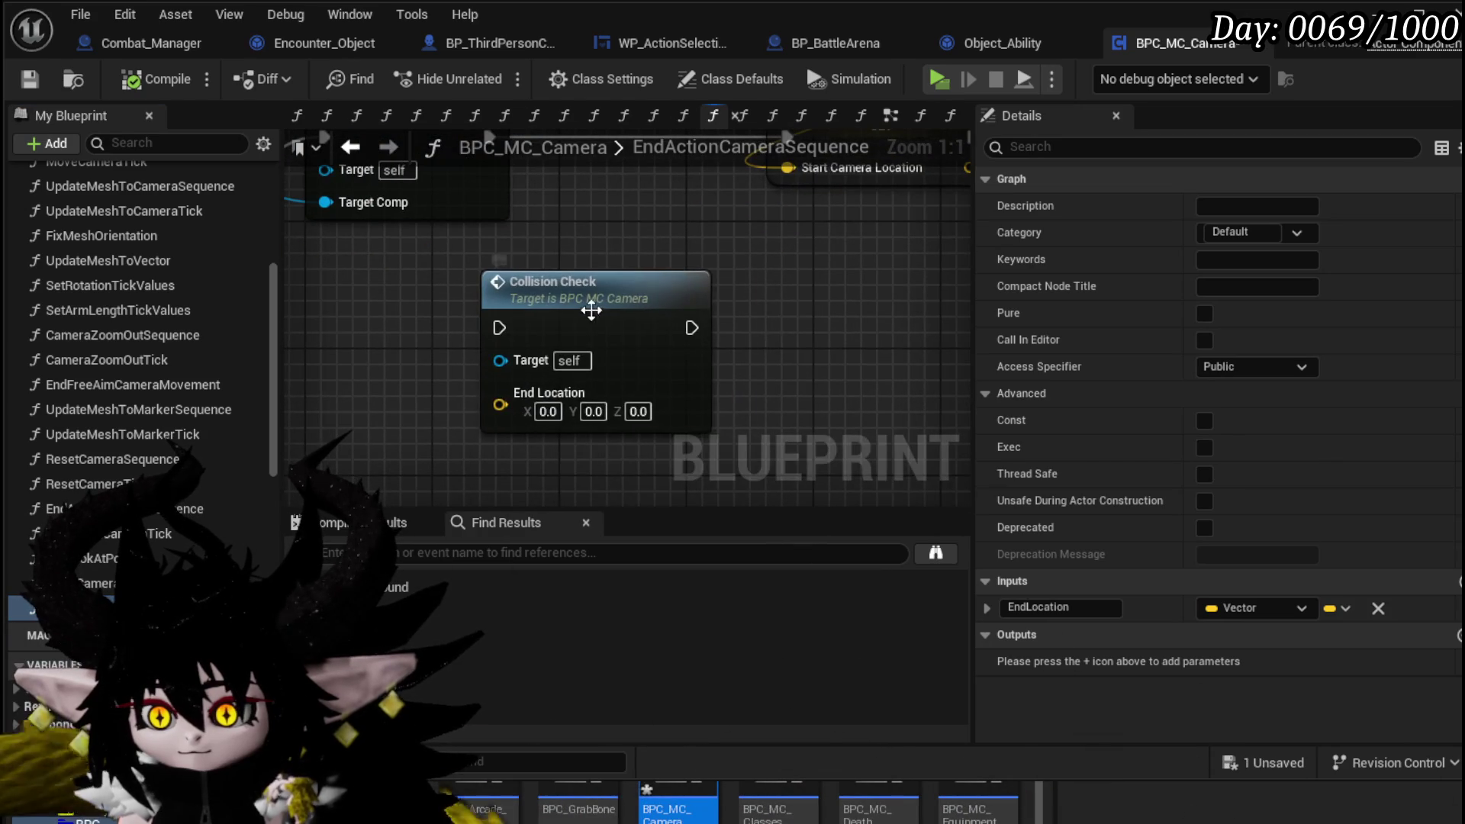
scroll(751, 301, "down", 4)
- Review the CollisionCheck sphere trace, branch and Print String logic, then save the blueprint
double_click(729, 312)
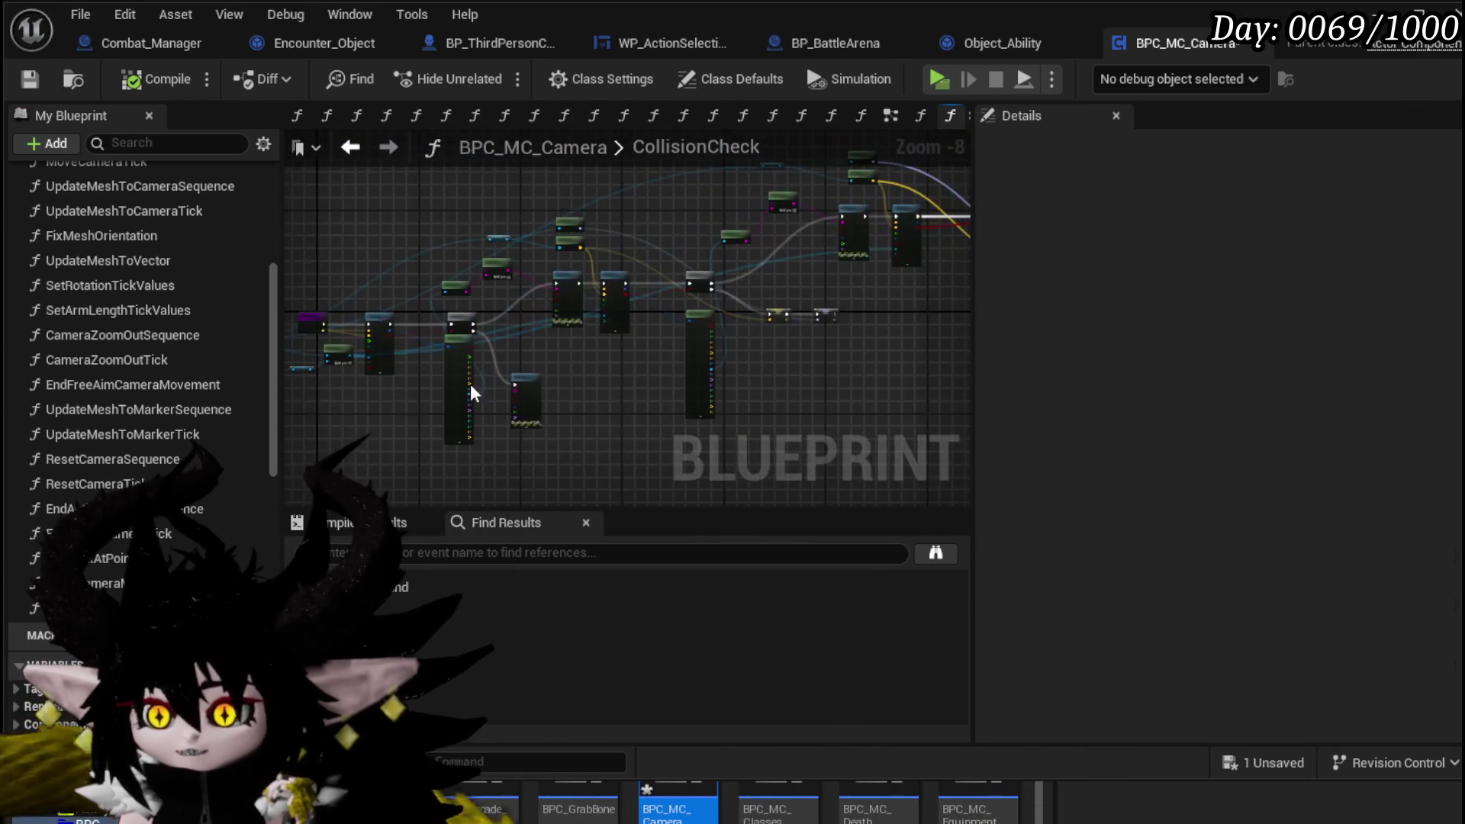
left_click_drag(729, 352, 443, 376)
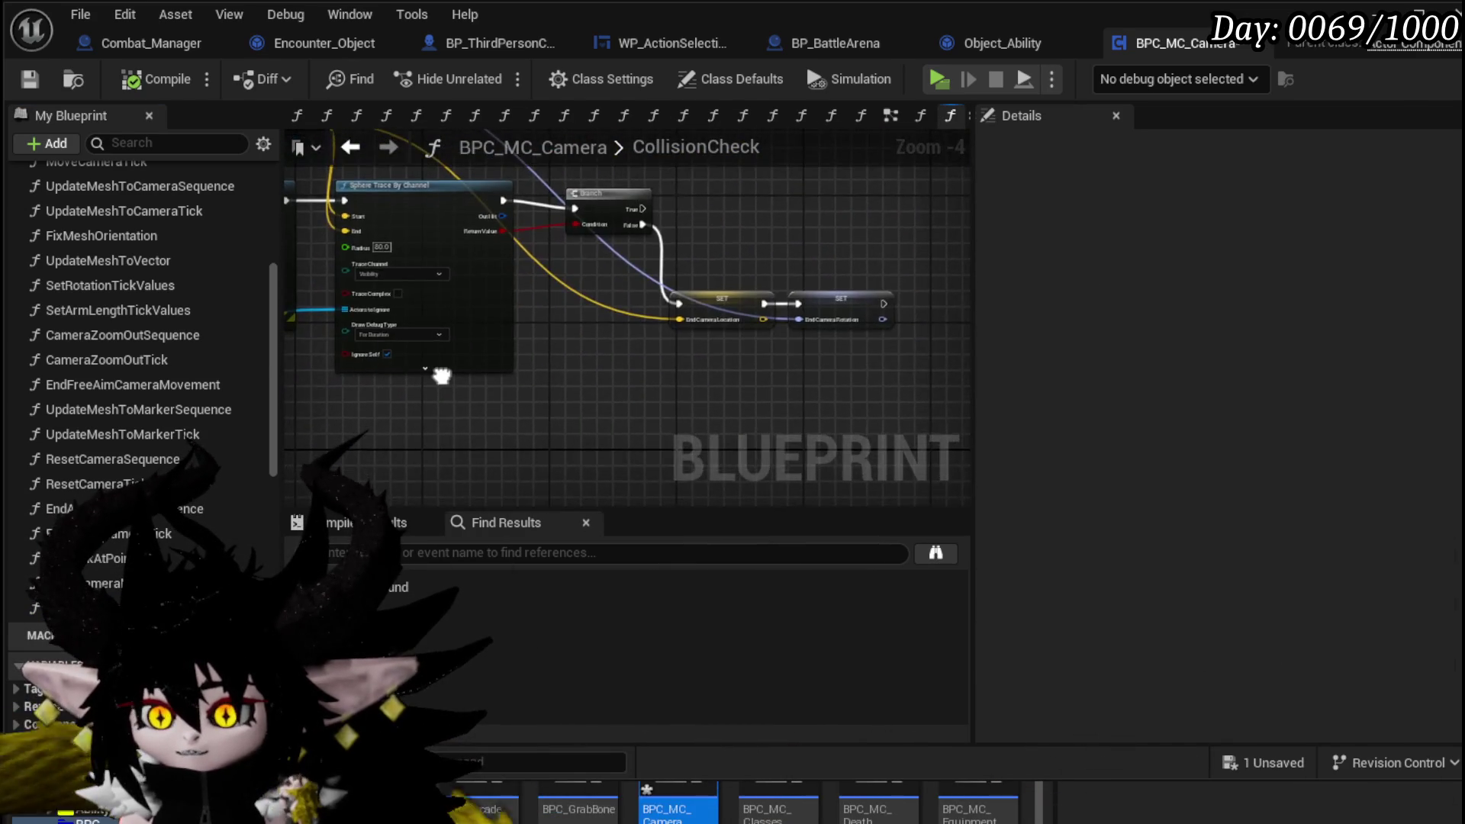
mouse_move(548, 383)
left_mouse_down()
mouse_move(903, 392)
mouse_move(867, 288)
mouse_move(651, 393)
left_mouse_up()
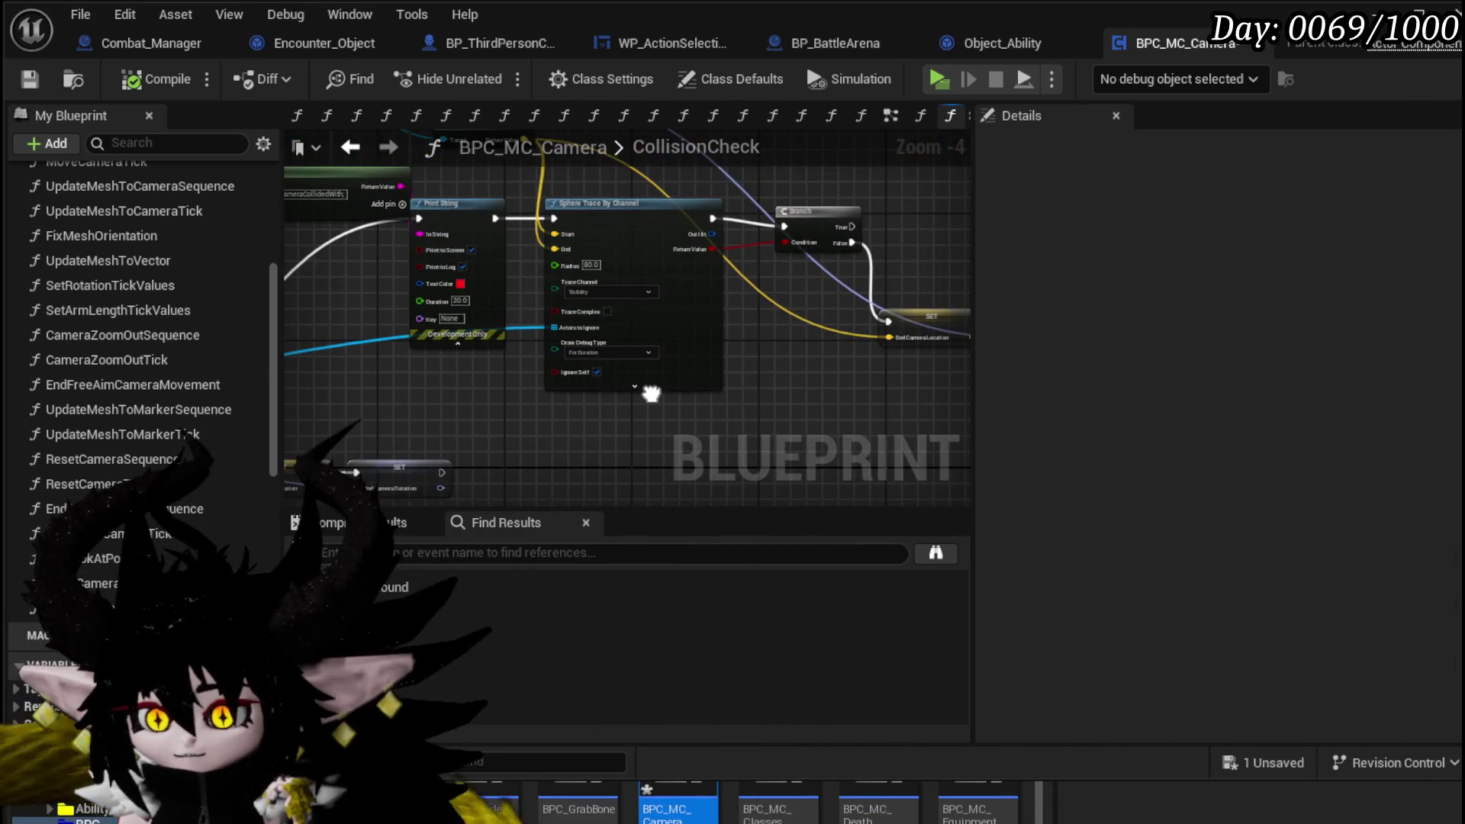
left_click(45, 79)
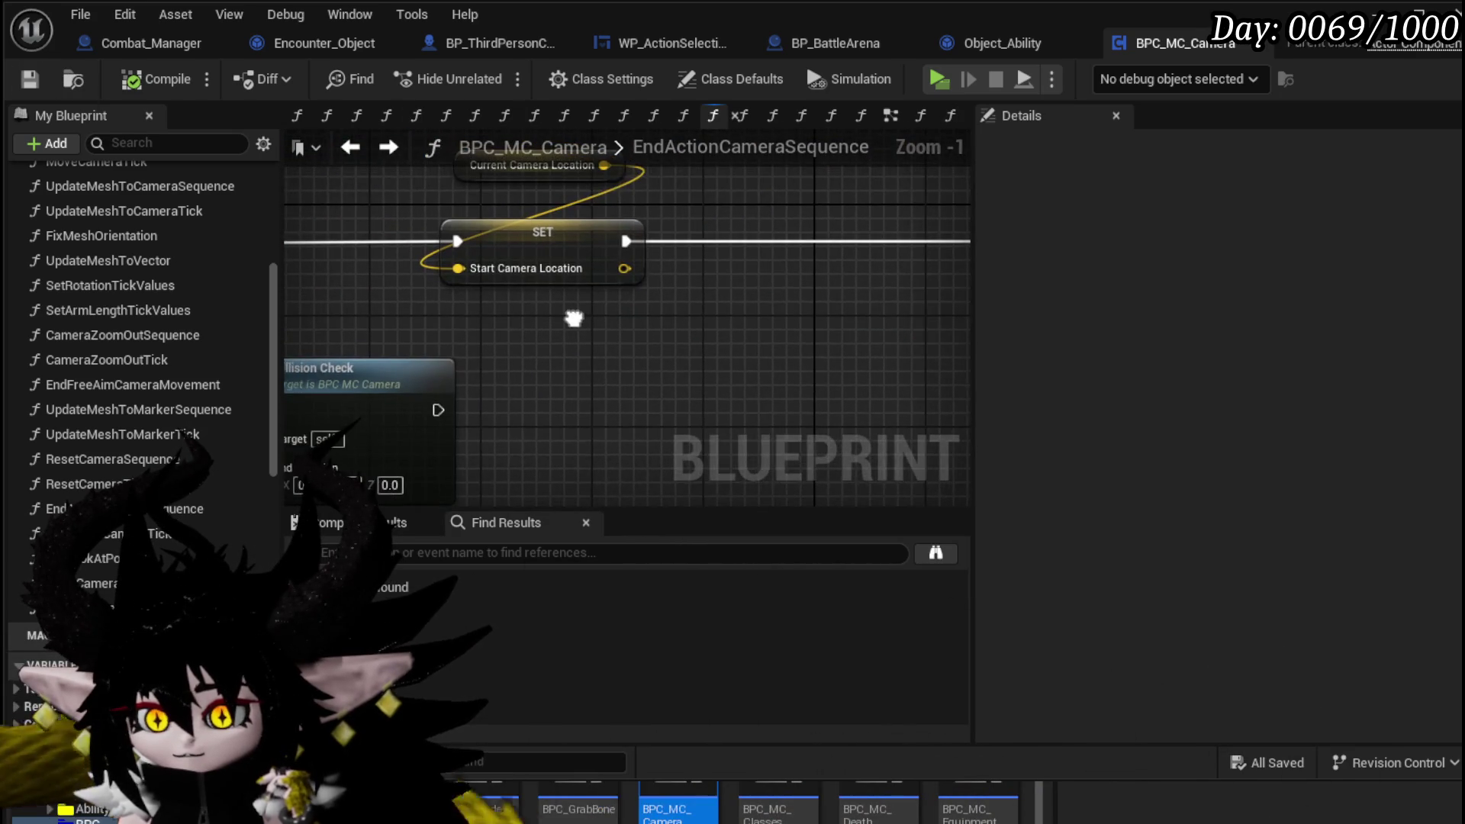
- Wire Collision Check into the exec line just before SET End Arm Length (200)
left_click_drag(540, 327, 309, 294)
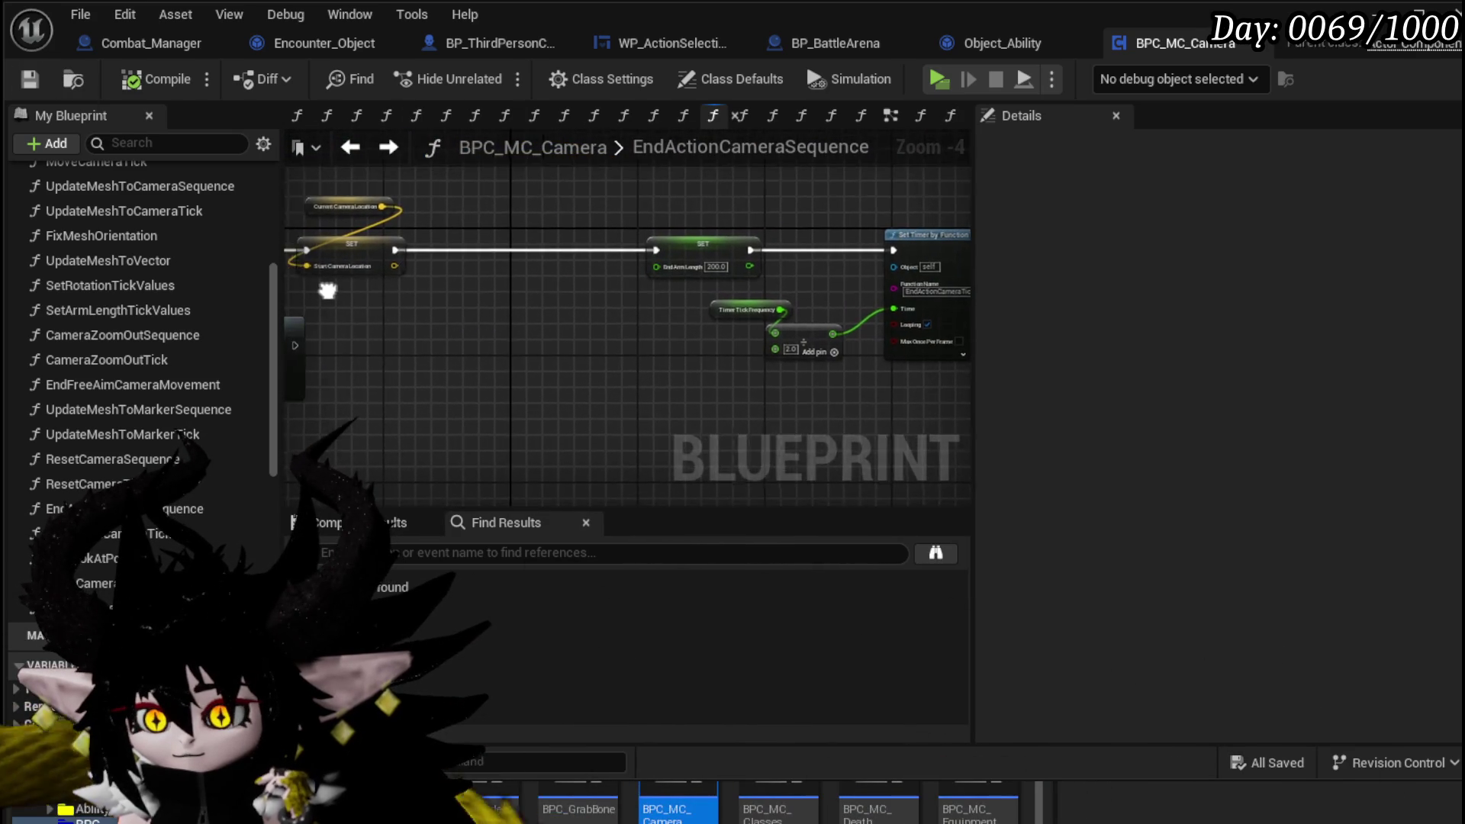
mouse_move(388, 334)
left_mouse_down()
mouse_move(761, 260)
mouse_move(550, 252)
mouse_move(541, 282)
left_mouse_up()
scroll(550, 252, "up", 3)
left_click(580, 264)
scroll(582, 244, "up", 2)
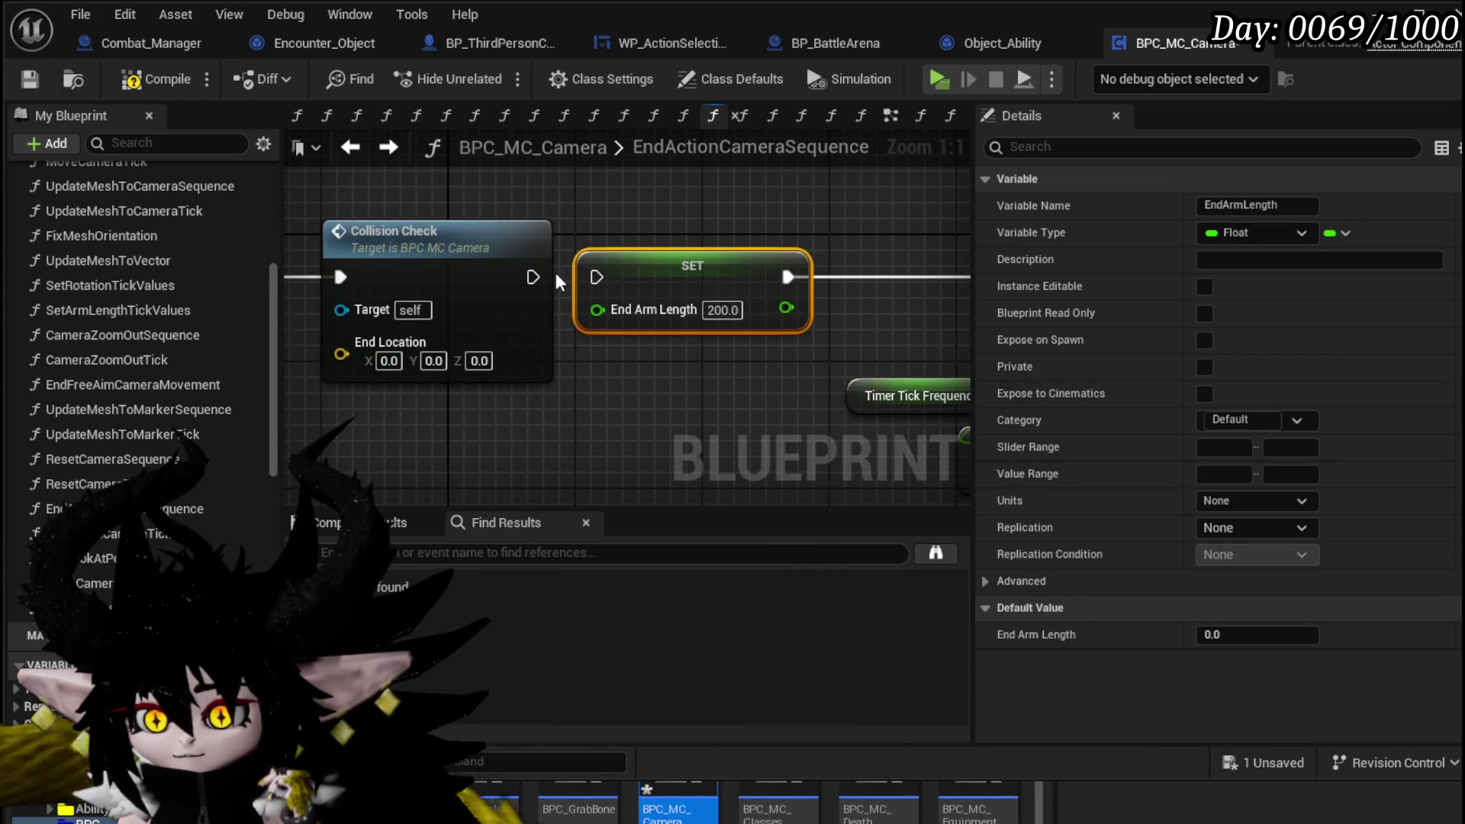
- Look over the full CollisionCheck logic again, return to EndActionCameraSequence, and compile
double_click(474, 263)
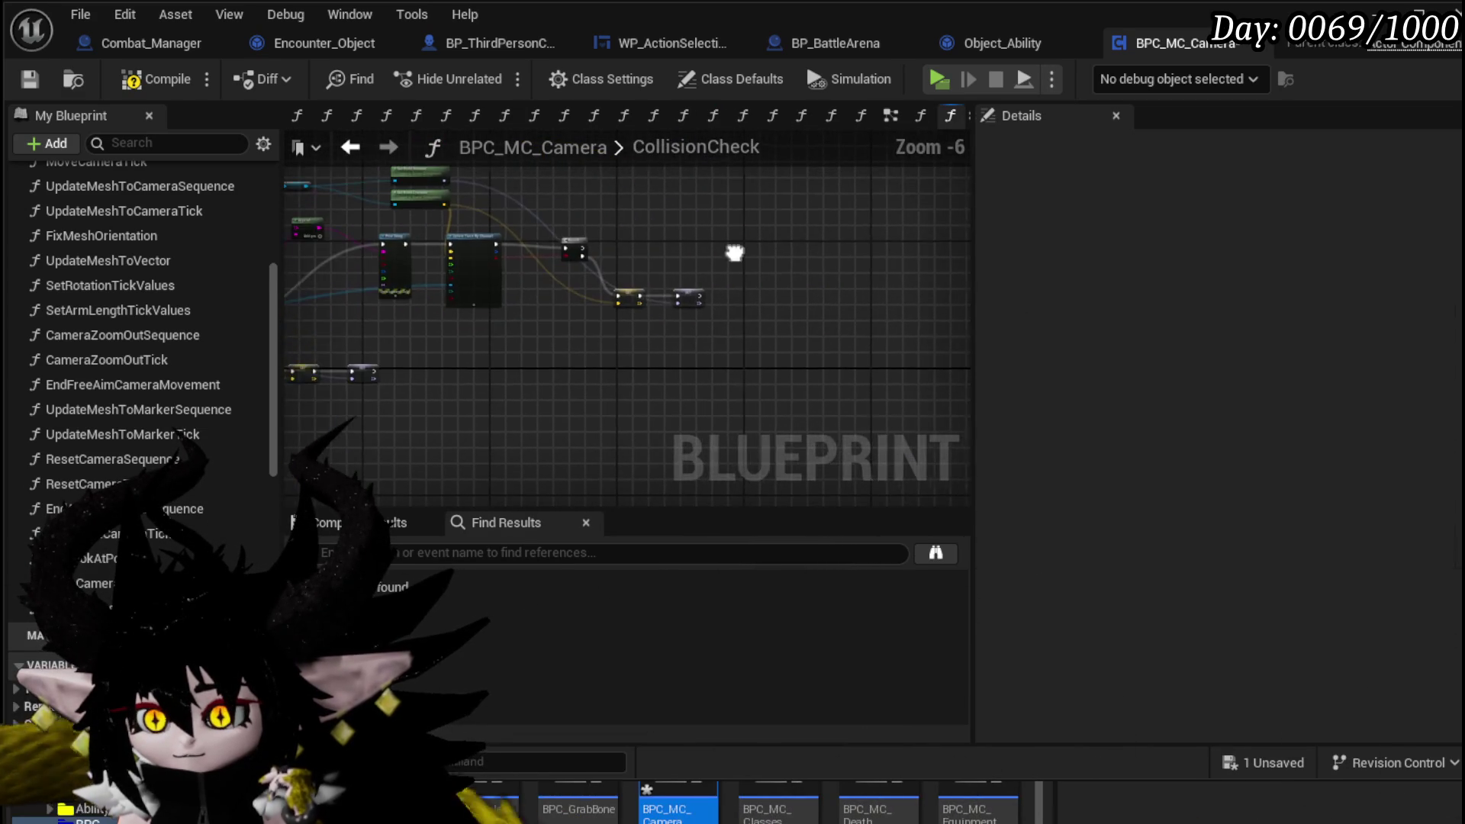
mouse_move(793, 297)
left_mouse_down()
mouse_move(893, 307)
mouse_move(880, 306)
mouse_move(1015, 240)
left_mouse_up()
left_click(365, 148)
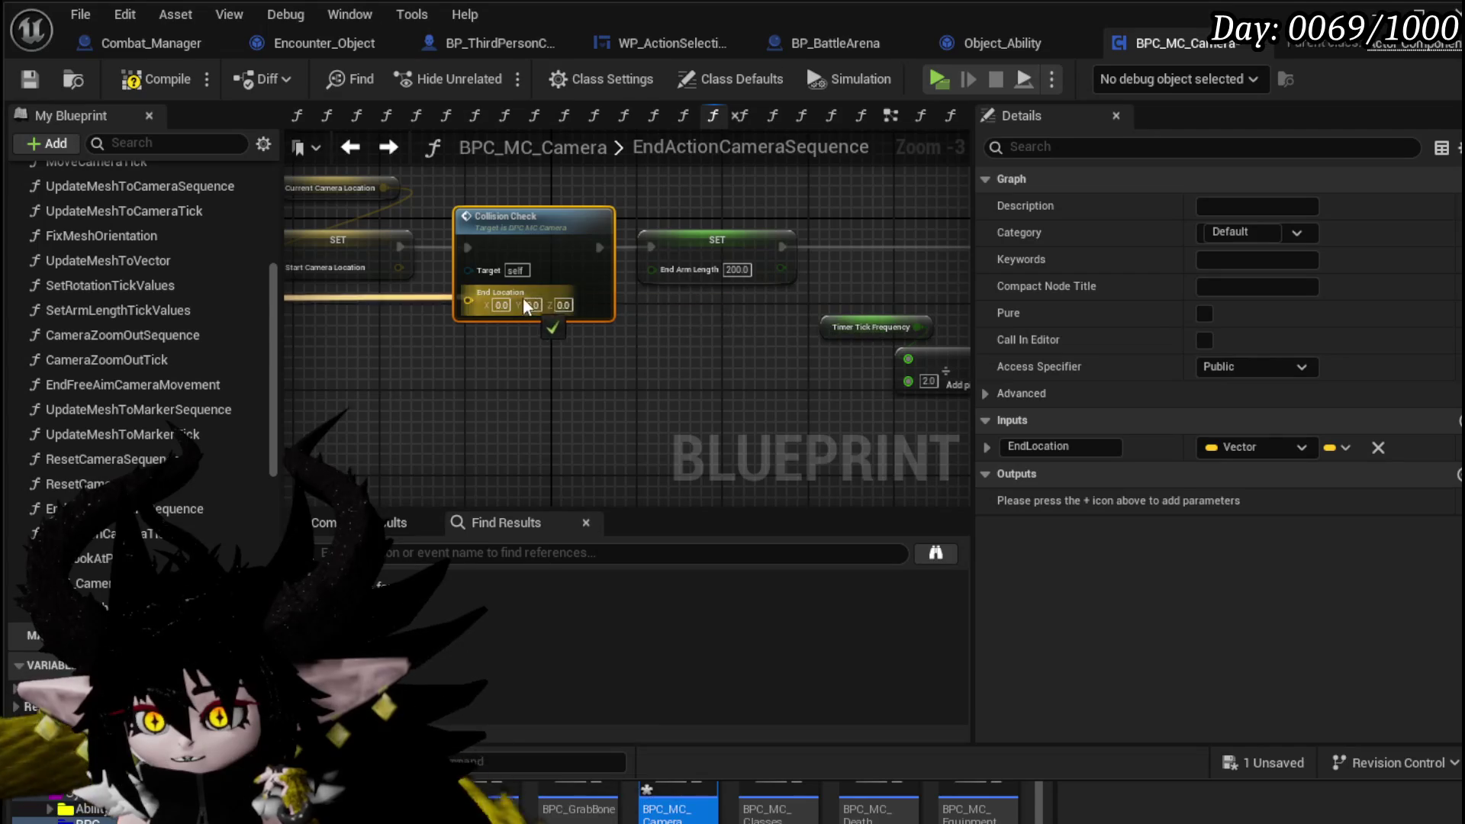
scroll(566, 278, "up", 3)
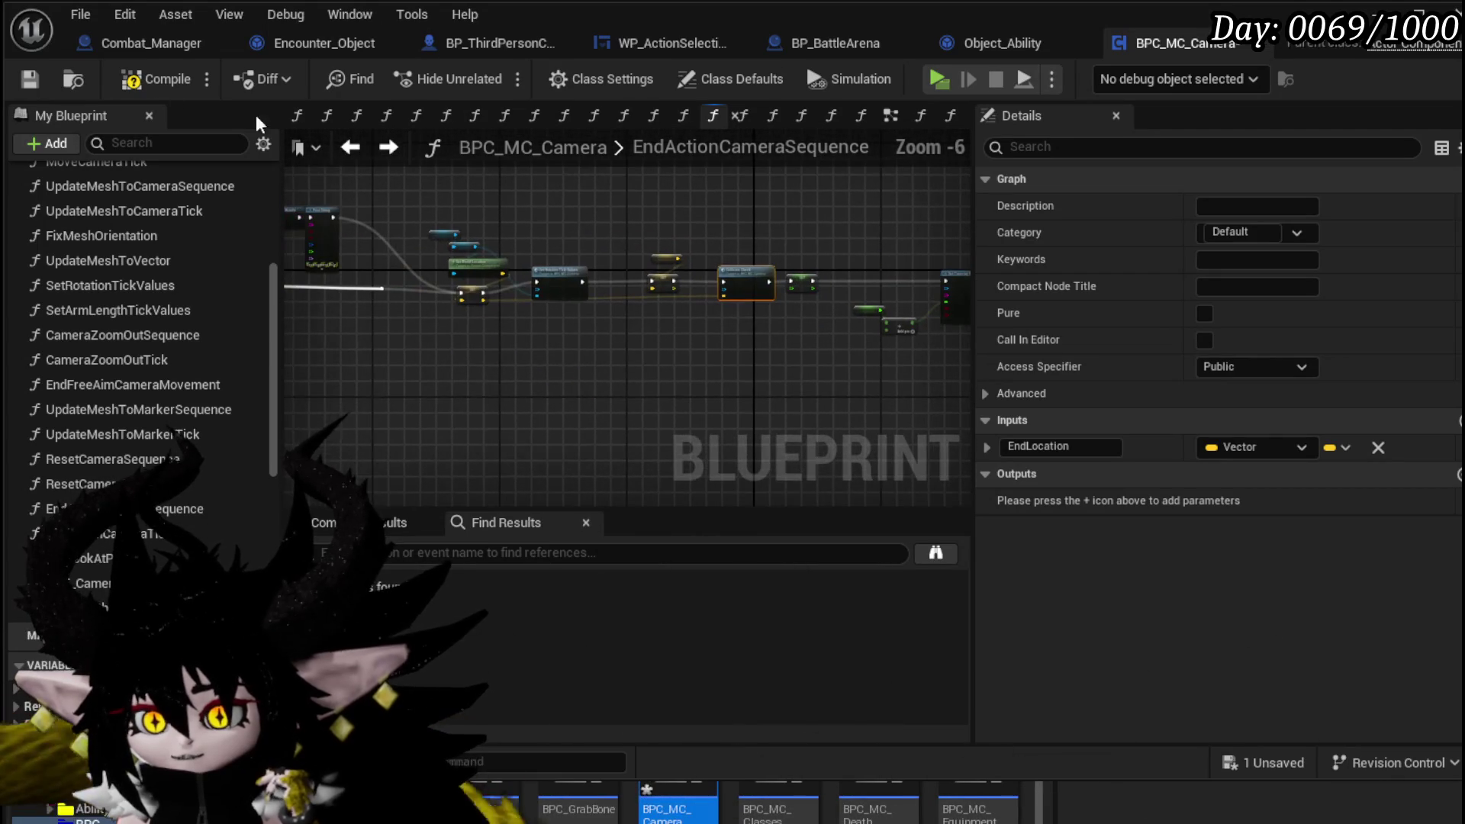
left_click(137, 82)
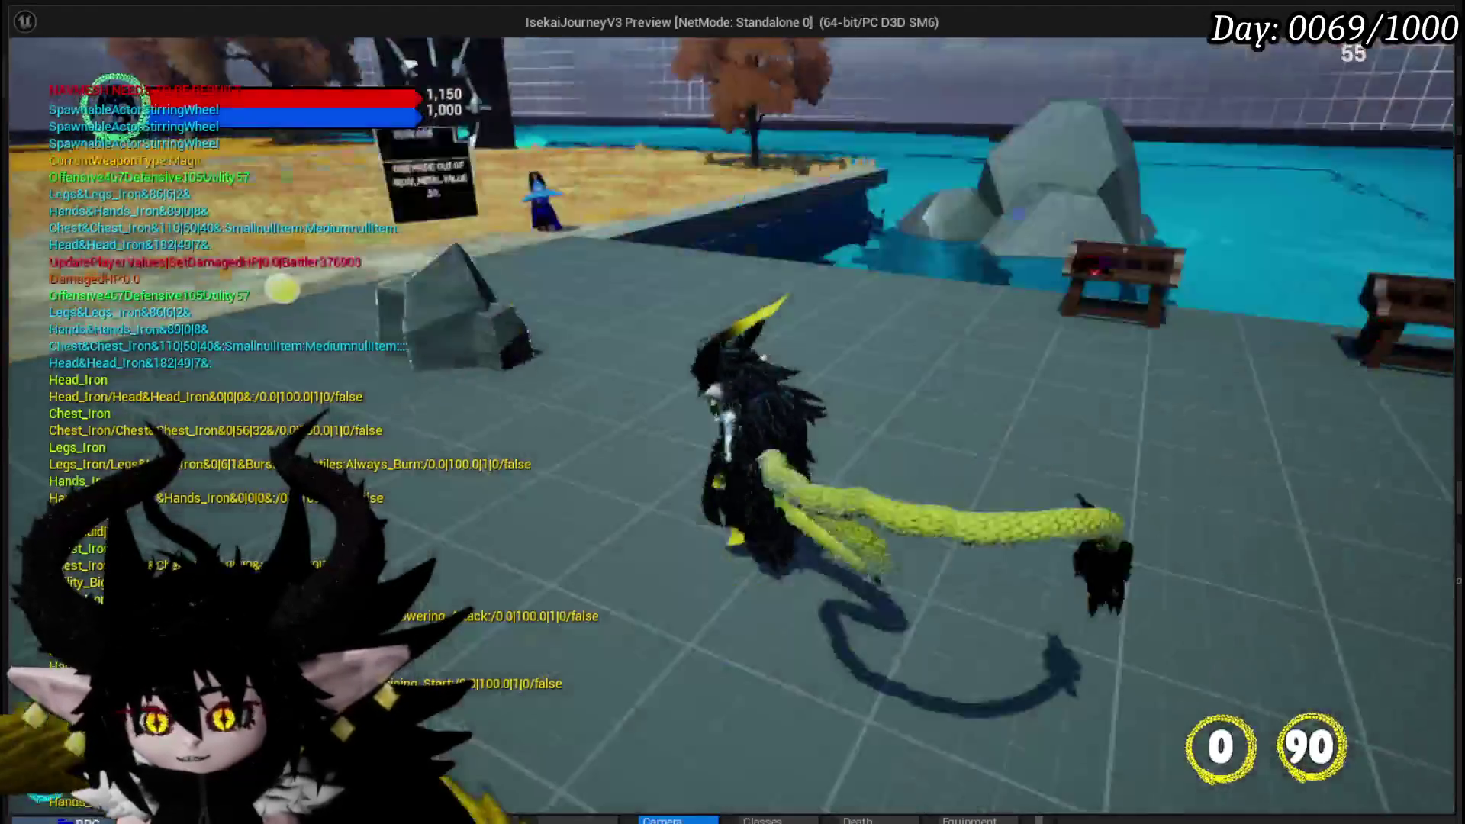
- Run the character across the tiled arena floor toward the cyan Slime_Earth enemy
key("w")
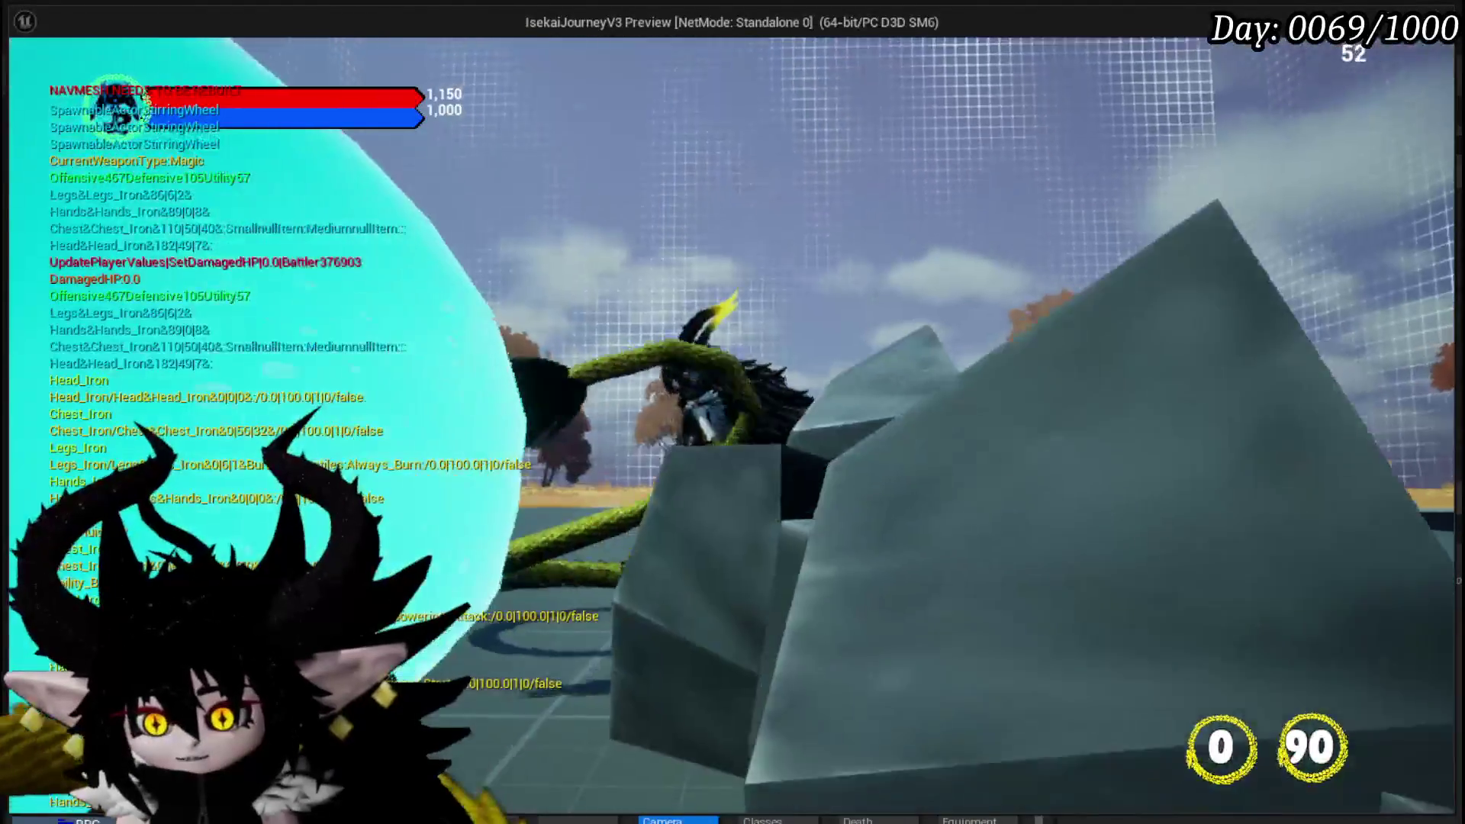
key("w")
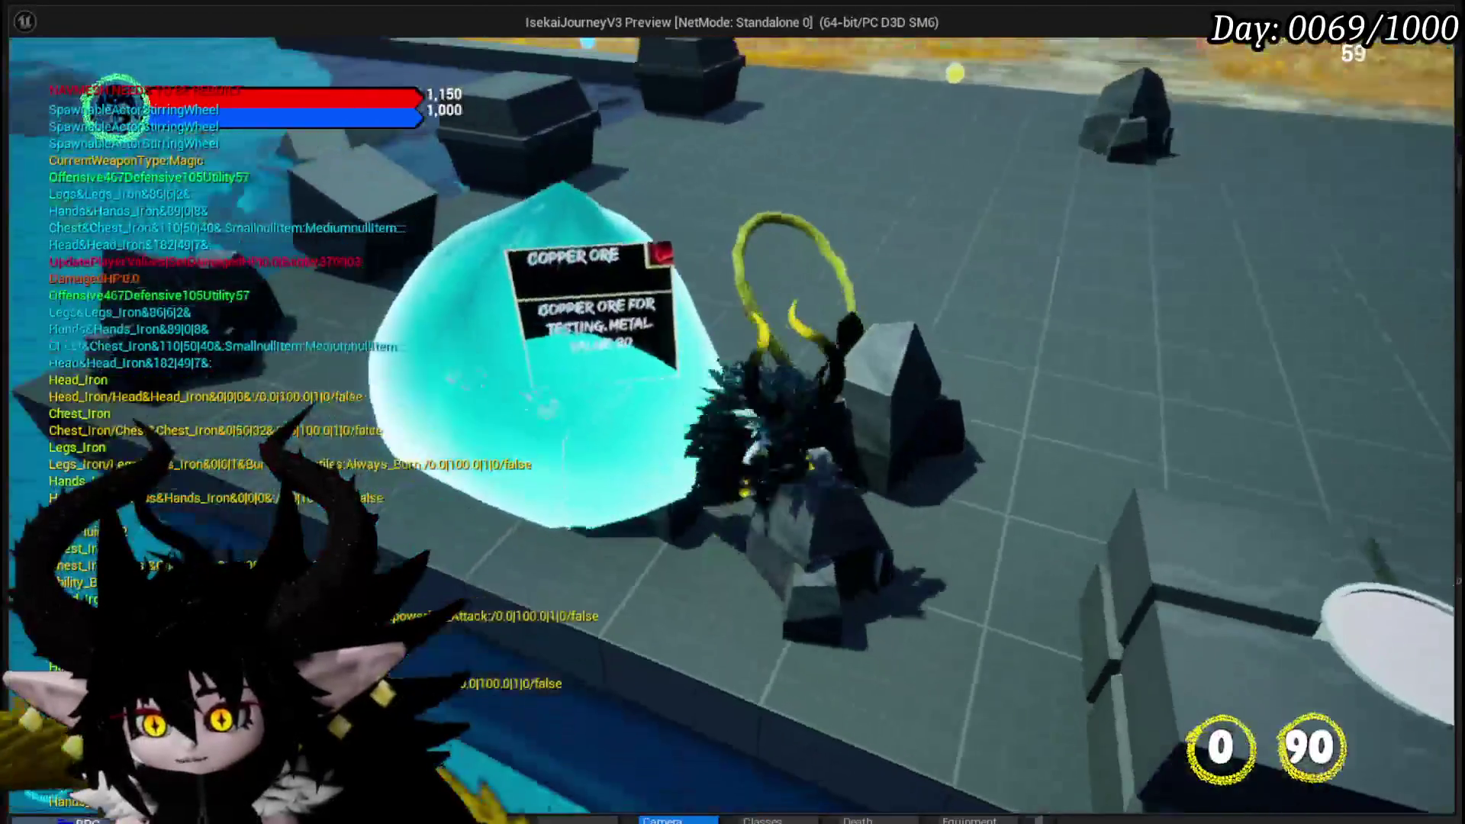
key("w")
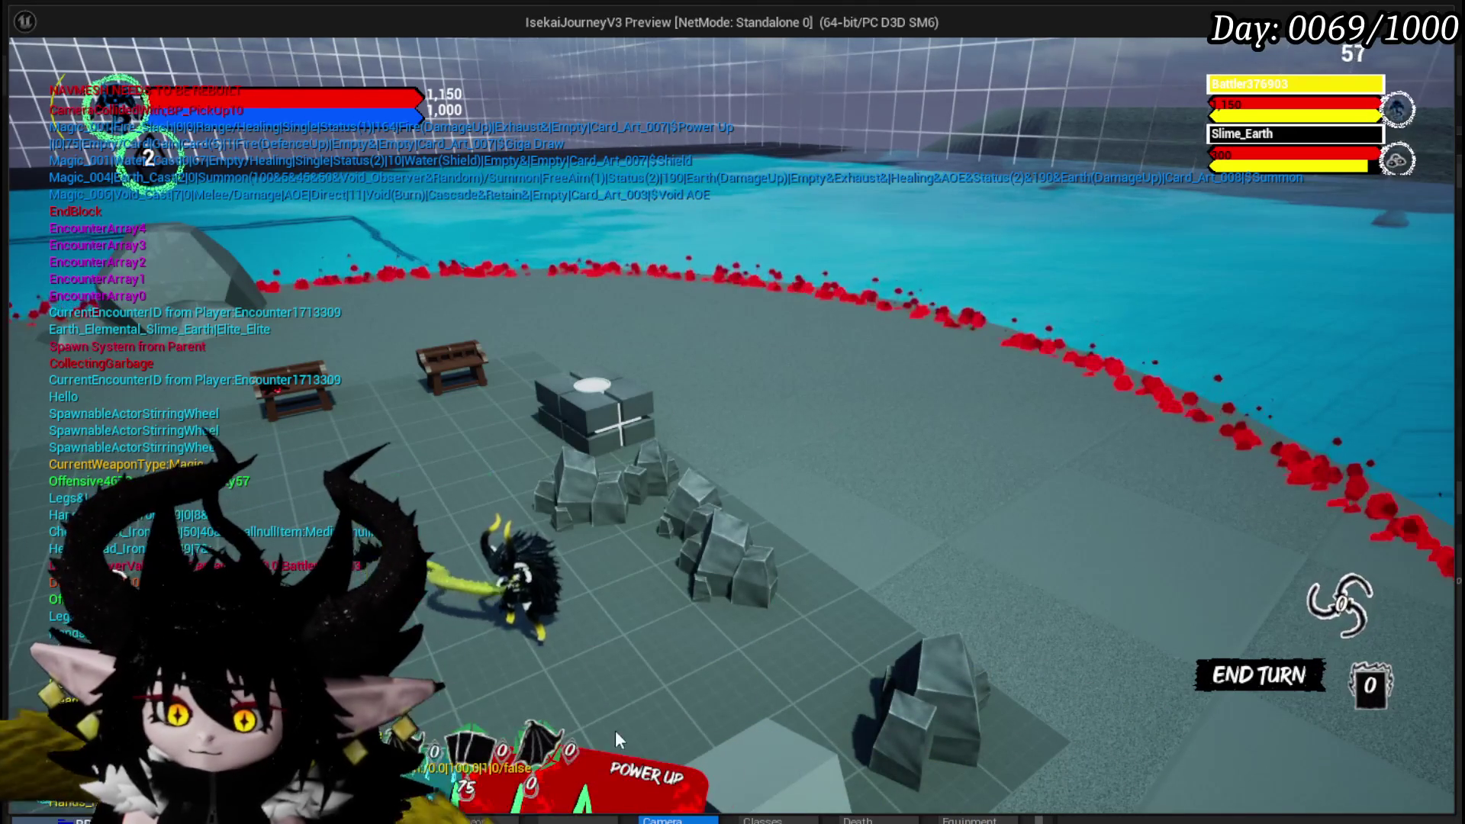
- Select Giga Draw and cancel it, then play the Power Up card
mouse_move(487, 607)
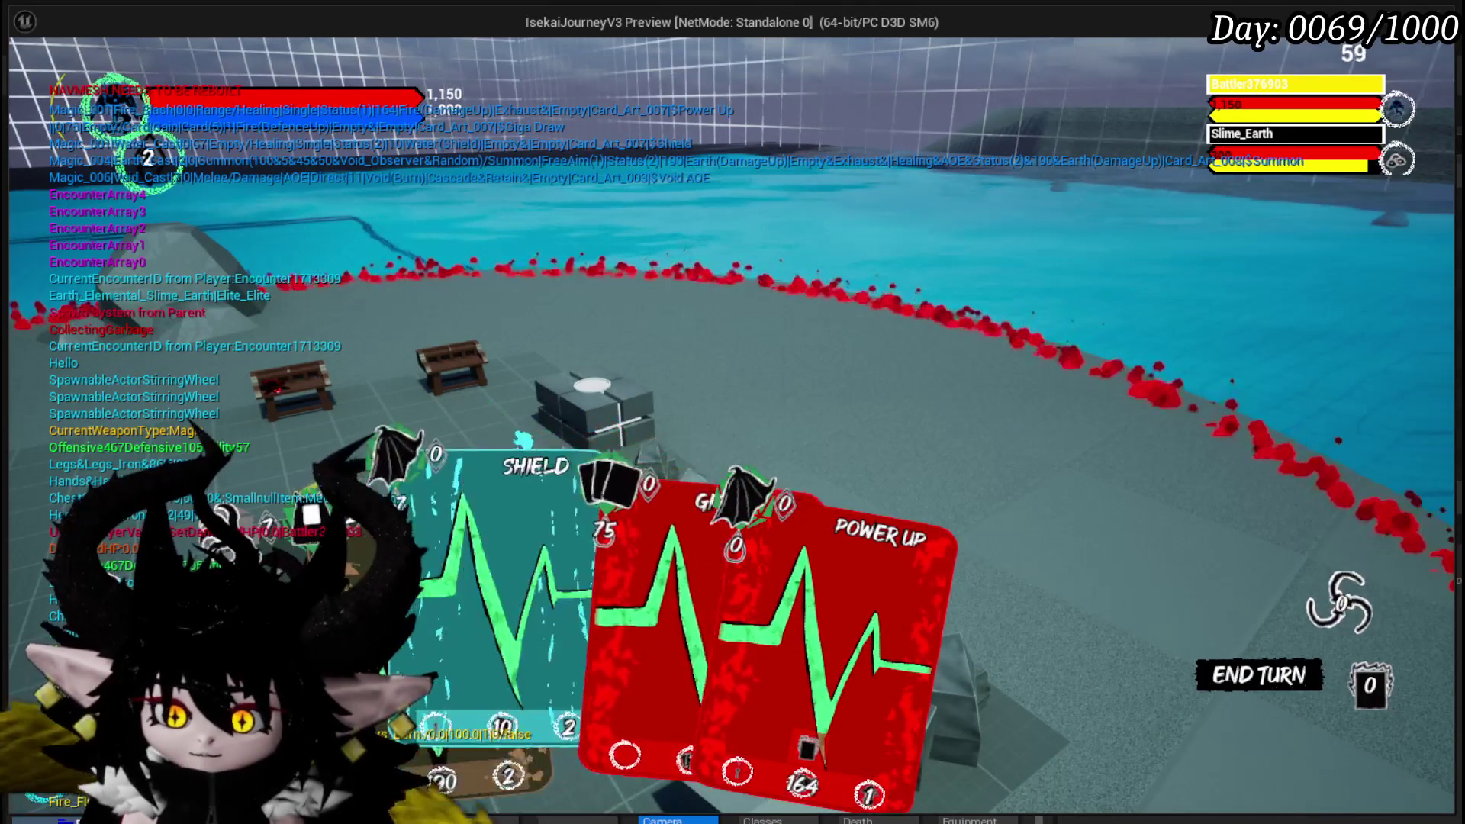
left_click(620, 589)
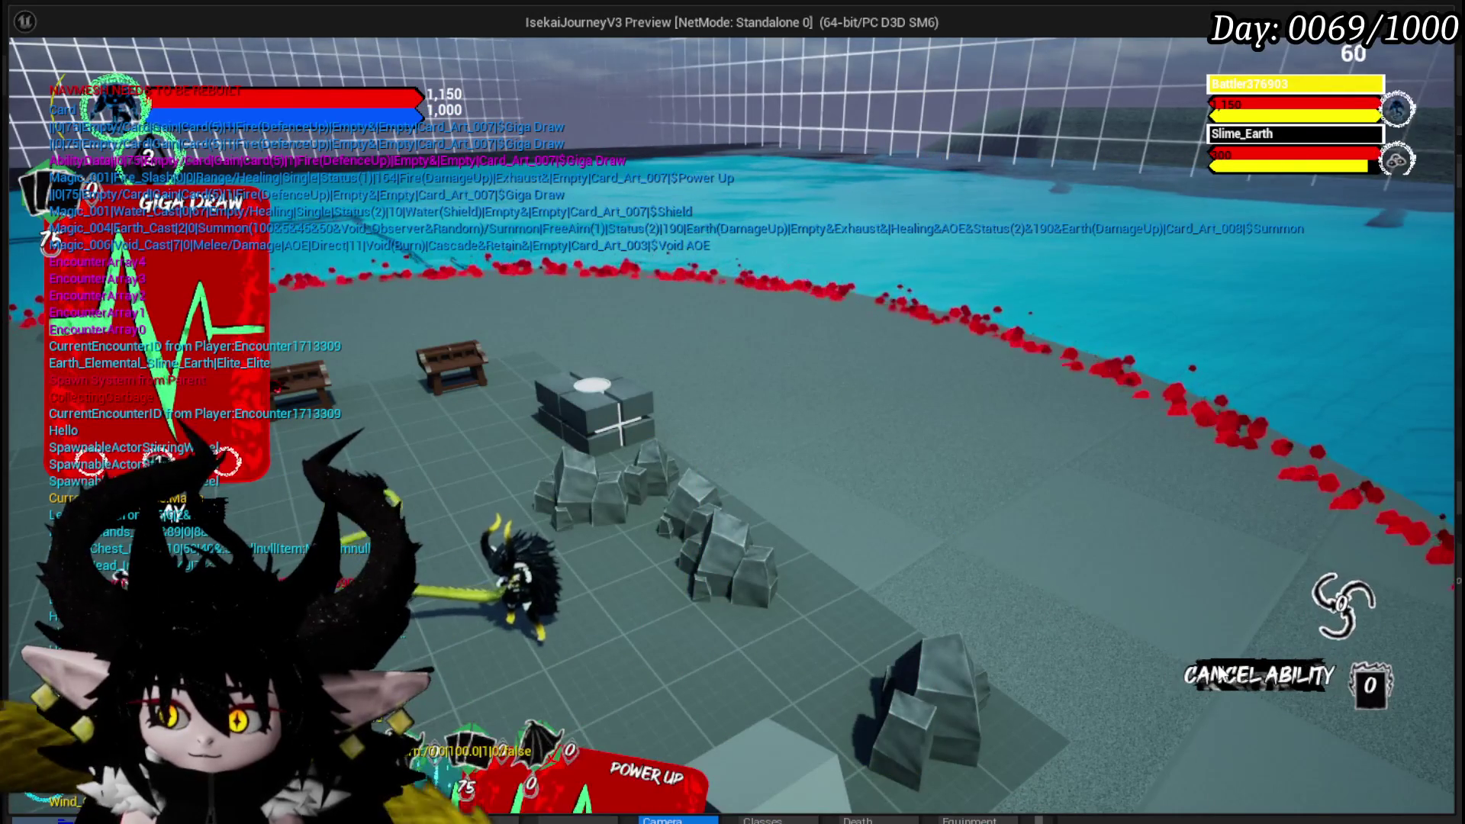
left_click(1259, 676)
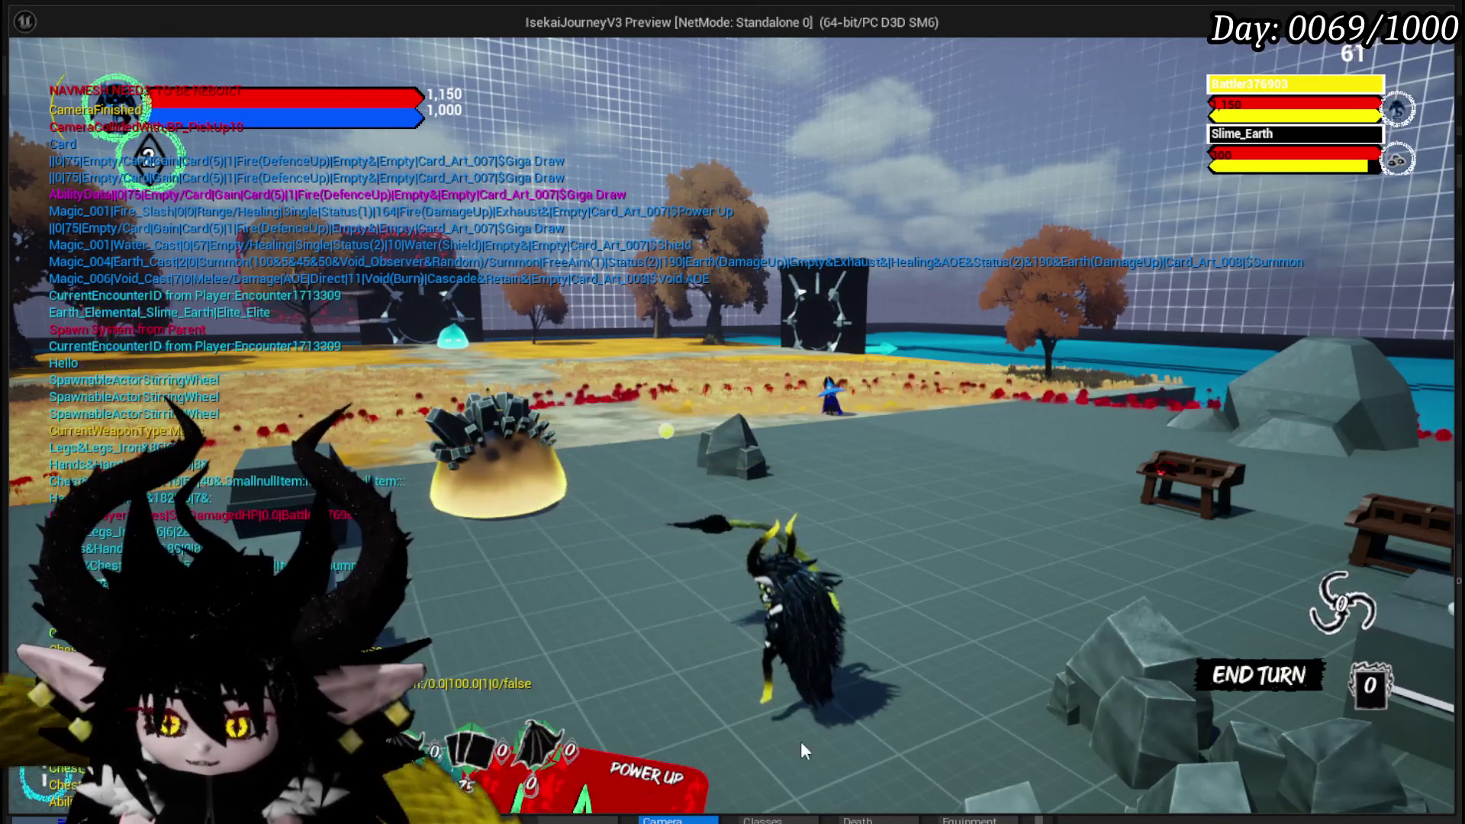
left_click(679, 602)
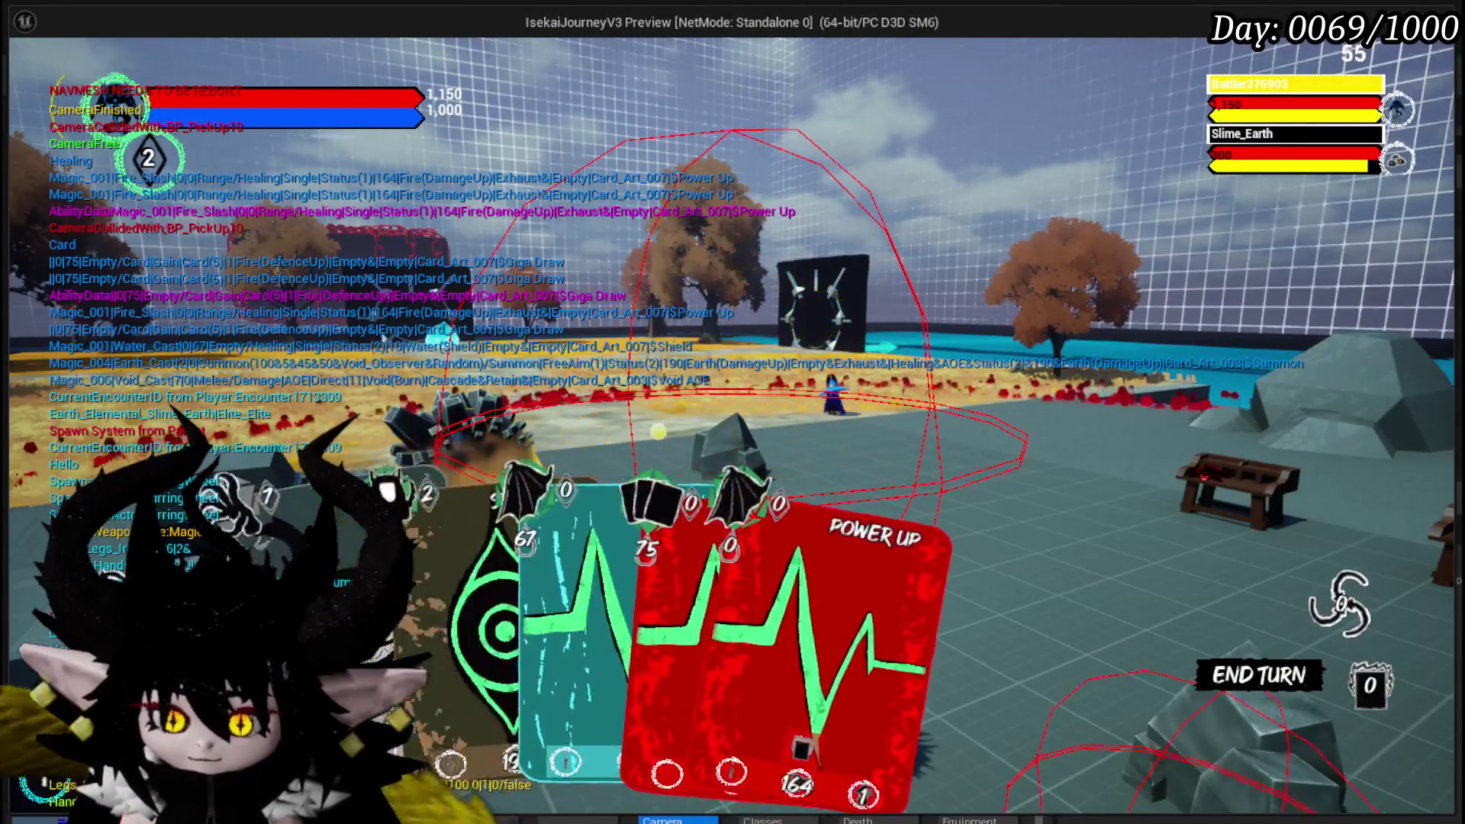
- Cast the Summon card and one more card onto target areas
mouse_move(489, 666)
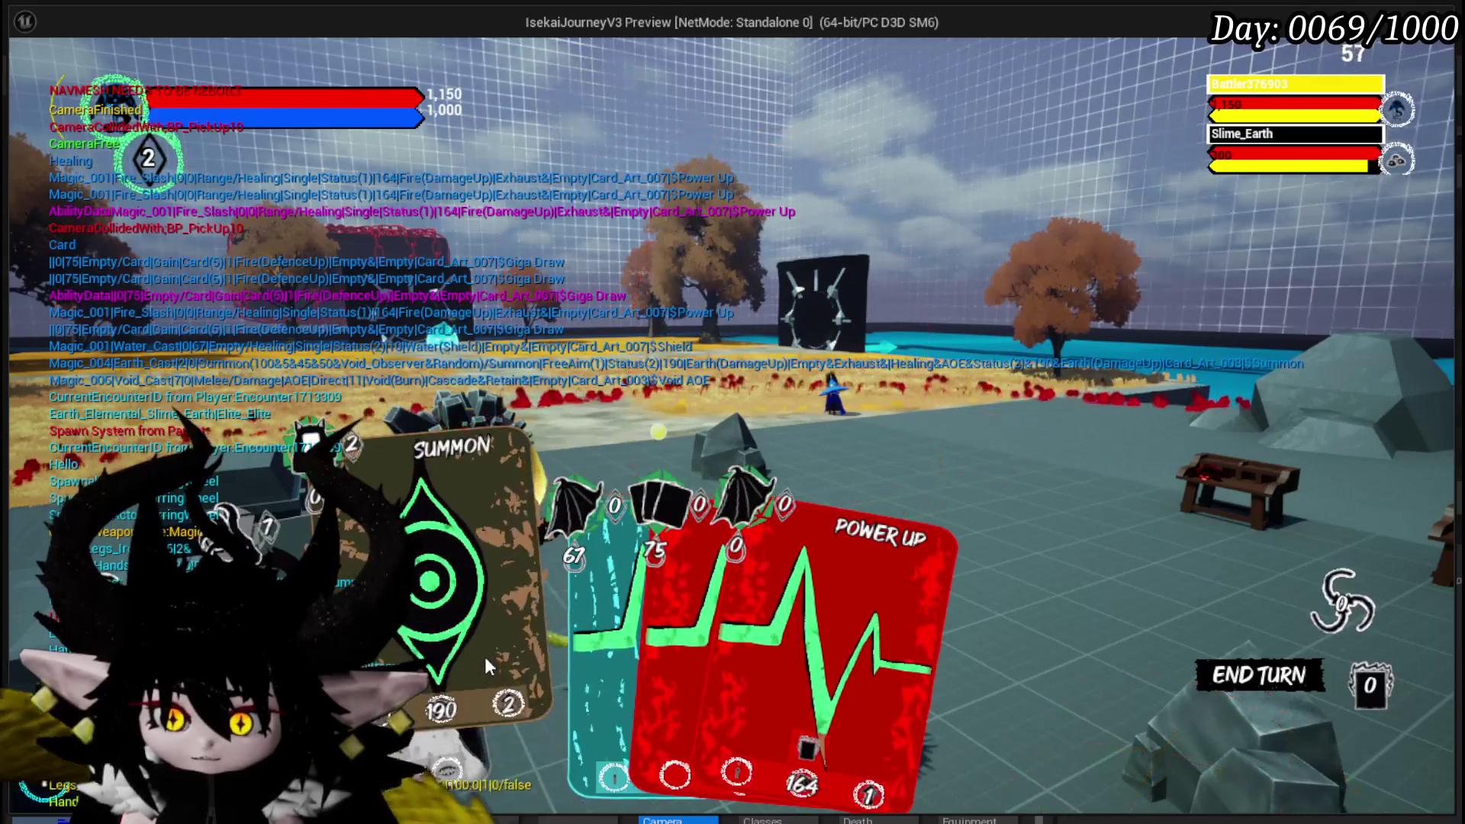
left_click(484, 657)
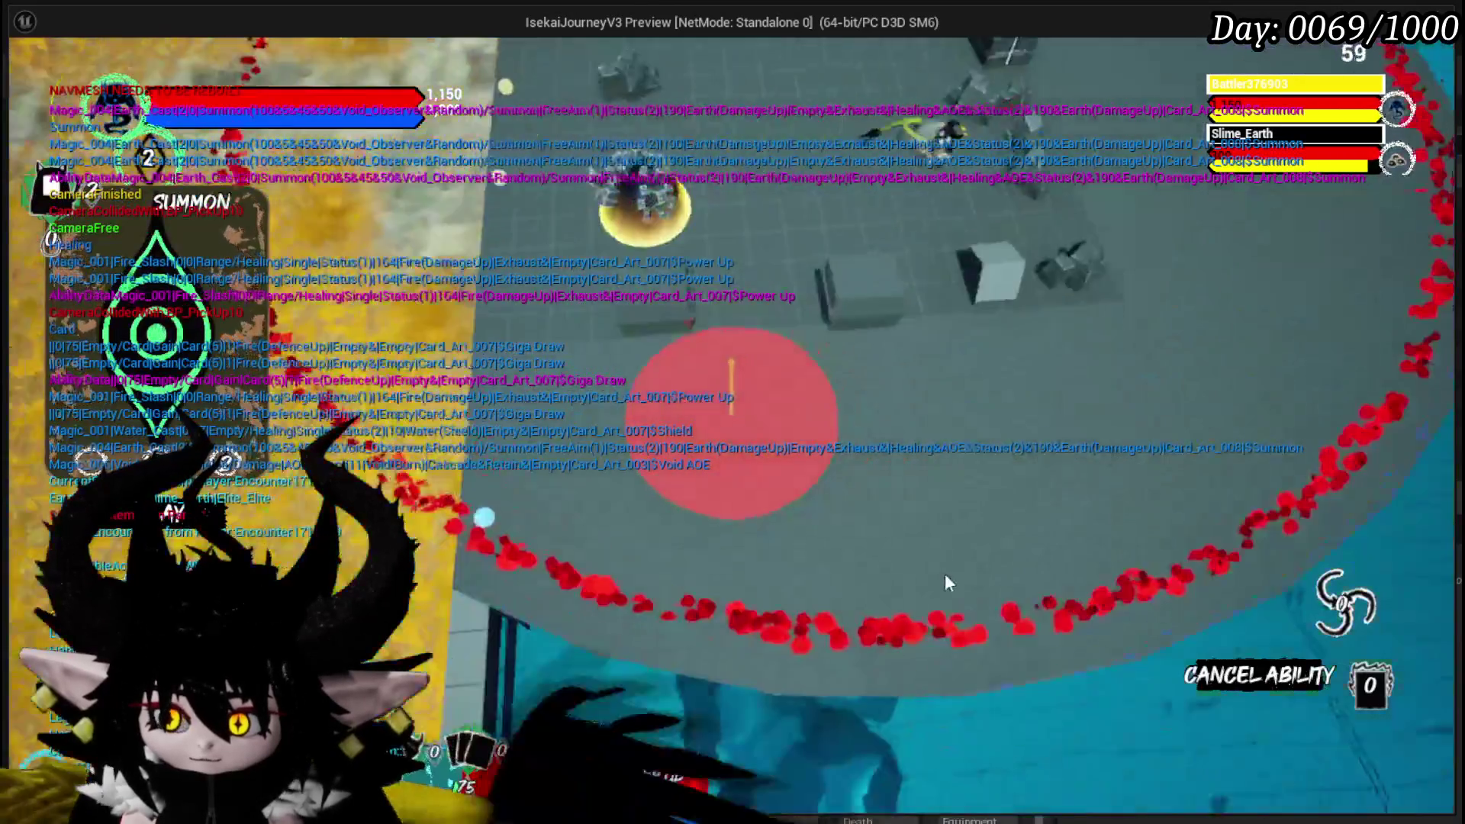
left_click(945, 574)
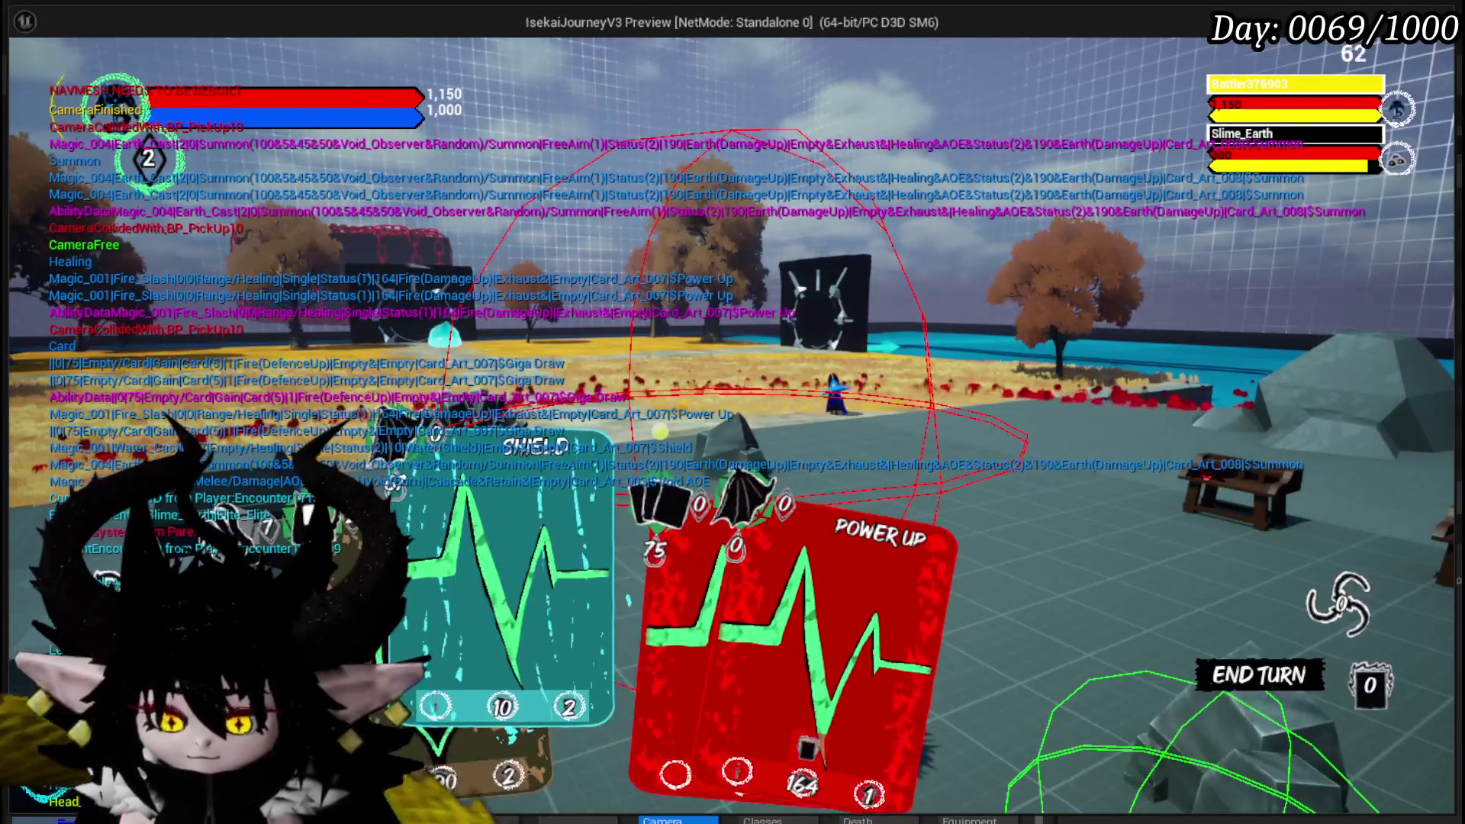
left_click(514, 666)
left_click(953, 421)
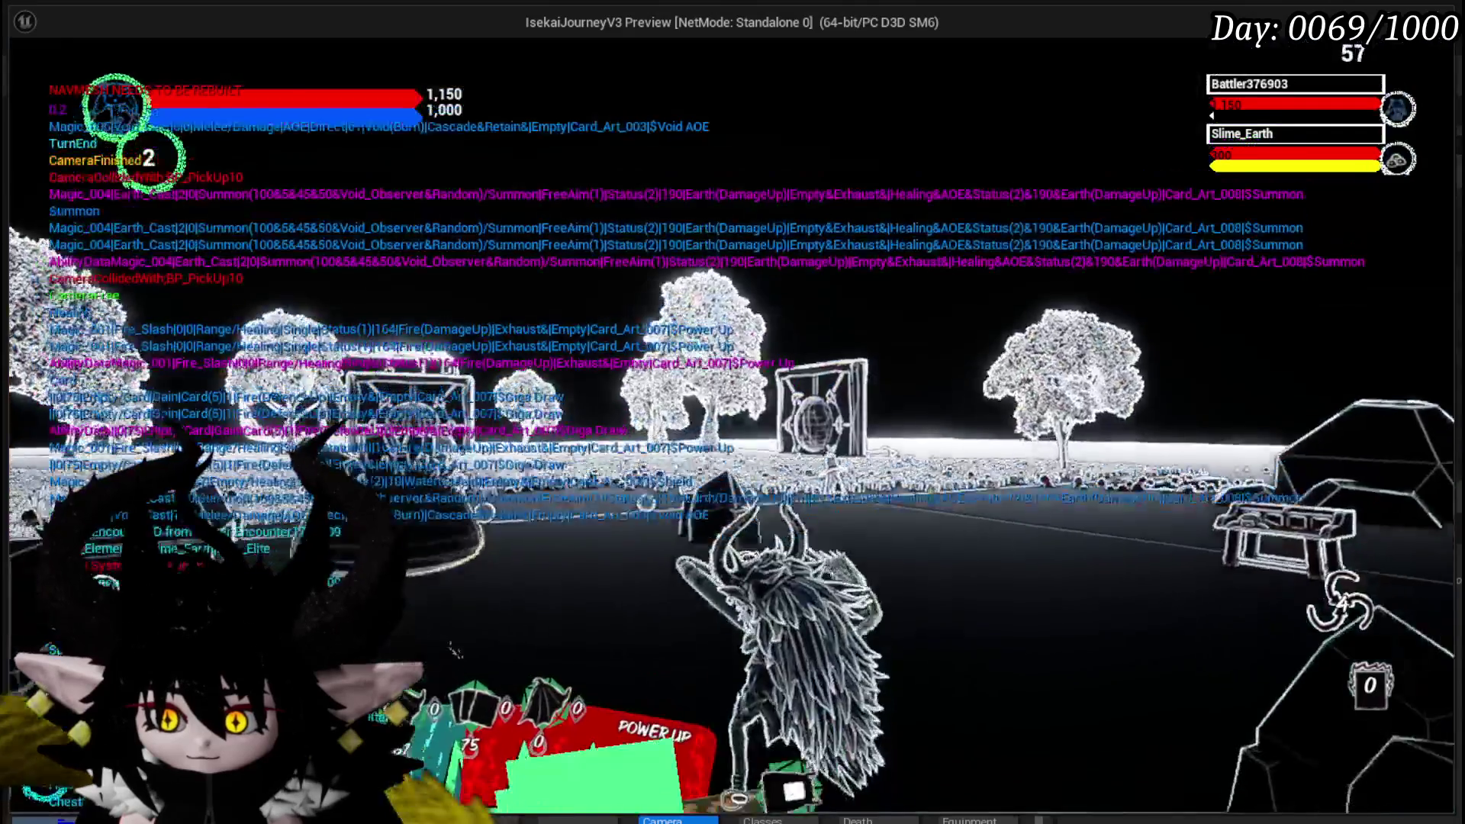